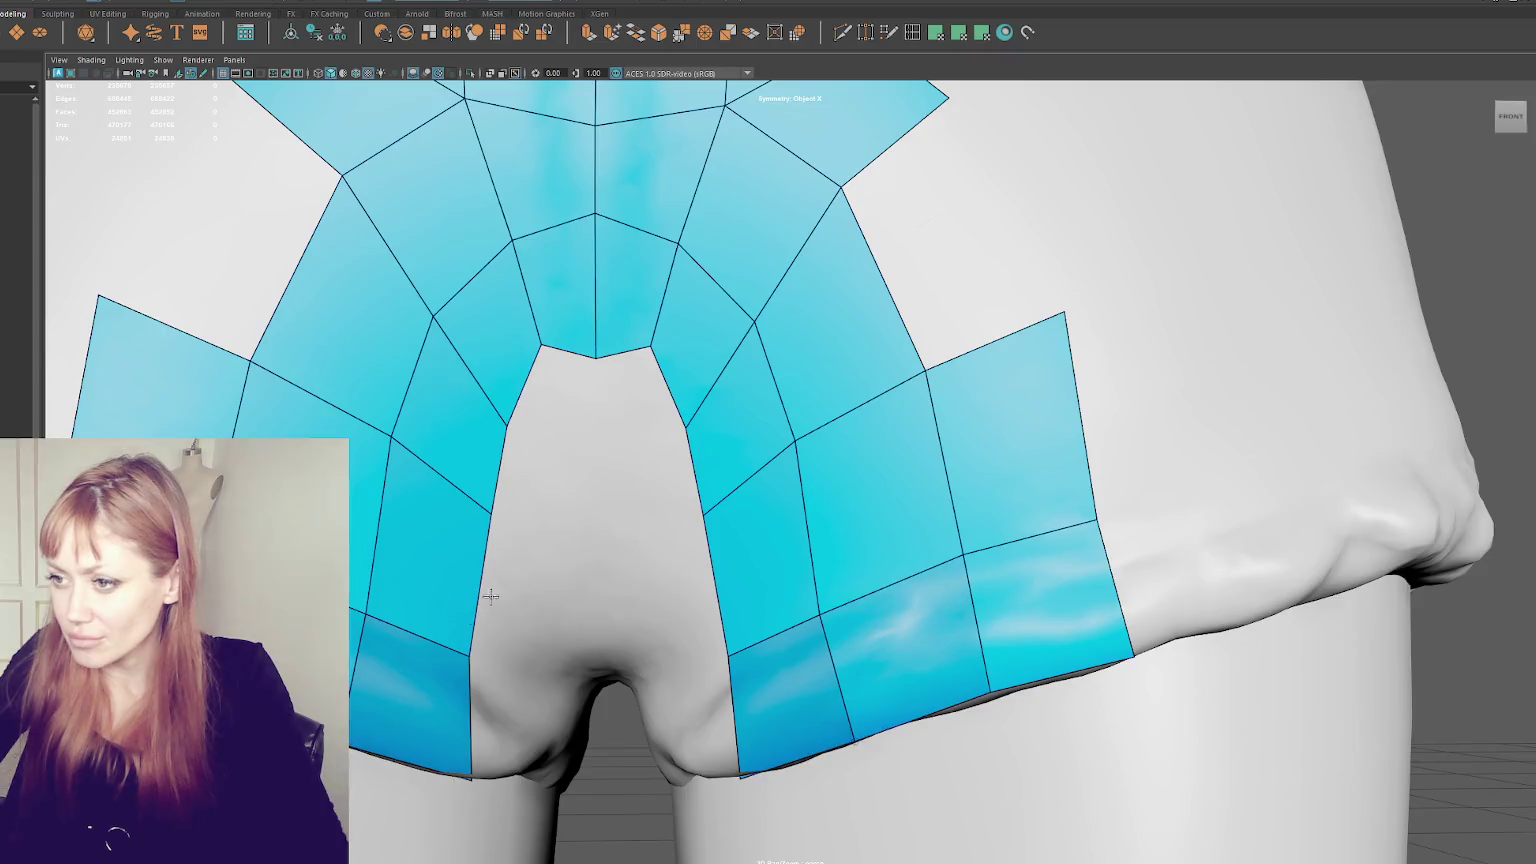
- With symmetry off, pull the notch's two corner vertices down, then restore Object X symmetry
scroll(641, 407, "up", 1)
scroll(641, 407, "up", 4)
left_click(484, 7)
left_click(486, 3)
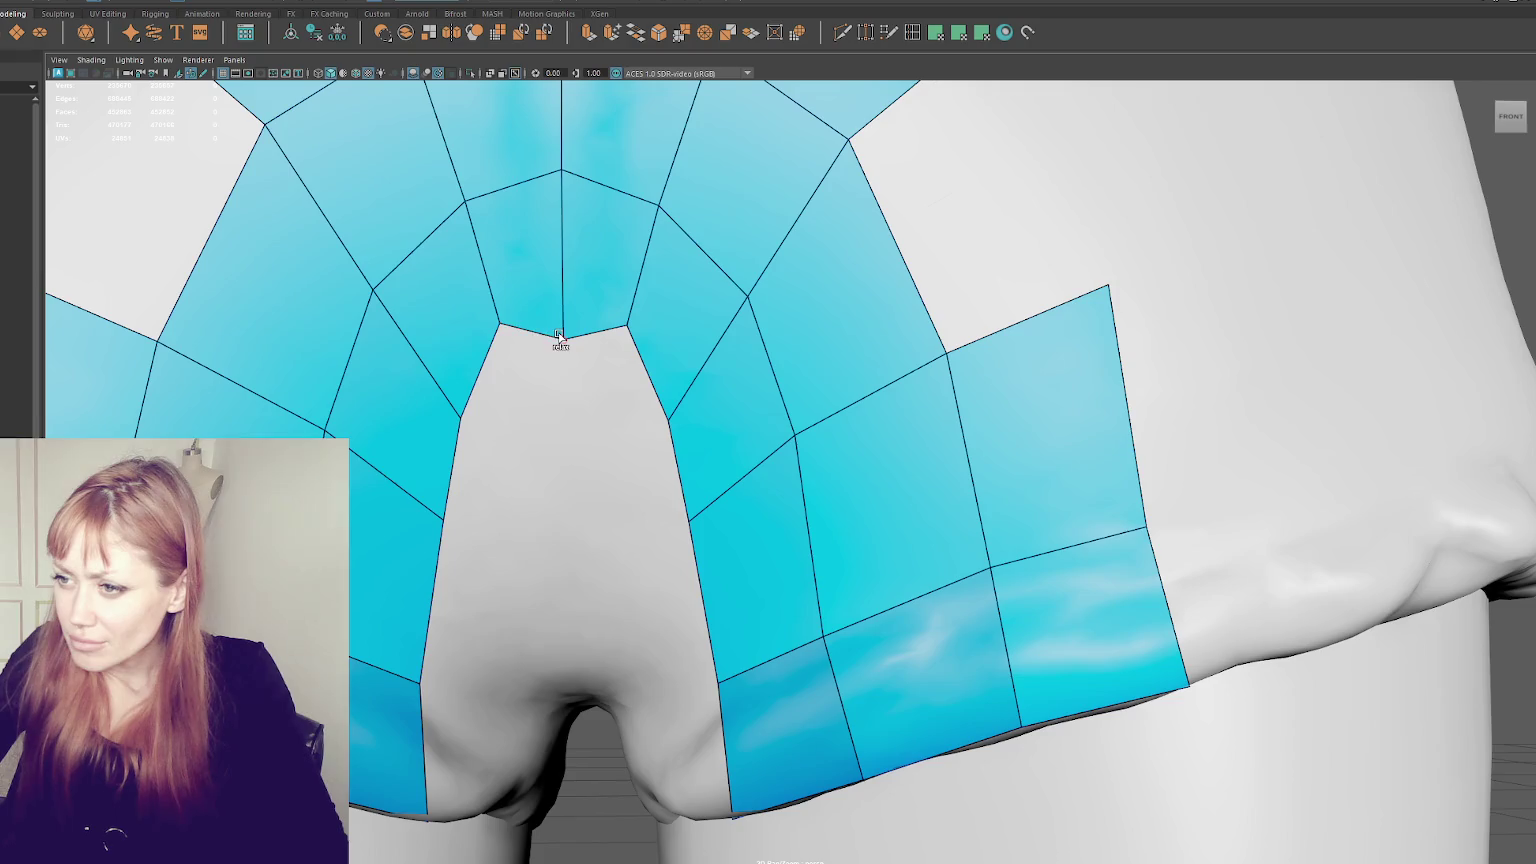
left_click_drag(627, 326, 623, 362)
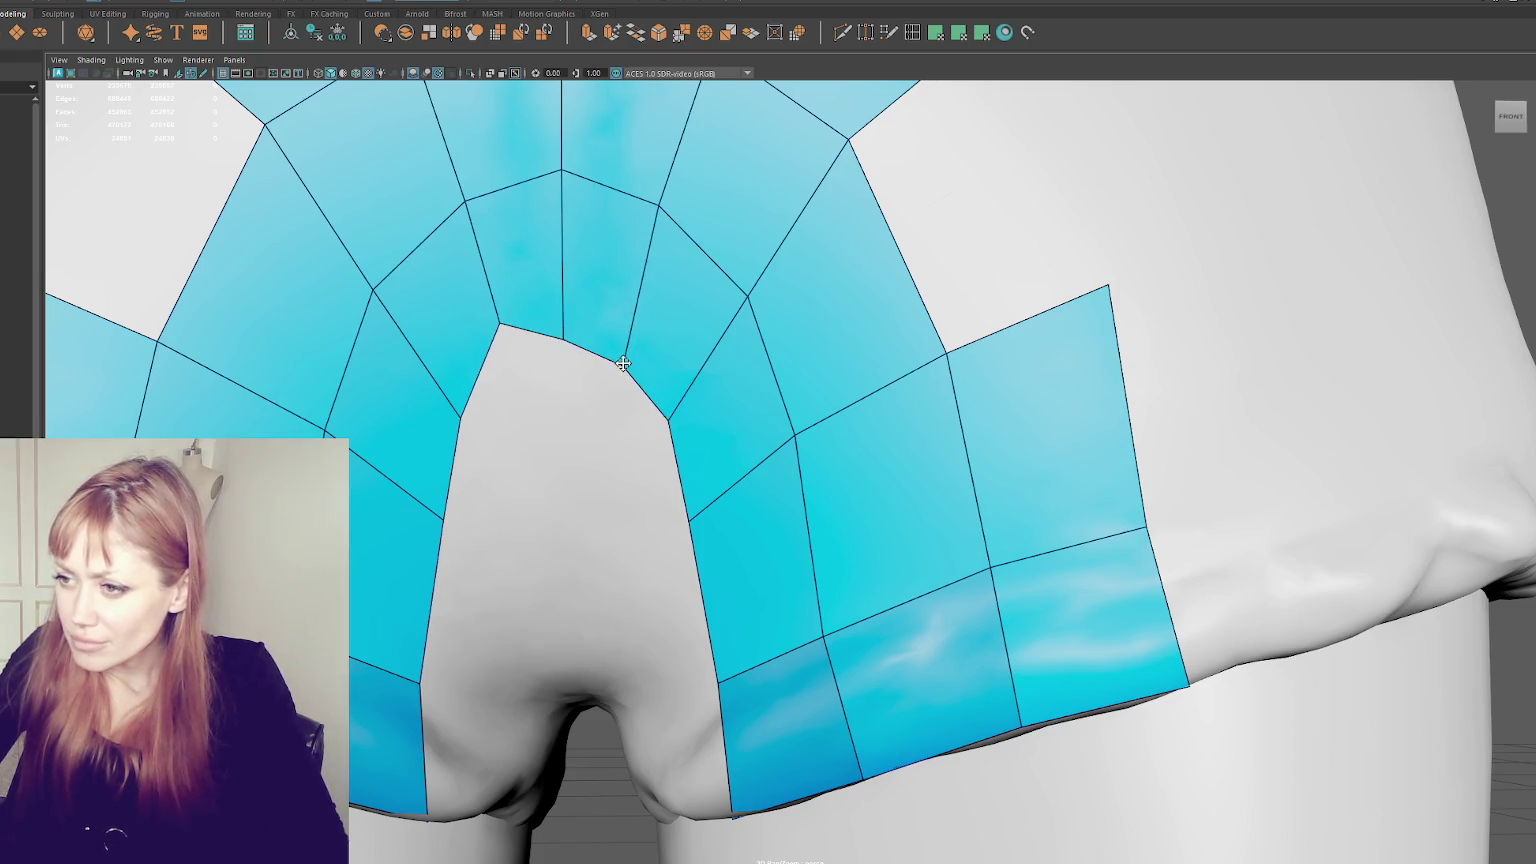
left_click_drag(499, 324, 503, 373)
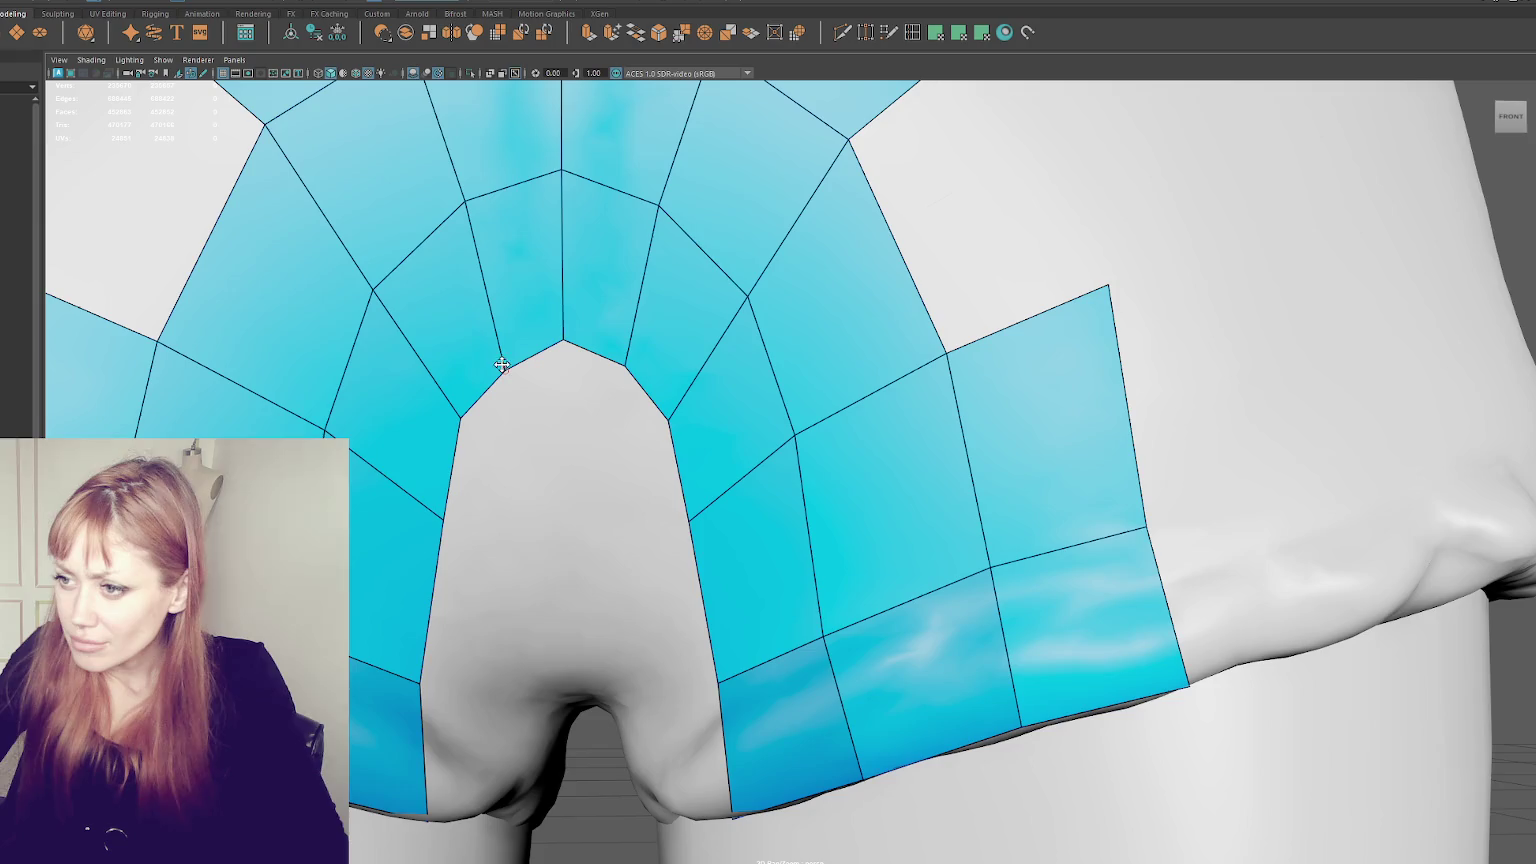
left_click(490, 4)
left_click(530, 60)
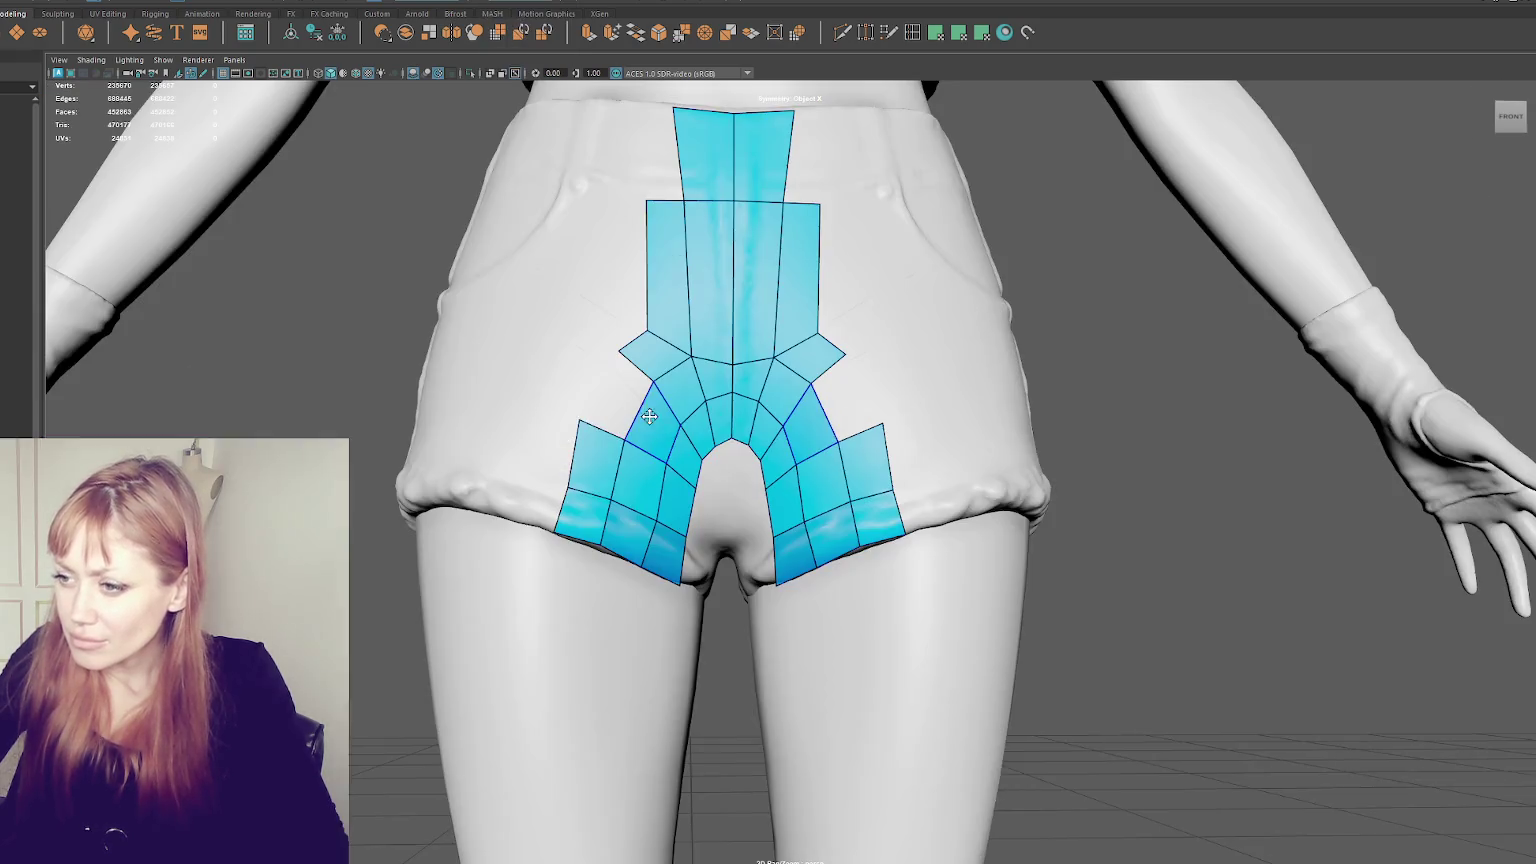
- Fill quads beside the crotch and left flap, and insert two edge loops across the upper panel
left_click(651, 471, "shift")
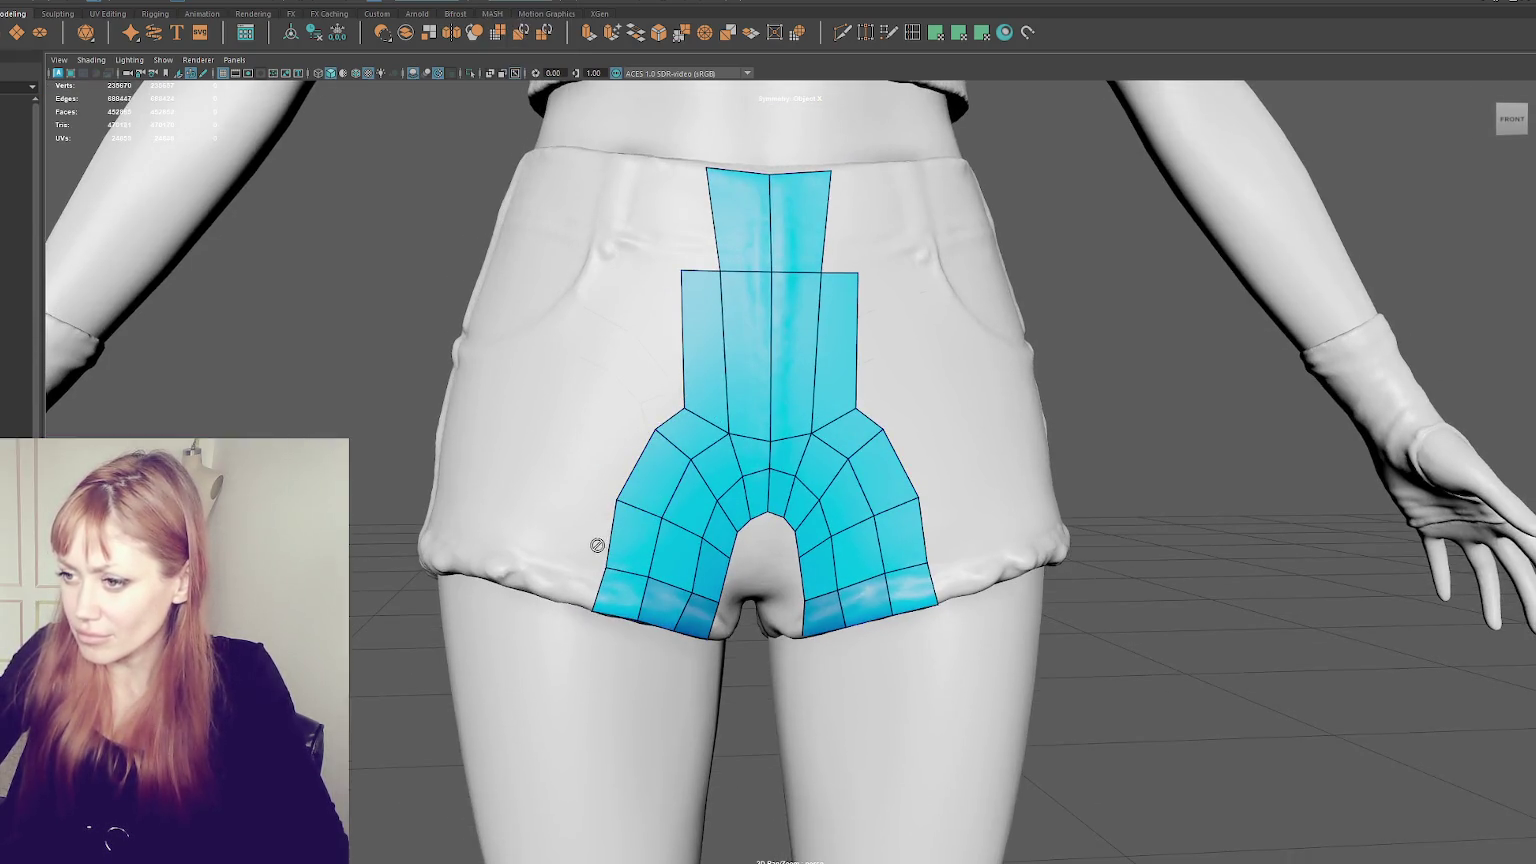
left_click(578, 580, "shift")
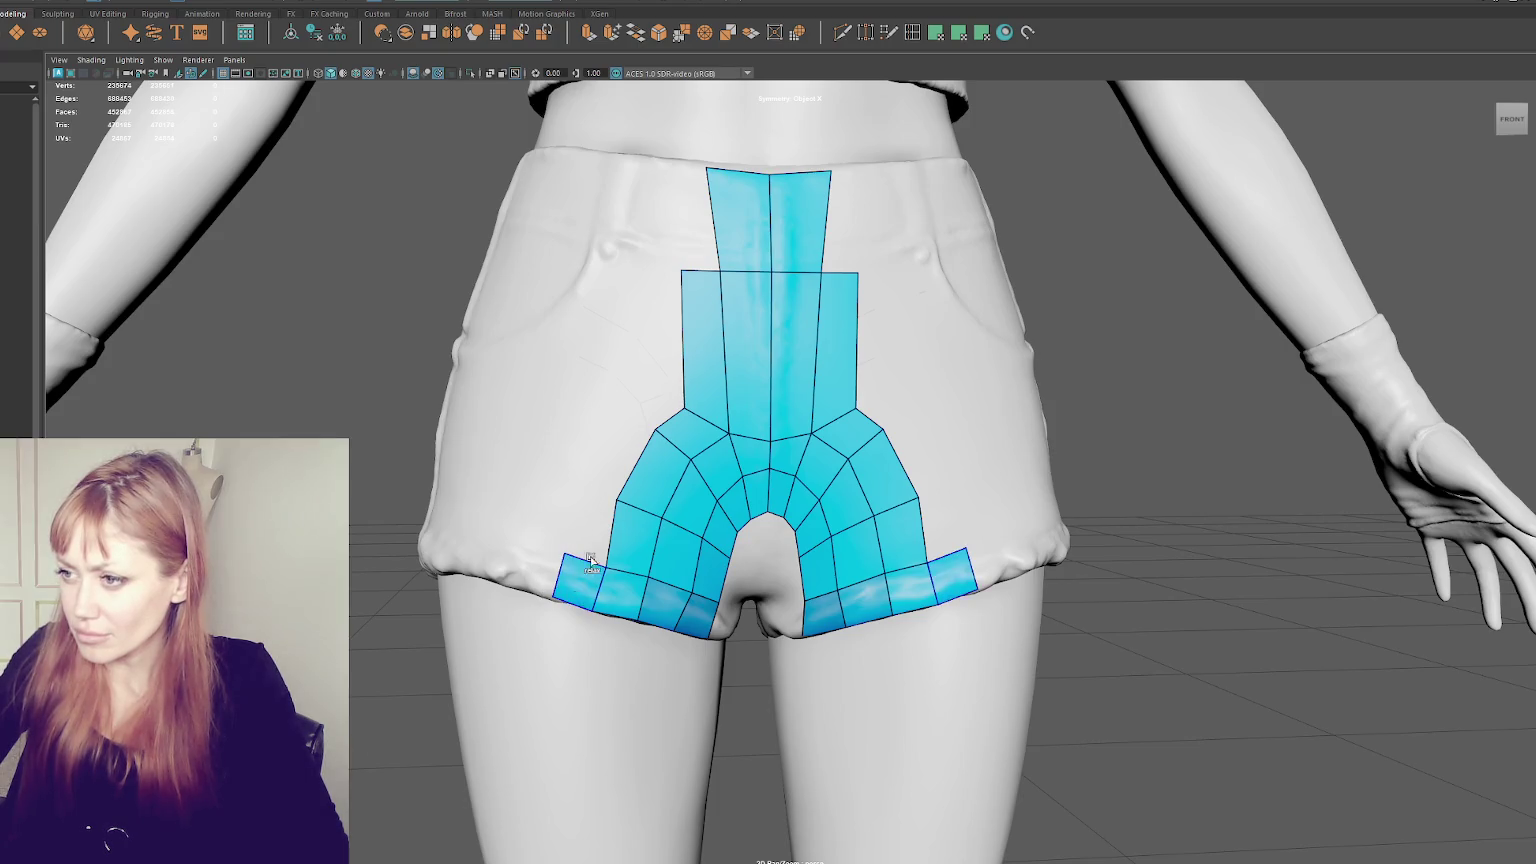
left_click(770, 379, "ctrl")
left_click(770, 317, "ctrl")
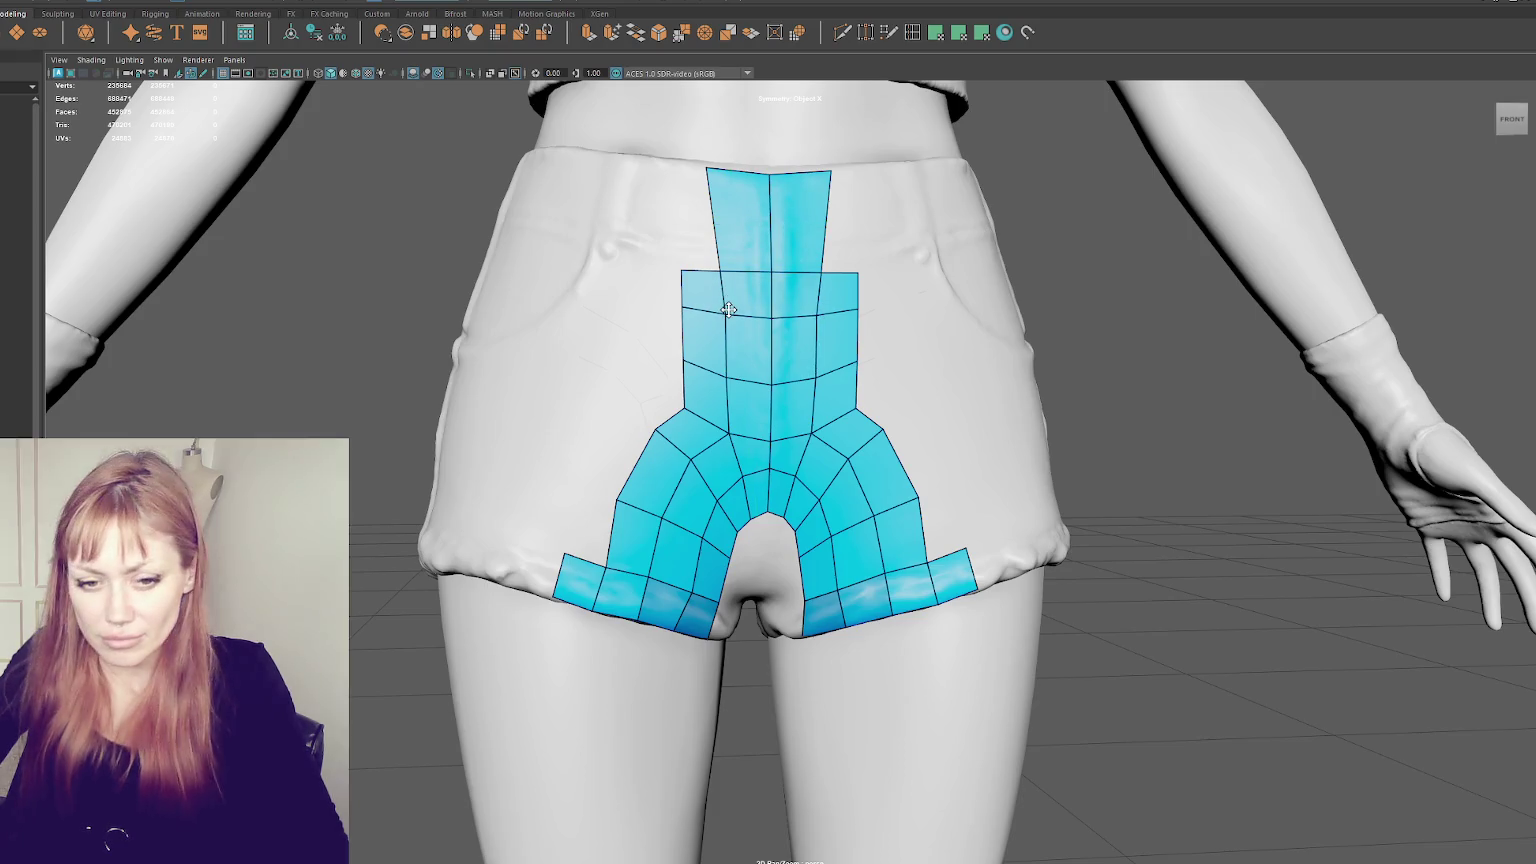
- Pull the panel's shoulder and side vertices outward to broaden the side arms
mouse_move(660, 427)
left_mouse_down()
mouse_move(647, 436)
mouse_move(713, 486)
left_mouse_up()
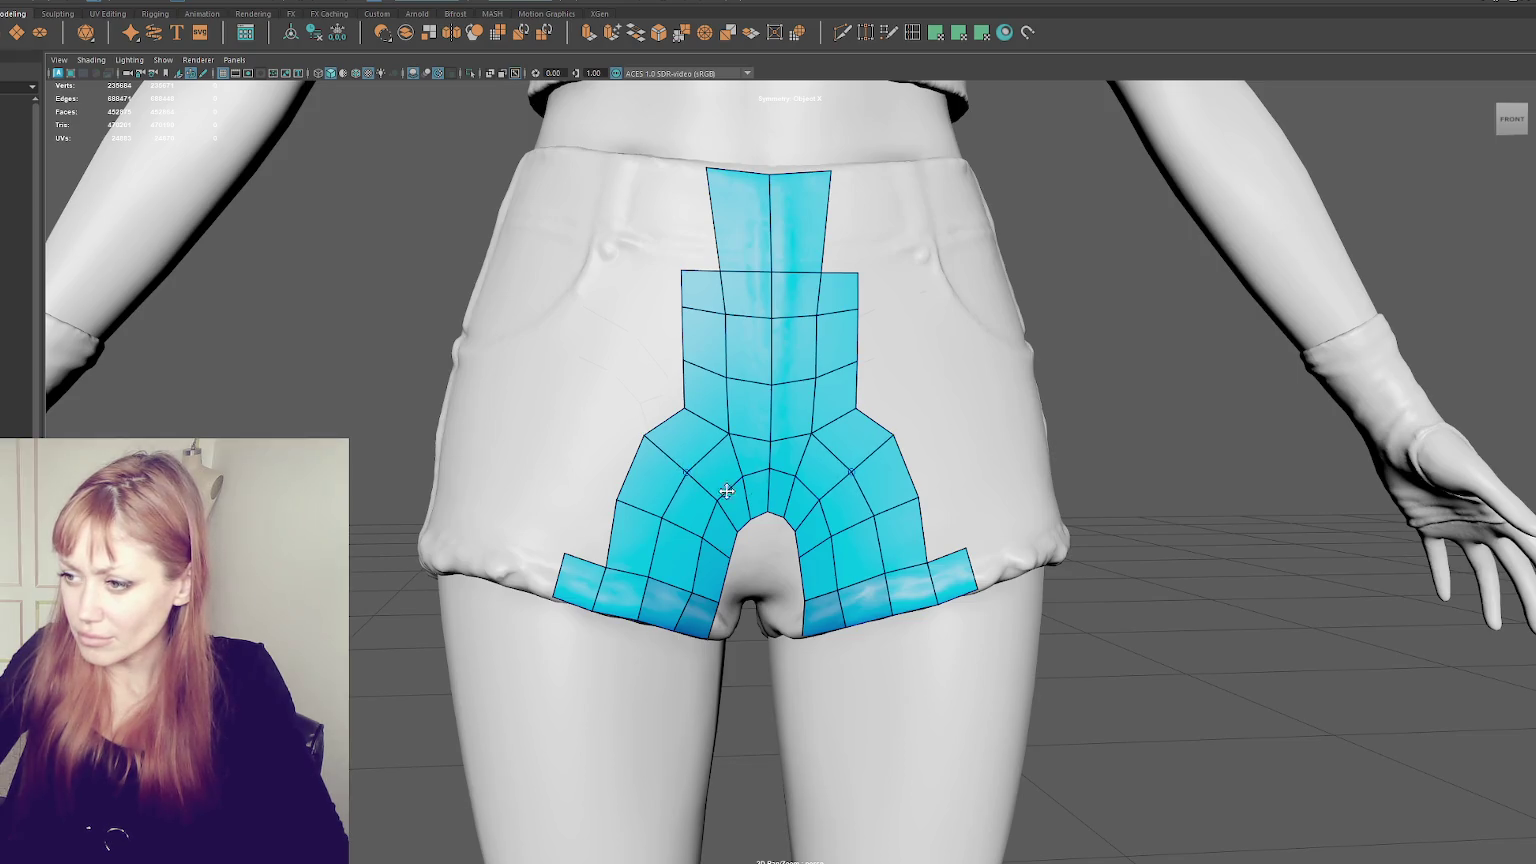
left_click_drag(841, 525, 866, 492, "alt")
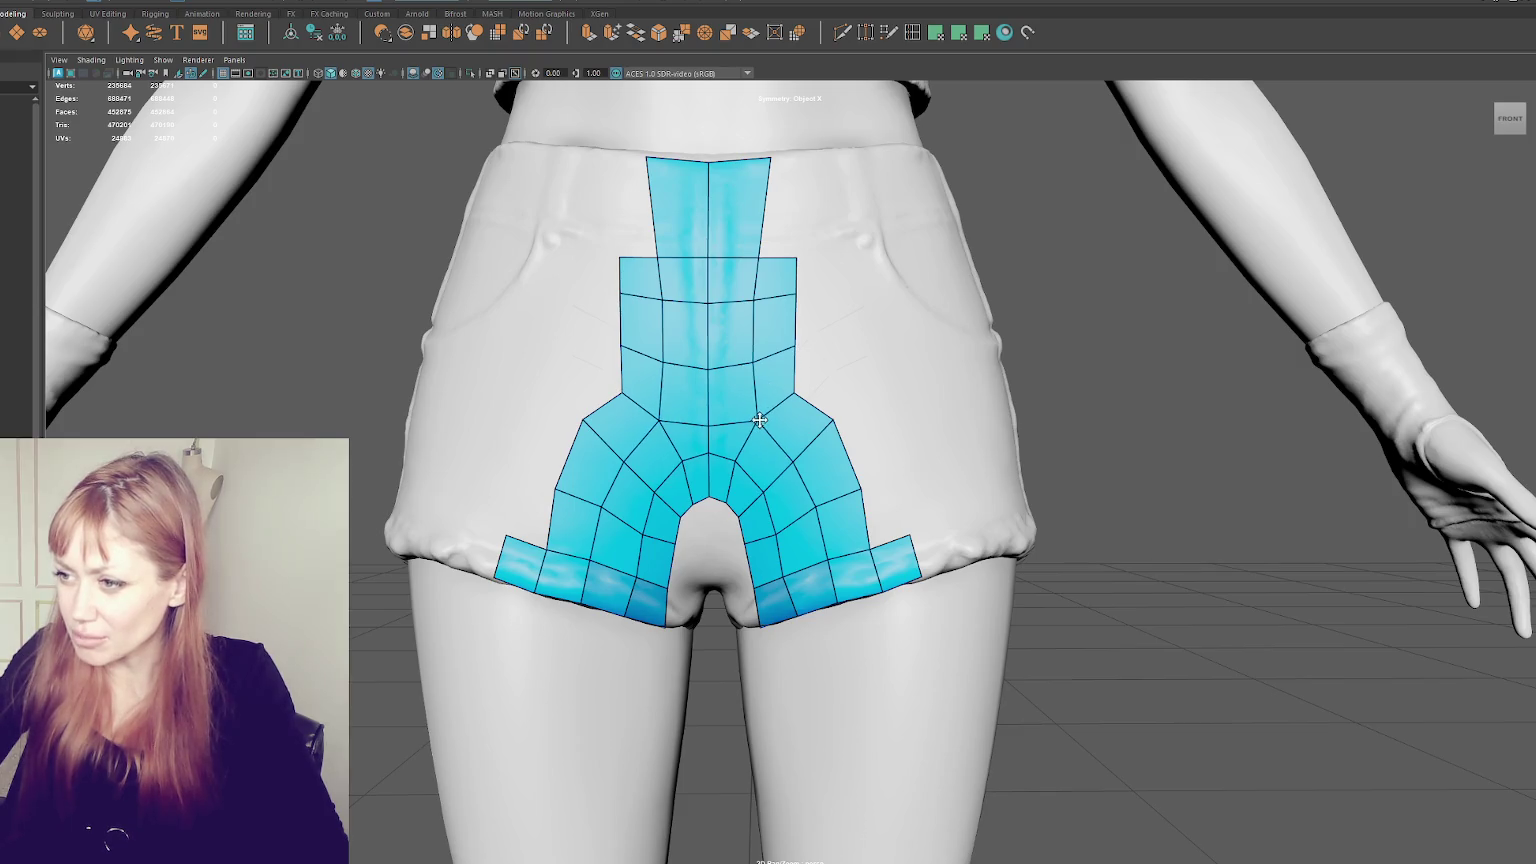
mouse_move(795, 392)
left_mouse_down()
mouse_move(837, 377)
mouse_move(597, 429)
left_mouse_up()
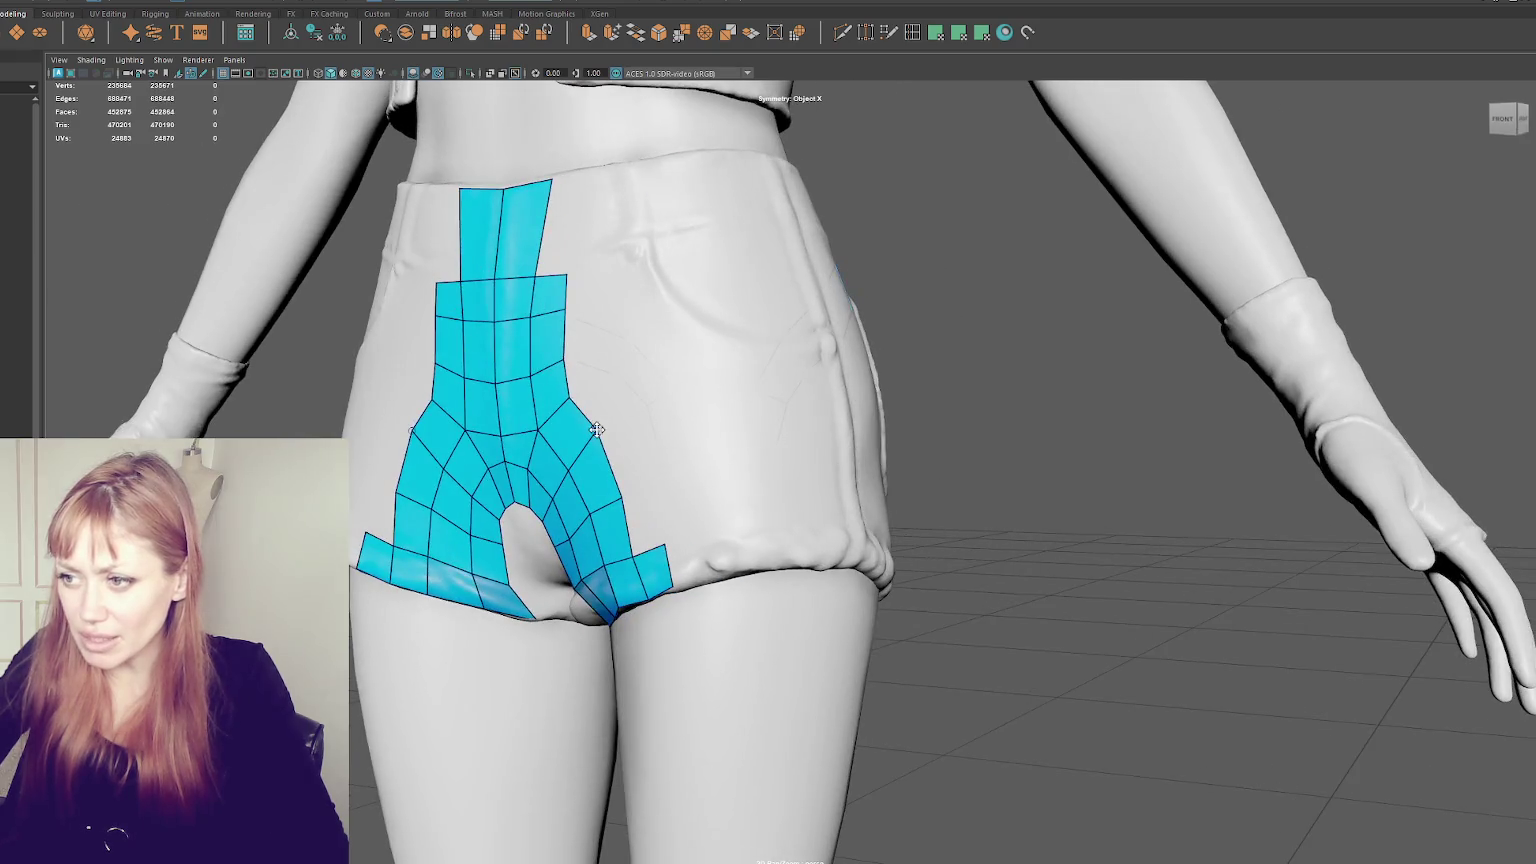
- Fill new side quads, add an edge loop through the crotch, and pull the flap's outer vertex down-right
left_click(635, 400, "shift")
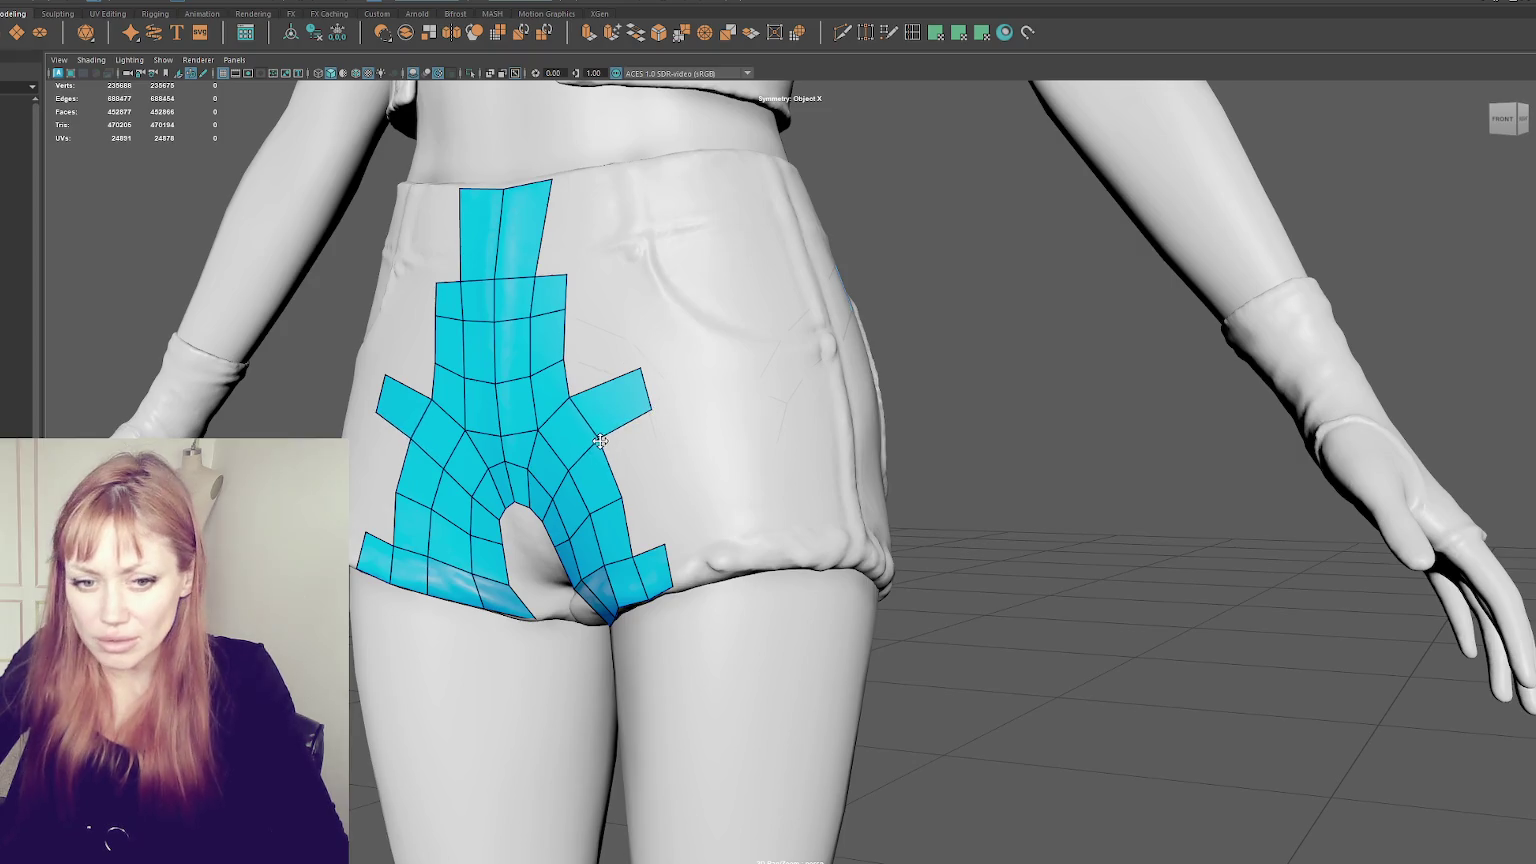
left_click(540, 433, "ctrl")
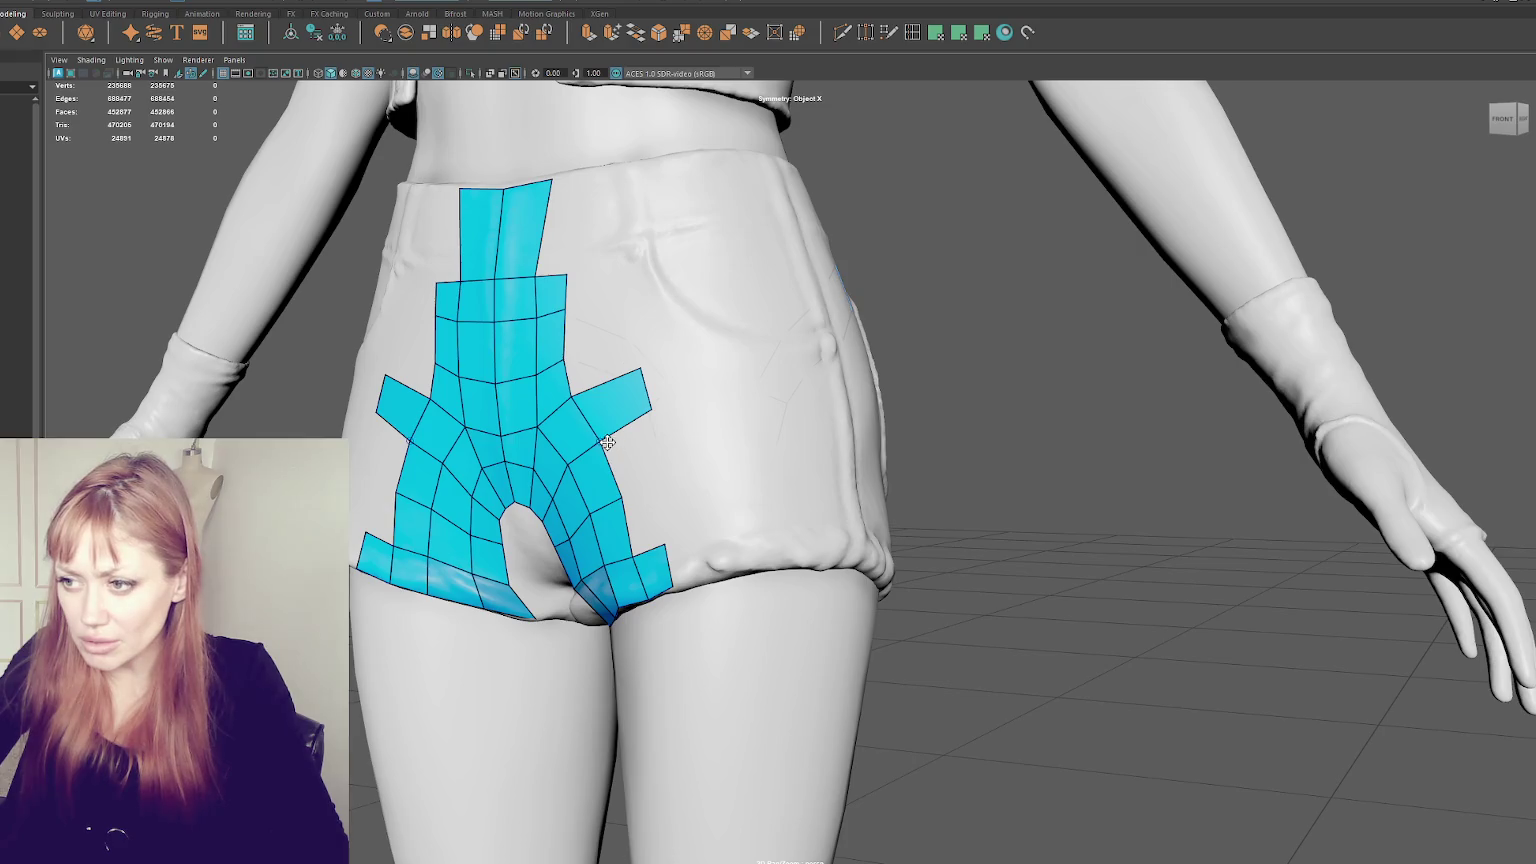
left_click_drag(644, 413, 651, 421)
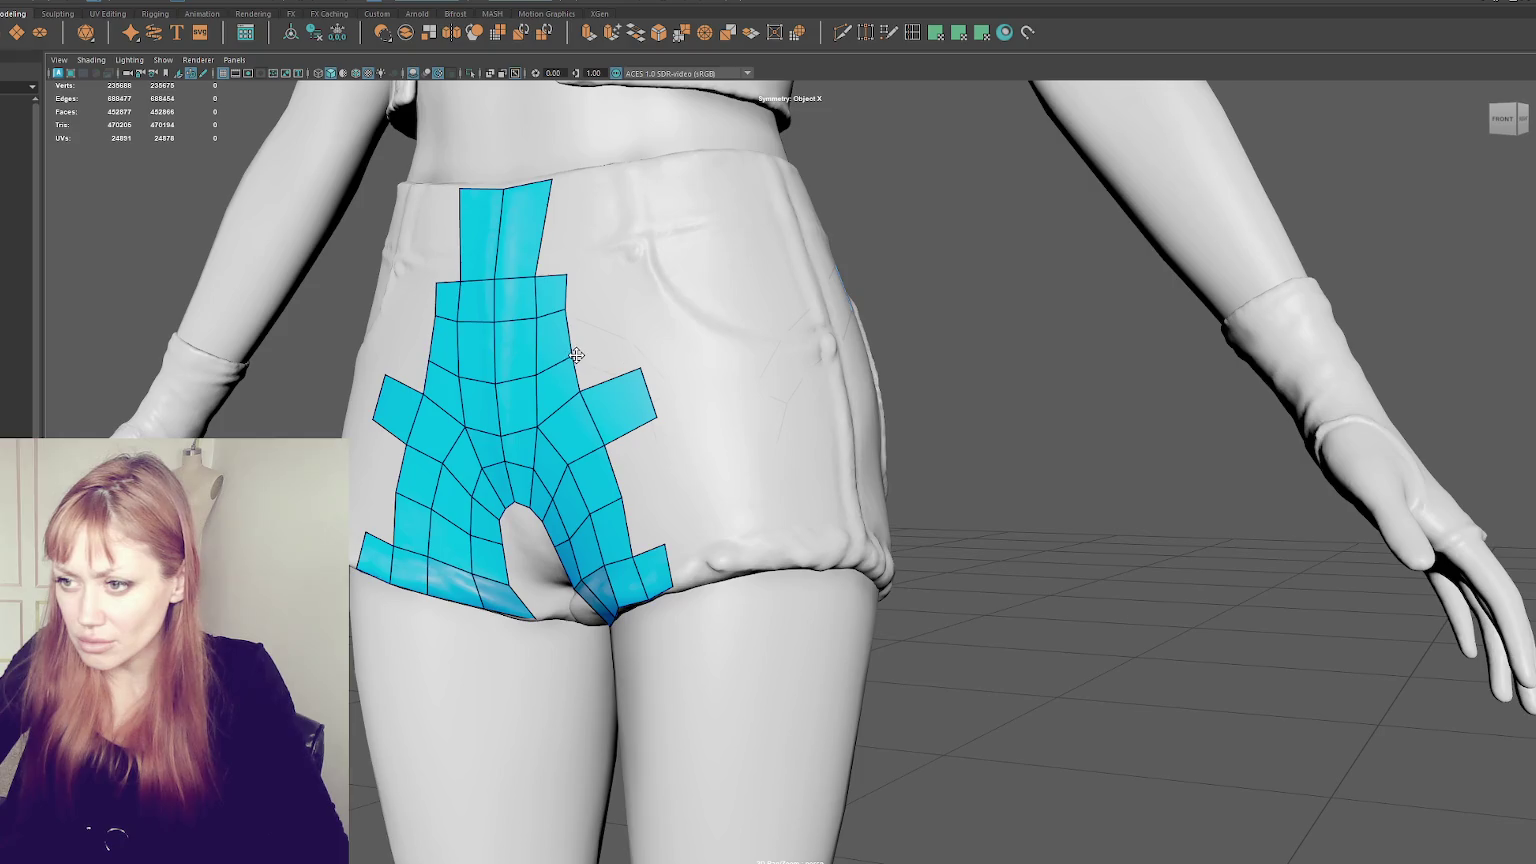
- Add three quads extending the side strip outward across the hip
left_click(681, 390, "shift")
left_click(747, 370, "shift")
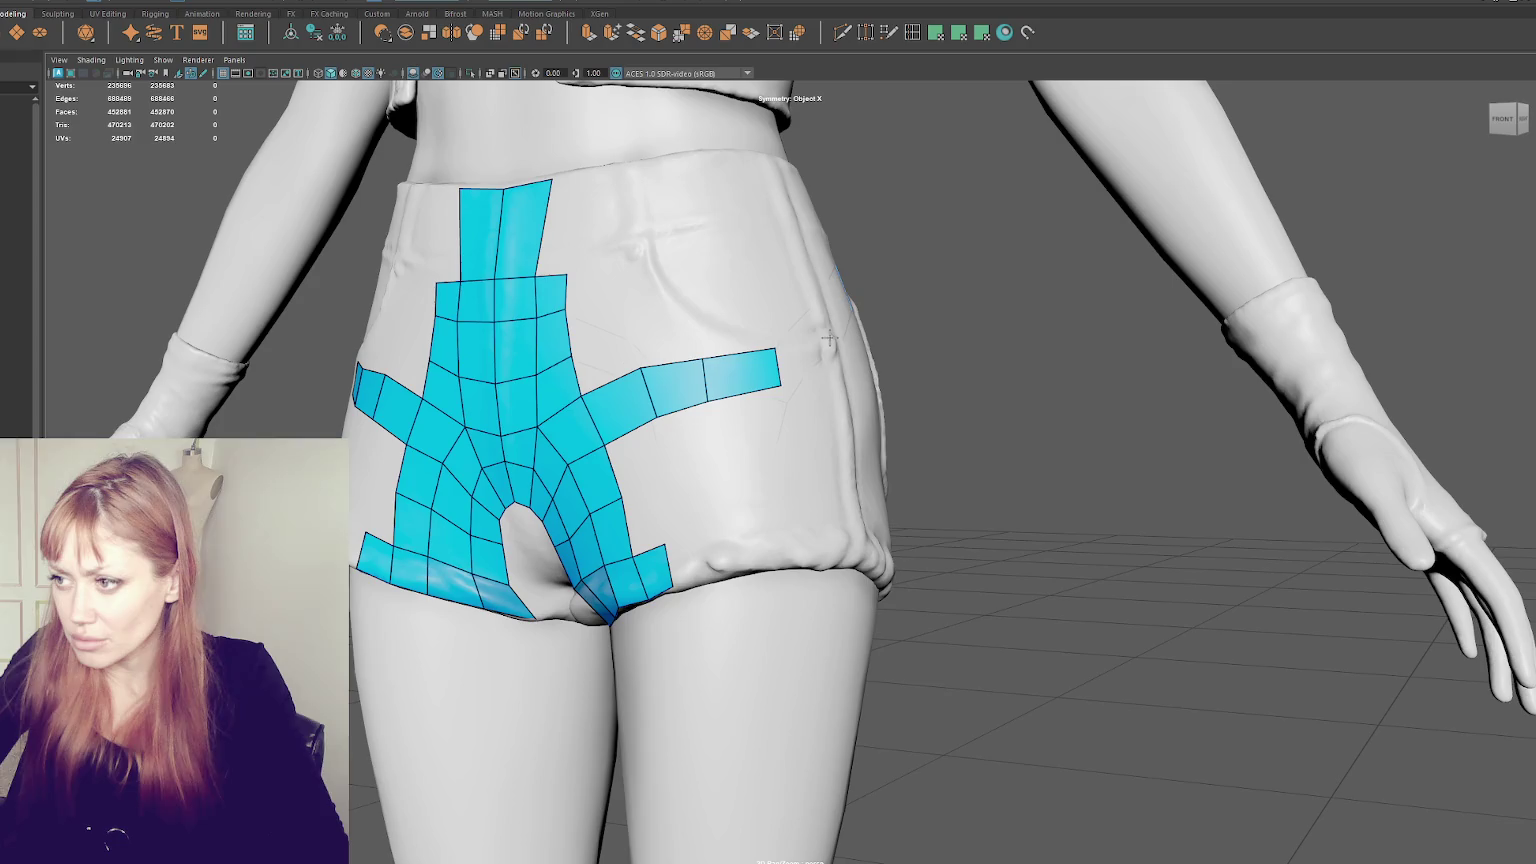
left_click(836, 382, "shift")
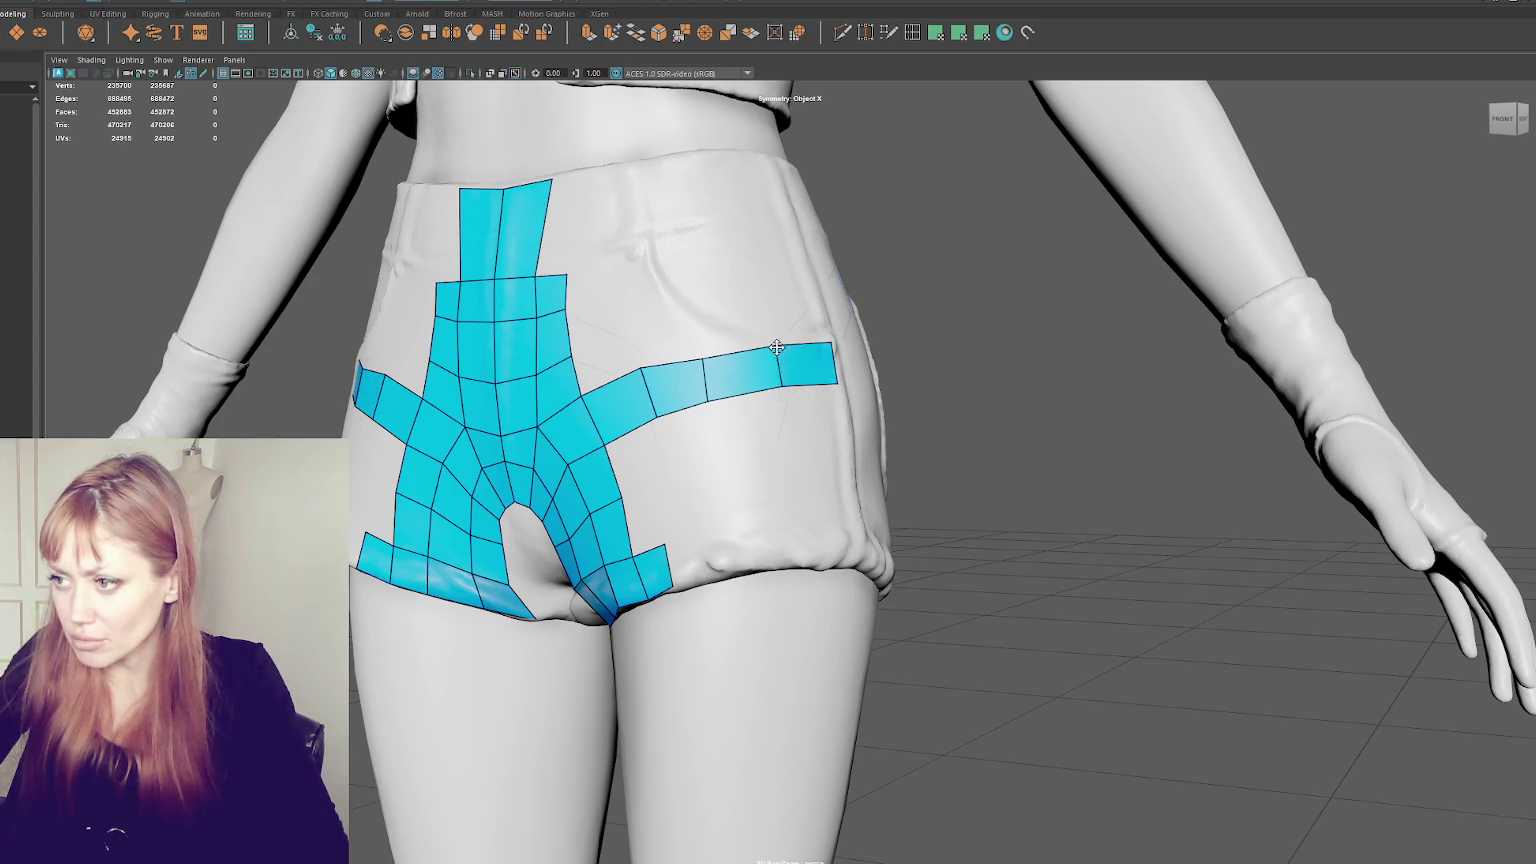
- Adjust the strip's top and corner vertices to fit the hip of the sculpt
left_click_drag(697, 361, 701, 346)
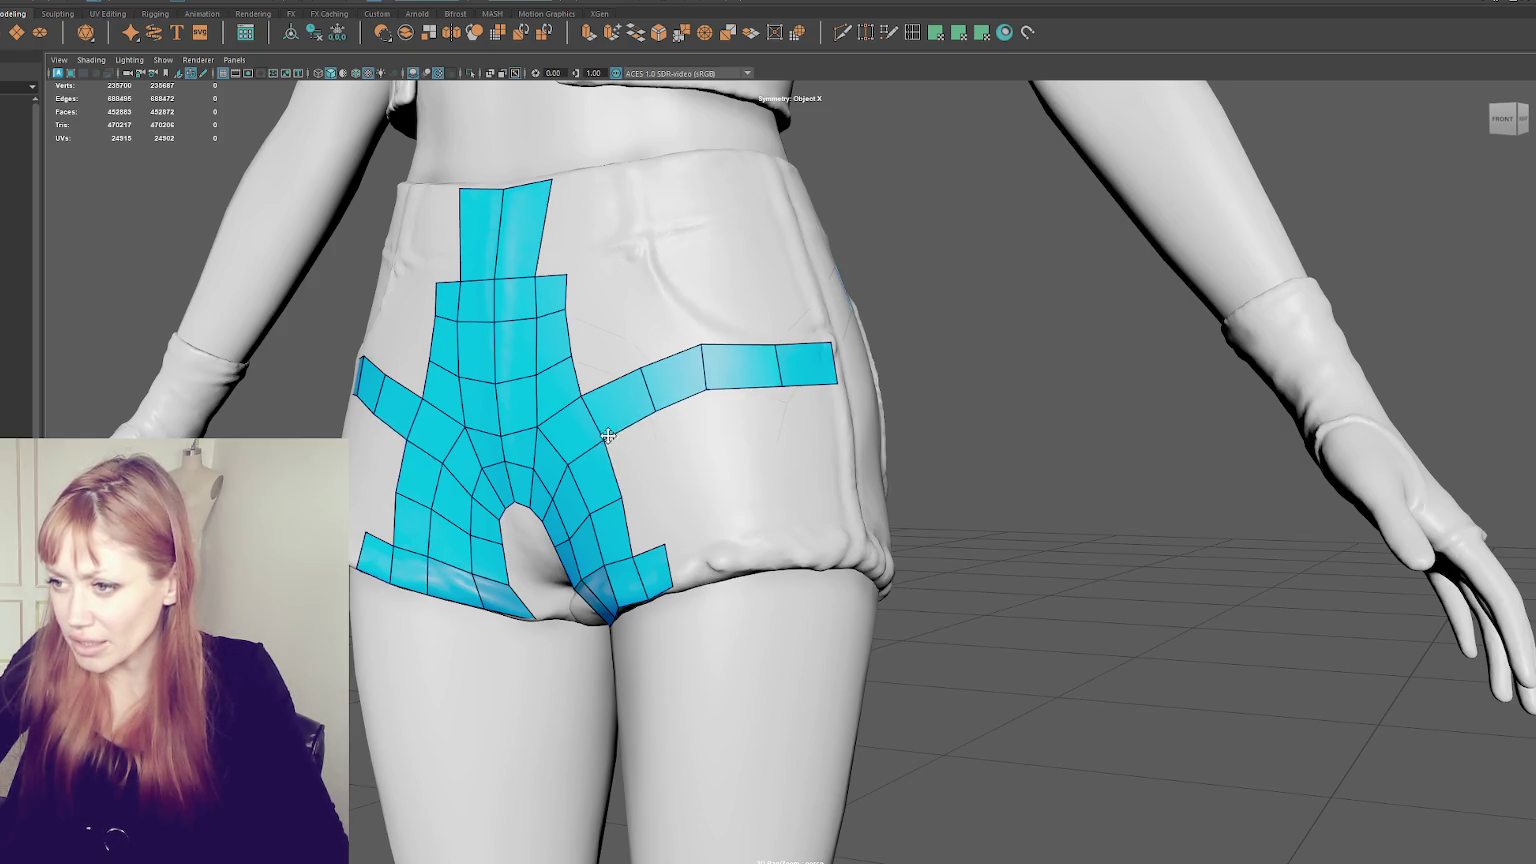
mouse_move(776, 345)
left_mouse_down()
mouse_move(848, 399)
mouse_move(898, 368)
left_mouse_up()
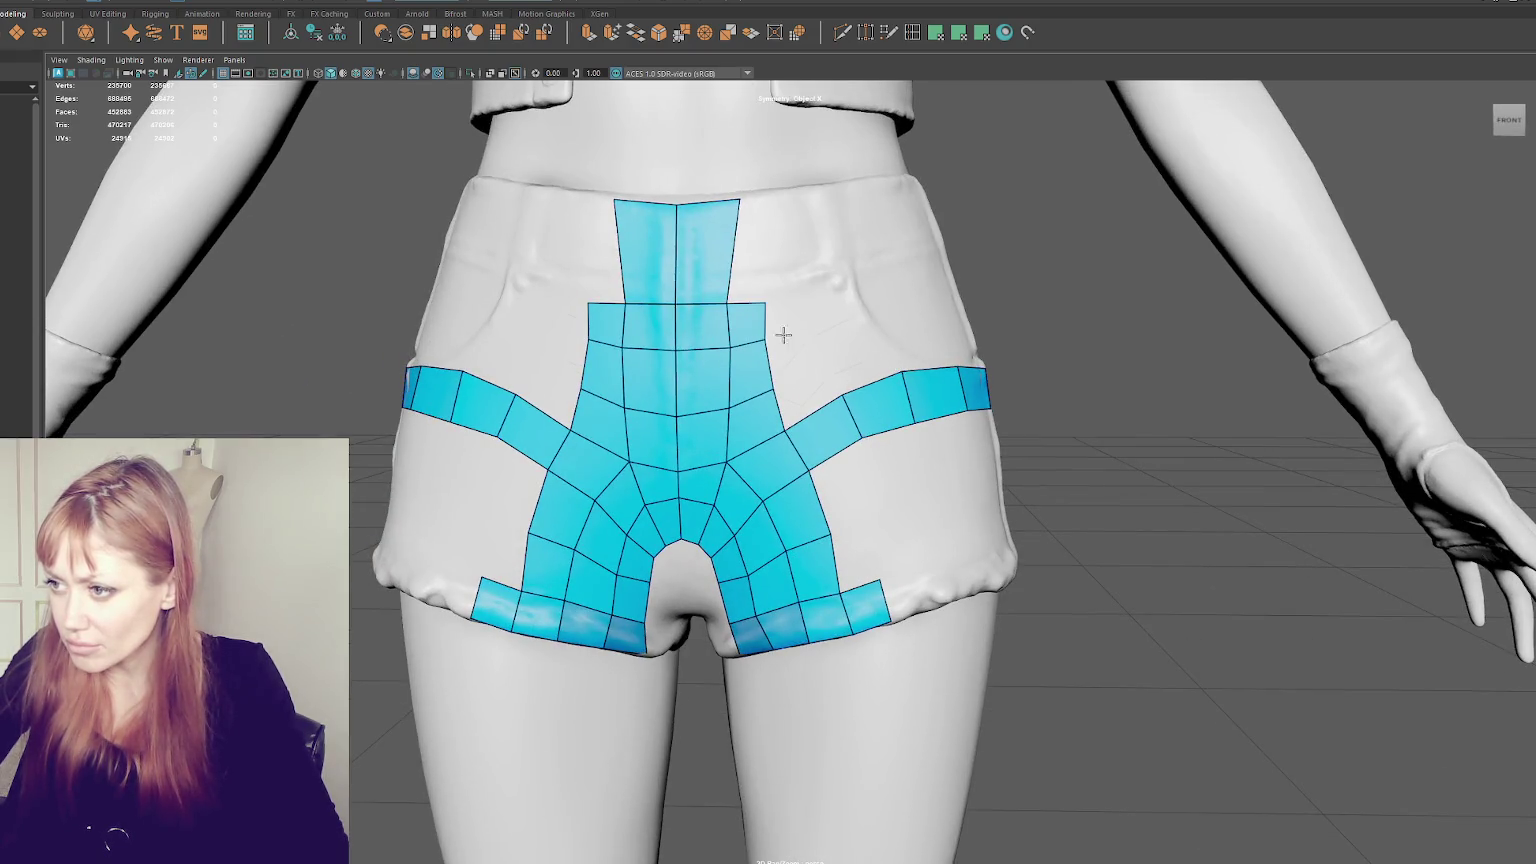
mouse_move(778, 375)
left_mouse_down()
mouse_move(768, 291)
mouse_move(712, 279)
mouse_move(770, 271)
left_mouse_up()
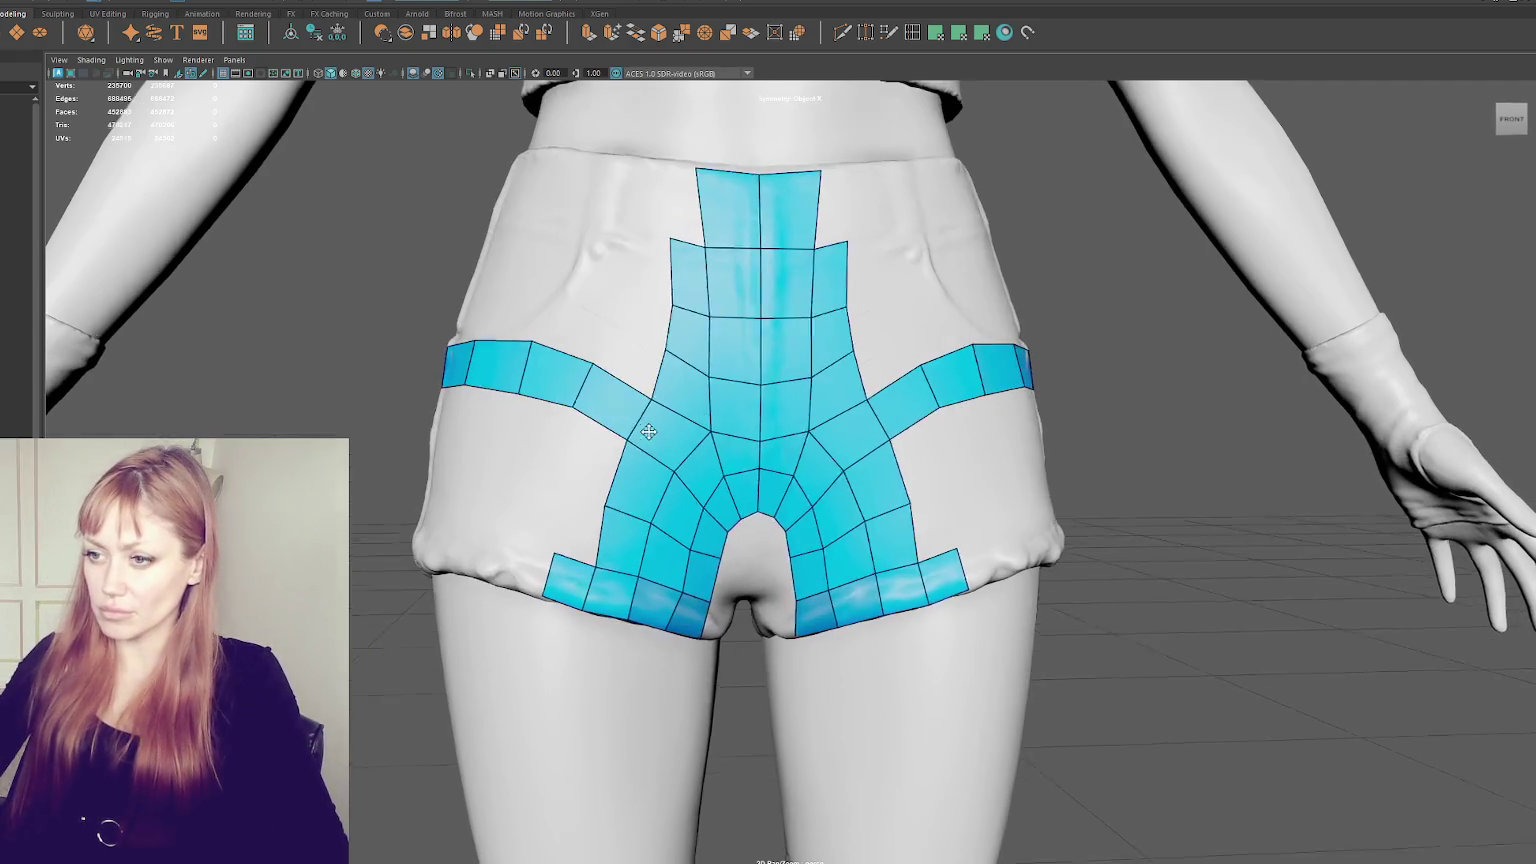
mouse_move(778, 489)
left_mouse_down("alt")
mouse_move(479, 324)
mouse_move(737, 456)
mouse_move(627, 400)
mouse_move(640, 344)
left_mouse_up("alt")
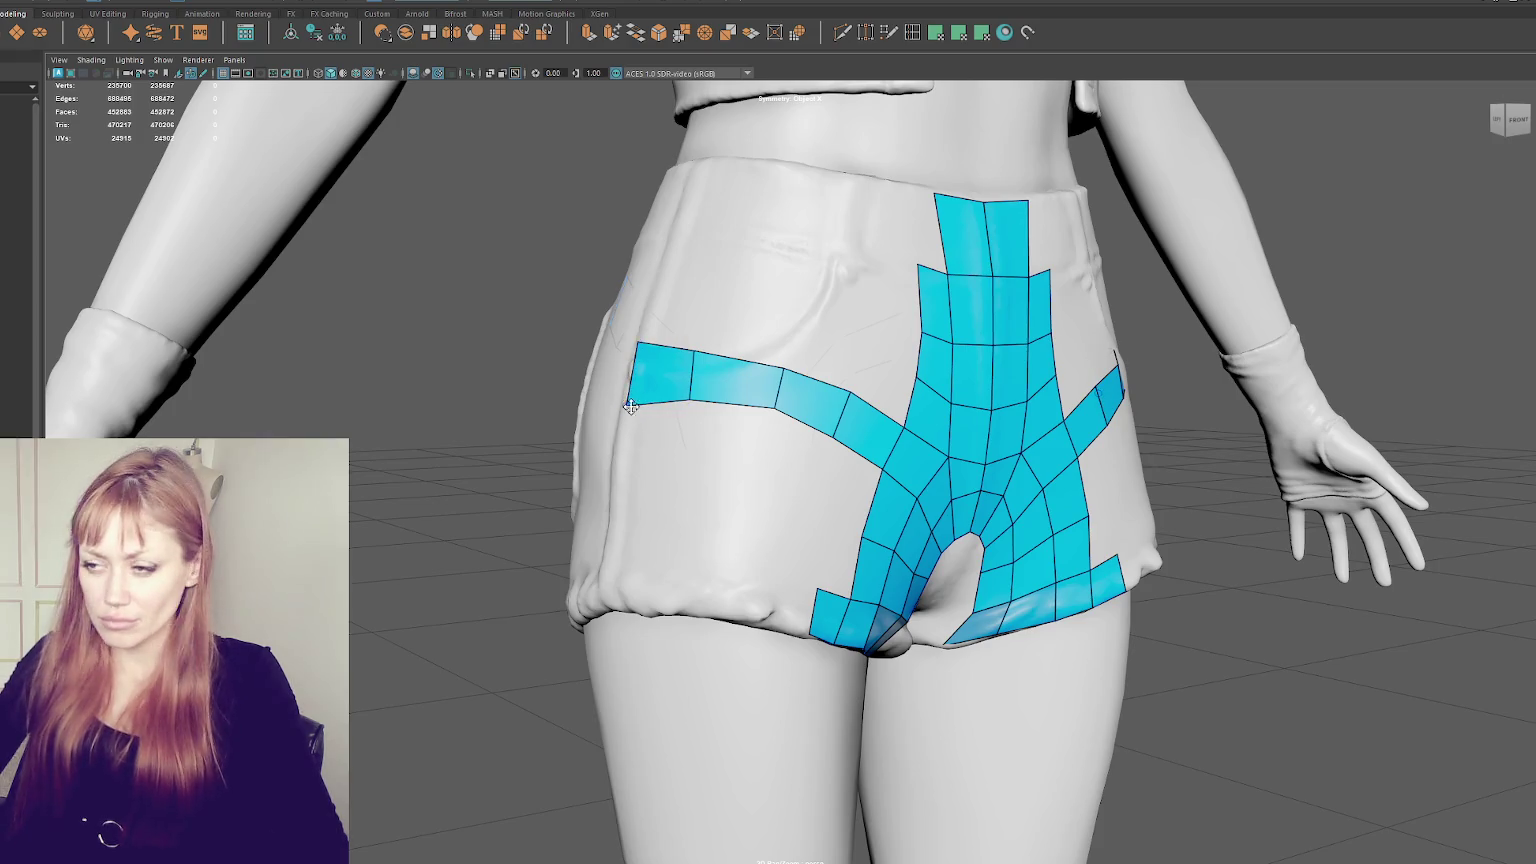
left_click_drag(627, 405, 622, 397)
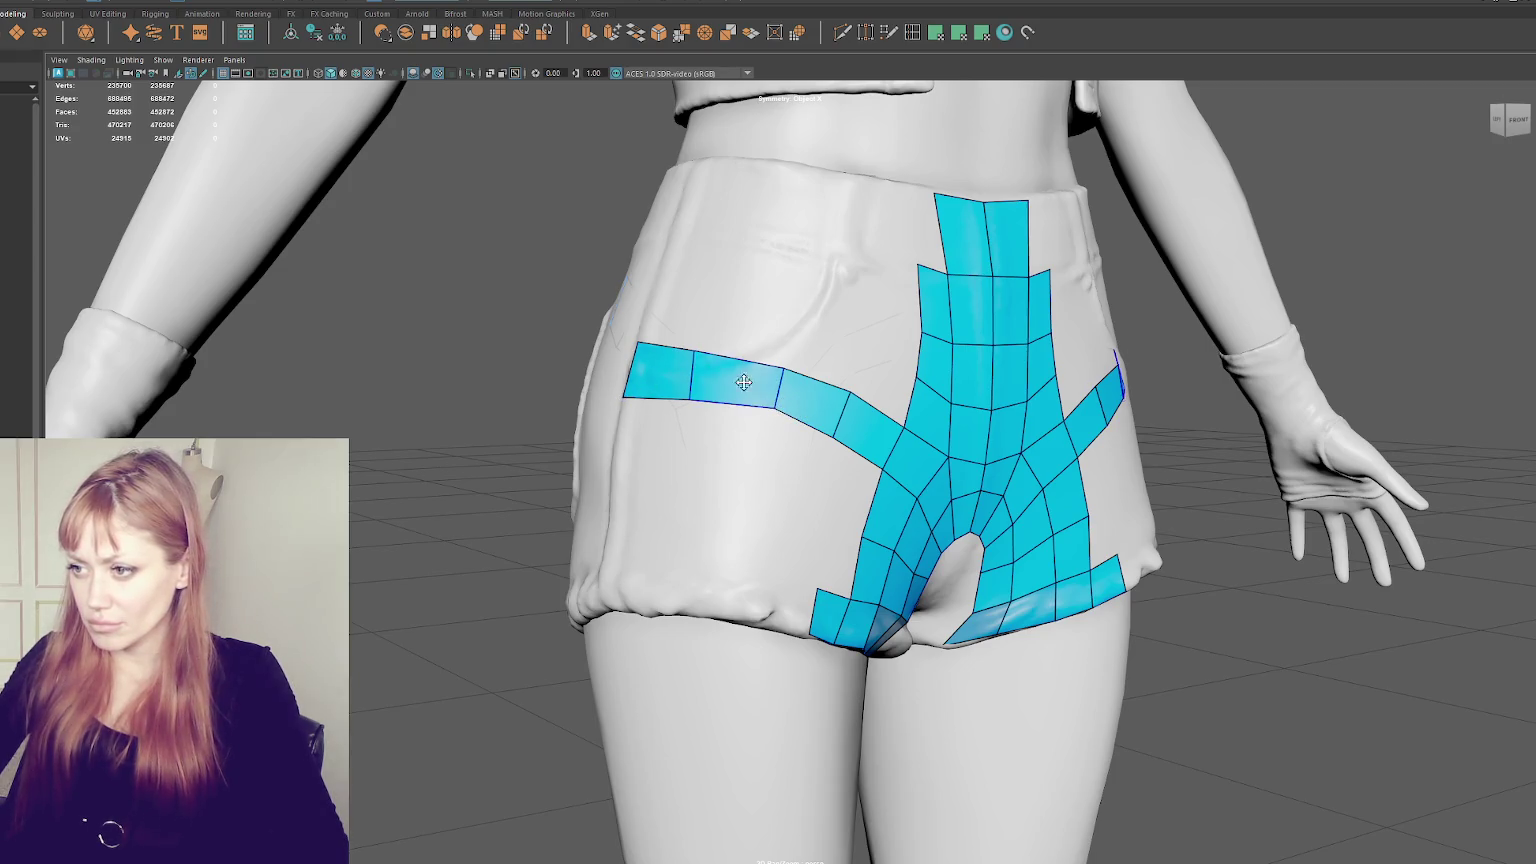
mouse_move(697, 351)
left_mouse_down()
mouse_move(689, 389)
mouse_move(624, 384)
mouse_move(640, 331)
mouse_move(858, 347)
mouse_move(850, 390)
mouse_move(868, 347)
left_mouse_up()
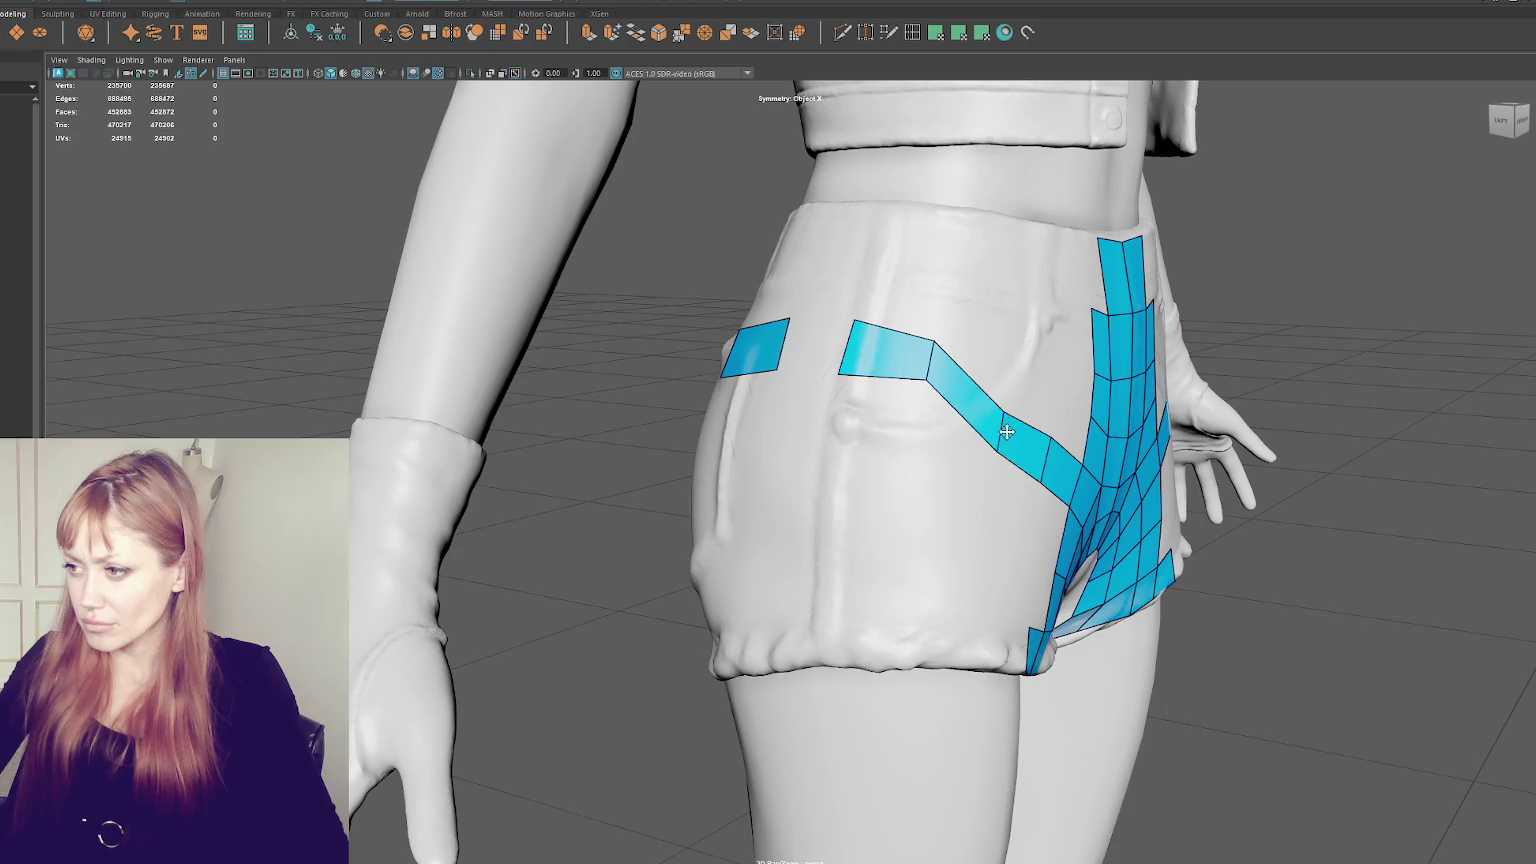
mouse_move(995, 440)
left_mouse_down("alt")
mouse_move(986, 409)
mouse_move(650, 400)
left_mouse_up("alt")
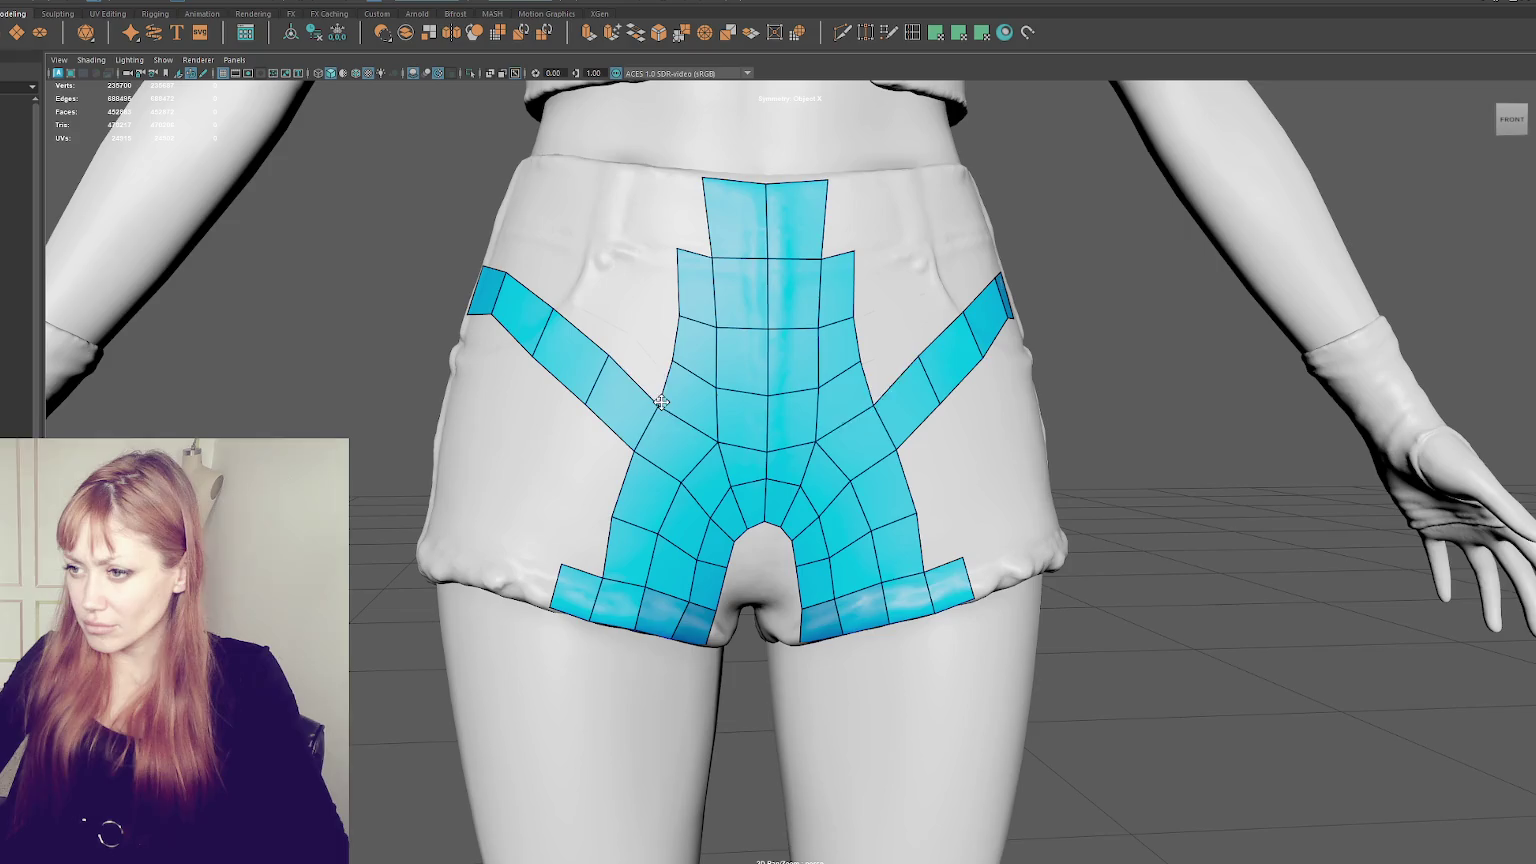
- Relax the central panel quads and remove two horizontal loops from the centre strip
left_click_drag(640, 453, 680, 469)
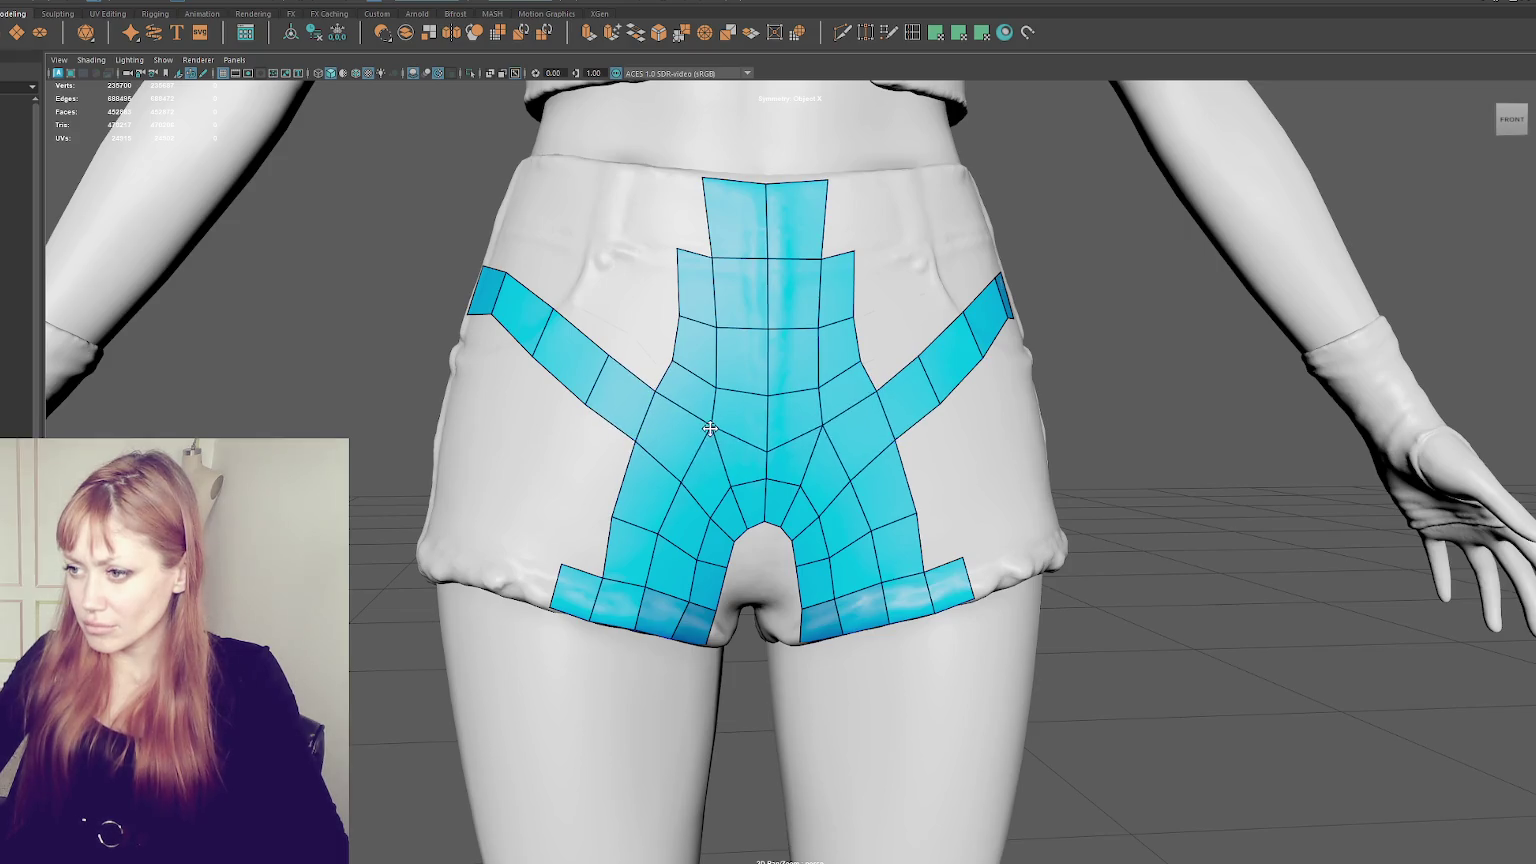
left_click_drag(767, 448, 767, 430)
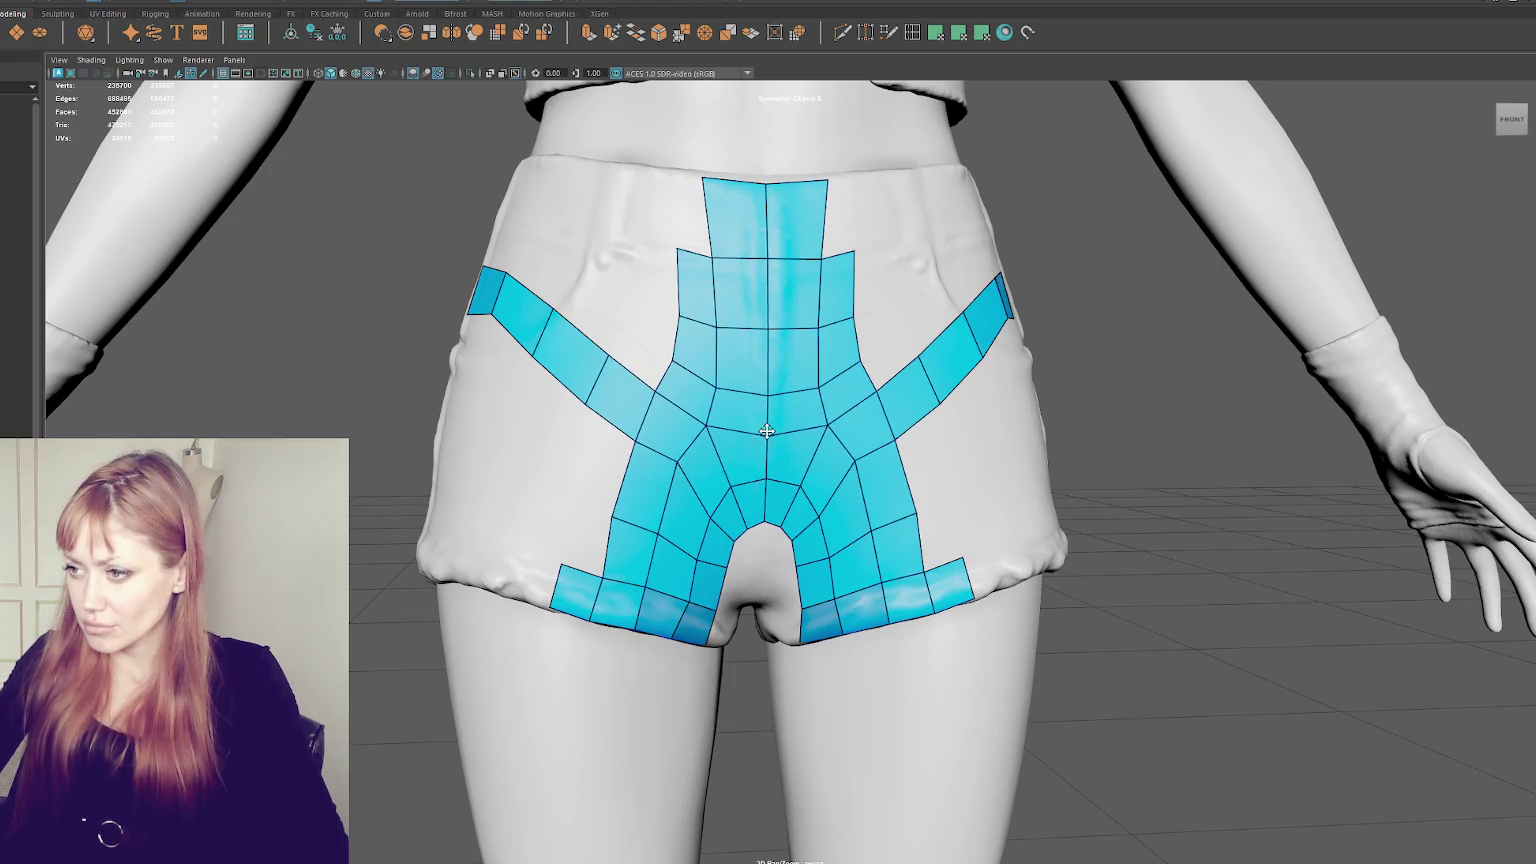
left_click(752, 395, "ctrl+shift")
left_click(770, 330, "ctrl+shift")
left_click_drag(782, 343, 747, 343, "alt")
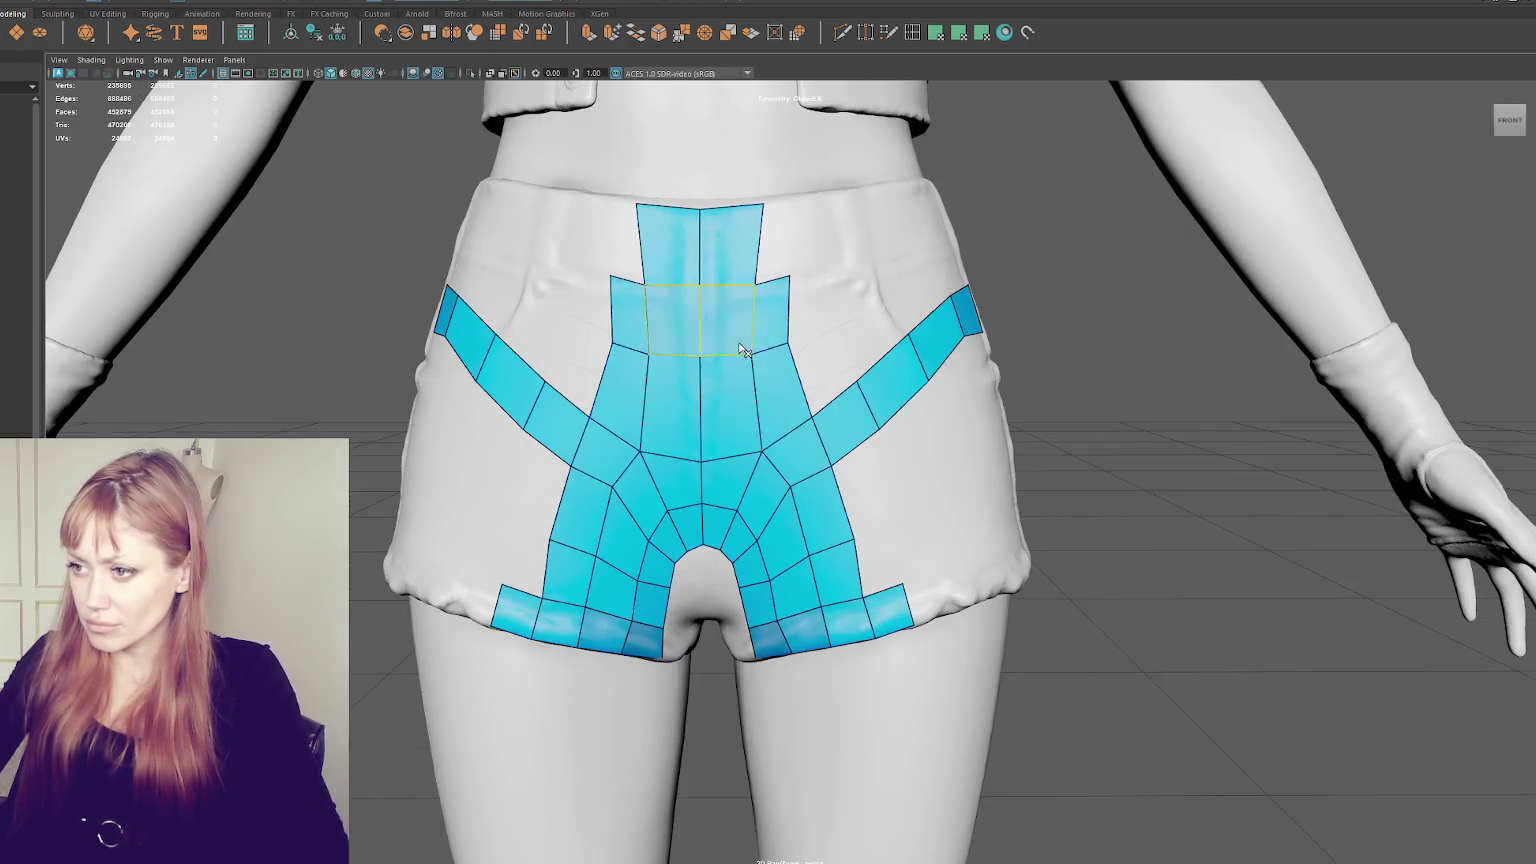
mouse_move(782, 439)
left_mouse_down("shift")
mouse_move(788, 513)
mouse_move(812, 489)
mouse_move(838, 556)
mouse_move(839, 471)
left_mouse_up("shift")
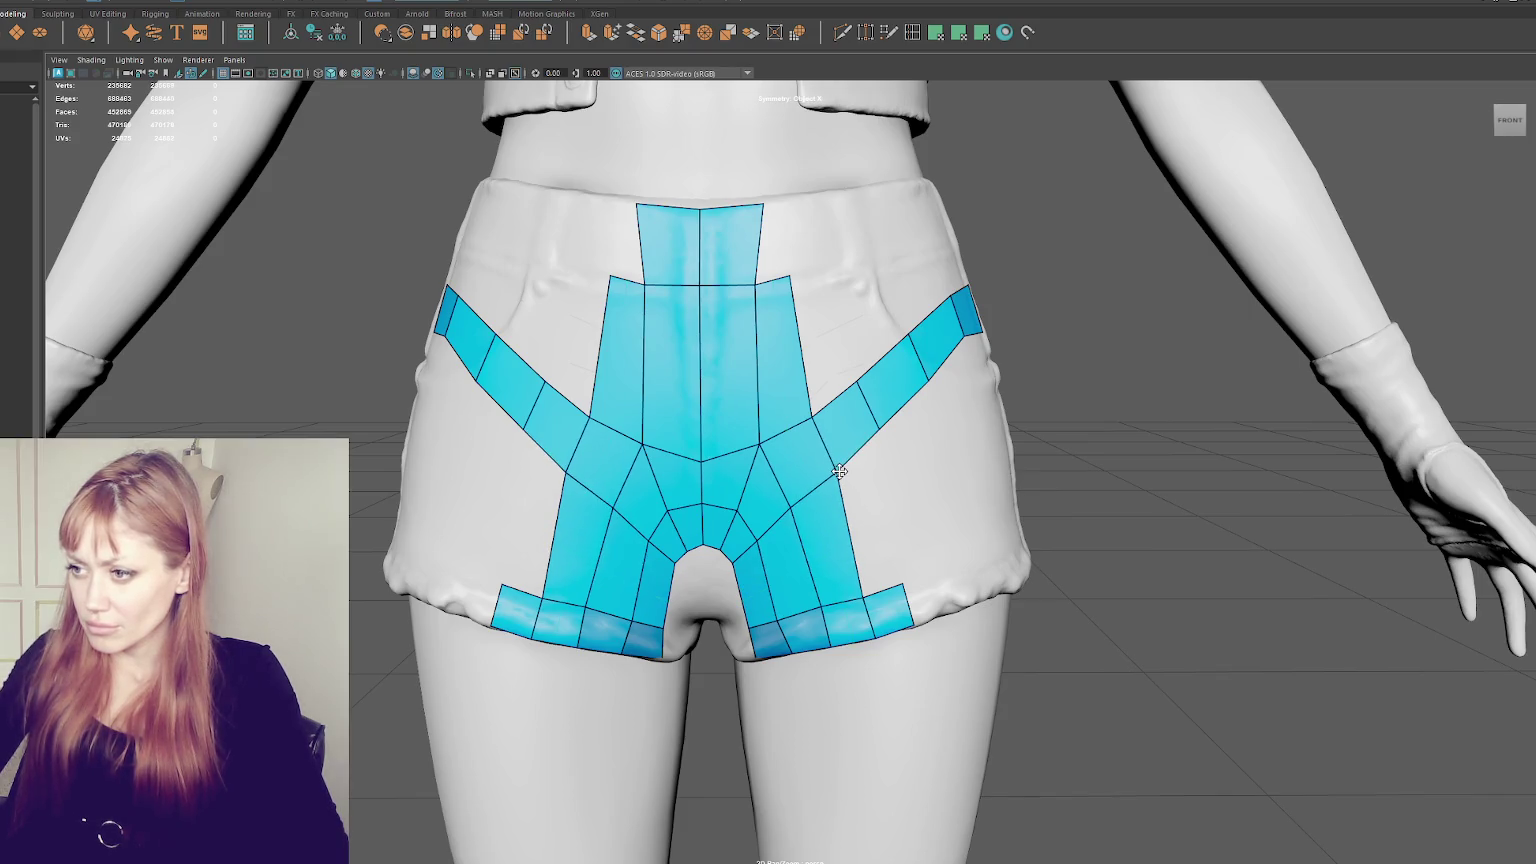
mouse_move(813, 417)
left_mouse_down("shift")
mouse_move(947, 288)
mouse_move(751, 336)
left_mouse_up("shift")
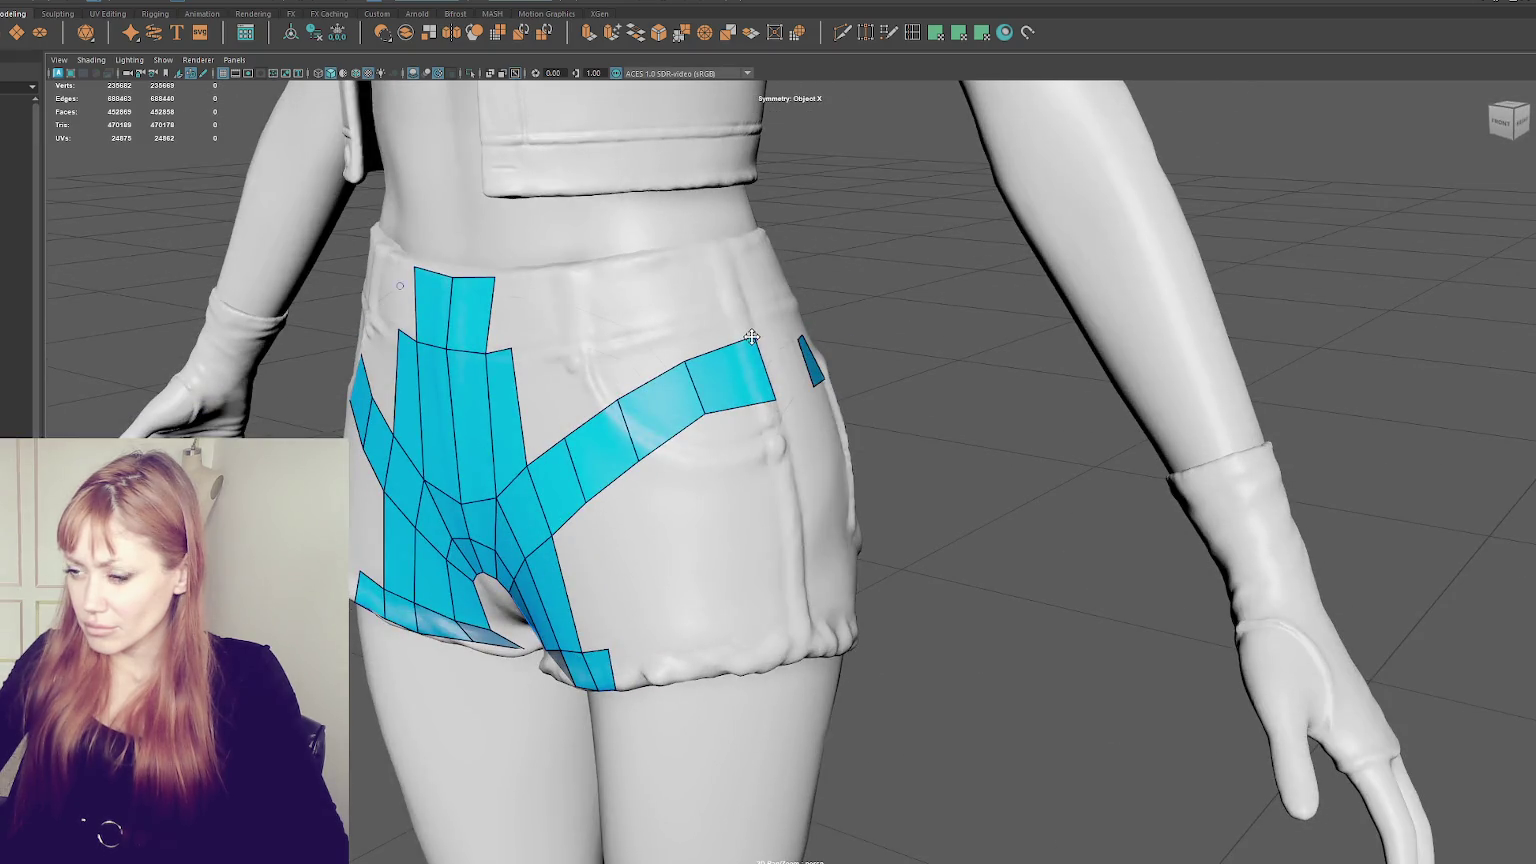
left_click_drag(765, 404, 764, 395)
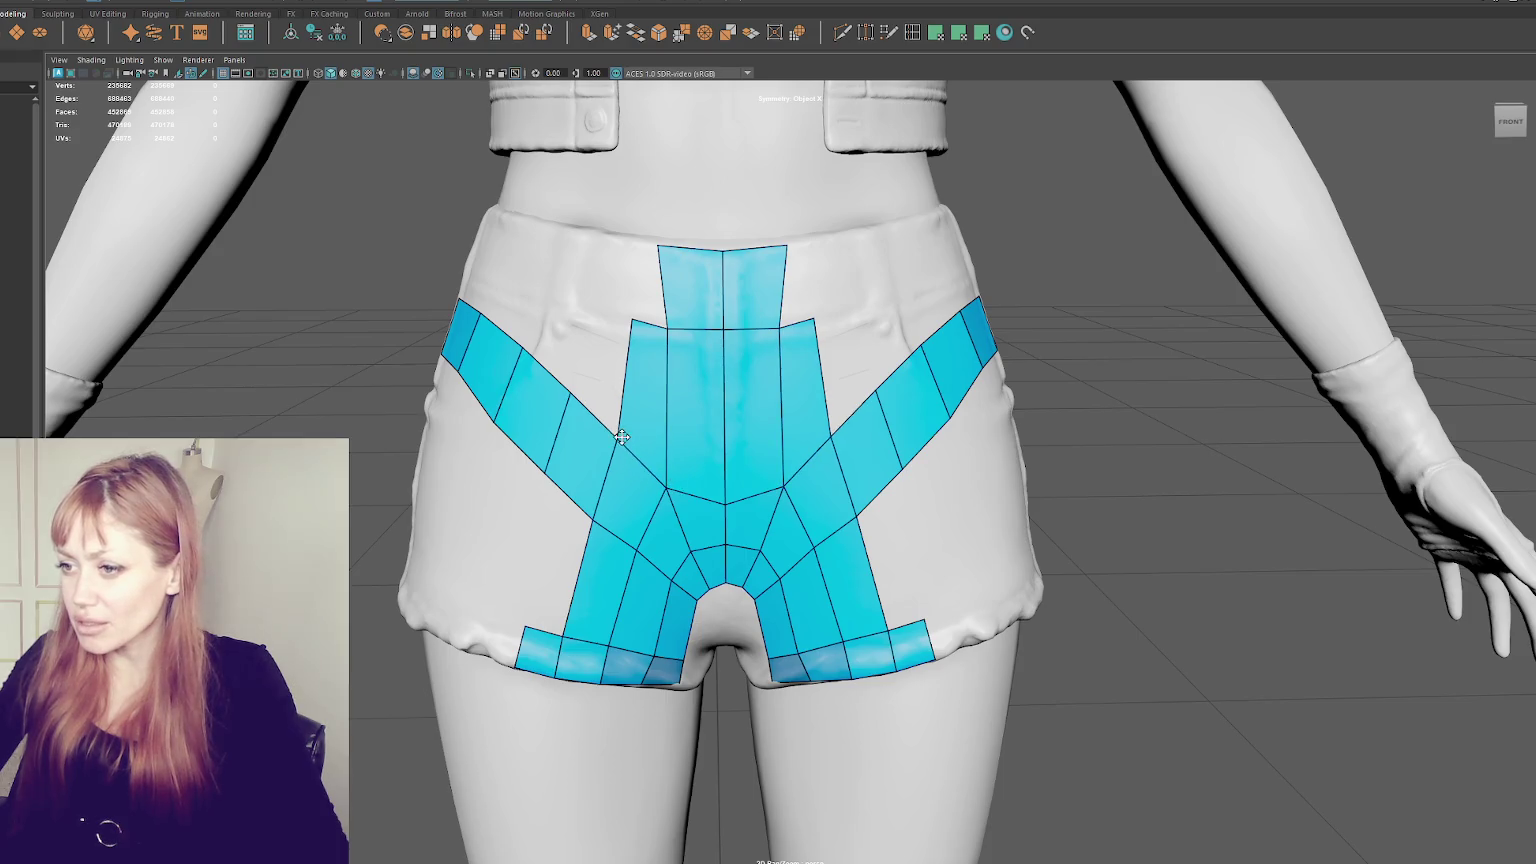
- Lower the centre strip's cross edge, square its shoulders and narrow its top
scroll(621, 437, "down", 1)
left_click_drag(709, 342, 711, 362)
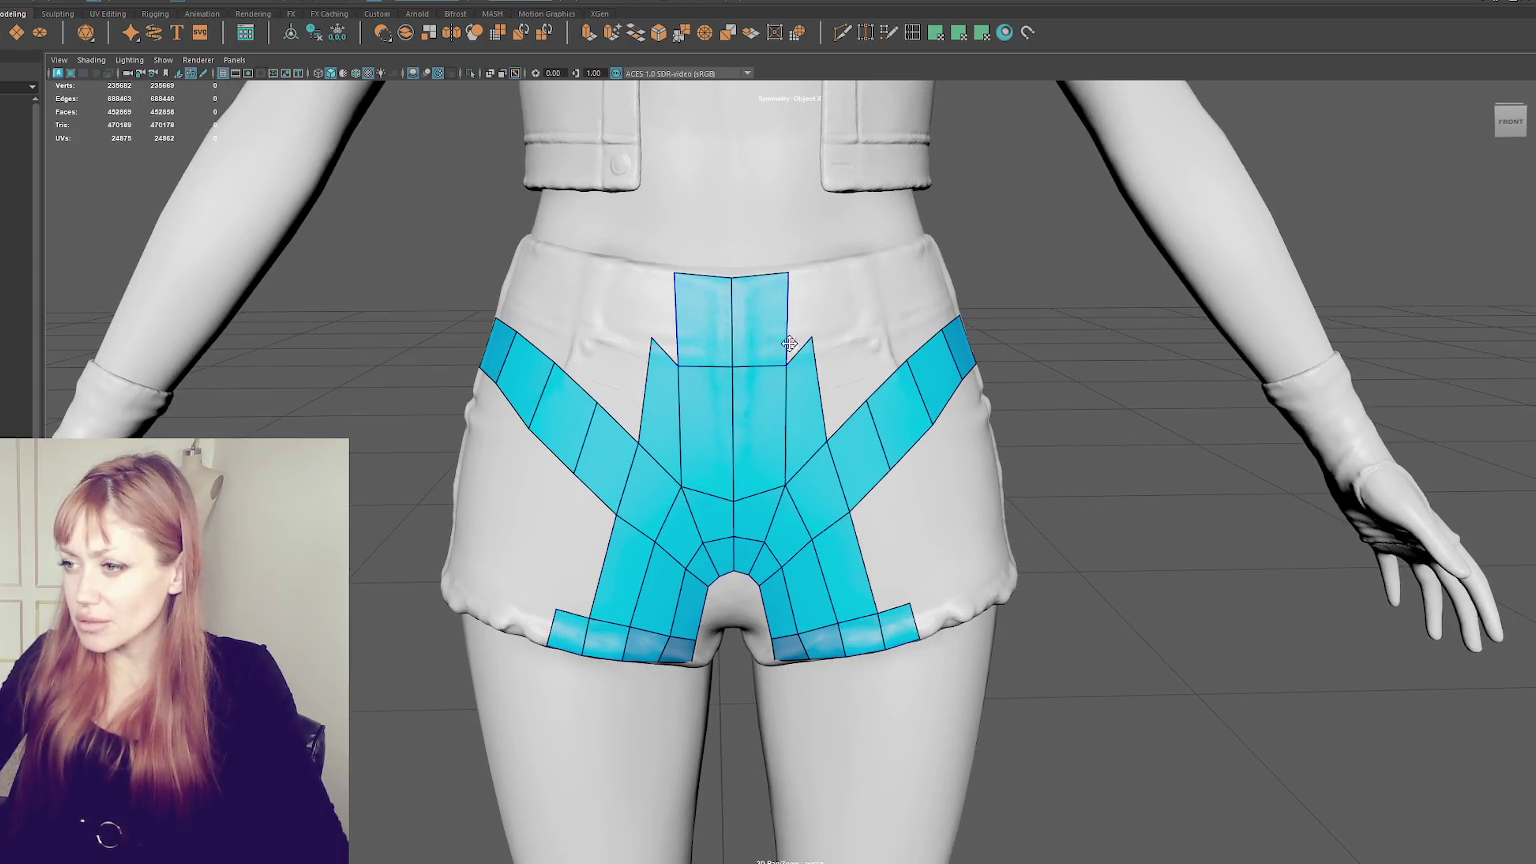
left_click_drag(811, 338, 807, 363)
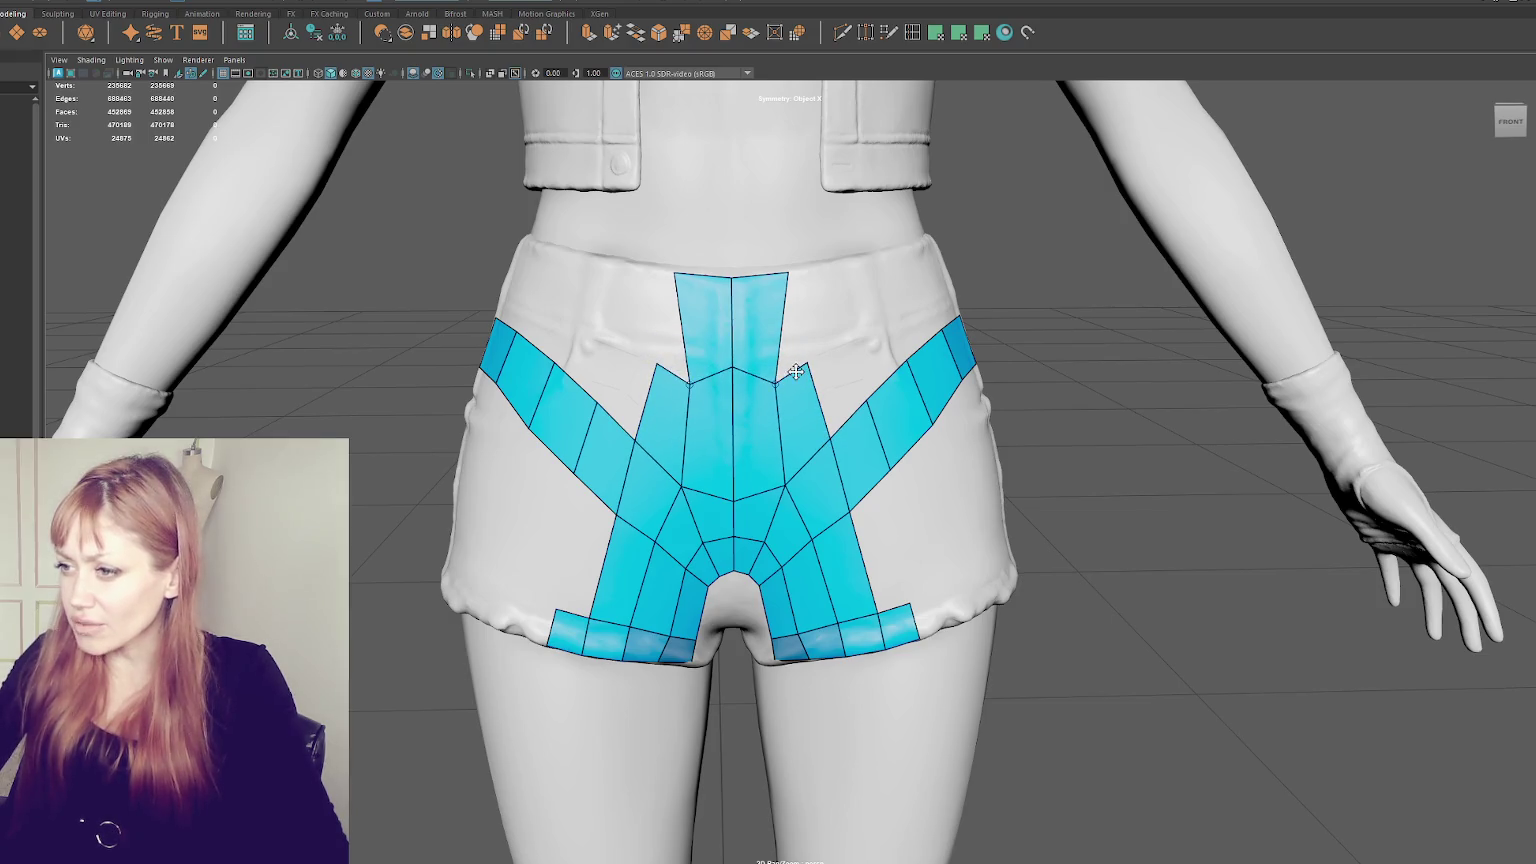
left_click_drag(733, 366, 733, 400)
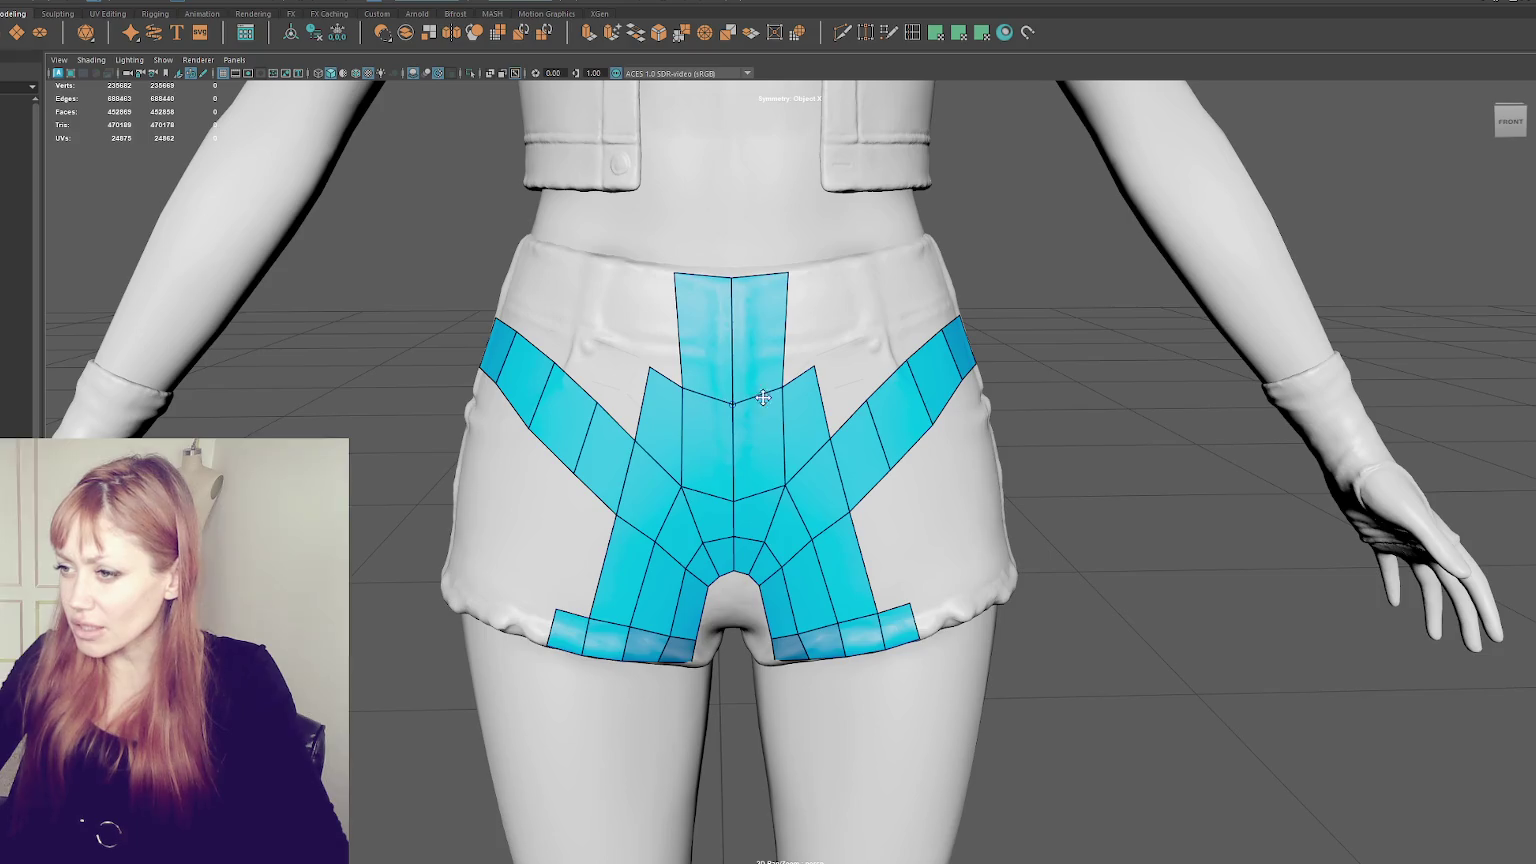
left_click_drag(791, 276, 779, 271)
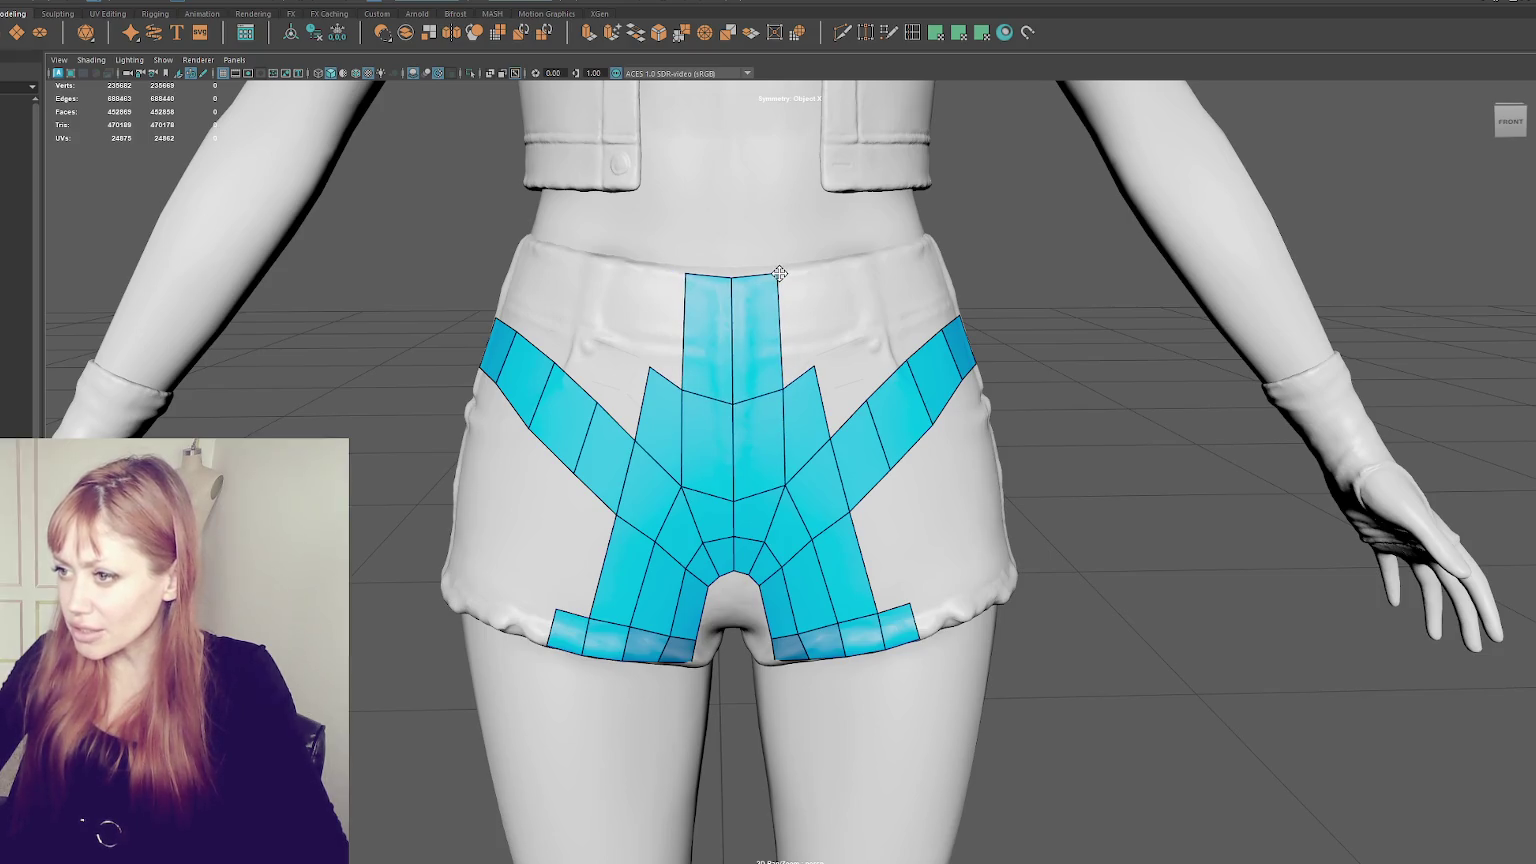
left_click_drag(813, 376, 815, 371)
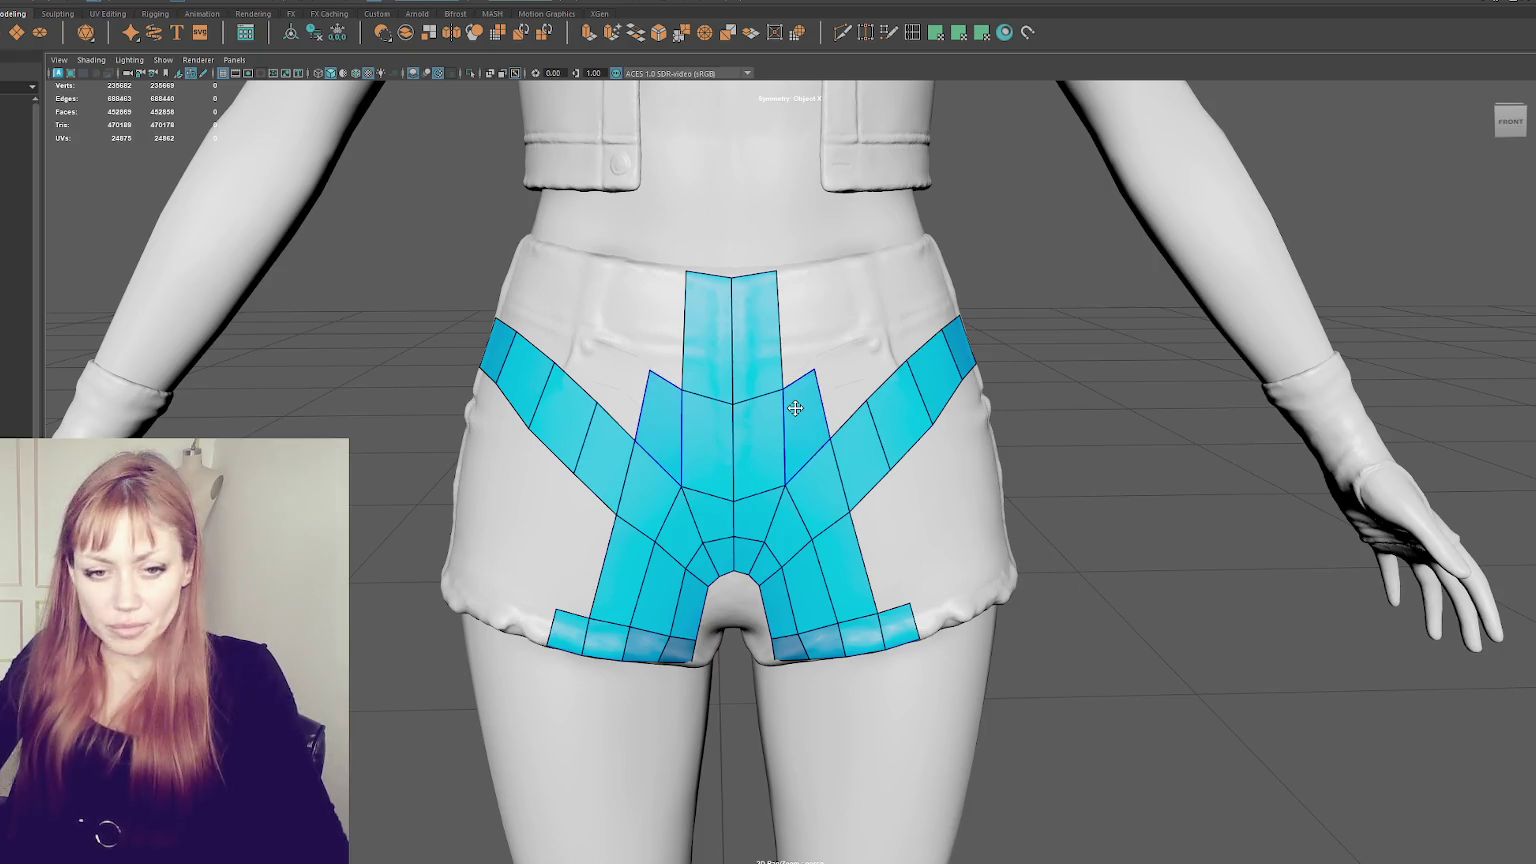
- Stretch the hip band edge across the side to close its gap
left_click_drag(541, 487, 686, 470, "alt")
left_click_drag(982, 358, 994, 361)
mouse_move(943, 405)
left_mouse_down("alt")
mouse_move(1096, 335)
mouse_move(1064, 364)
left_mouse_up("alt")
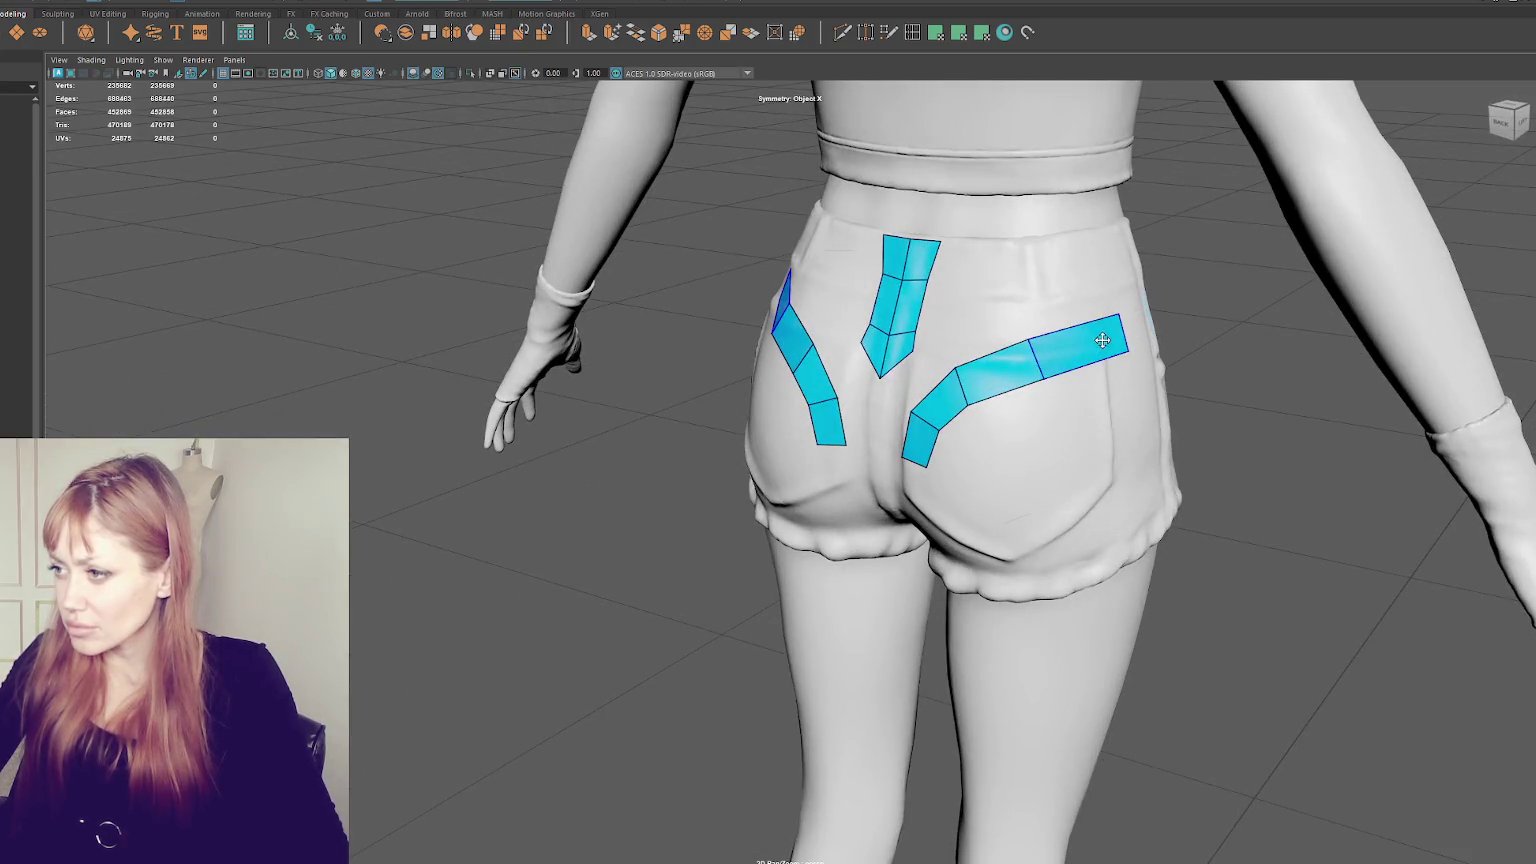
- Extend the long back strip to meet the side patch
mouse_move(1080, 350)
left_mouse_down("alt")
mouse_move(1125, 353)
mouse_move(1074, 355)
left_mouse_up("alt")
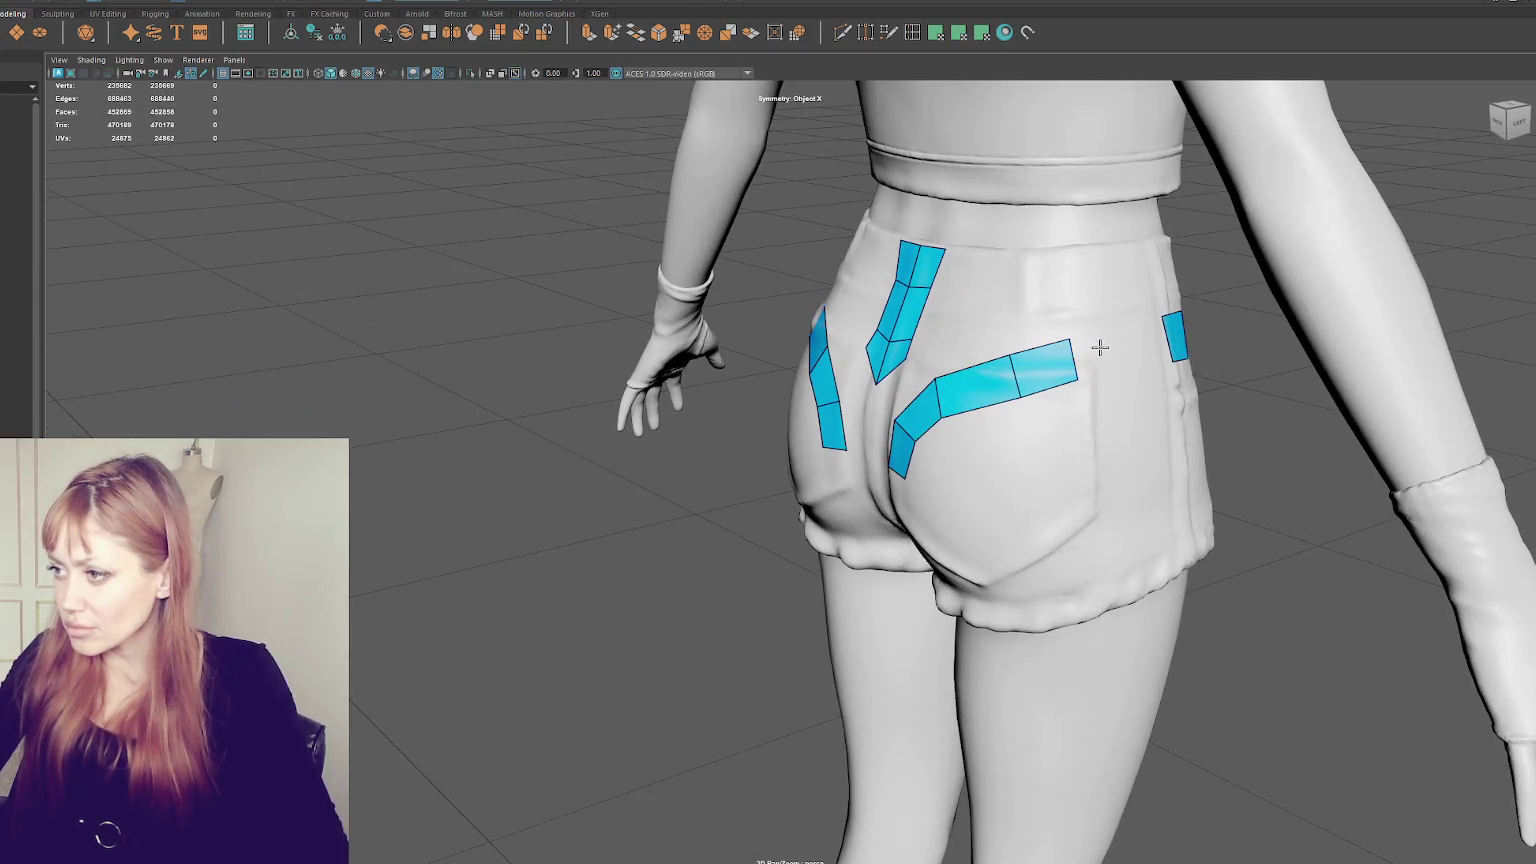
left_click(1140, 346, "shift")
left_click(1098, 352, "shift")
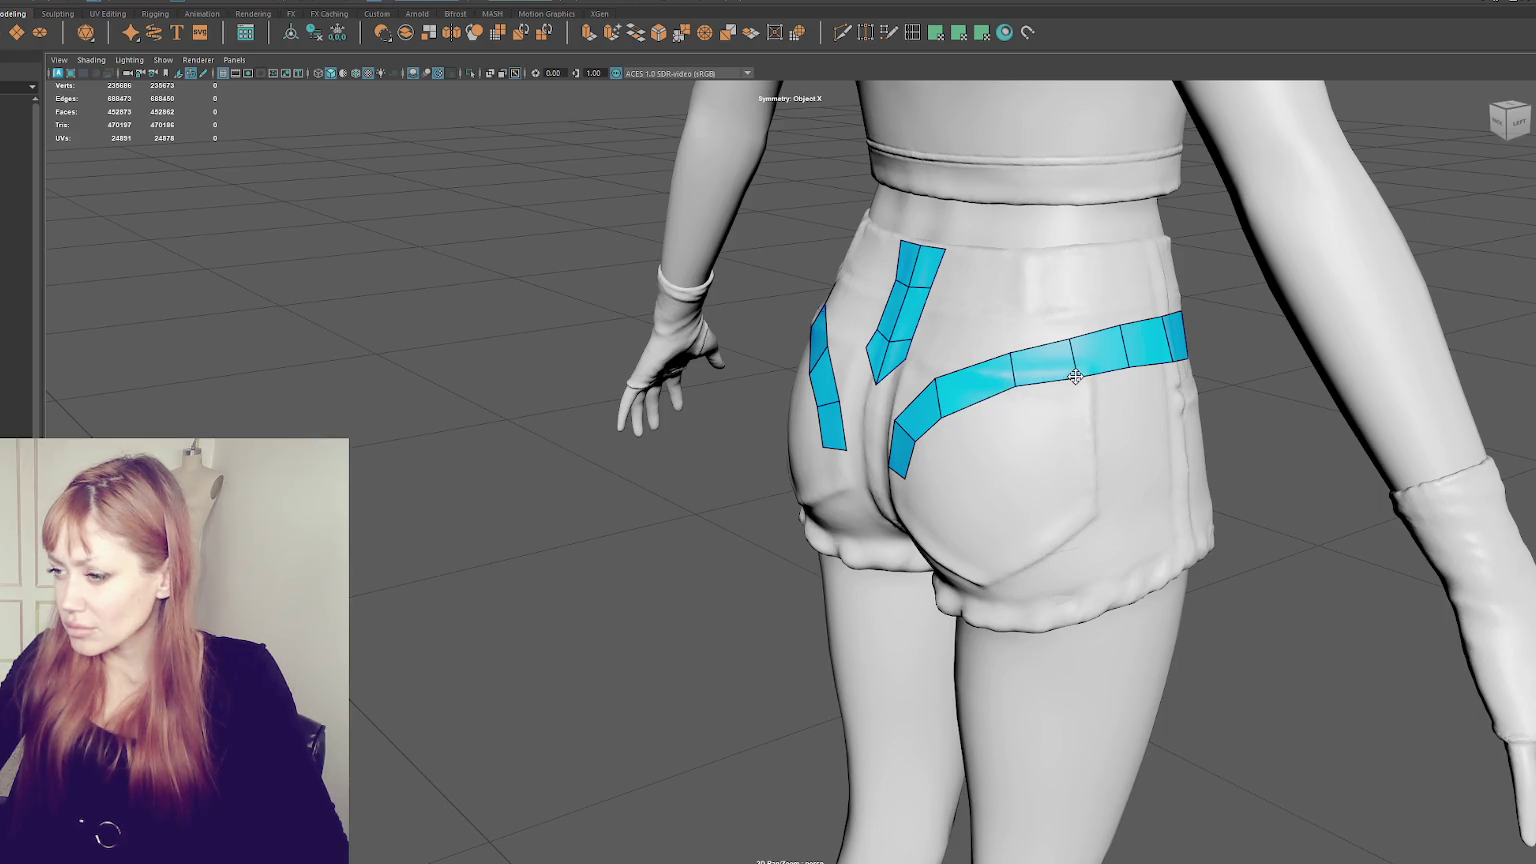
- Join the side strips to the centre strip's tip and reshape the lobes, undoing the joined faces
left_click_drag(1075, 376, 932, 420, "alt")
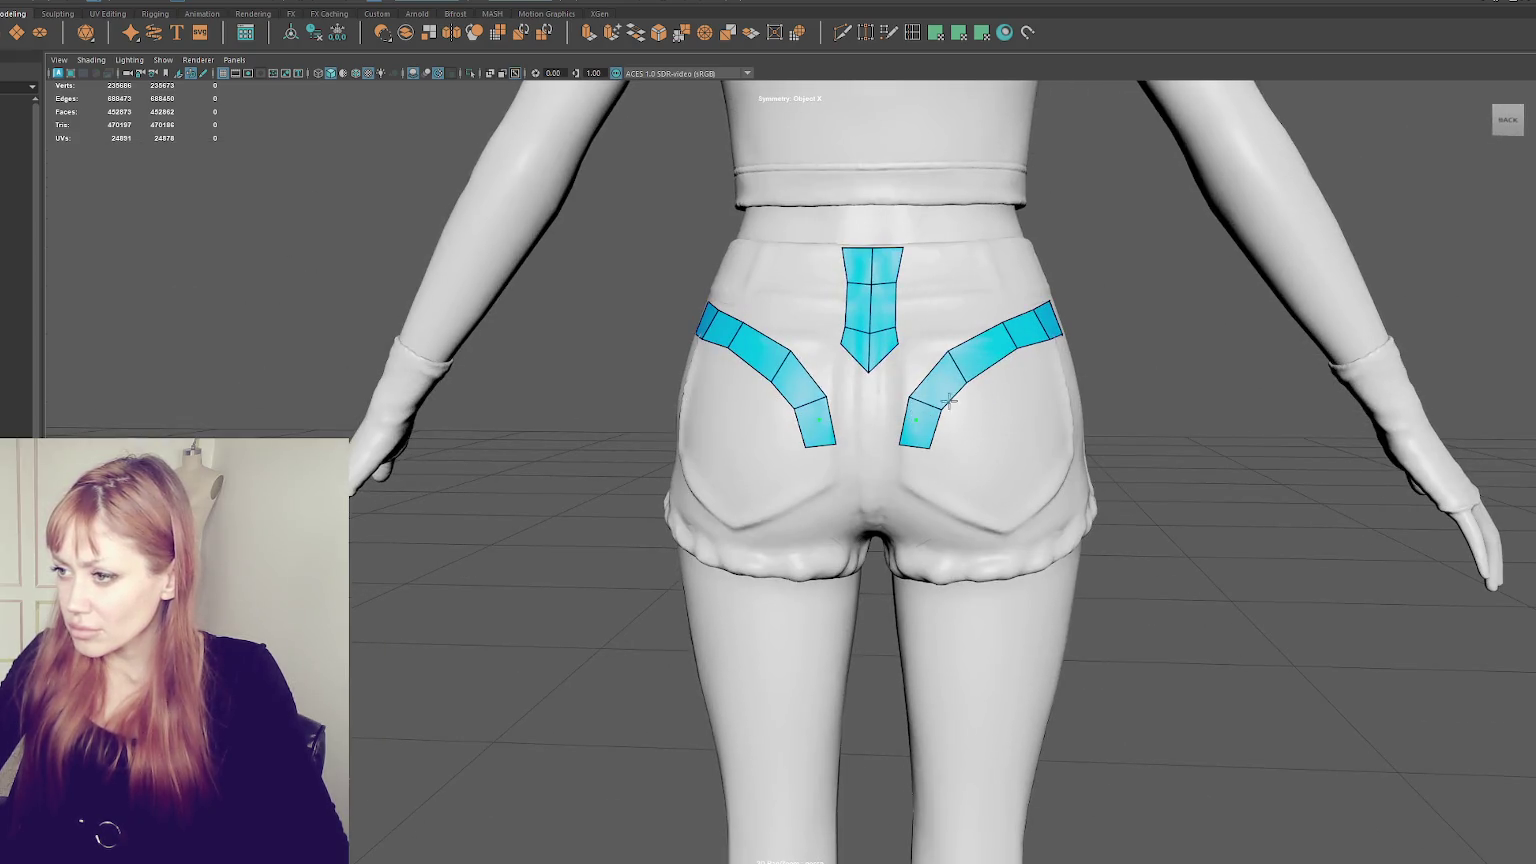
left_click(908, 398, "shift")
left_click_drag(933, 355, 903, 343)
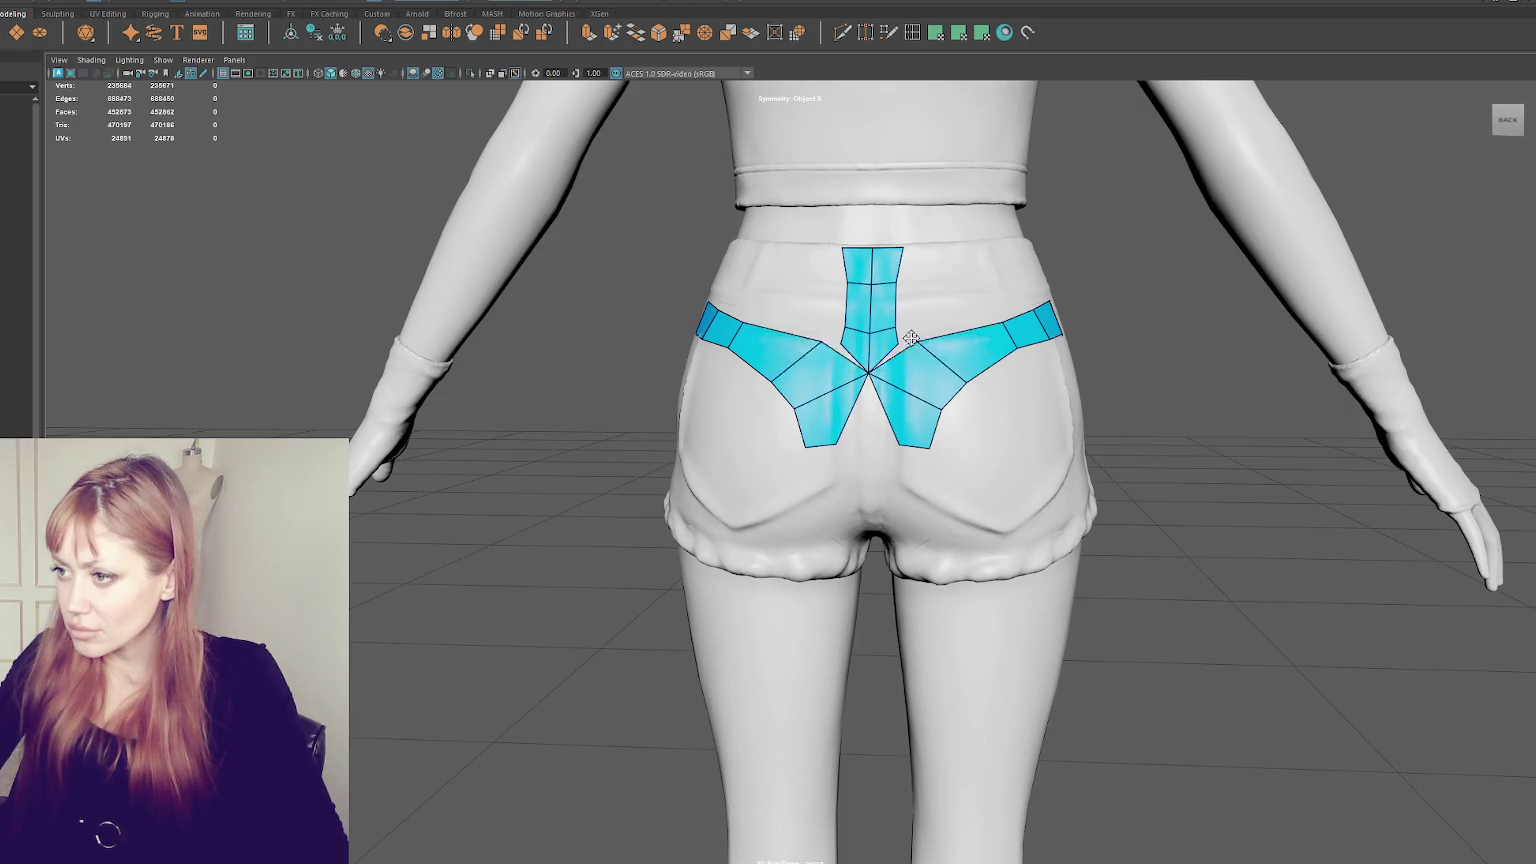
left_click_drag(967, 383, 940, 411, "shift")
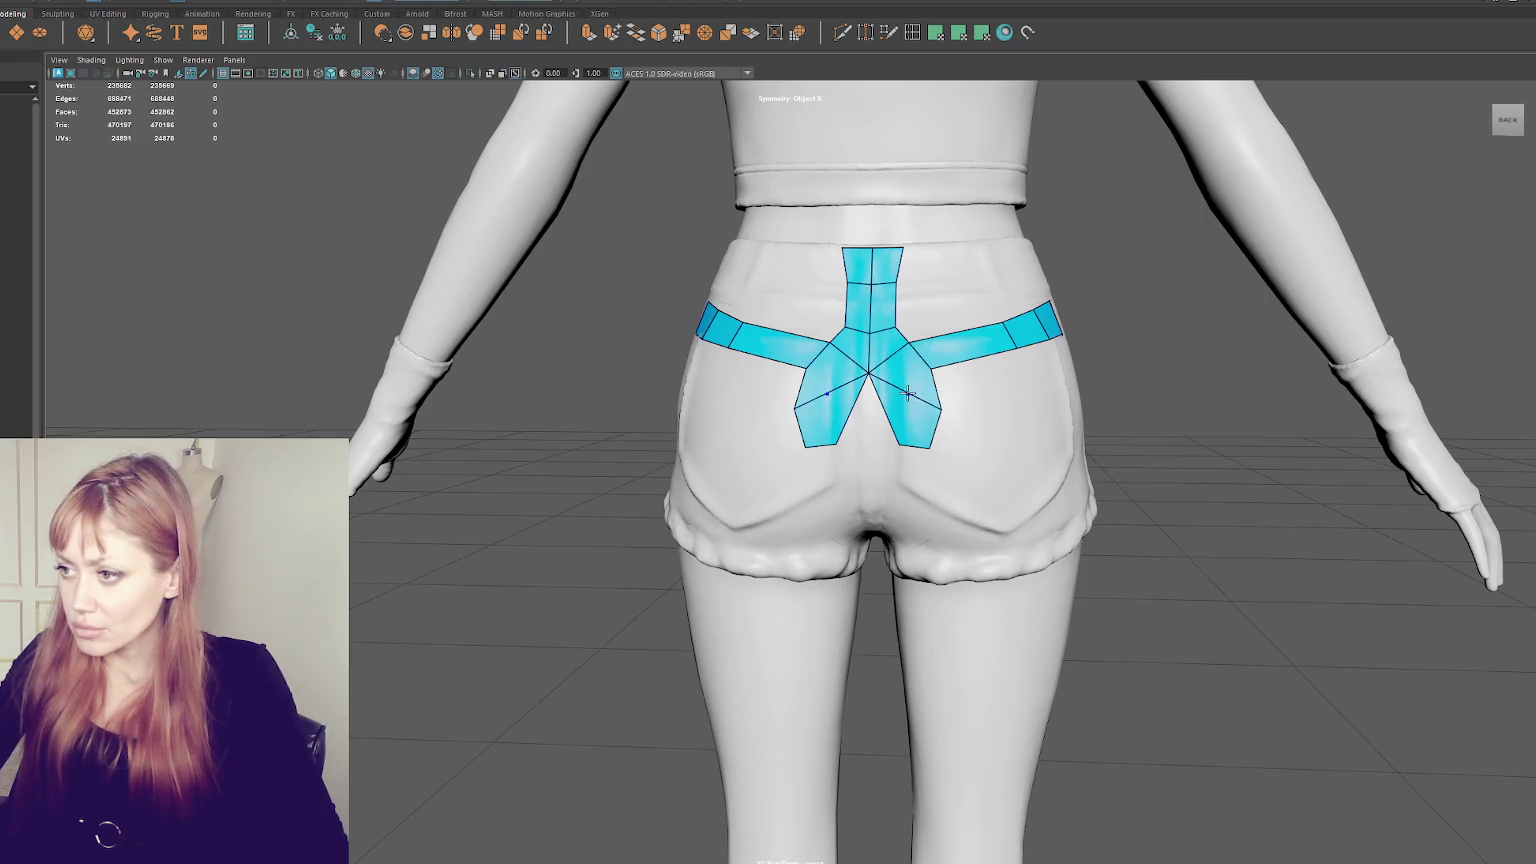
mouse_move(946, 410)
left_mouse_down()
mouse_move(918, 394)
mouse_move(940, 410)
mouse_move(886, 439)
mouse_move(906, 441)
left_mouse_up()
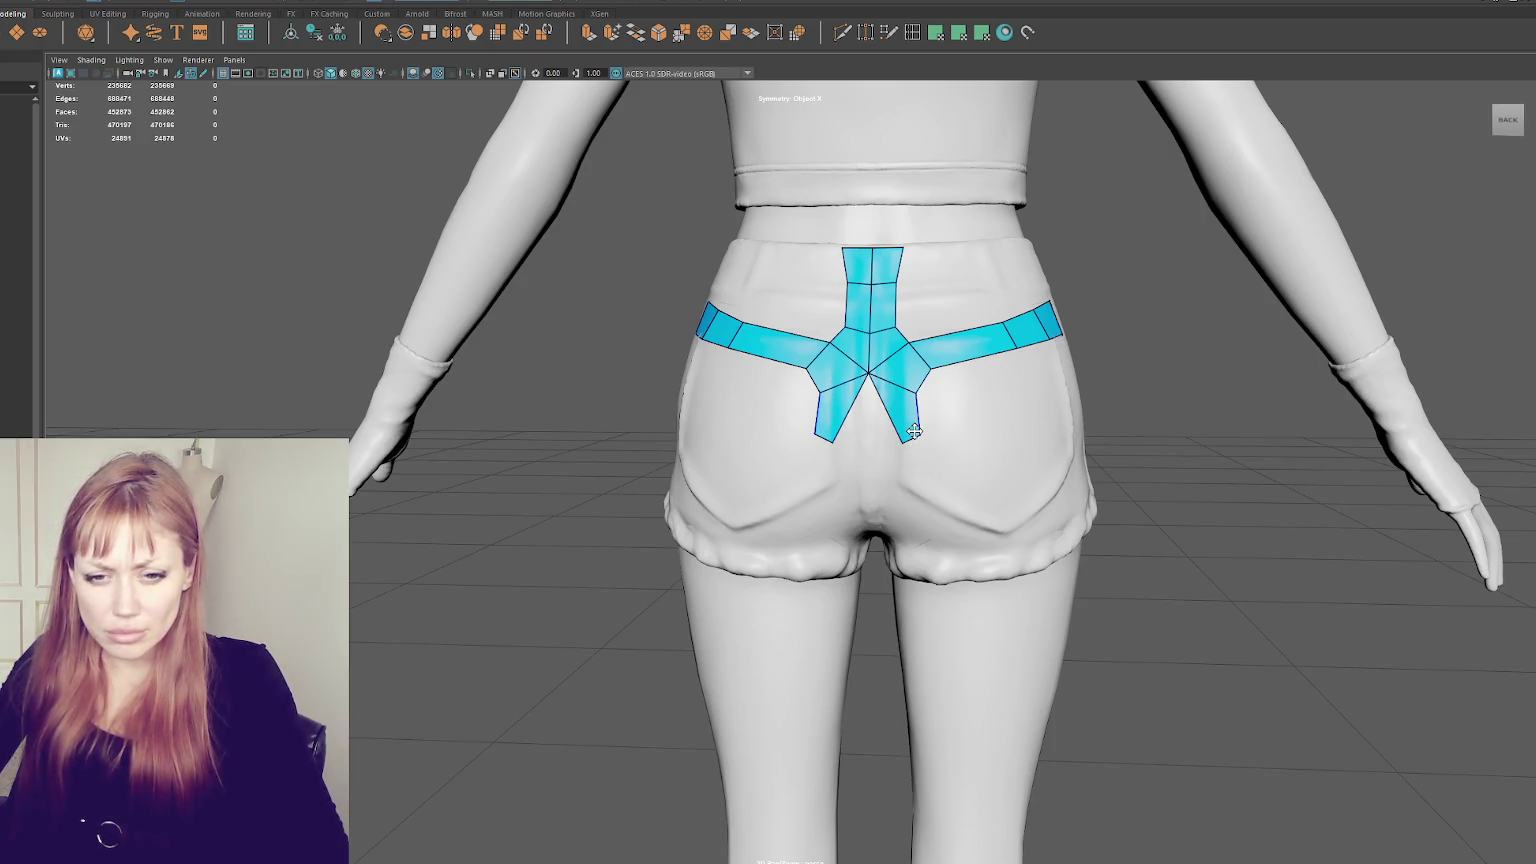
left_click_drag(994, 401, 955, 399, "shift")
key("ctrl+z")
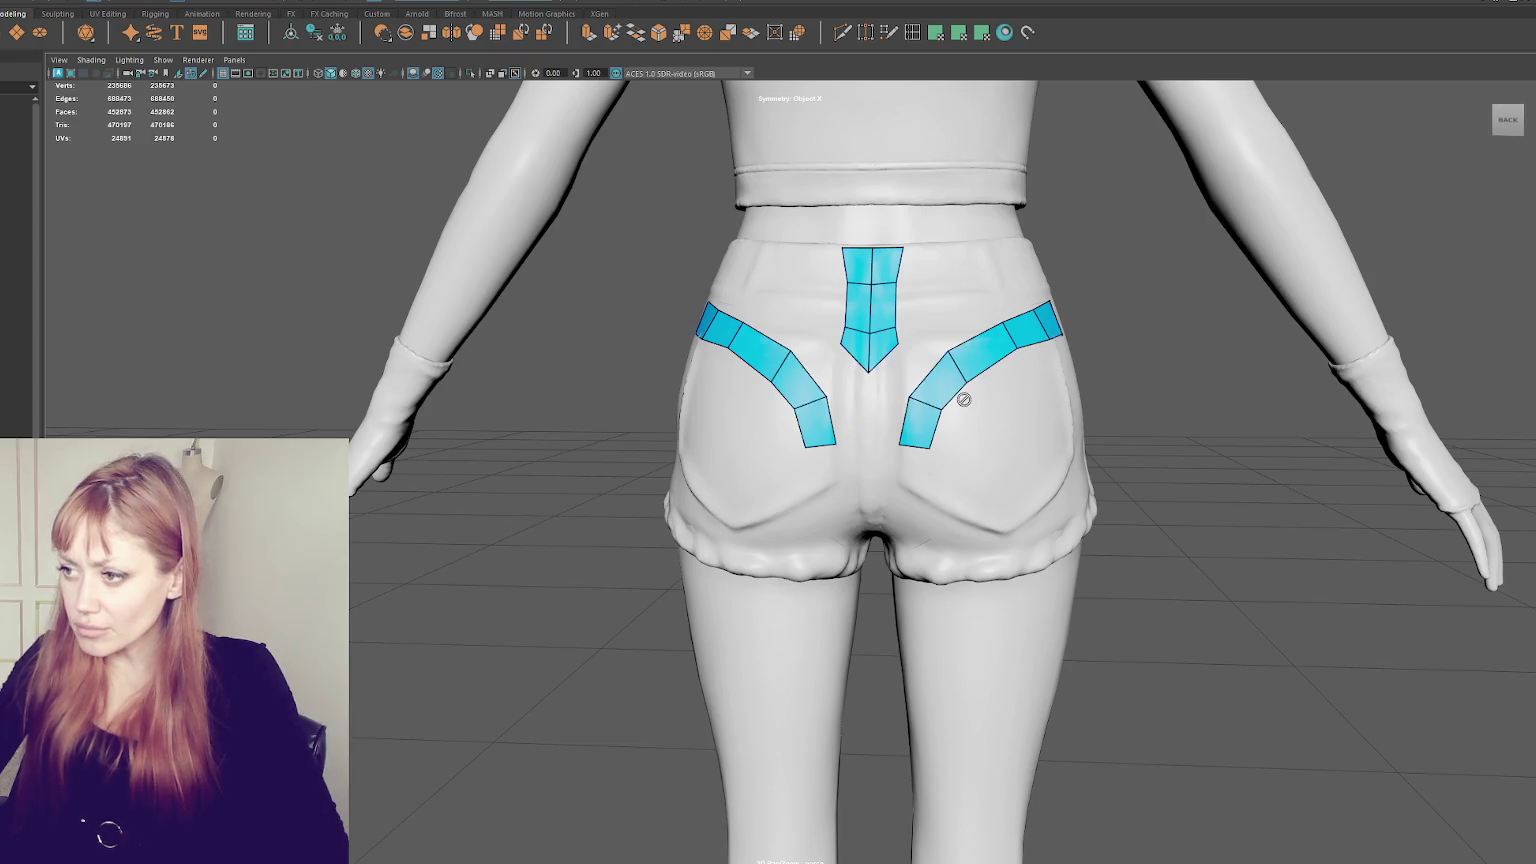
- Fill quads between the bands and centre strip, closing the lower-centre gap and lowering its bottom vertex
left_click(908, 372, "shift")
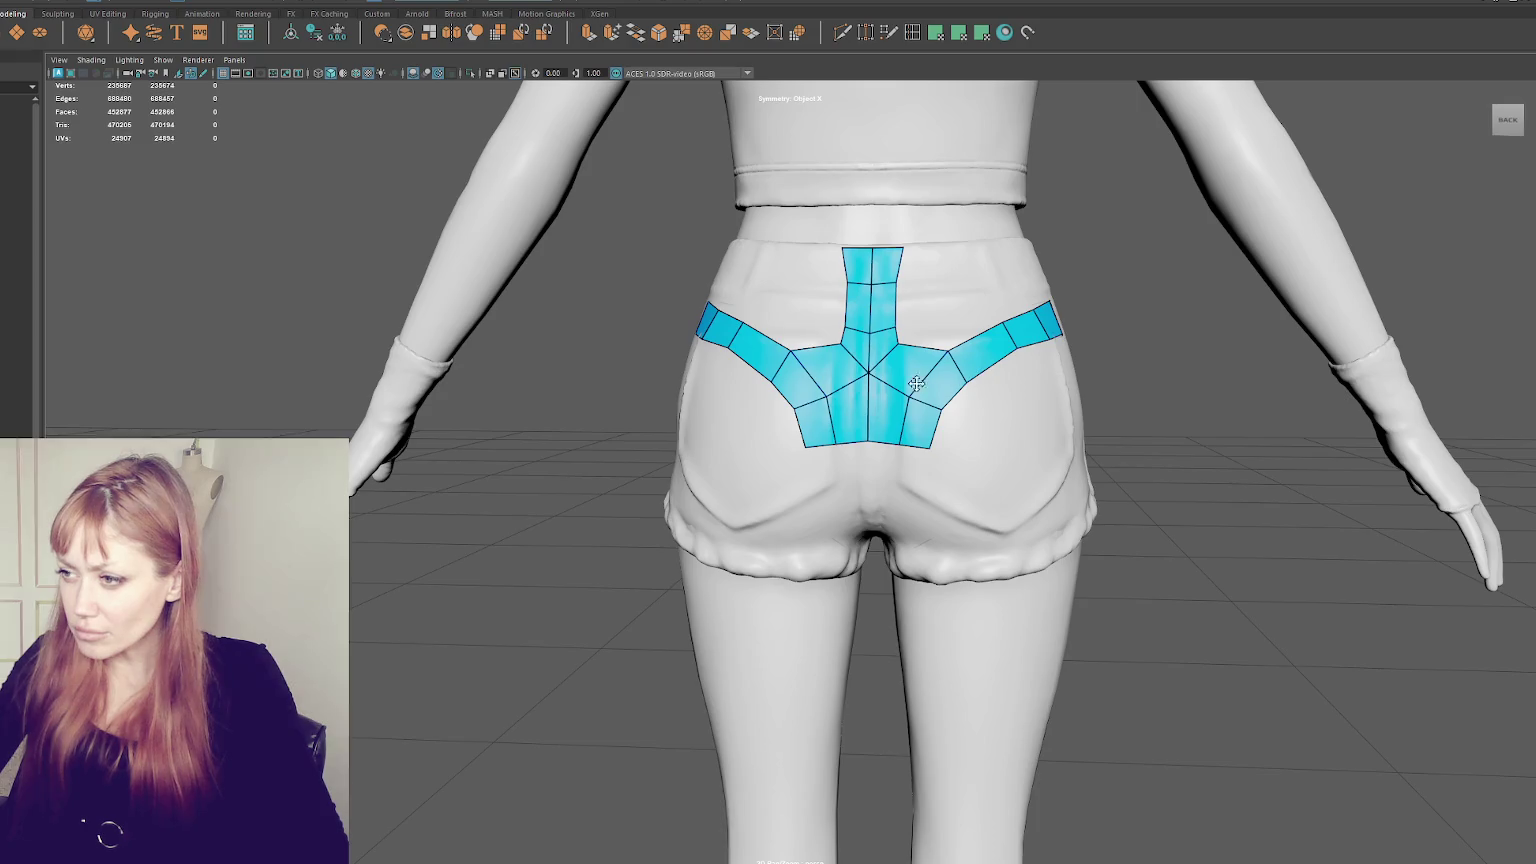
left_click_drag(919, 383, 1025, 413, "alt")
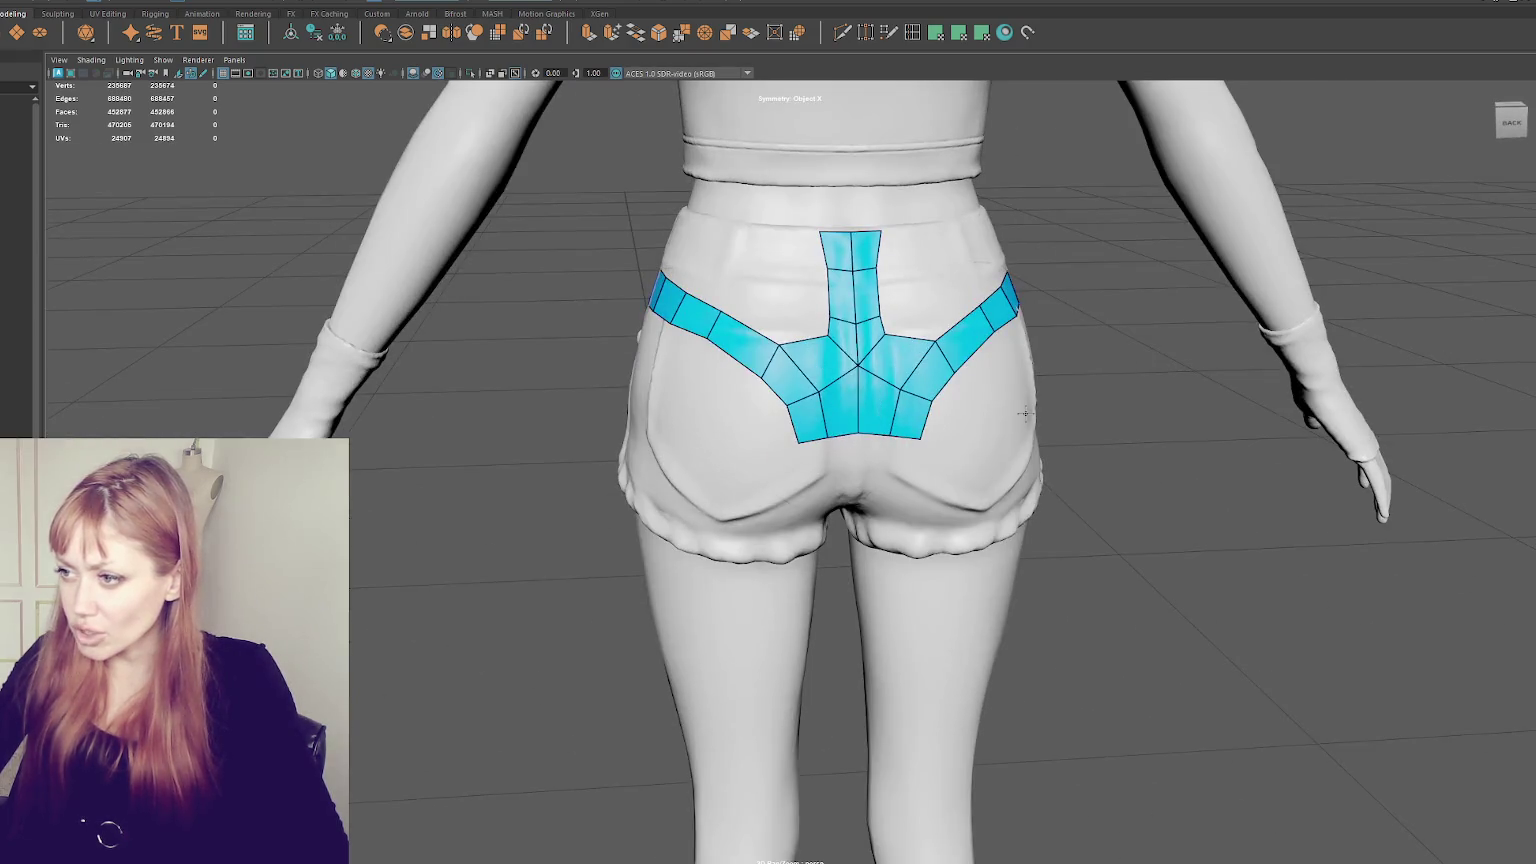
key("ctrl+z")
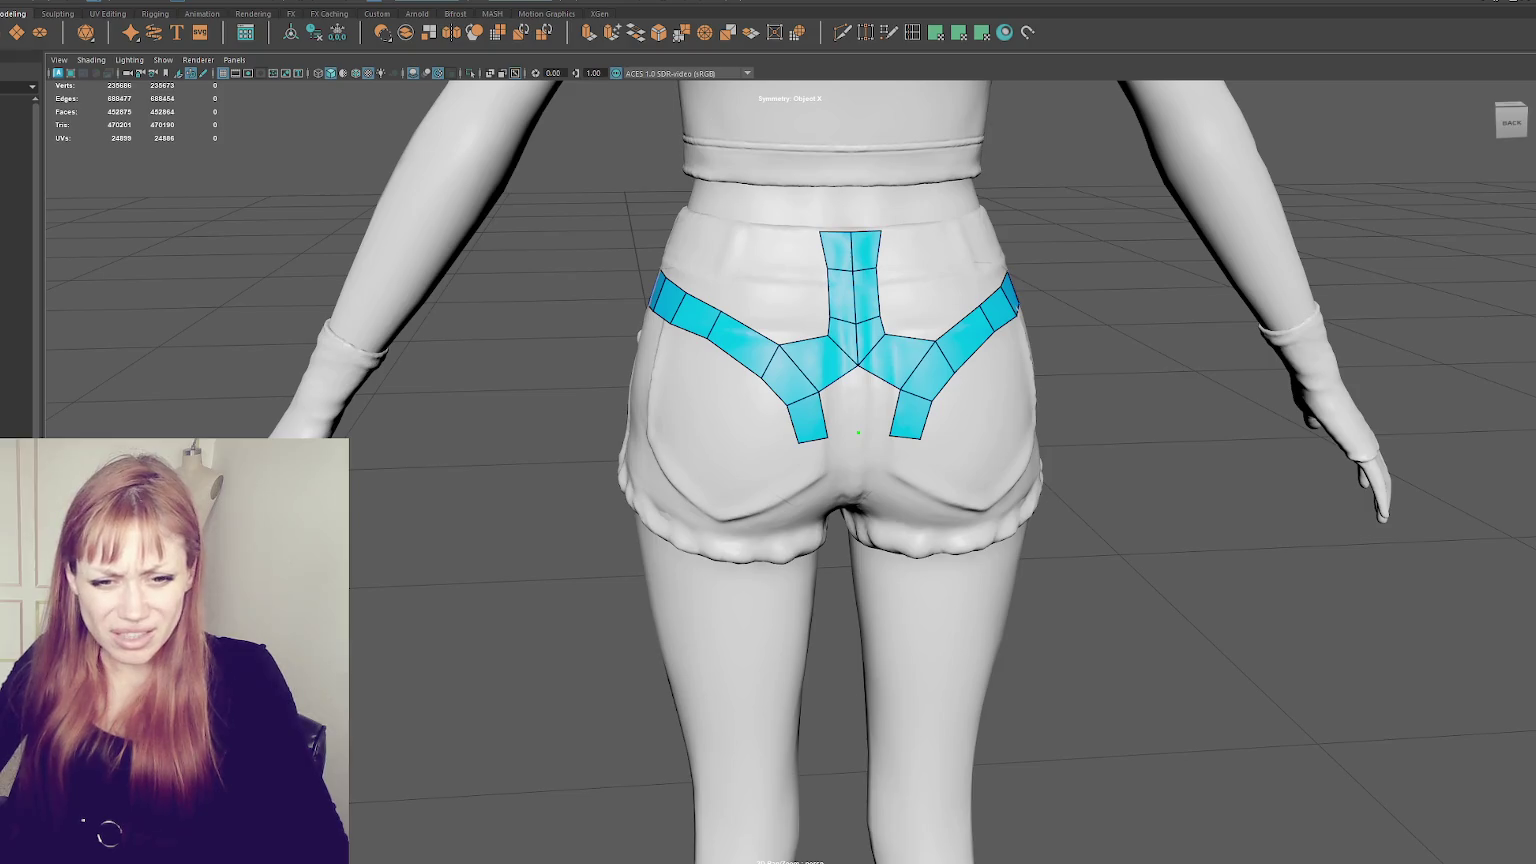
left_click(876, 403, "shift")
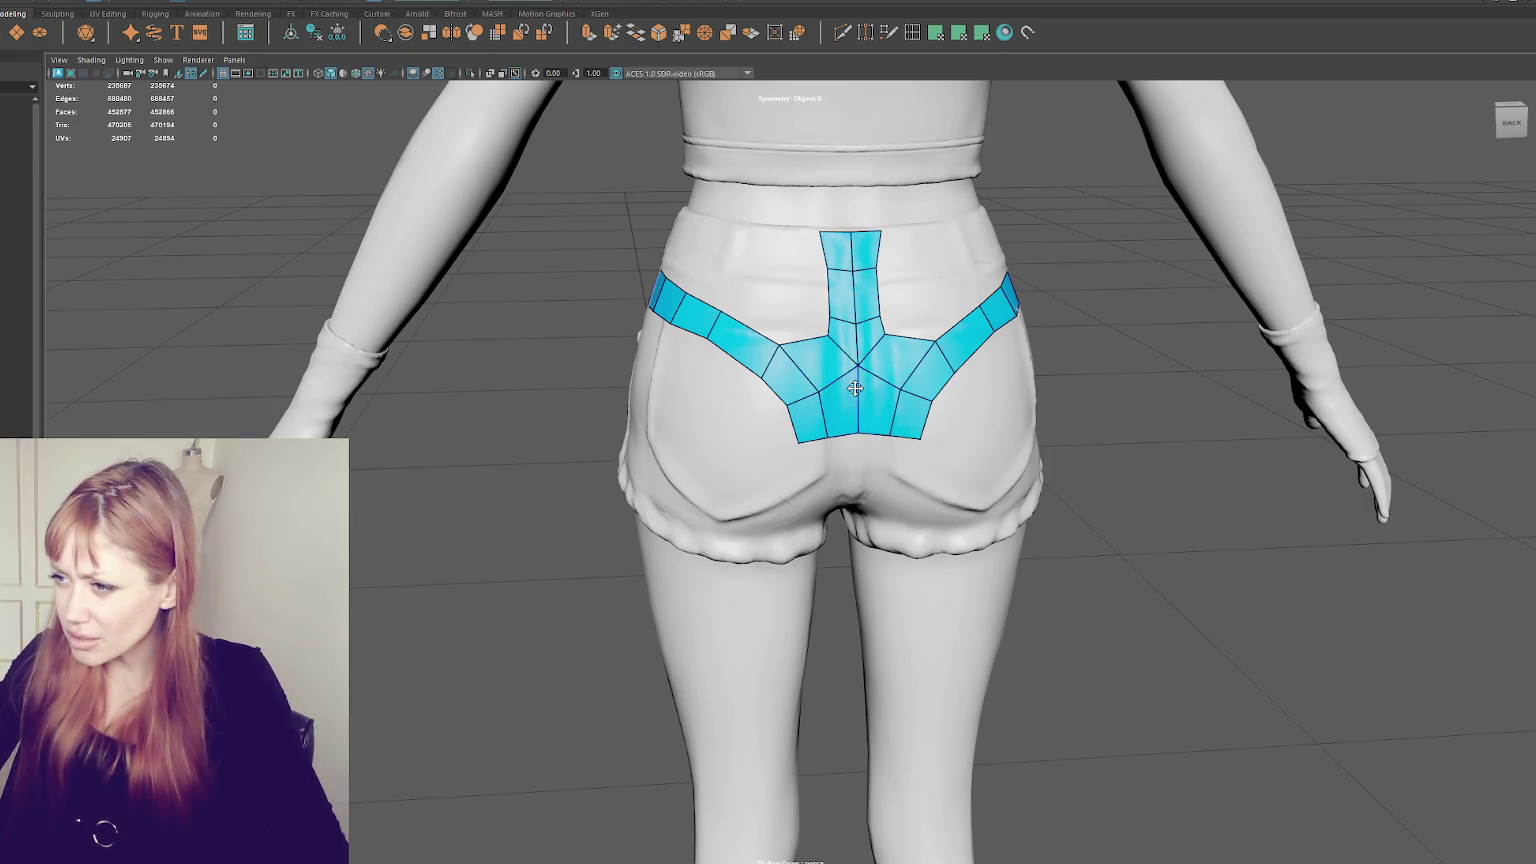
left_click(855, 400, "ctrl+shift")
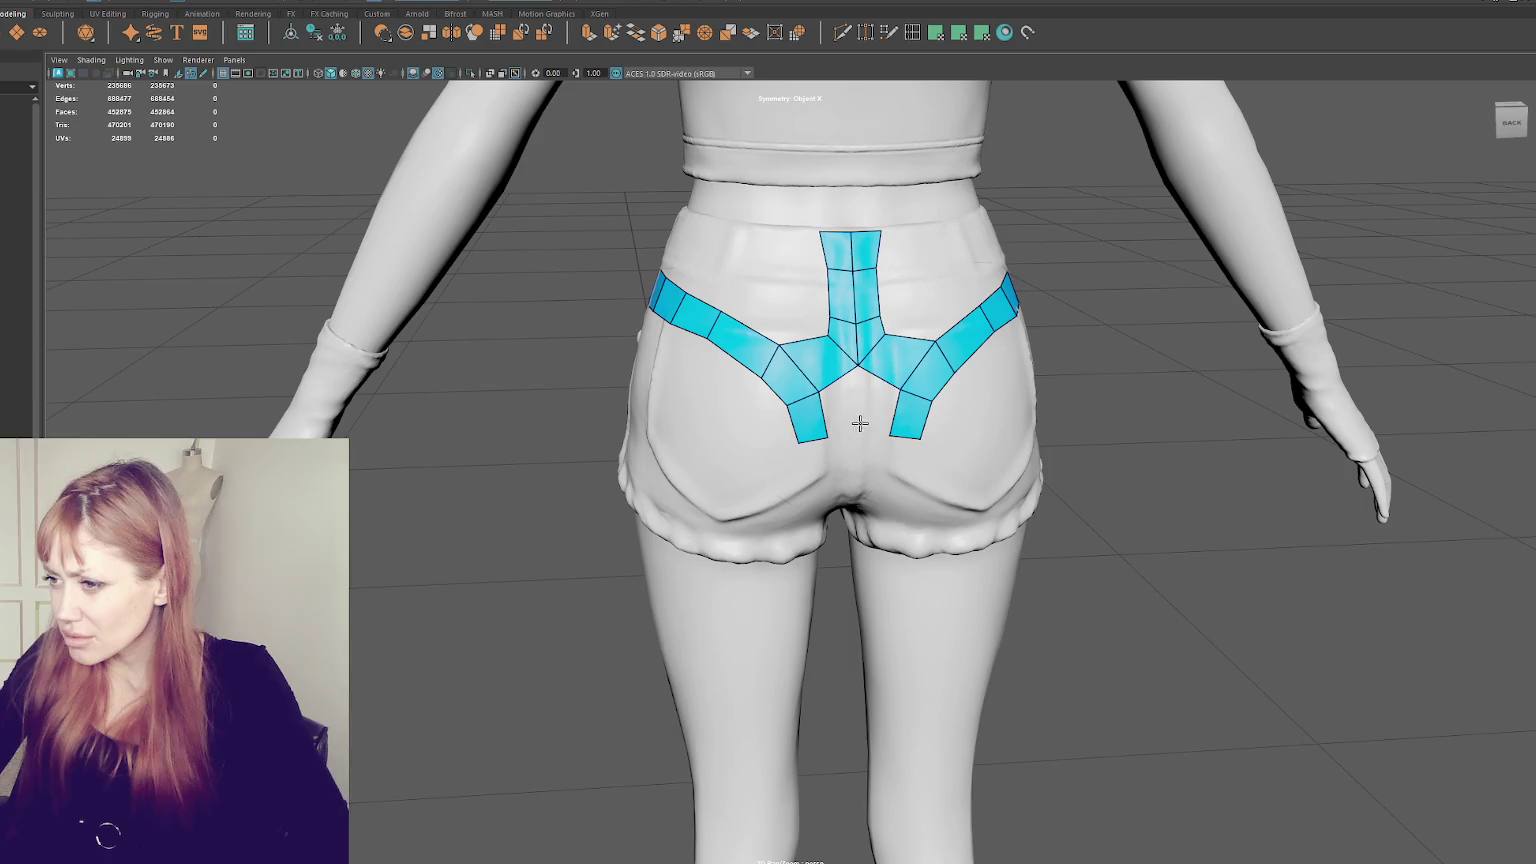
scroll(866, 410, "up", 2)
middle_click_drag(866, 410, 763, 420, "alt")
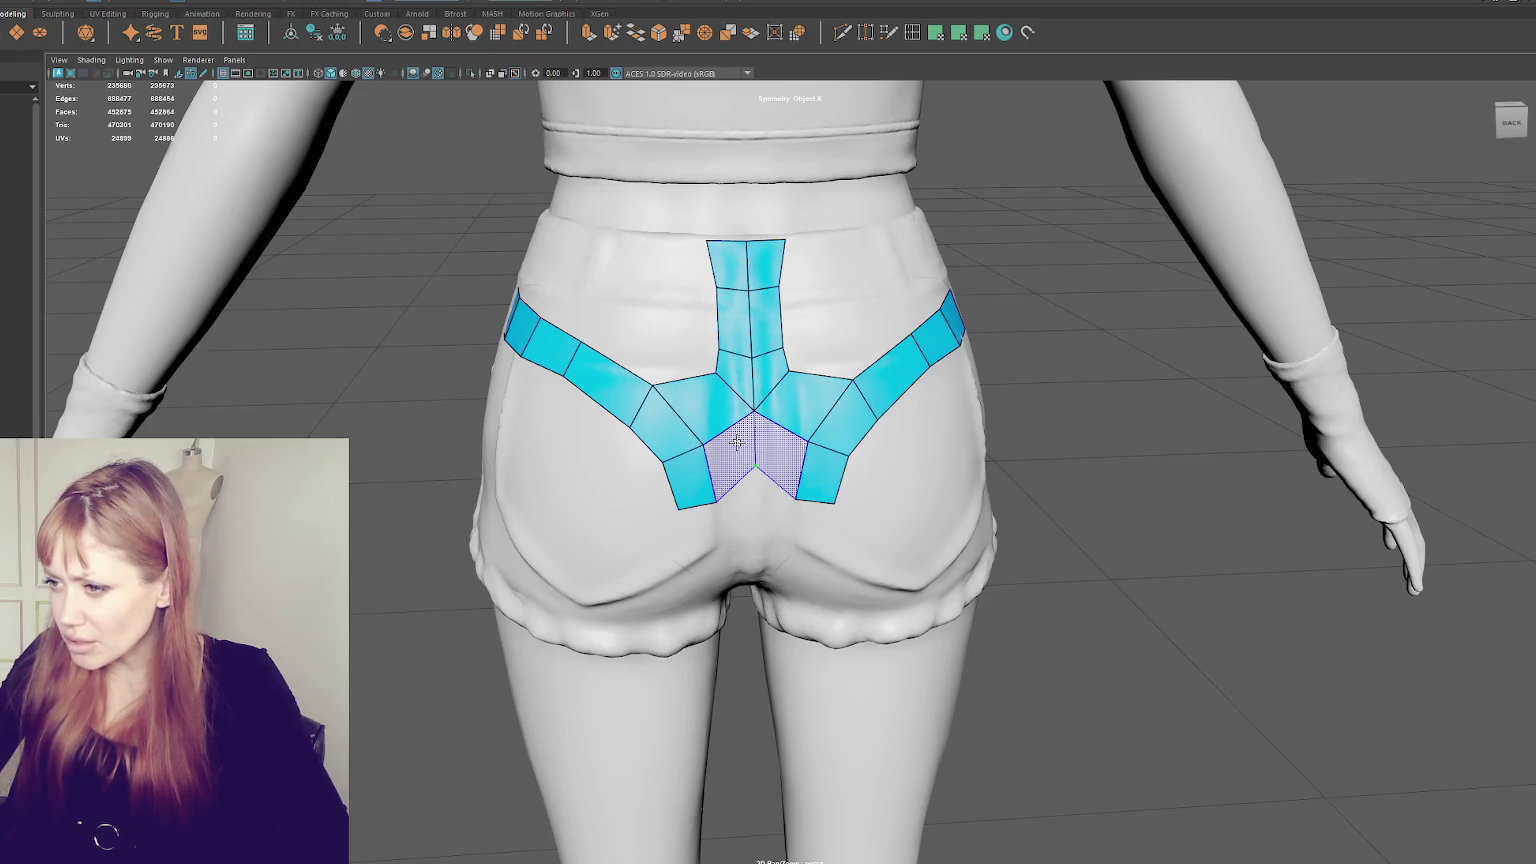
left_click(737, 443, "shift")
left_click_drag(756, 468, 755, 497)
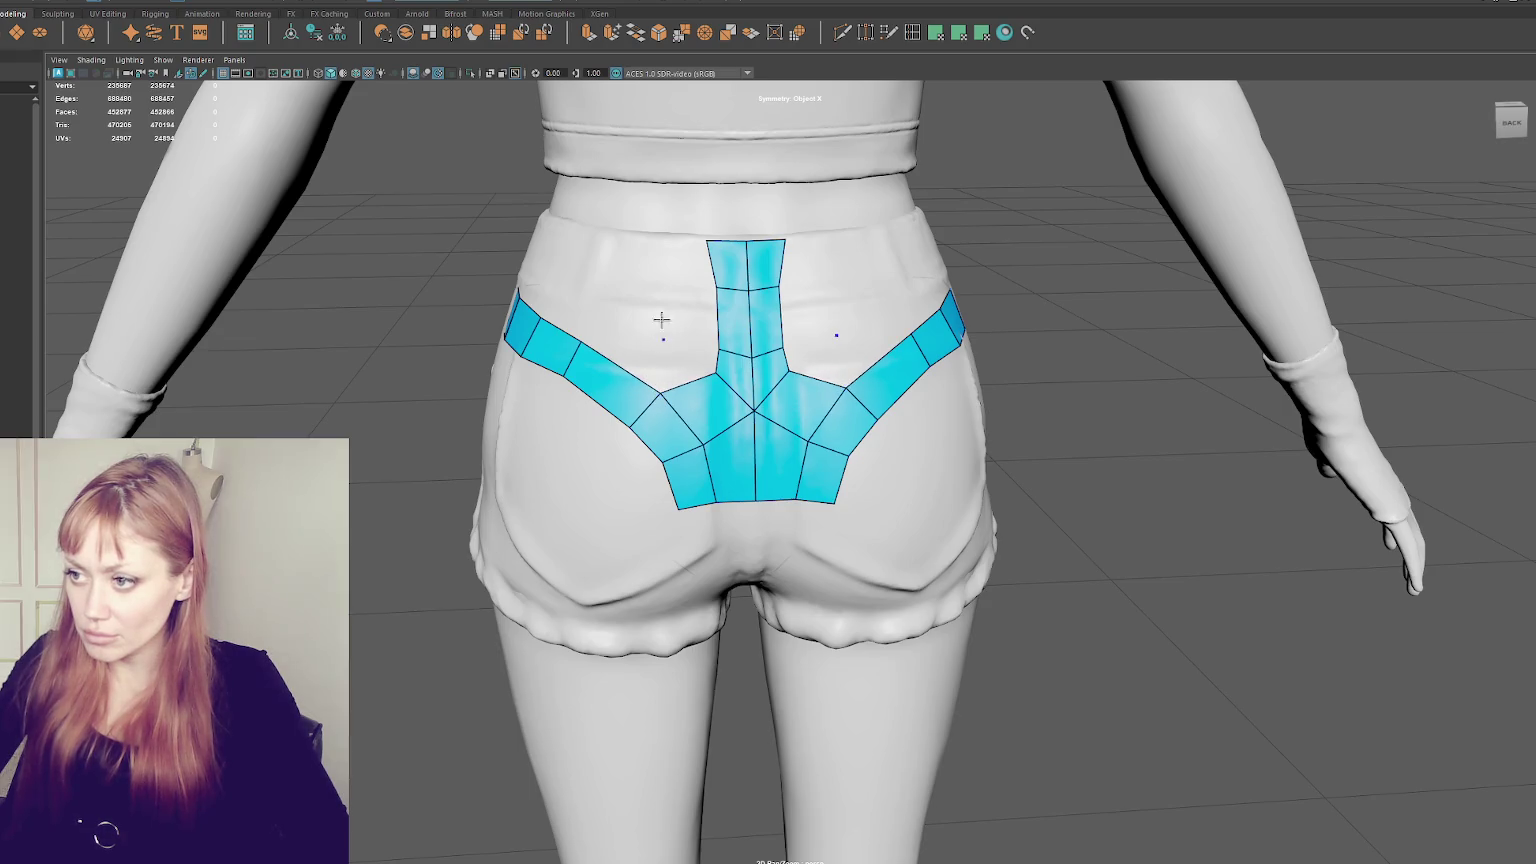
- Remove two cross loops, widen the centre strip a column each side, and add an edge loop
left_click(712, 290, "ctrl+shift")
left_click(712, 353, "ctrl+shift")
left_click(680, 300, "shift")
left_click(624, 284, "shift")
mouse_move(630, 300)
left_mouse_down("alt")
mouse_move(684, 313)
mouse_move(785, 410)
mouse_move(561, 312)
mouse_move(504, 322)
left_mouse_up("alt")
left_click(685, 300, "ctrl")
- Add a row of quads above the back strip up toward the waistband
left_click(438, 318)
left_click(381, 313)
left_click(410, 335, "shift")
left_click(470, 338, "shift")
left_click(530, 340, "shift")
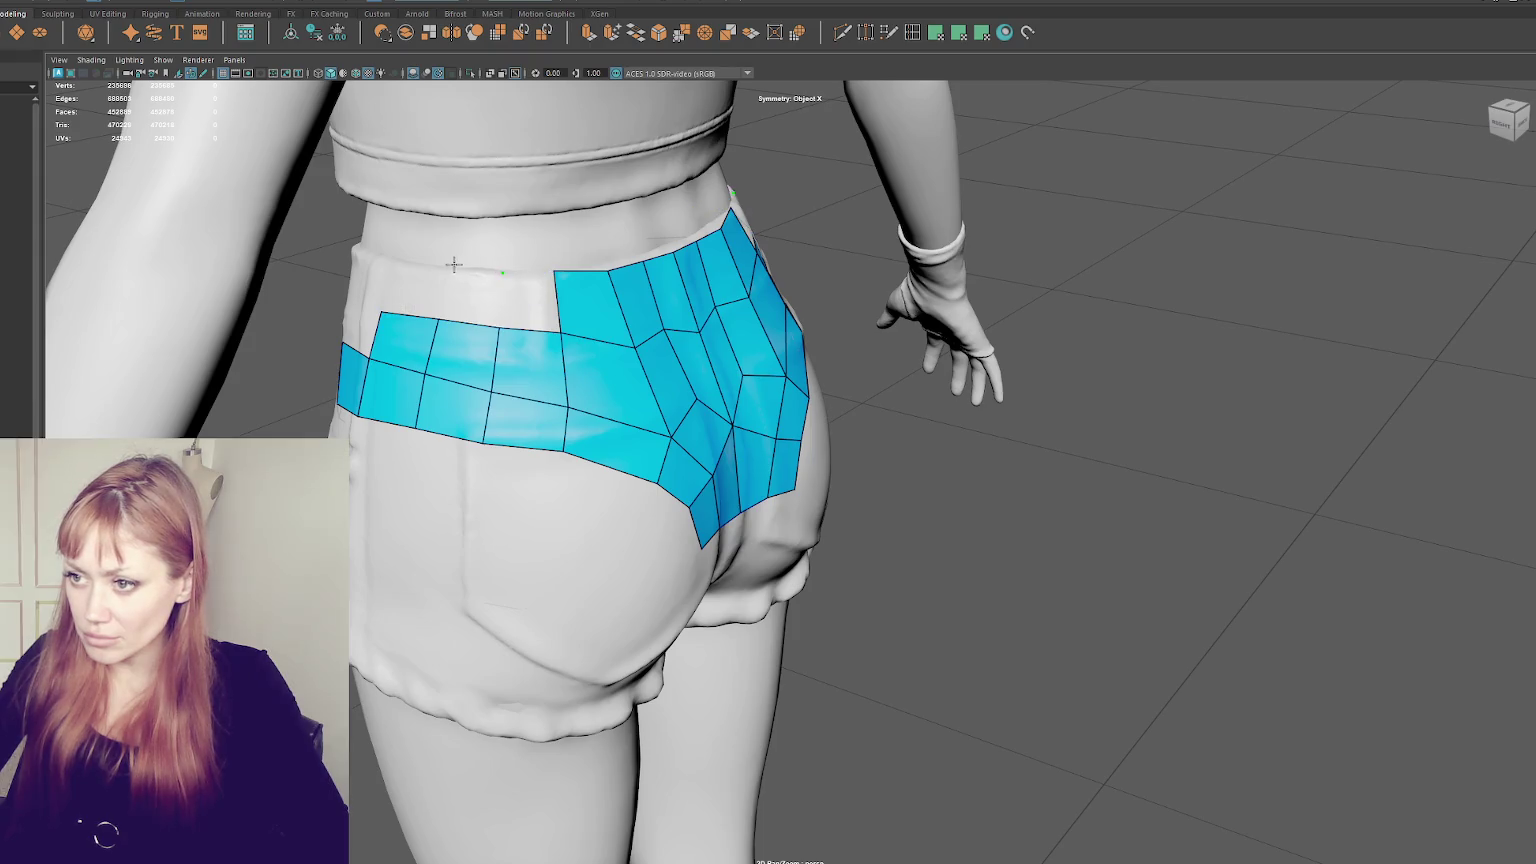
left_click(402, 290, "shift")
left_click(530, 300, "shift")
left_click_drag(500, 348, 645, 405, "alt")
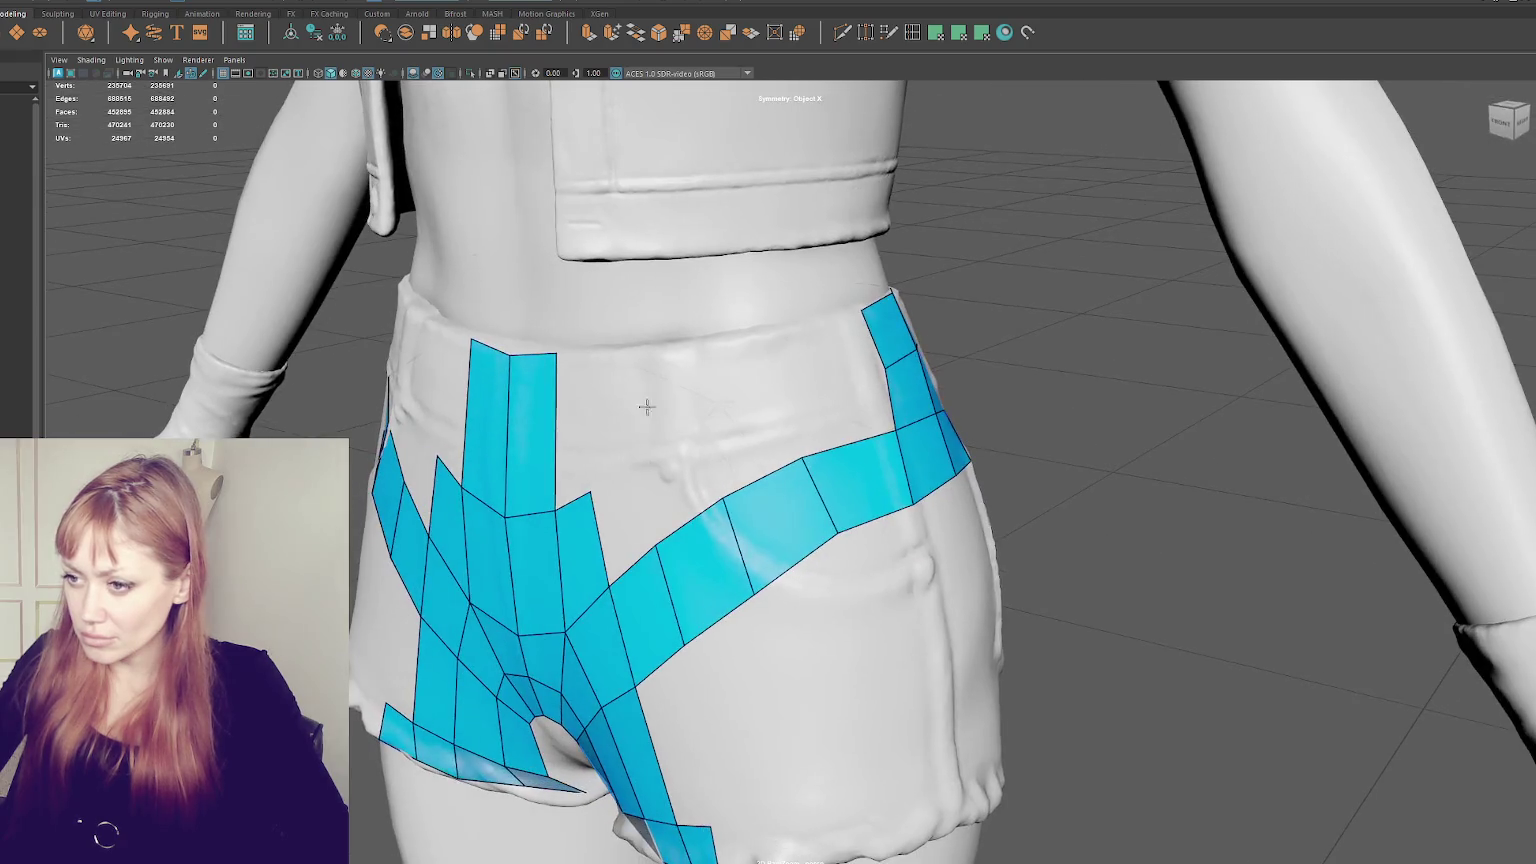
- Fill the gap between the vertical and hip strips and extend the hip band into the front waistband
left_click(647, 460, "shift")
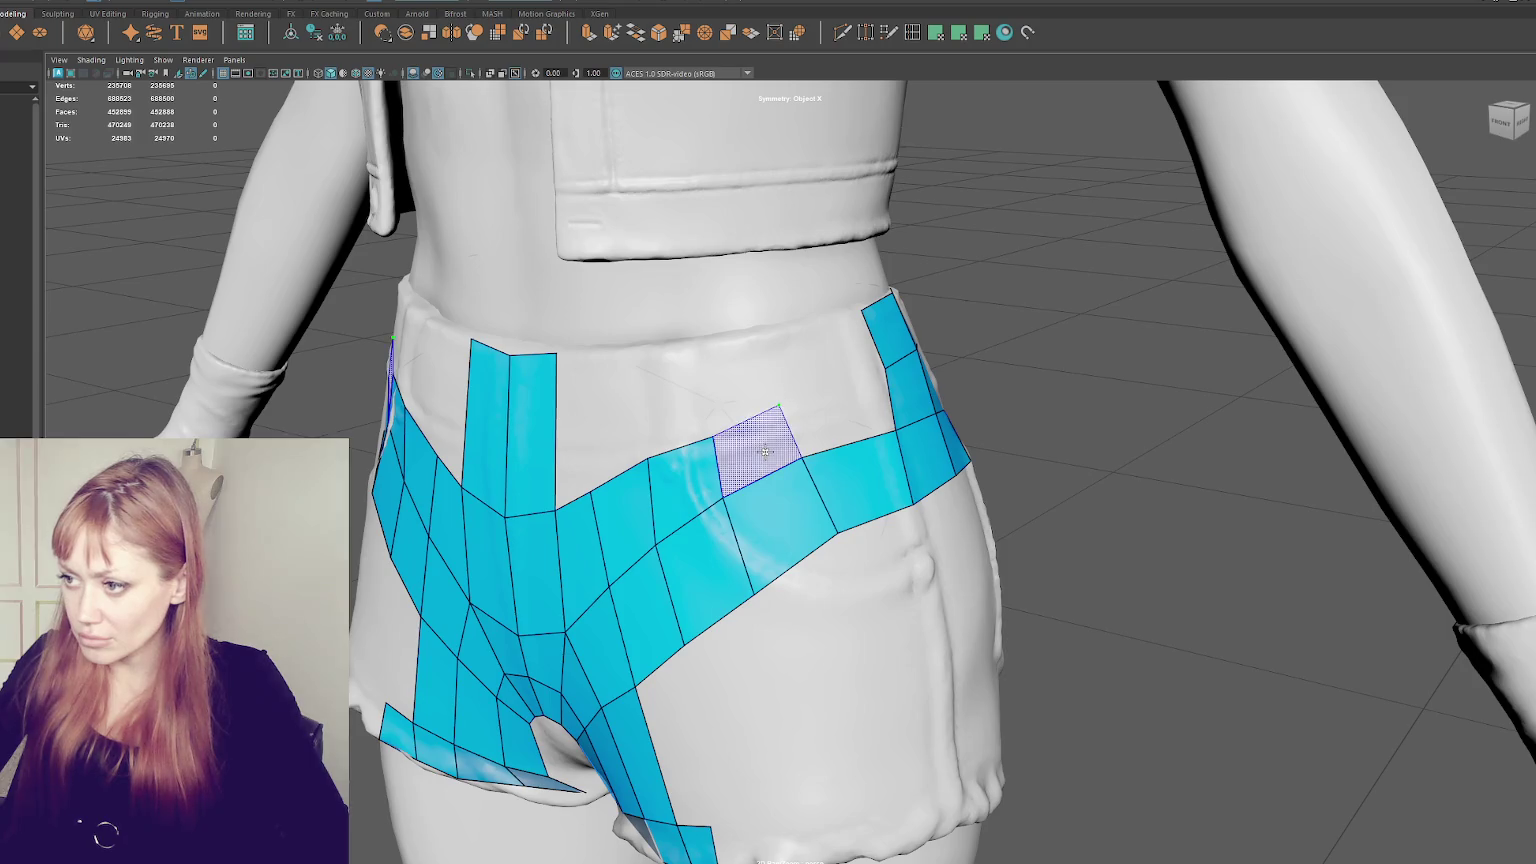
left_click(765, 451, "shift")
left_click(834, 409, "shift")
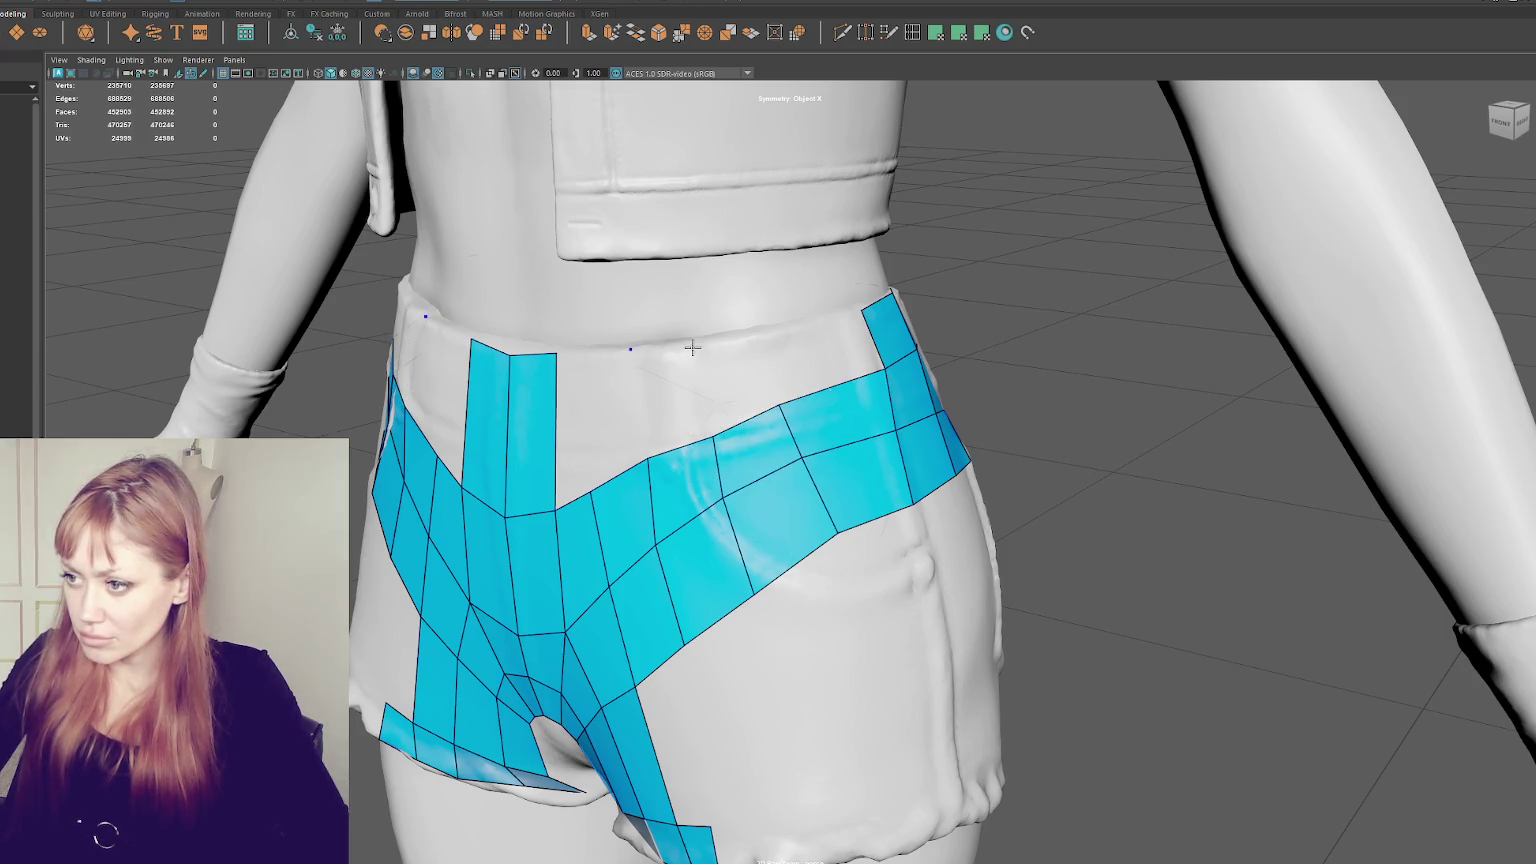
left_click(818, 358, "shift")
left_click(738, 390, "shift")
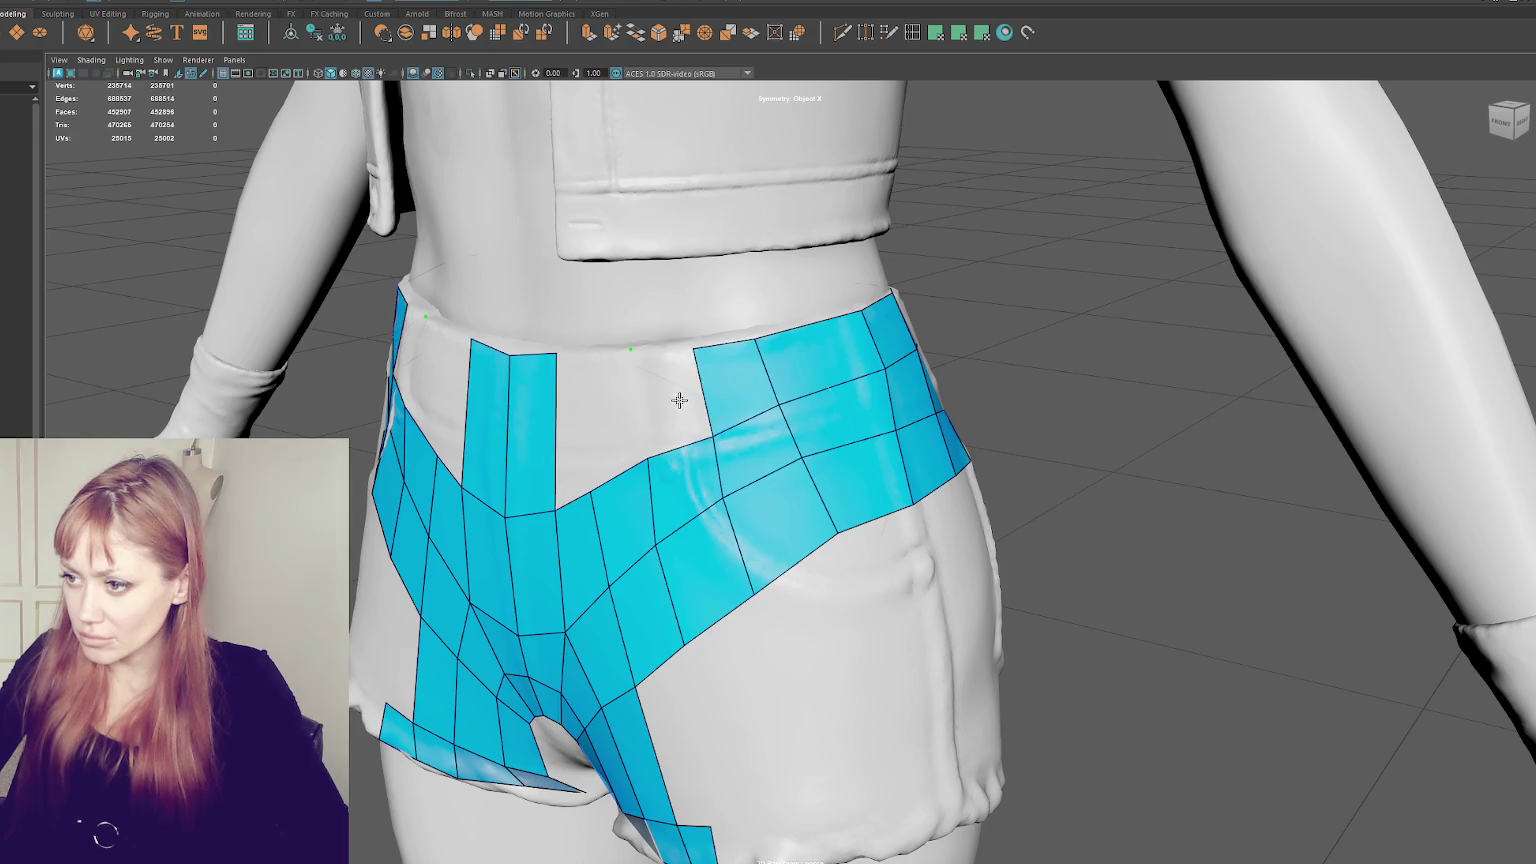
left_click(672, 403, "shift")
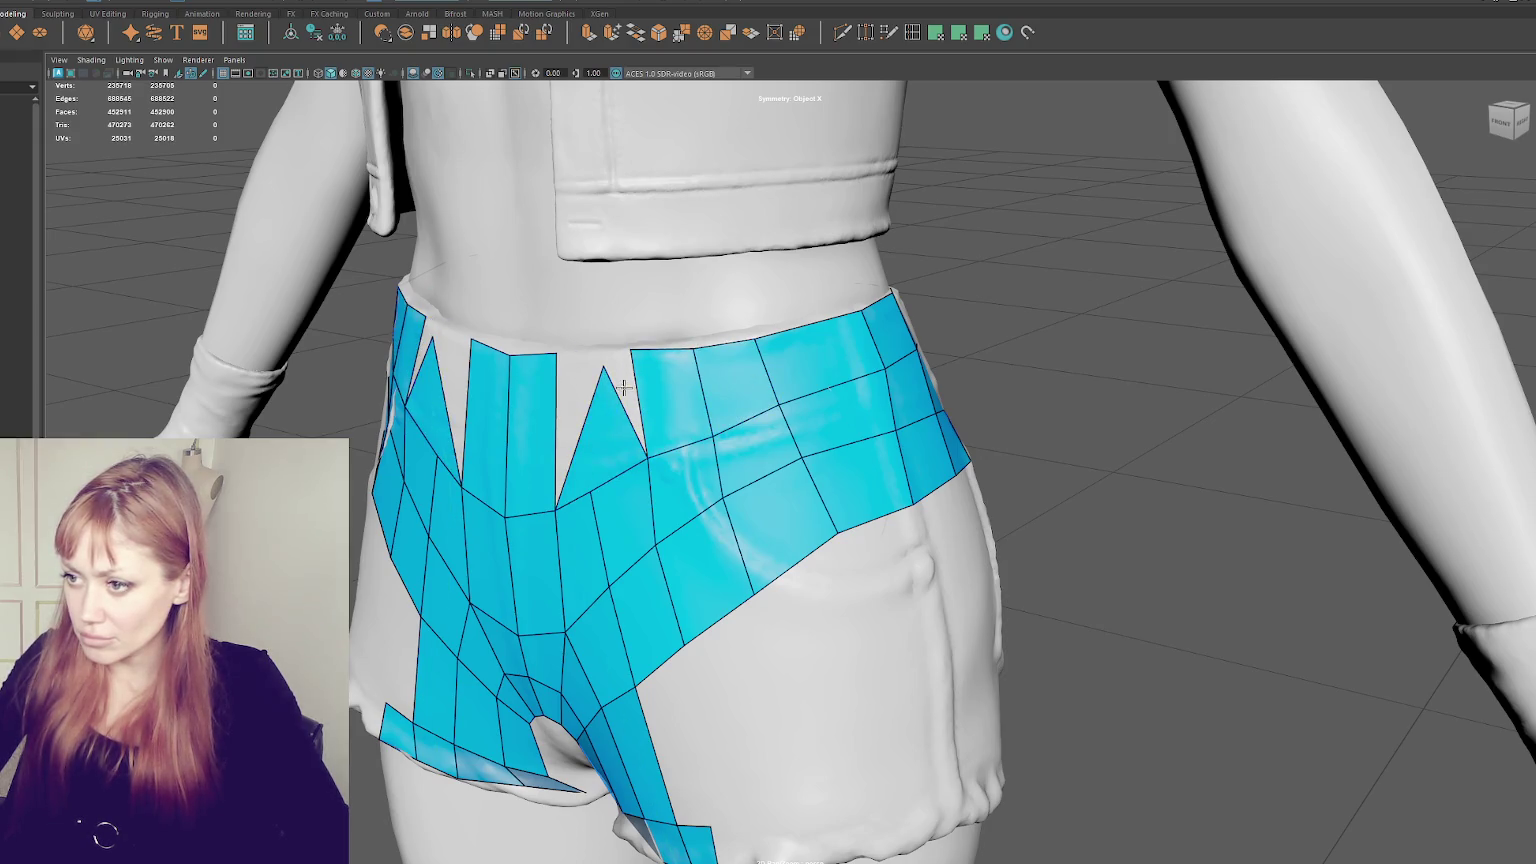
- Fill both front waistband gaps and raise its top edge to smooth the dip
left_click_drag(609, 431, 696, 414, "alt")
middle_click_drag(696, 414, 786, 395, "alt")
left_click(970, 386, "shift")
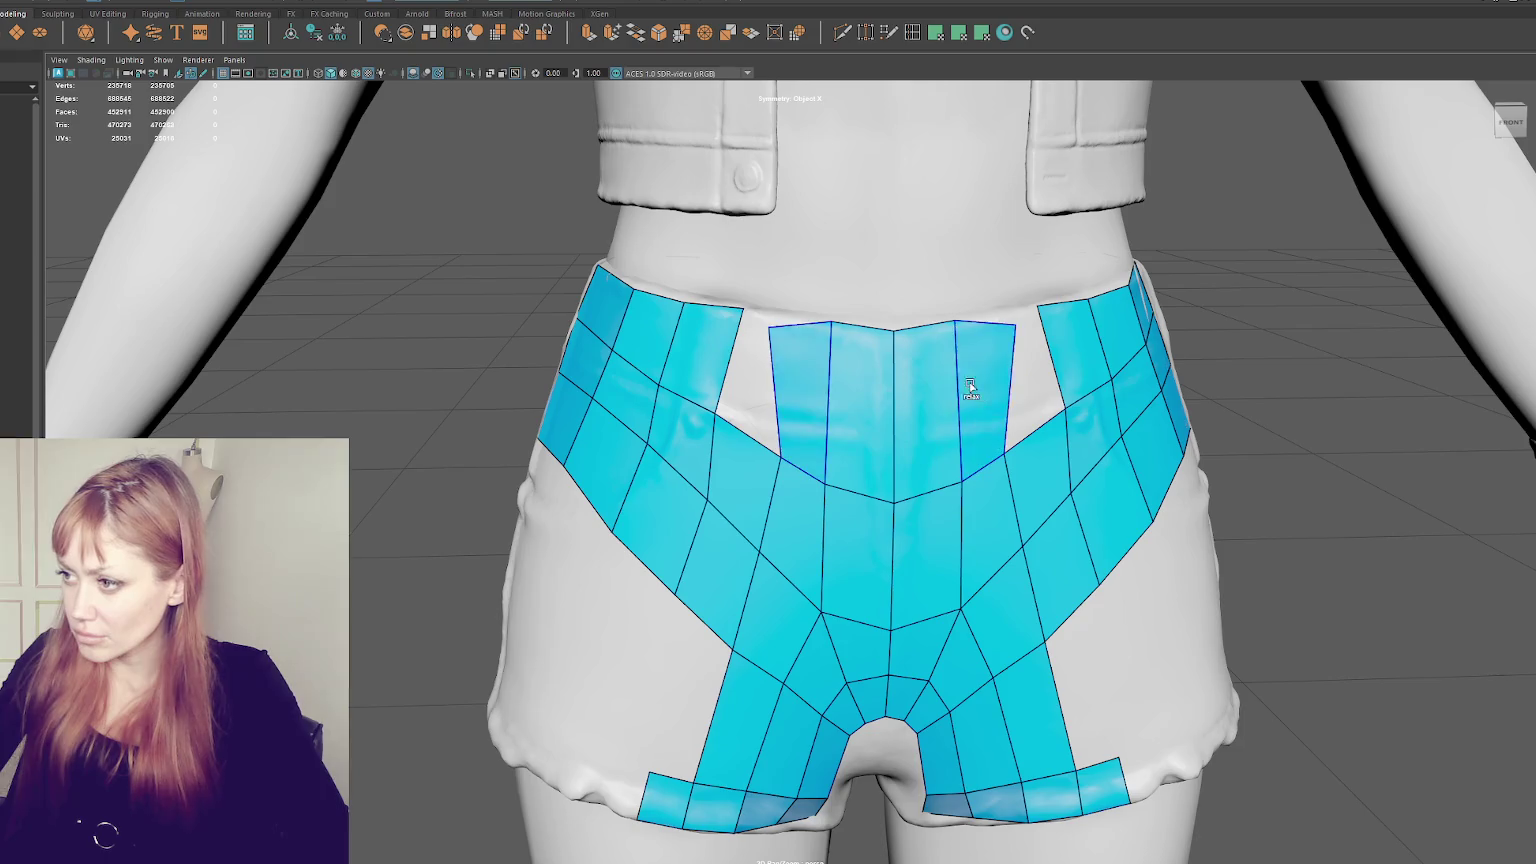
left_click_drag(1015, 326, 1032, 303)
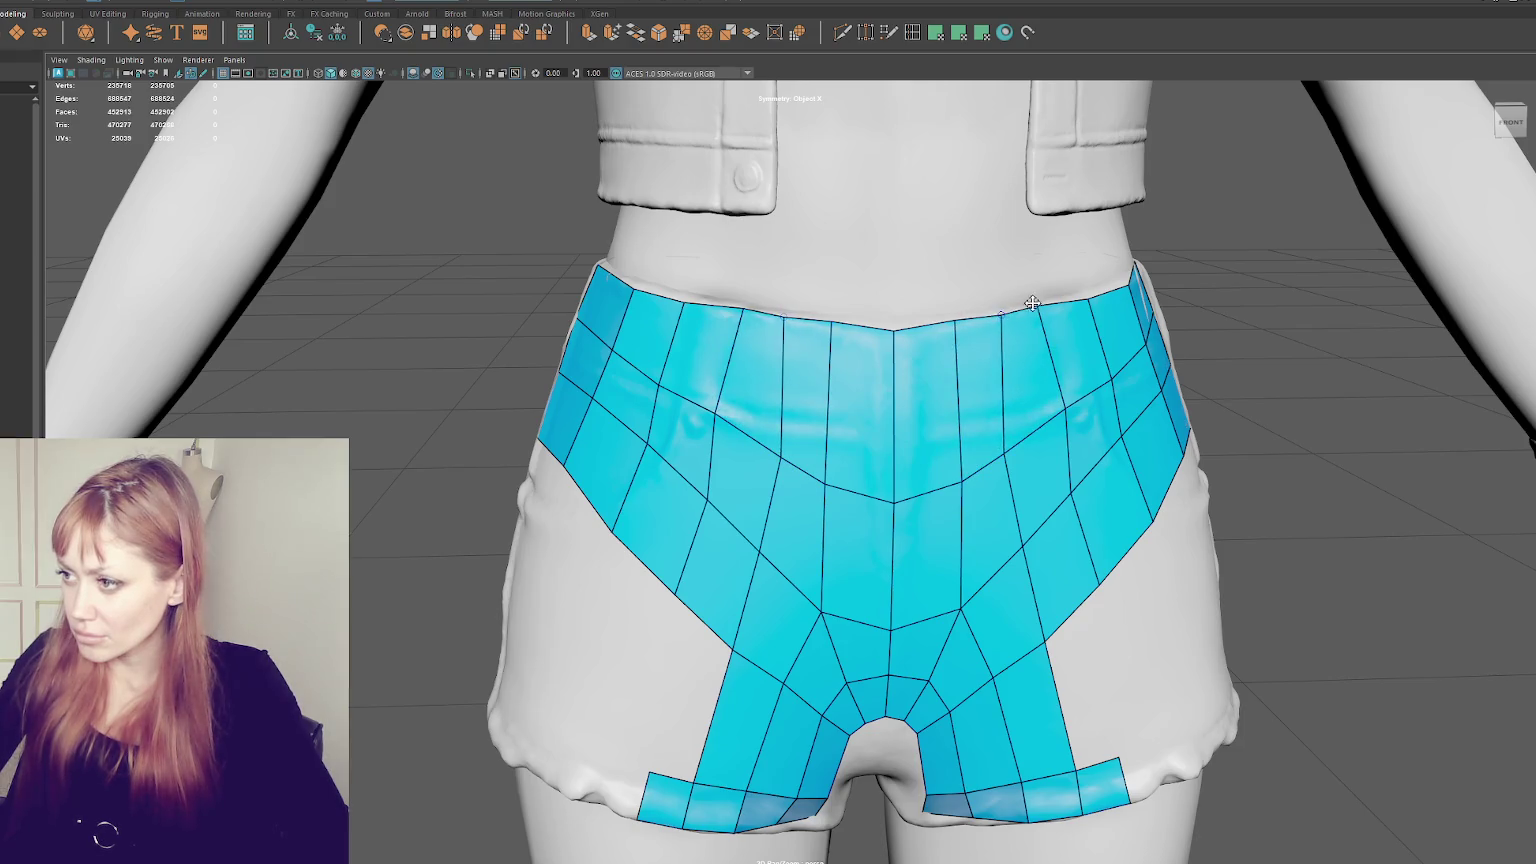
mouse_move(1094, 301)
right_mouse_down("alt")
mouse_move(1007, 354)
mouse_move(905, 372)
right_mouse_up("alt")
mouse_move(985, 403)
left_mouse_down("alt")
mouse_move(682, 409)
mouse_move(707, 320)
mouse_move(667, 327)
mouse_move(740, 348)
mouse_move(738, 300)
mouse_move(632, 310)
left_mouse_up("alt")
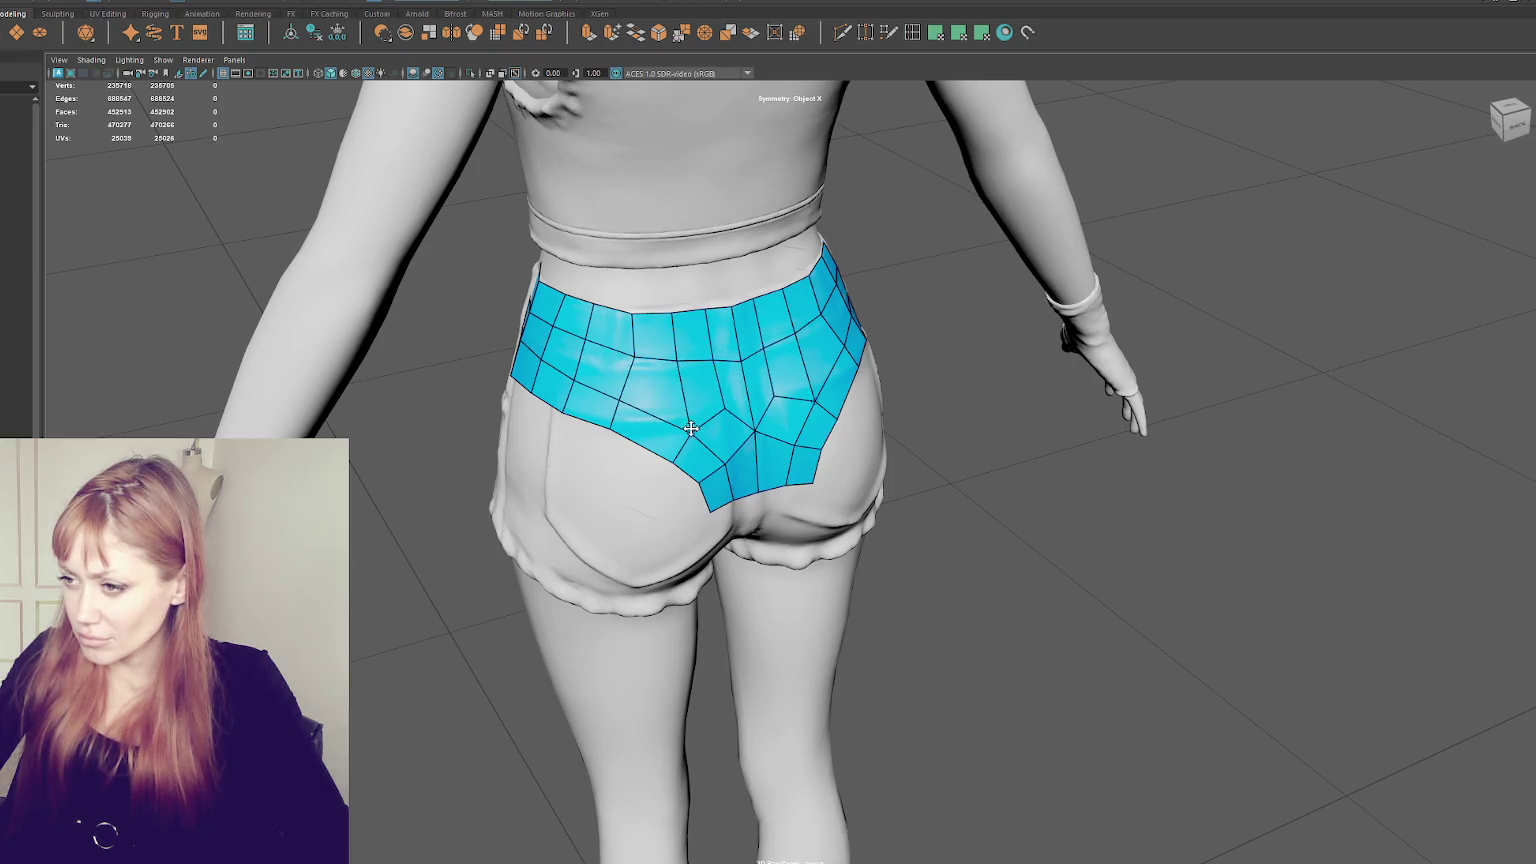
left_click_drag(691, 431, 674, 426, "alt")
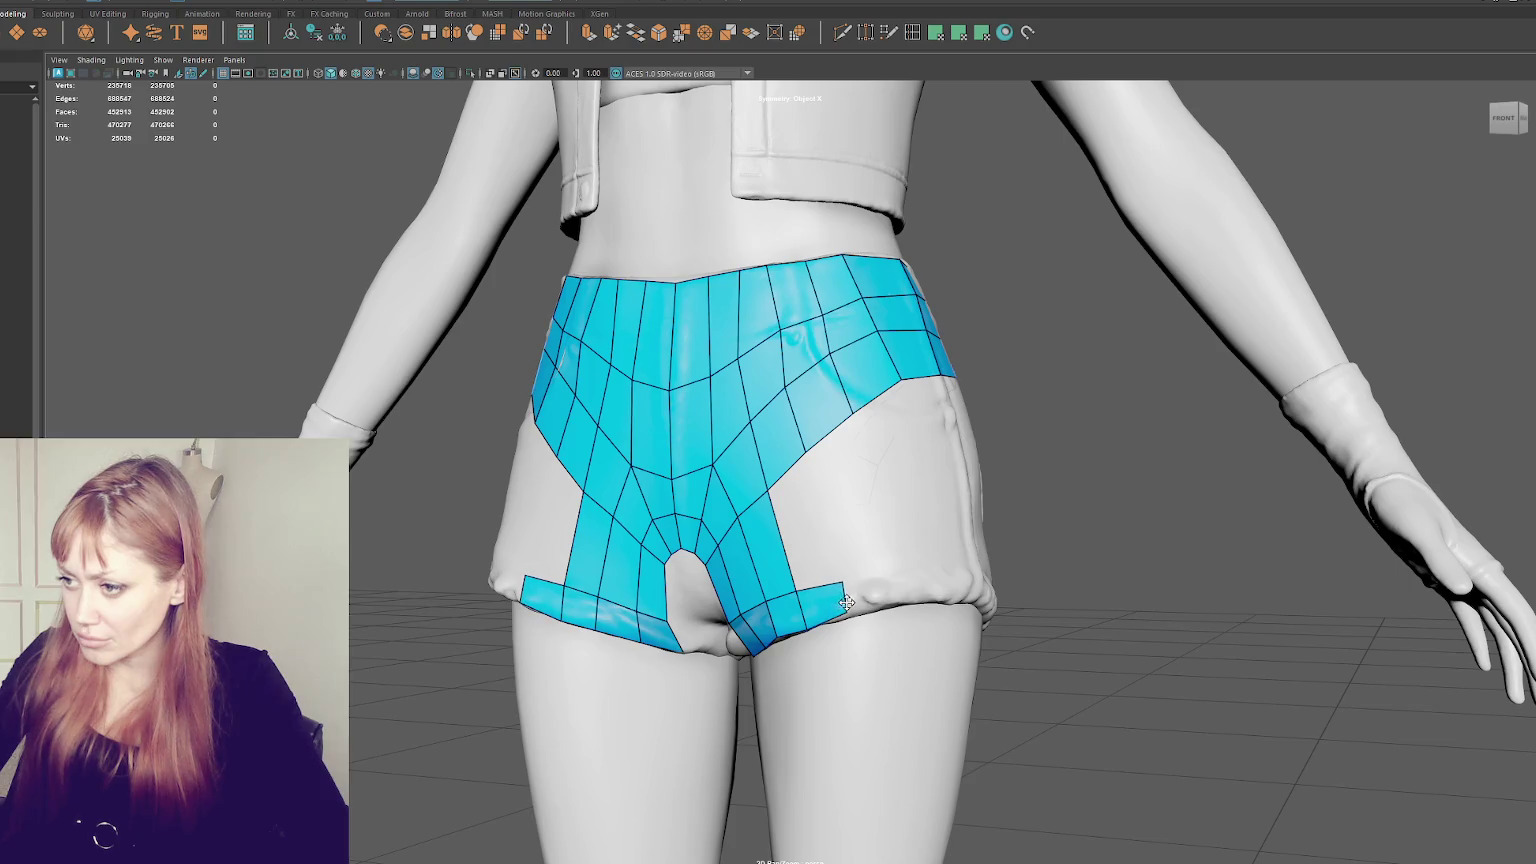
- Fill quads over the leg band, the small hip area and the large side panel
left_click(810, 531, "shift")
left_click(878, 592, "shift")
left_click(866, 495, "shift")
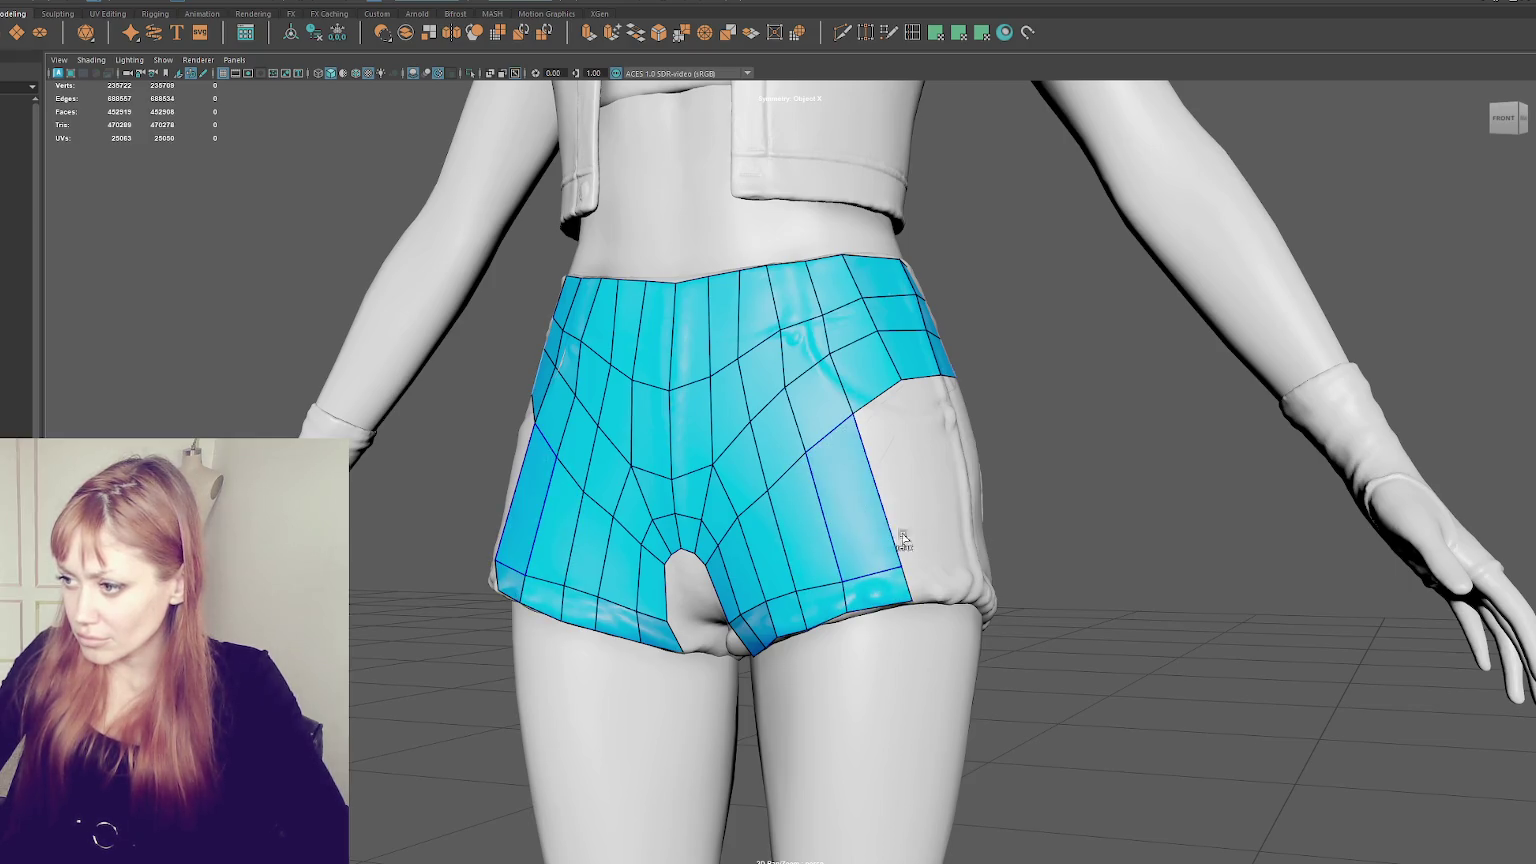
left_click(940, 580, "shift")
left_click(914, 490, "shift")
left_click_drag(889, 513, 916, 510, "alt")
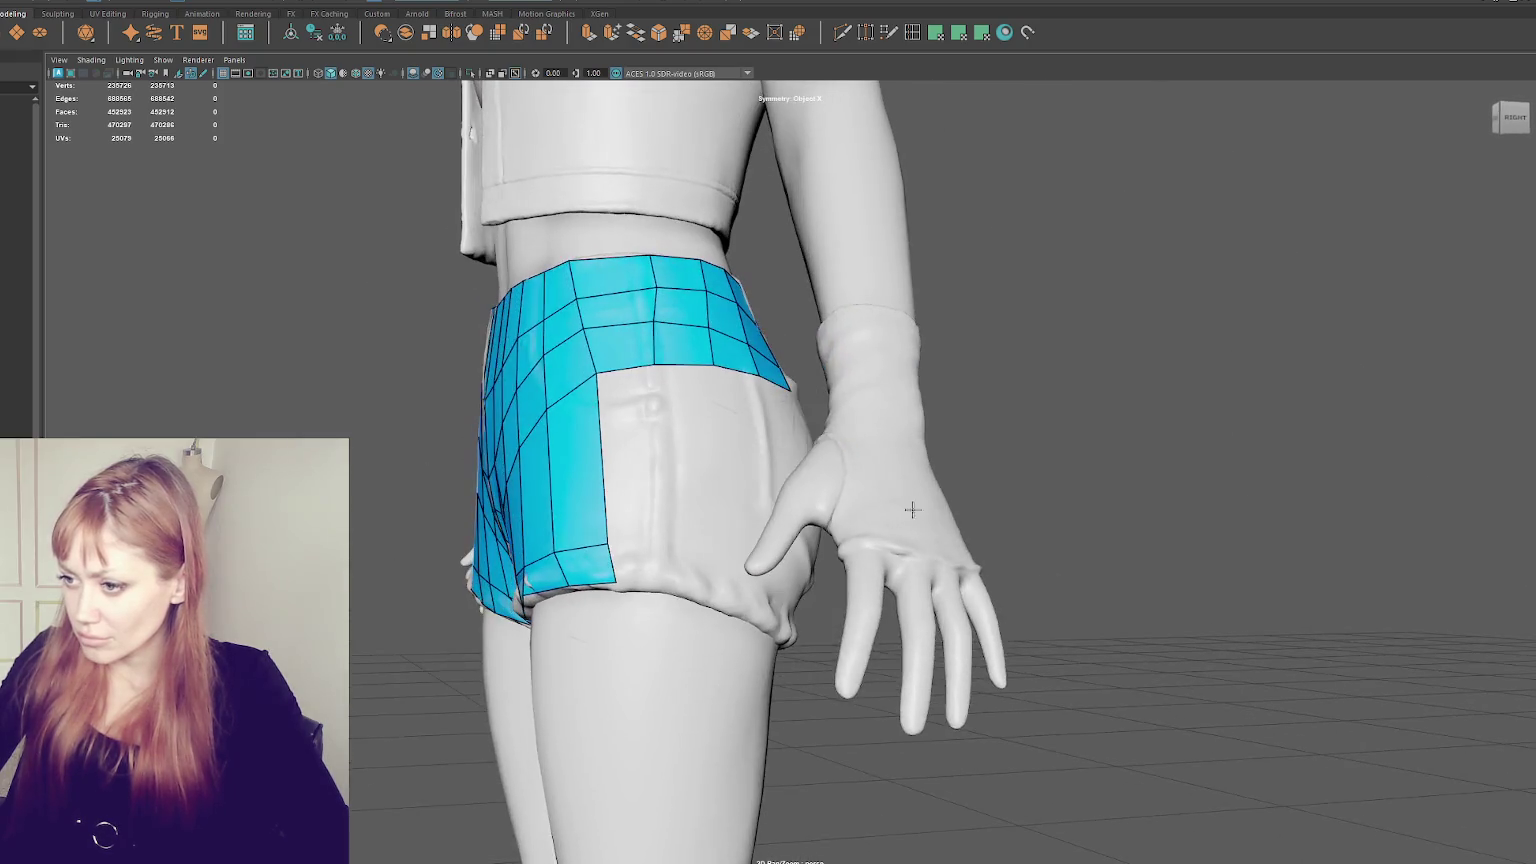
- Extend the bottom leg-band strip by one quad and fill the side panel
left_click(679, 537)
left_click(679, 588)
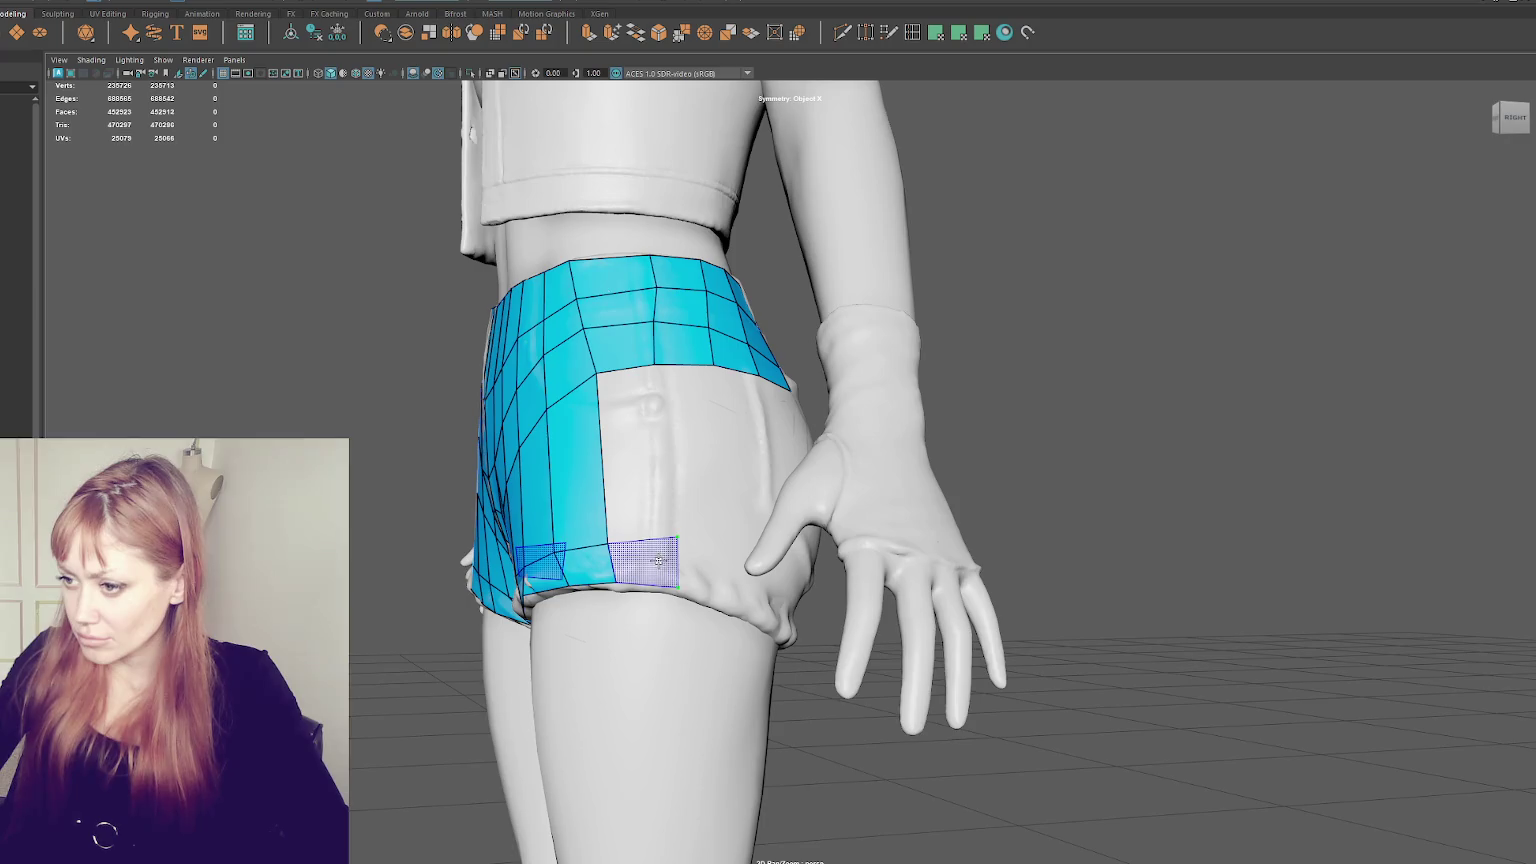
left_click(660, 561, "shift")
left_click(638, 437, "shift")
left_click_drag(638, 437, 591, 567, "alt")
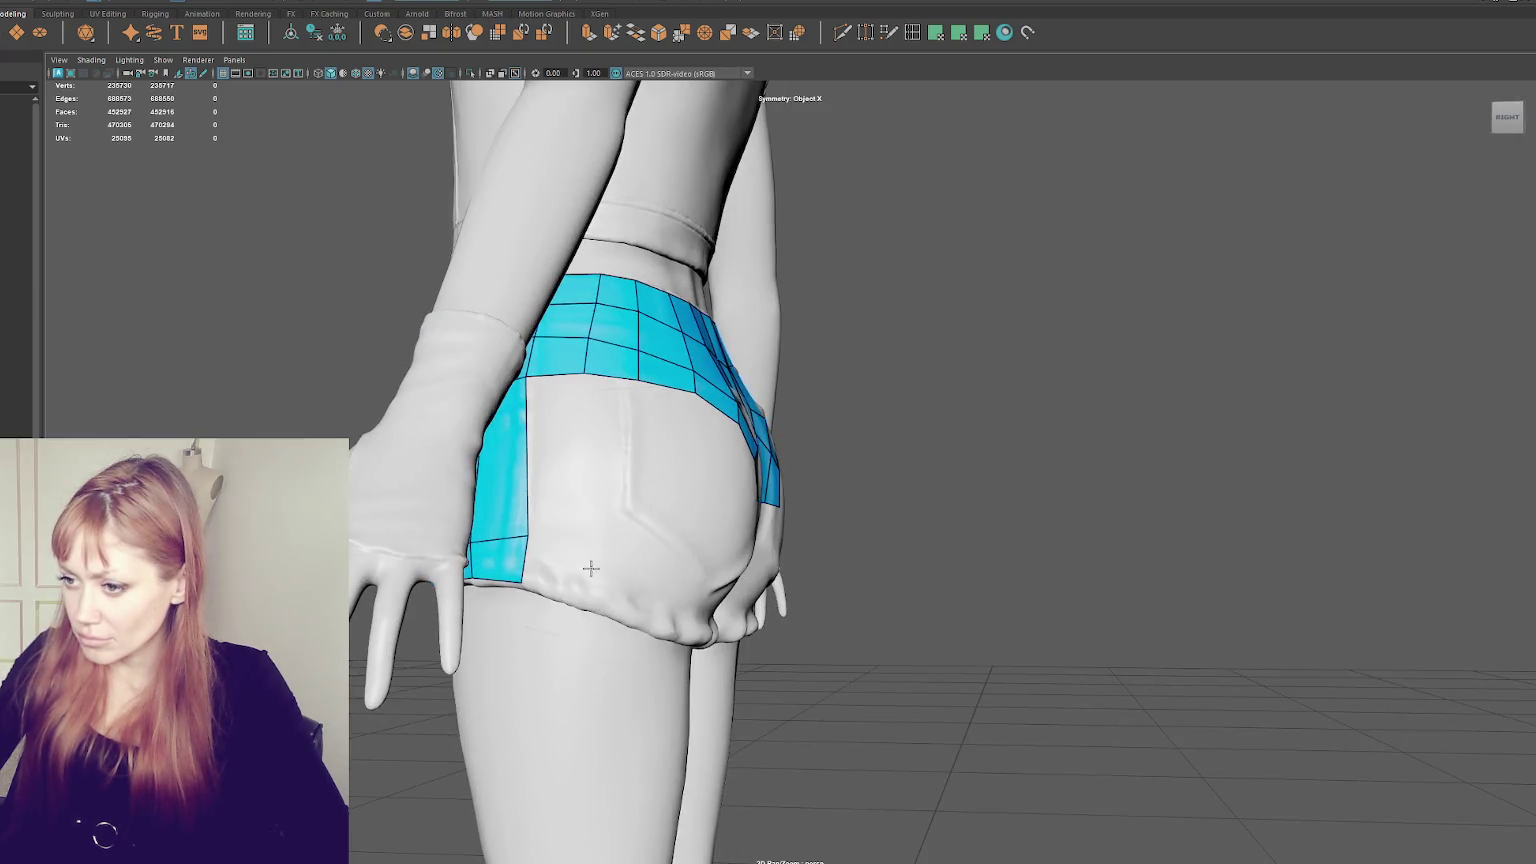
- Add a quad at the bottom of the back leg band and pull its corner down to the hem
left_click(585, 550)
left_click(560, 570, "shift")
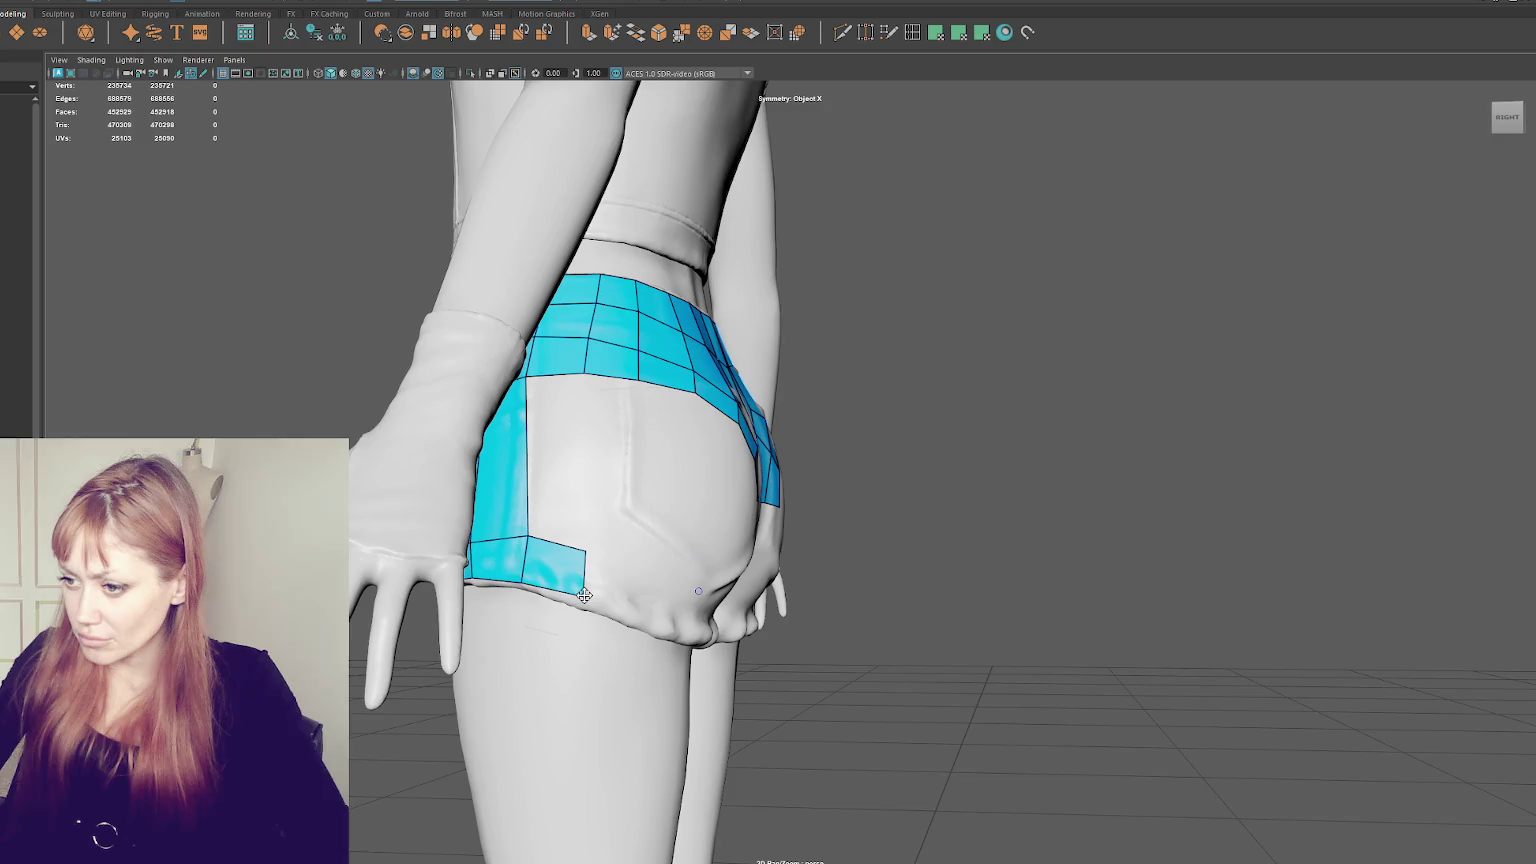
mouse_move(588, 556)
left_mouse_down()
mouse_move(588, 578)
mouse_move(890, 609)
left_mouse_up()
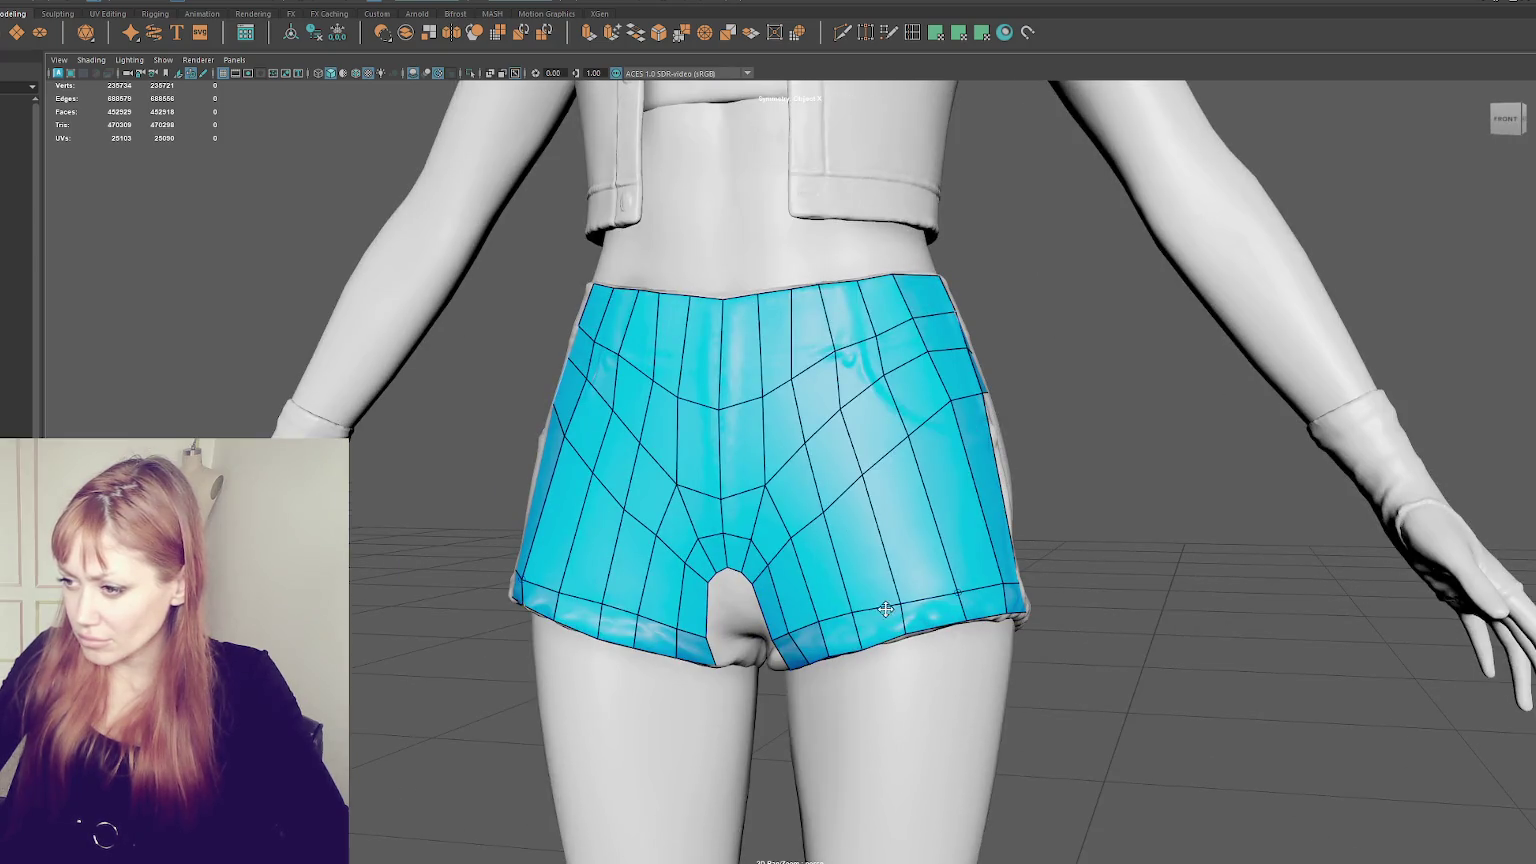
left_click_drag(821, 619, 874, 608, "alt")
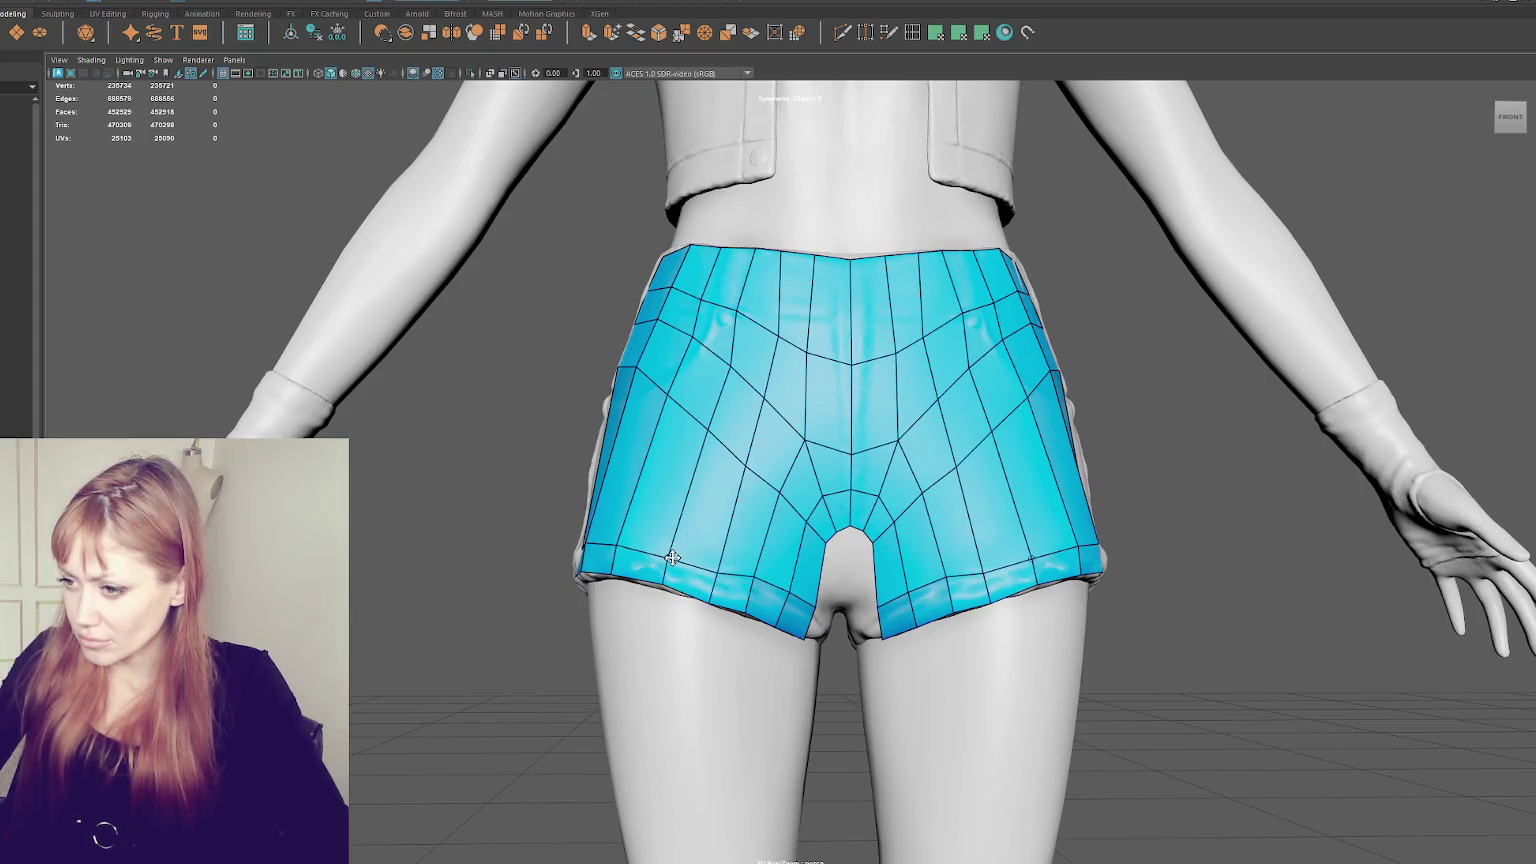
mouse_move(724, 547)
left_mouse_down("alt")
mouse_move(703, 552)
mouse_move(774, 494)
mouse_move(698, 438)
left_mouse_up("alt")
- Fill mirrored quads near the crotch and at the lower corner of the shorts
left_click(775, 485, "shift")
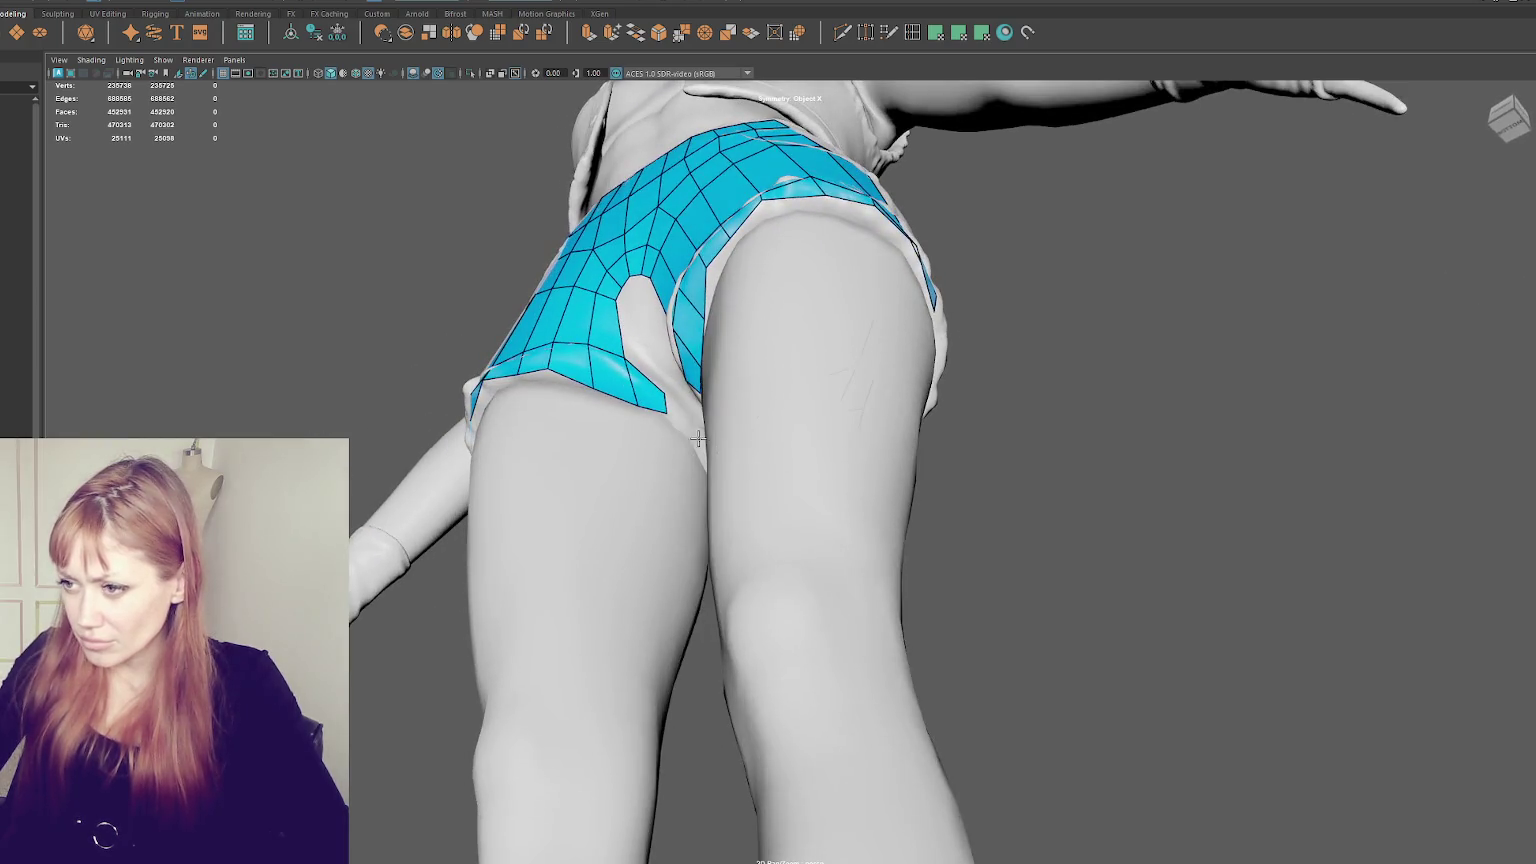
left_click(684, 419, "shift")
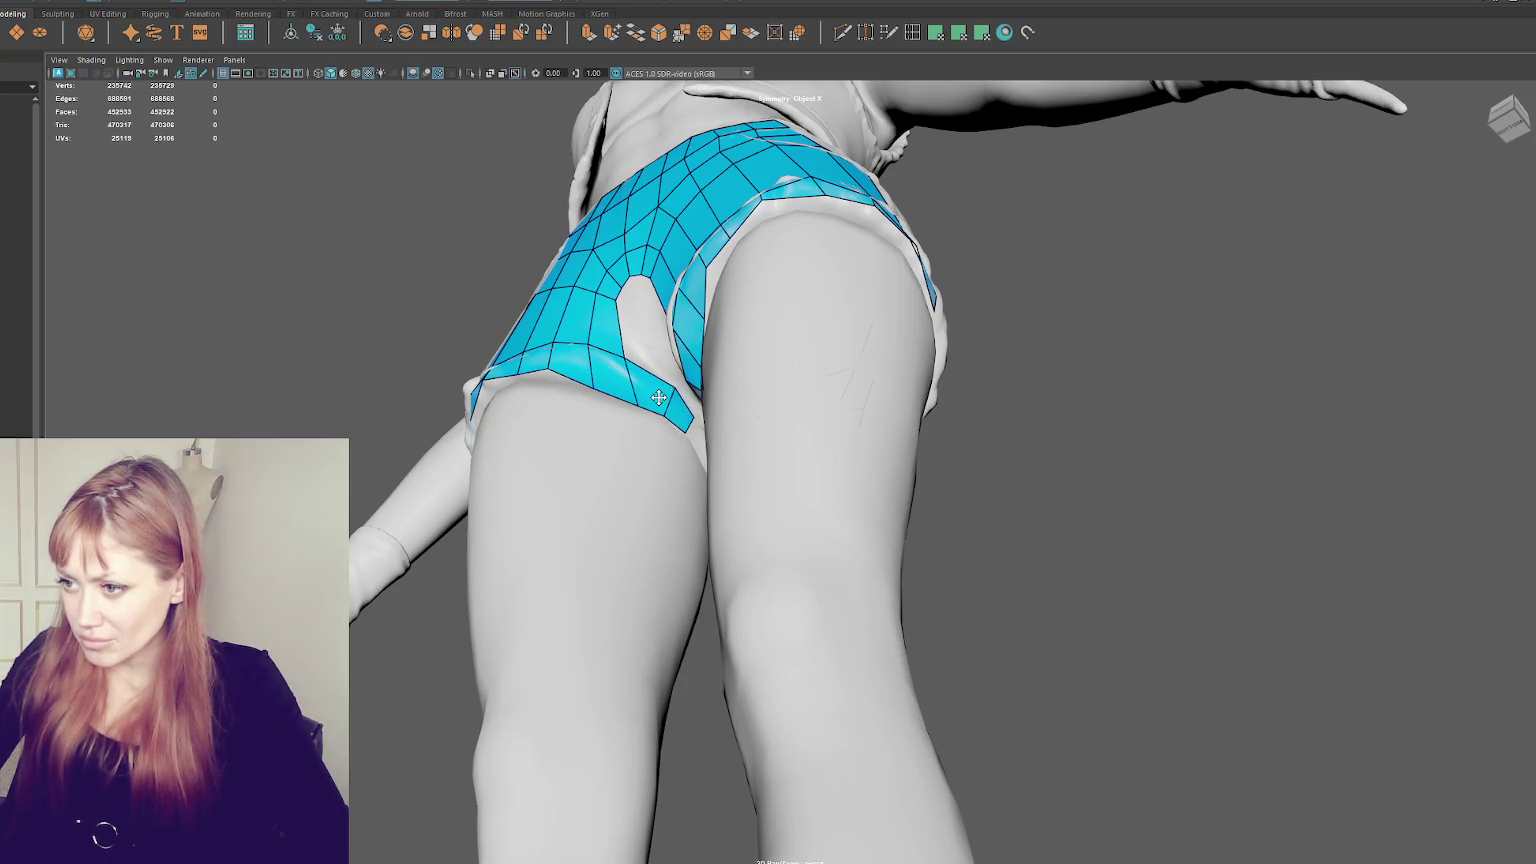
left_click_drag(730, 425, 771, 460, "alt")
scroll(781, 537, "down", 2)
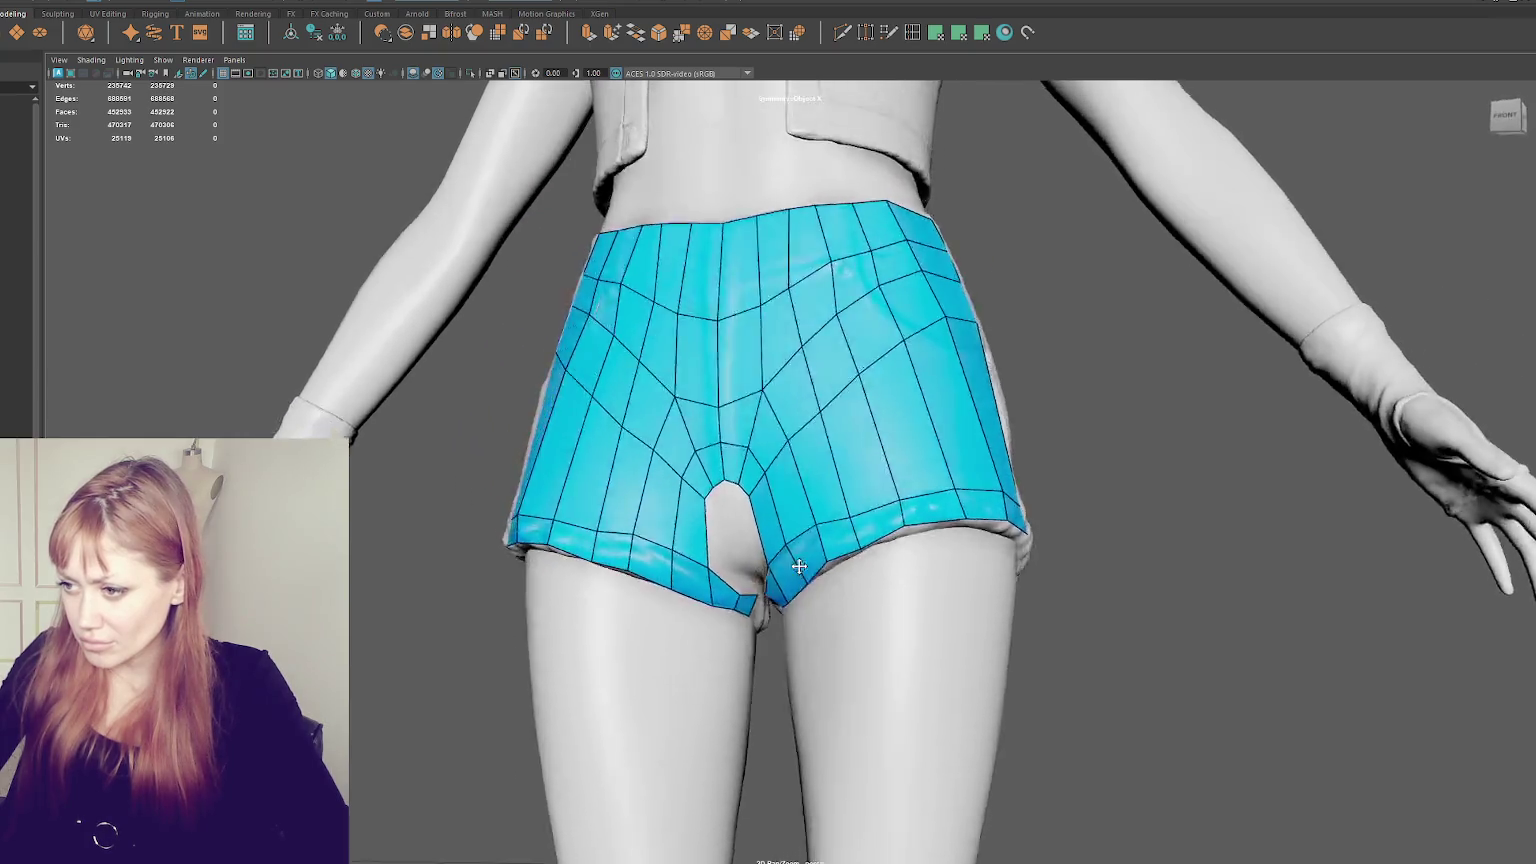
scroll(781, 537, "down", 2)
scroll(780, 536, "up", 4)
left_click_drag(780, 536, 750, 525, "alt")
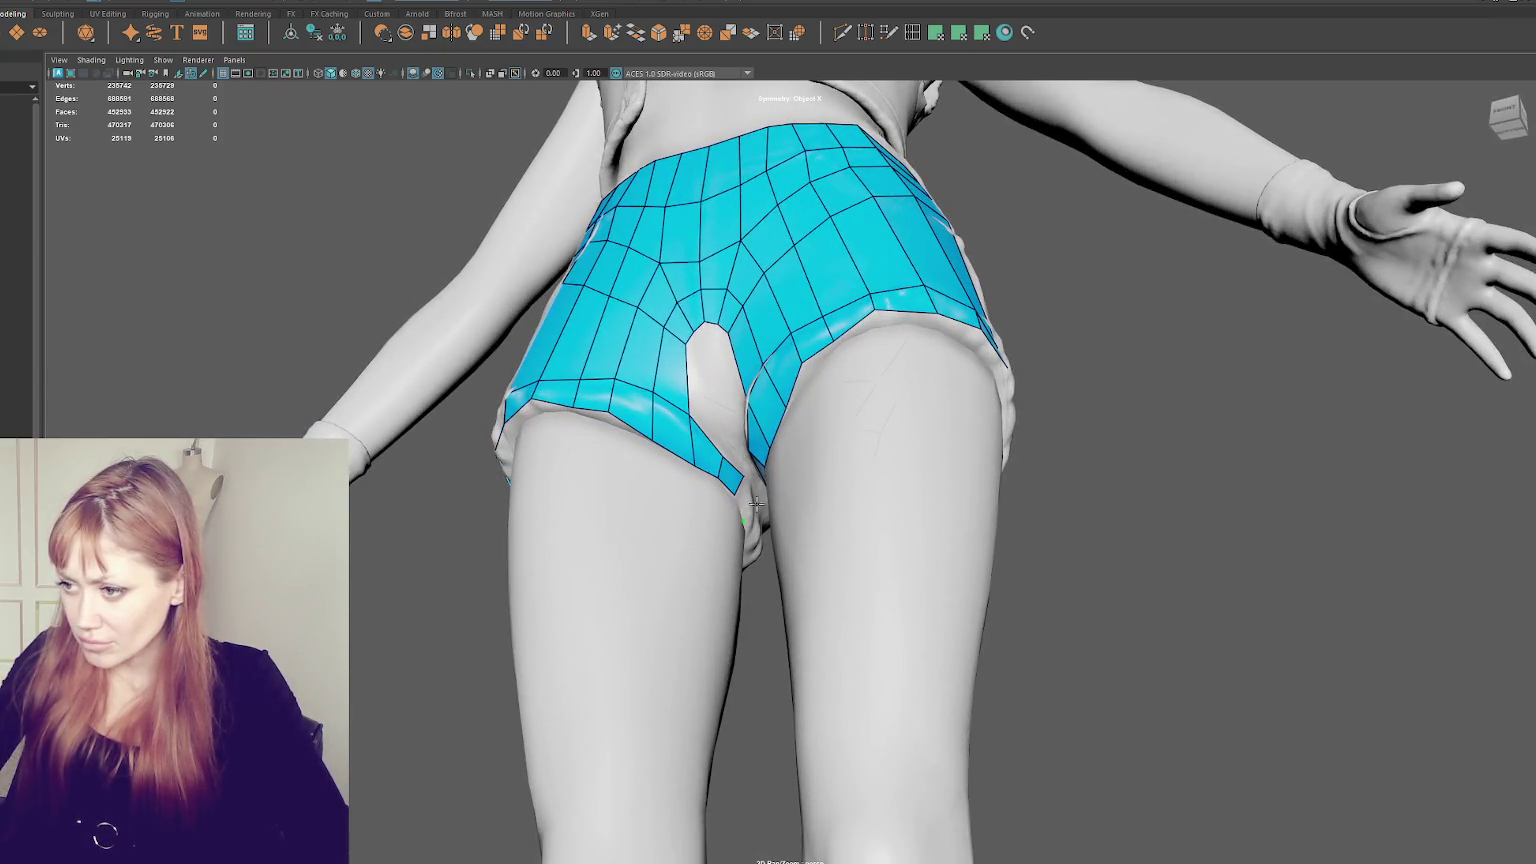
- Fill two pairs of mirrored quads on the back of the shorts
left_click_drag(878, 506, 791, 648, "alt")
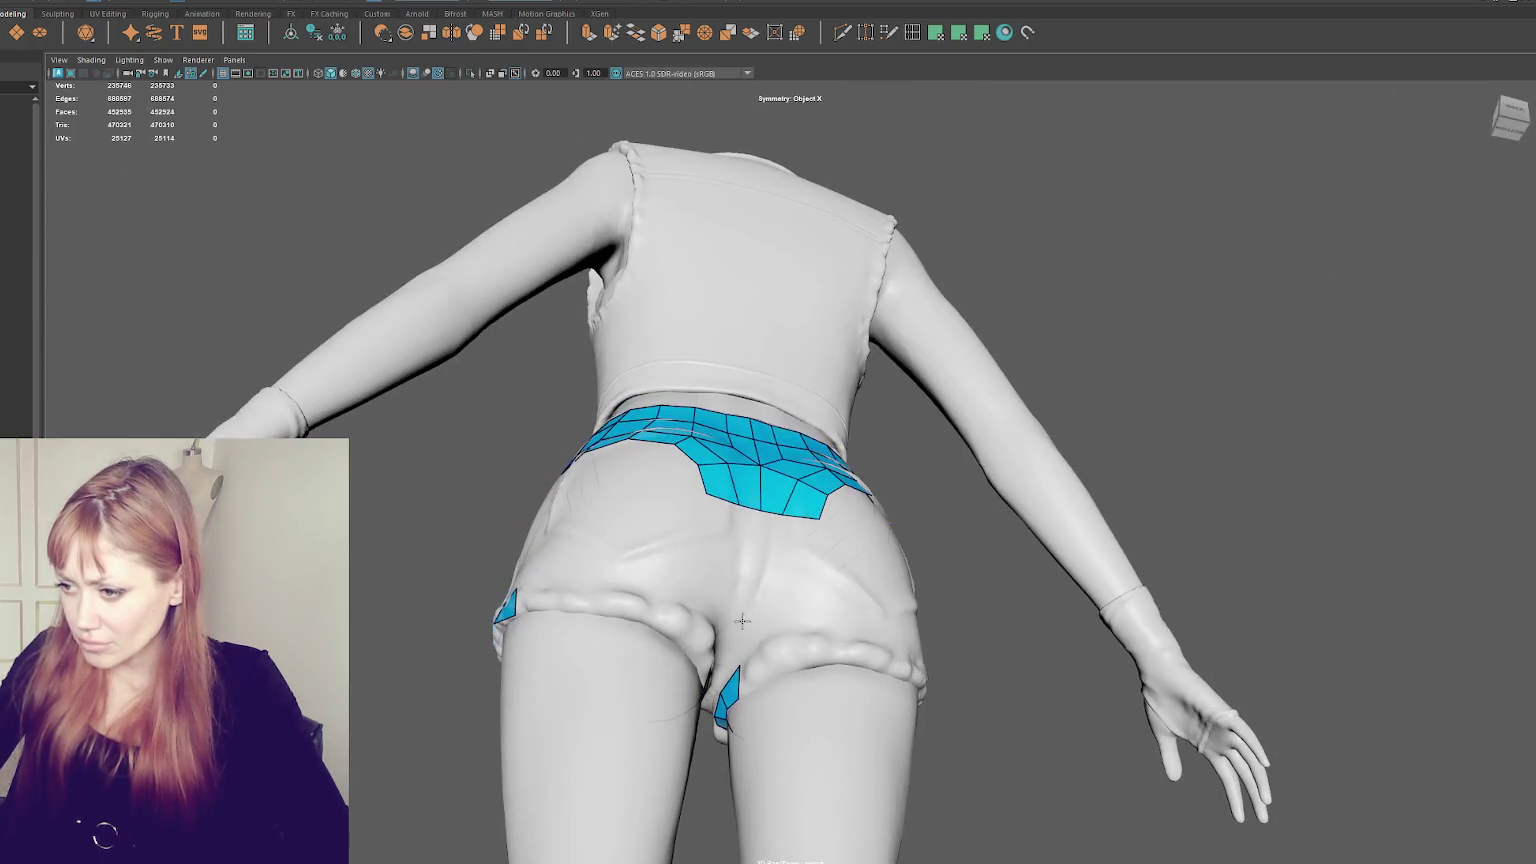
left_click(798, 671, "shift")
left_click(840, 657, "shift")
left_click_drag(840, 657, 908, 619, "alt")
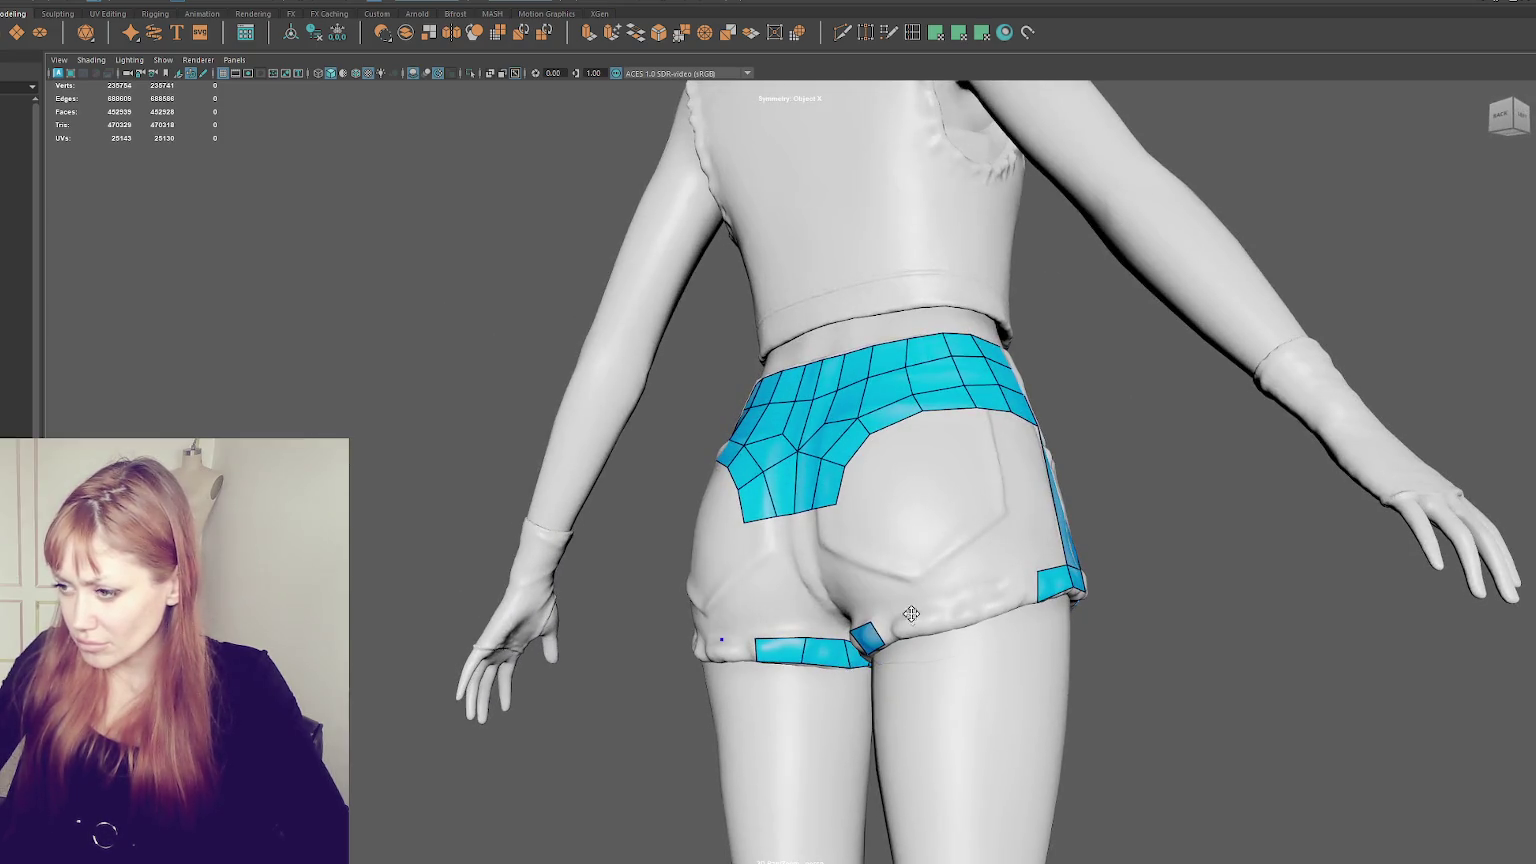
- Add quads along the back leg hem, closing the leg band gap
left_click(896, 626, "shift")
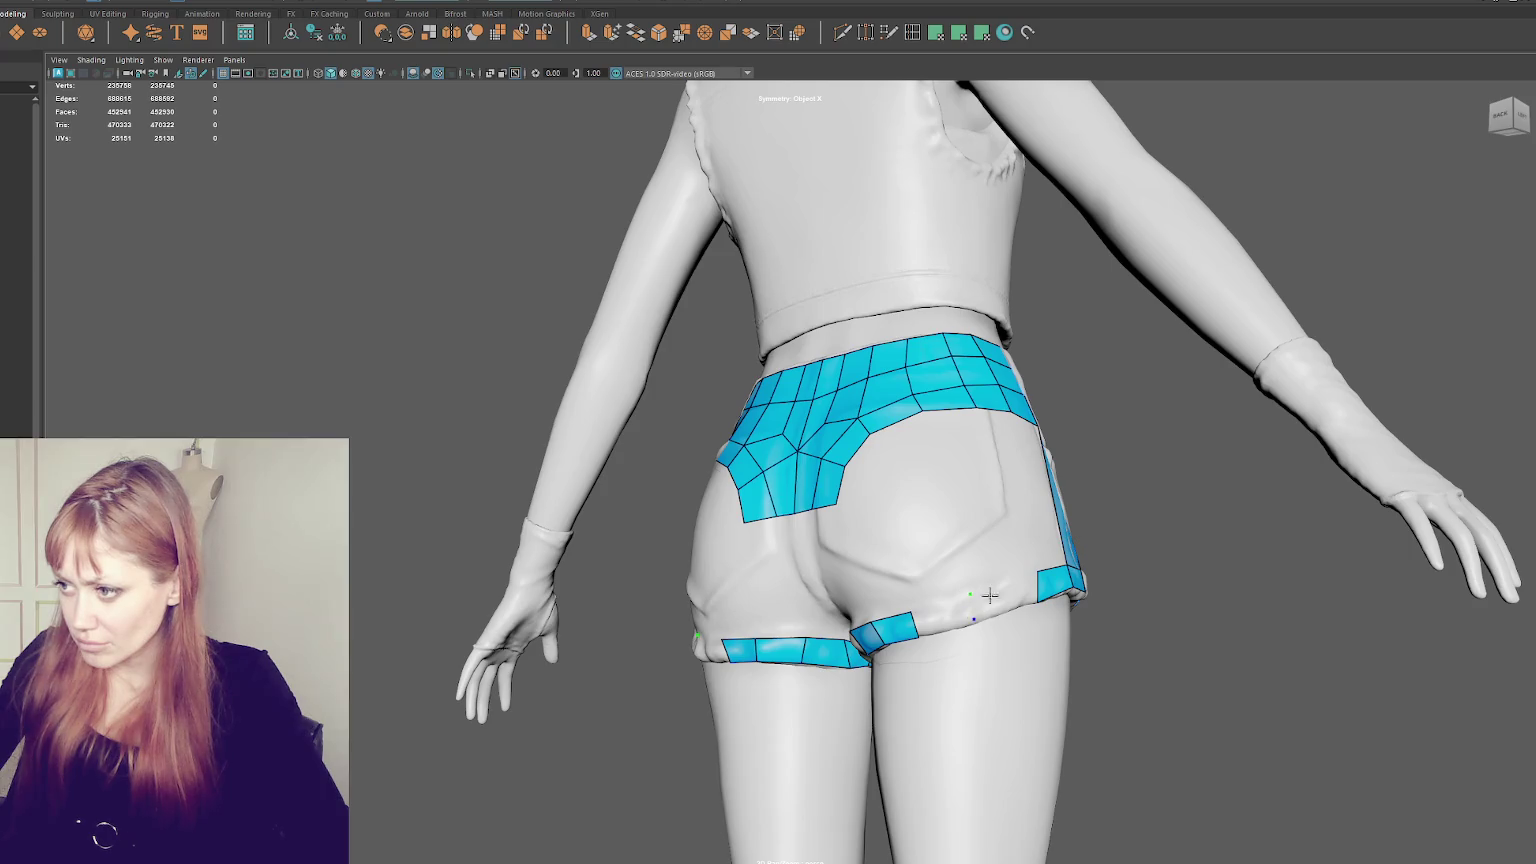
left_click(983, 603, "shift")
left_click(942, 615, "shift")
mouse_move(942, 615)
left_mouse_down("alt")
mouse_move(925, 571)
mouse_move(1085, 500)
mouse_move(1176, 531)
mouse_move(786, 517)
mouse_move(792, 487)
left_mouse_up("alt")
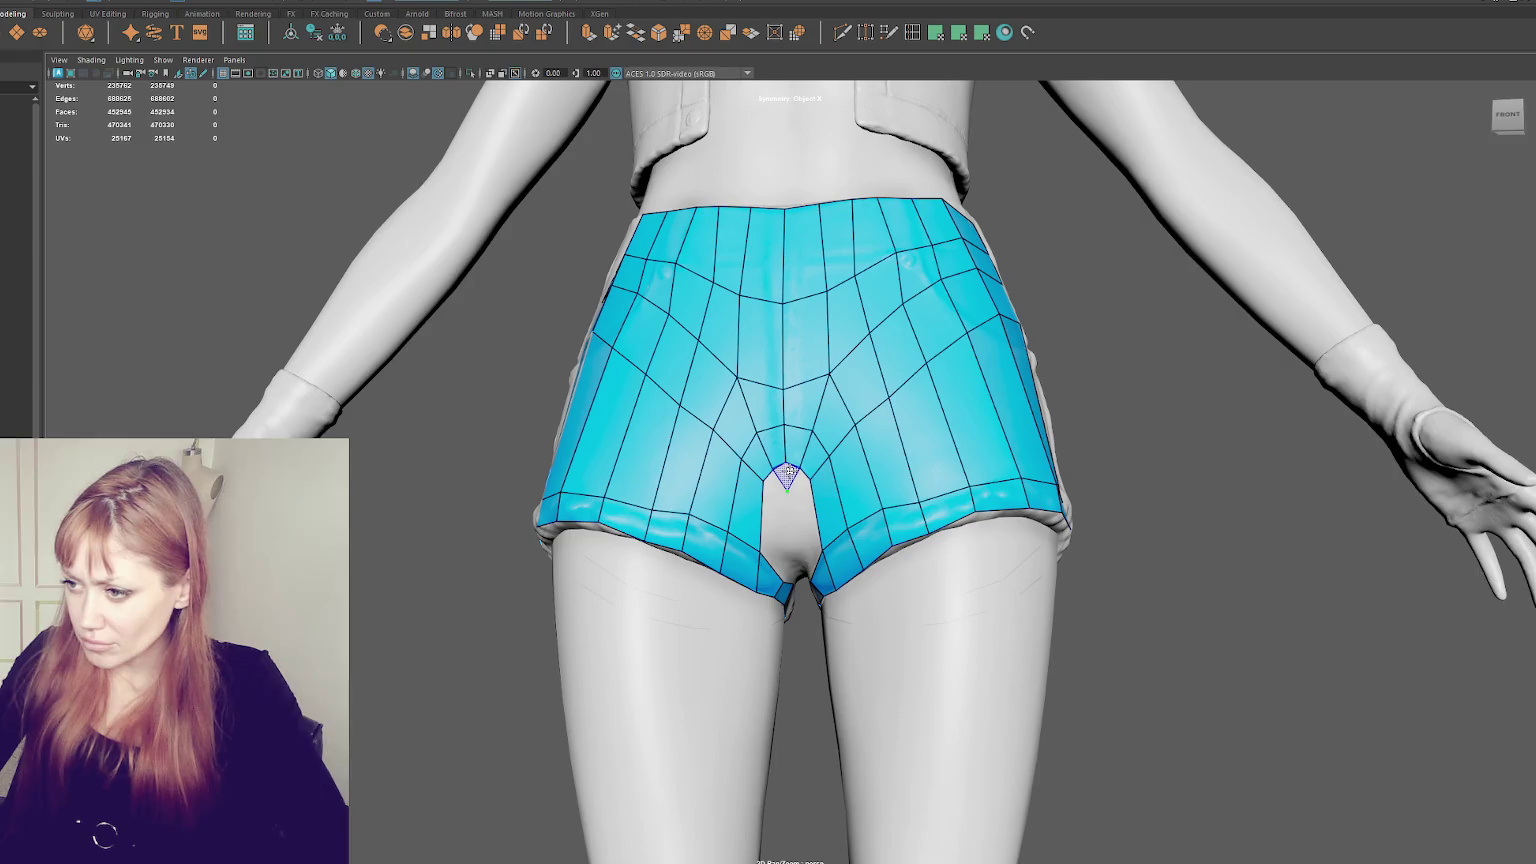
- Fill both sides of the crotch gap with tall quads, replacing the undone small ones
scroll(802, 483, "up", 2)
mouse_move(994, 510)
middle_mouse_down("alt")
mouse_move(1160, 520)
mouse_move(867, 503)
middle_mouse_up("alt")
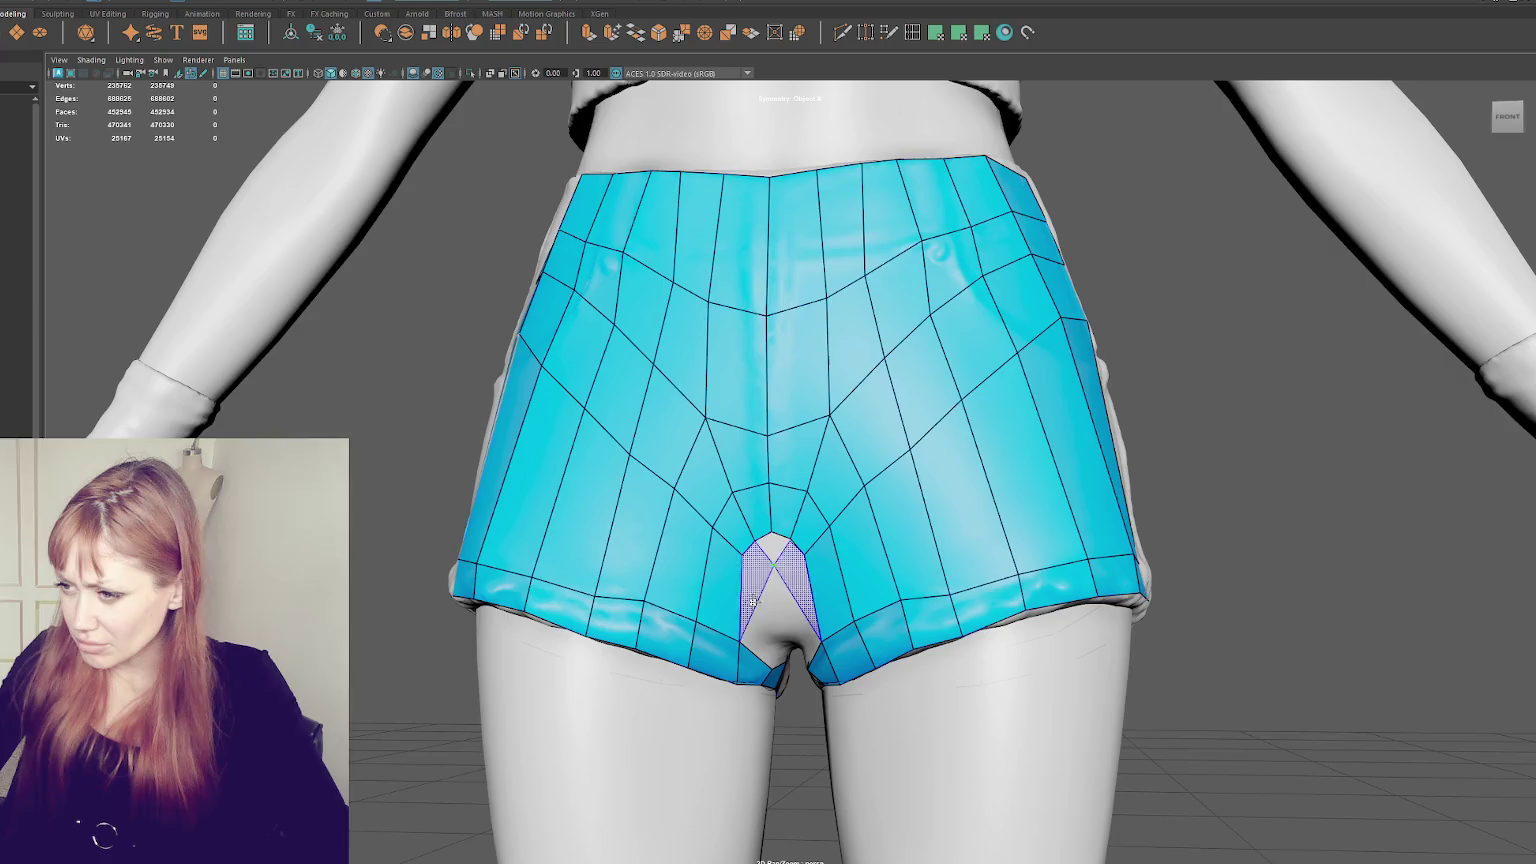
scroll(886, 556, "up", 1)
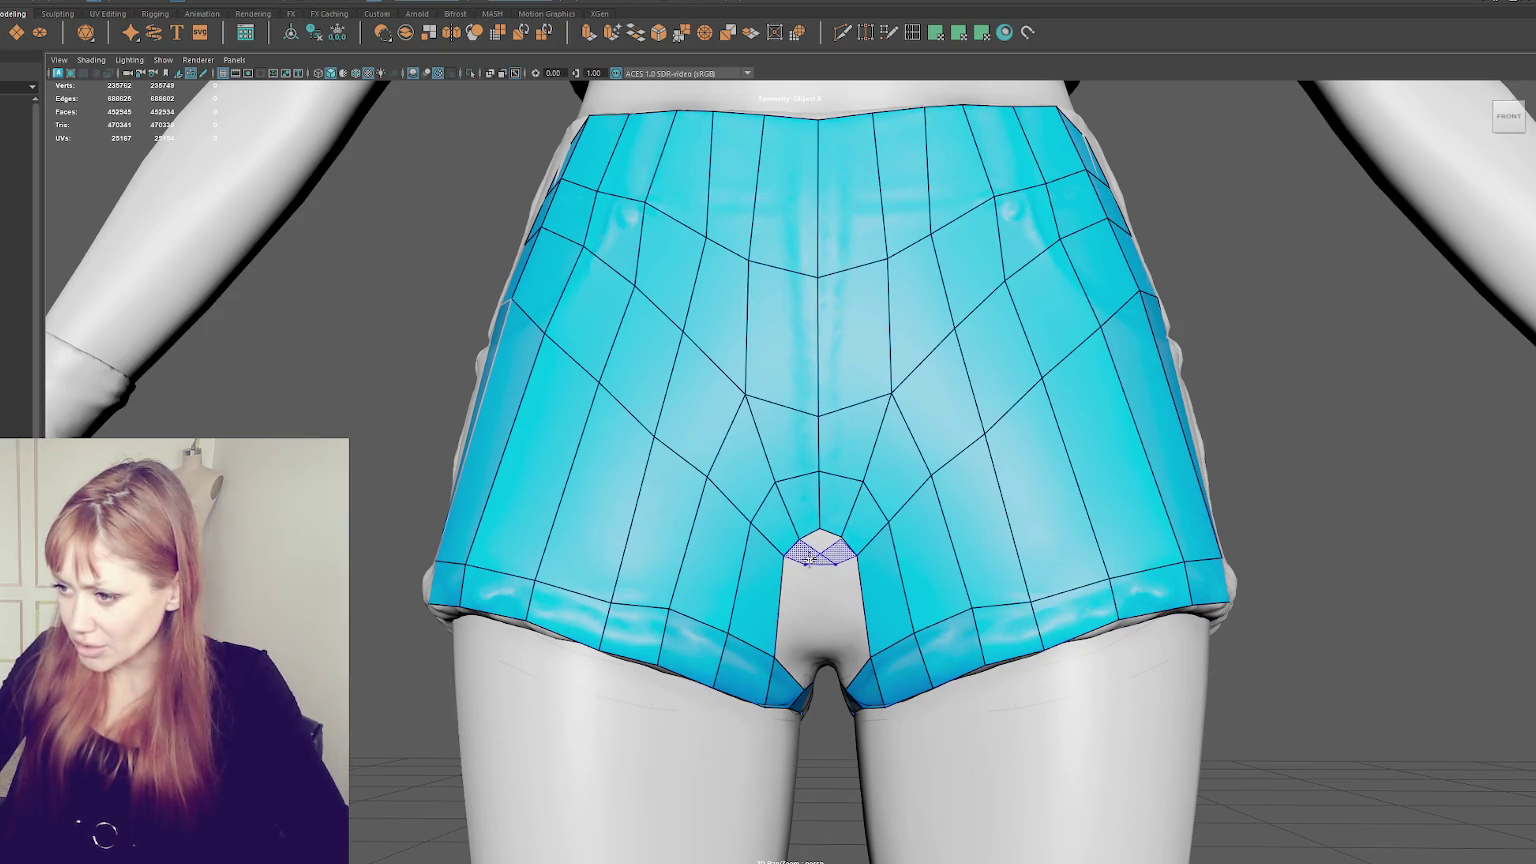
left_click(803, 553, "shift")
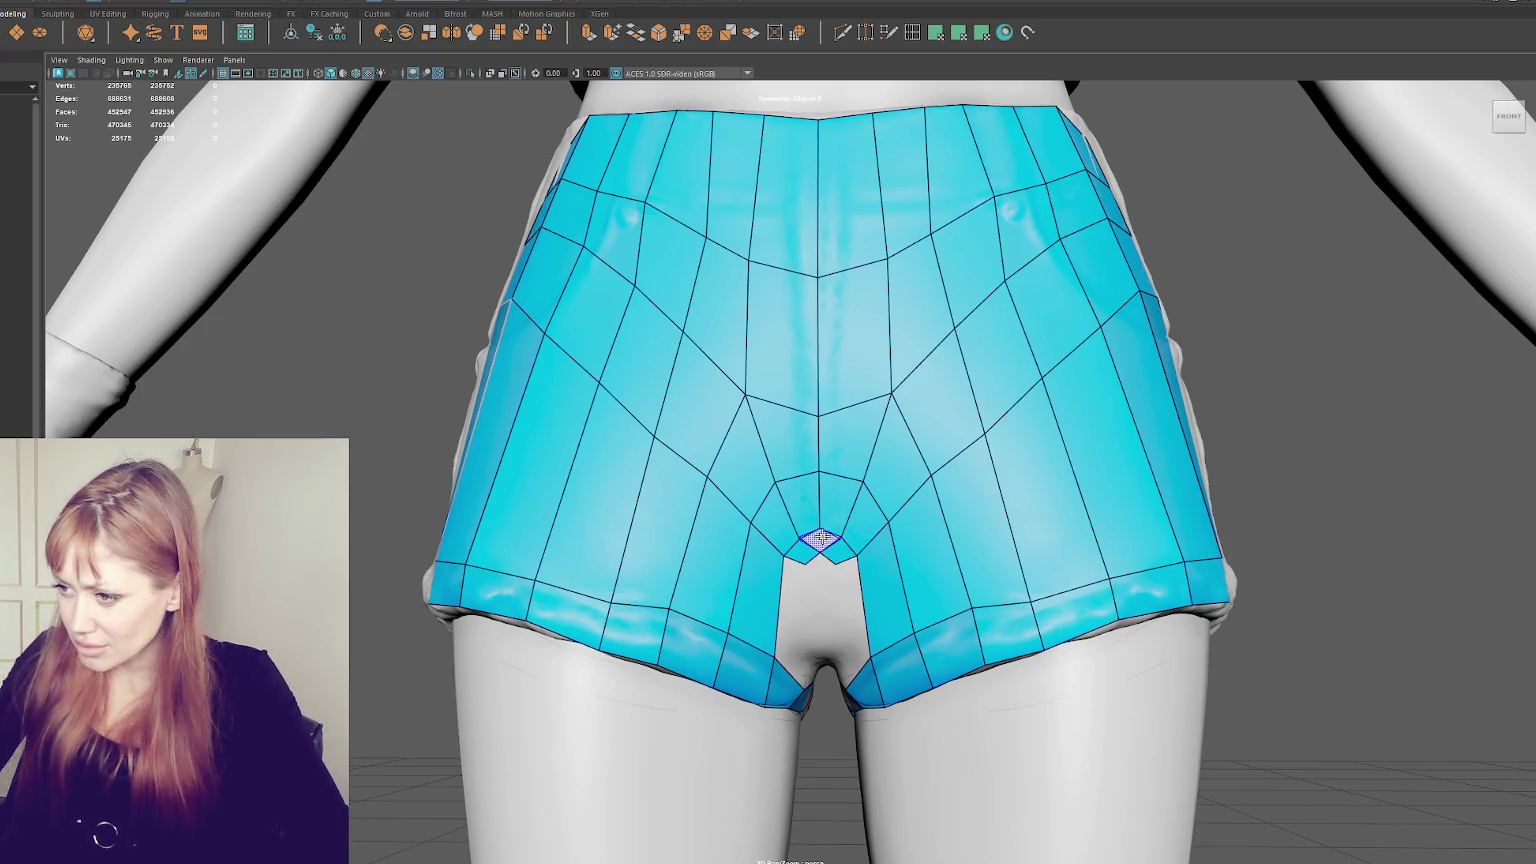
key("ctrl+z")
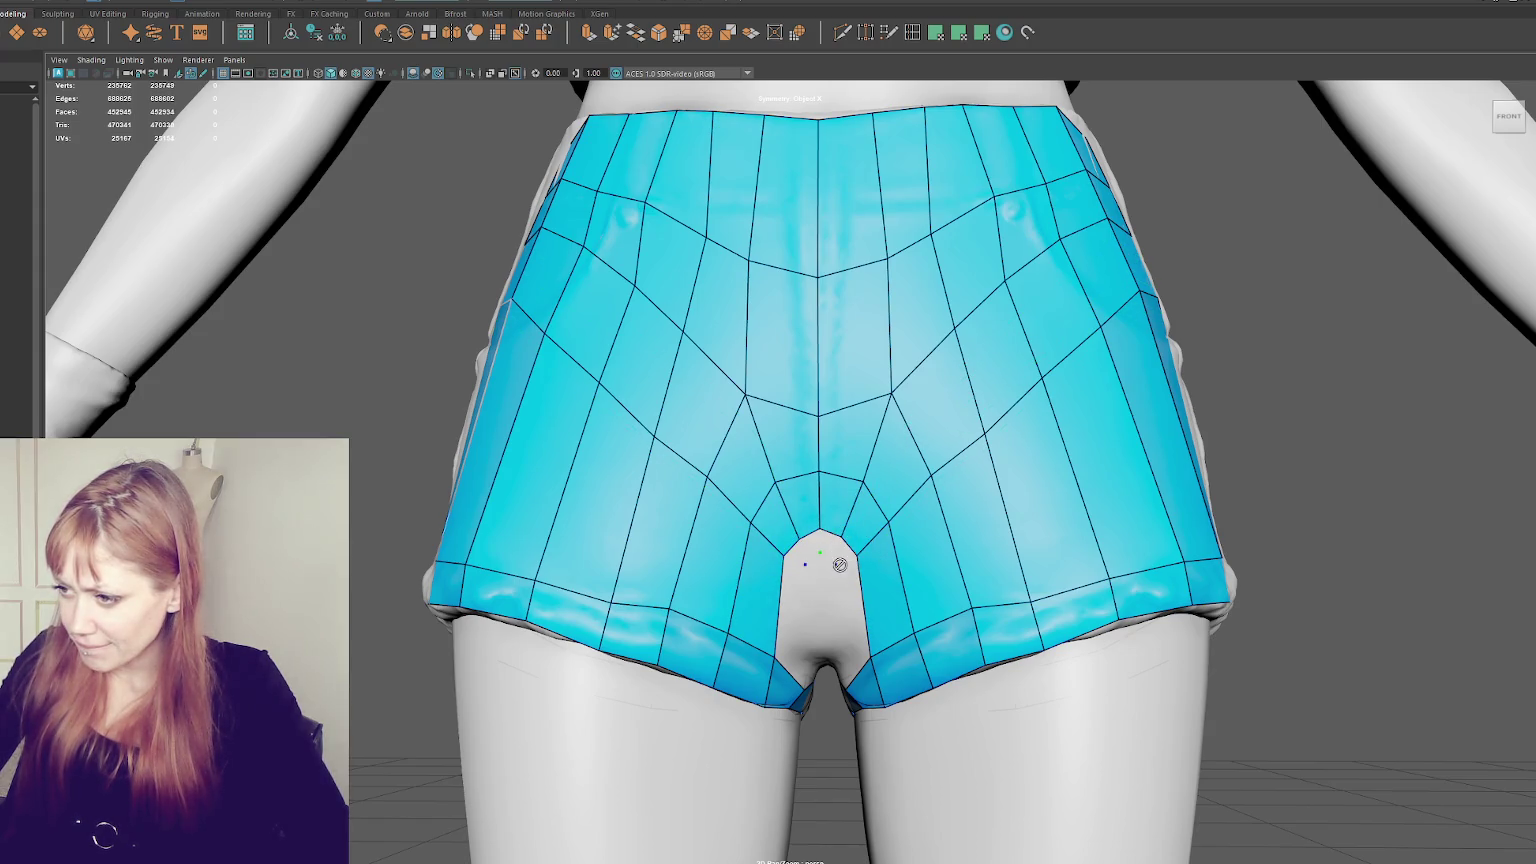
left_click(843, 640, "shift")
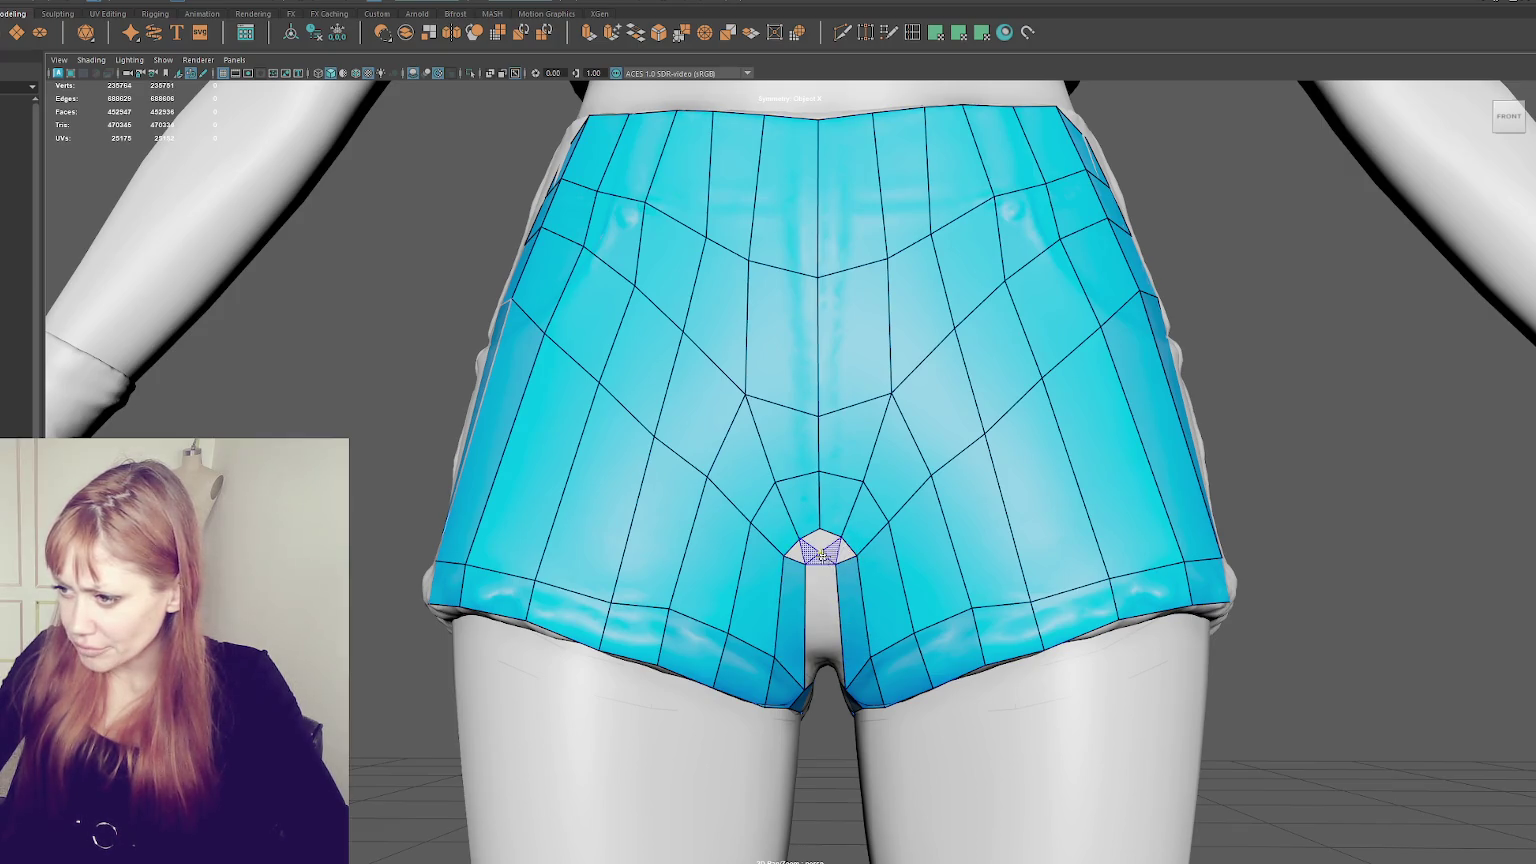
- Move the gap's inner top and bottom vertices to narrow it into a diamond
left_click_drag(807, 564, 811, 564)
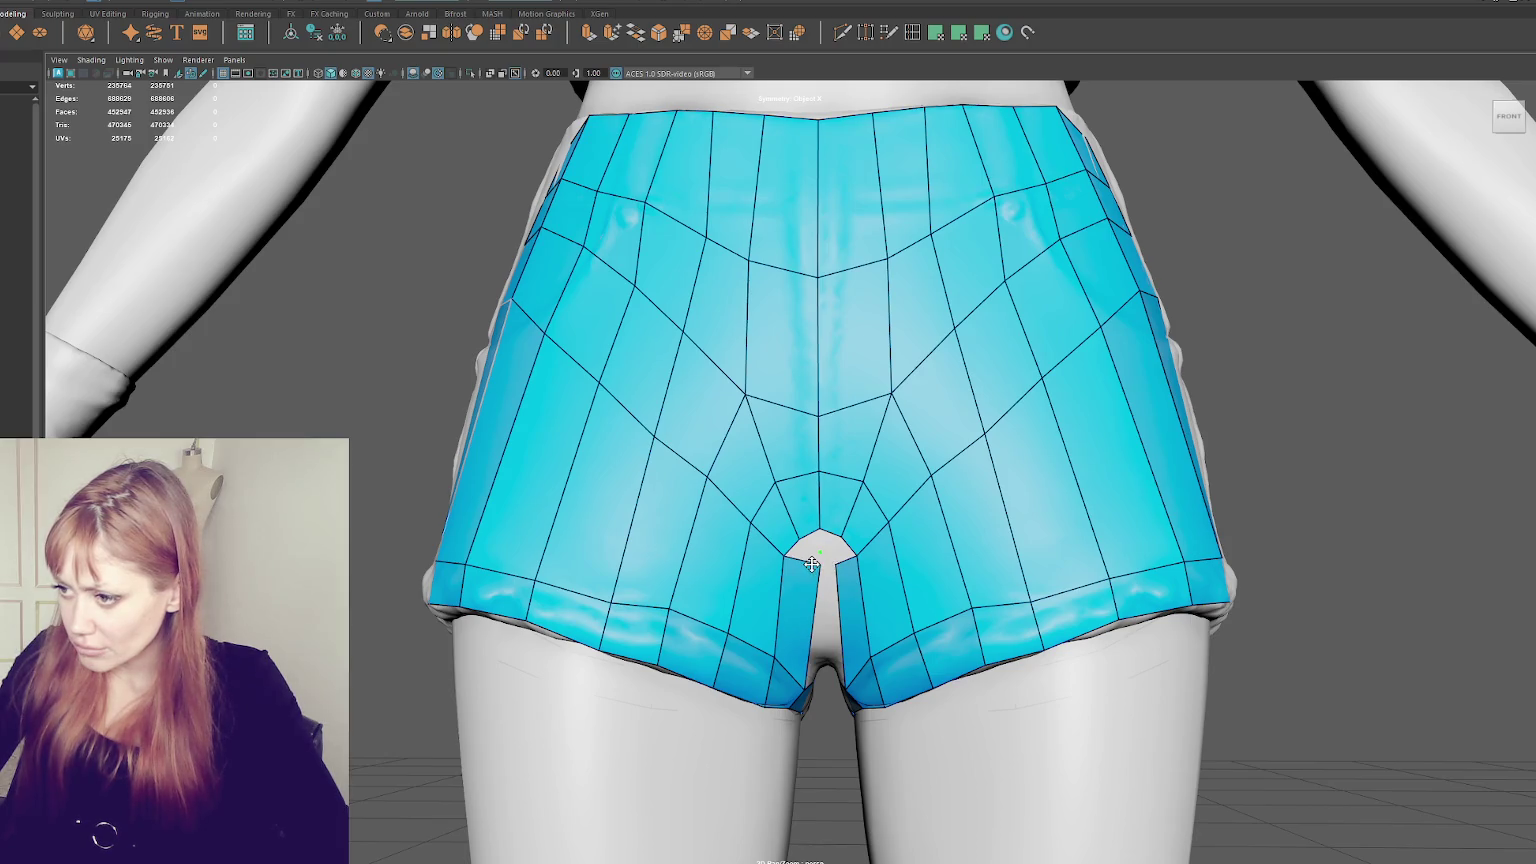
mouse_move(833, 563)
middle_mouse_down("alt")
mouse_move(855, 547)
mouse_move(792, 374)
middle_mouse_up("alt")
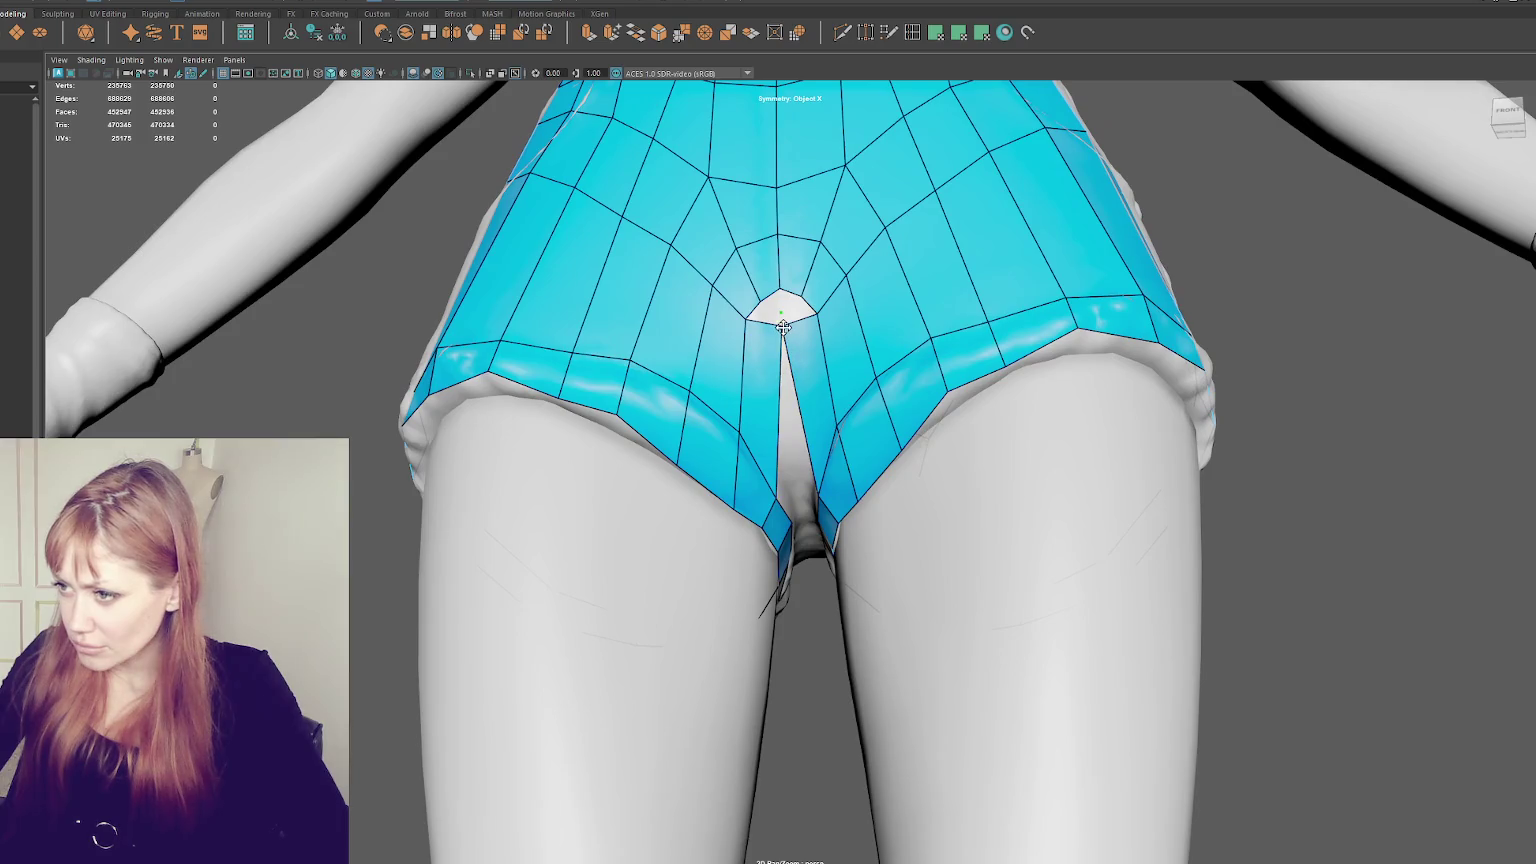
left_click_drag(783, 327, 788, 383)
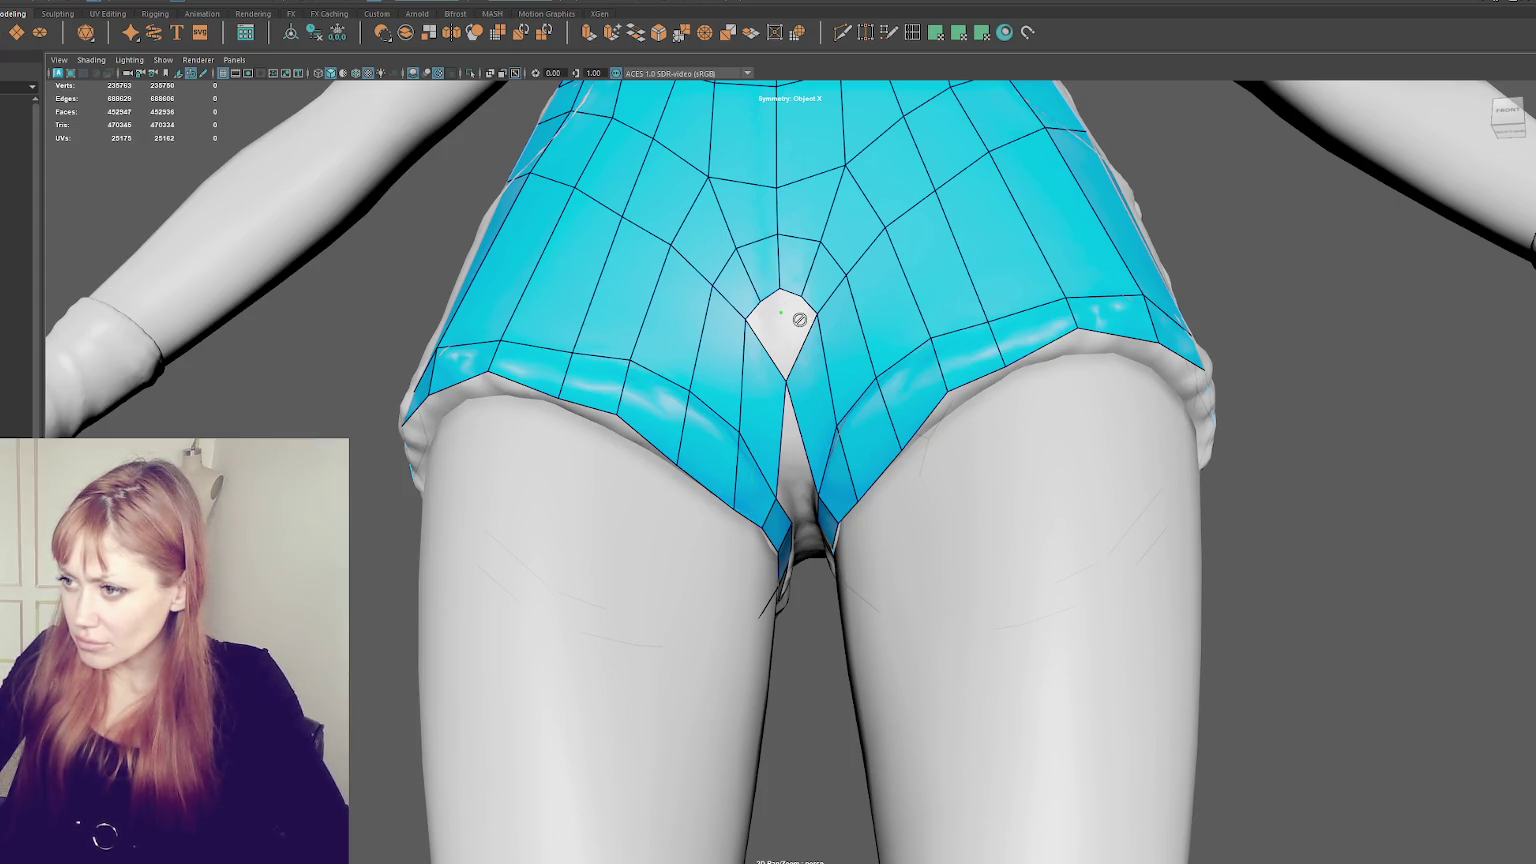
- Delete the stray quad inside the gap and relax the surrounding vertices into a rounded arch
left_click(784, 316, "ctrl+shift")
mouse_move(855, 352)
left_mouse_down("alt")
mouse_move(896, 468)
mouse_move(880, 490)
mouse_move(900, 500)
left_mouse_up("alt")
right_click_drag(900, 500, 913, 510, "alt")
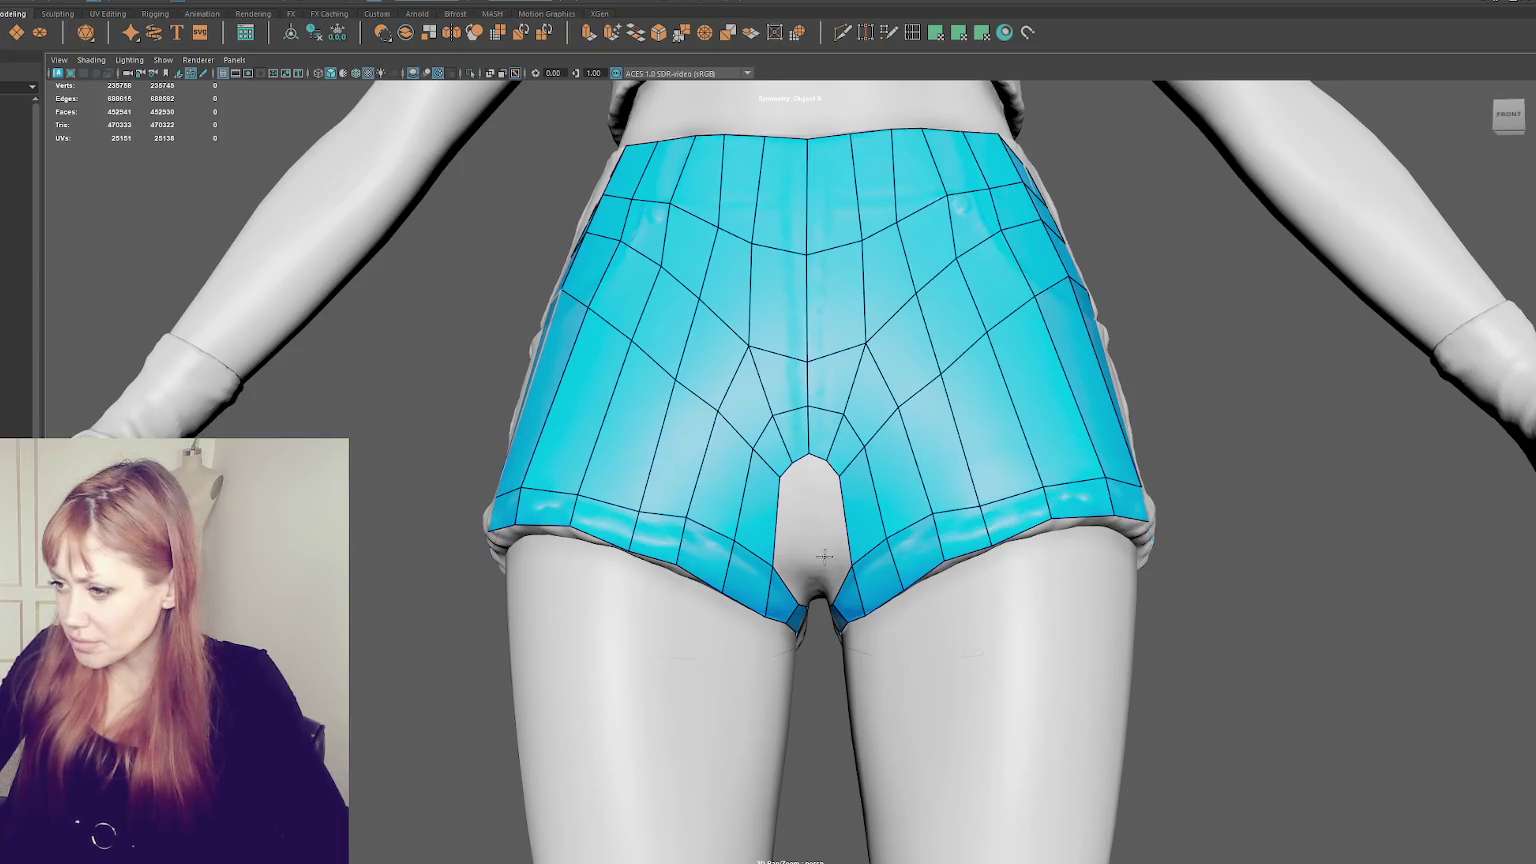
left_click_drag(913, 510, 828, 500, "alt")
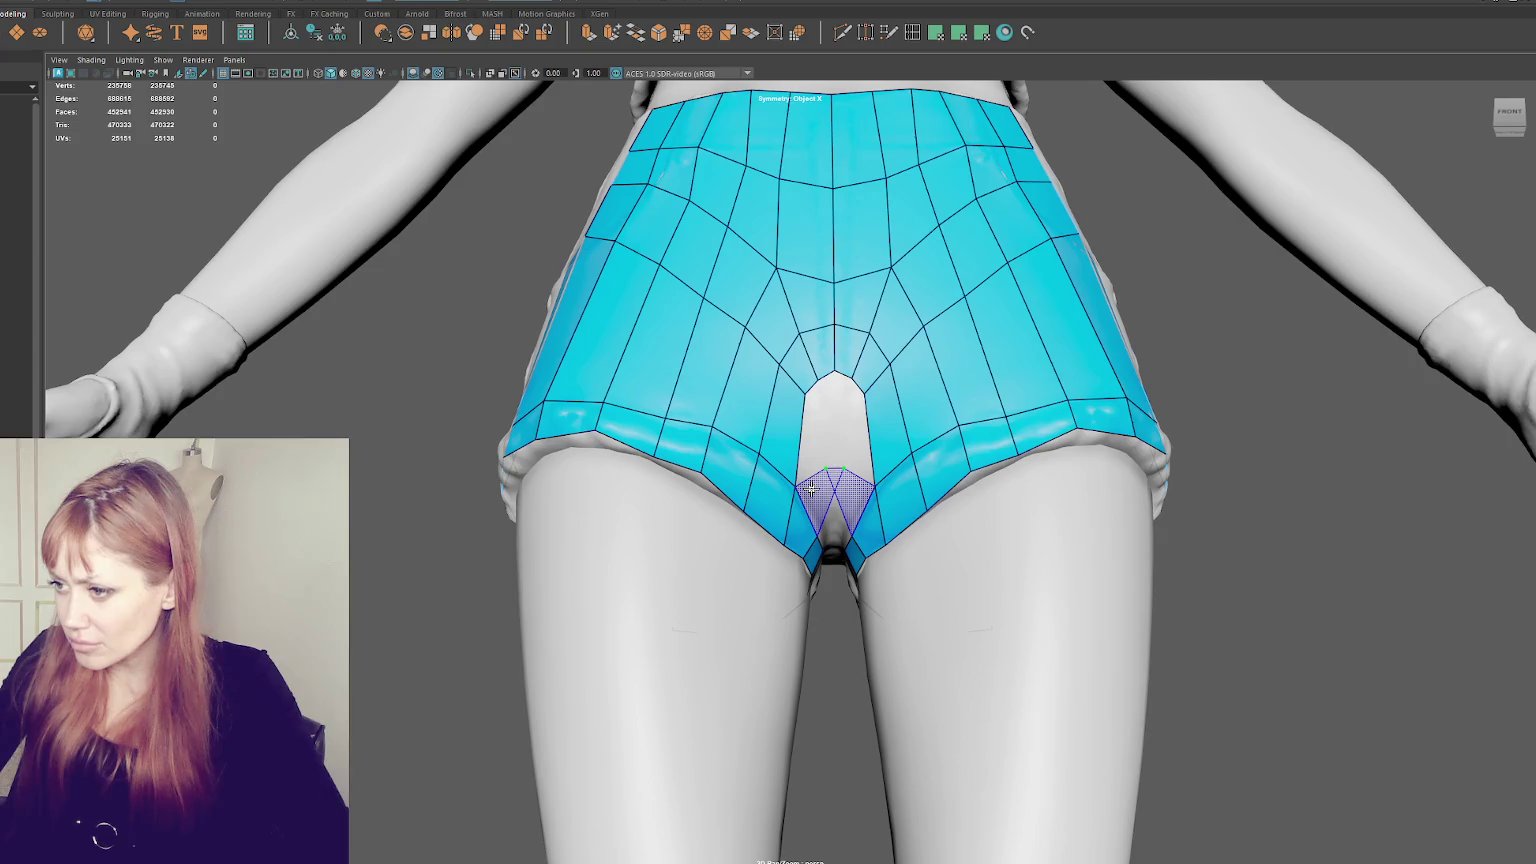
left_click_drag(828, 466, 626, 586, "alt")
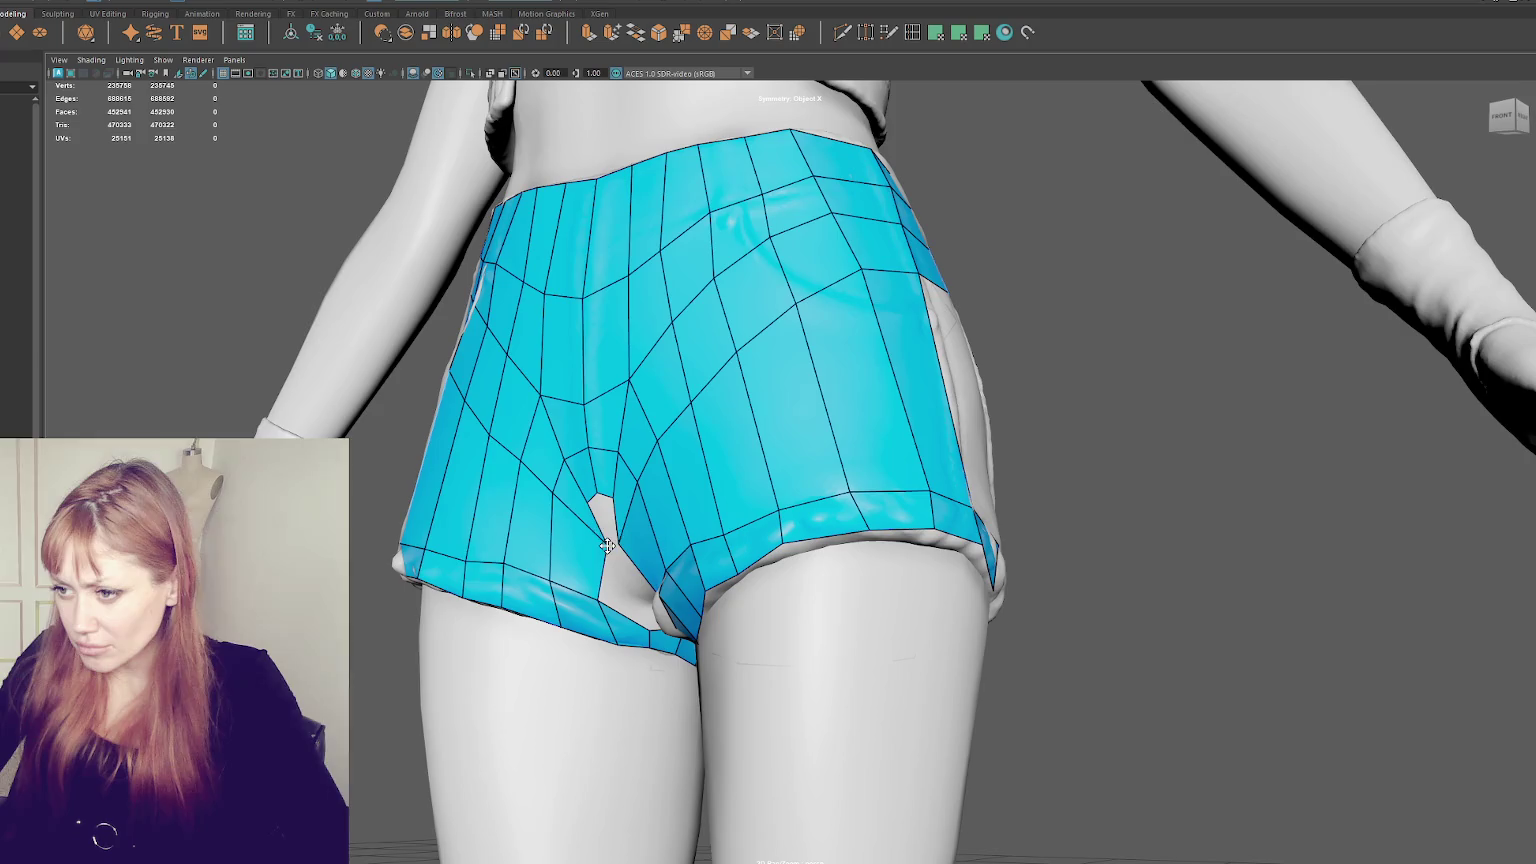
left_click_drag(580, 519, 722, 514, "alt")
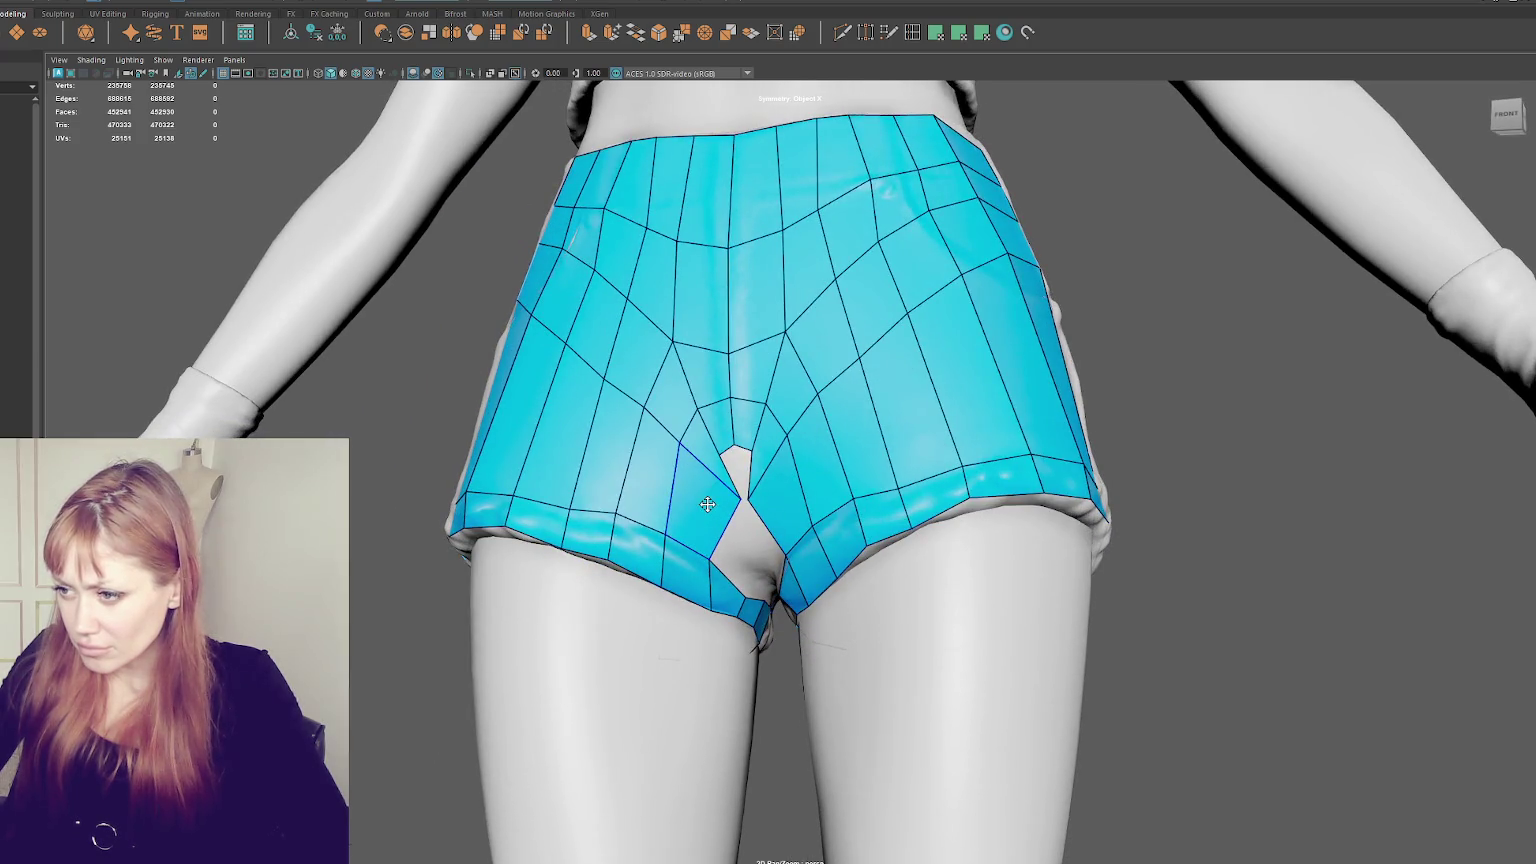
mouse_move(710, 501)
left_mouse_down("shift")
mouse_move(728, 501)
mouse_move(715, 457)
mouse_move(799, 503)
mouse_move(1086, 461)
mouse_move(1080, 440)
left_mouse_up("shift")
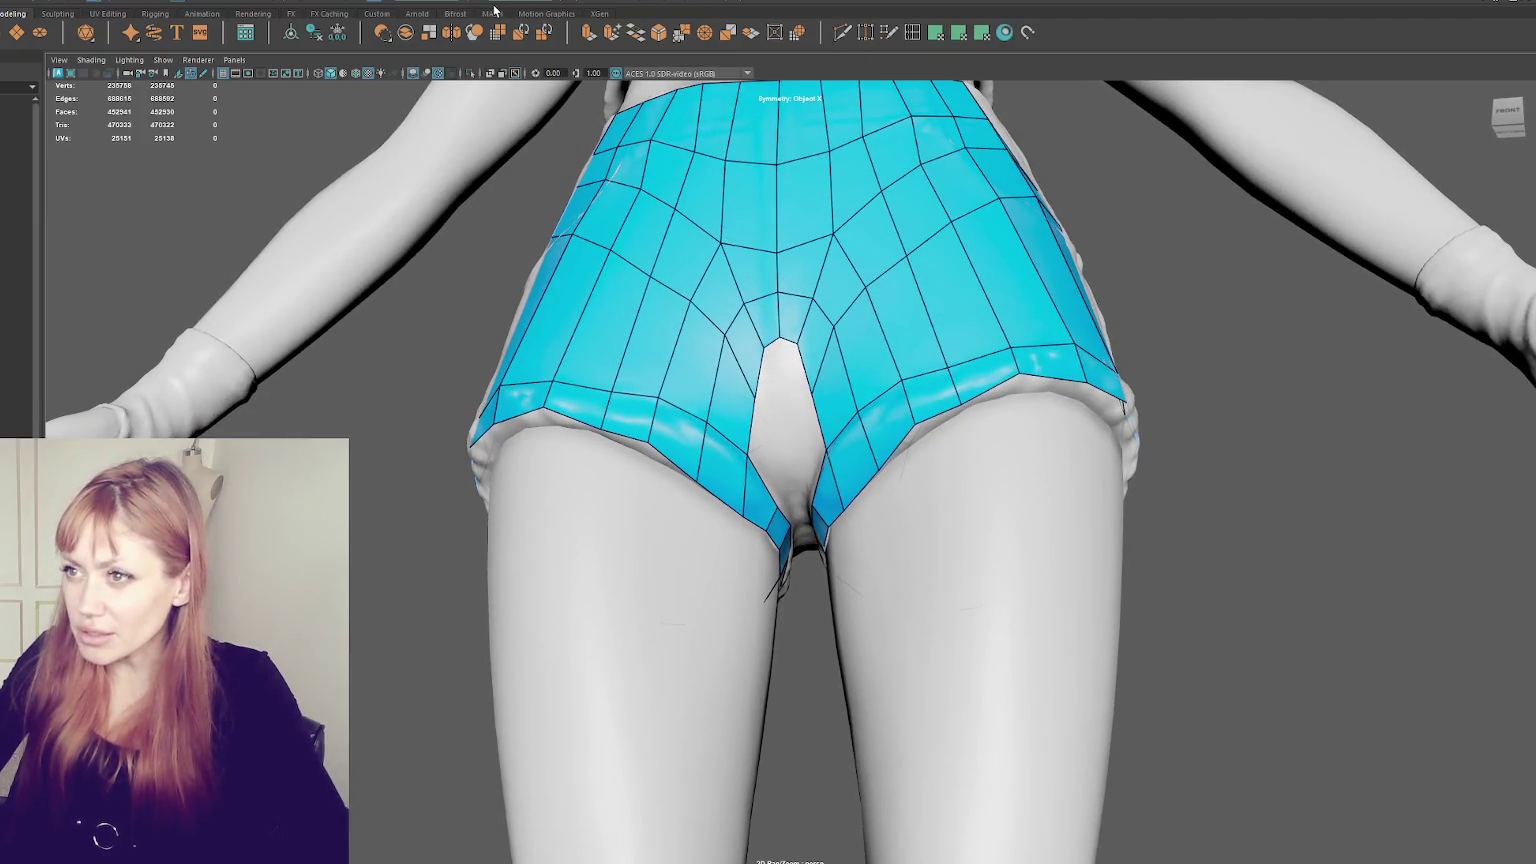
scroll(726, 318, "up", 2)
- Fill the crotch slit and the crotch gap with quads, working from several angles
left_click(782, 387)
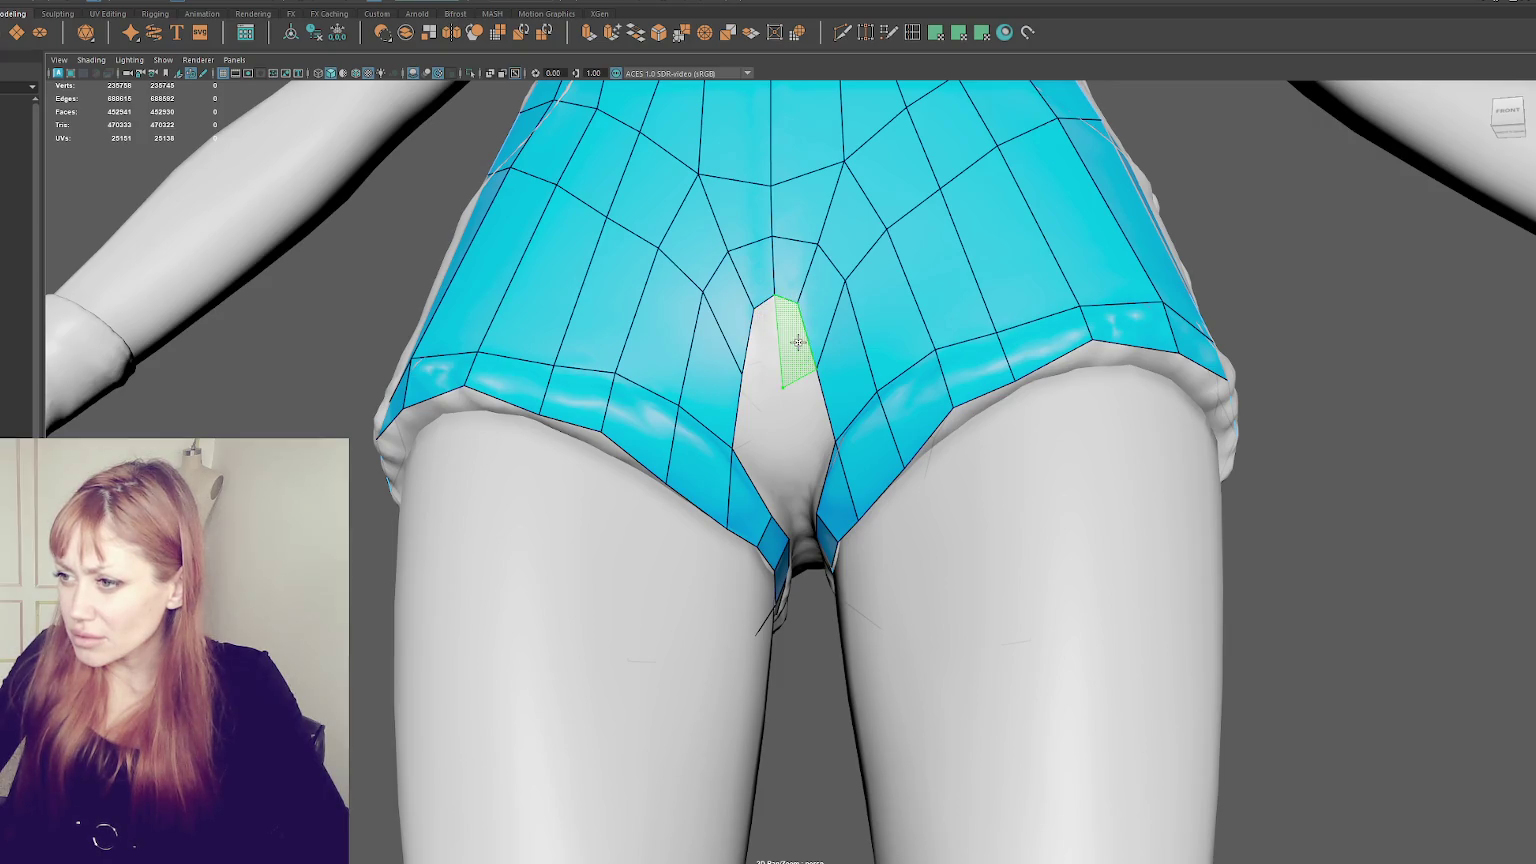
left_click(767, 349, "shift")
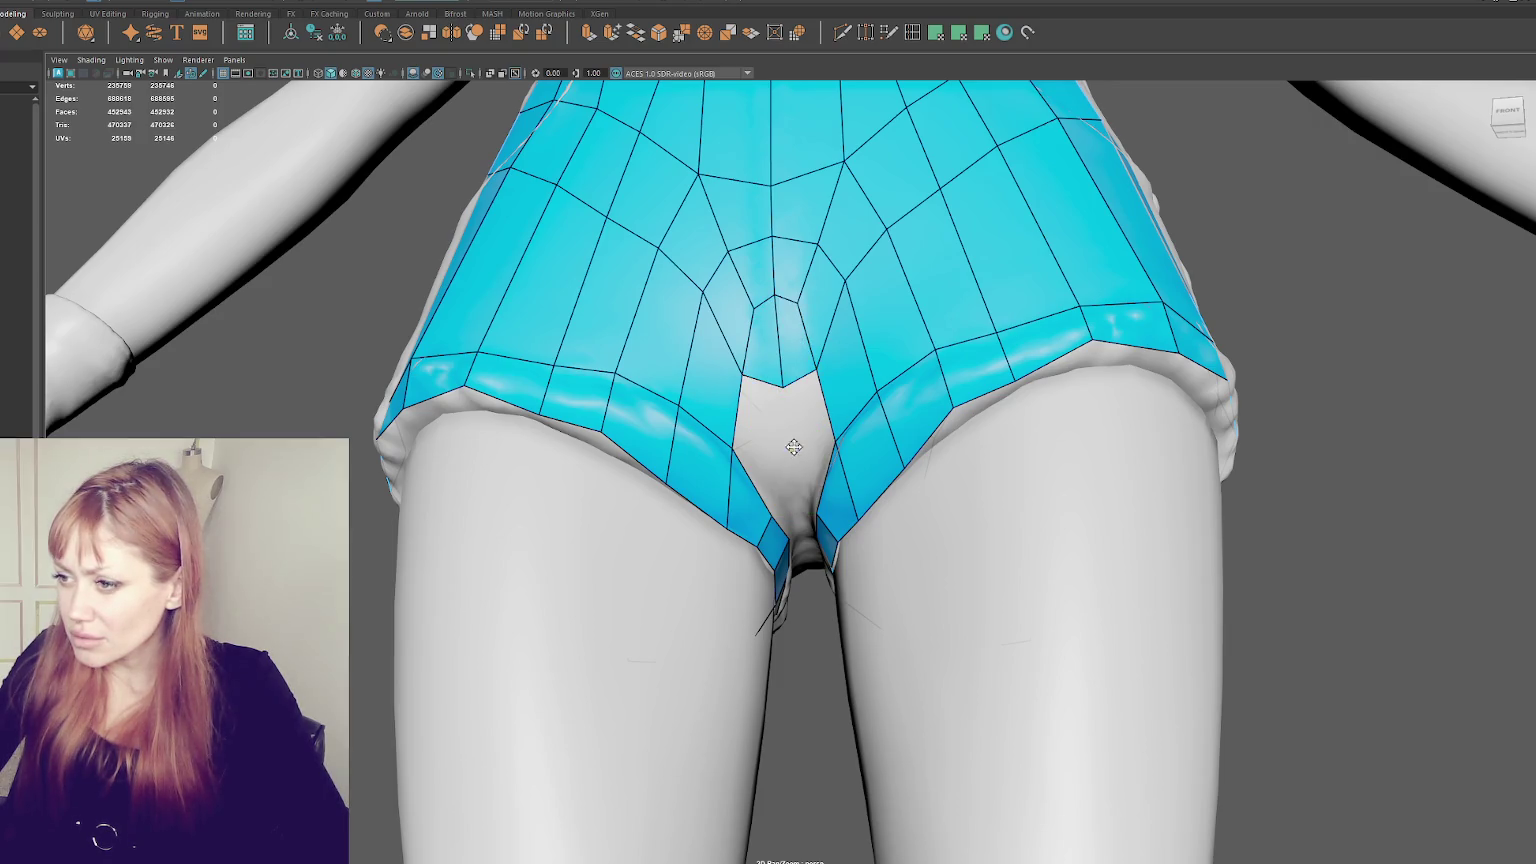
left_click(818, 426, "shift")
left_click_drag(818, 426, 919, 444, "alt")
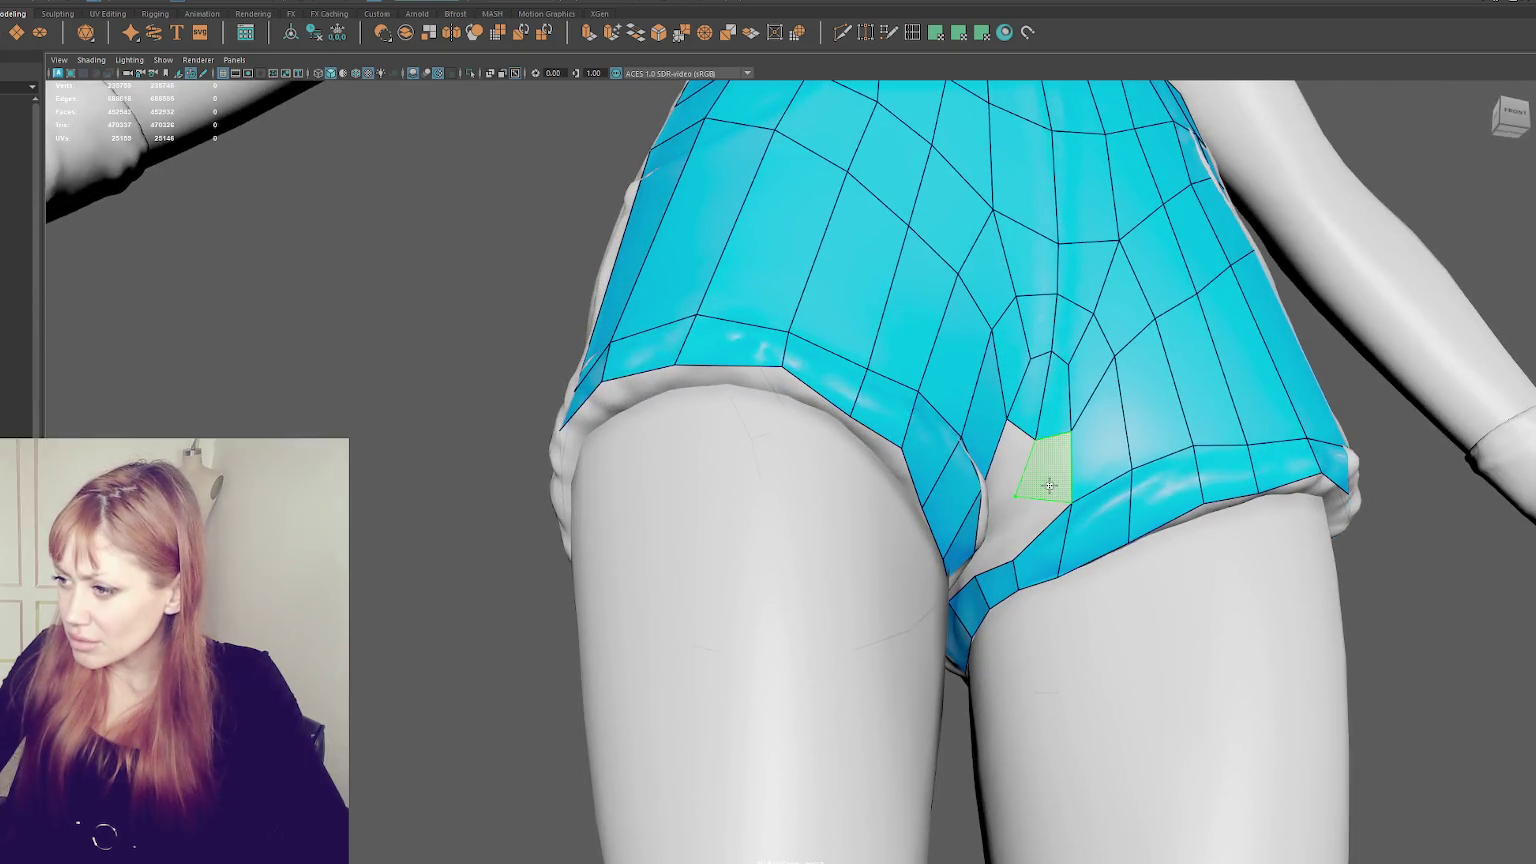
left_click(1006, 526, "shift")
left_click_drag(1006, 526, 843, 487, "alt")
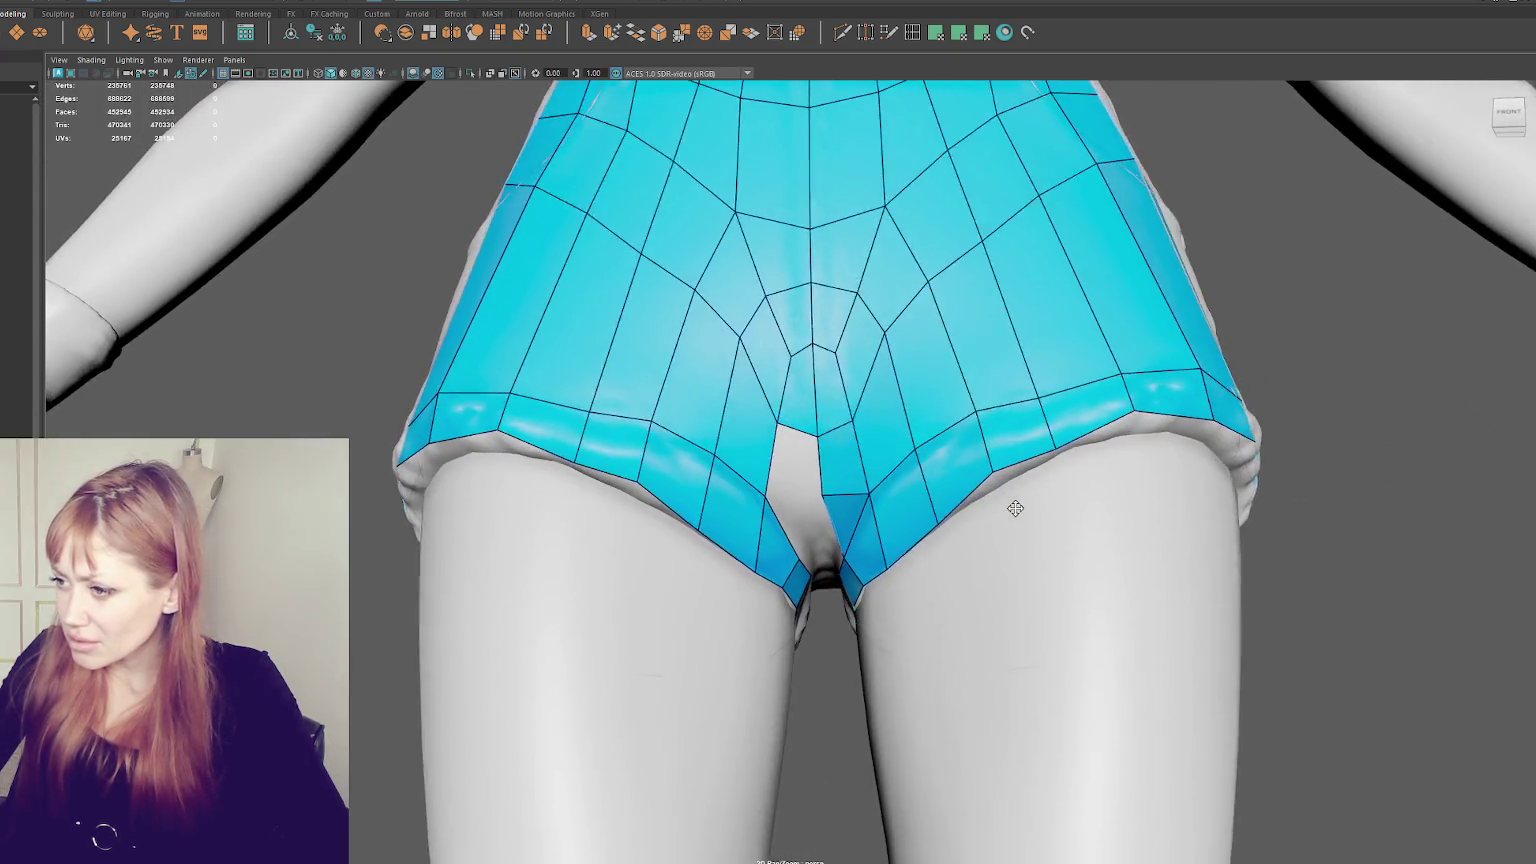
left_click(792, 481, "shift")
left_click(790, 524, "shift")
left_click_drag(790, 524, 877, 465, "alt")
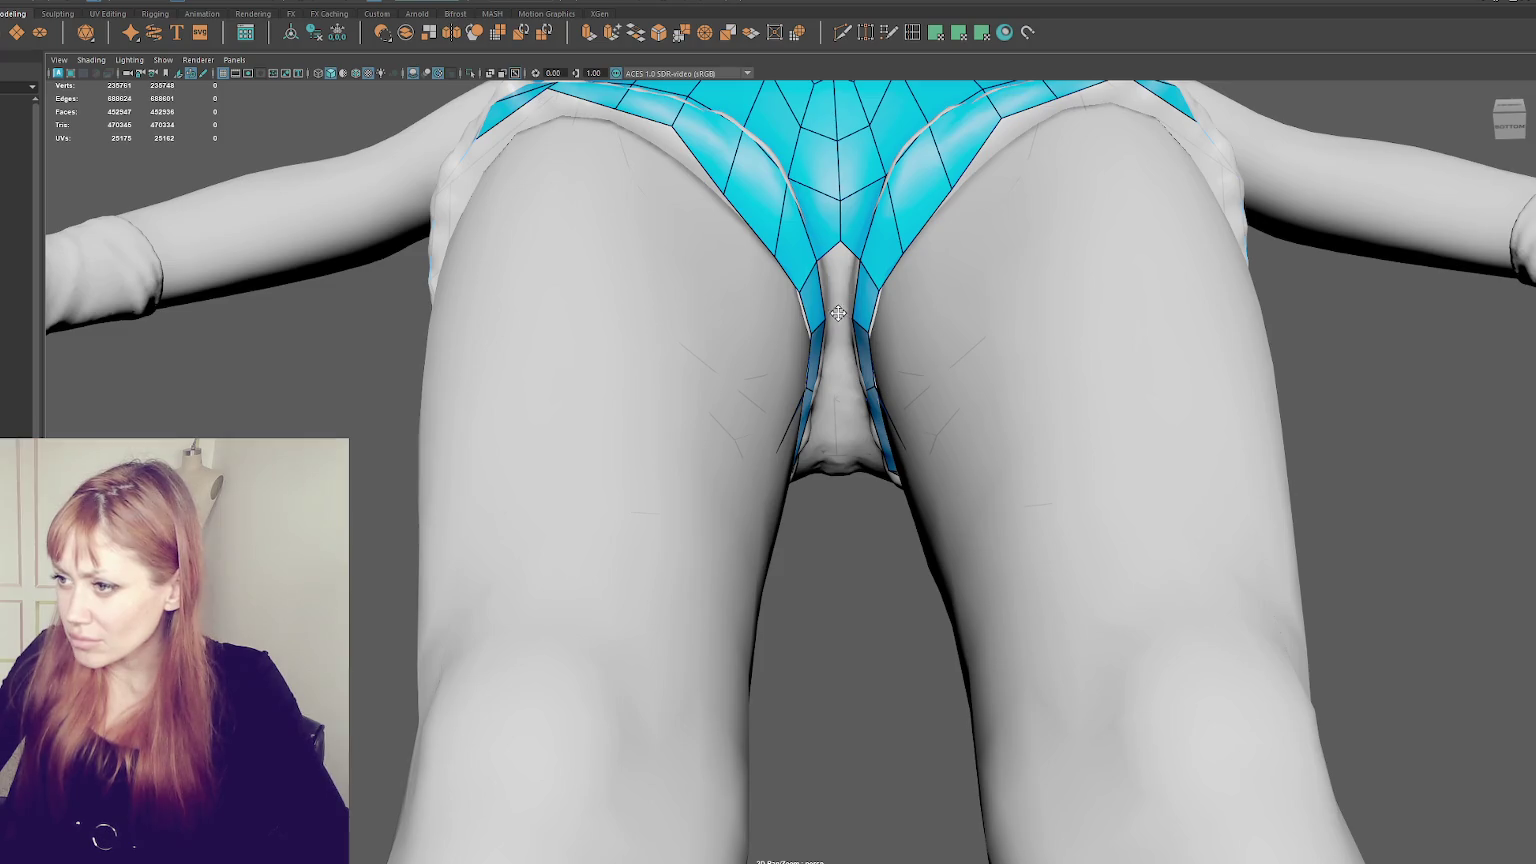
- From below, add quads down the crotch strip and one on the back hem strip
mouse_move(847, 274)
left_mouse_down("alt")
mouse_move(970, 497)
mouse_move(1022, 473)
mouse_move(874, 429)
mouse_move(760, 452)
left_mouse_up("alt")
scroll(897, 404, "up", 3)
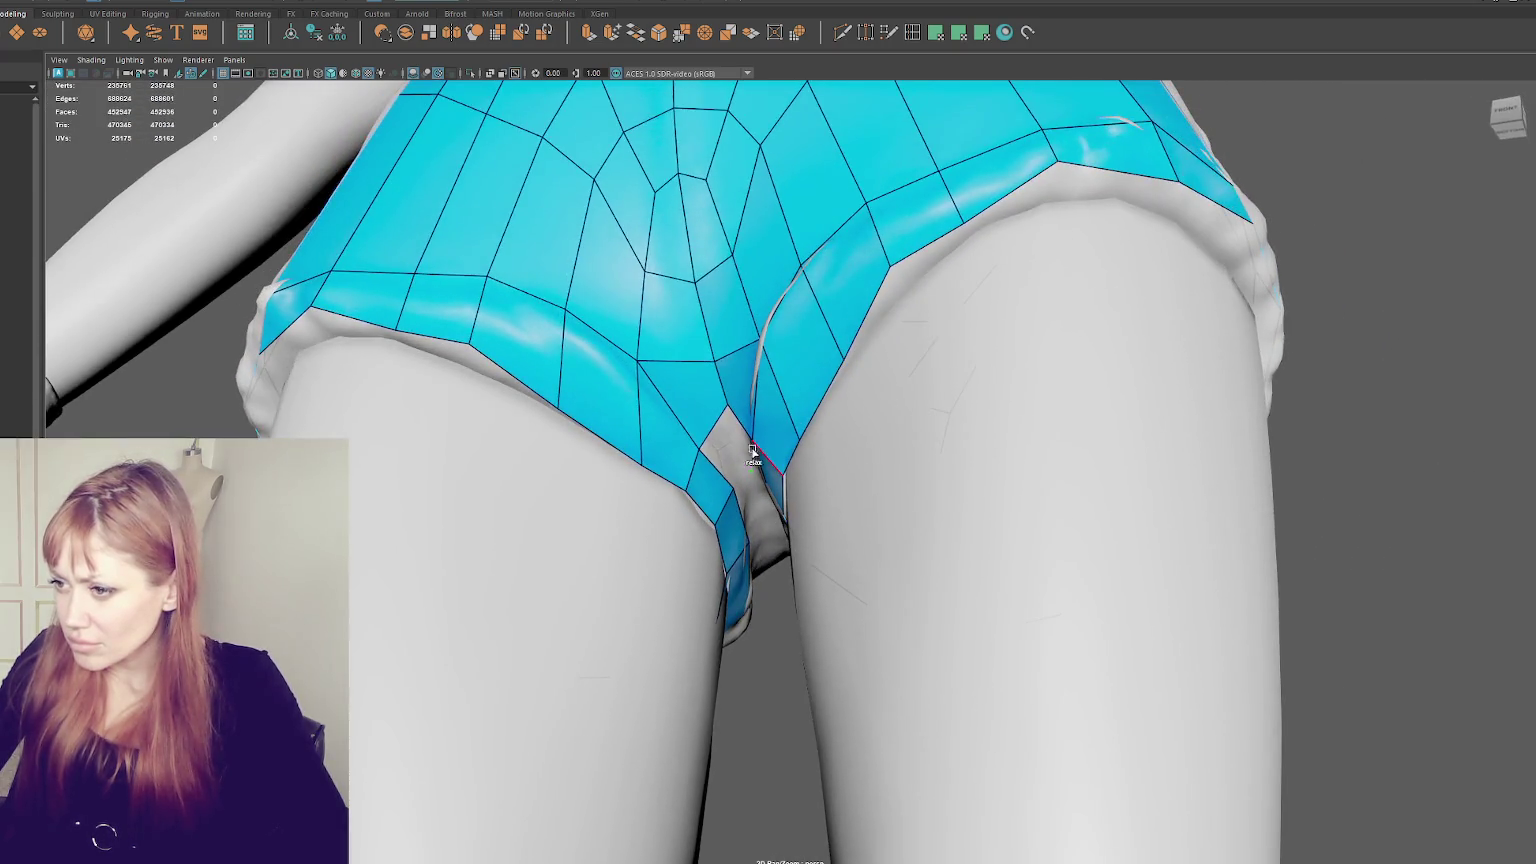
left_click_drag(806, 401, 785, 257, "alt")
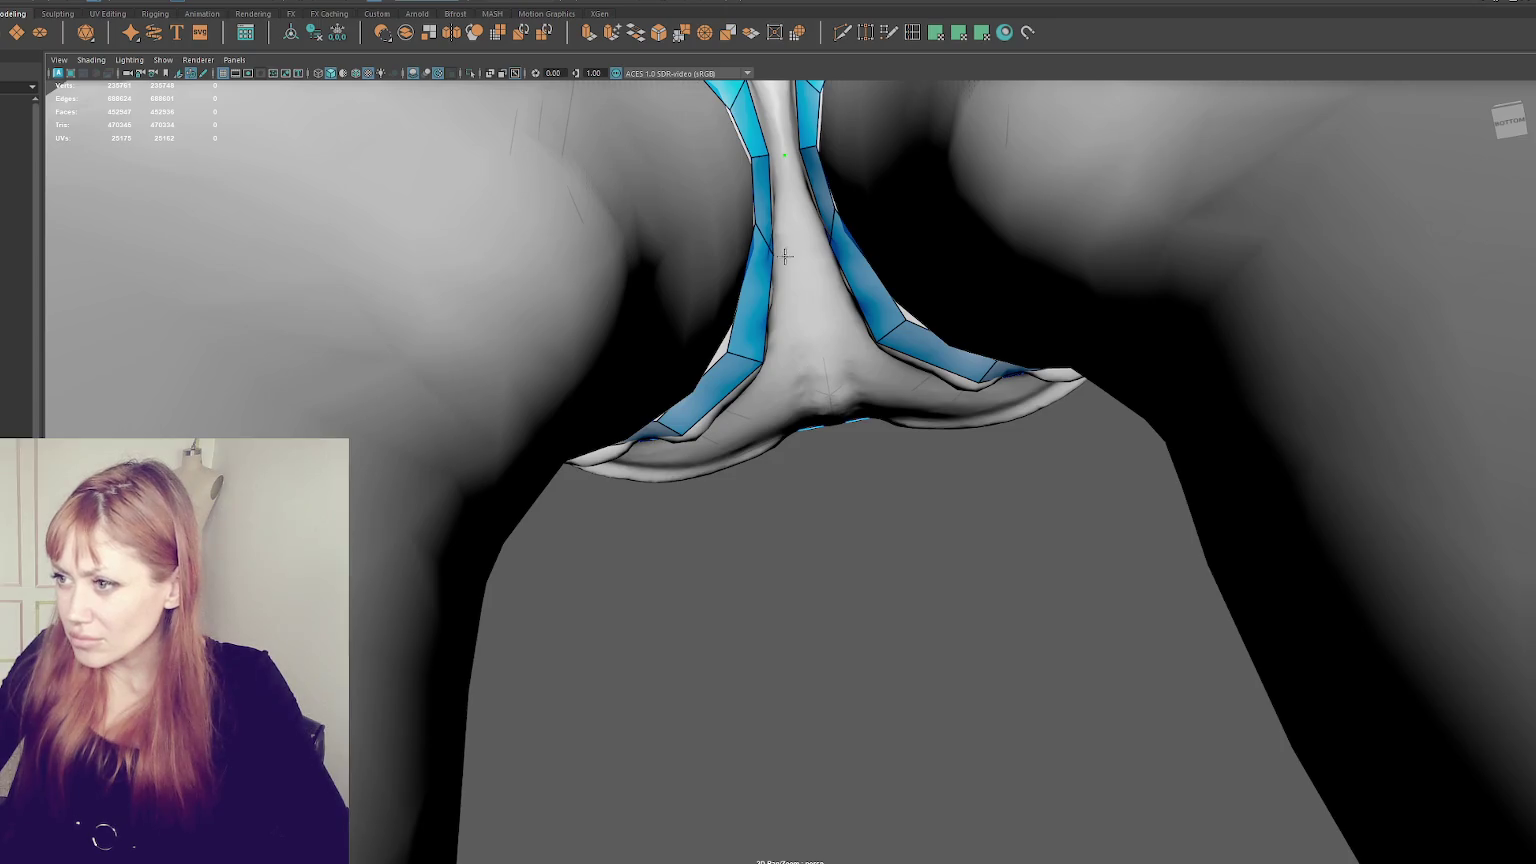
left_click_drag(832, 202, 779, 177, "alt")
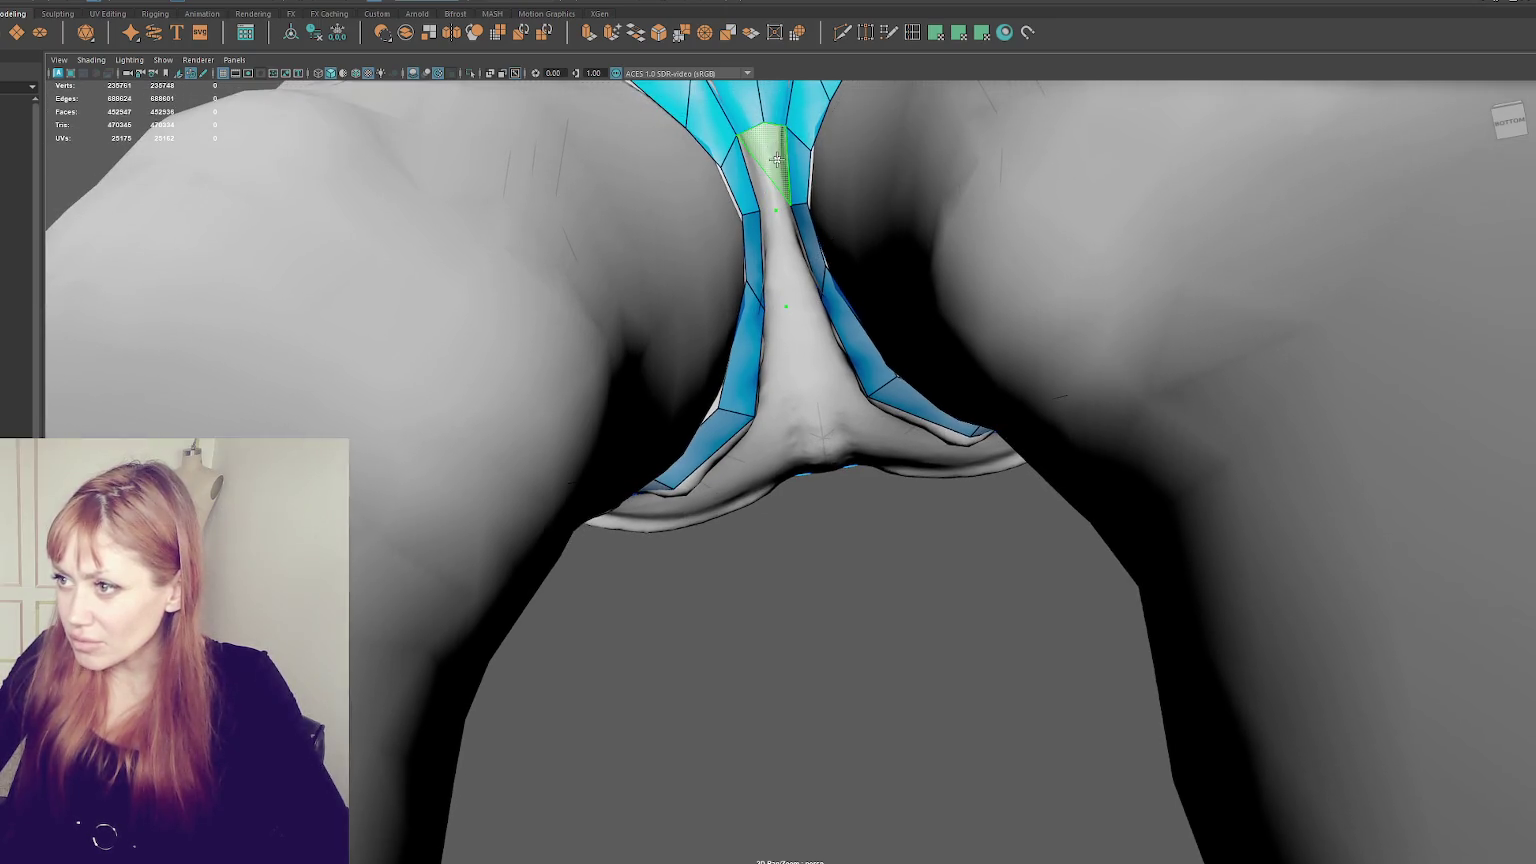
left_click(778, 168, "shift")
left_click(757, 170, "shift")
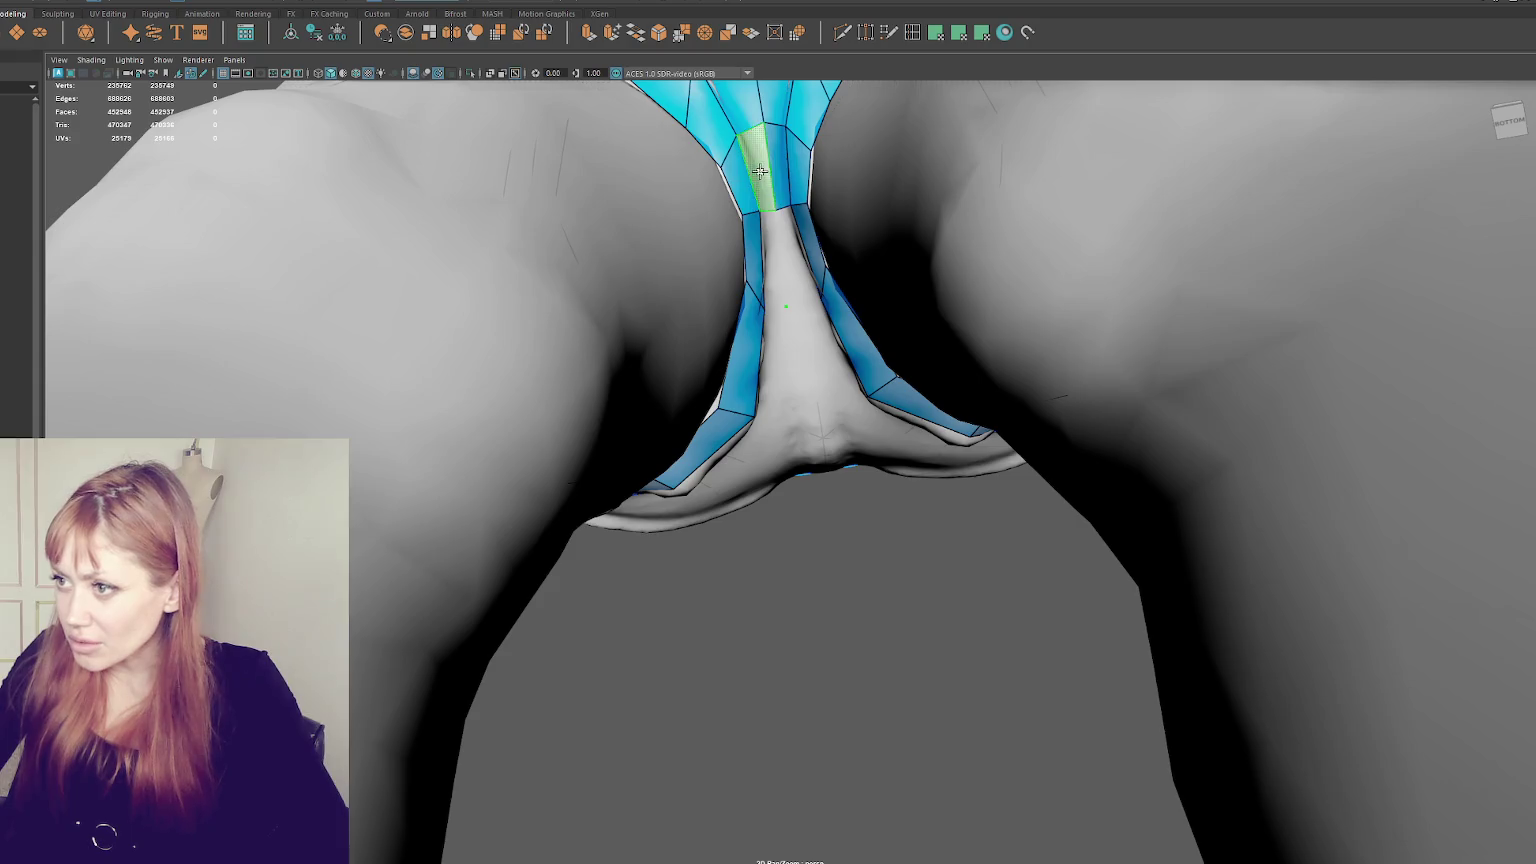
left_click(770, 255, "shift")
left_click(794, 258, "shift")
left_click_drag(794, 258, 879, 195, "alt")
left_click(785, 235, "shift")
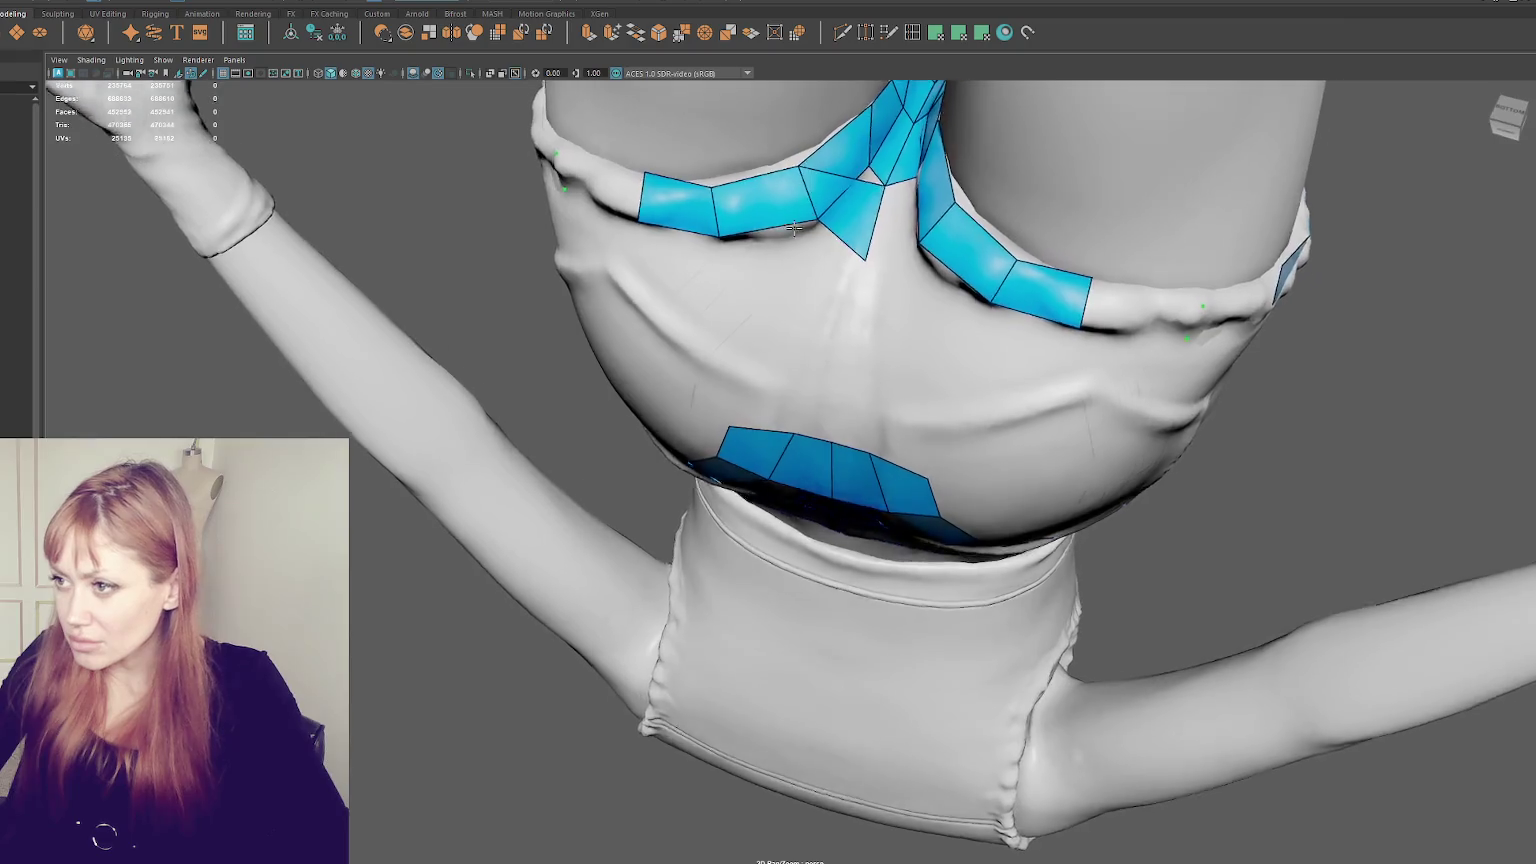
left_click(879, 195, "shift")
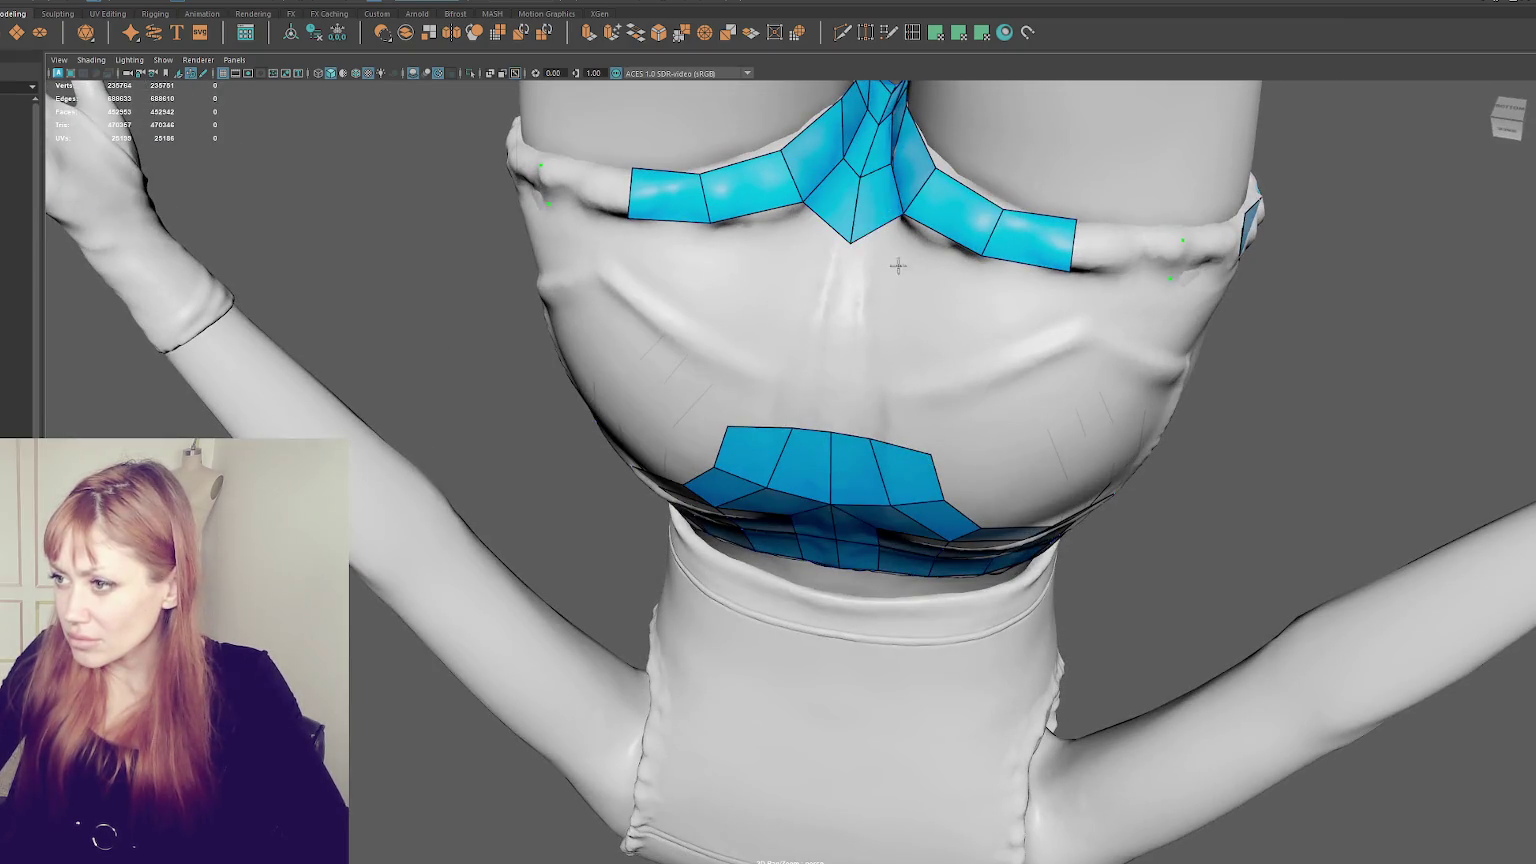
- Set Quad Draw symmetry to Object X from the status-line symmetry dropdown
left_click_drag(895, 264, 638, 5, "alt")
left_click(492, 2)
left_click(510, 18)
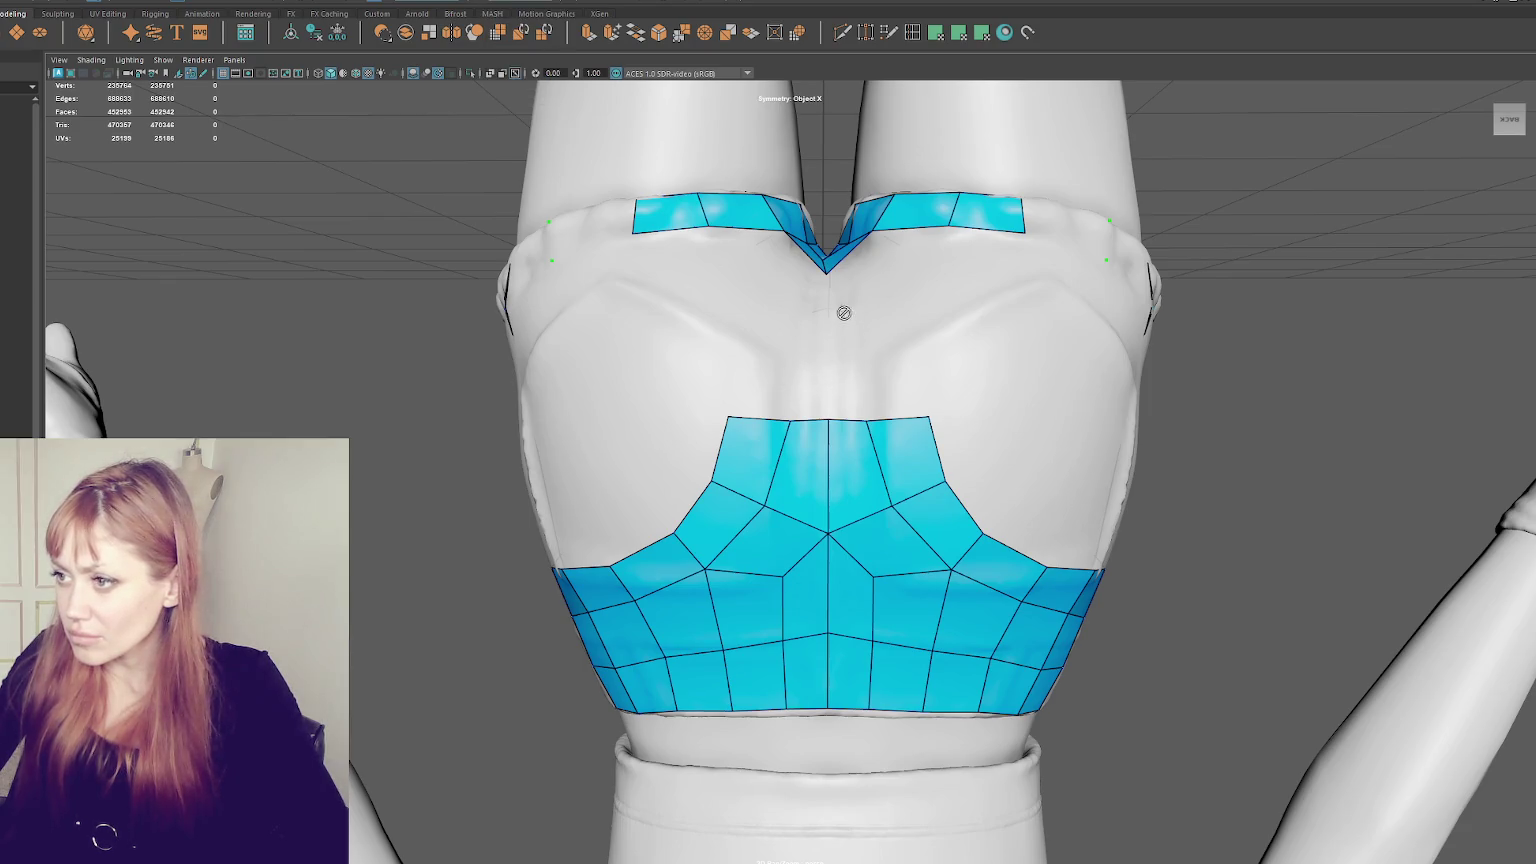
left_click_drag(930, 387, 739, 664, "alt")
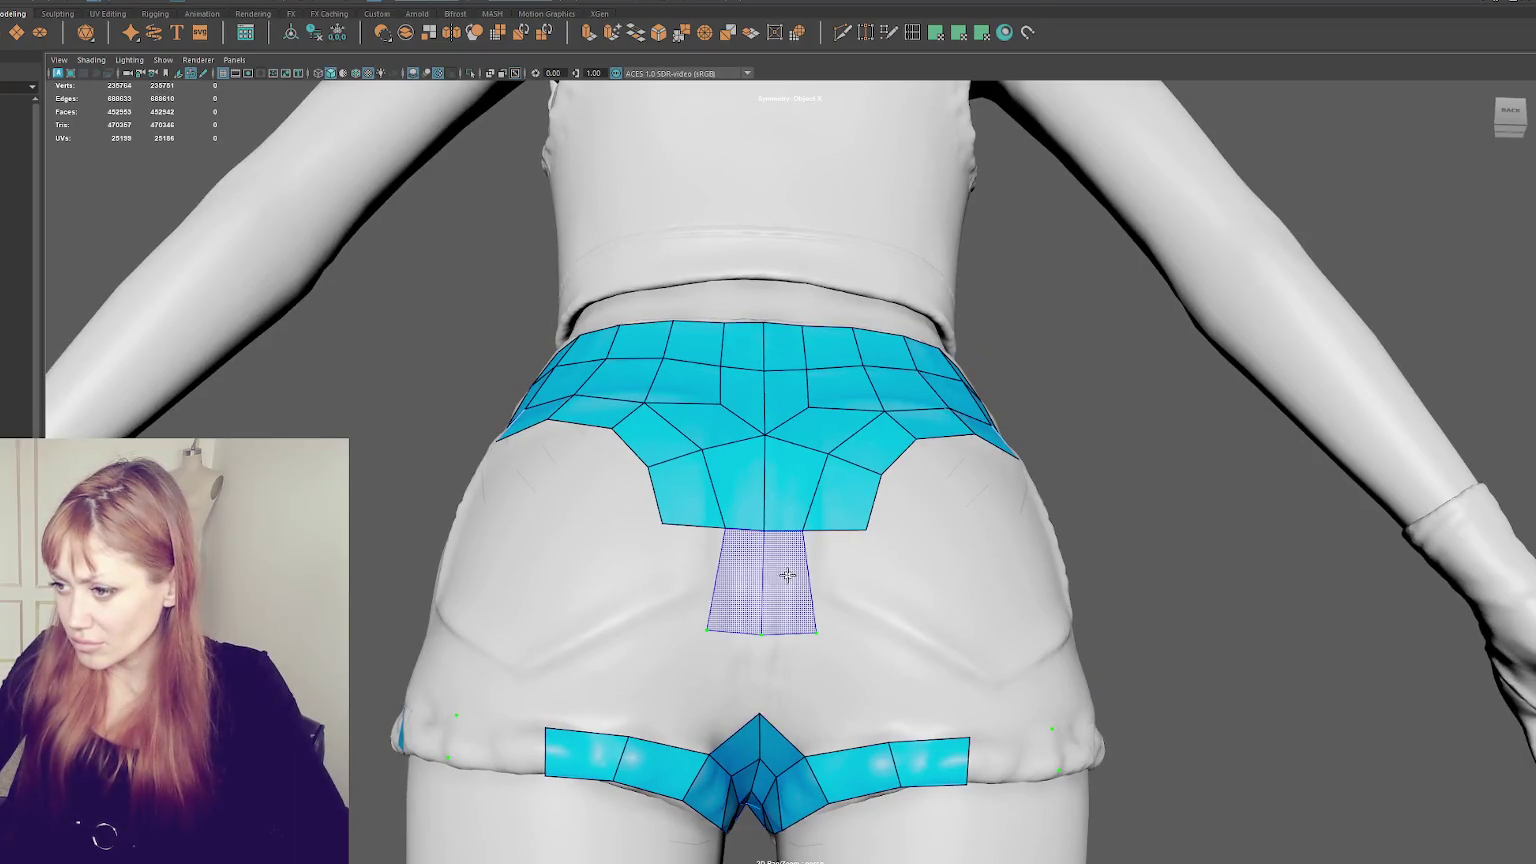
- Fill a central back strip from the waistband patch to the bottom patch, plus mirrored quads beside it
left_click(787, 576, "shift")
left_click(796, 690, "shift")
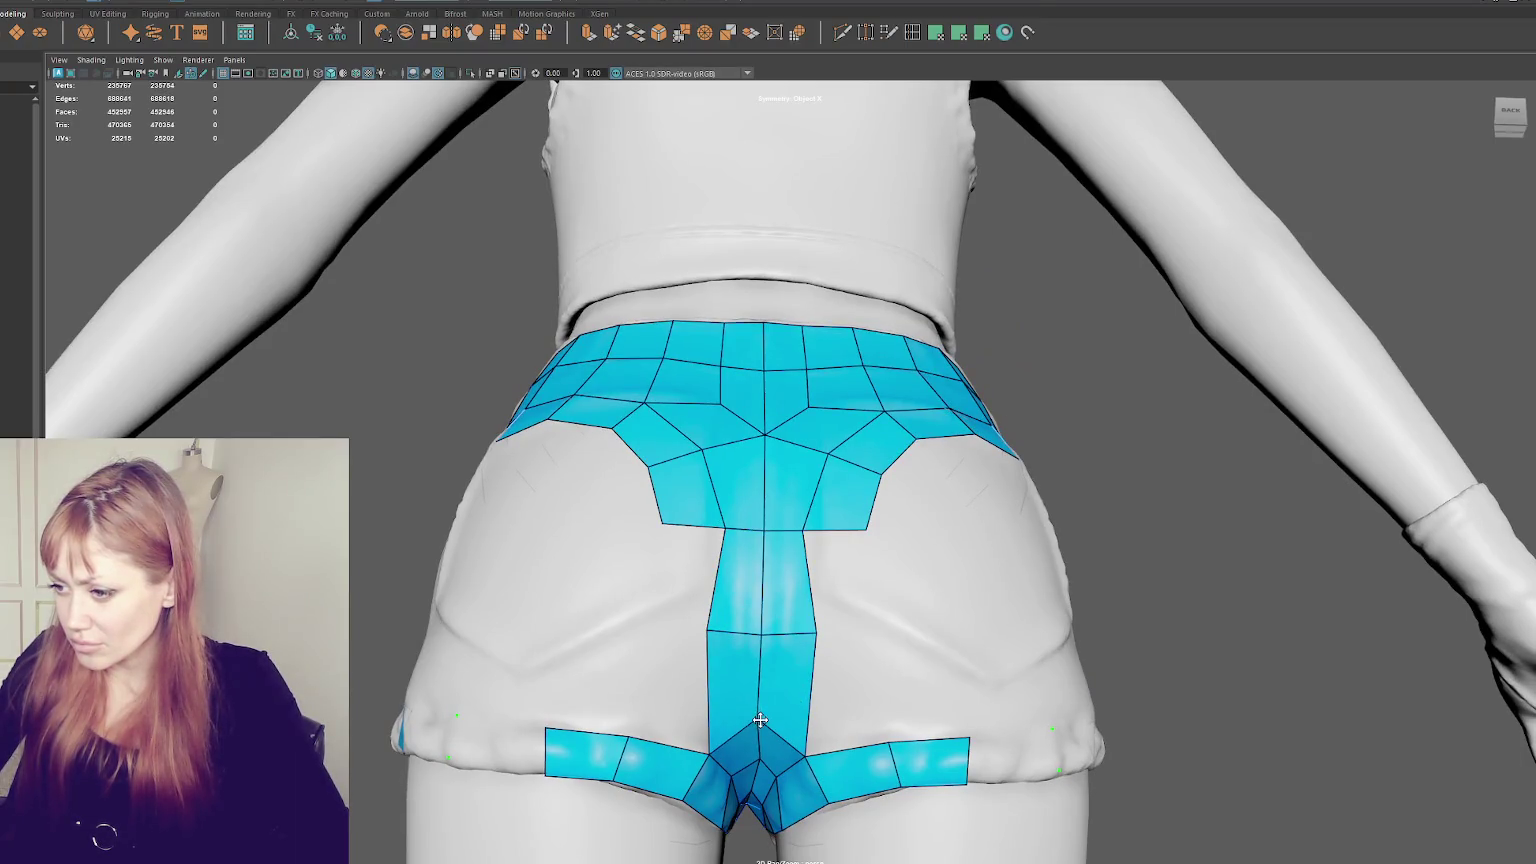
left_click_drag(761, 758, 761, 731, "alt")
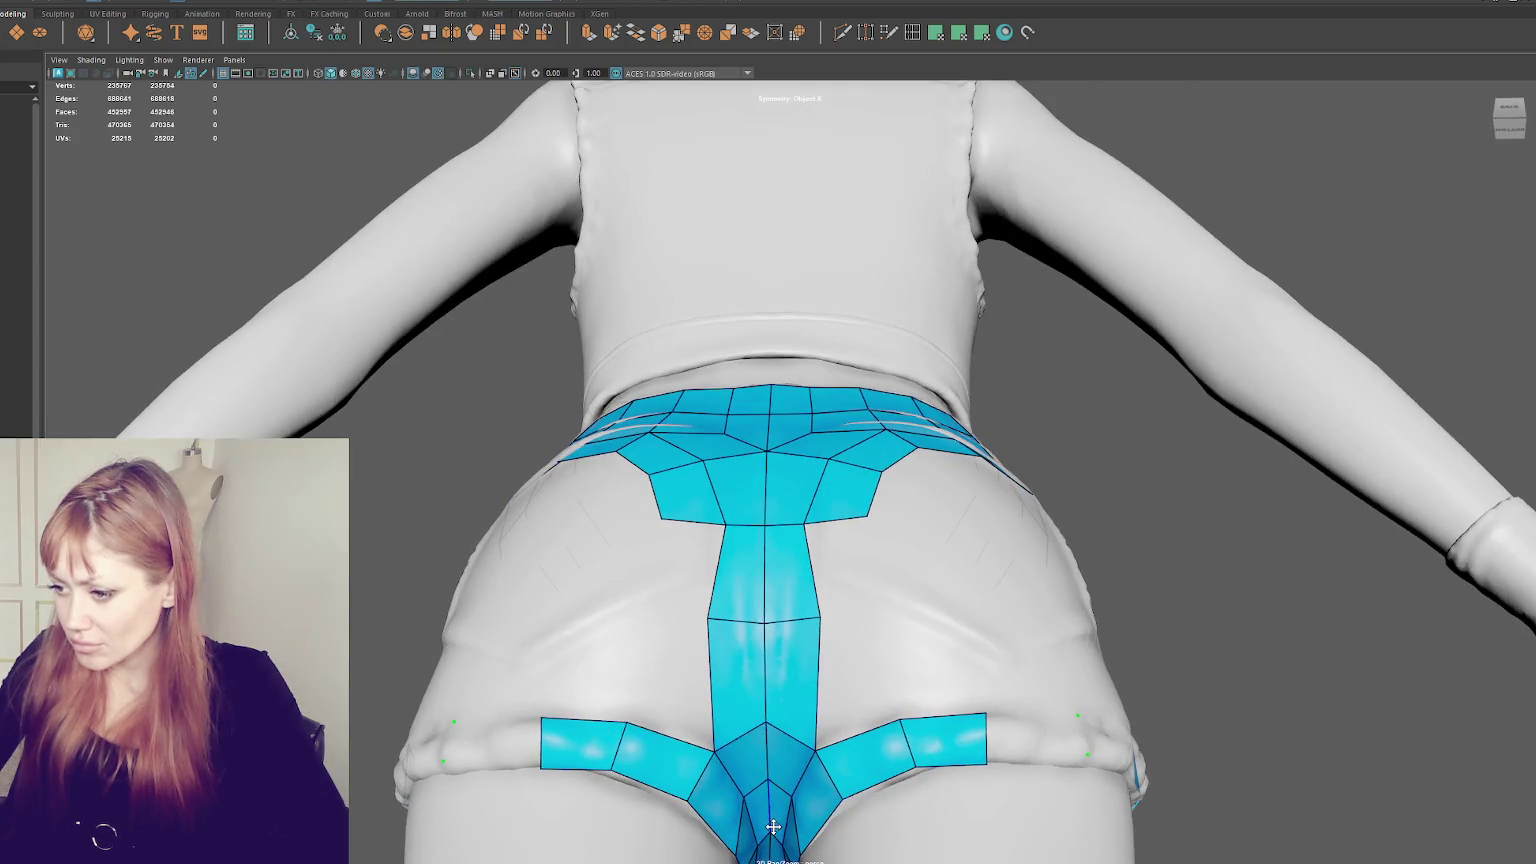
left_click_drag(799, 627, 811, 666, "alt")
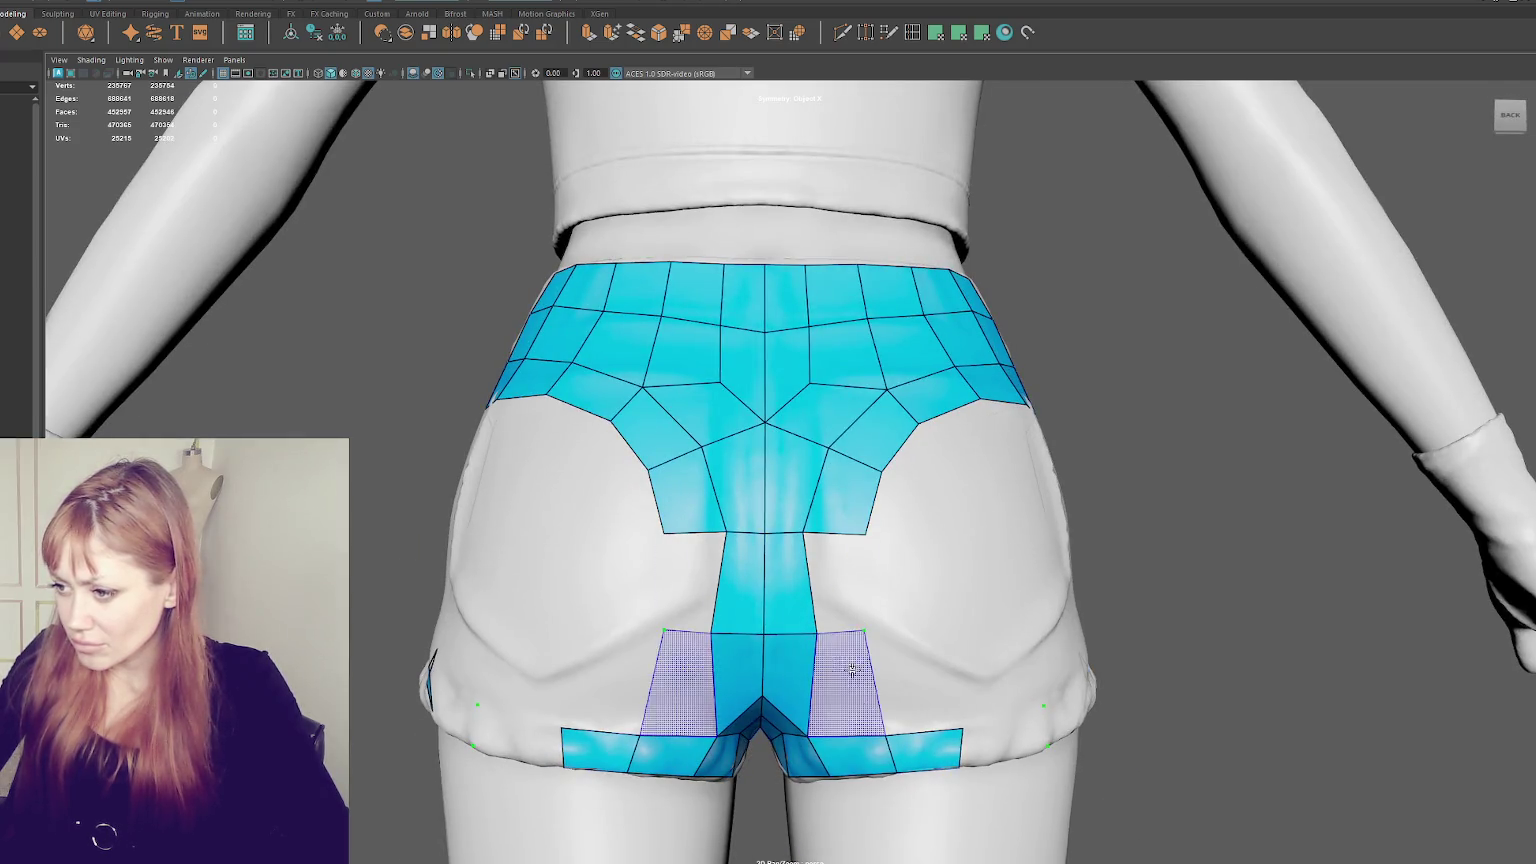
left_click(855, 640, "shift")
left_click(849, 570, "shift")
left_click_drag(849, 570, 960, 608, "alt")
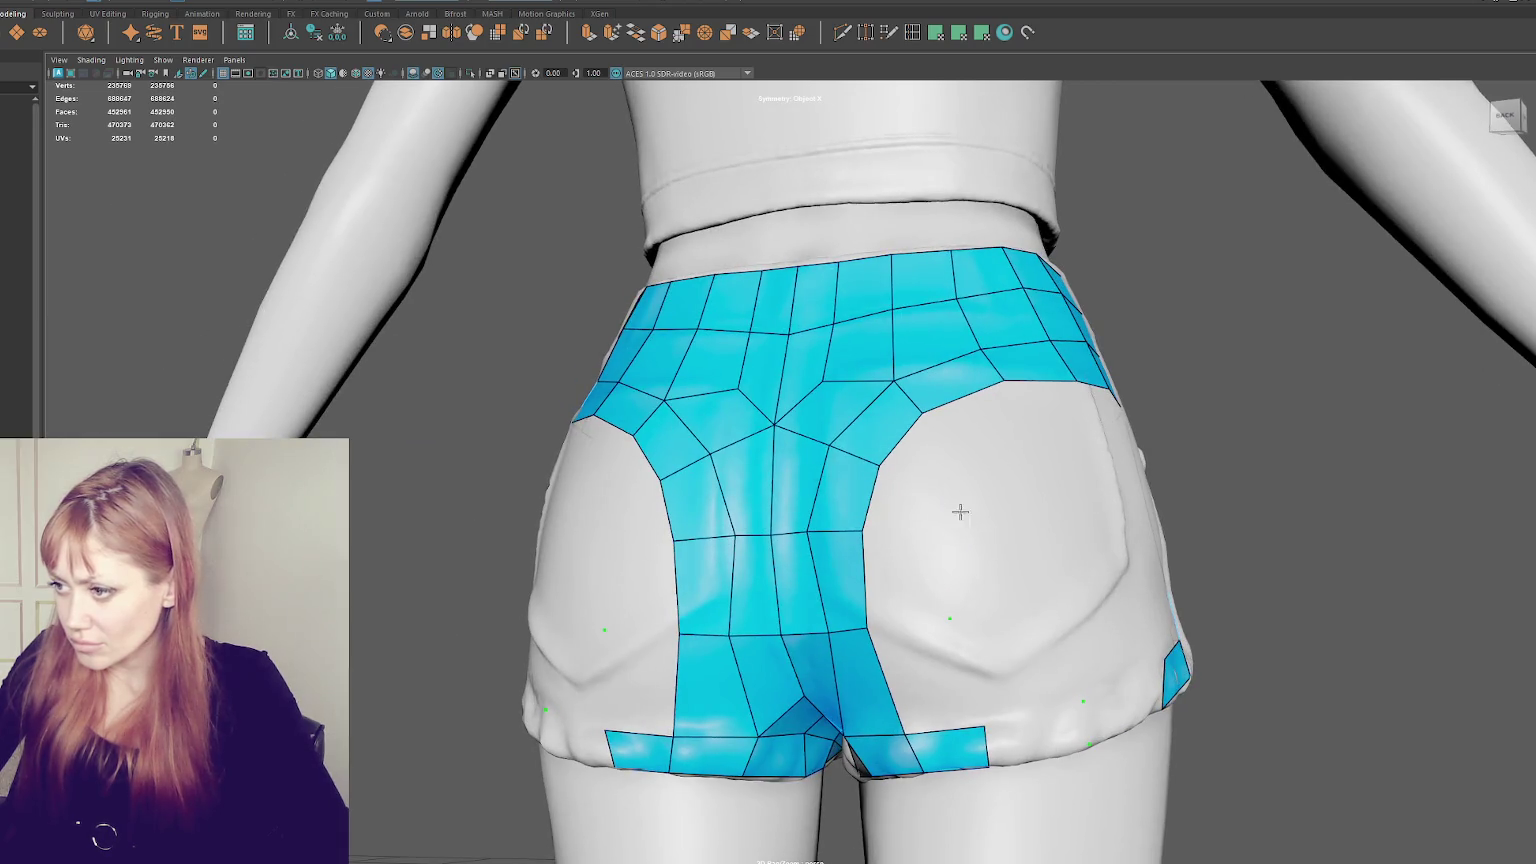
left_click(920, 590, "shift")
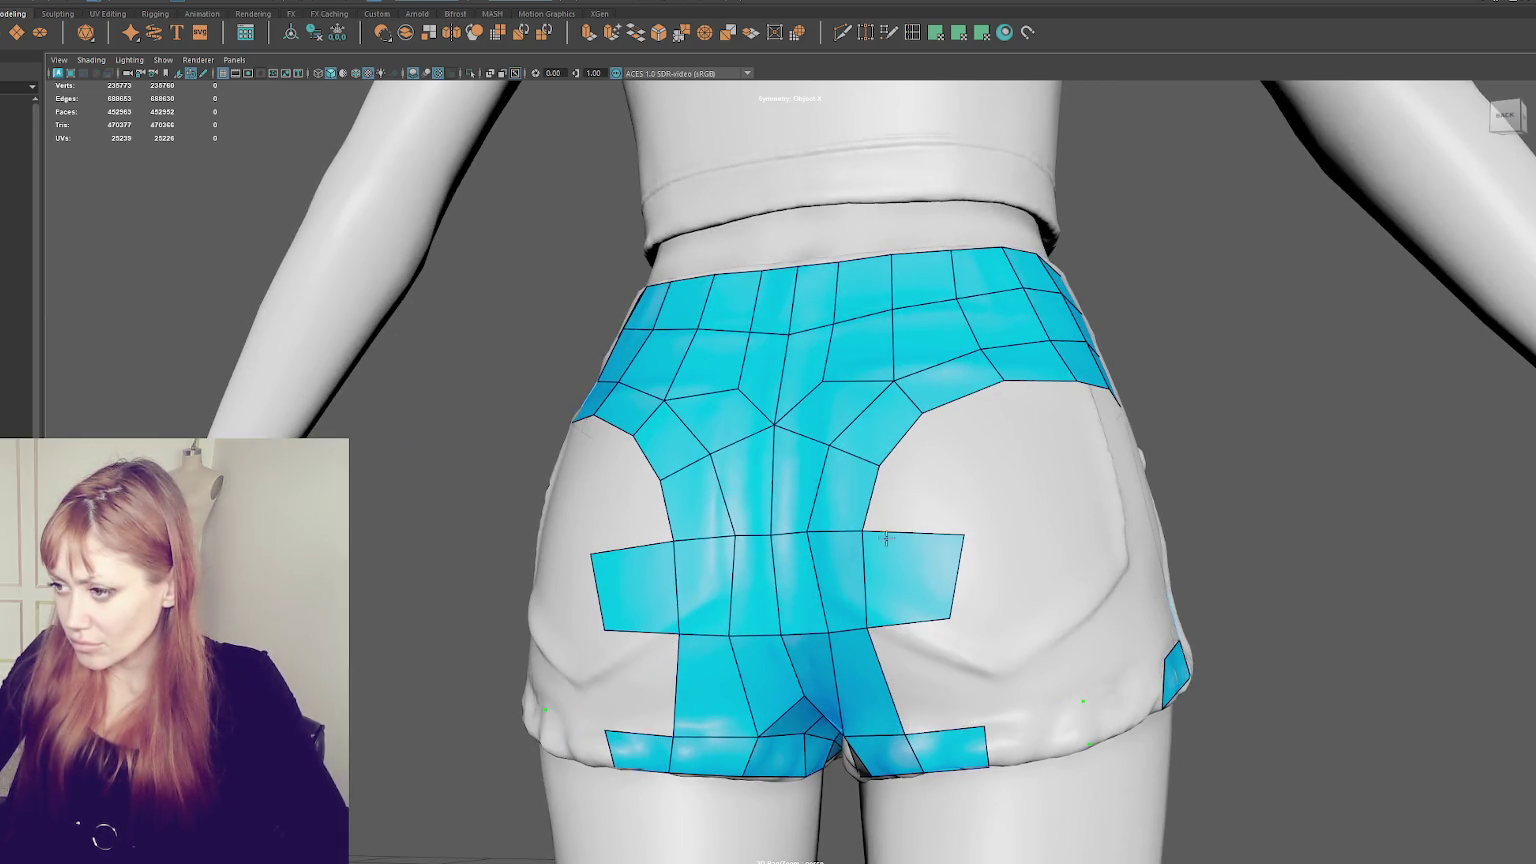
left_click(932, 672, "shift")
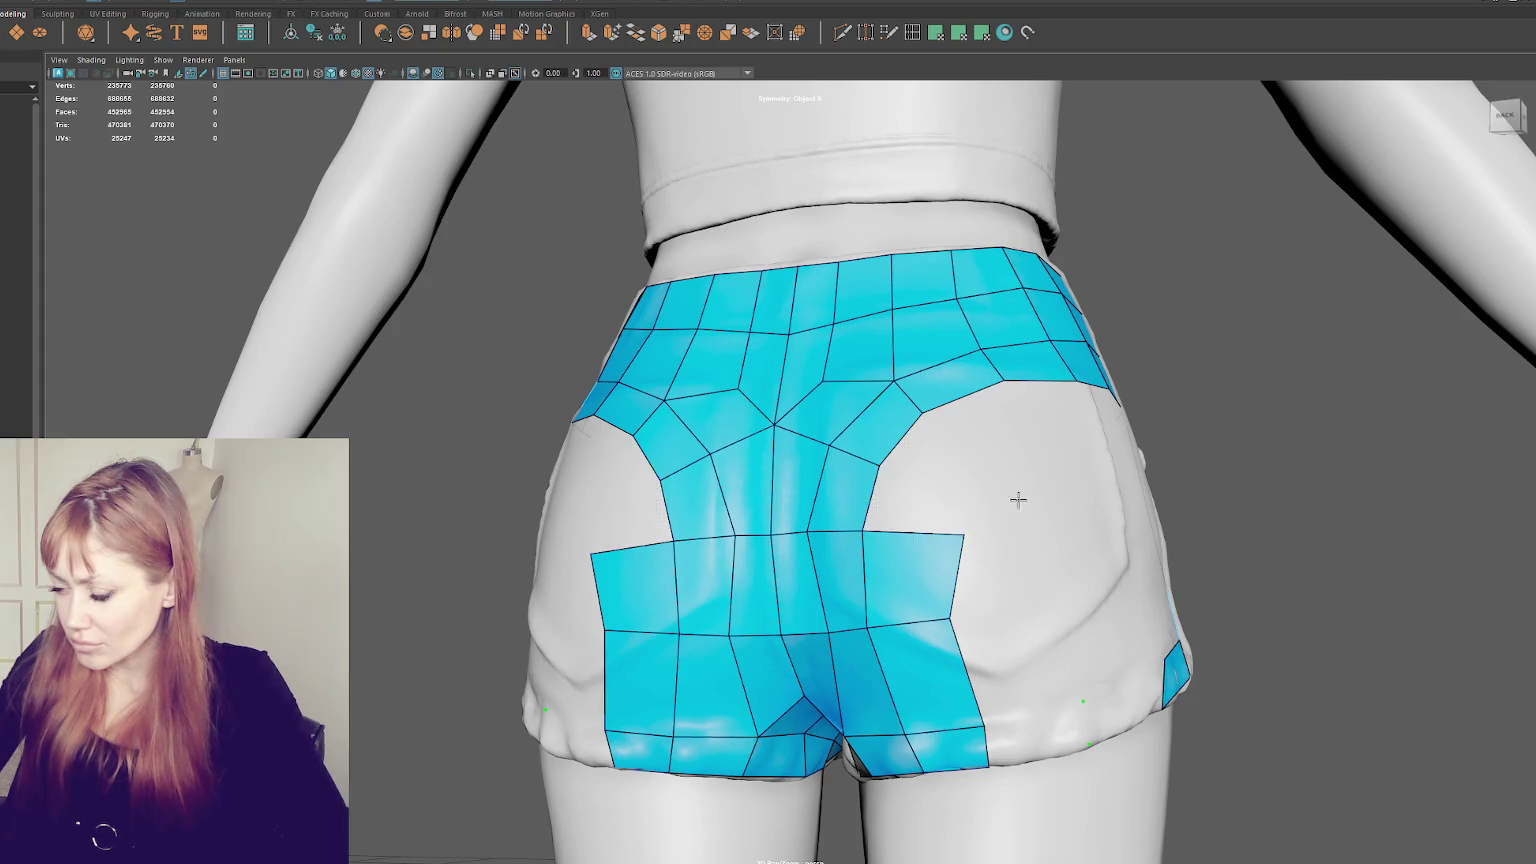
- Extend the bottom hem band with mirrored quads and add one beside it
left_click_drag(1004, 497, 1042, 713, "alt")
left_click(1052, 735, "shift")
left_click(1150, 697, "shift")
left_click_drag(1132, 572, 1116, 563, "alt")
left_click(1108, 540, "shift")
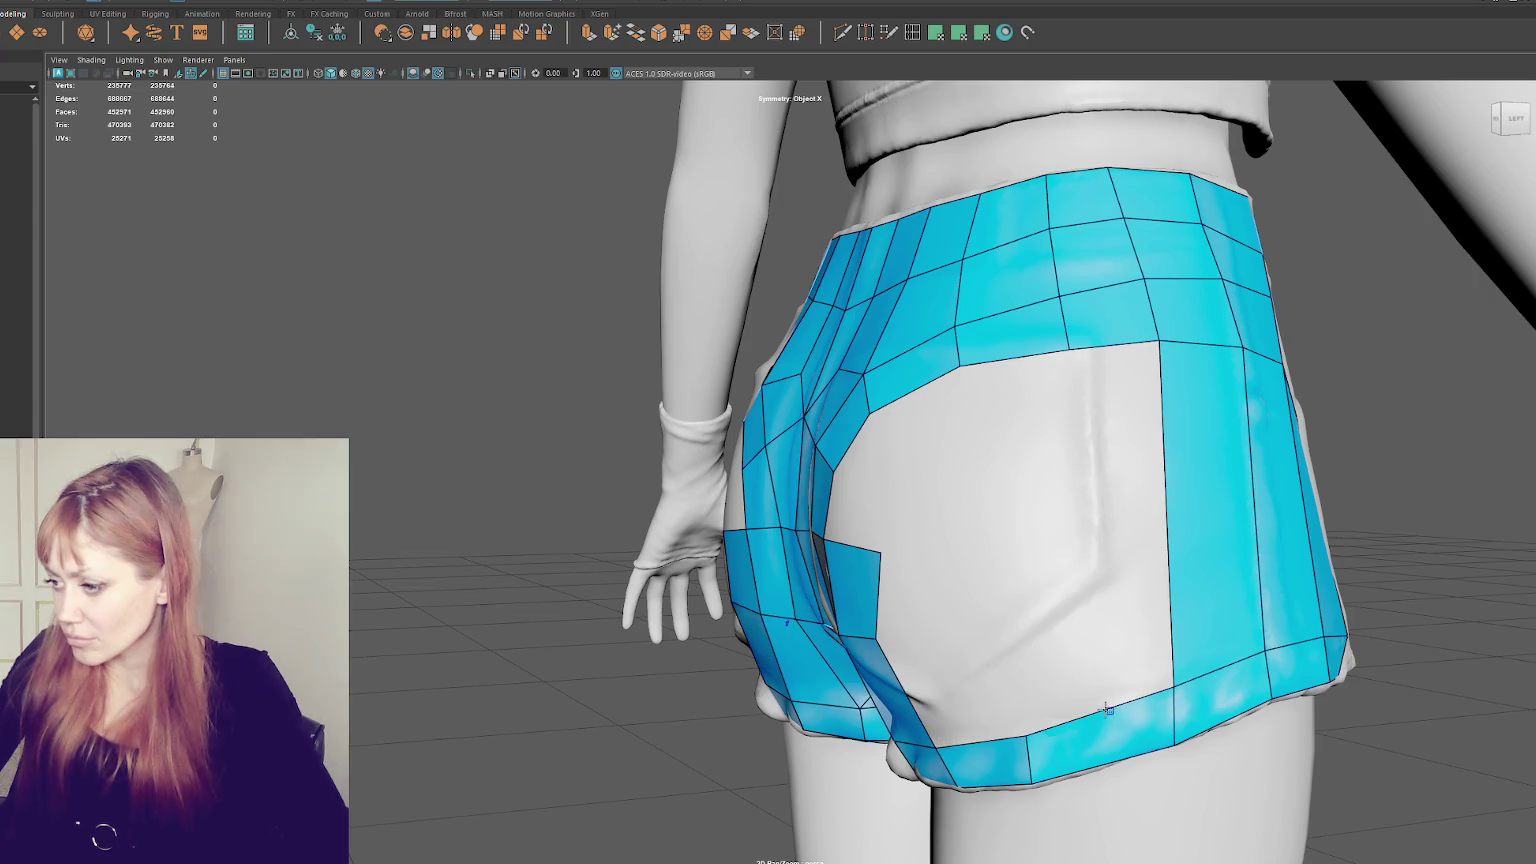
- Delete the mirrored faces sitting just above the back hem band
mouse_move(1169, 692)
left_mouse_down("alt")
mouse_move(1195, 608)
mouse_move(1049, 634)
mouse_move(1028, 333)
mouse_move(1127, 269)
left_mouse_up("alt")
mouse_move(1015, 540)
left_mouse_down("alt")
mouse_move(1084, 638)
mouse_move(1005, 720)
left_mouse_up("alt")
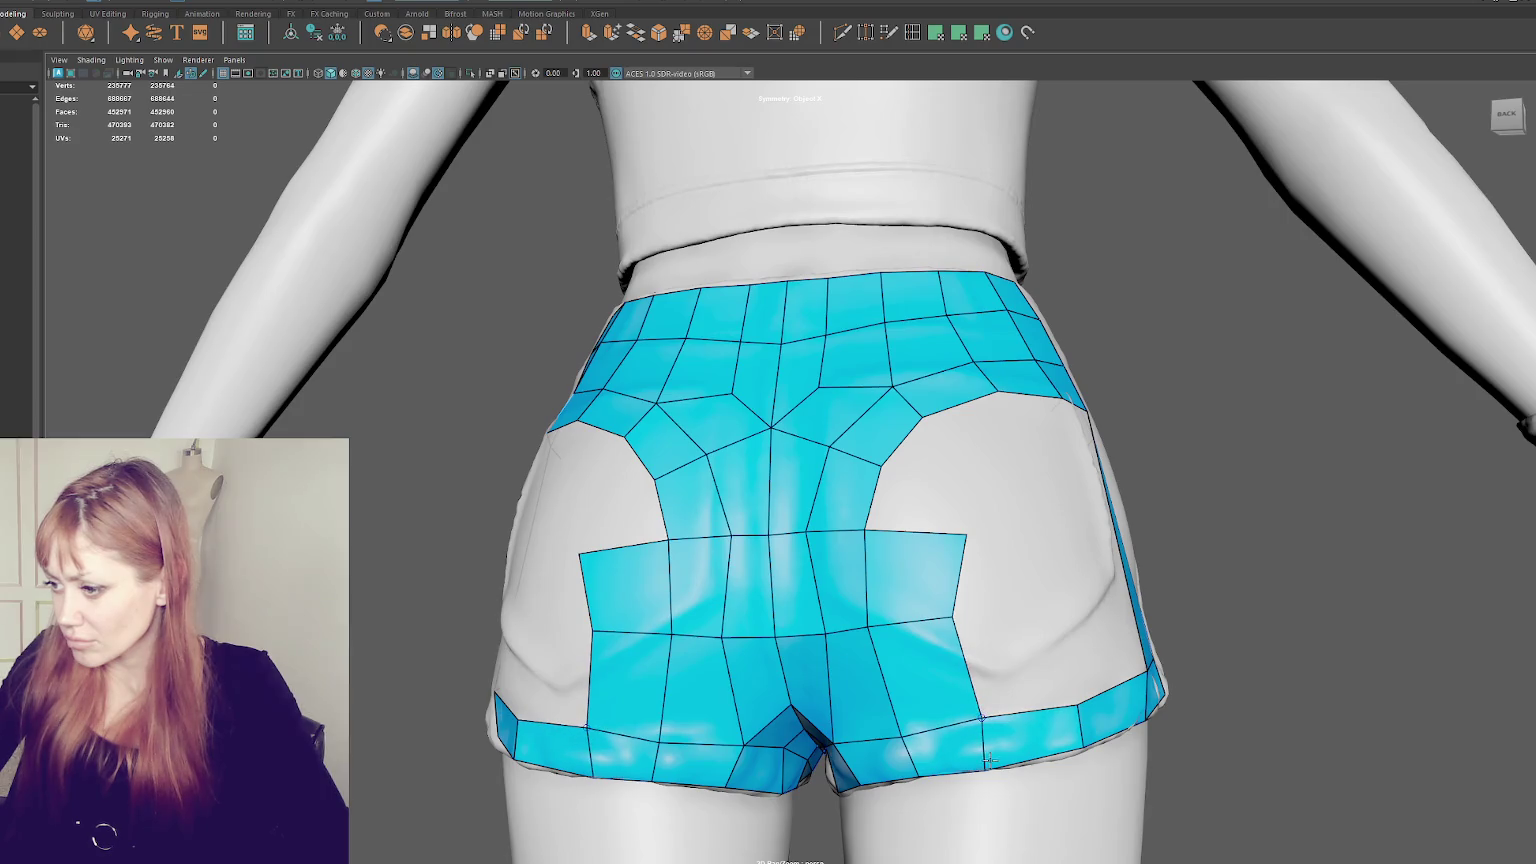
mouse_move(984, 772)
left_mouse_down("alt")
mouse_move(989, 564)
mouse_move(1021, 527)
mouse_move(1114, 594)
mouse_move(1086, 689)
mouse_move(1051, 692)
mouse_move(1011, 649)
left_mouse_up("alt")
left_click(1011, 649, "ctrl+shift")
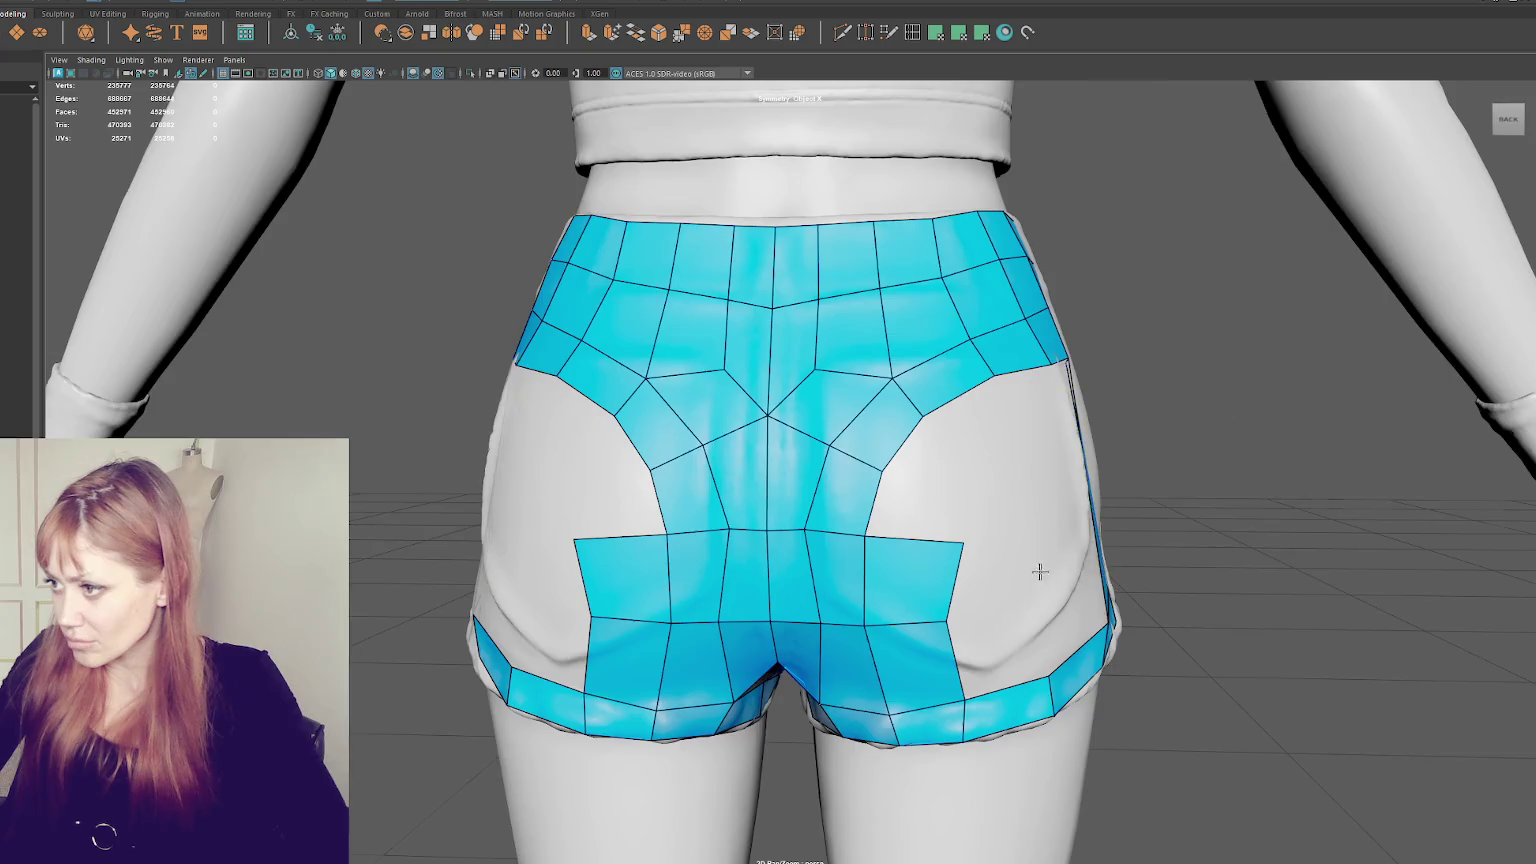
- Orbit past the hip around to the front of the shorts
left_click_drag(1041, 571, 1132, 556, "alt")
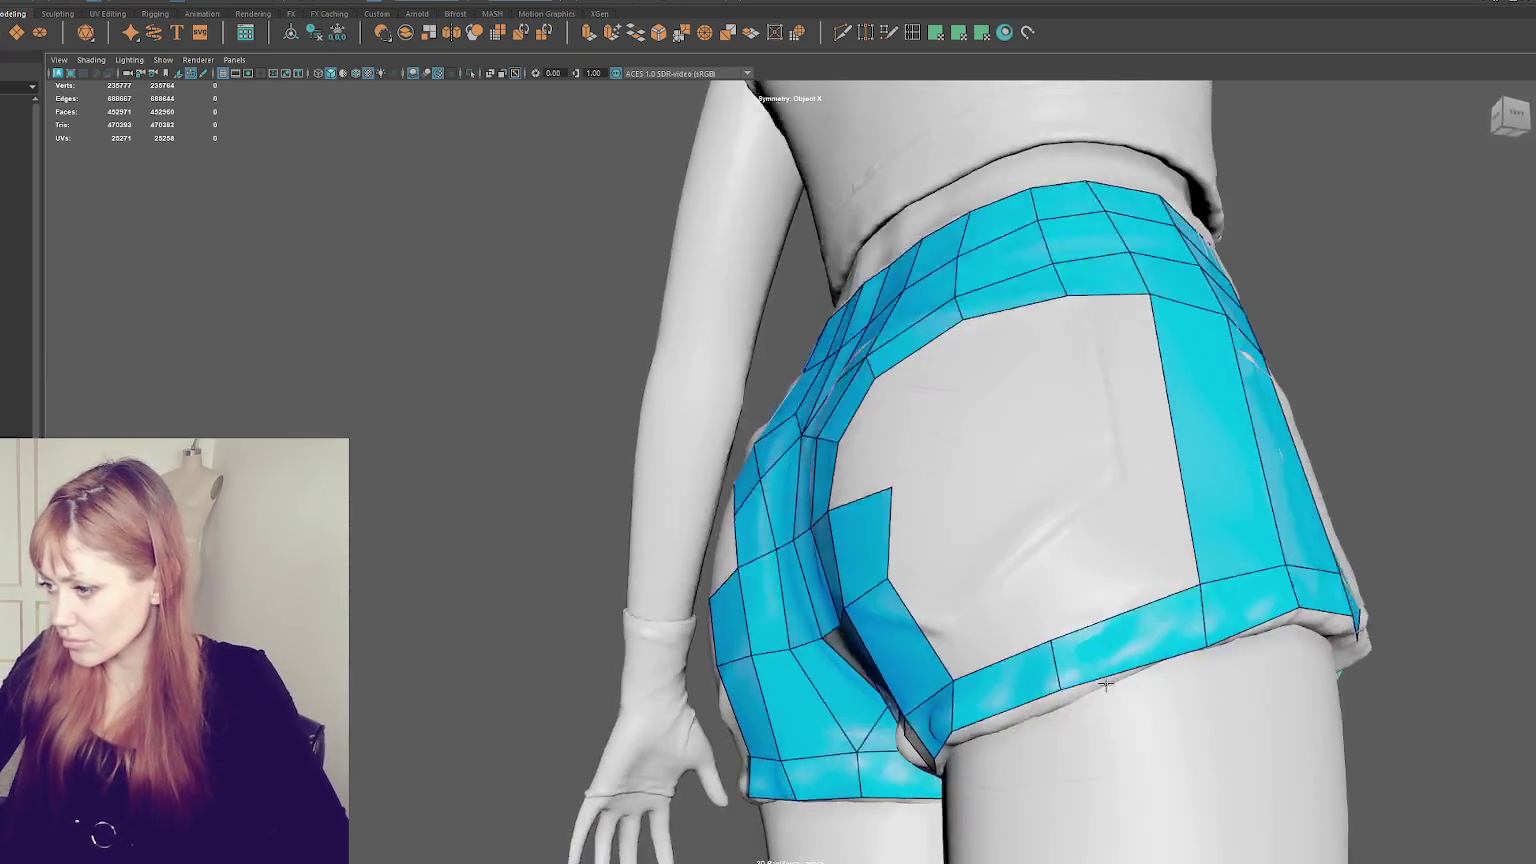
mouse_move(1134, 719)
left_mouse_down("alt")
mouse_move(1054, 476)
mouse_move(1107, 764)
mouse_move(1115, 709)
left_mouse_up("alt")
scroll(1054, 476, "up", 3)
scroll(1054, 476, "down", 3)
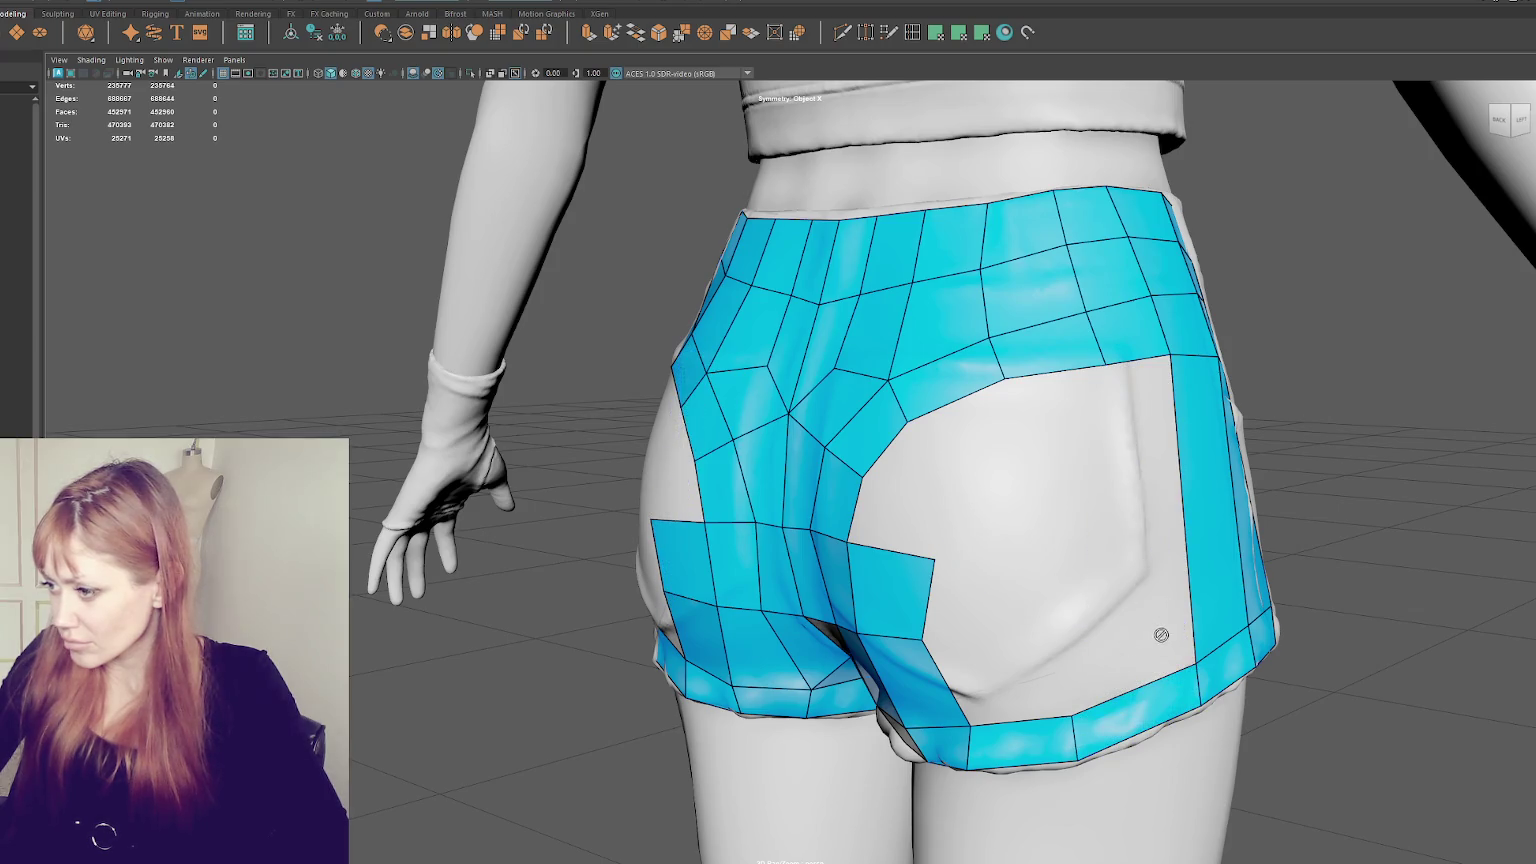
mouse_move(1140, 592)
left_mouse_down("alt")
mouse_move(962, 532)
mouse_move(940, 540)
left_mouse_up("alt")
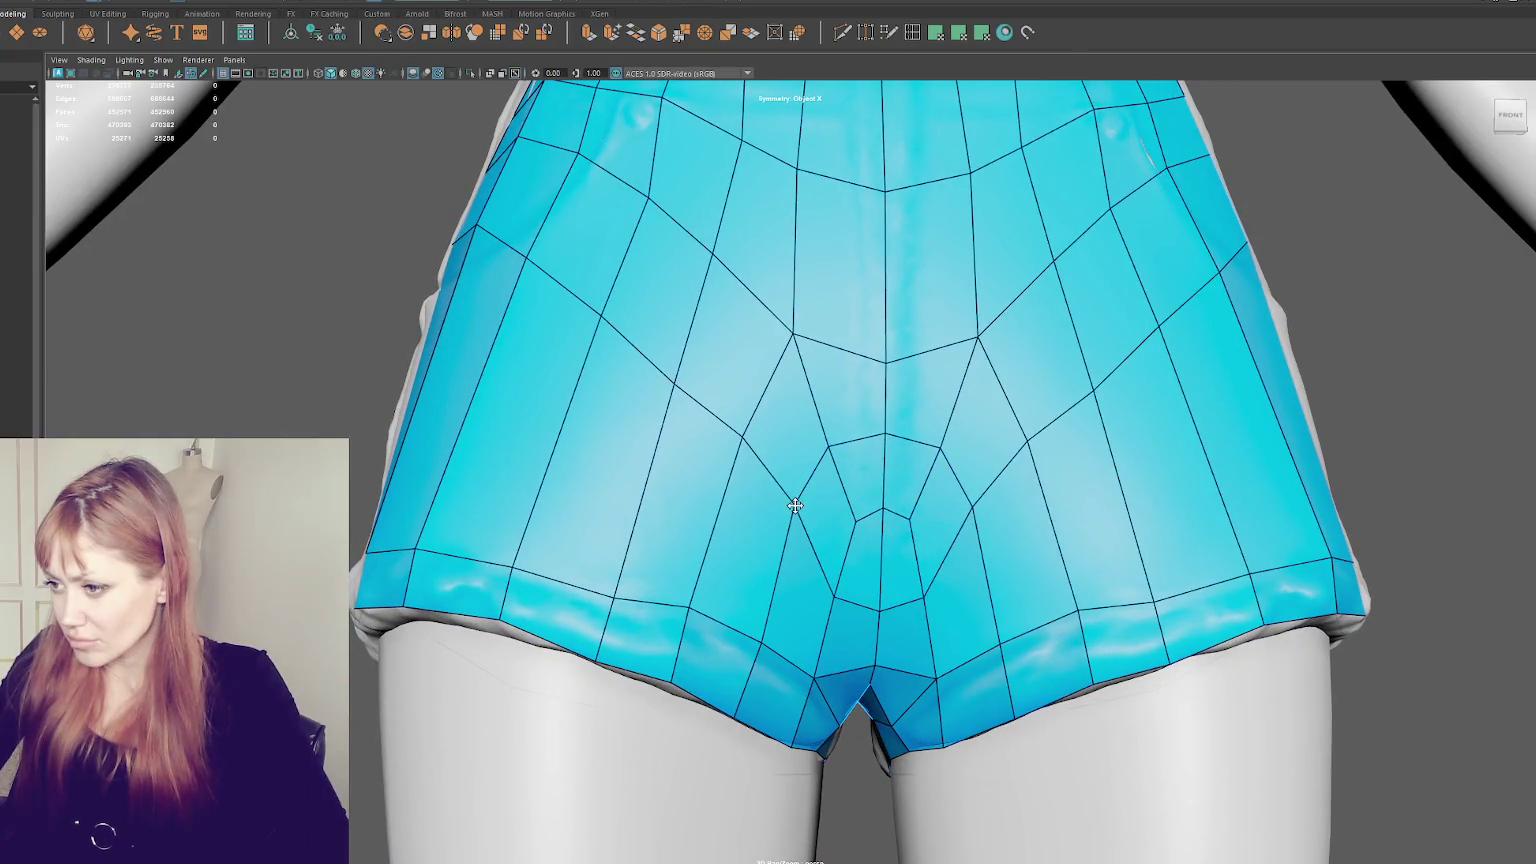
- Pull a front vertex down-right and insert an edge loop in the front mesh
left_click_drag(836, 597, 876, 611)
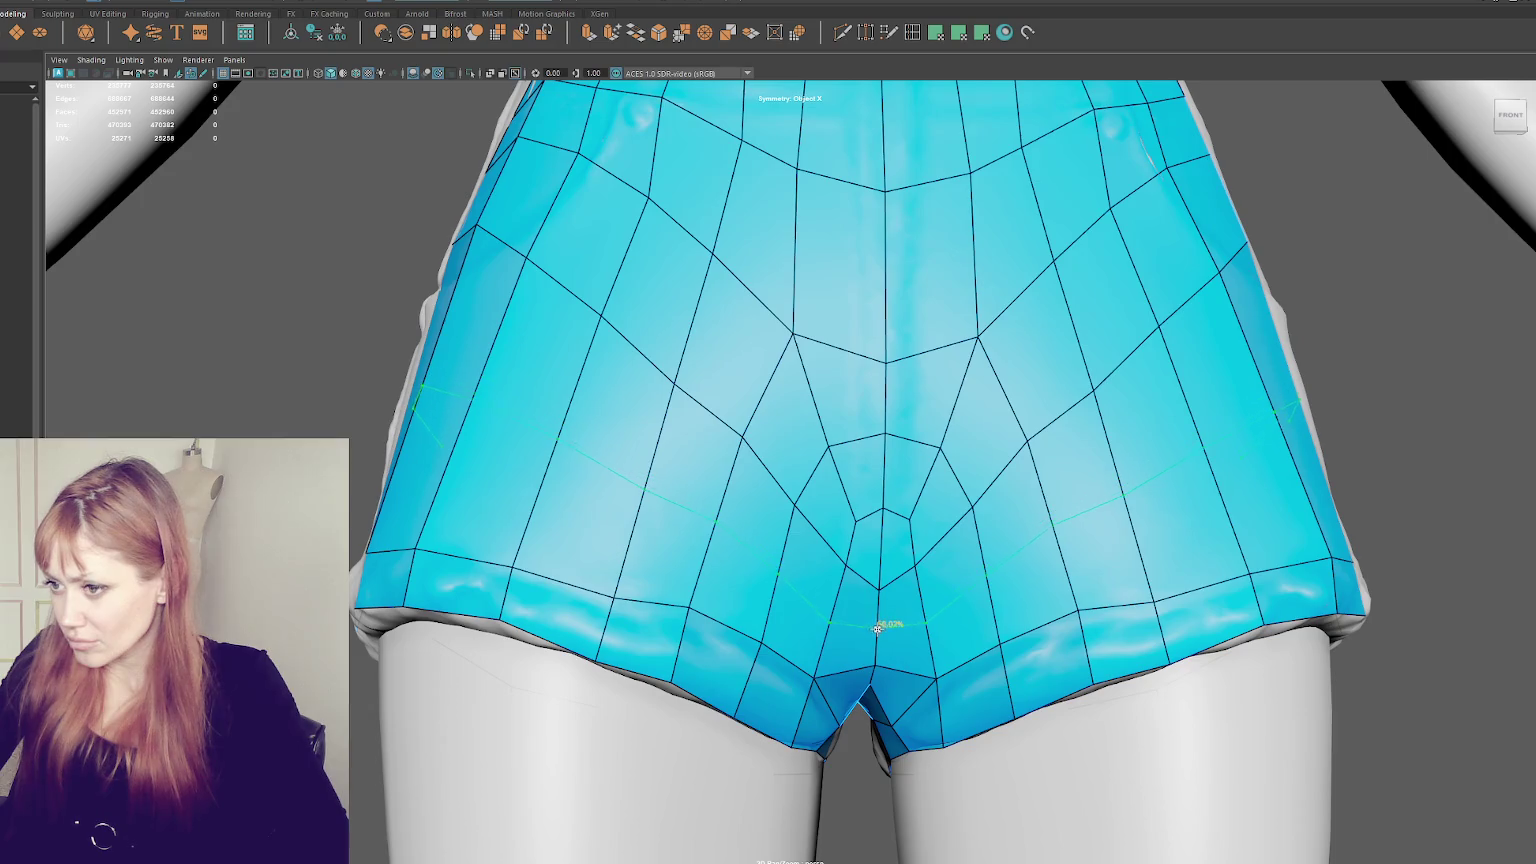
left_click(877, 628)
left_click_drag(877, 628, 1028, 627, "alt")
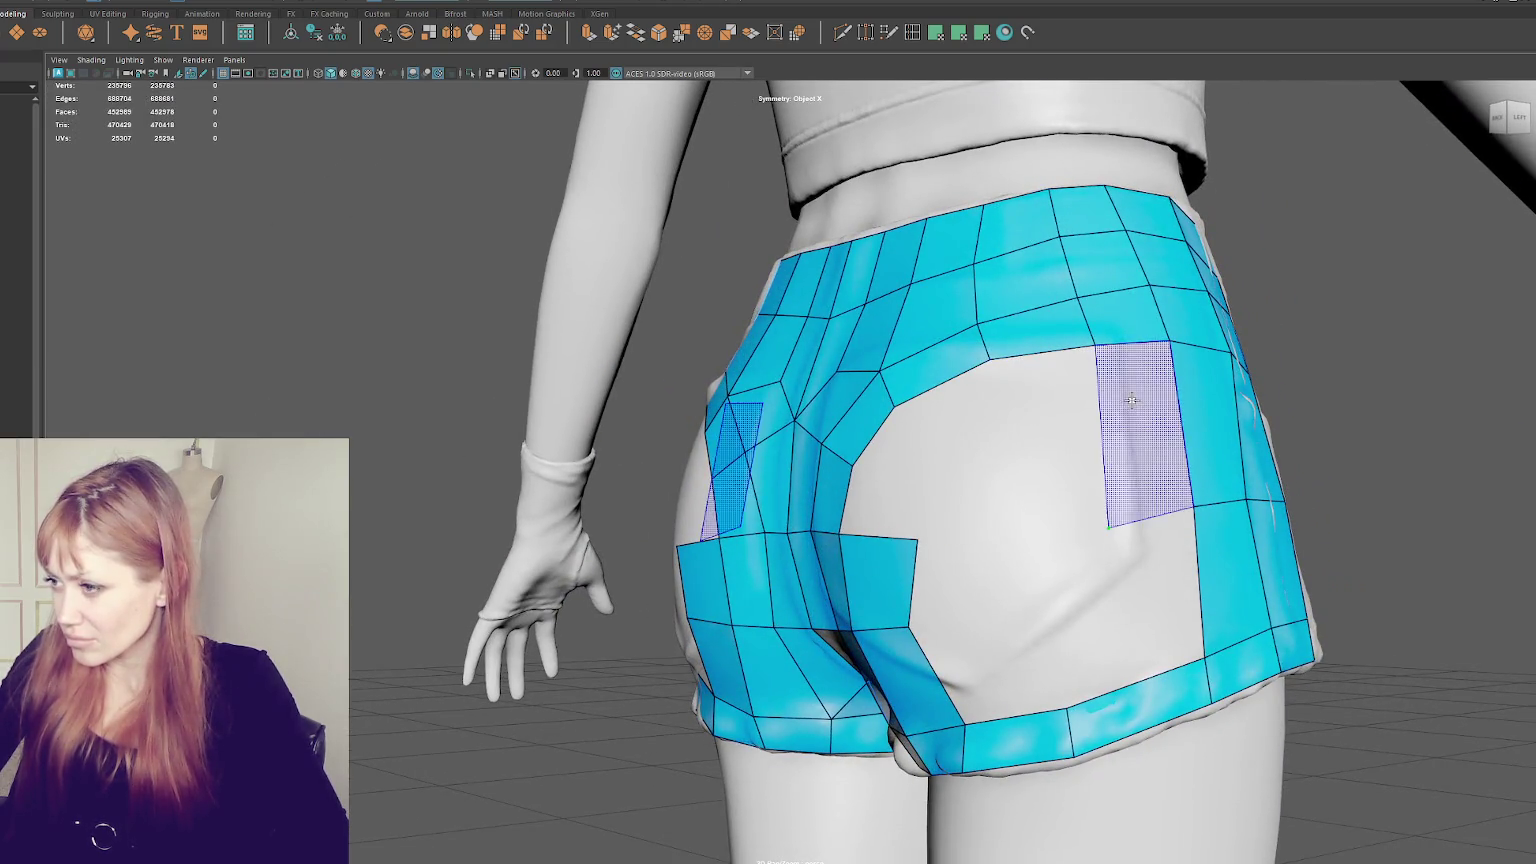
- Fill quads over the upper hip and across the buttock, closing the triangular gaps
left_click(1110, 490, "shift")
left_click(1007, 536)
left_click(1050, 450, "shift")
left_click_drag(1052, 505, 964, 465, "alt")
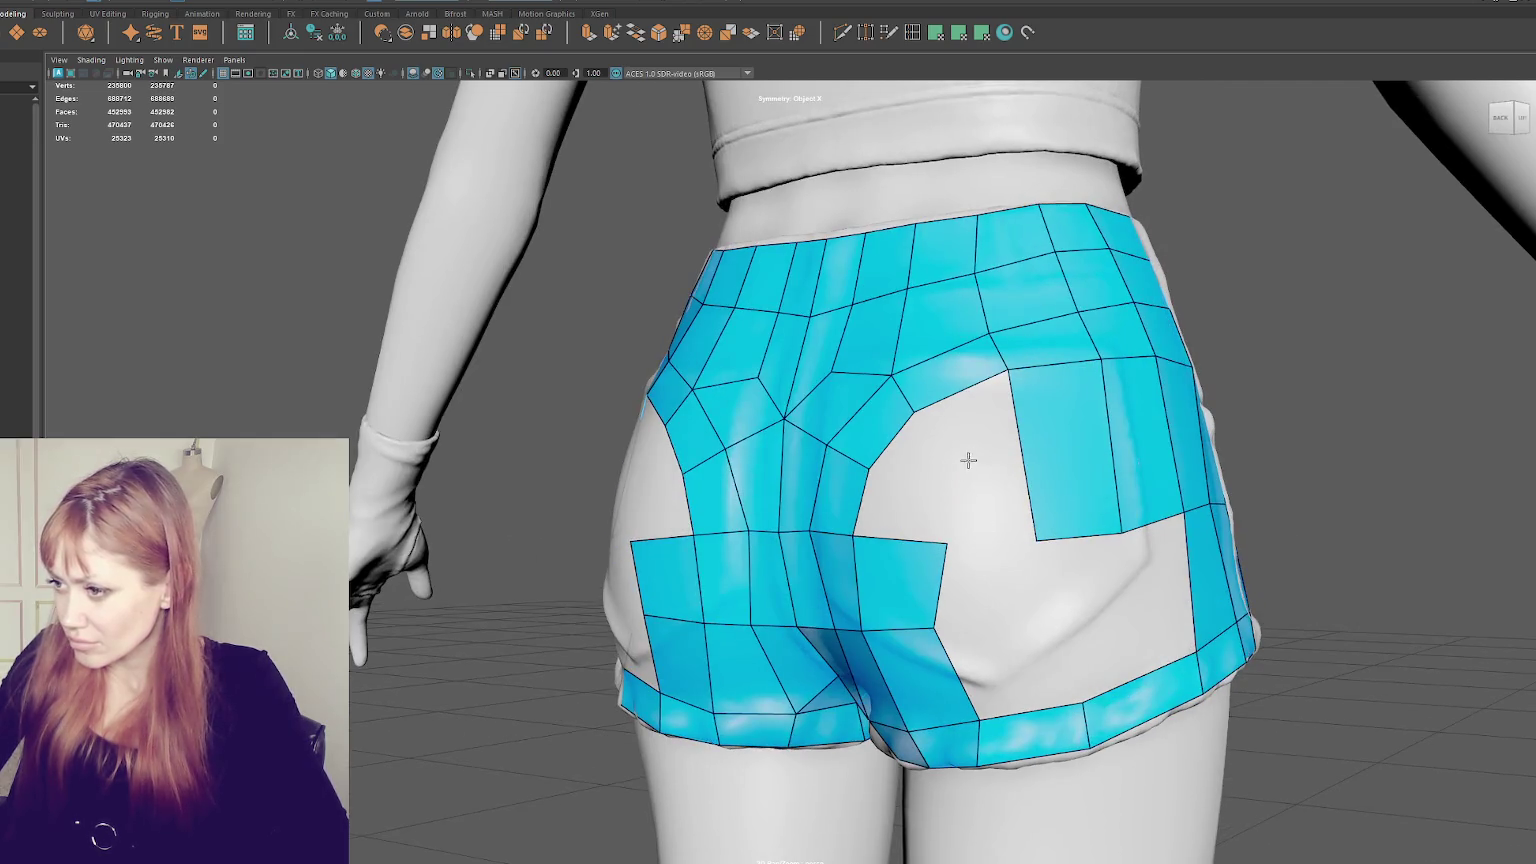
left_click(986, 489, "shift")
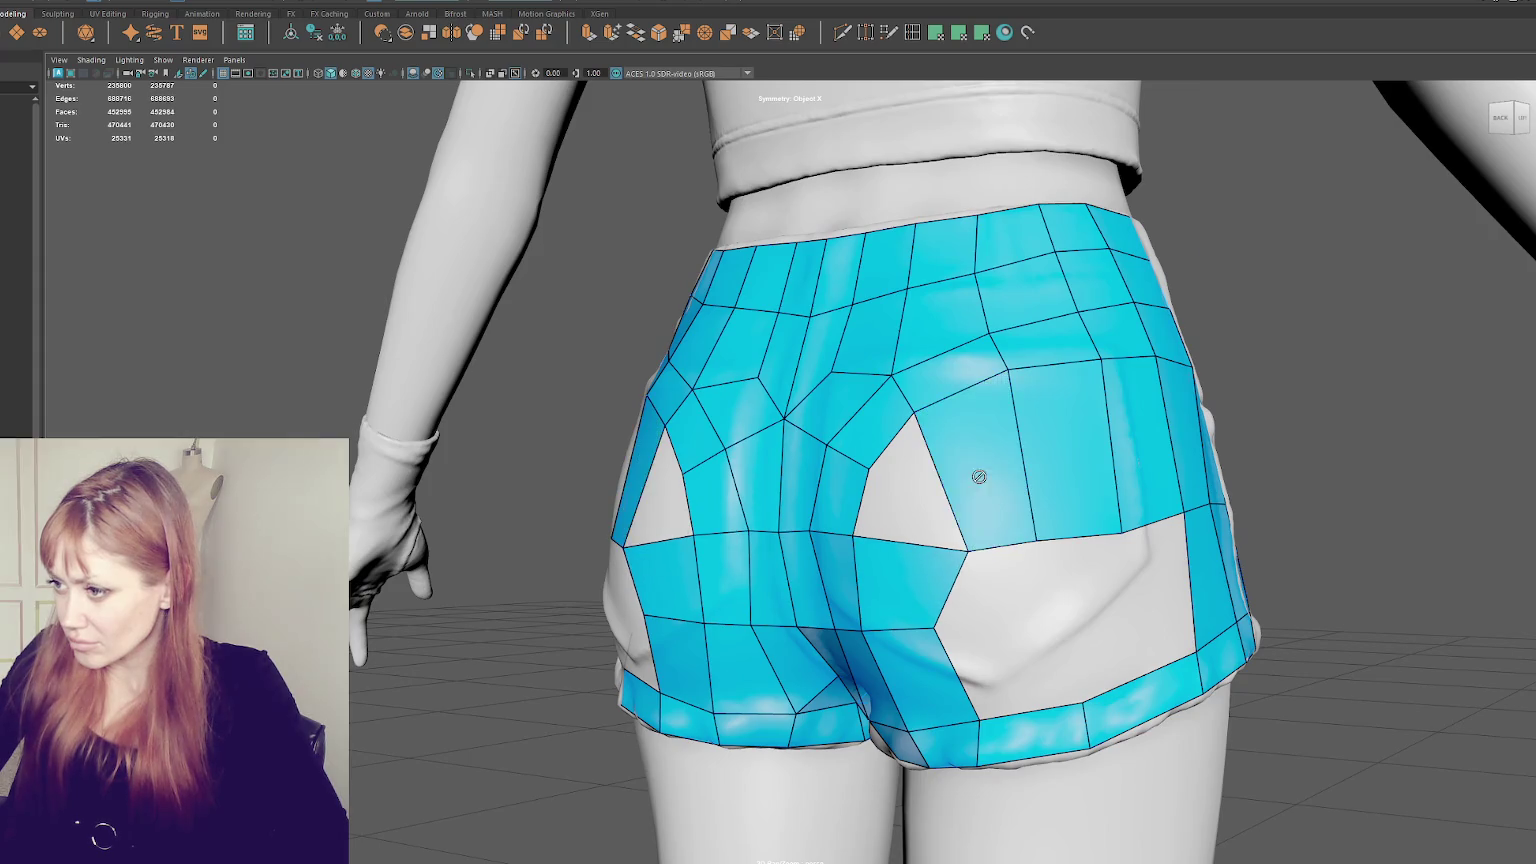
left_click(908, 492, "shift")
mouse_move(908, 492)
left_mouse_down("alt")
mouse_move(1029, 555)
mouse_move(885, 474)
left_mouse_up("alt")
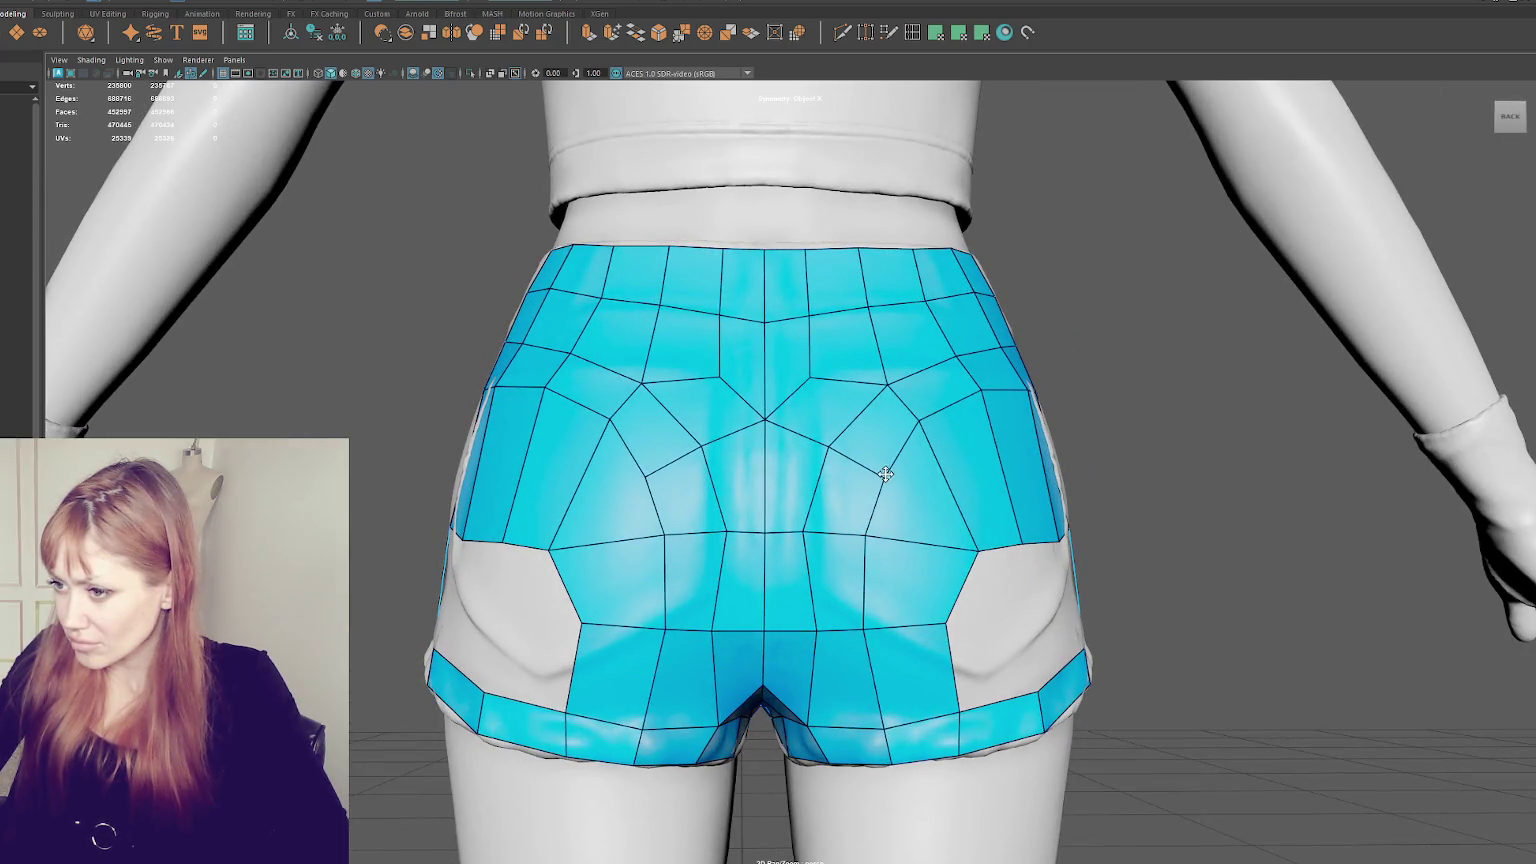
- Tidy vertices near the back centre and delete the mirrored faces over the hip
left_click_drag(916, 423, 928, 449)
left_click_drag(947, 624, 948, 618)
left_click_drag(810, 630, 797, 630)
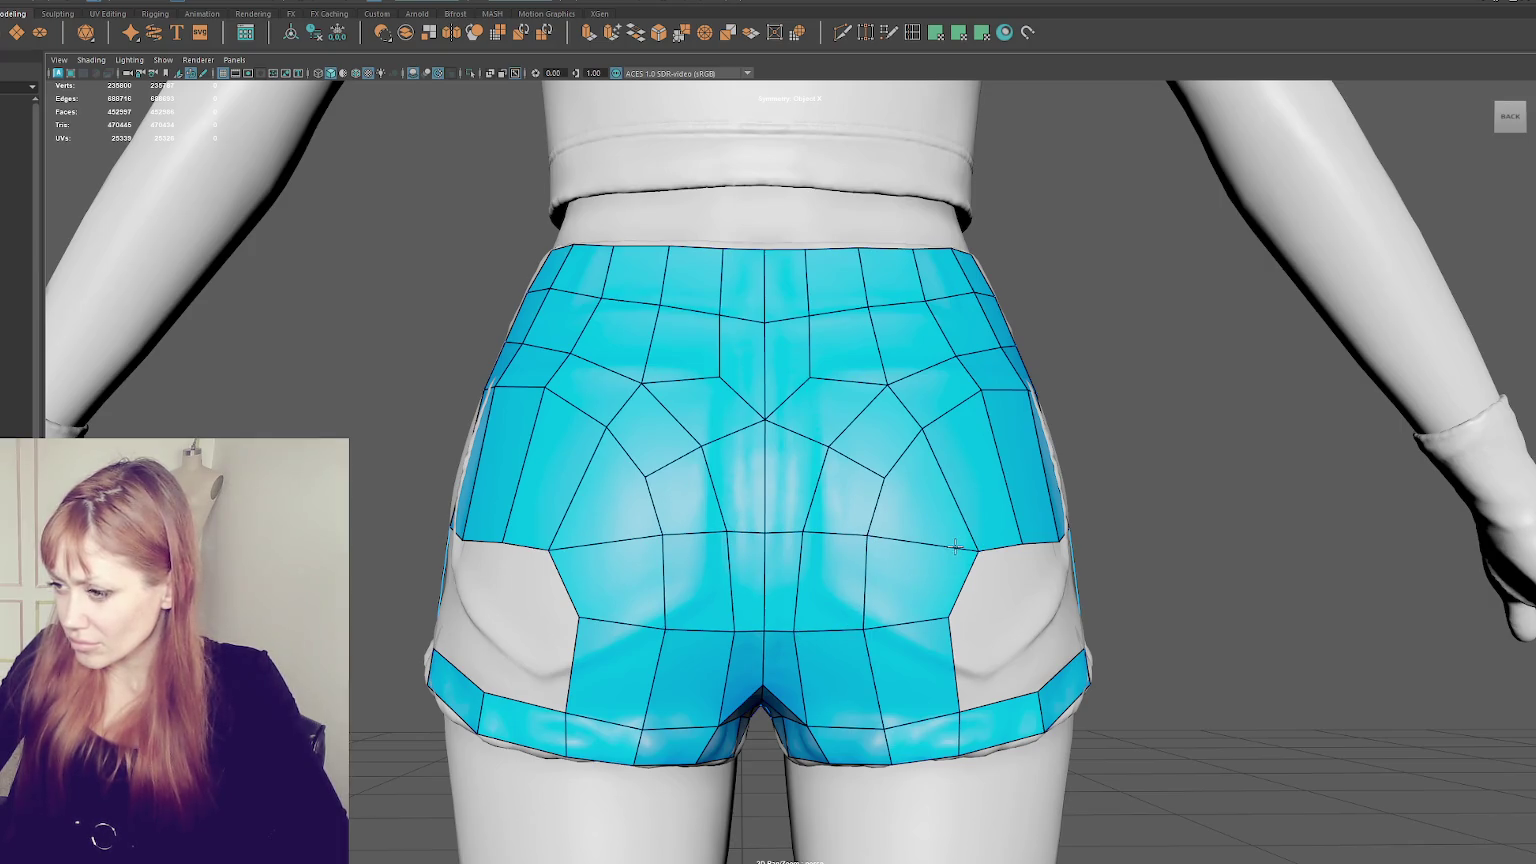
mouse_move(955, 545)
left_mouse_down("ctrl+shift")
mouse_move(990, 547)
mouse_move(942, 550)
mouse_move(1008, 540)
mouse_move(994, 537)
left_mouse_up("ctrl+shift")
left_click_drag(765, 630, 790, 635, "shift")
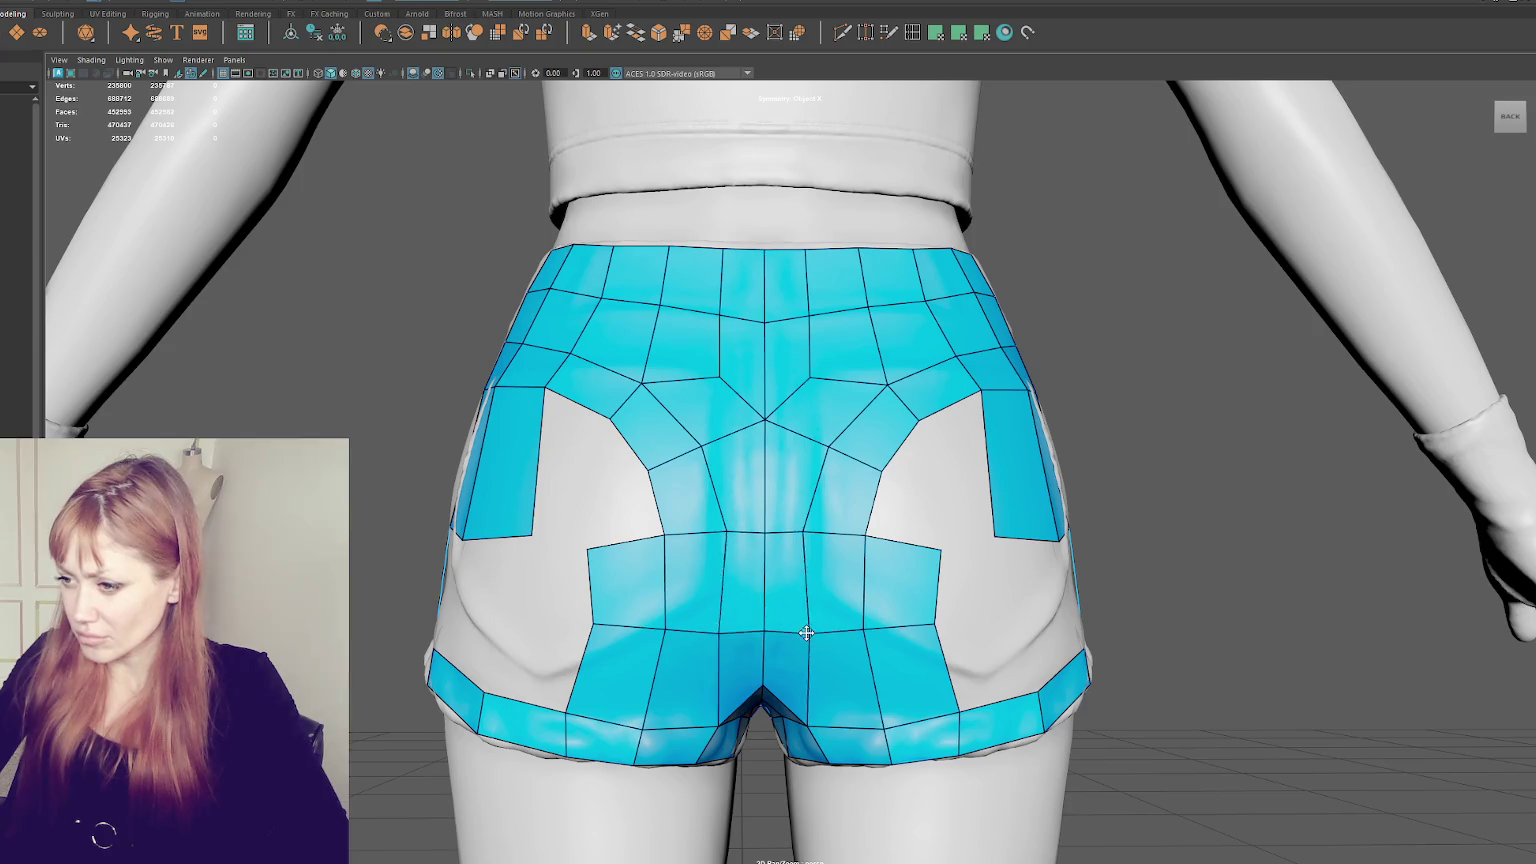
- Fill the gap above the block's outer corner and drag the patch's corner vertices into place
left_click(942, 514, "shift")
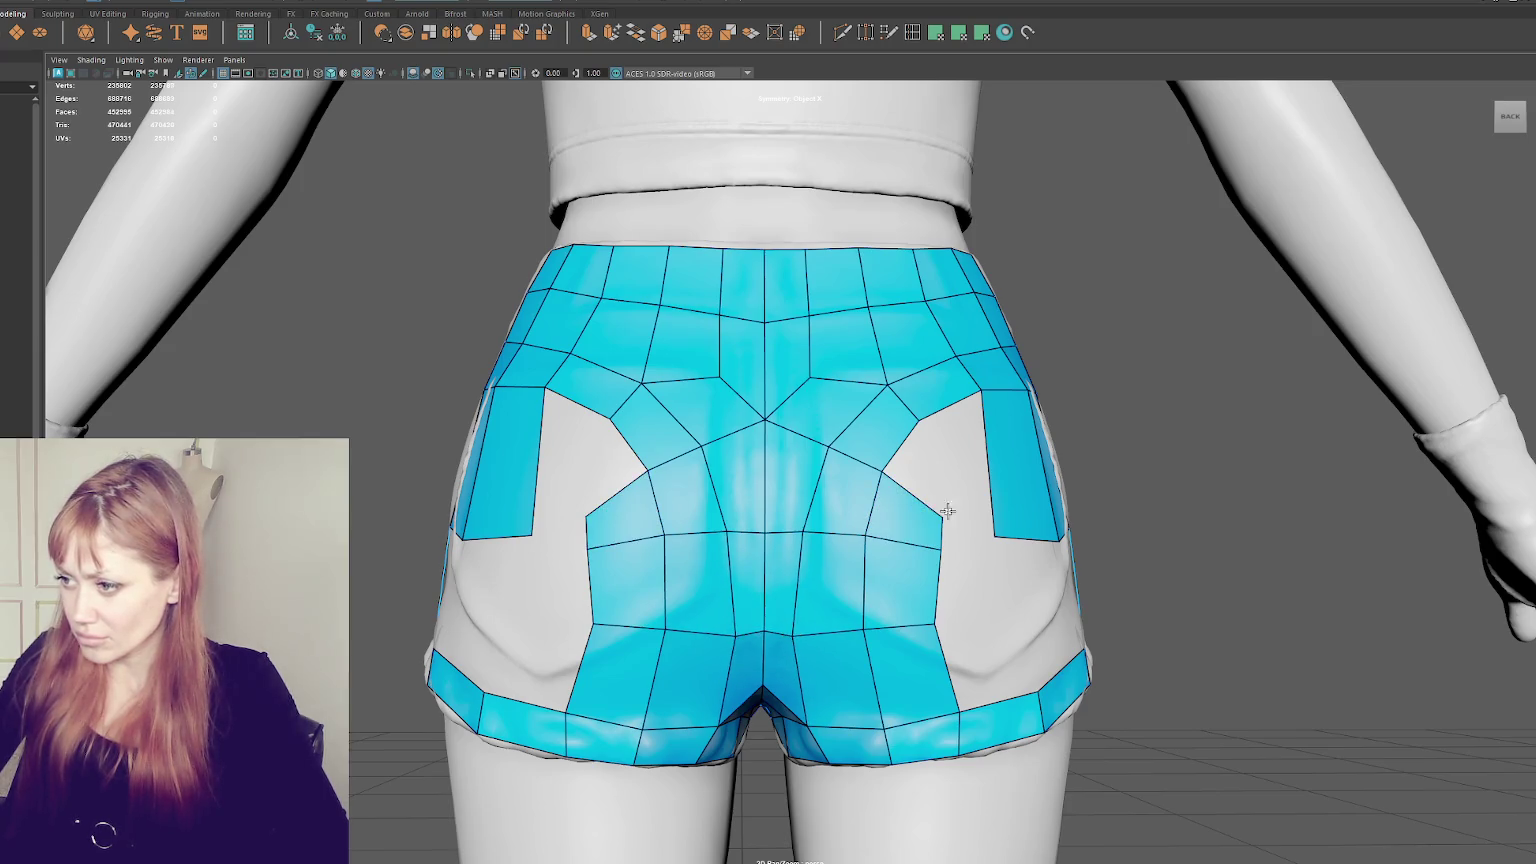
left_click_drag(942, 547, 933, 550)
mouse_move(928, 623)
left_mouse_down()
mouse_move(856, 645)
mouse_move(929, 638)
left_mouse_up()
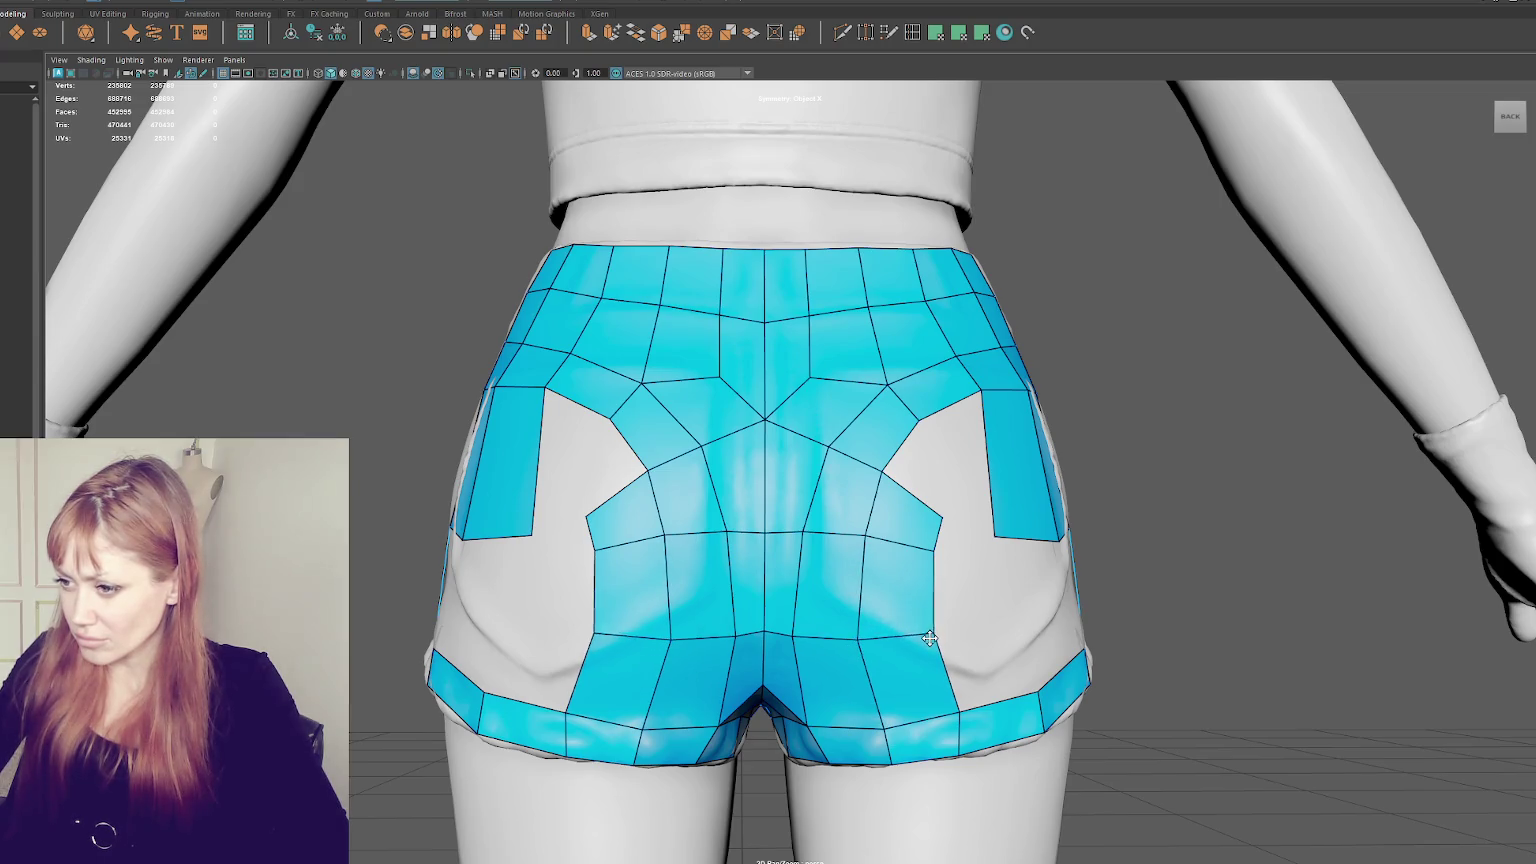
left_click_drag(948, 519, 1103, 514)
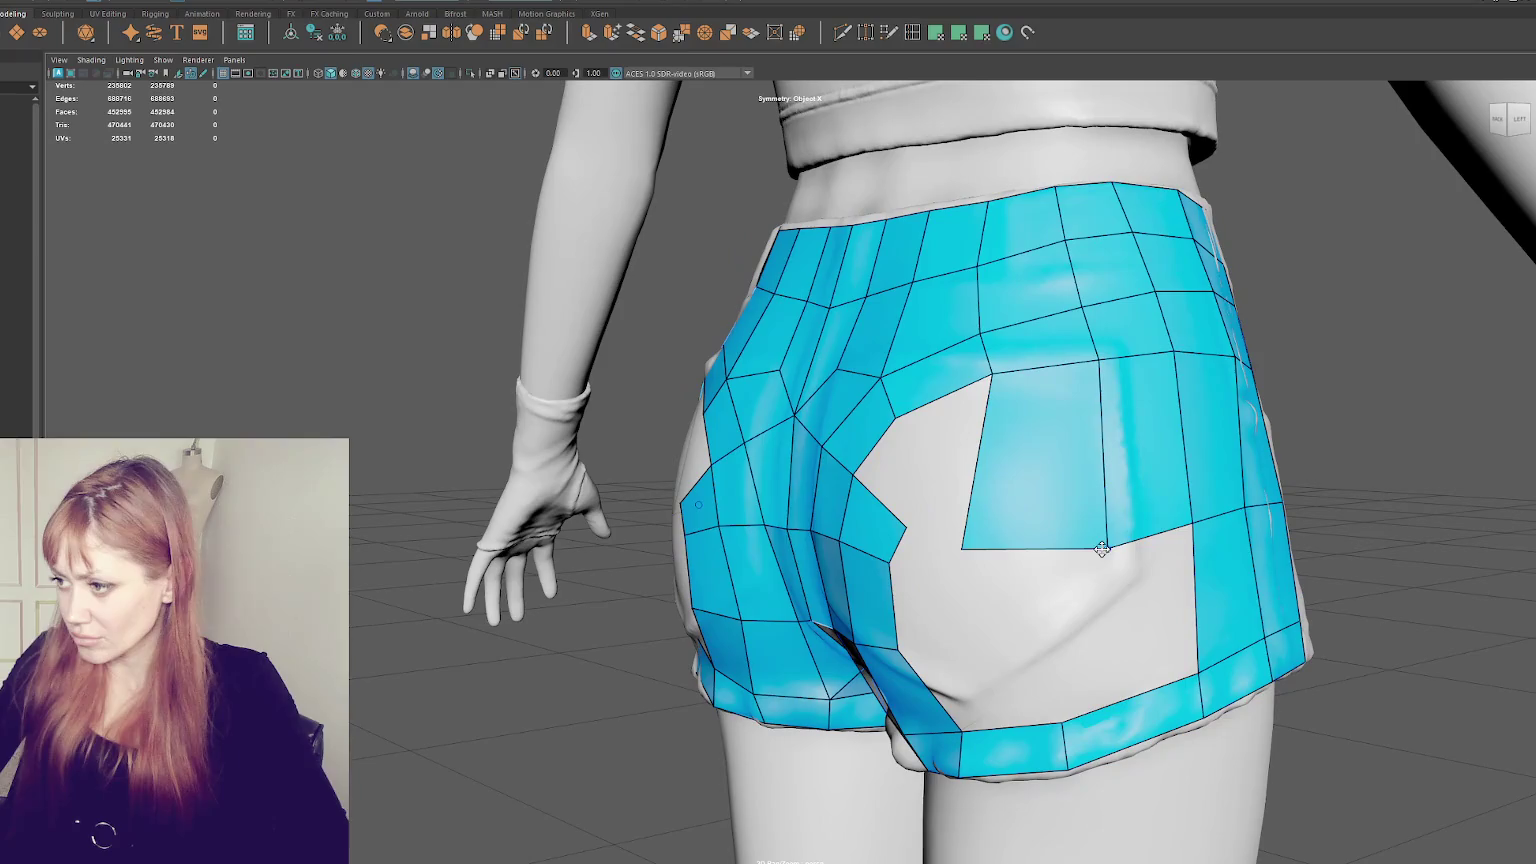
mouse_move(962, 543)
left_mouse_down()
mouse_move(1004, 502)
mouse_move(993, 511)
left_mouse_up()
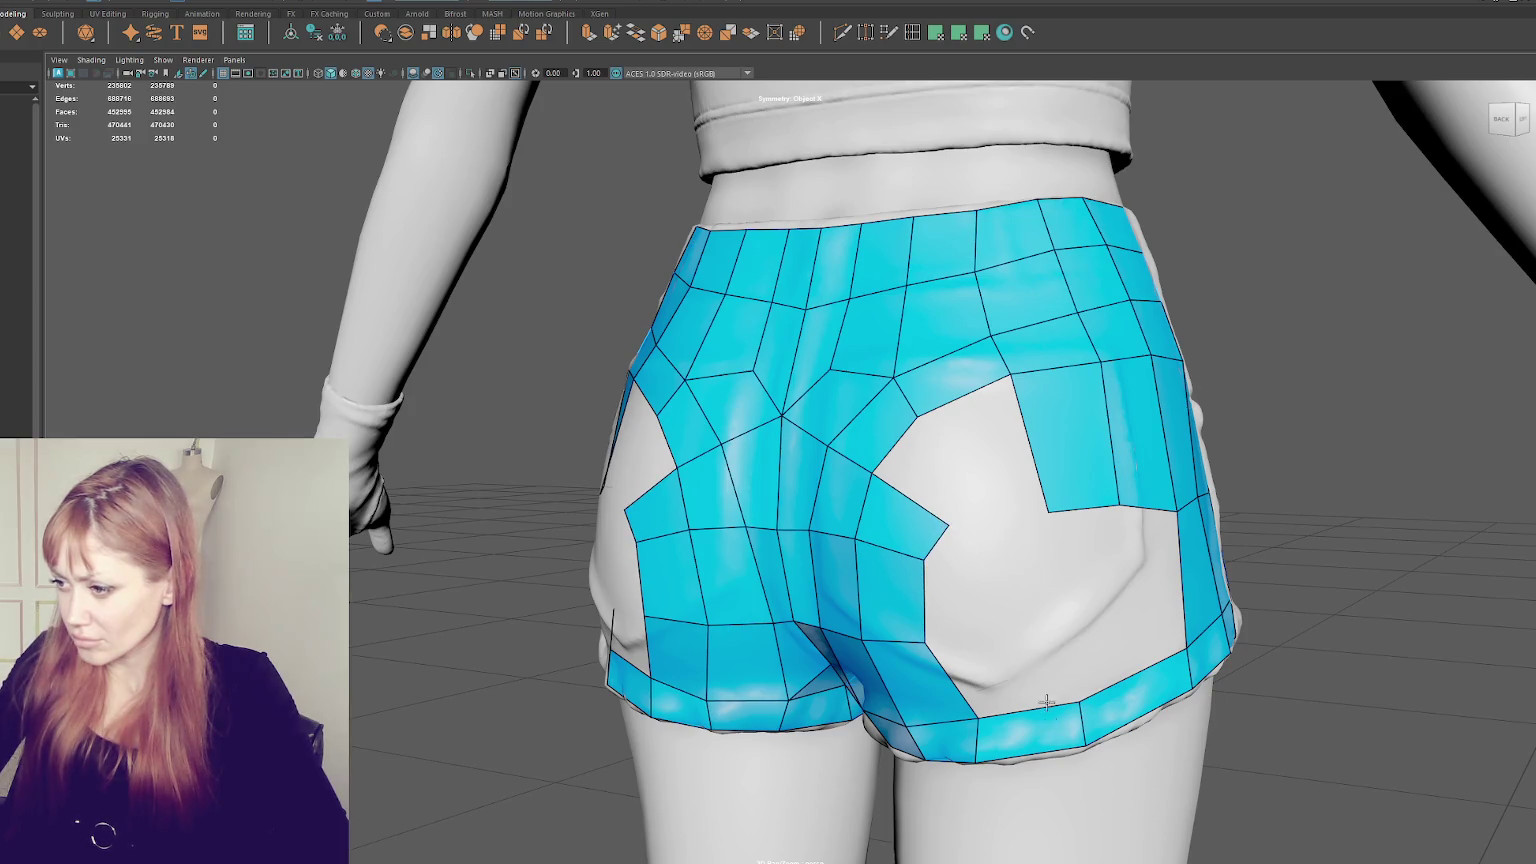
left_click_drag(977, 716, 959, 718)
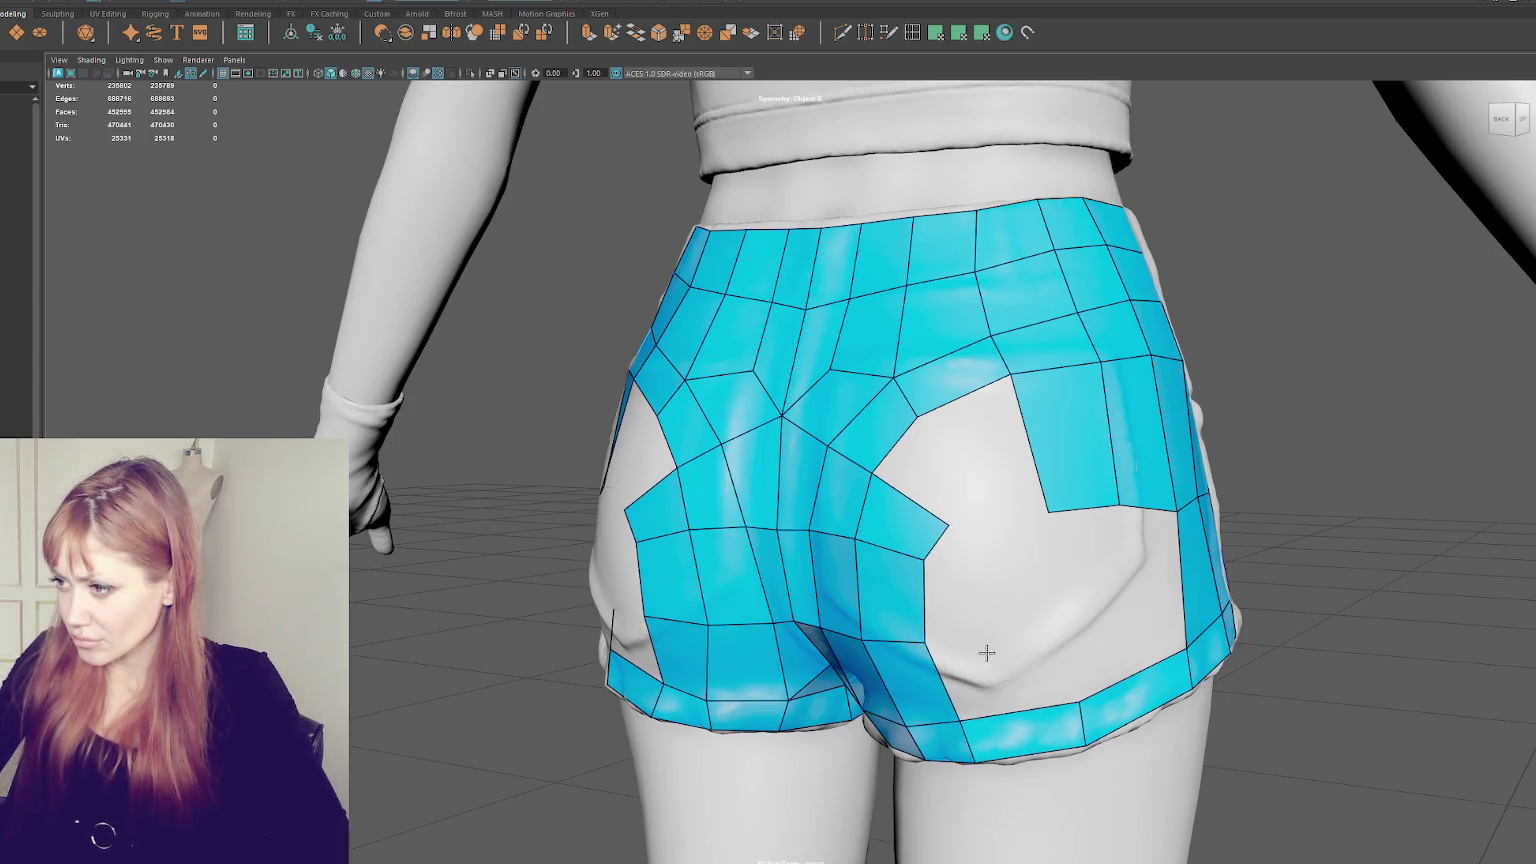
- Delete the two stray quads along the bottom edge of the shorts' back
mouse_move(1018, 662)
left_mouse_down("alt")
mouse_move(1020, 610)
mouse_move(991, 607)
left_mouse_up("alt")
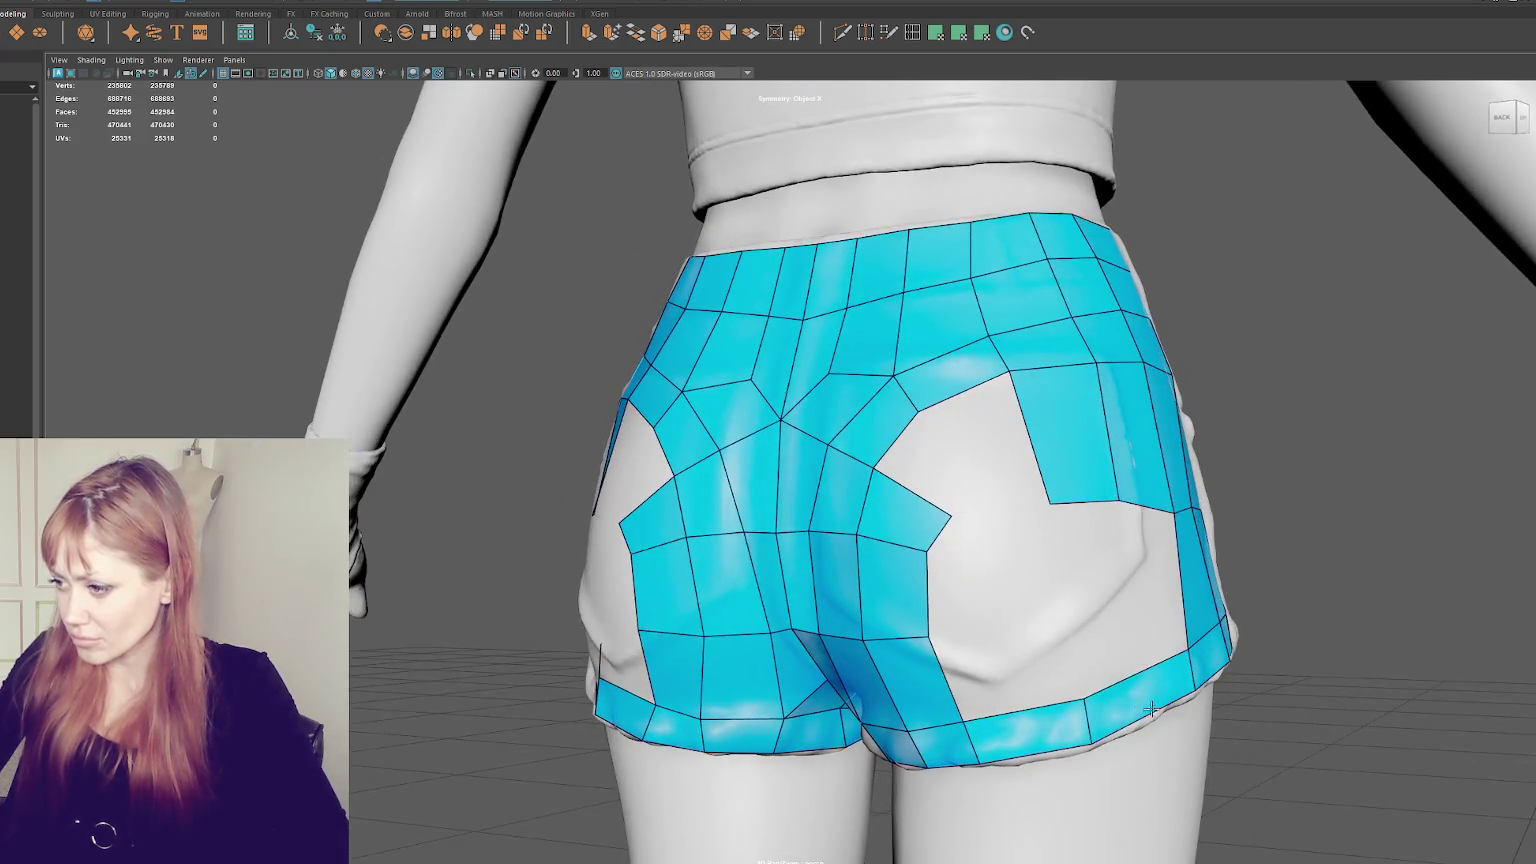
left_click(1100, 733, "ctrl+shift")
left_click(1060, 730, "ctrl+shift")
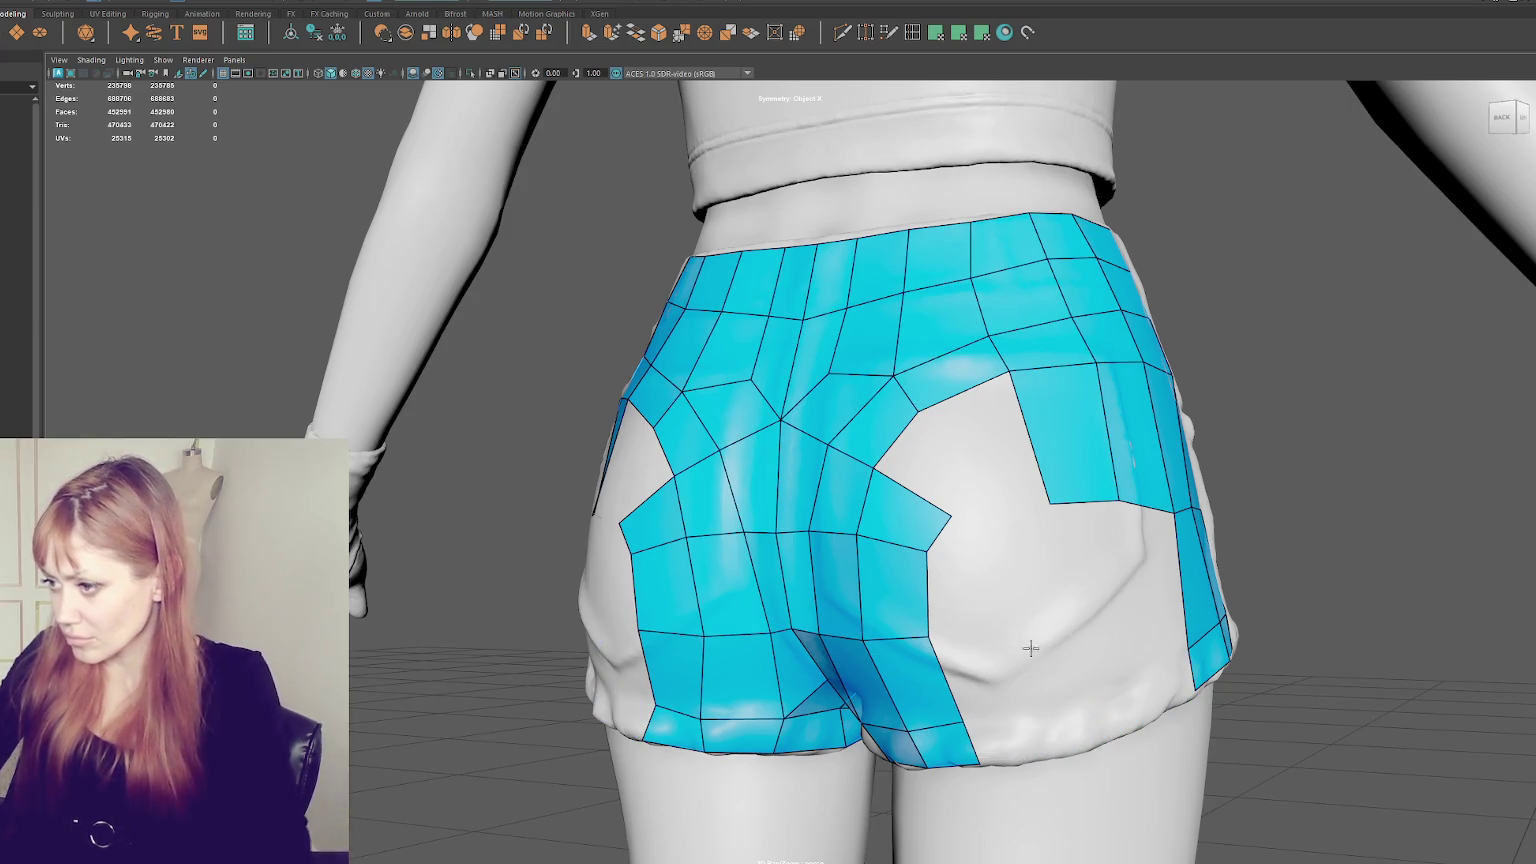
left_click_drag(1059, 503, 788, 502, "alt")
left_click_drag(660, 458, 703, 418, "alt")
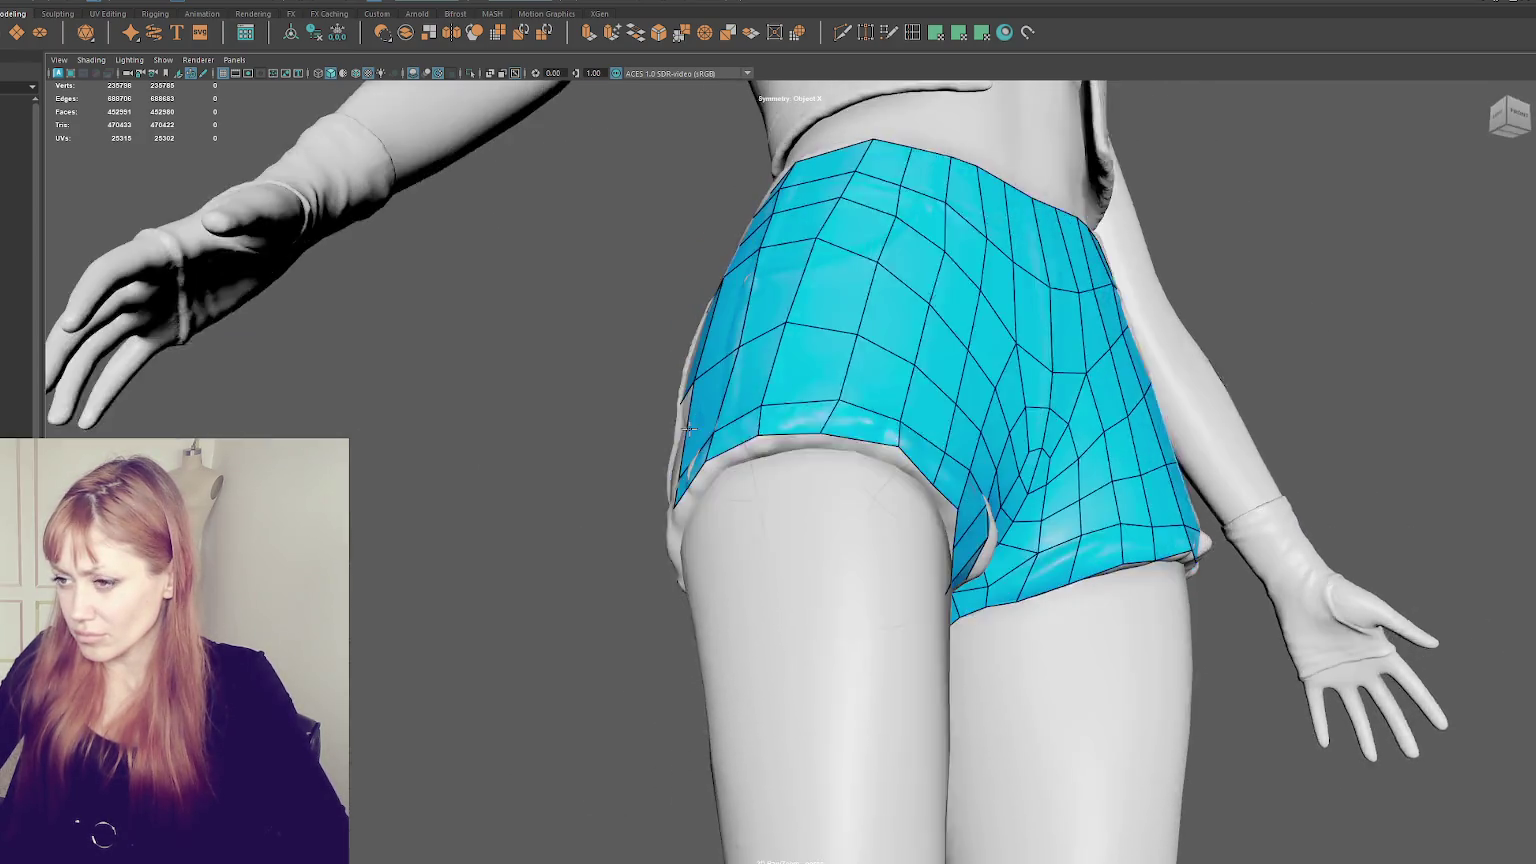
key("q")
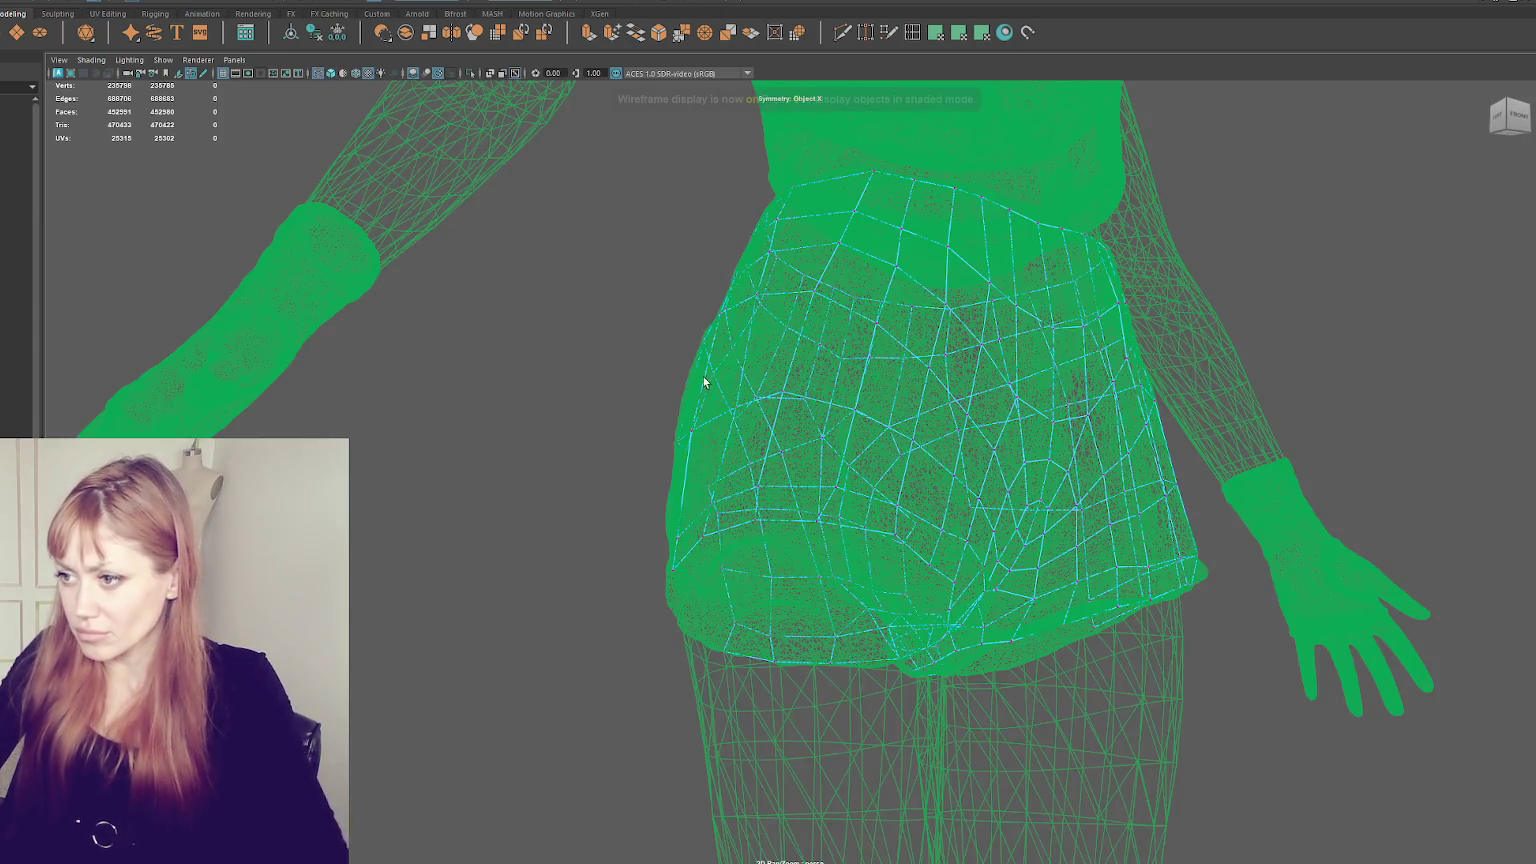
key("4")
key("6")
mouse_move(622, 346)
left_mouse_down("alt")
mouse_move(714, 423)
mouse_move(670, 482)
left_mouse_up("alt")
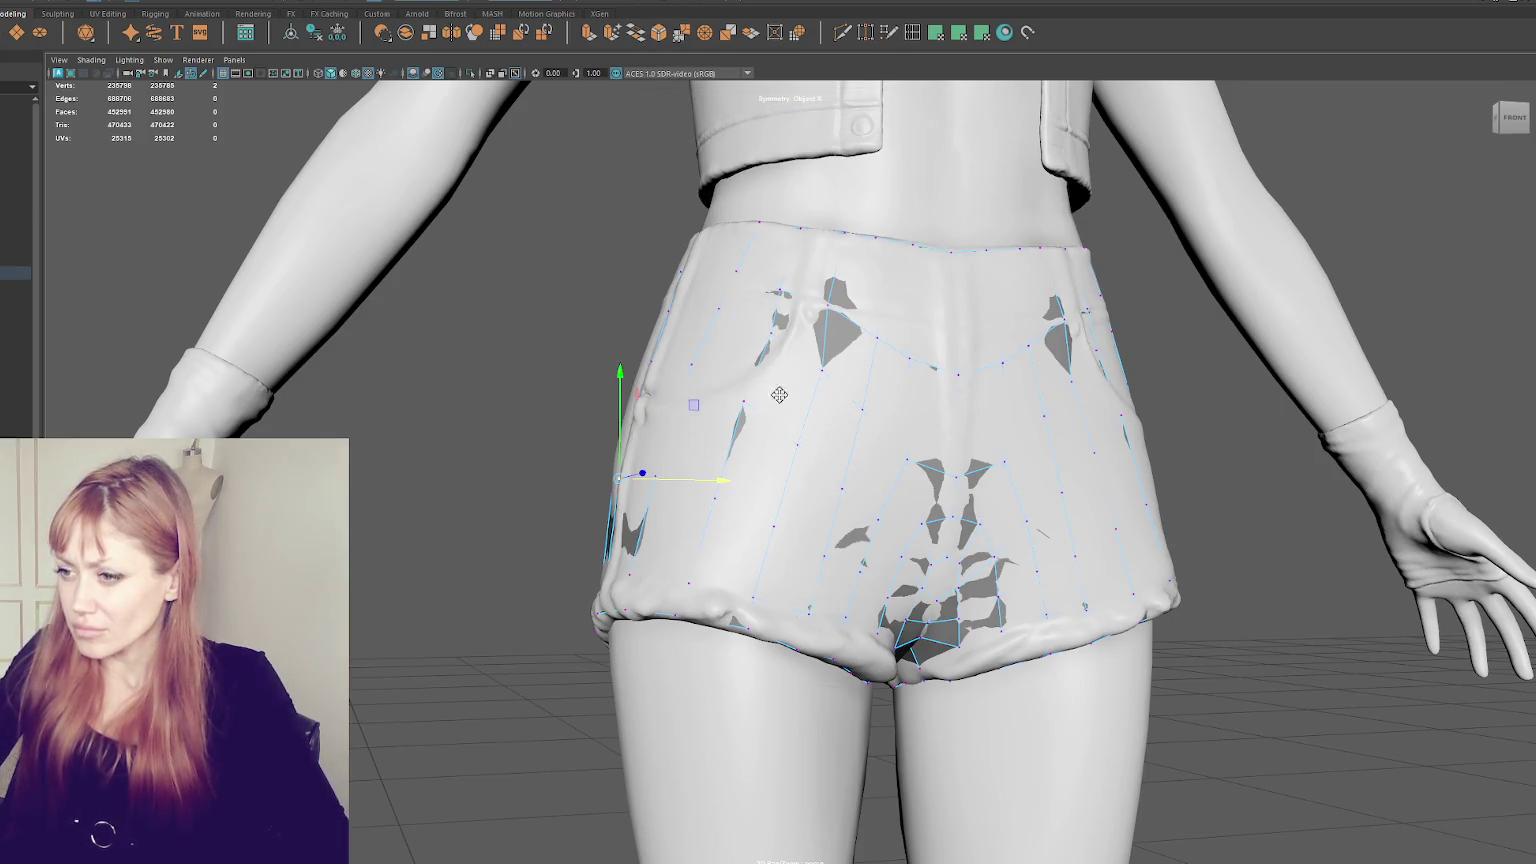
left_click_drag(776, 398, 999, 510, "alt")
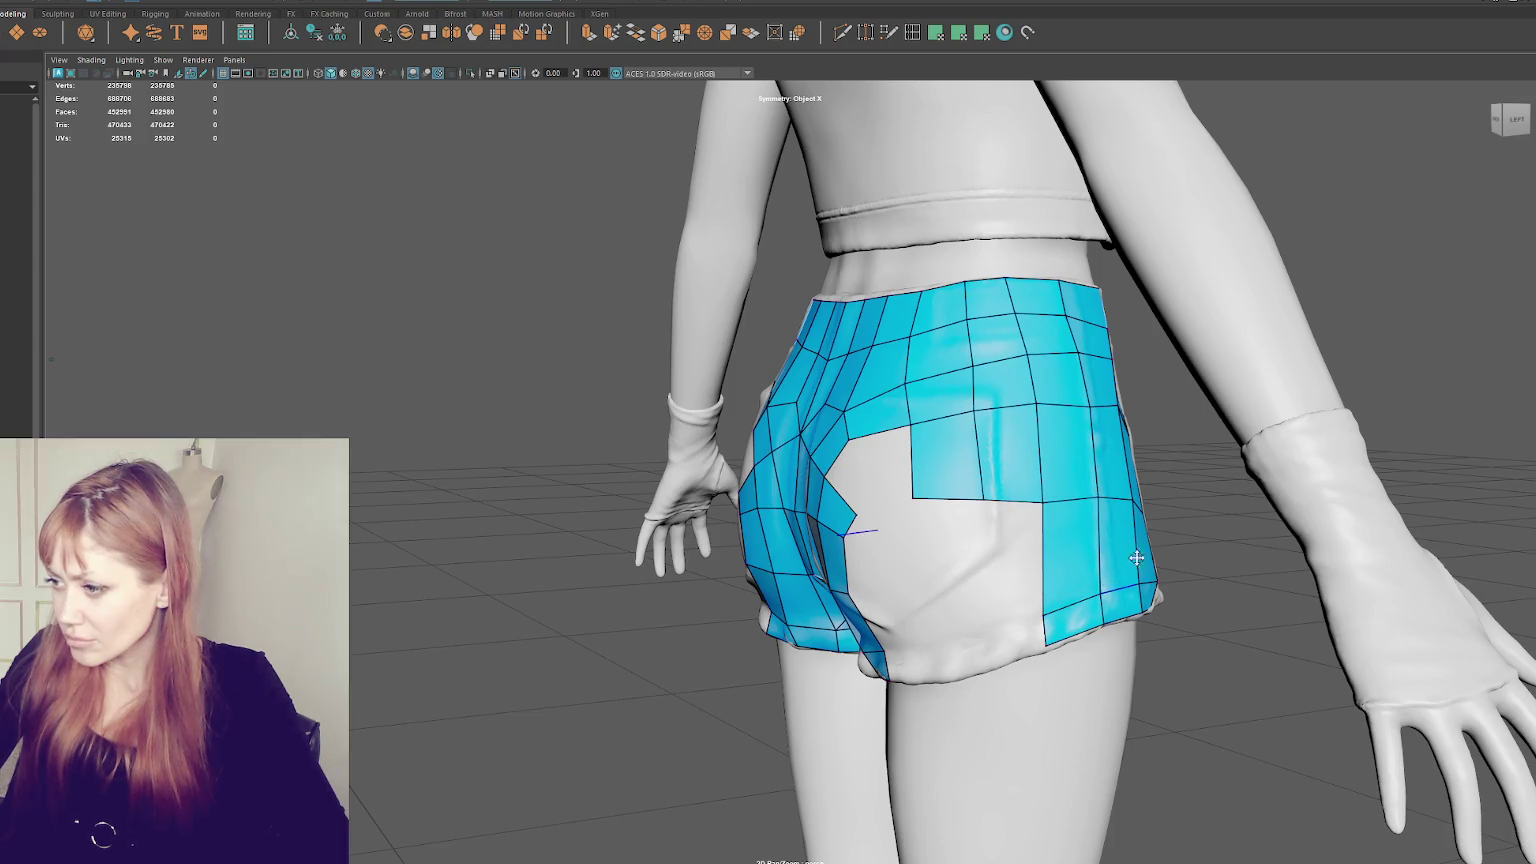
left_click_drag(1098, 495, 762, 409, "alt")
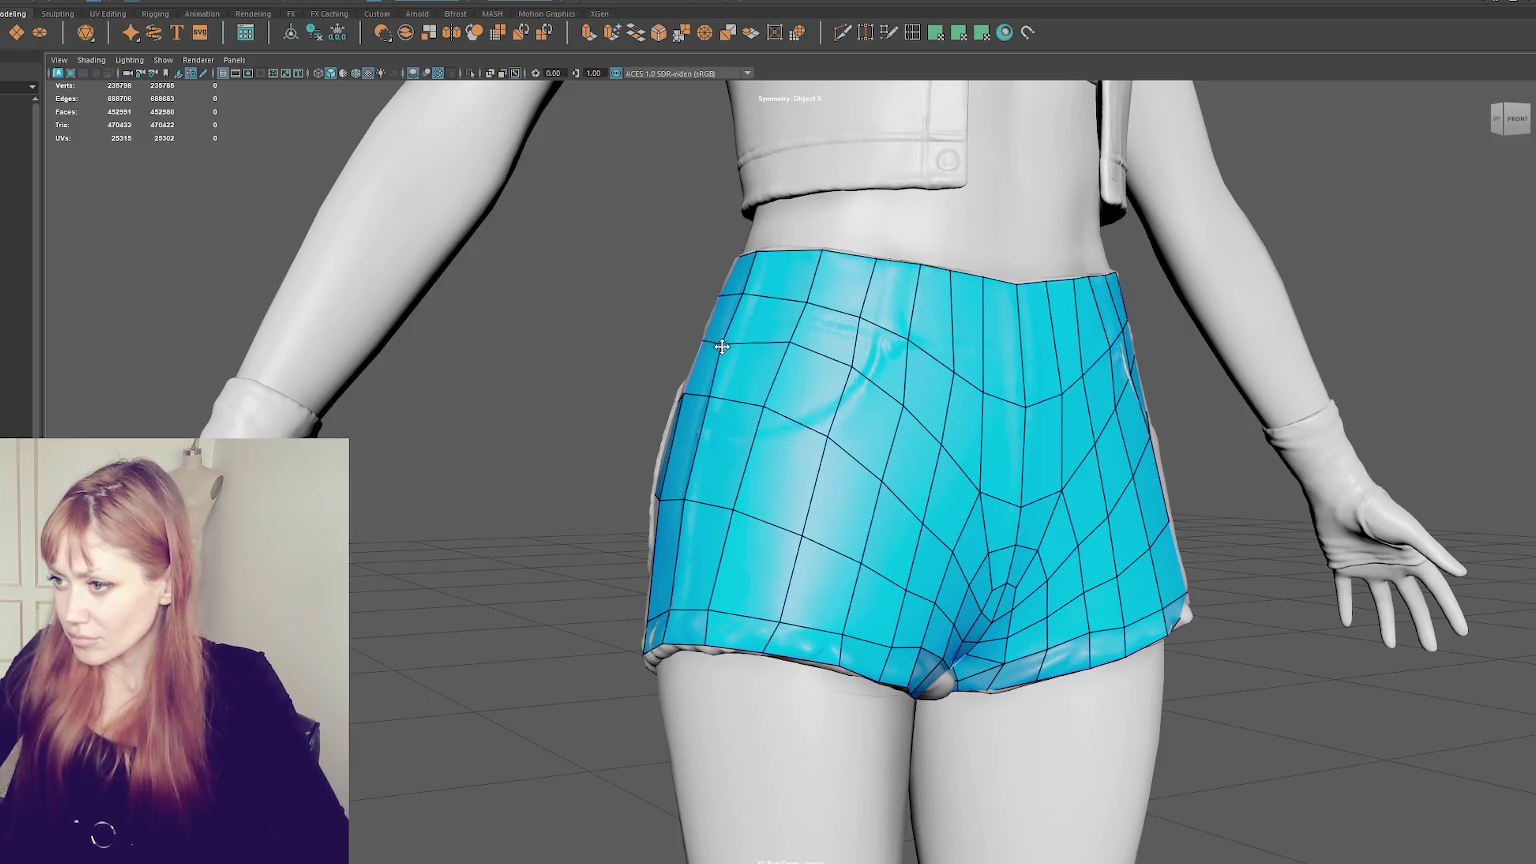
- Pull a front vertex down and outward and raise the central front vertex slightly
left_click_drag(790, 332, 847, 371)
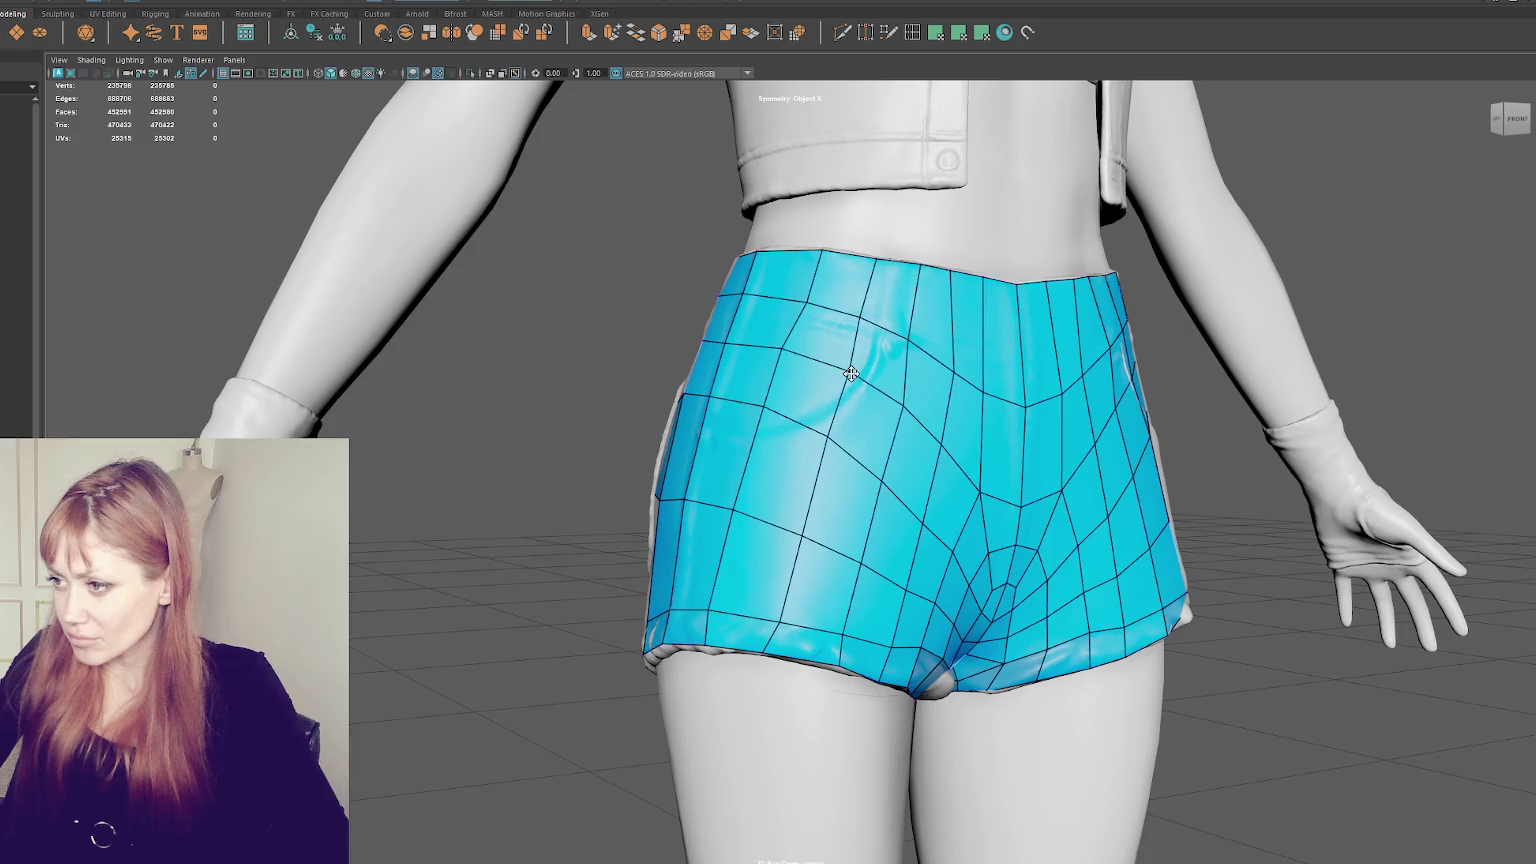
left_click_drag(966, 378, 916, 383, "alt")
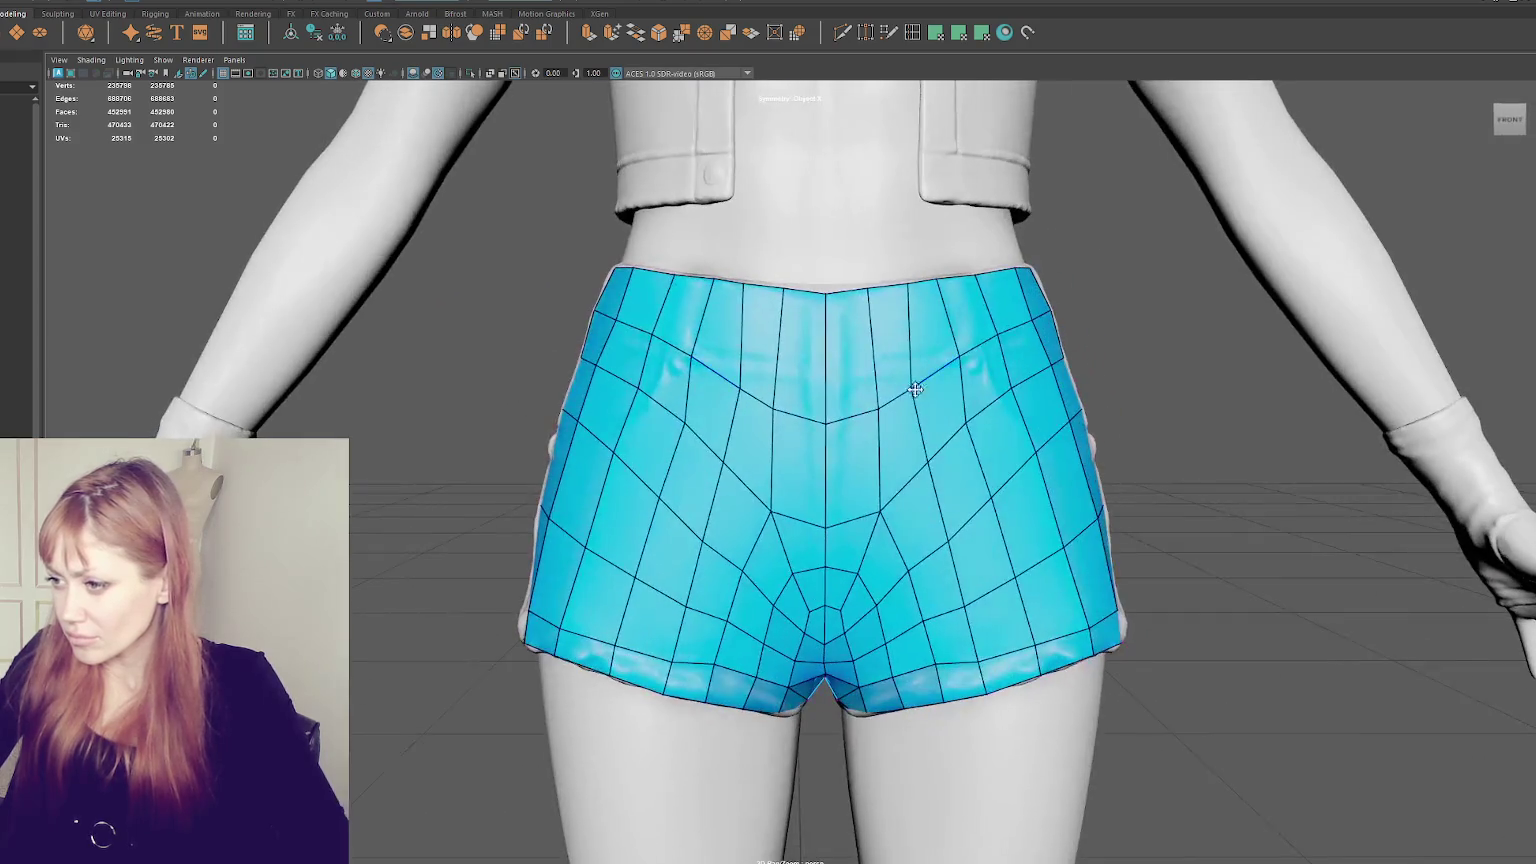
left_click_drag(826, 522, 826, 497)
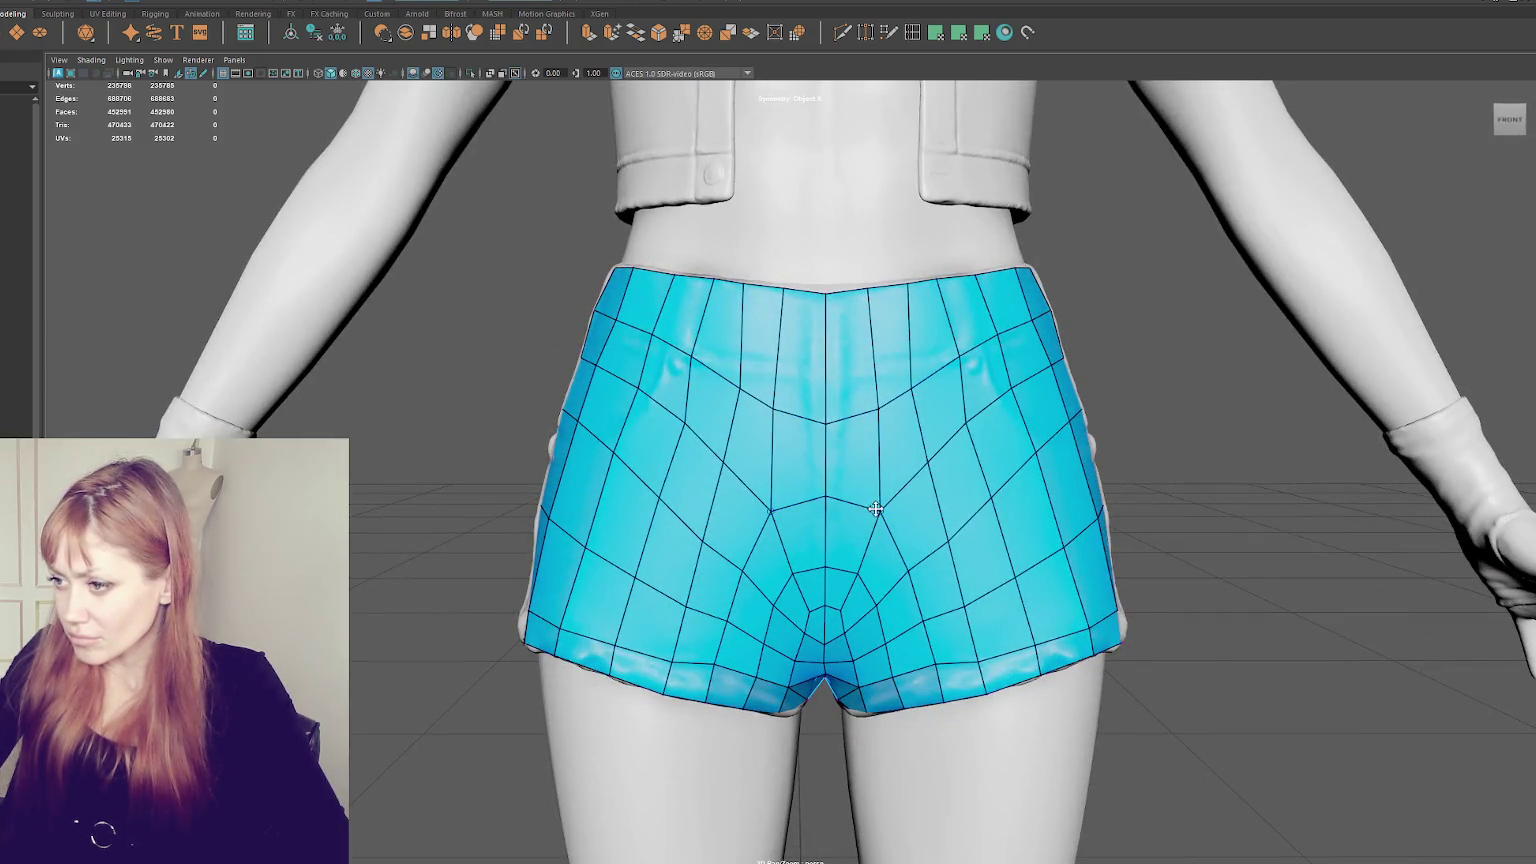
- Relax the front edges symmetrically, from the right waistband to the front centre
mouse_move(876, 407)
left_mouse_down("shift")
mouse_move(915, 389)
mouse_move(941, 322)
mouse_move(889, 288)
mouse_move(865, 403)
left_mouse_up("shift")
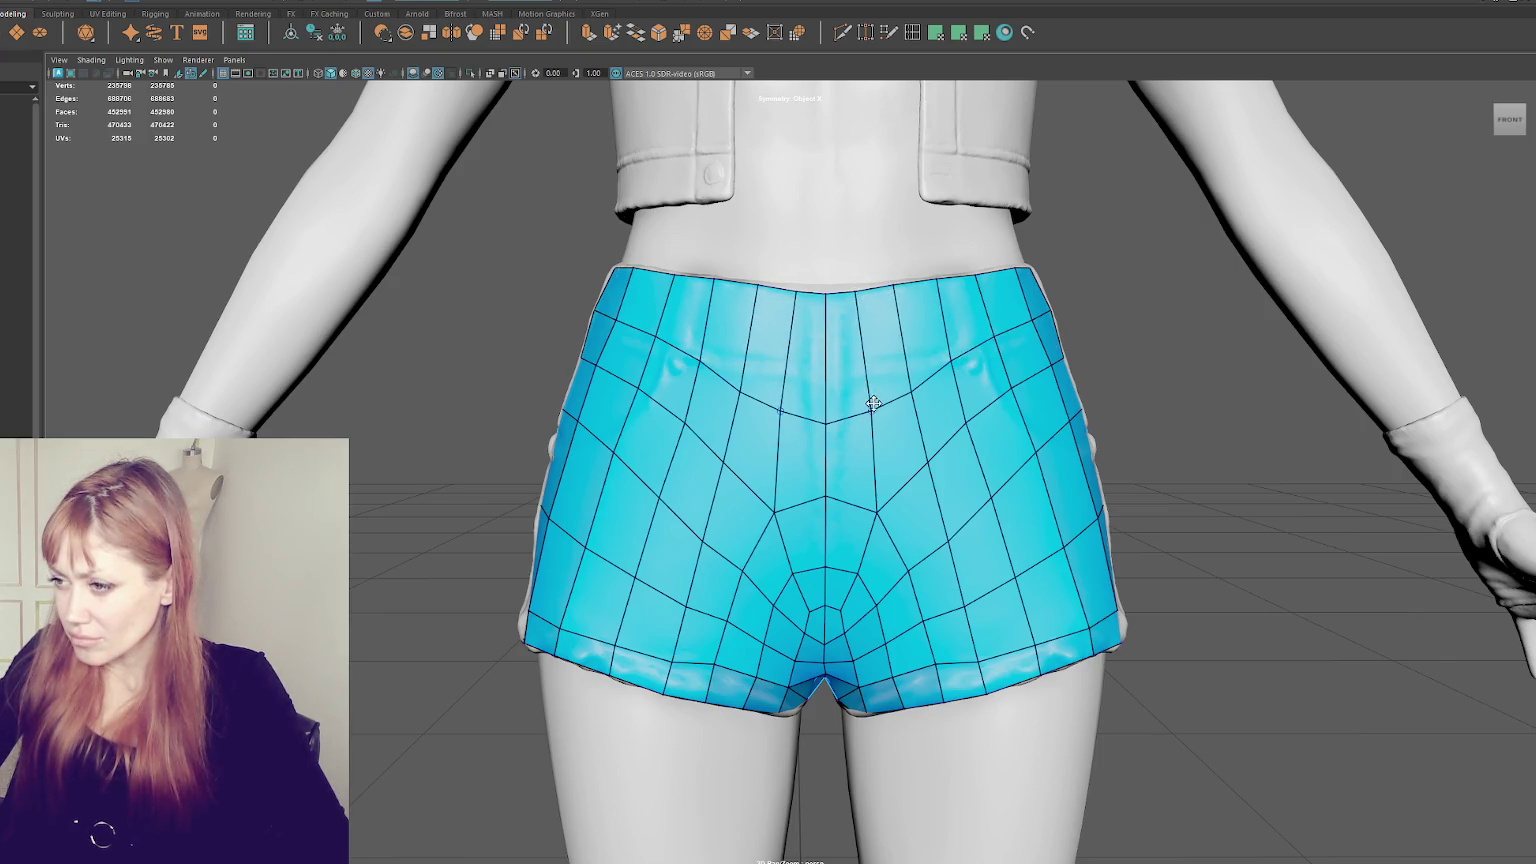
left_click_drag(952, 358, 1004, 335, "shift")
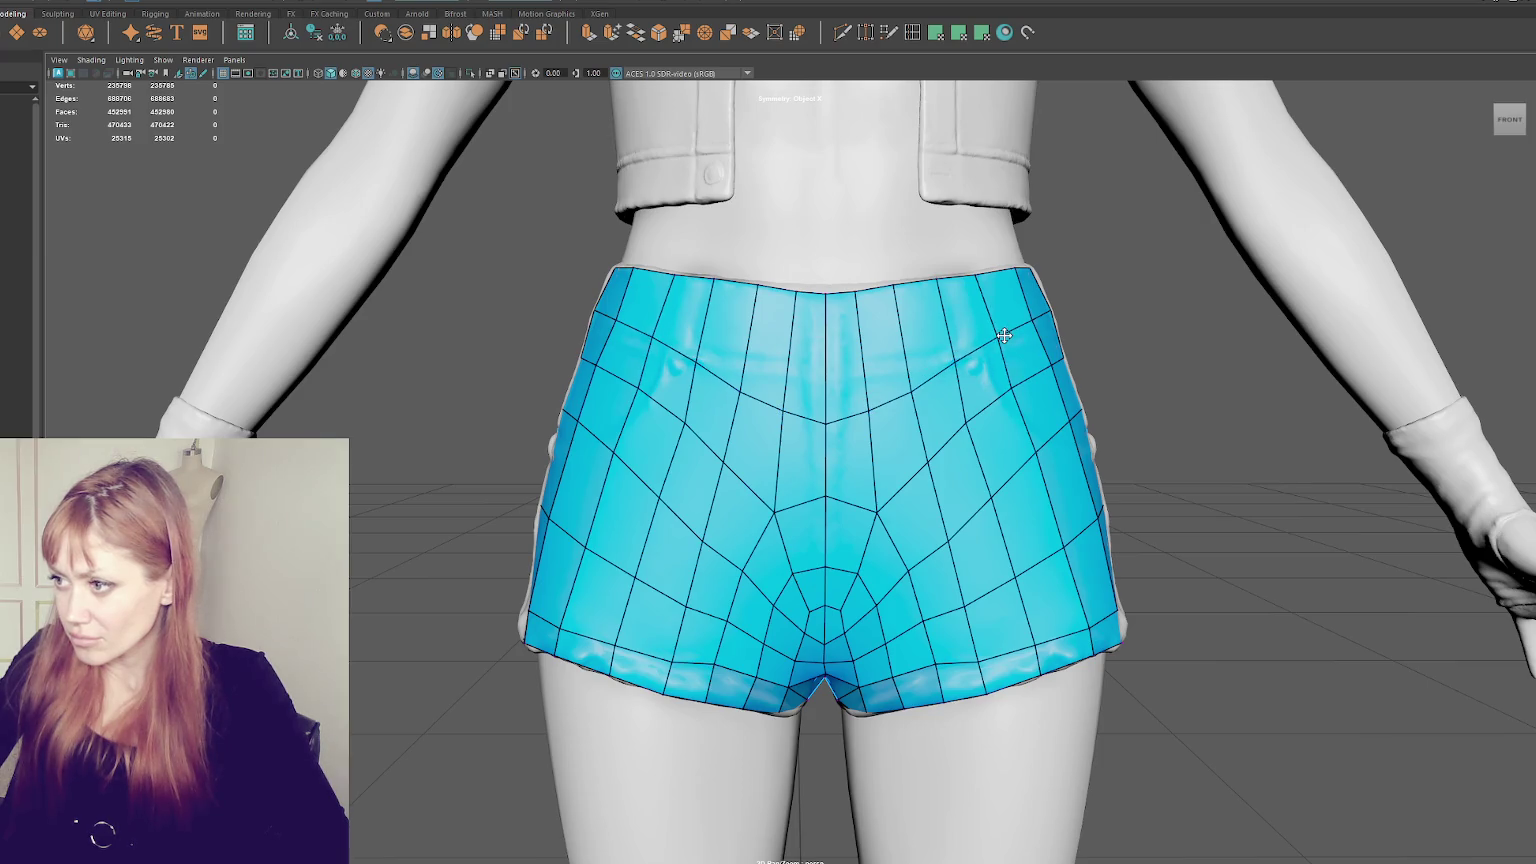
mouse_move(991, 414)
left_mouse_down("shift")
mouse_move(972, 420)
mouse_move(1020, 384)
left_mouse_up("shift")
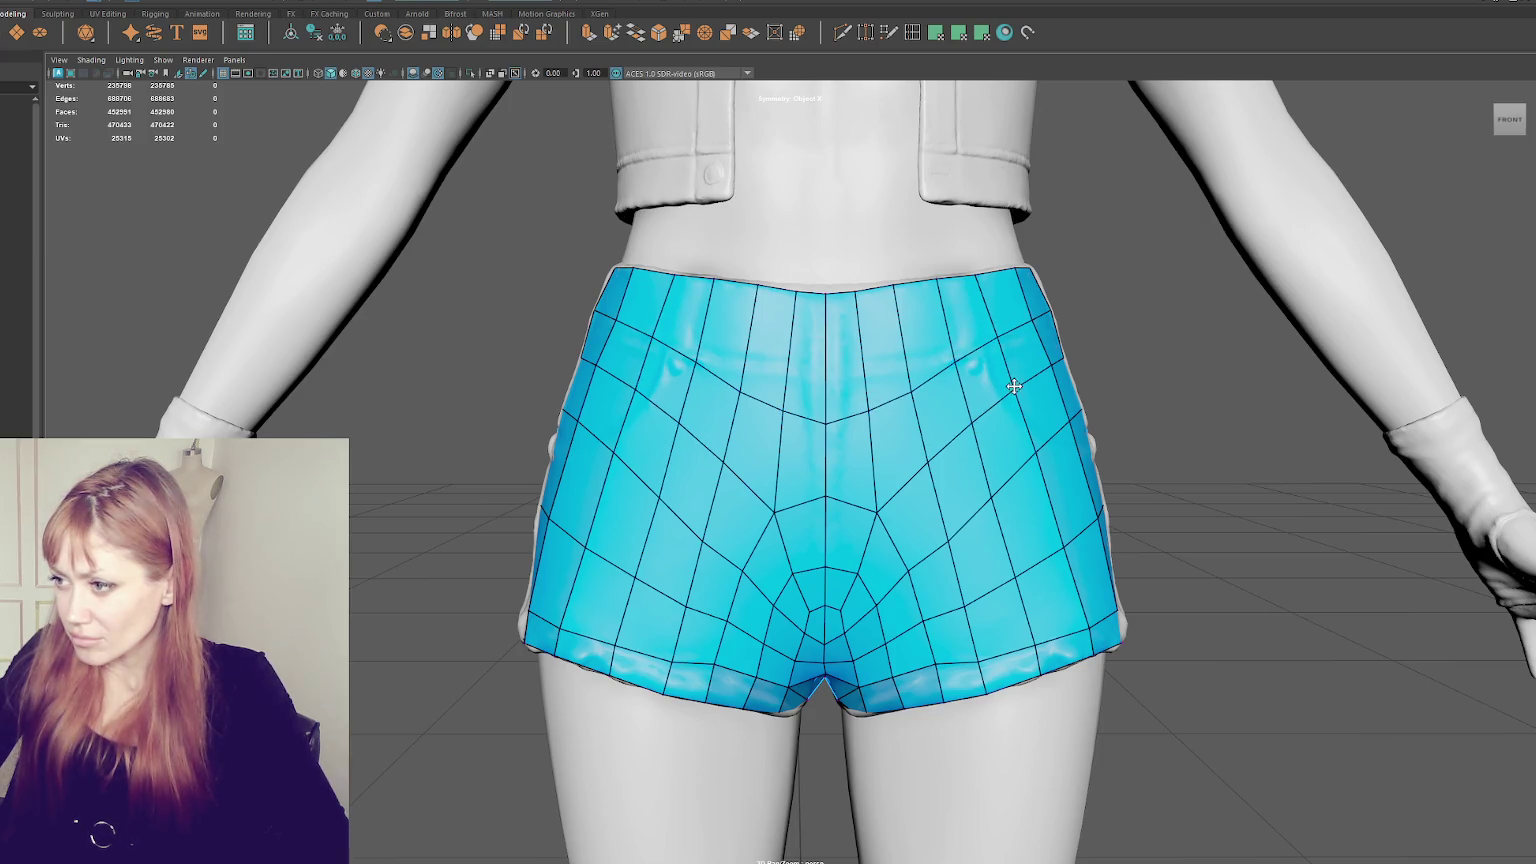
left_click_drag(910, 389, 935, 464, "shift")
left_click_drag(886, 513, 860, 518, "shift")
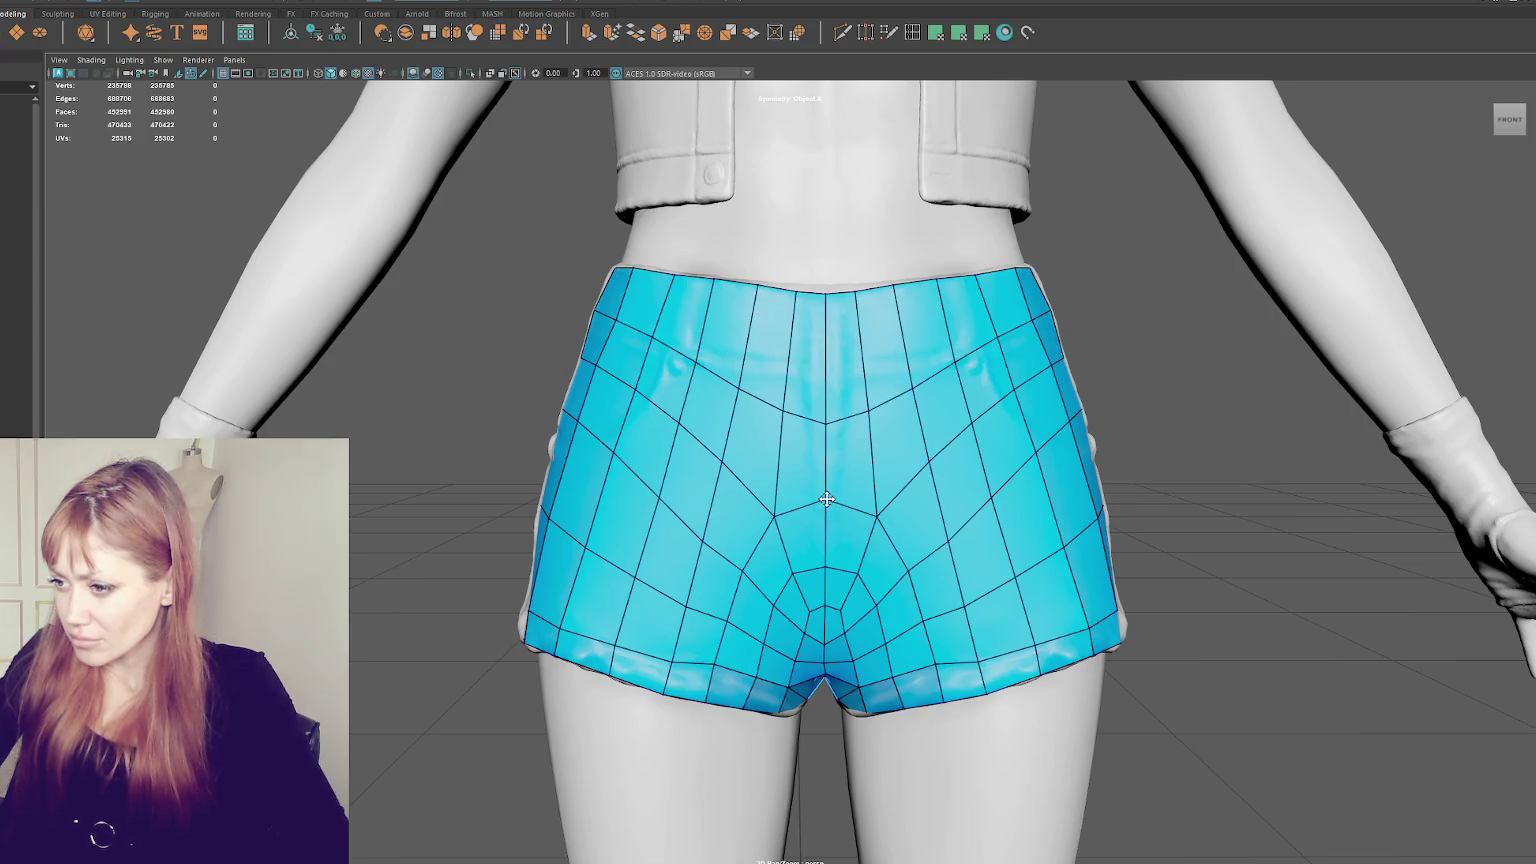
mouse_move(917, 576)
left_mouse_down("shift")
mouse_move(941, 540)
mouse_move(900, 552)
mouse_move(905, 580)
mouse_move(845, 605)
mouse_move(827, 643)
mouse_move(849, 632)
mouse_move(901, 676)
mouse_move(972, 657)
mouse_move(910, 572)
mouse_move(828, 516)
left_mouse_up("shift")
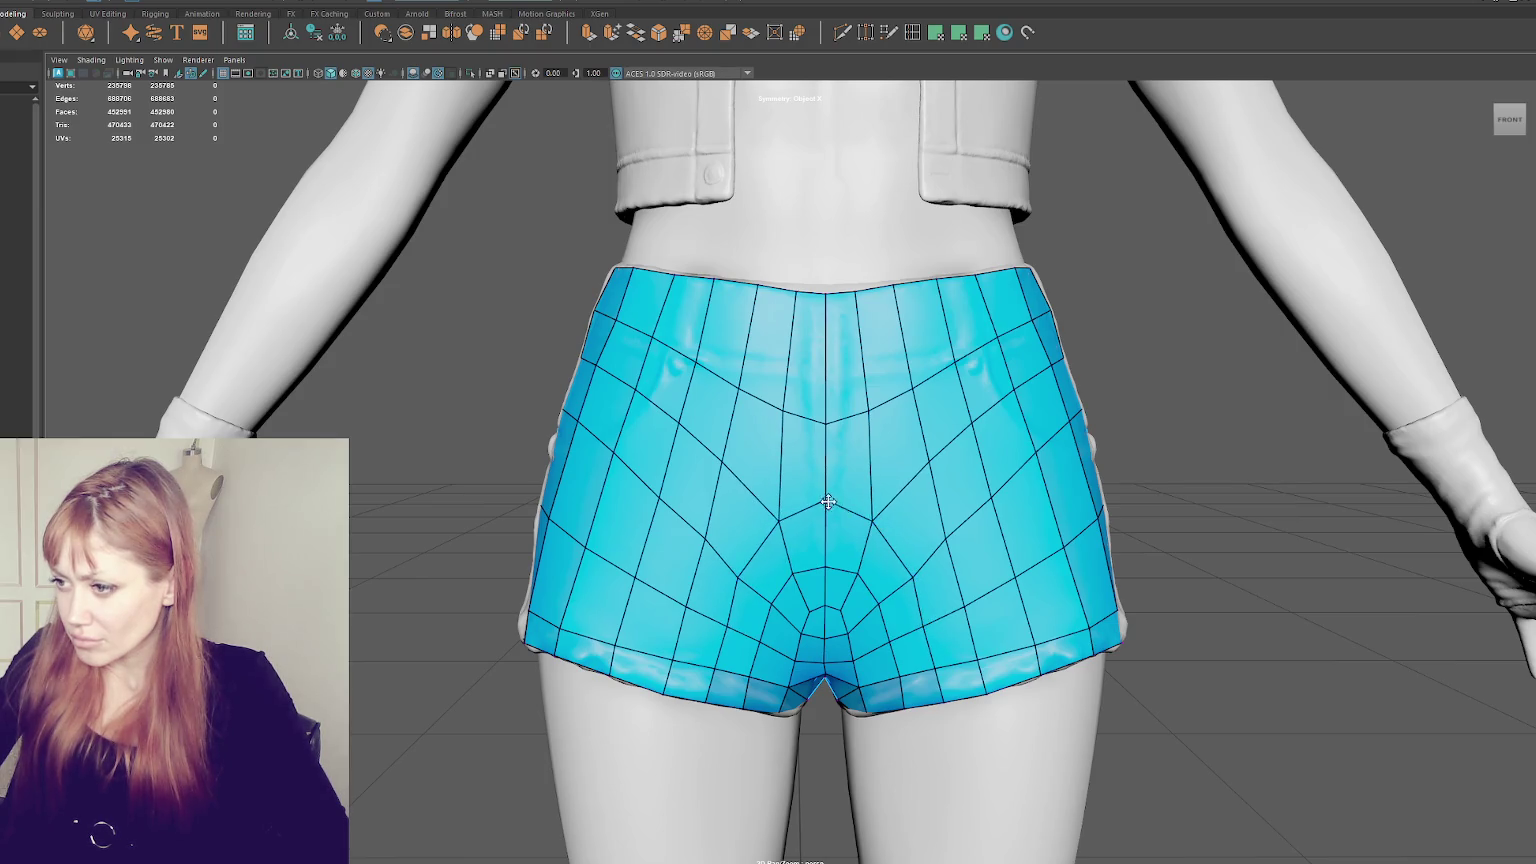
scroll(826, 424, "down", 3)
mouse_move(826, 424)
left_mouse_down("alt")
mouse_move(814, 549)
mouse_move(807, 493)
left_mouse_up("alt")
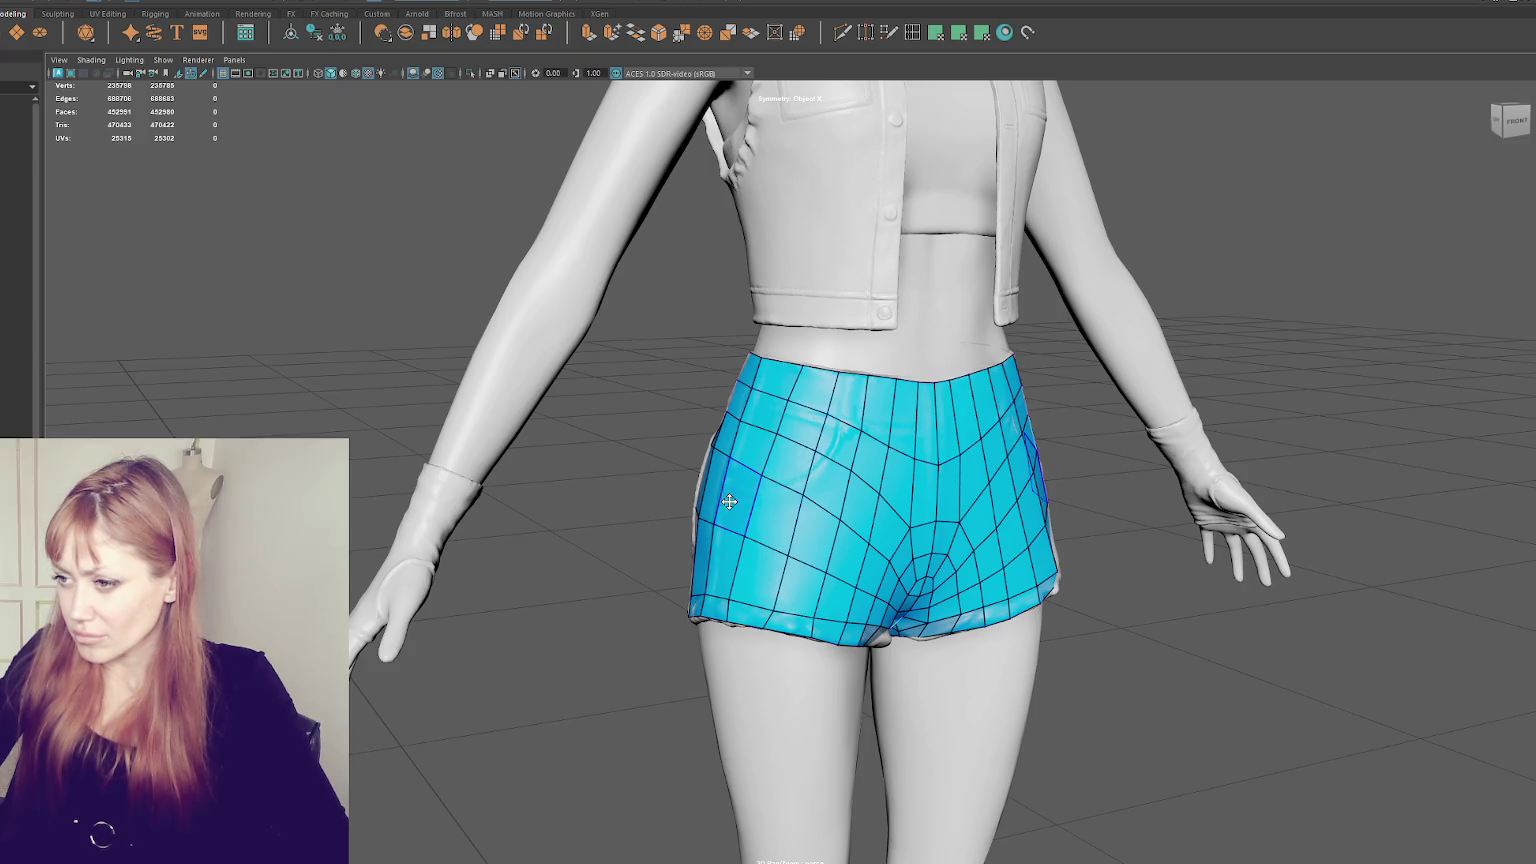
- On the back, pull patch vertices down and relax the back mesh edges symmetrically
left_click_drag(730, 490, 994, 484, "alt")
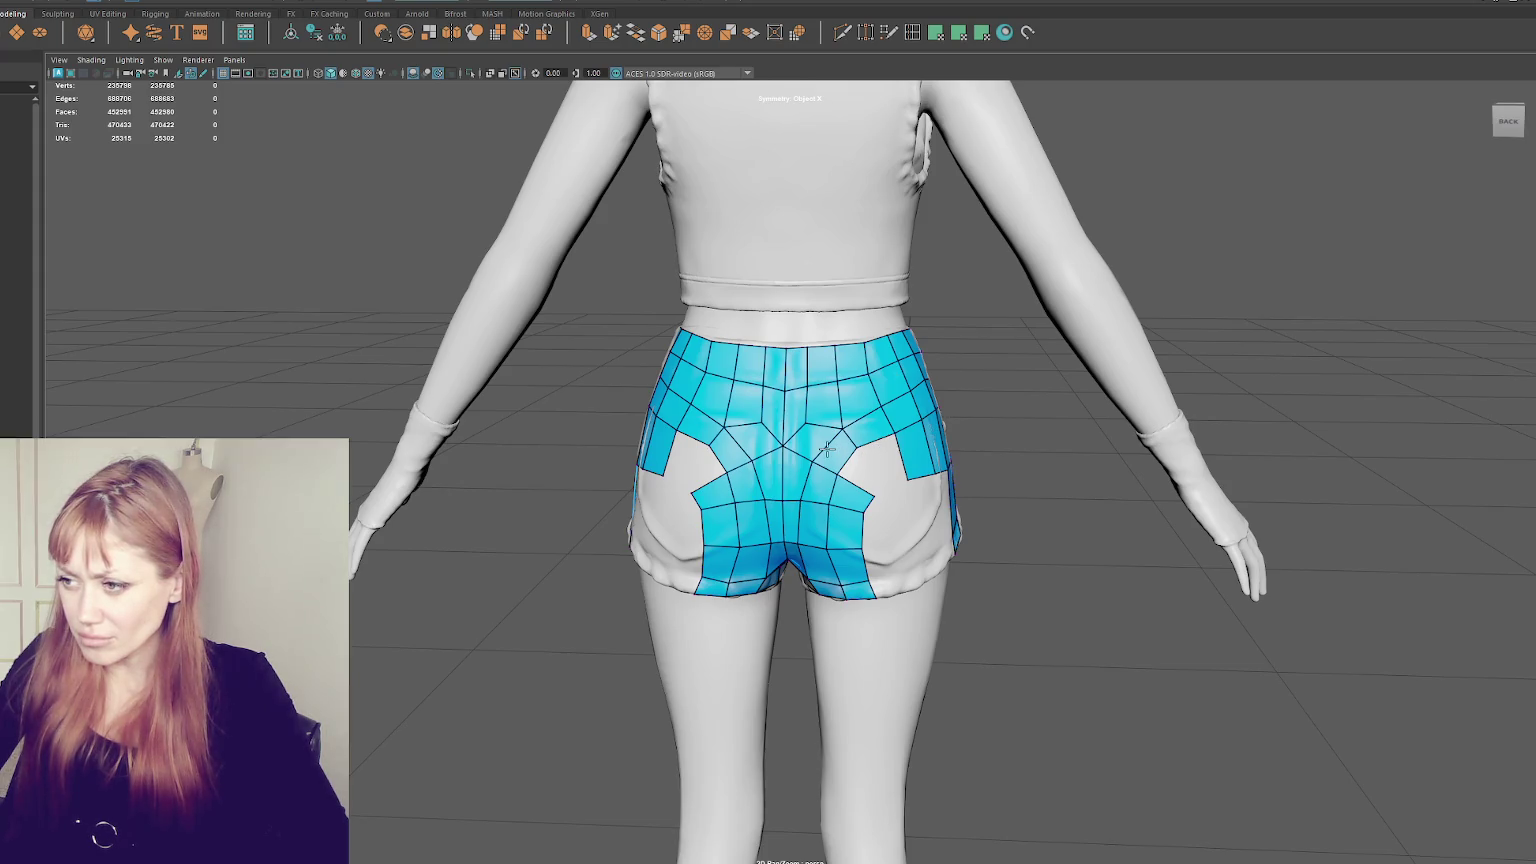
left_click_drag(808, 424, 817, 462)
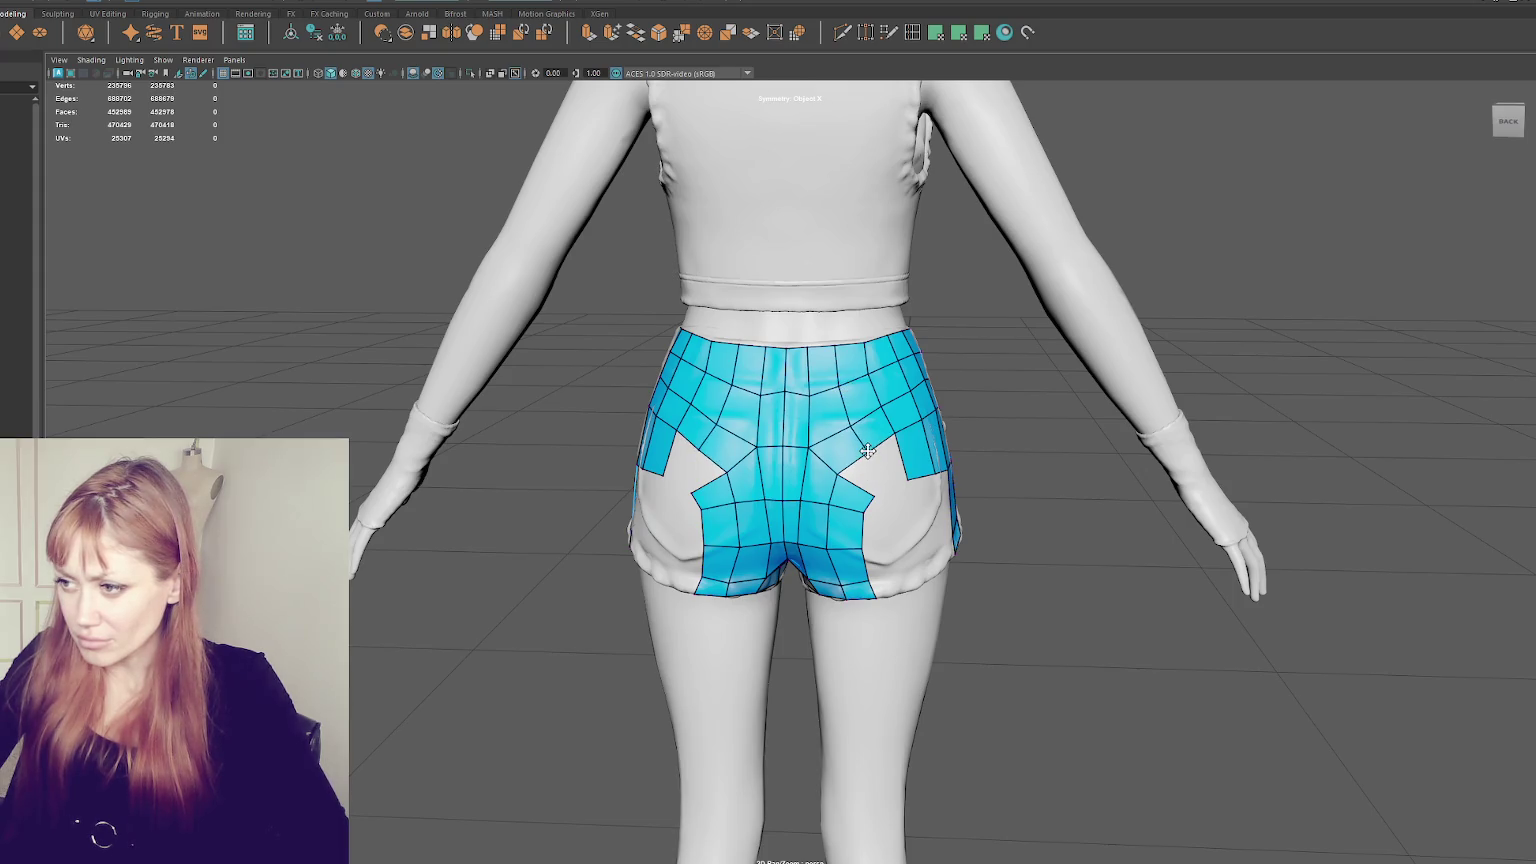
mouse_move(833, 485)
left_mouse_down("shift")
mouse_move(836, 505)
mouse_move(796, 499)
mouse_move(843, 426)
left_mouse_up("shift")
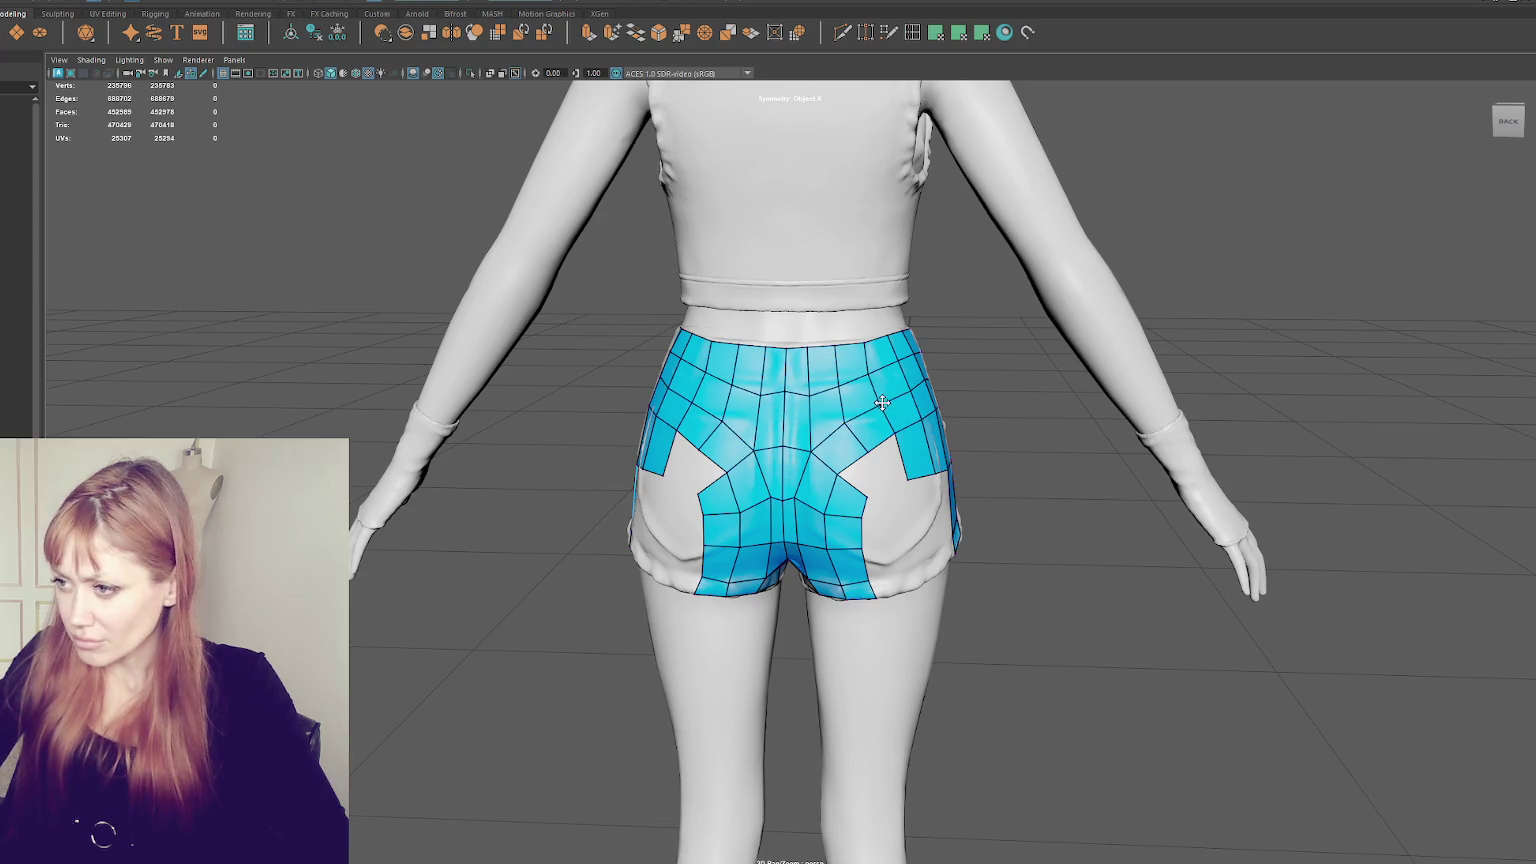
mouse_move(814, 397)
left_mouse_down("shift")
mouse_move(868, 375)
mouse_move(909, 388)
mouse_move(884, 399)
mouse_move(842, 474)
left_mouse_up("shift")
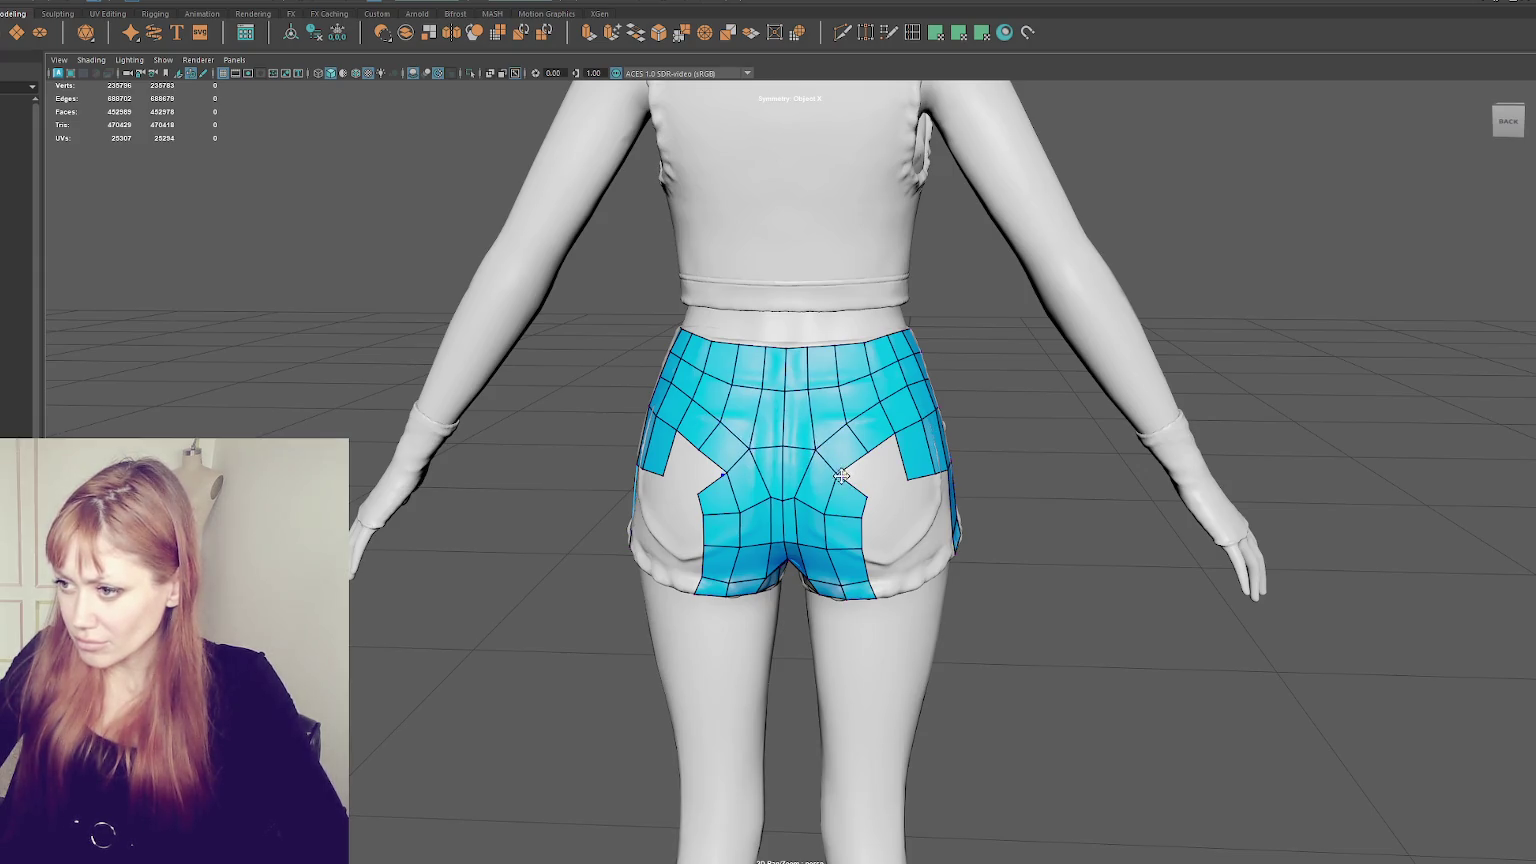
mouse_move(837, 473)
left_mouse_down("shift")
mouse_move(856, 552)
mouse_move(828, 555)
mouse_move(831, 577)
mouse_move(801, 600)
mouse_move(801, 545)
left_mouse_up("shift")
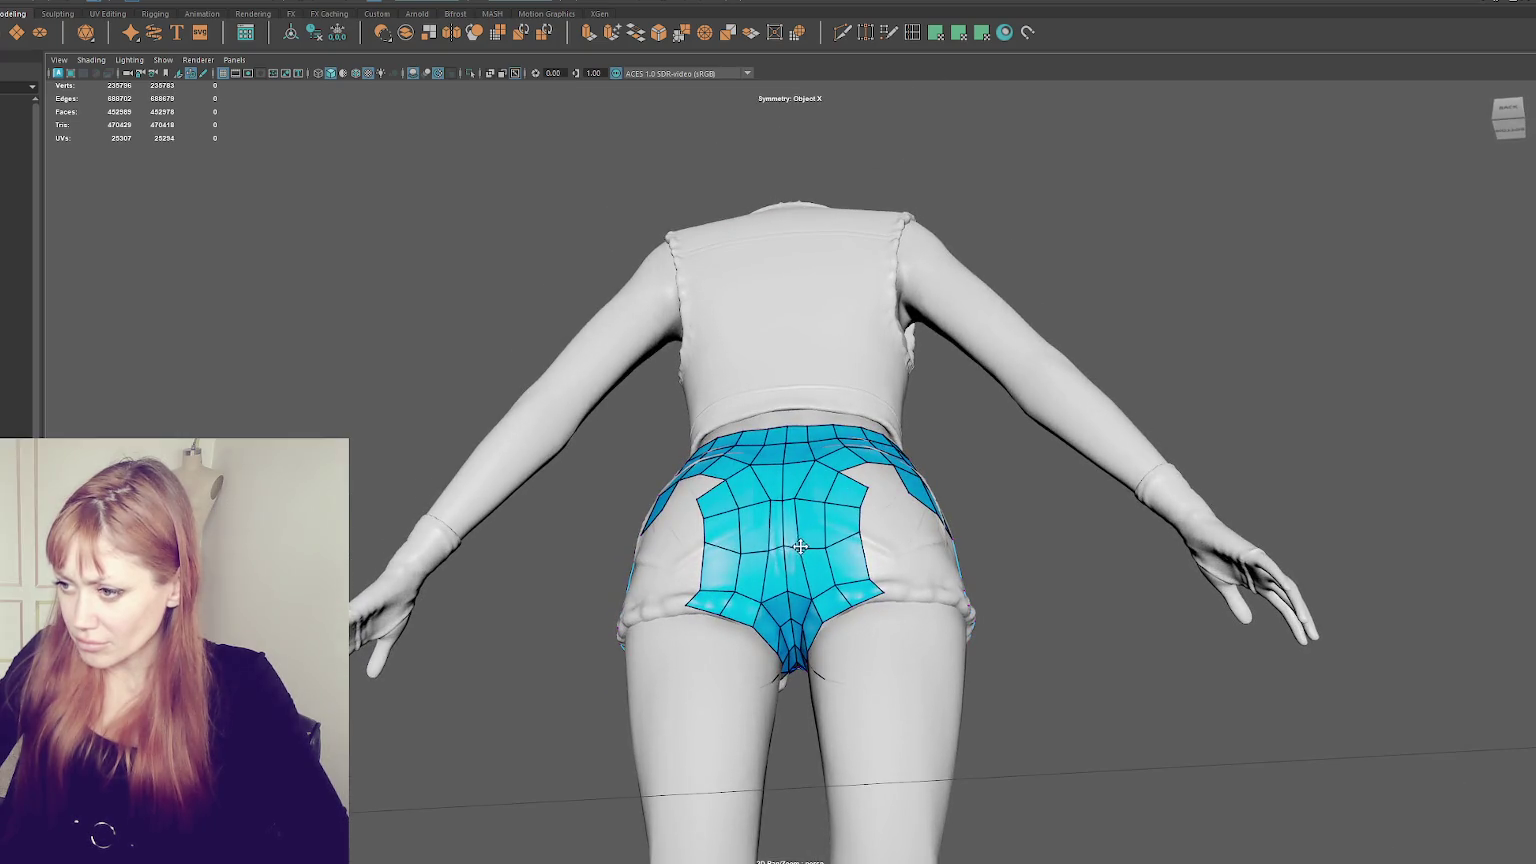
left_click_drag(785, 545, 798, 505, "shift")
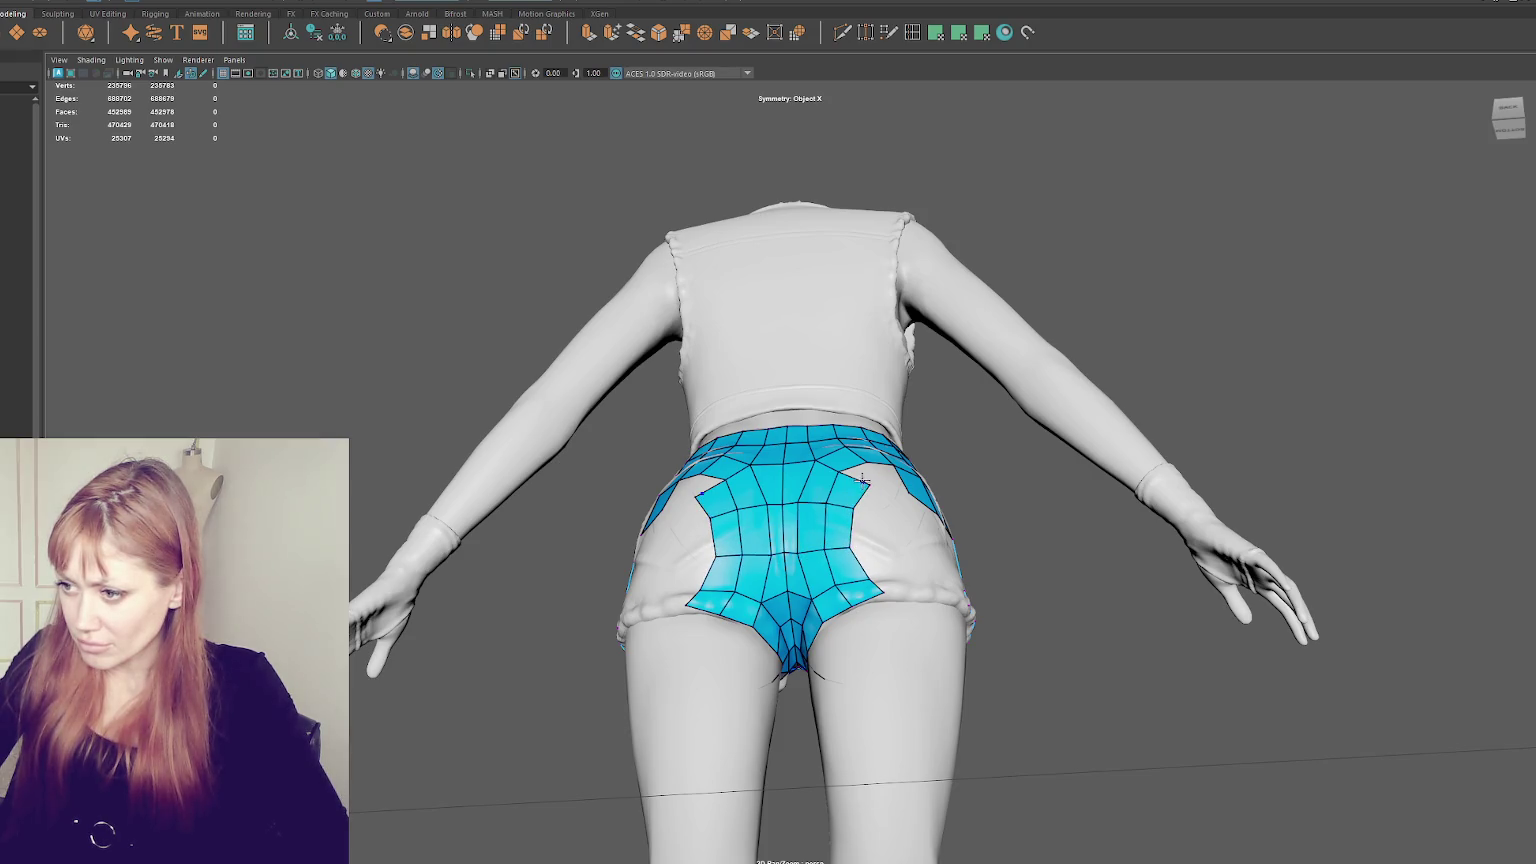
- Add new quads to the back of the shorts and inspect them from the side and front
left_click_drag(883, 486, 869, 486, "alt")
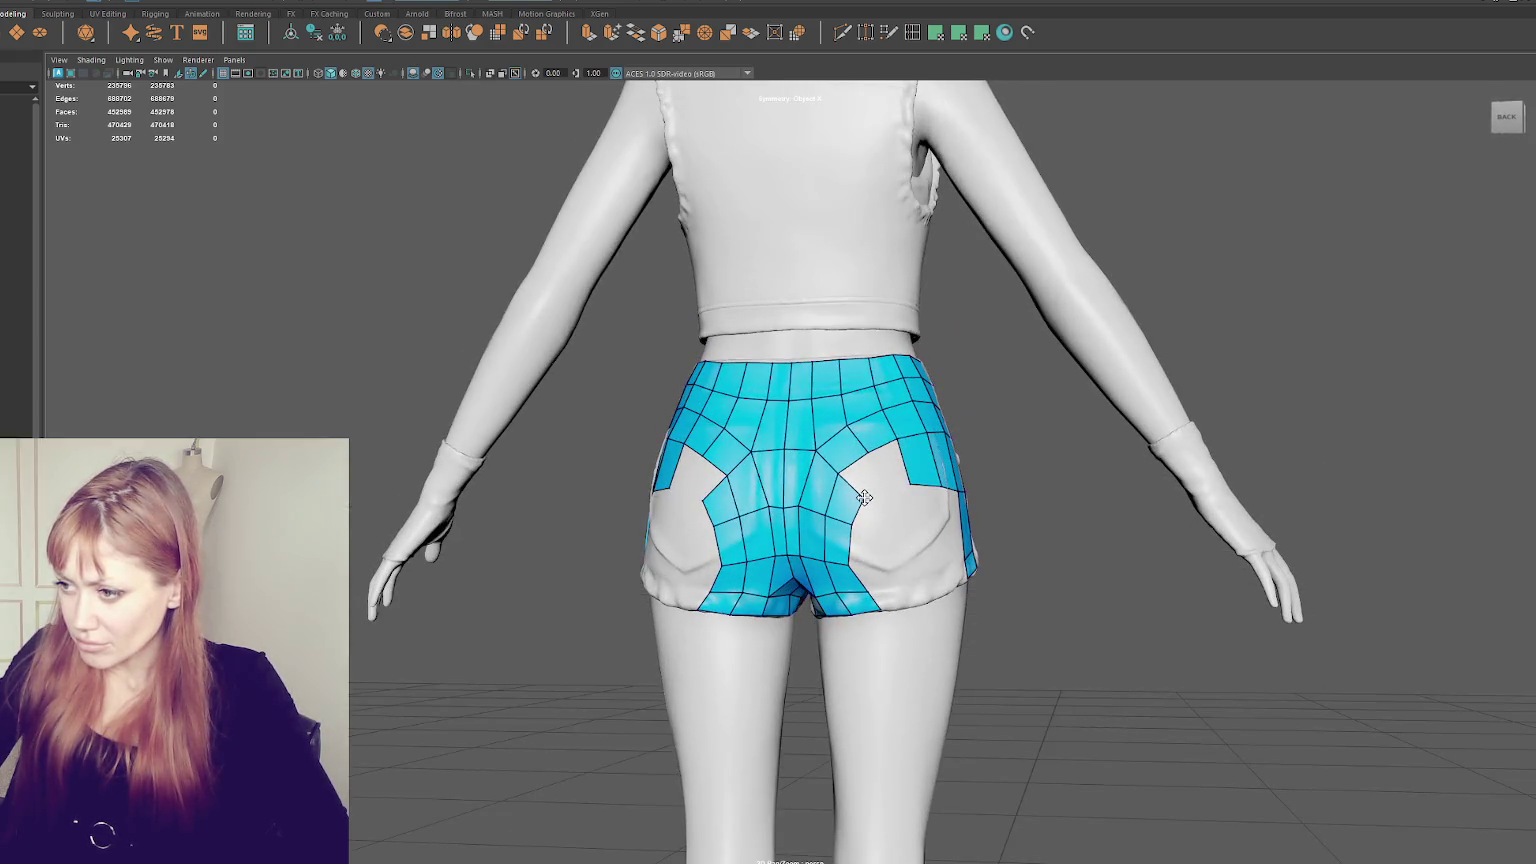
left_click(867, 489, "shift")
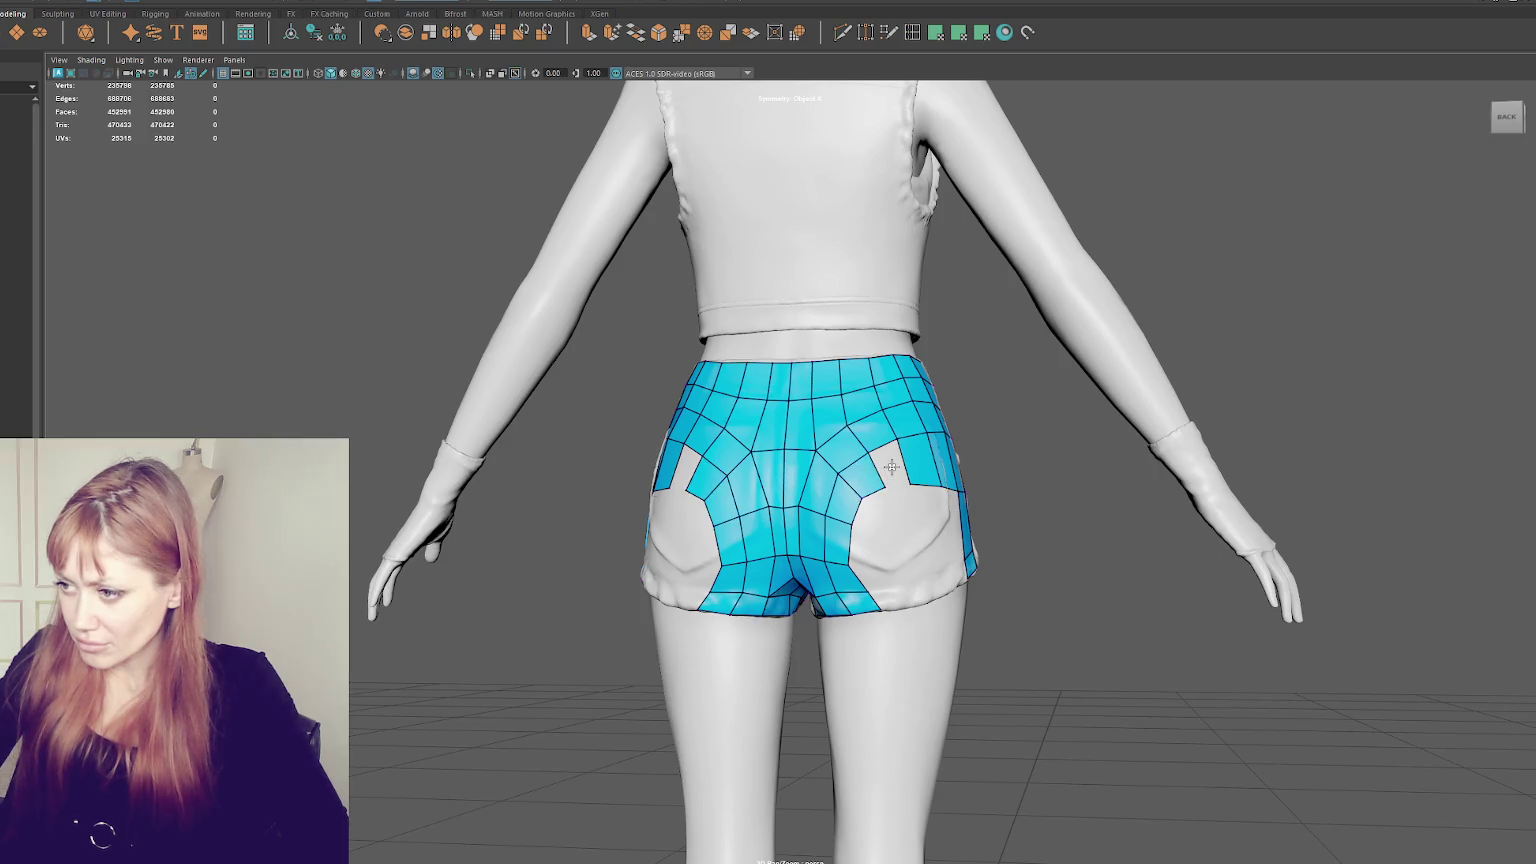
mouse_move(880, 470)
left_mouse_down("alt")
mouse_move(828, 479)
mouse_move(885, 500)
left_mouse_up("alt")
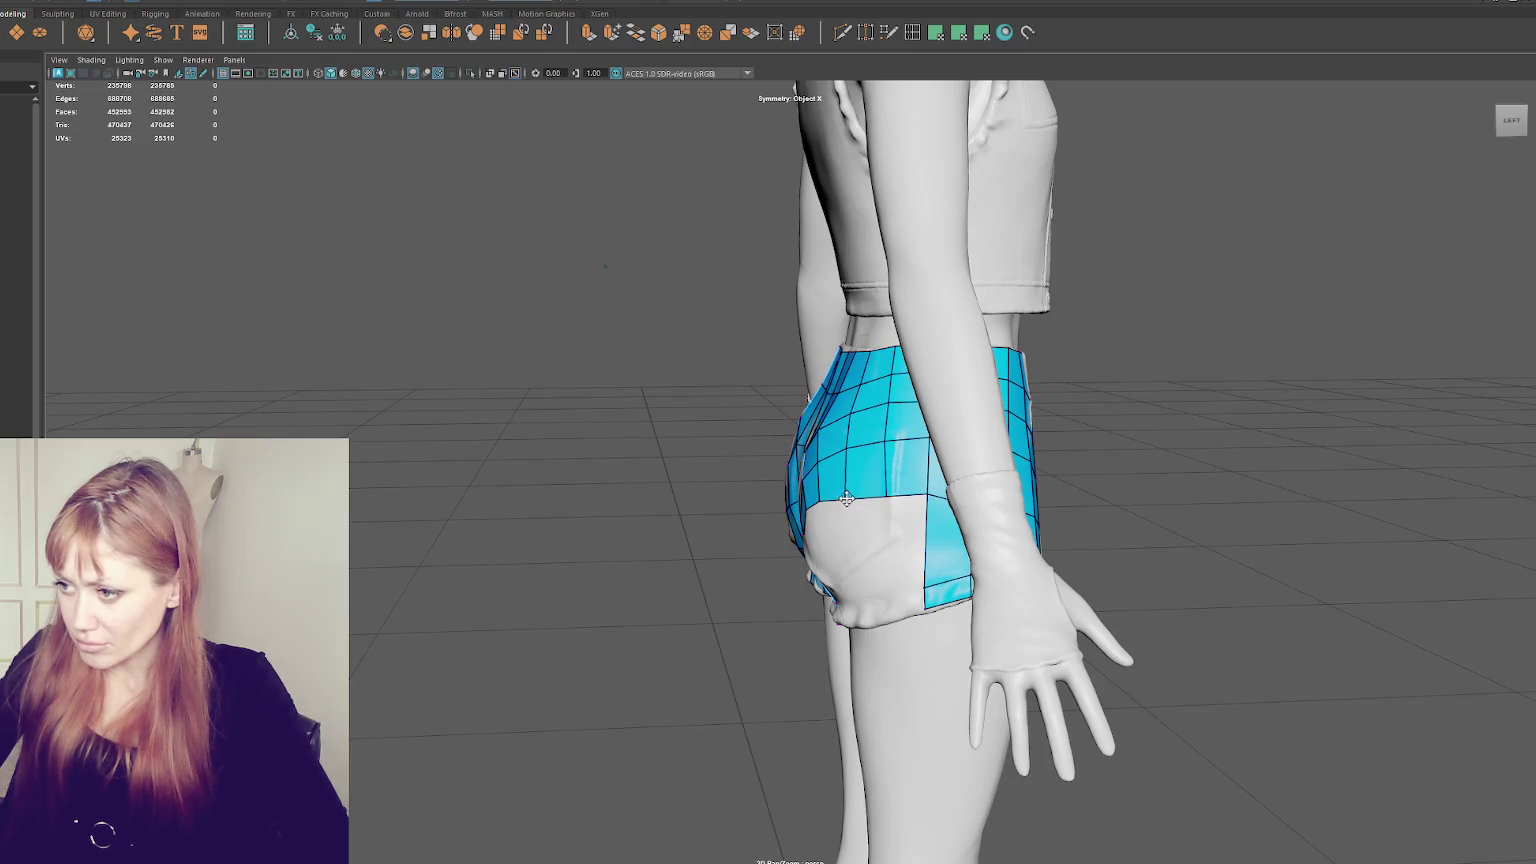
left_click_drag(851, 498, 783, 496, "alt")
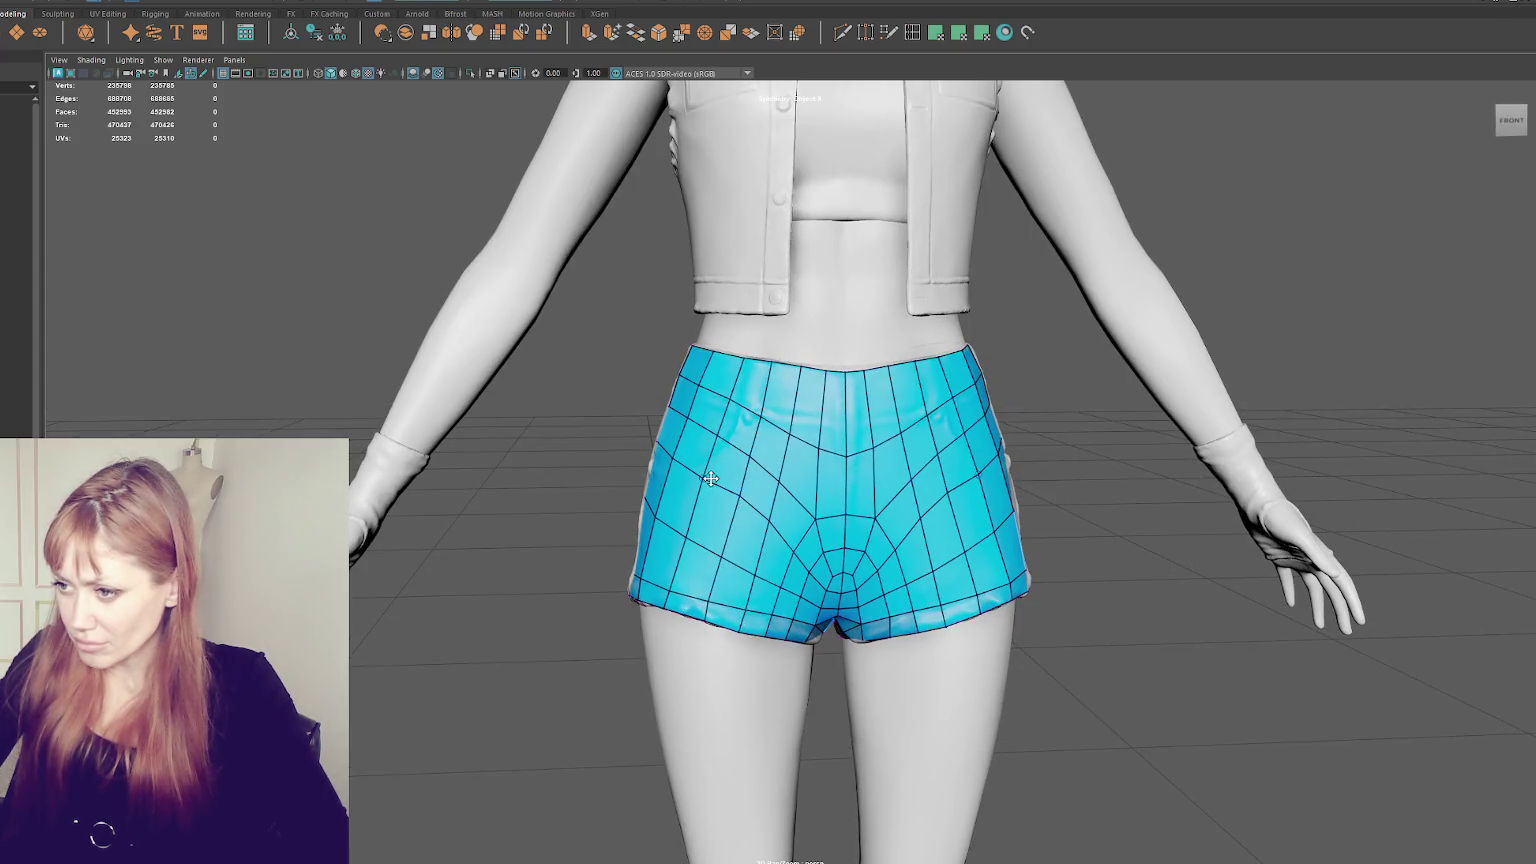
mouse_move(741, 468)
left_mouse_down("alt")
mouse_move(1018, 470)
mouse_move(838, 477)
left_mouse_up("alt")
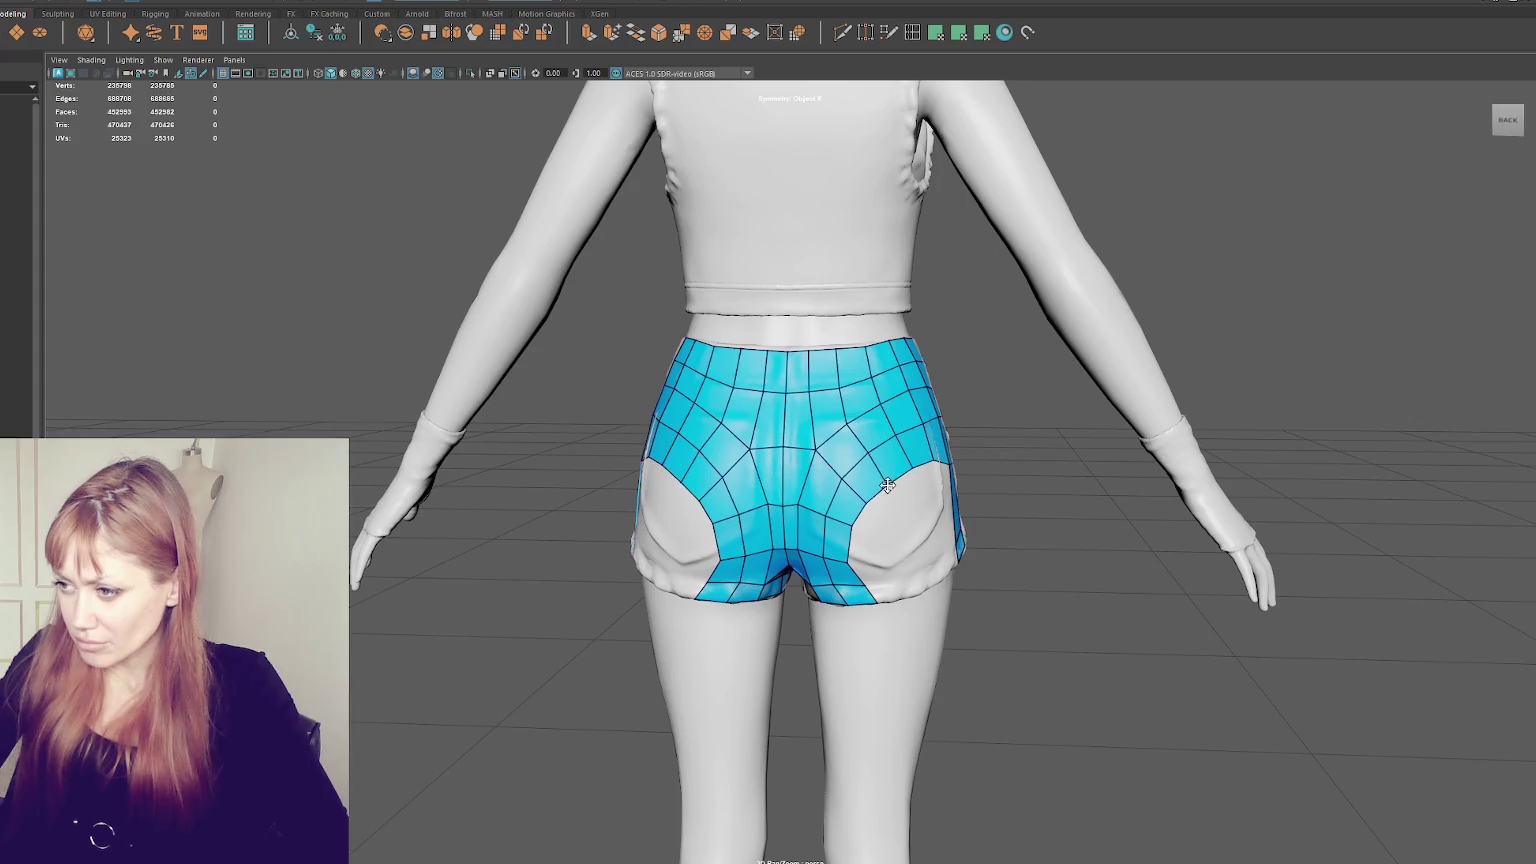
left_click_drag(931, 482, 853, 558, "alt")
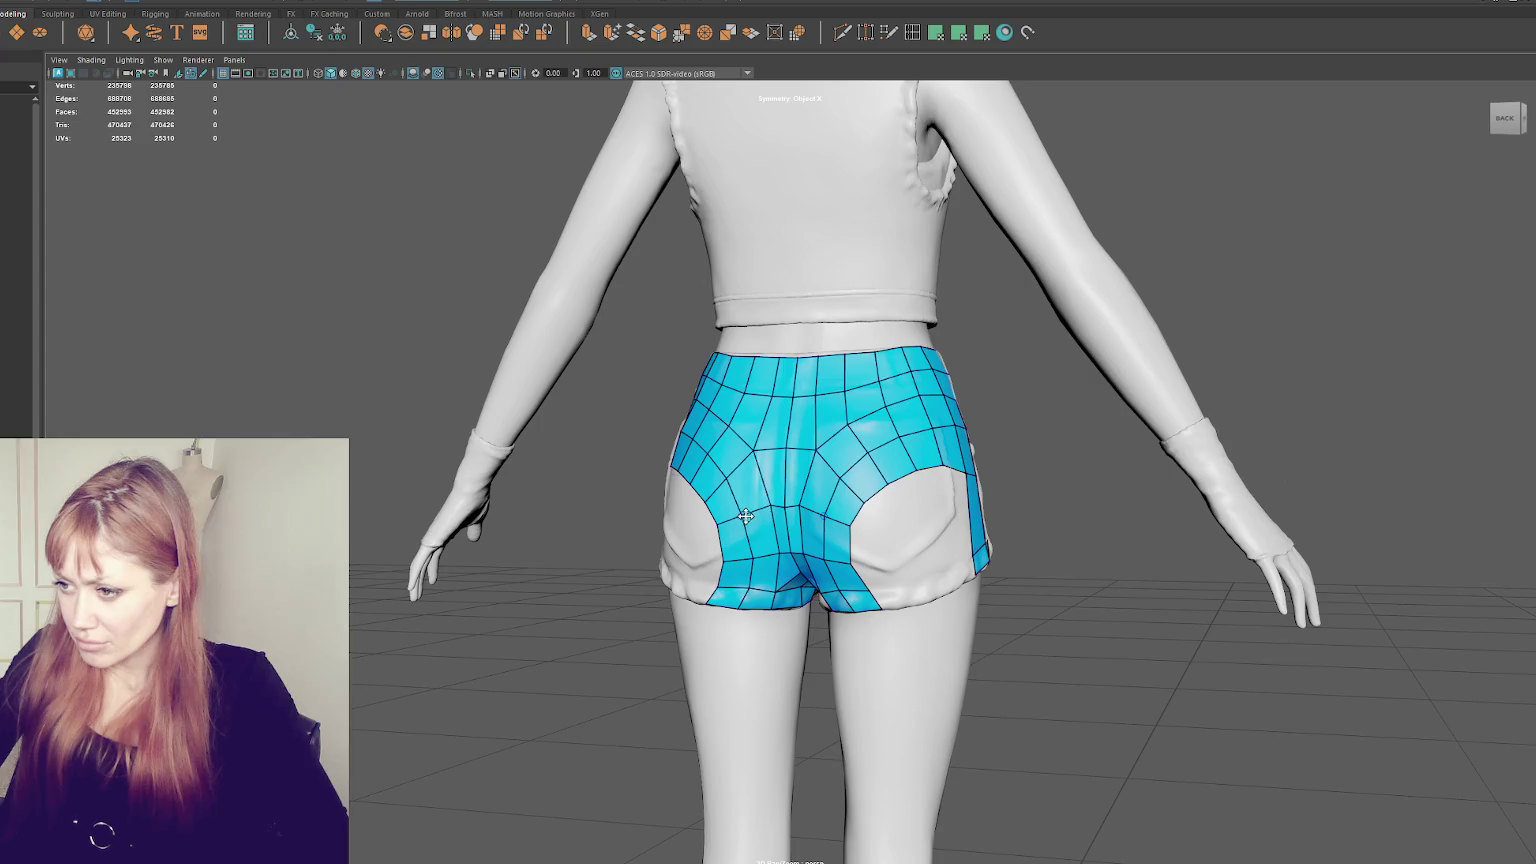
mouse_move(724, 528)
left_mouse_down("alt")
mouse_move(1023, 521)
mouse_move(626, 492)
left_mouse_up("alt")
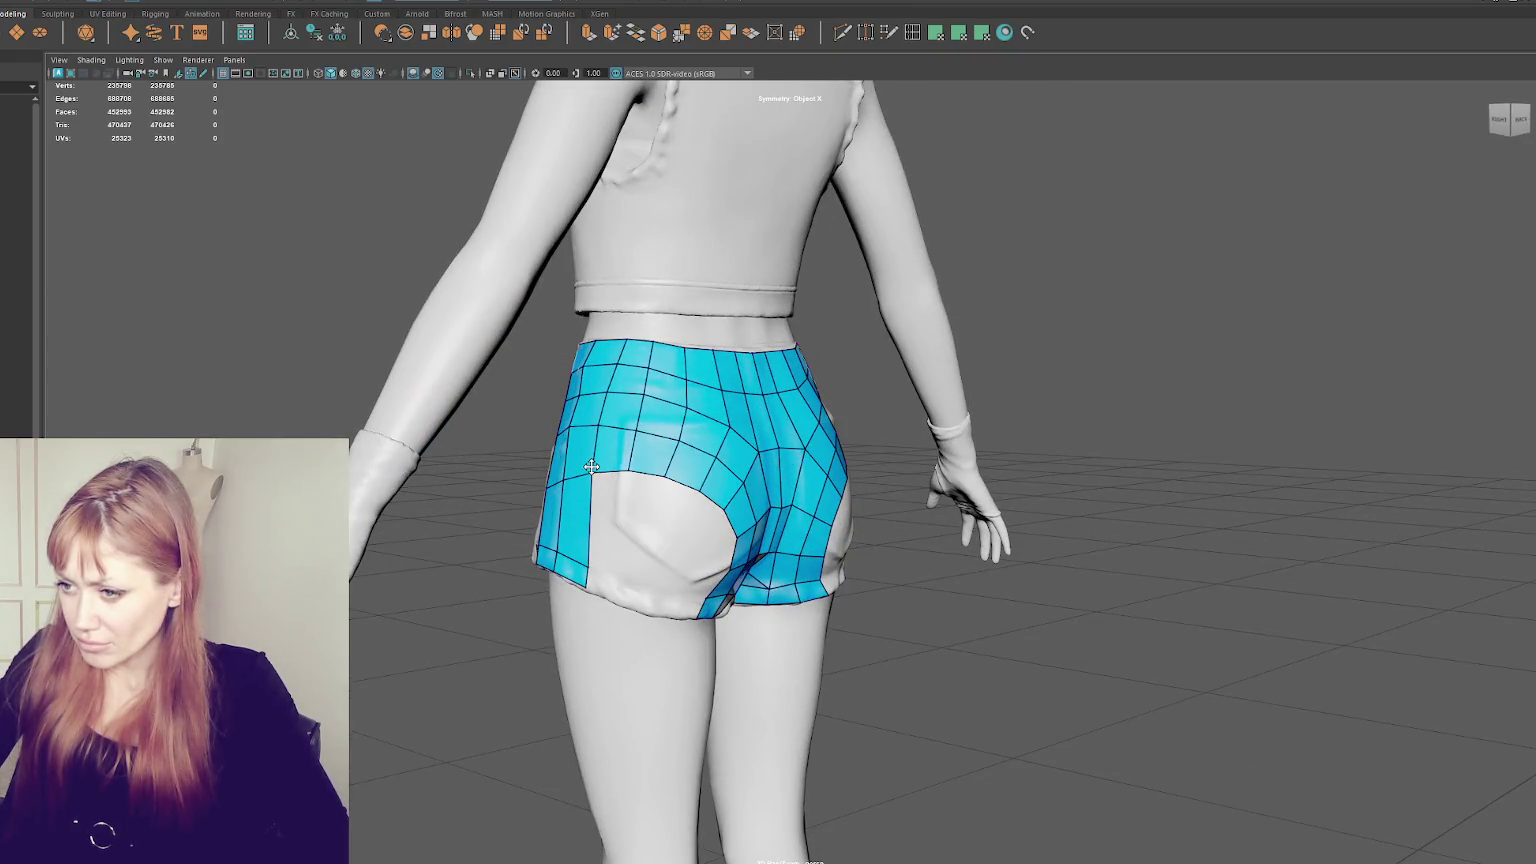
mouse_move(590, 486)
left_mouse_down("alt")
mouse_move(697, 532)
mouse_move(644, 532)
left_mouse_up("alt")
- Delete faces near the pocket gap, fill new quads there and reshape the hole's edge
key("Delete")
left_click(618, 529)
left_click(592, 530, "shift")
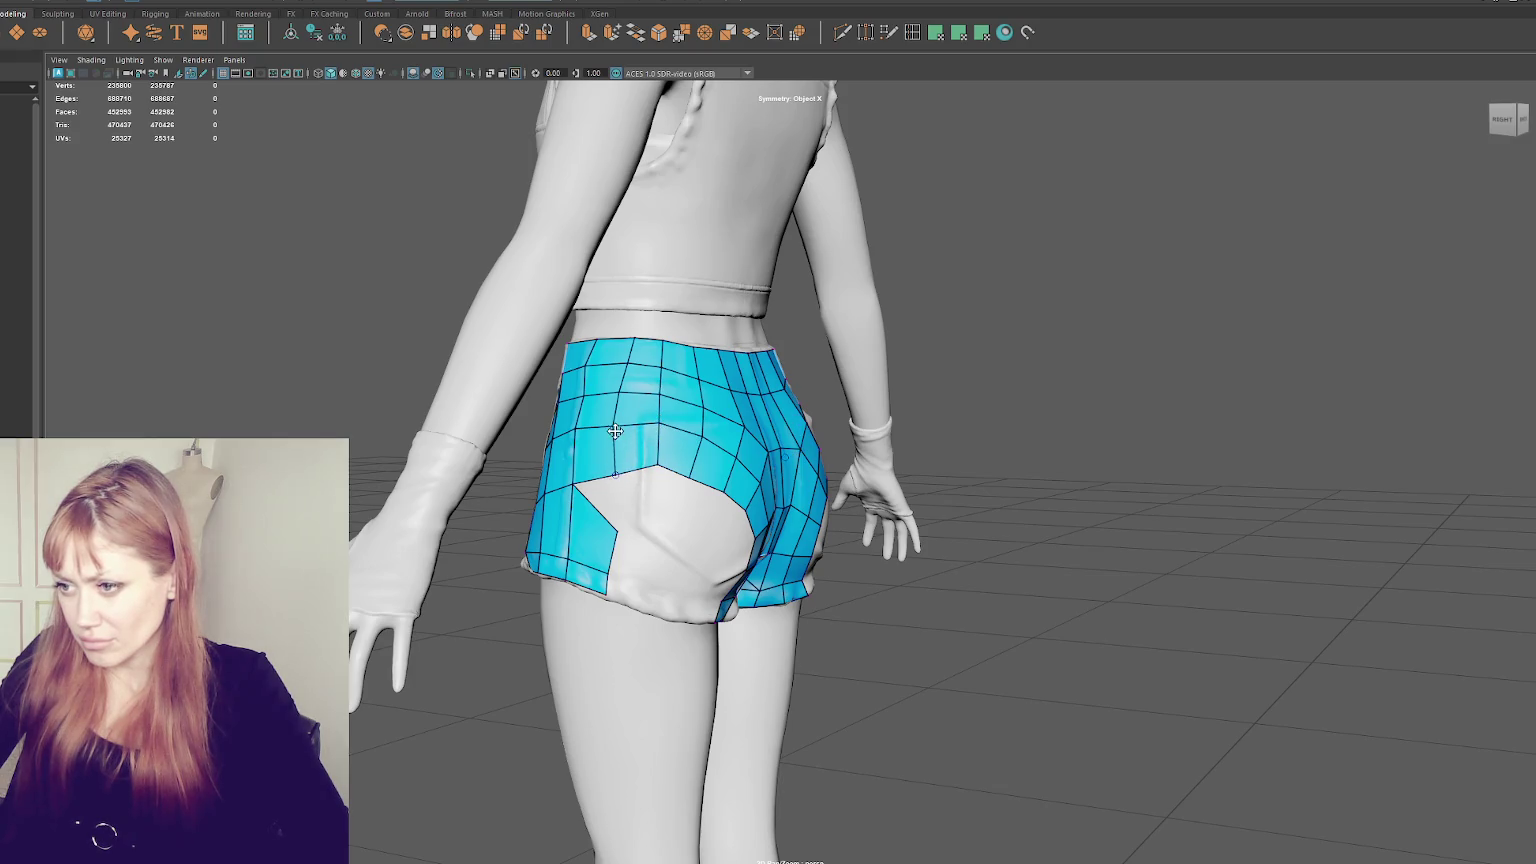
left_click(632, 512, "shift")
left_click_drag(632, 519, 607, 540)
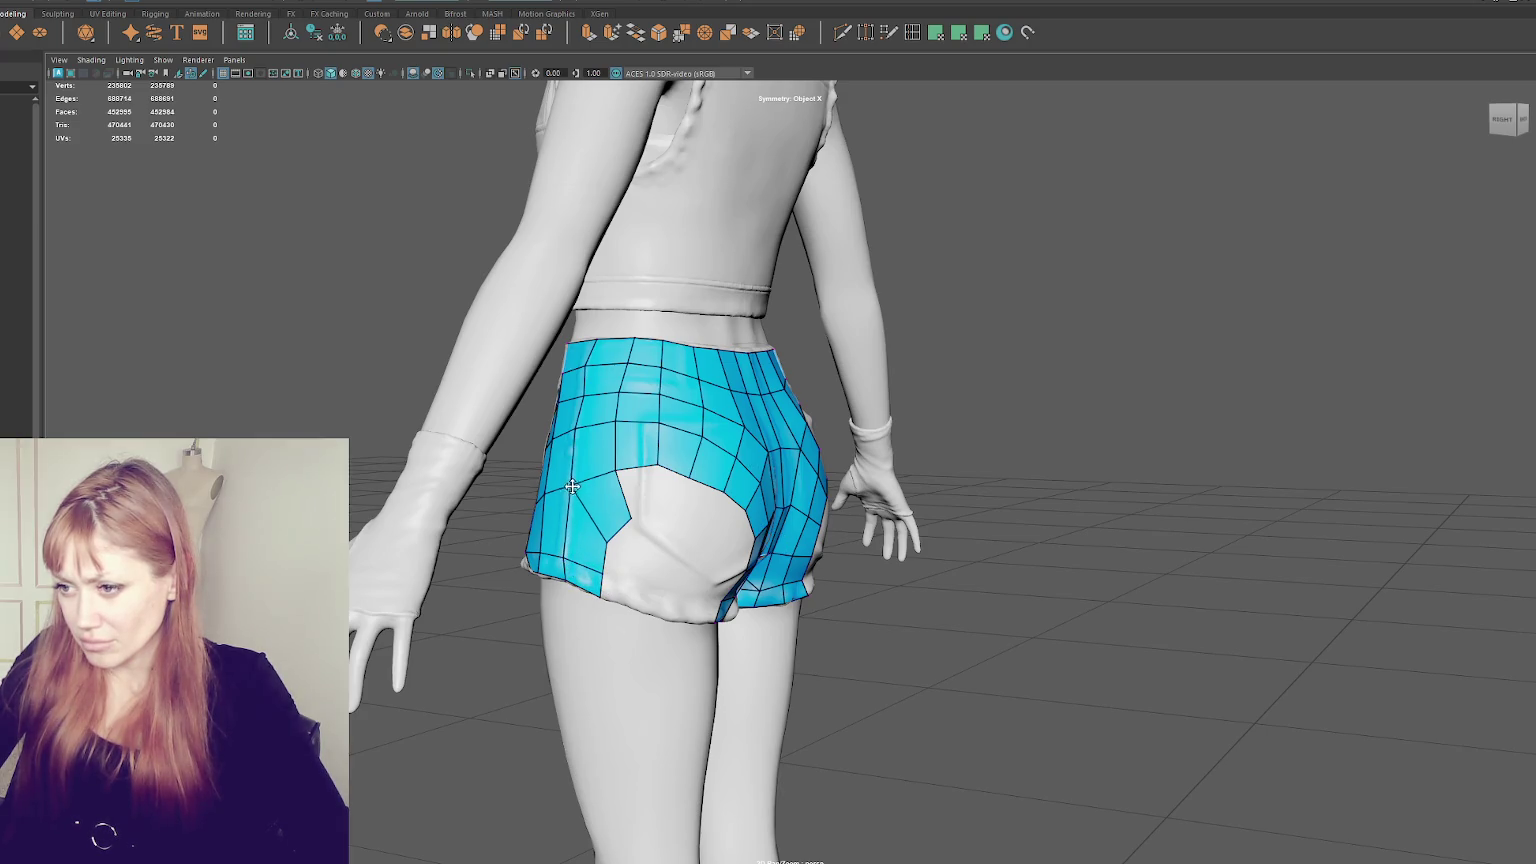
mouse_move(602, 542)
left_mouse_down()
mouse_move(601, 576)
mouse_move(757, 611)
left_mouse_up()
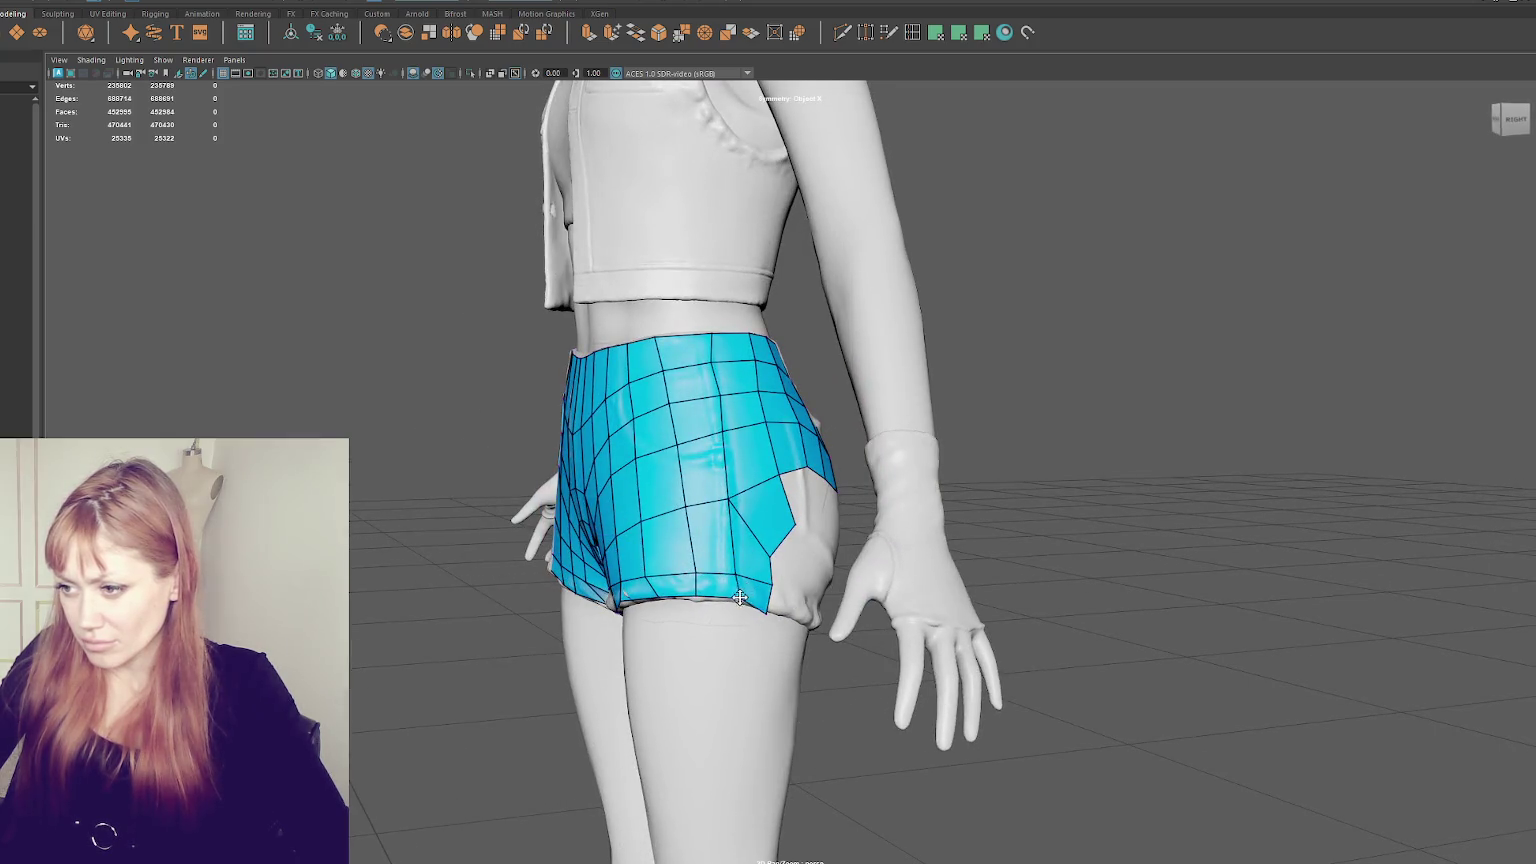
left_click_drag(771, 601, 833, 560, "alt")
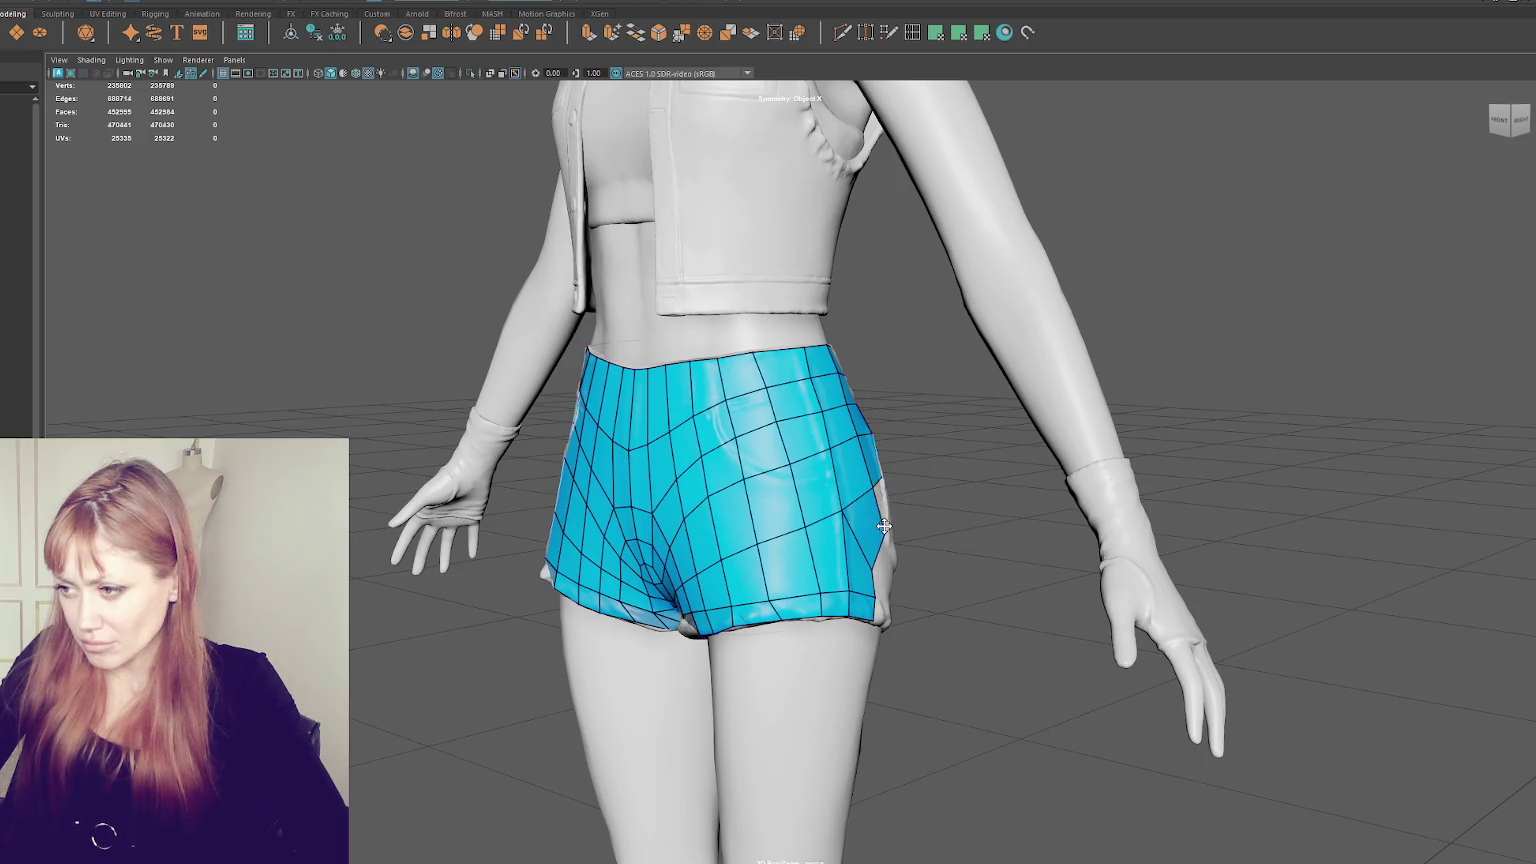
- Relax the mesh's side edge outward over the hip and smooth the quads
left_click_drag(884, 568, 884, 565)
left_click_drag(861, 435, 840, 450)
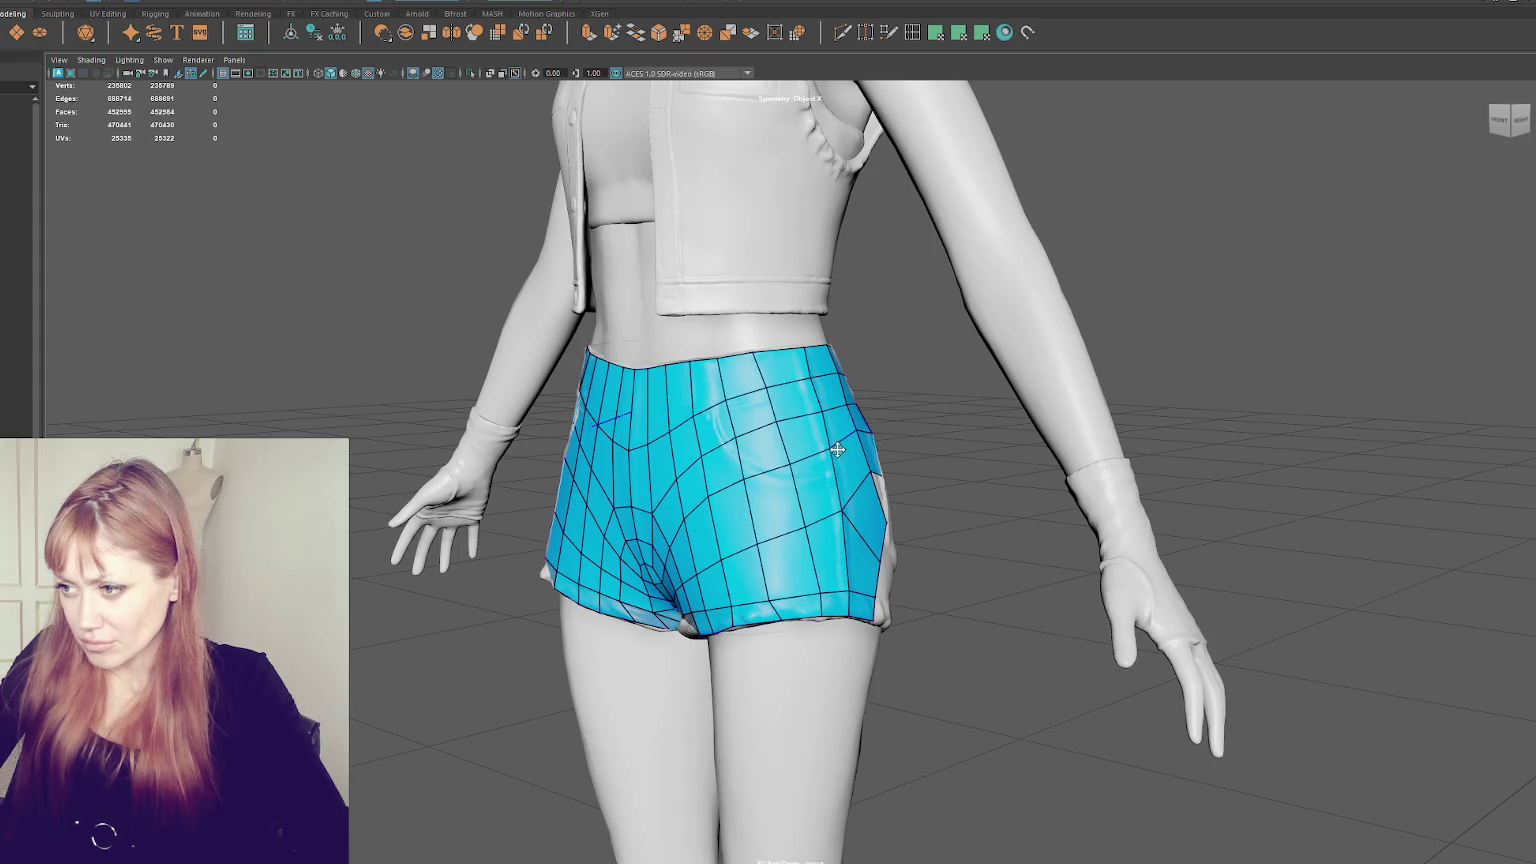
left_click_drag(840, 517, 811, 511)
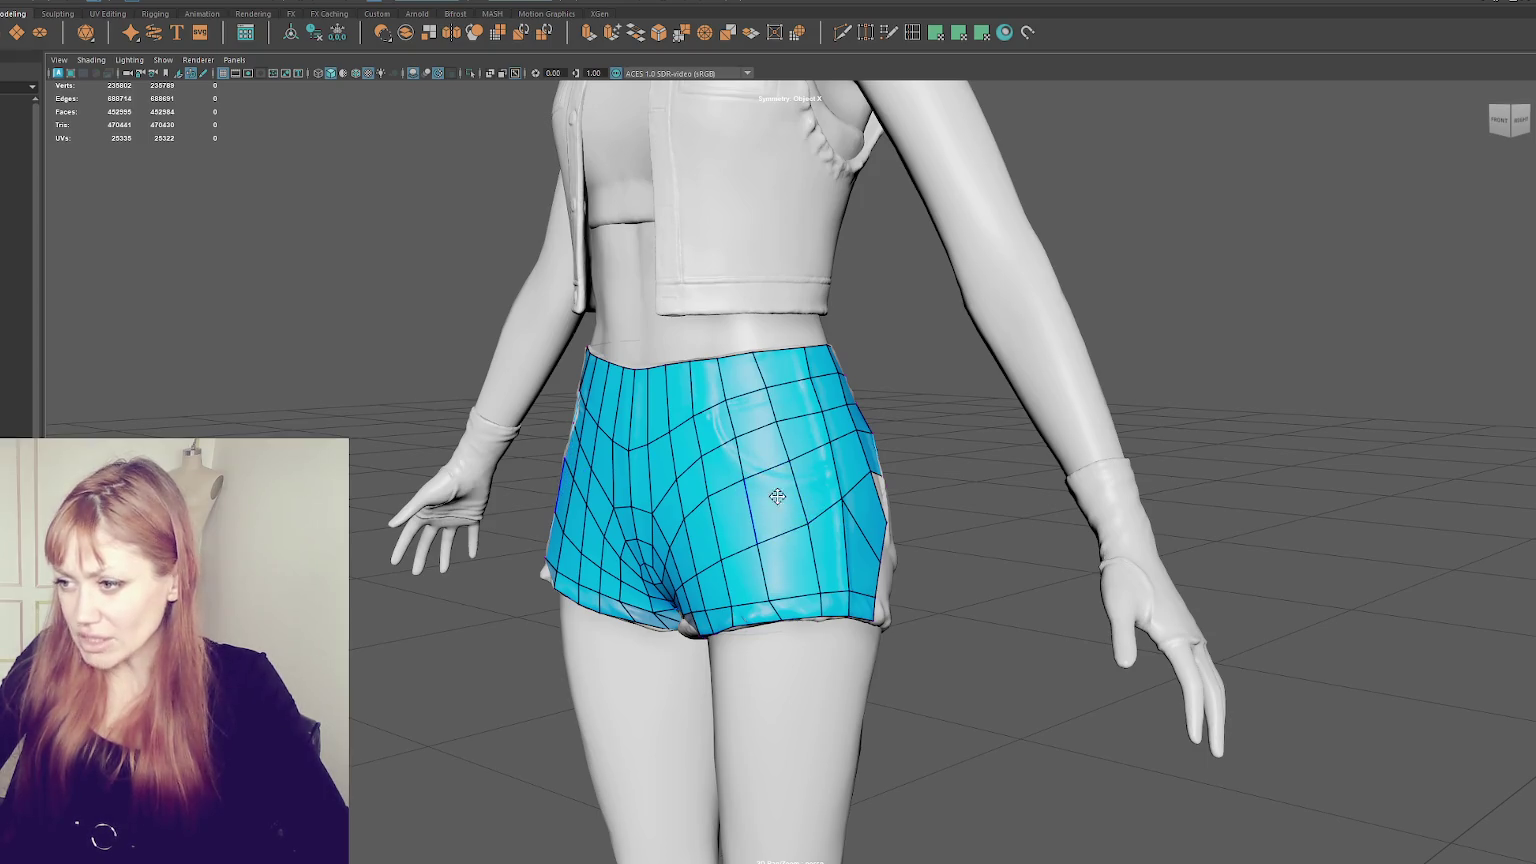
mouse_move(772, 493)
left_mouse_down("alt")
mouse_move(836, 511)
mouse_move(612, 415)
left_mouse_up("alt")
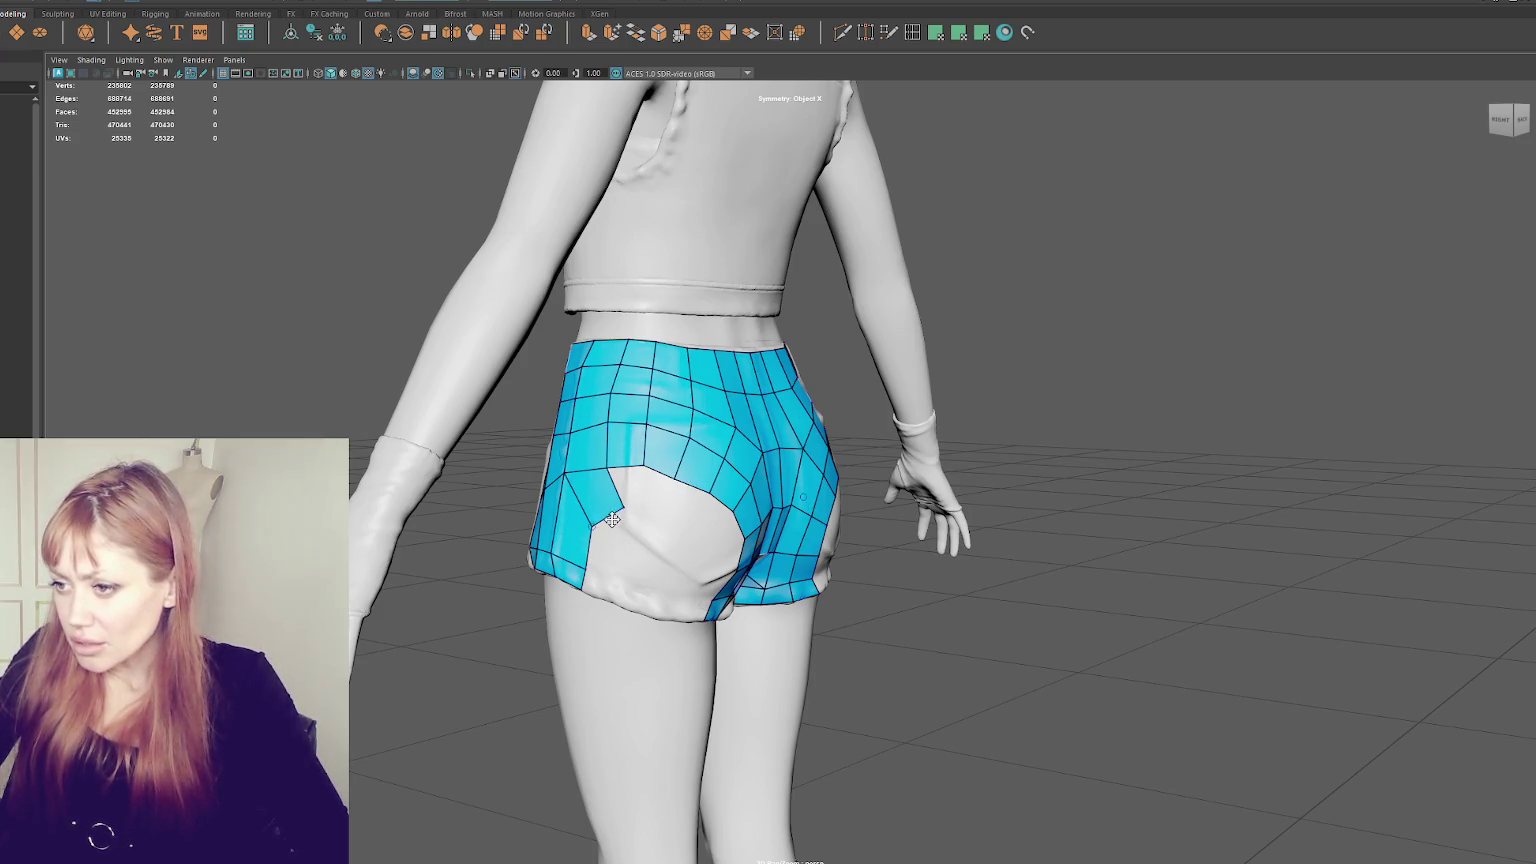
- Move a notch vertex and fill the lower-left notch beside the pocket with quads
left_click_drag(620, 500, 648, 503)
left_click(633, 480, "shift")
left_click(612, 598, "shift")
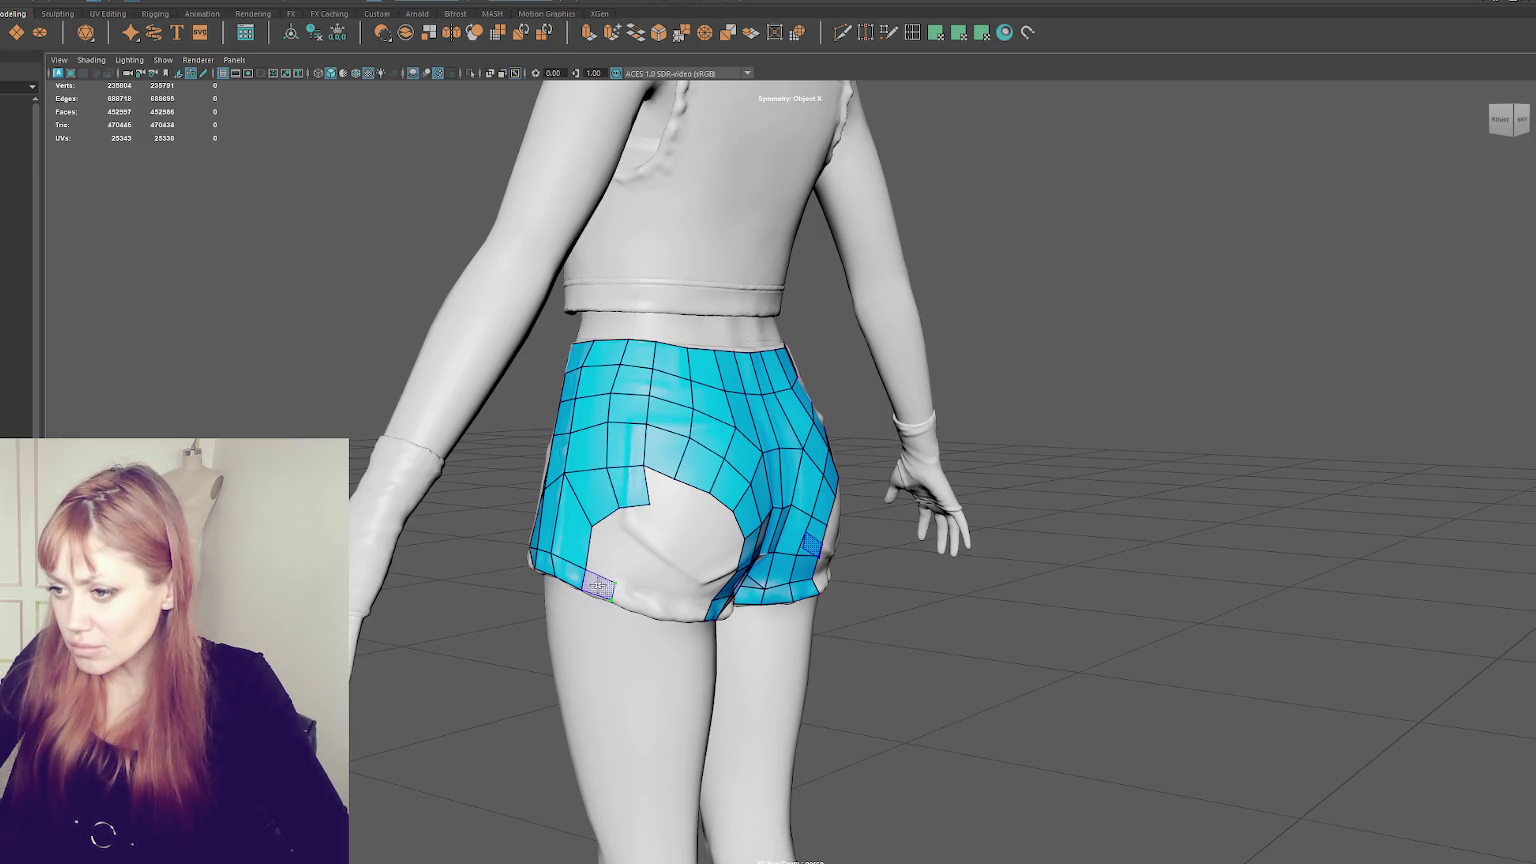
left_click(605, 550, "shift")
left_click(638, 533, "shift")
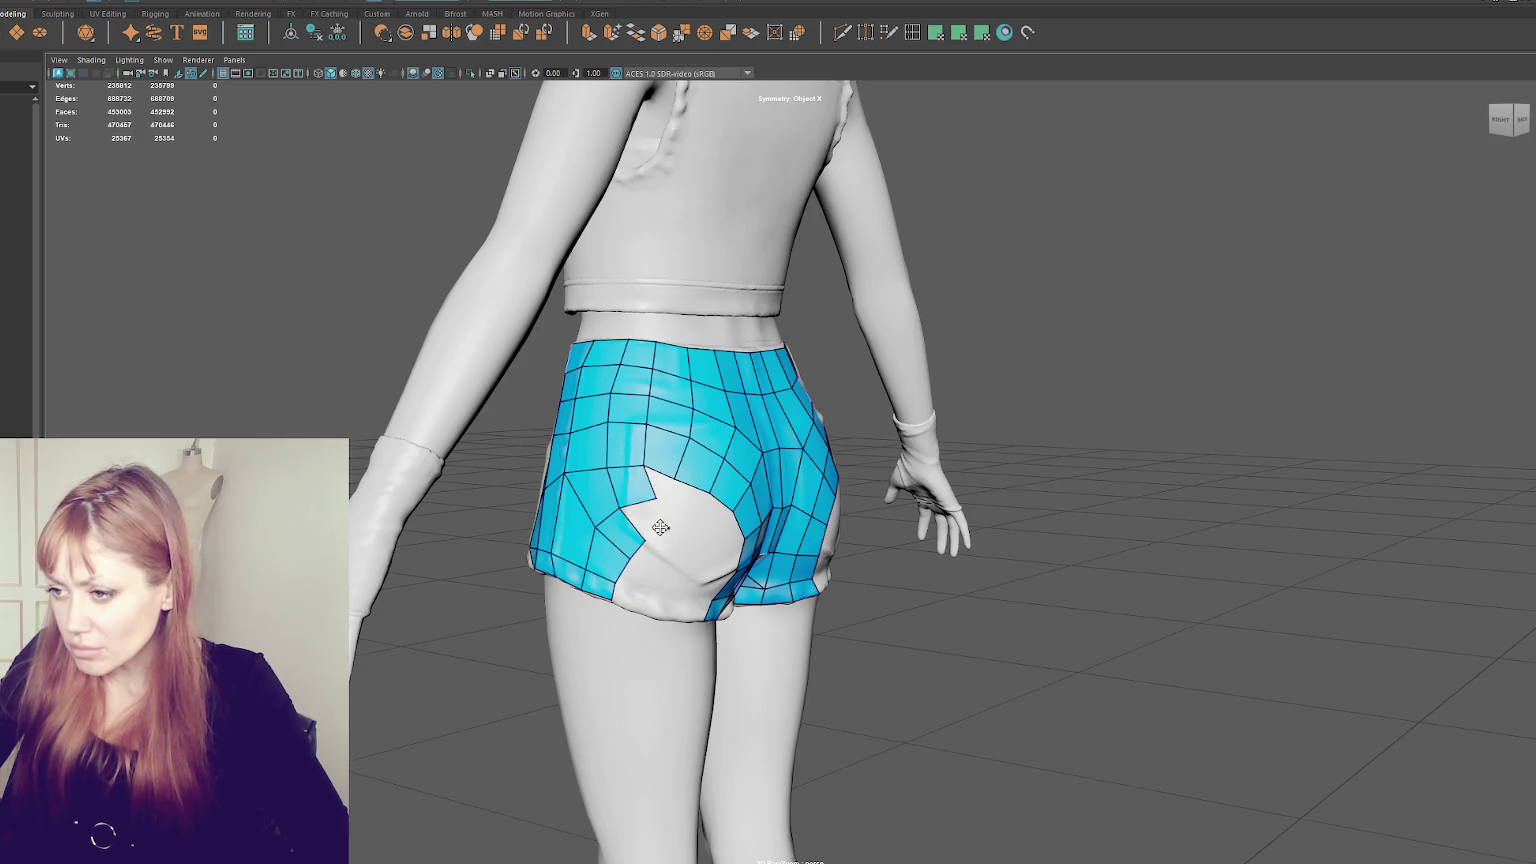
left_click(663, 496, "shift")
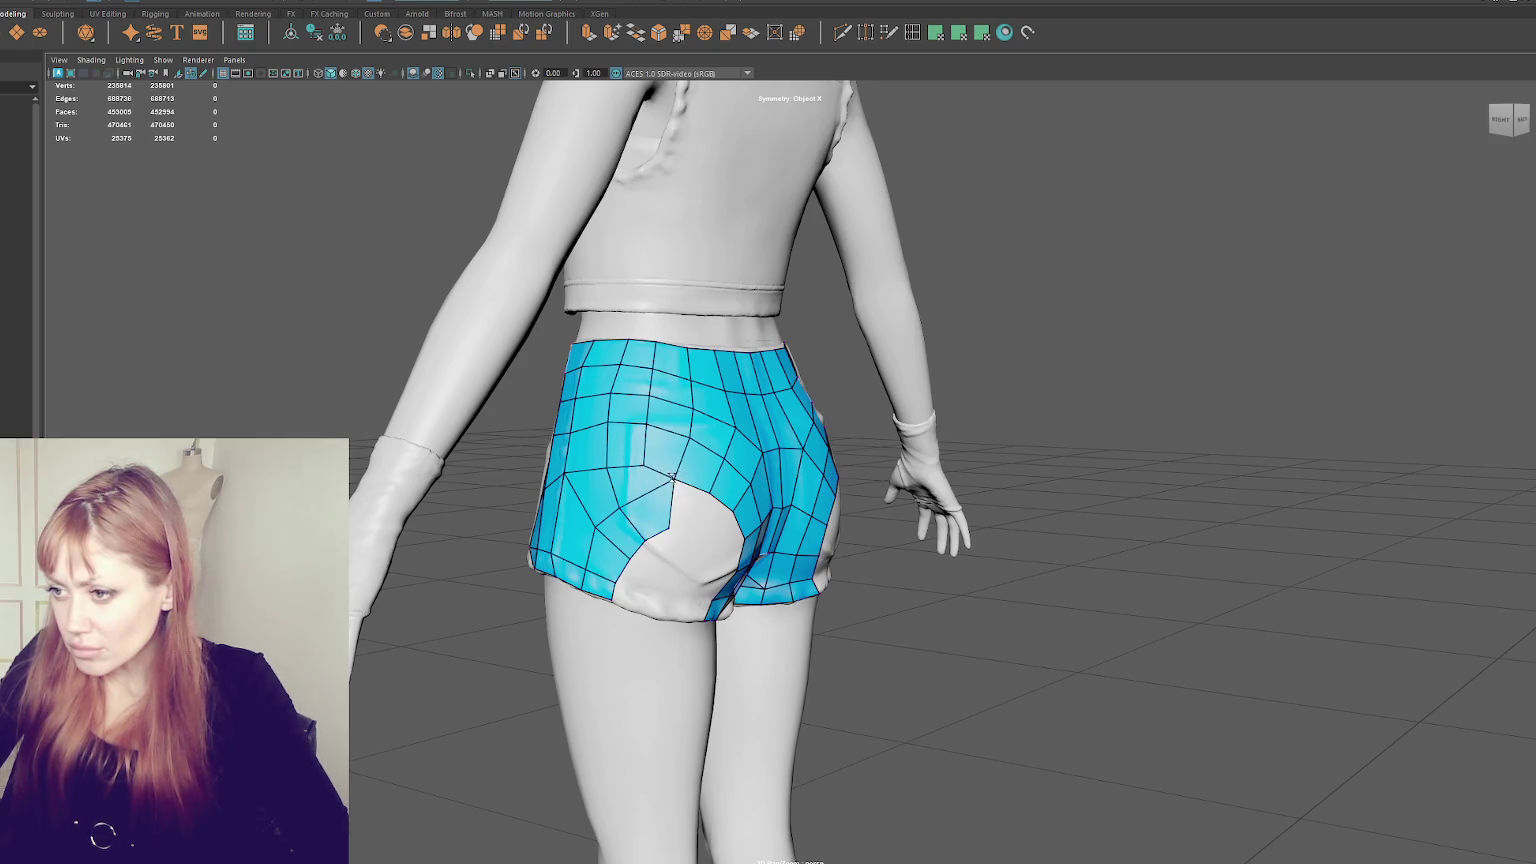
mouse_move(644, 463)
left_mouse_down("alt")
mouse_move(643, 509)
mouse_move(674, 492)
mouse_move(628, 477)
left_mouse_up("alt")
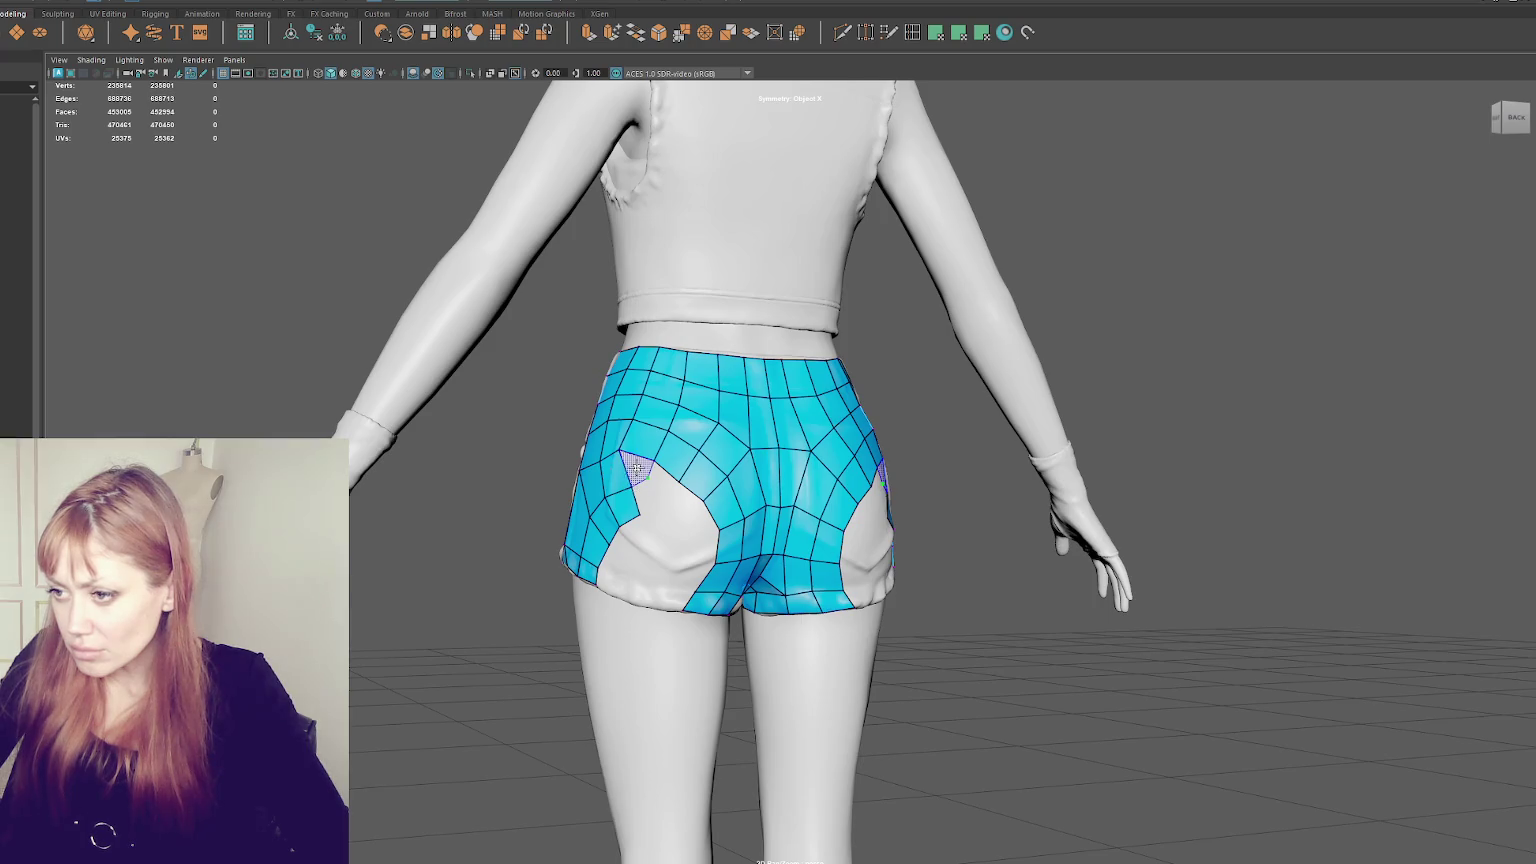
- Fill the notch near the left pocket and add mirrored quads, deleting one stray face
left_click(663, 484, "shift")
left_click(663, 484, "shift")
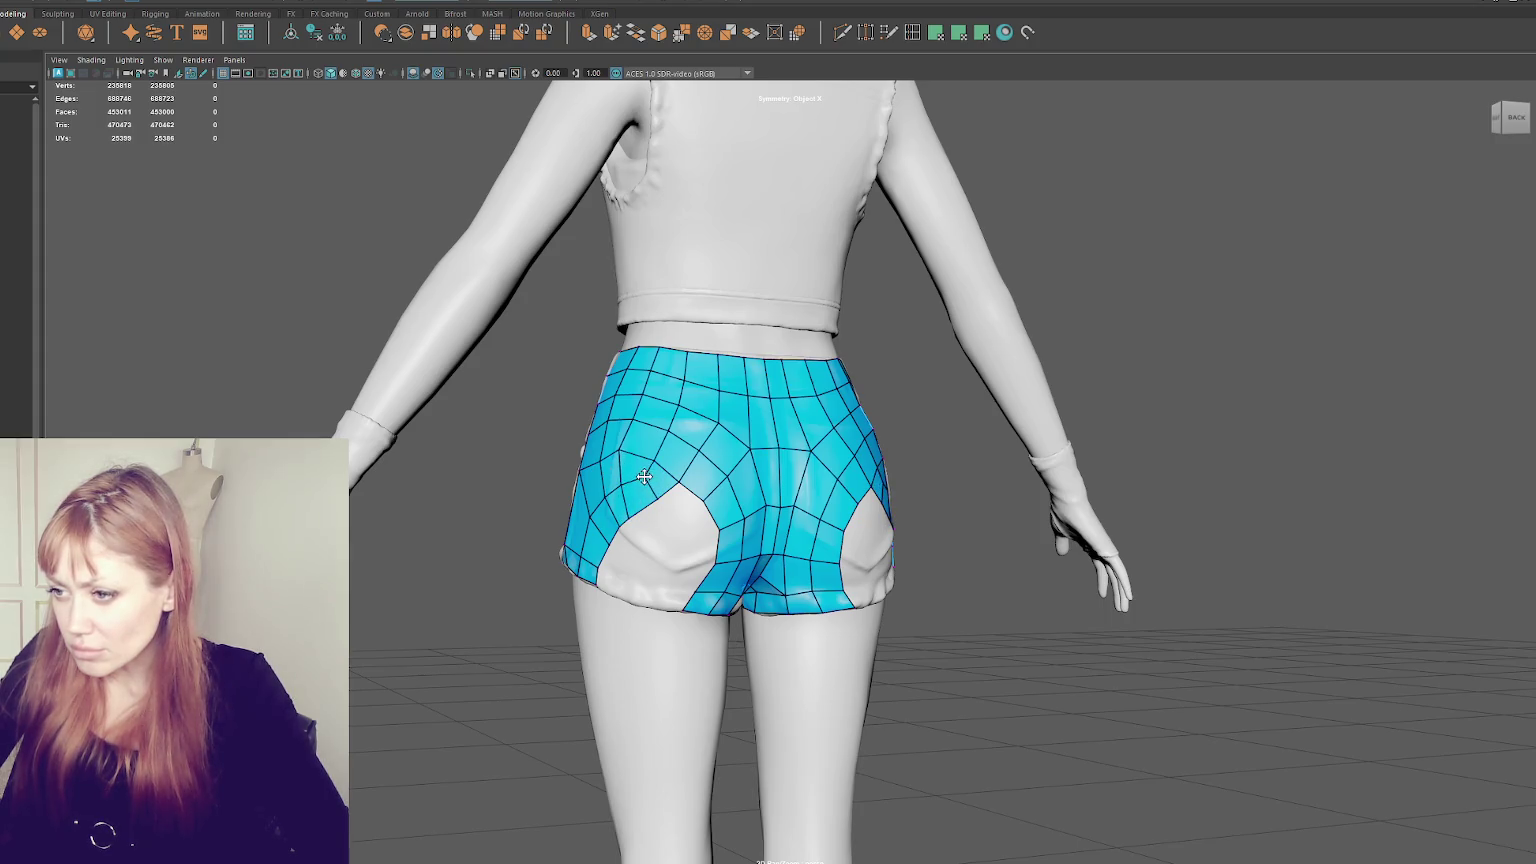
left_click_drag(644, 477, 632, 500, "alt")
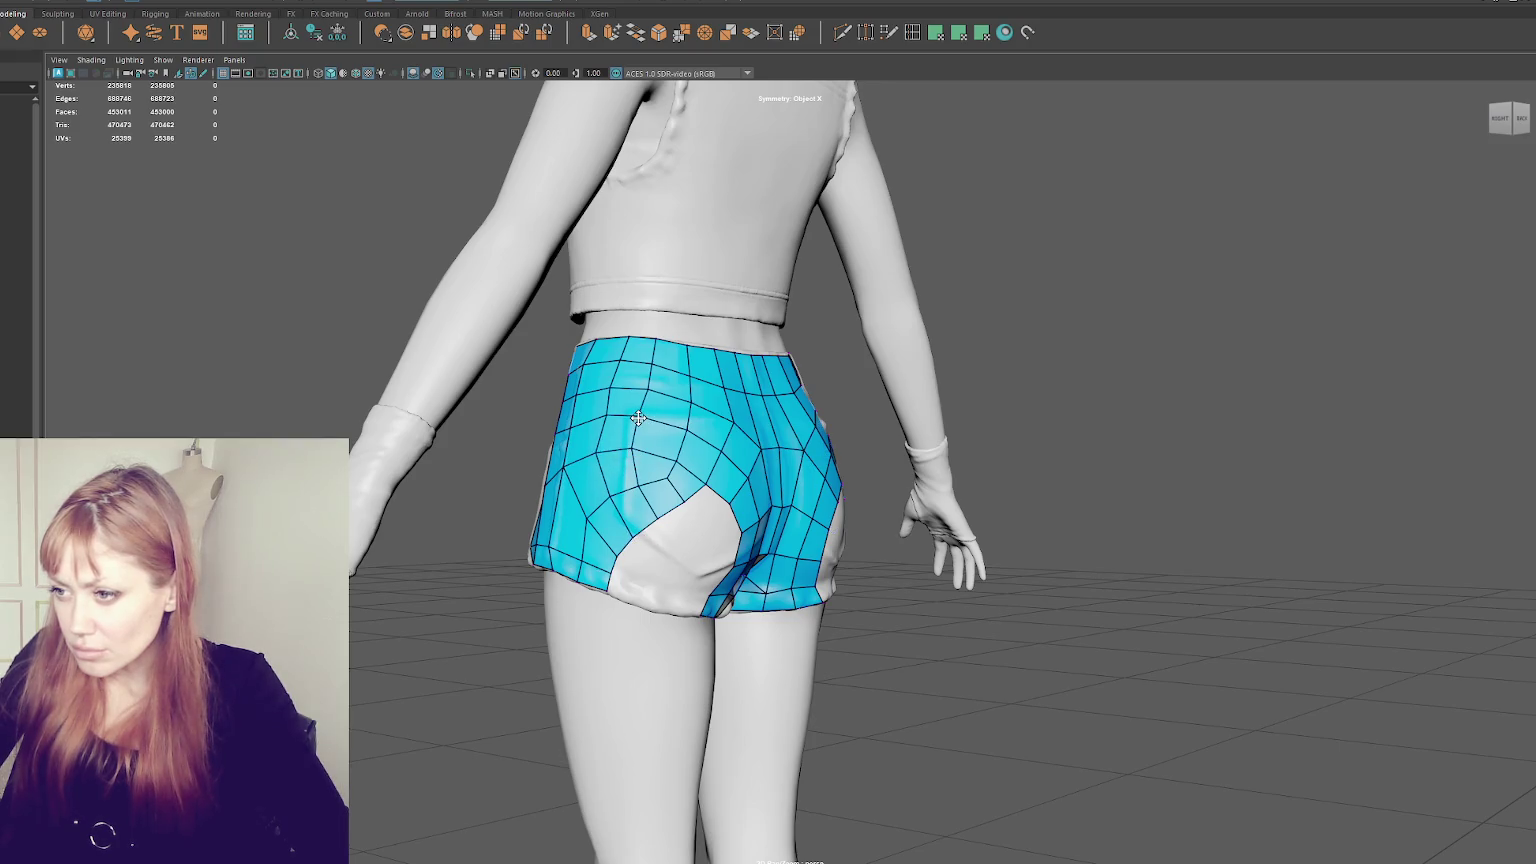
left_click_drag(677, 452, 675, 480, "alt")
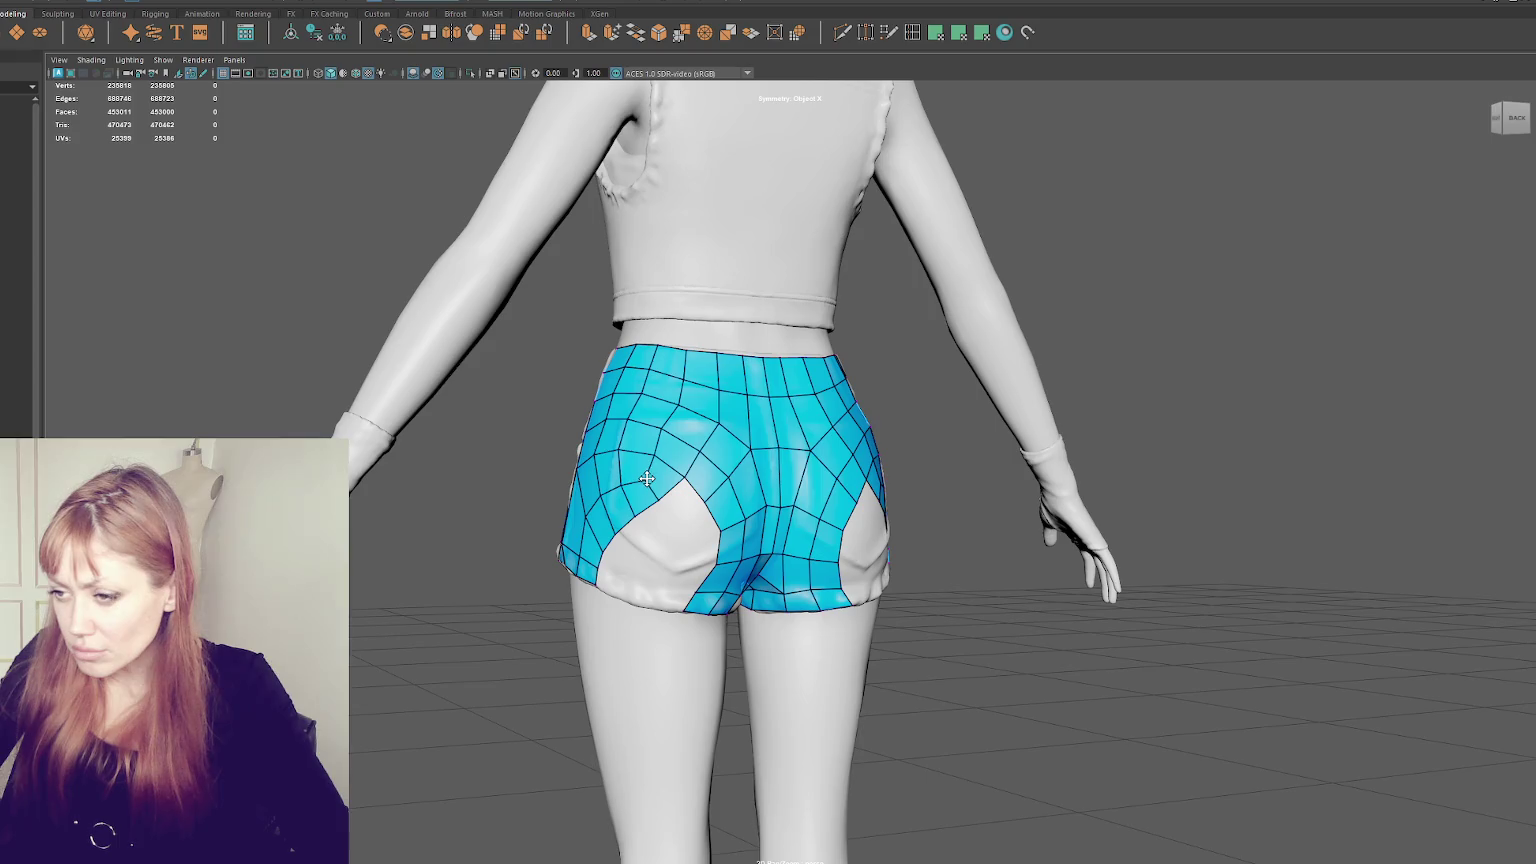
left_click(700, 530, "shift")
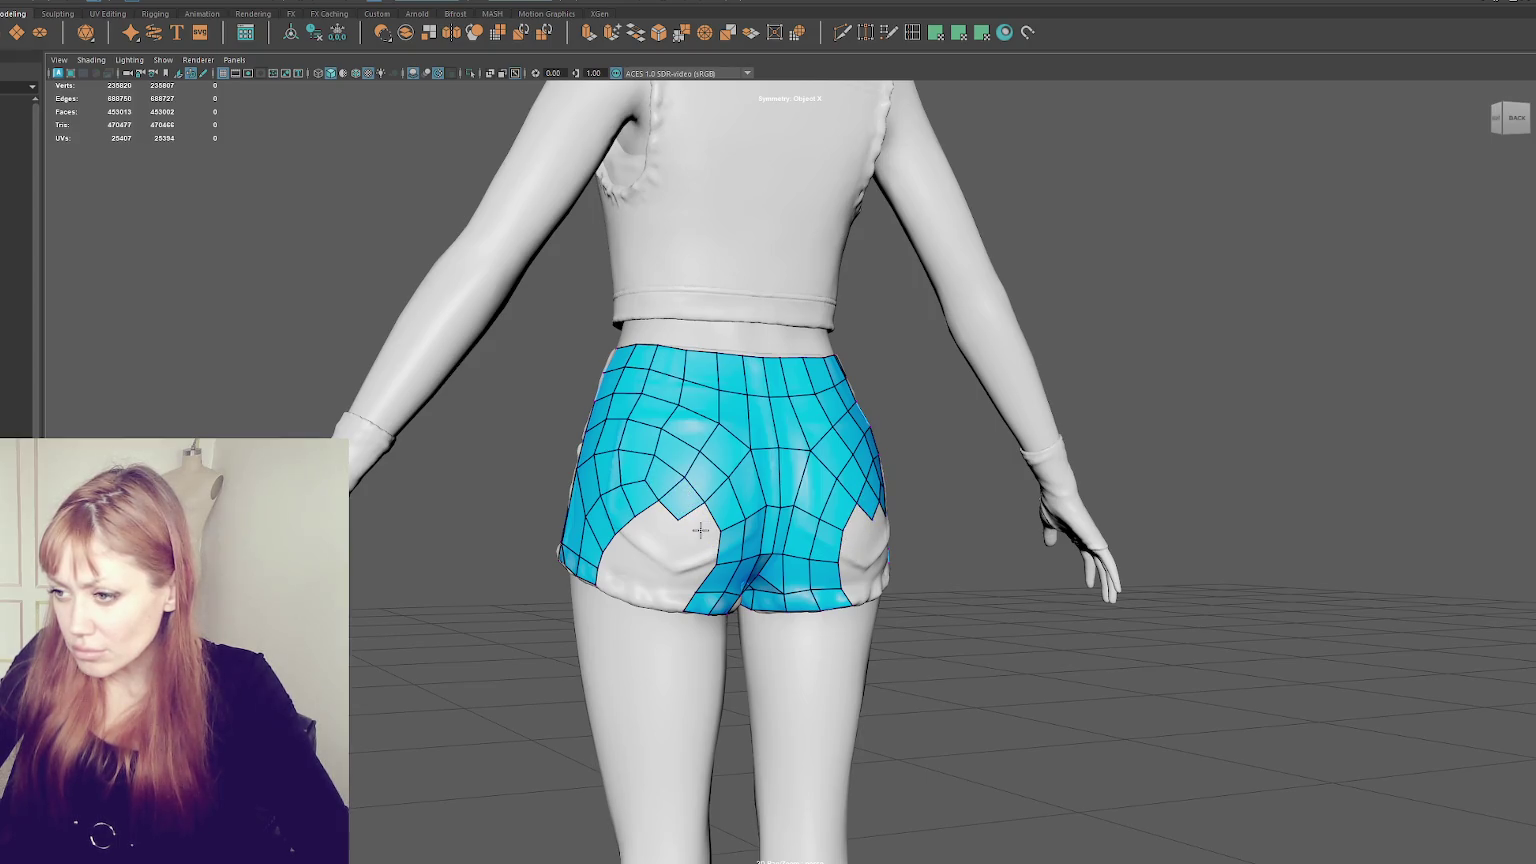
scroll(704, 534, "up", 2)
left_click(668, 510, "shift")
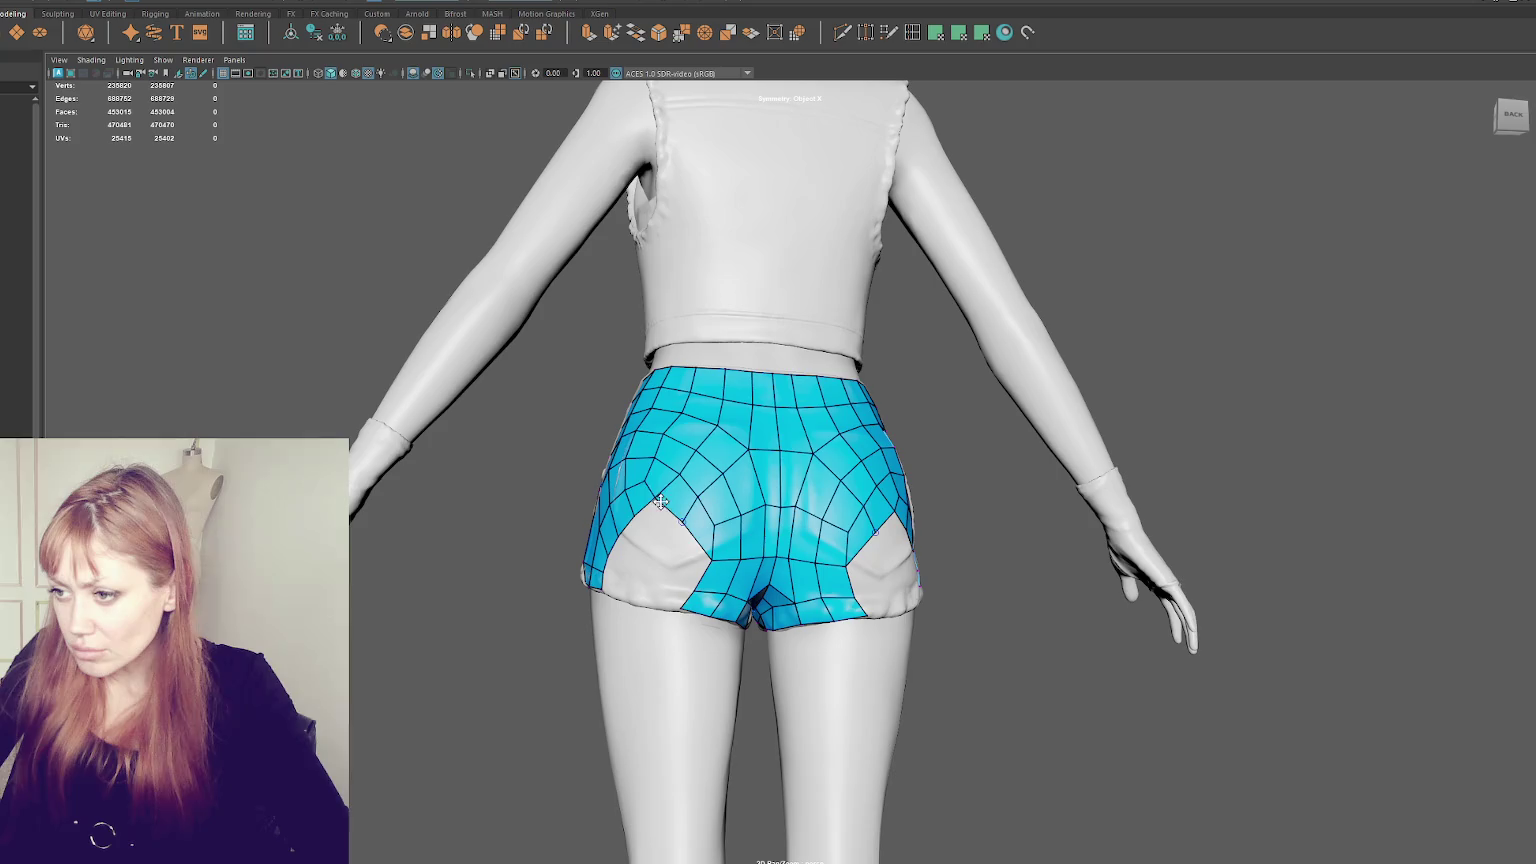
left_click(696, 541, "ctrl+shift")
left_click_drag(696, 541, 707, 503, "alt")
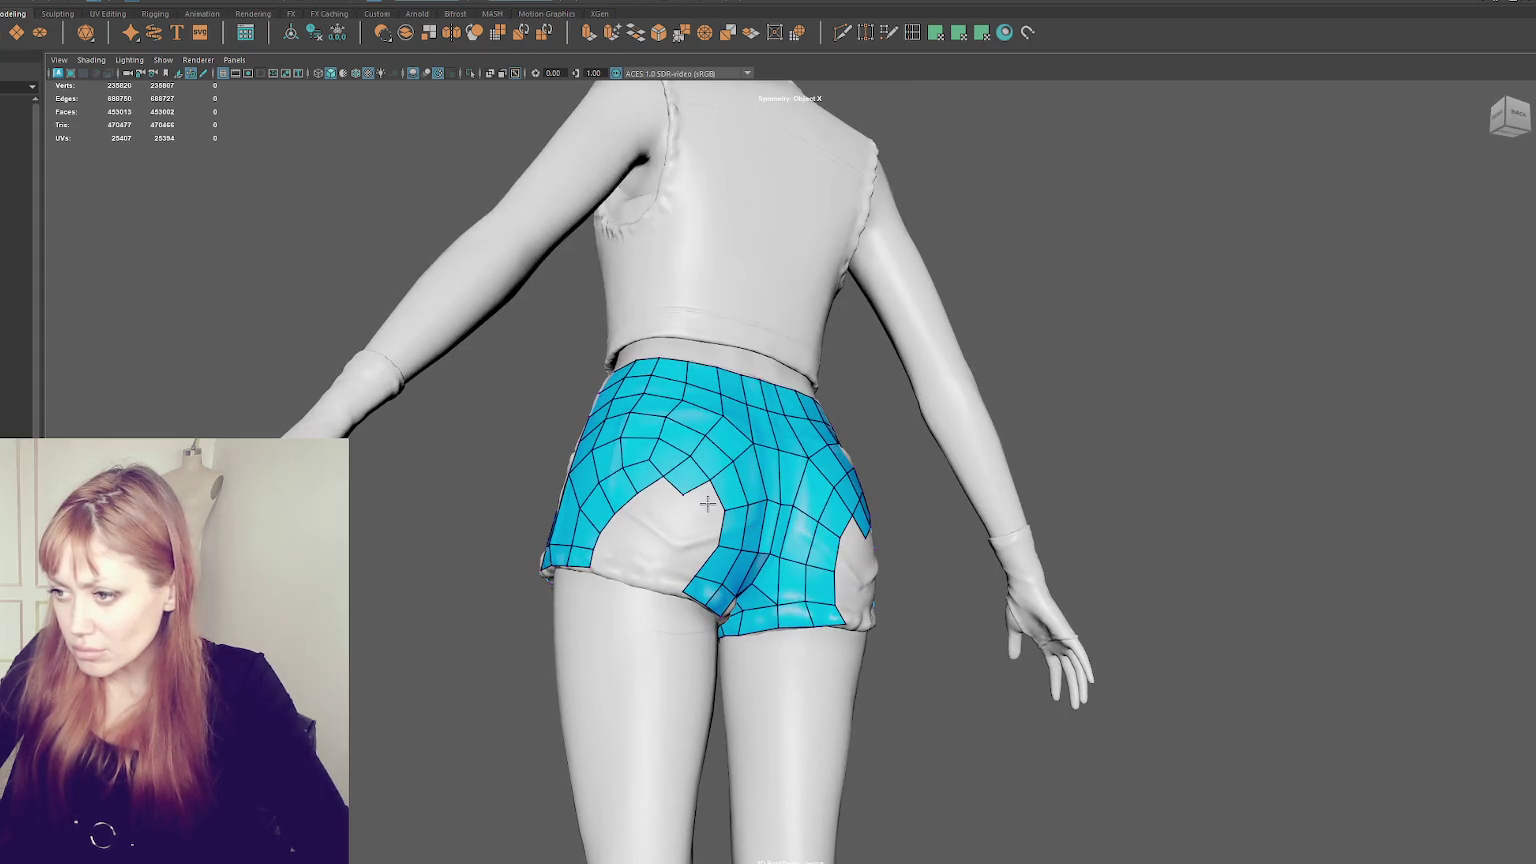
left_click(703, 525, "shift")
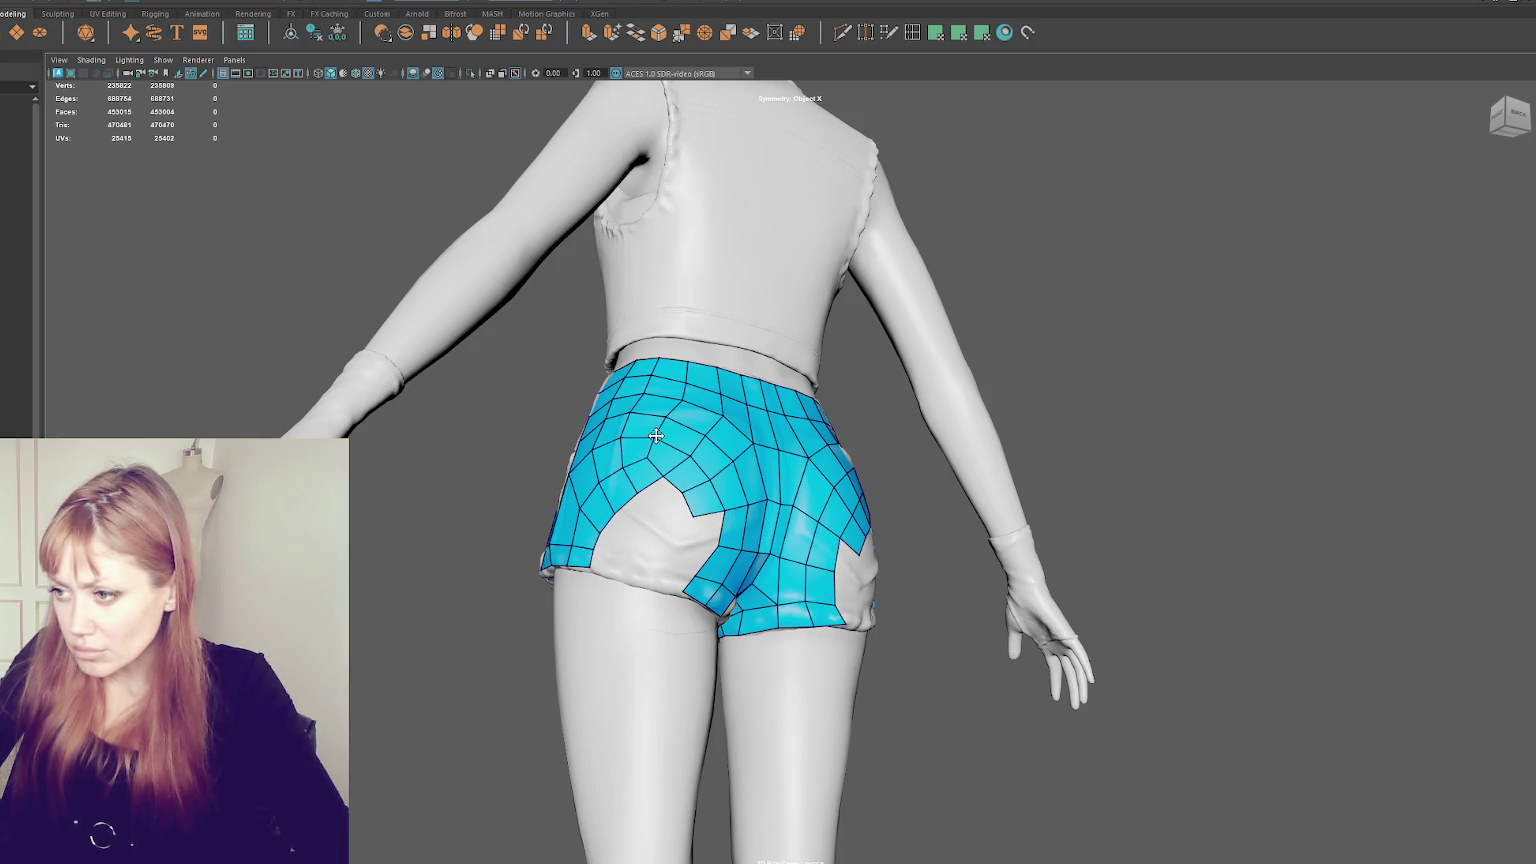
- Fill the remaining gaps along the lower-left pocket edge with quads
left_click(641, 565)
left_click(612, 563, "shift")
left_click(631, 548, "shift")
left_click(630, 533, "shift")
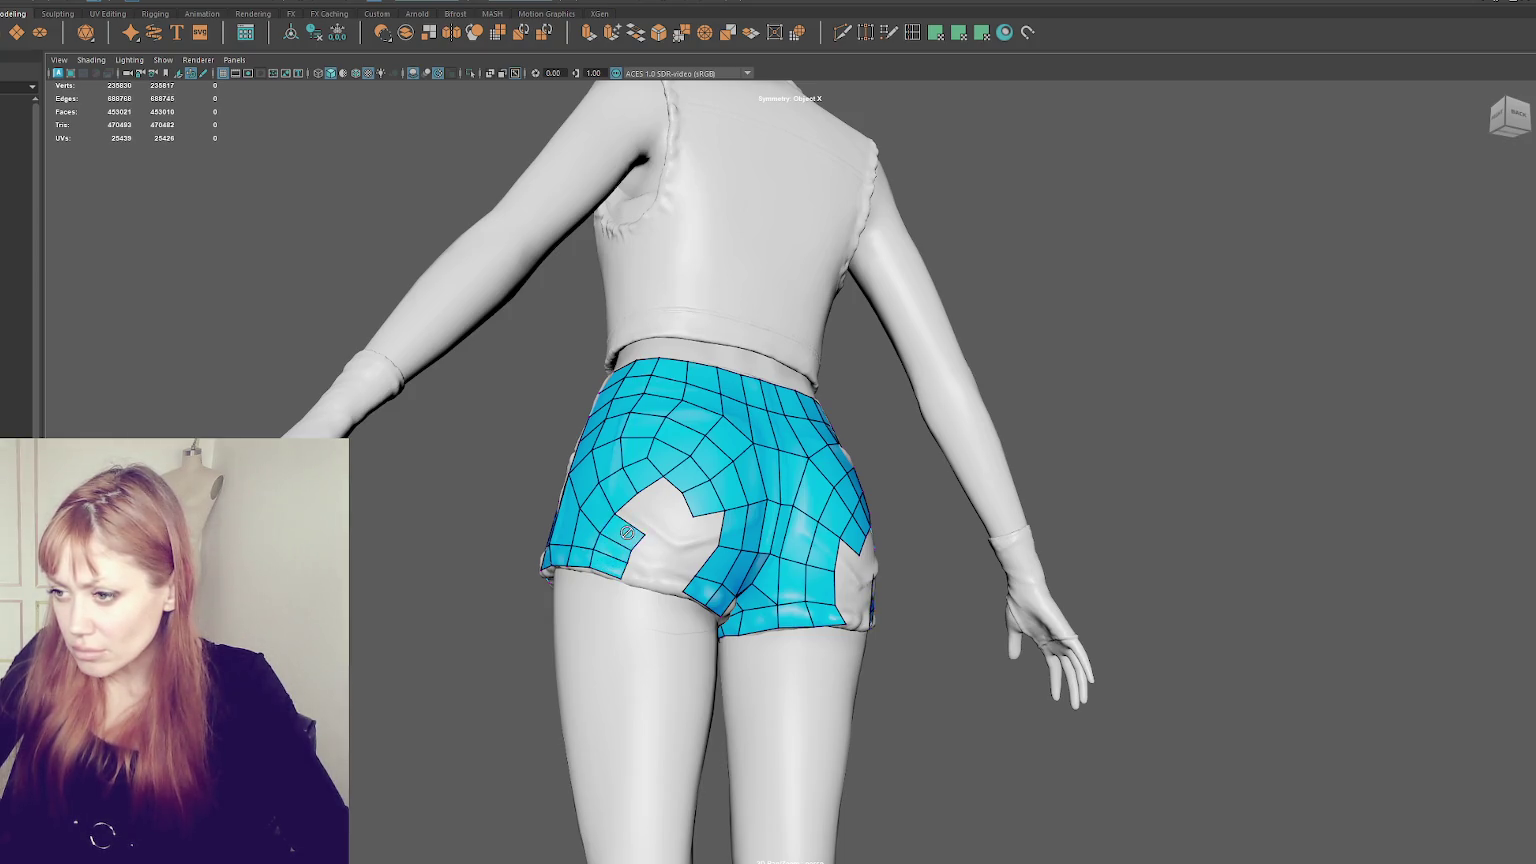
left_click(662, 520, "shift")
left_click_drag(664, 520, 705, 535, "alt")
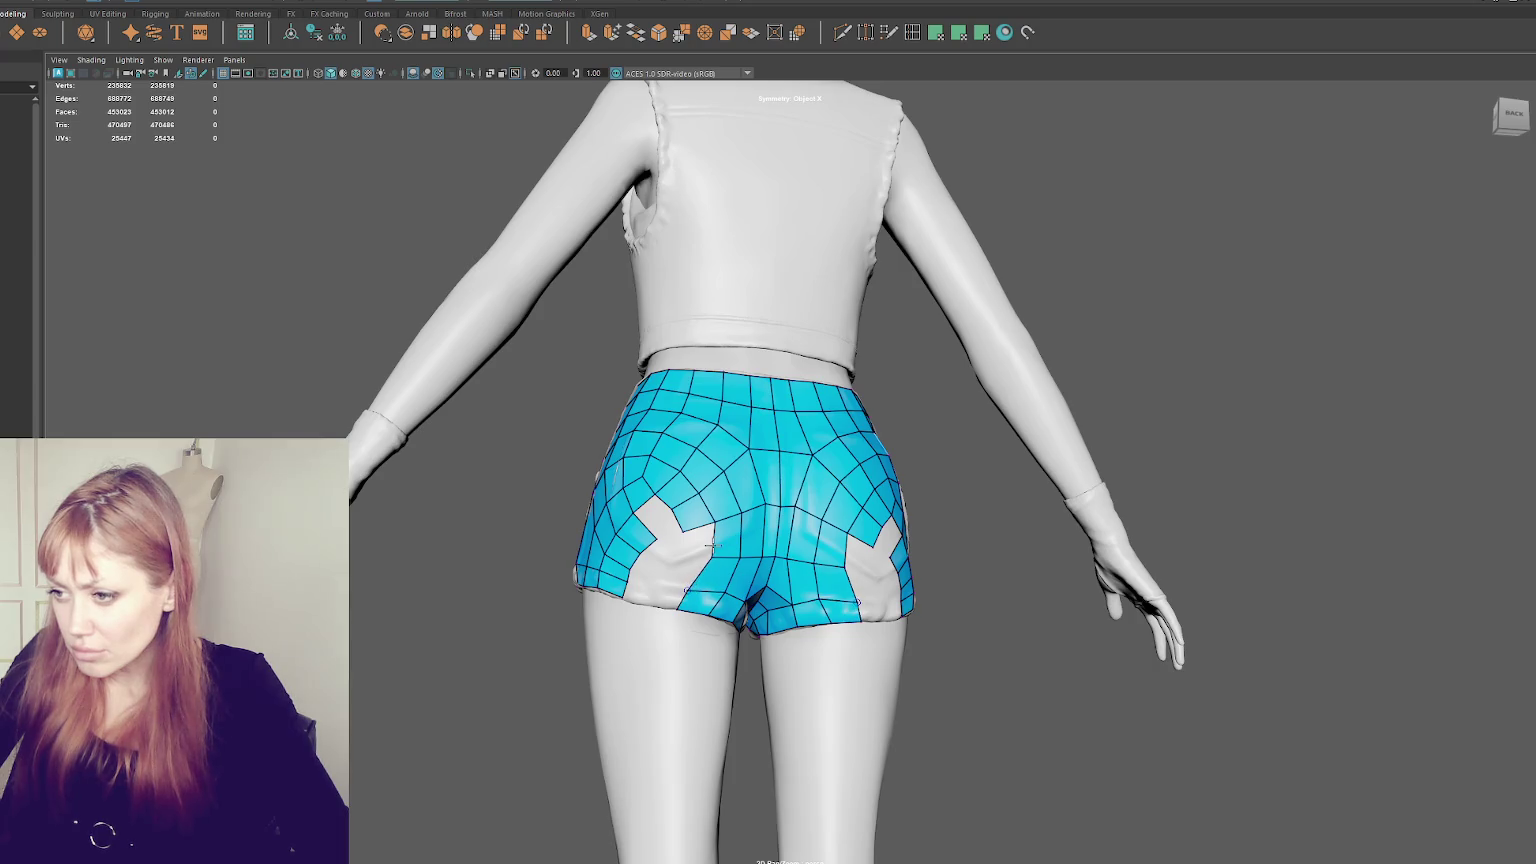
- Fill the gaps beside both back pockets with mirrored quads
left_click(666, 597, "shift")
left_click(689, 578, "shift")
left_click(696, 541, "shift")
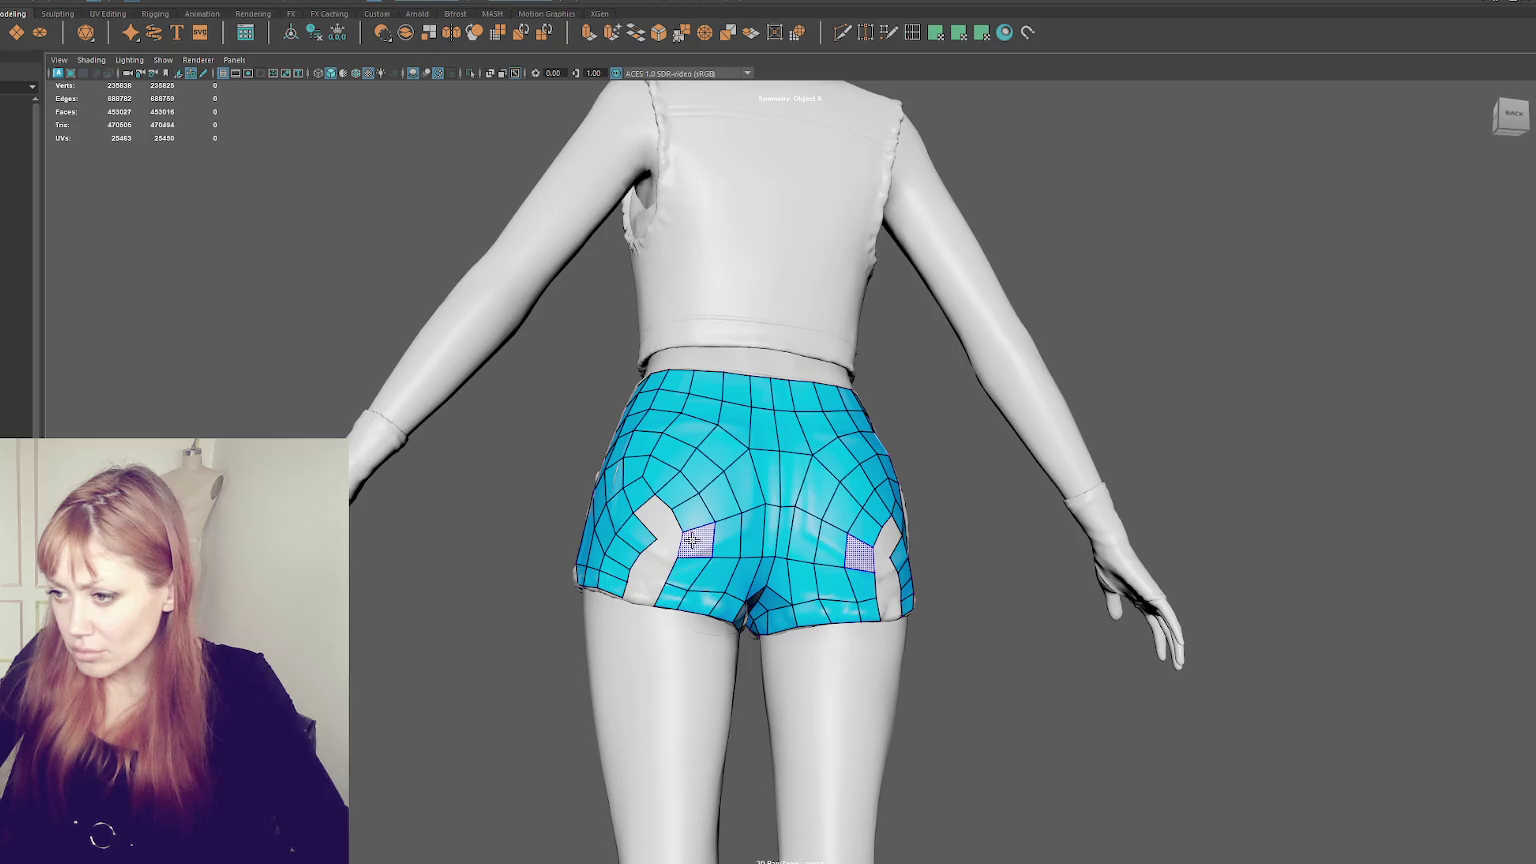
left_click(641, 593, "shift")
left_click_drag(641, 593, 704, 574, "alt")
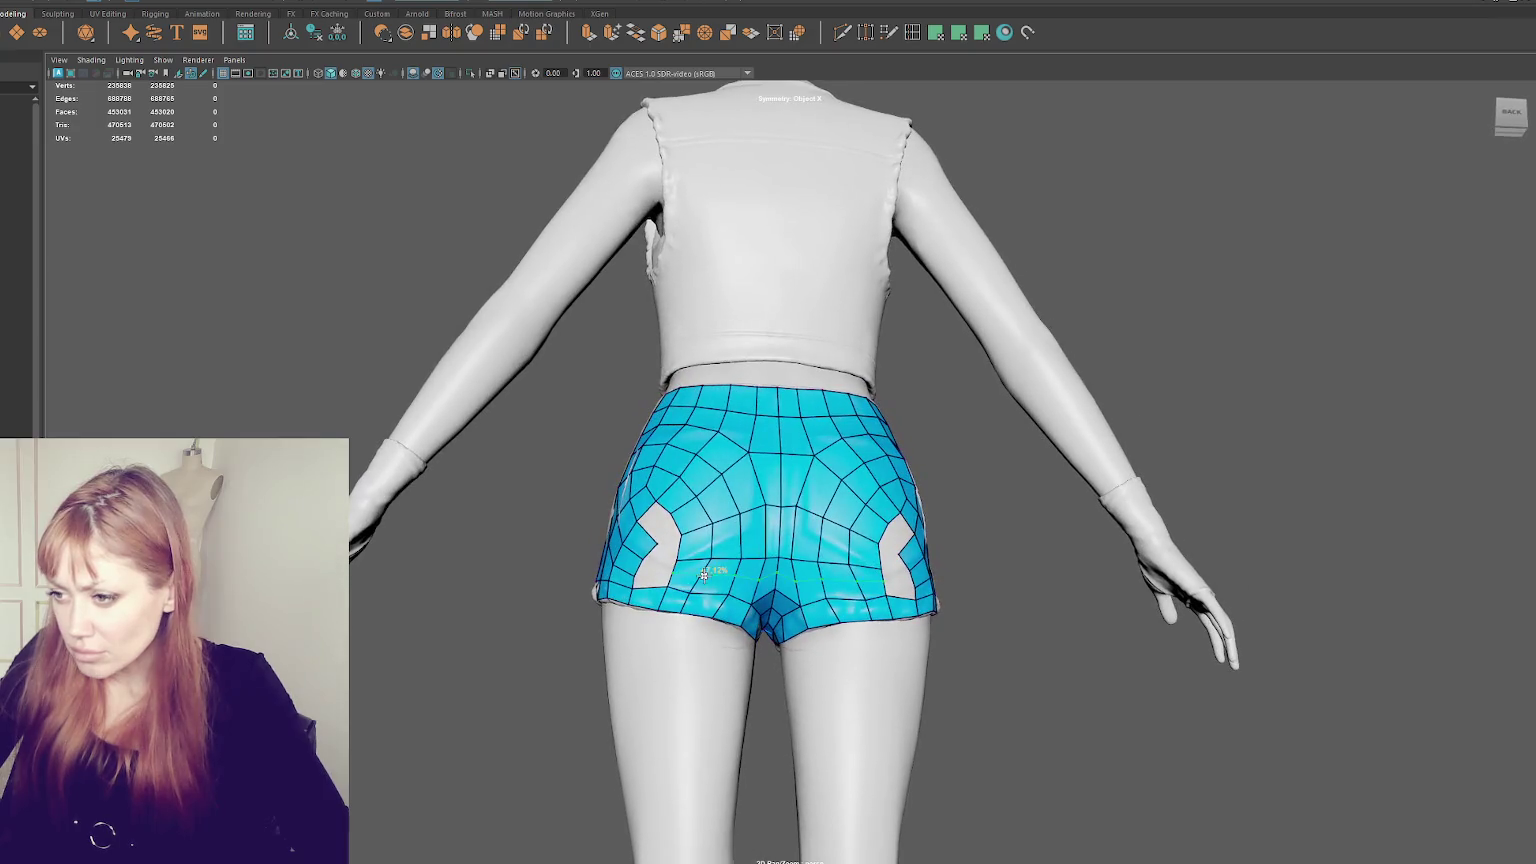
- Insert an edge loop across the lower shorts and delete faces to shrink the lower-left hole
left_click(697, 575, "ctrl")
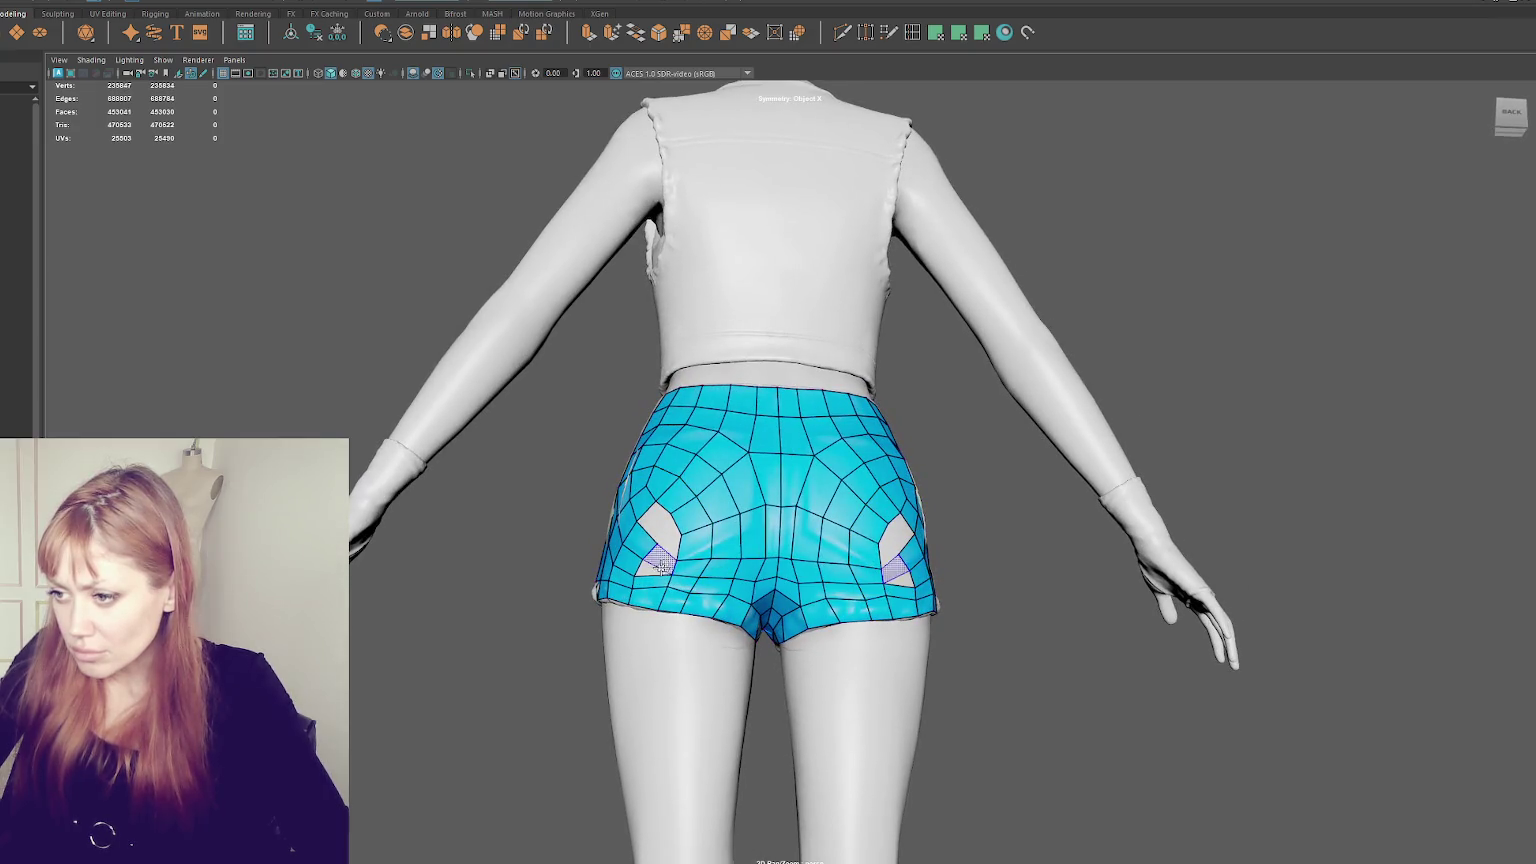
left_click(657, 566, "shift")
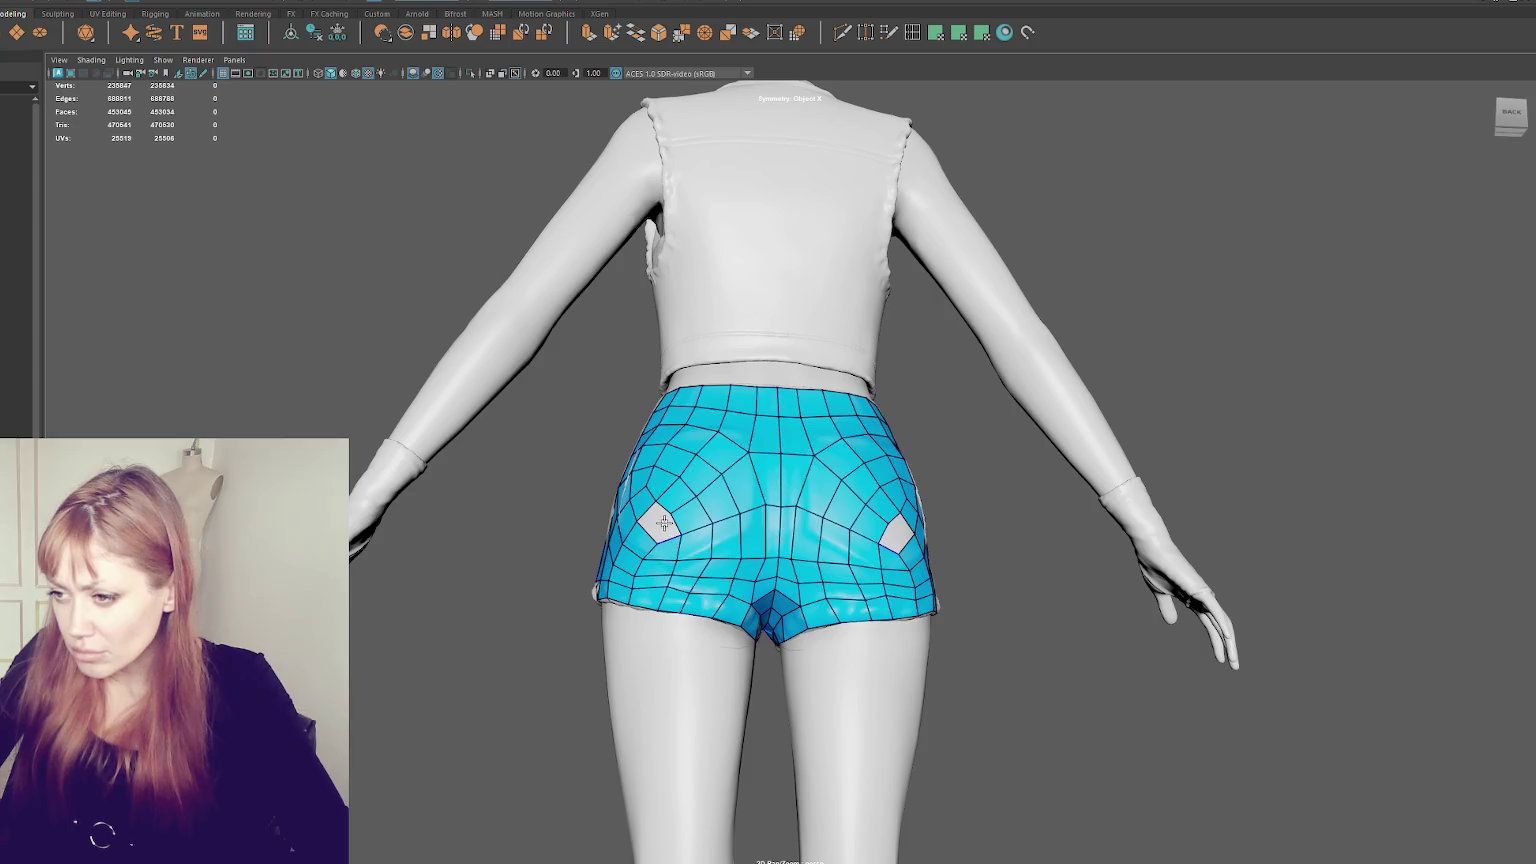
left_click_drag(665, 540, 725, 553, "alt")
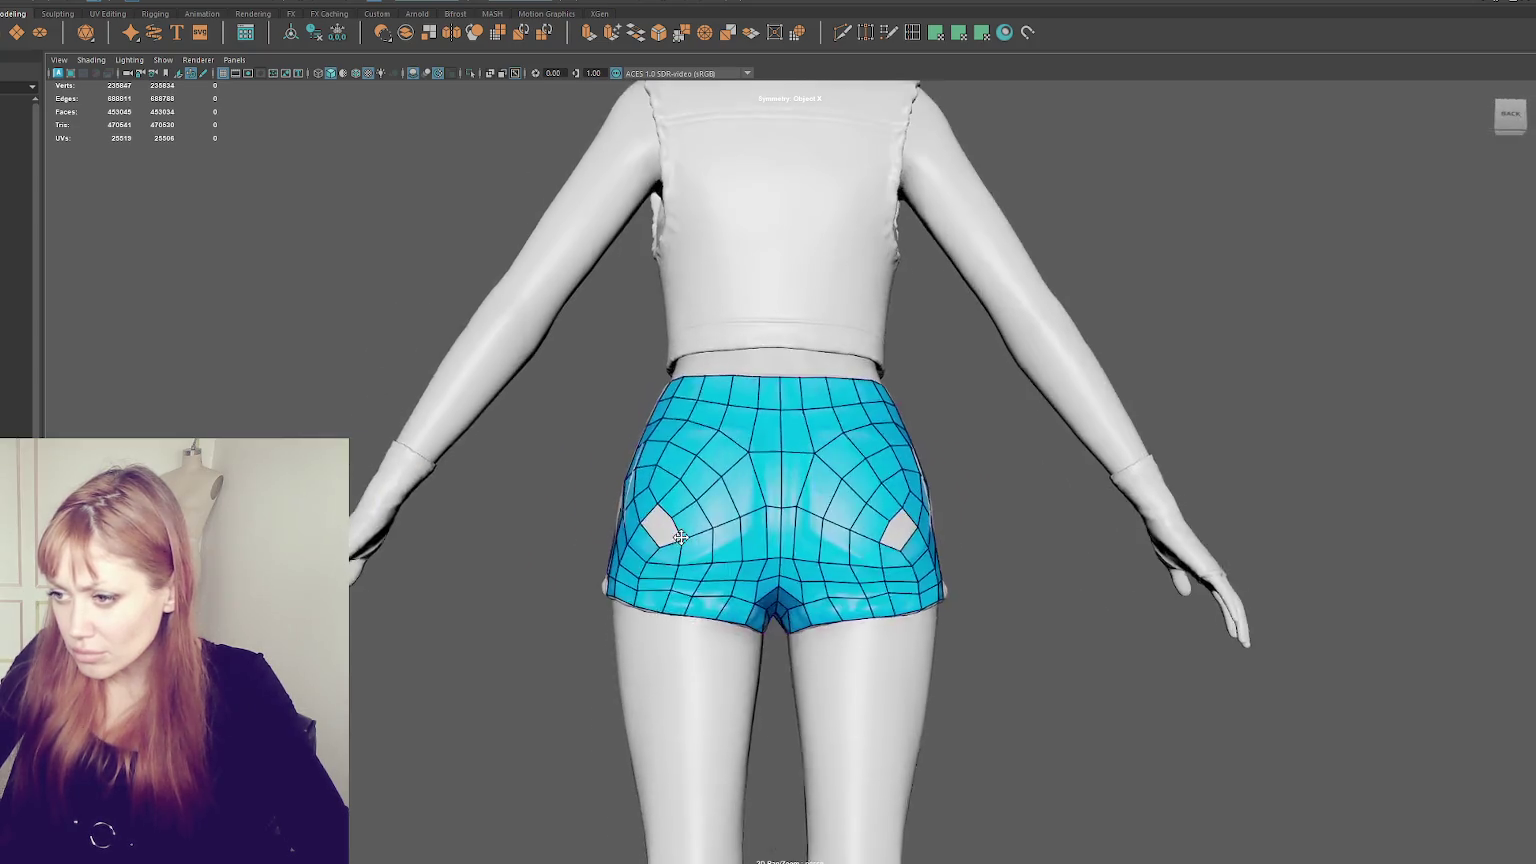
left_click(655, 580, "ctrl+shift")
left_click(645, 597, "ctrl+shift")
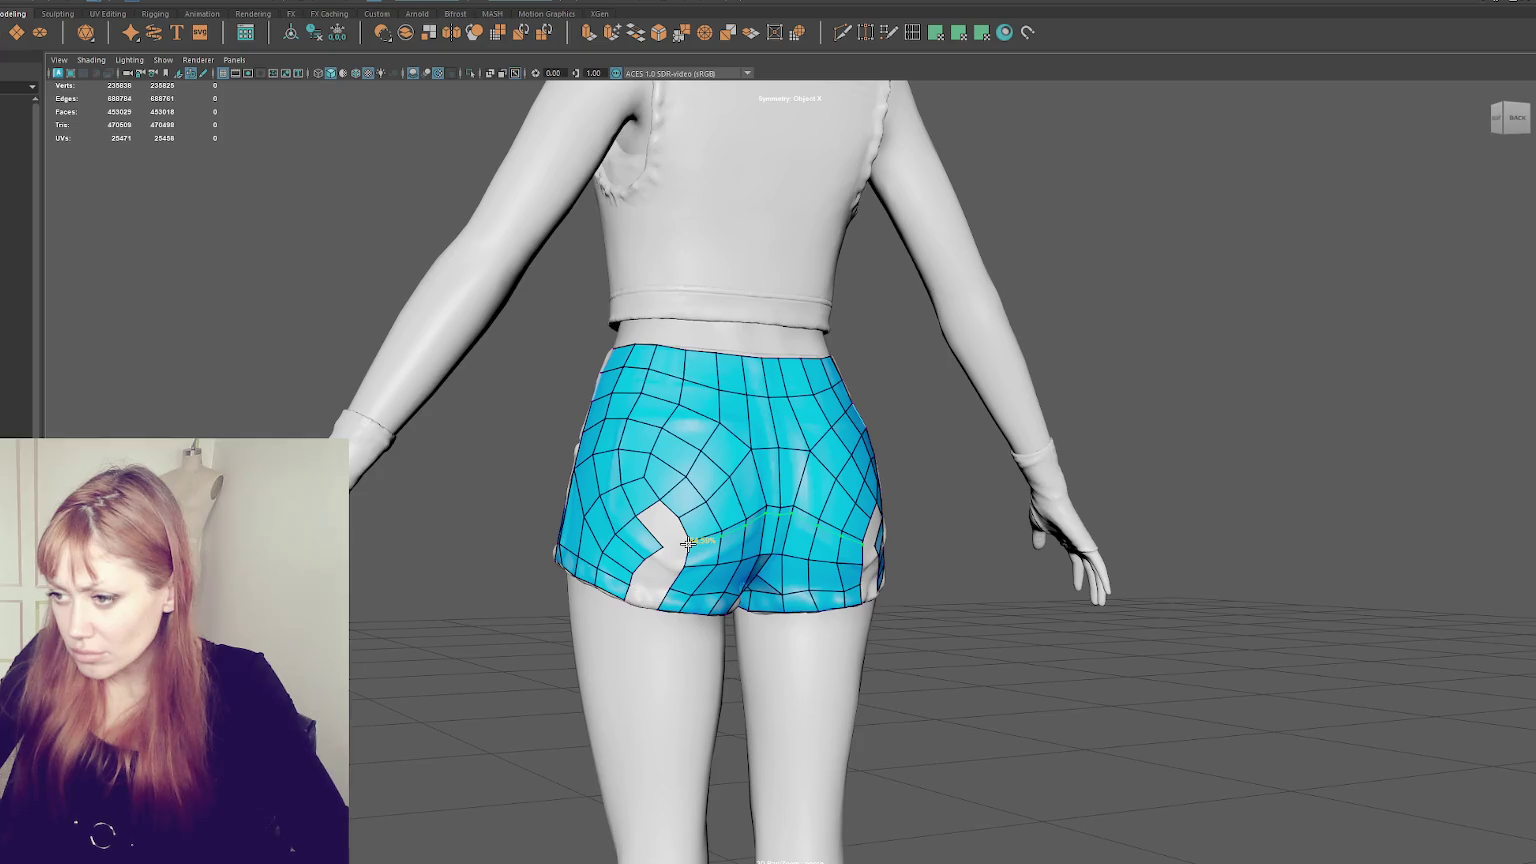
- Fill the lower part of the left hole and pull its edge vertices into place
left_click(627, 594, "shift")
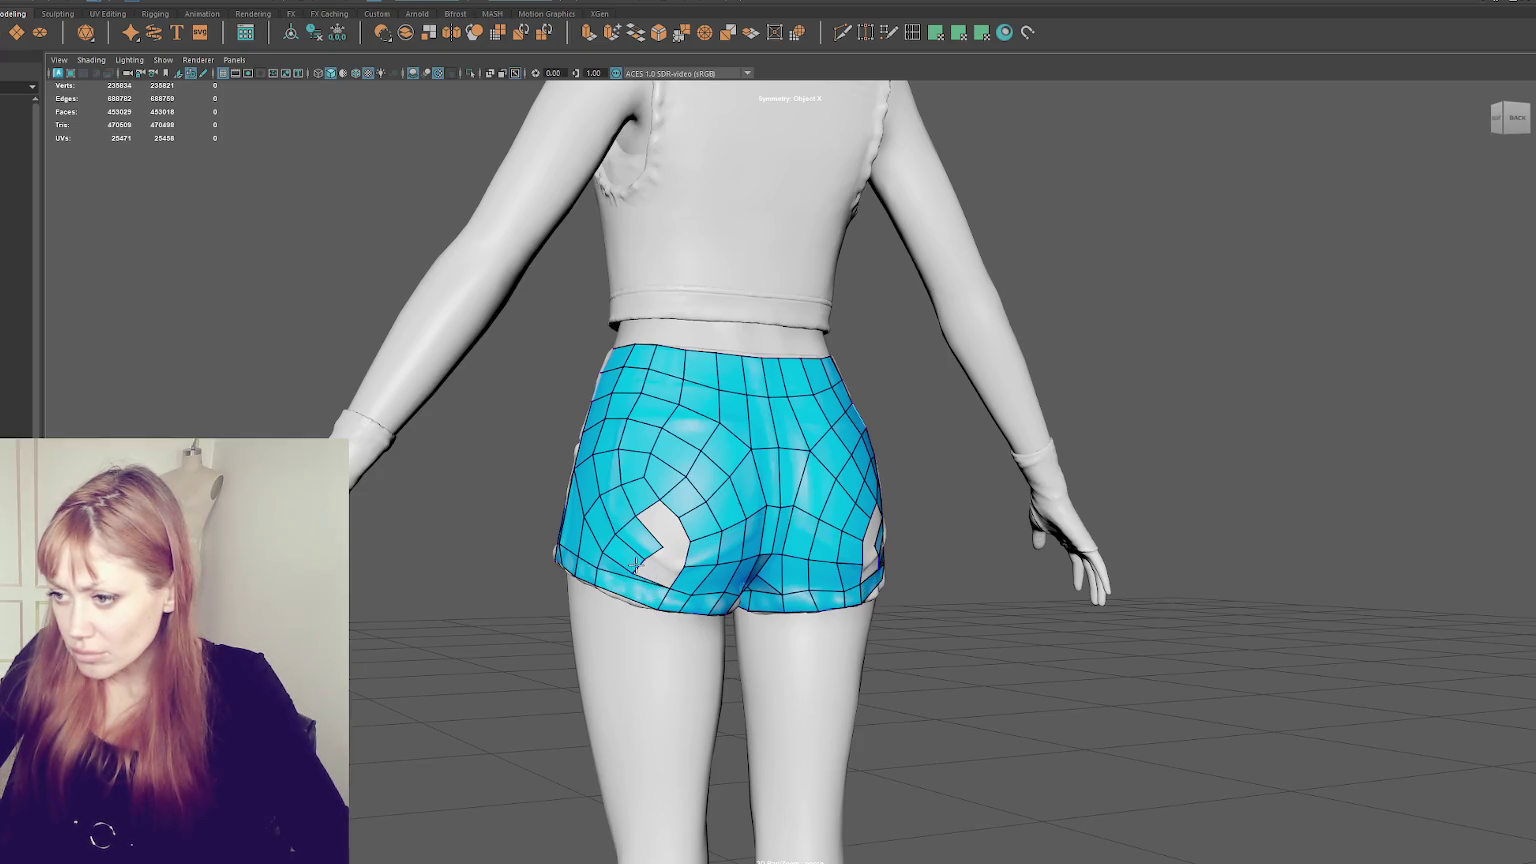
left_click_drag(643, 558, 679, 566)
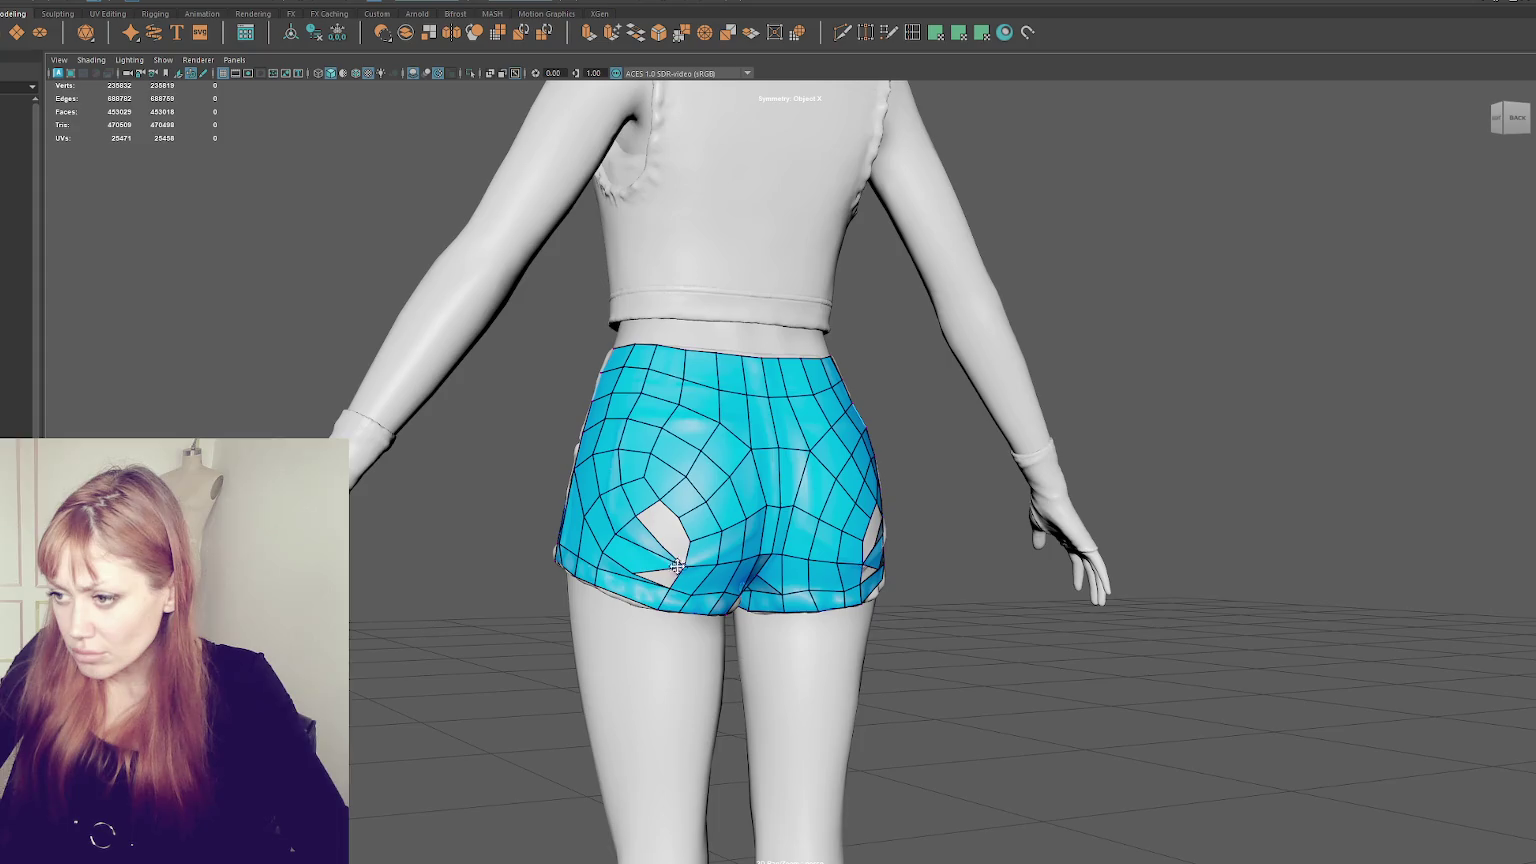
left_click(679, 517)
left_click_drag(679, 517, 644, 563)
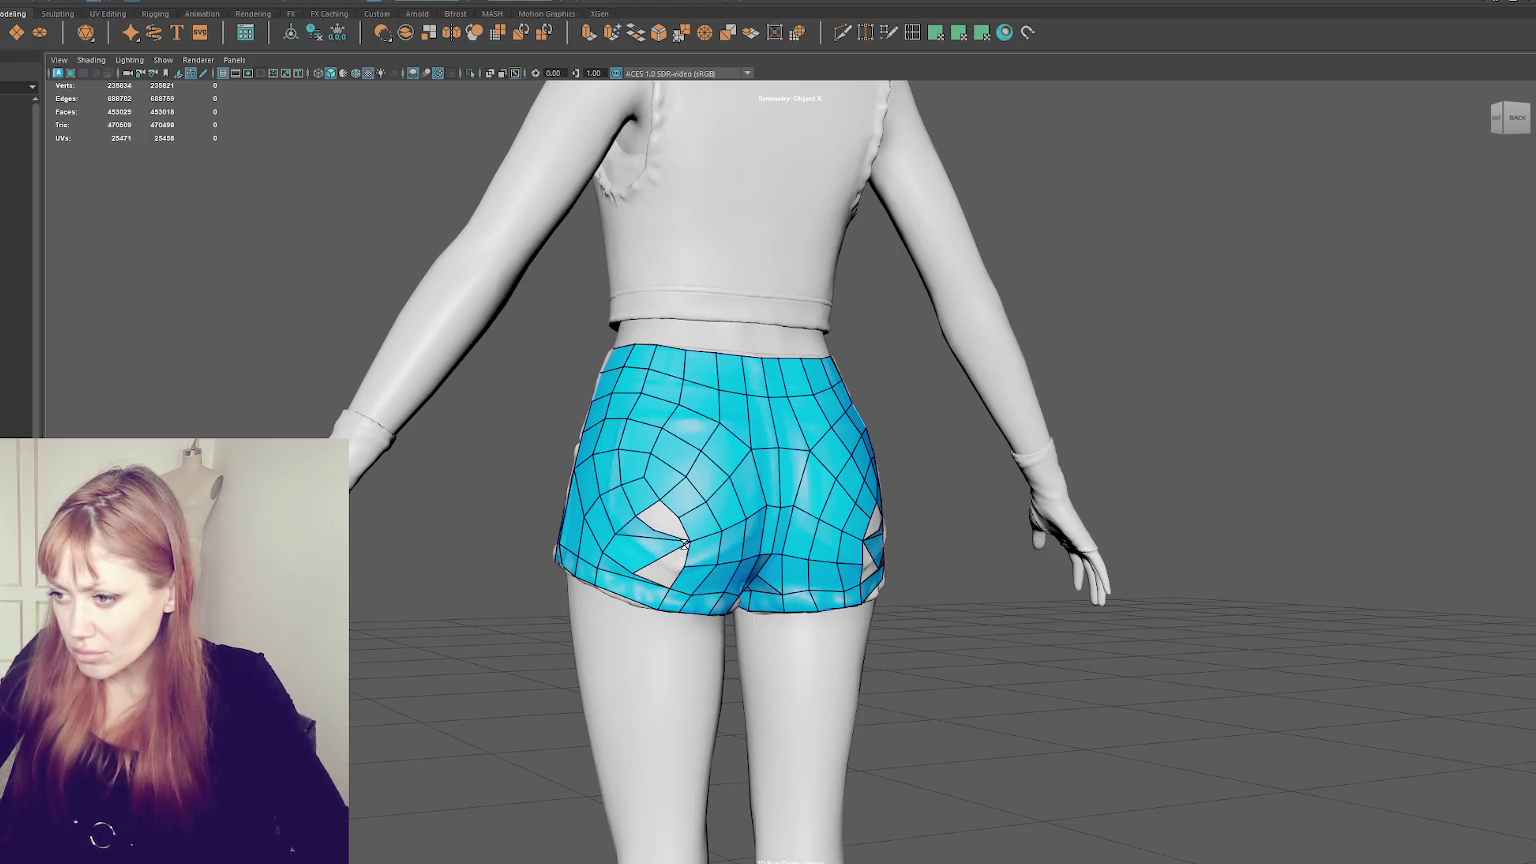
left_click(659, 595)
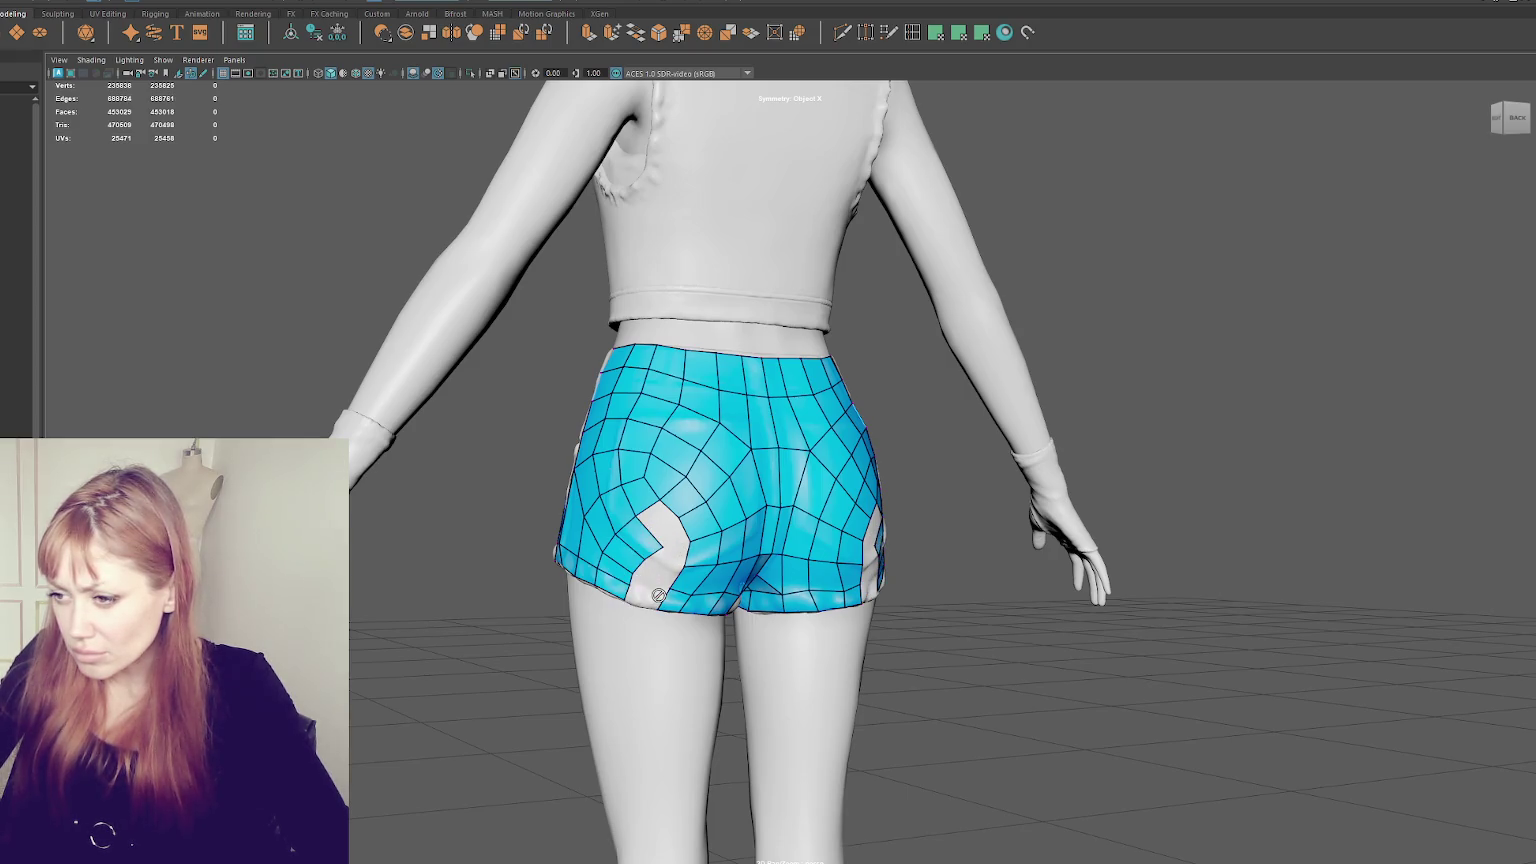
- Add quads along the lower-left hole's edge, its upper part and its bottom
scroll(673, 585, "down", 3)
scroll(665, 585, "up", 3)
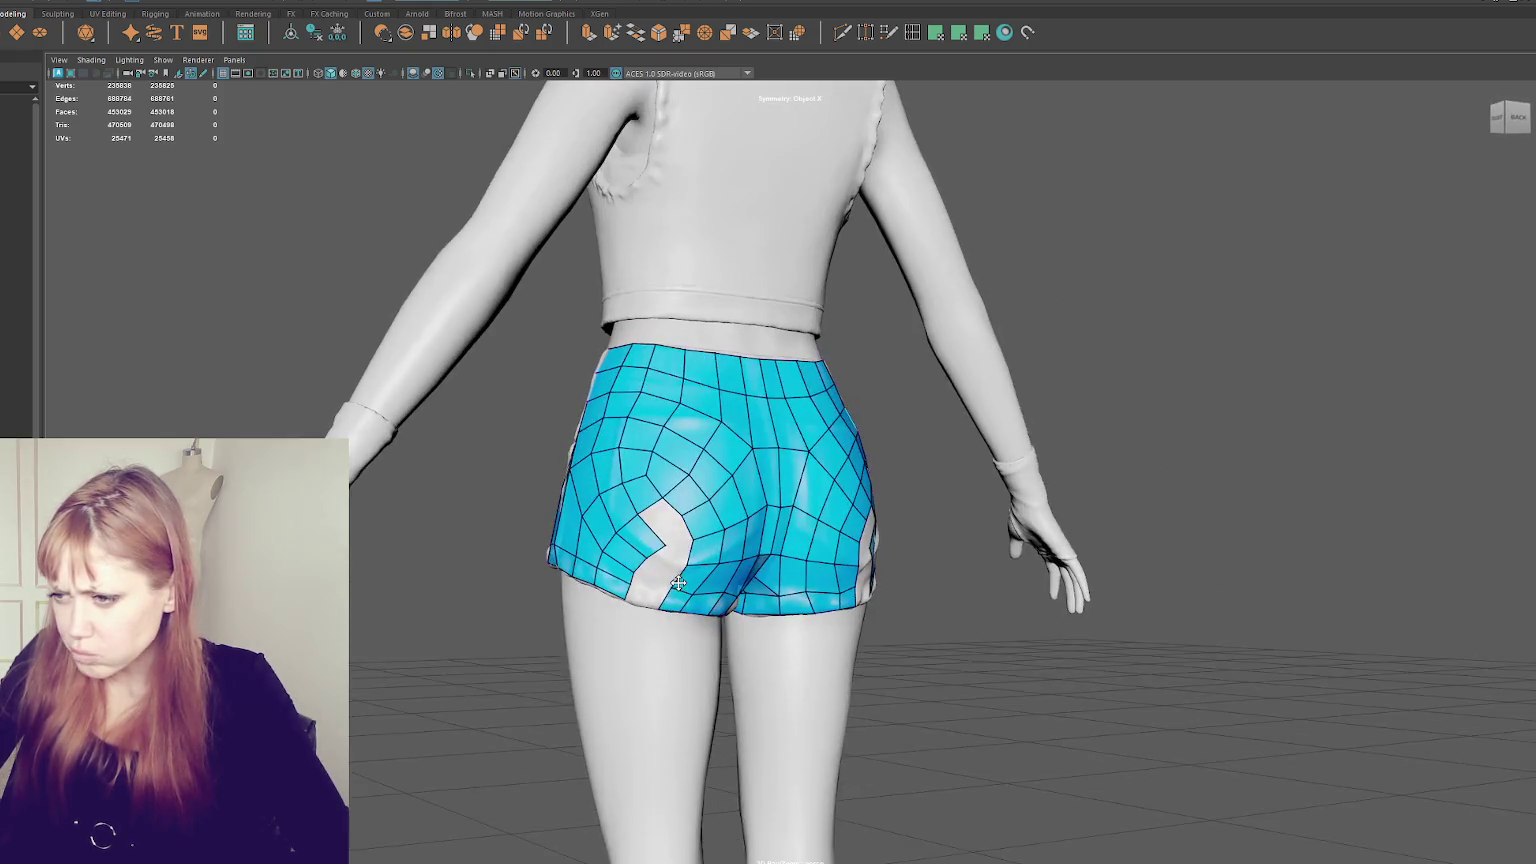
left_click_drag(665, 585, 660, 584, "alt")
left_click(642, 597, "shift")
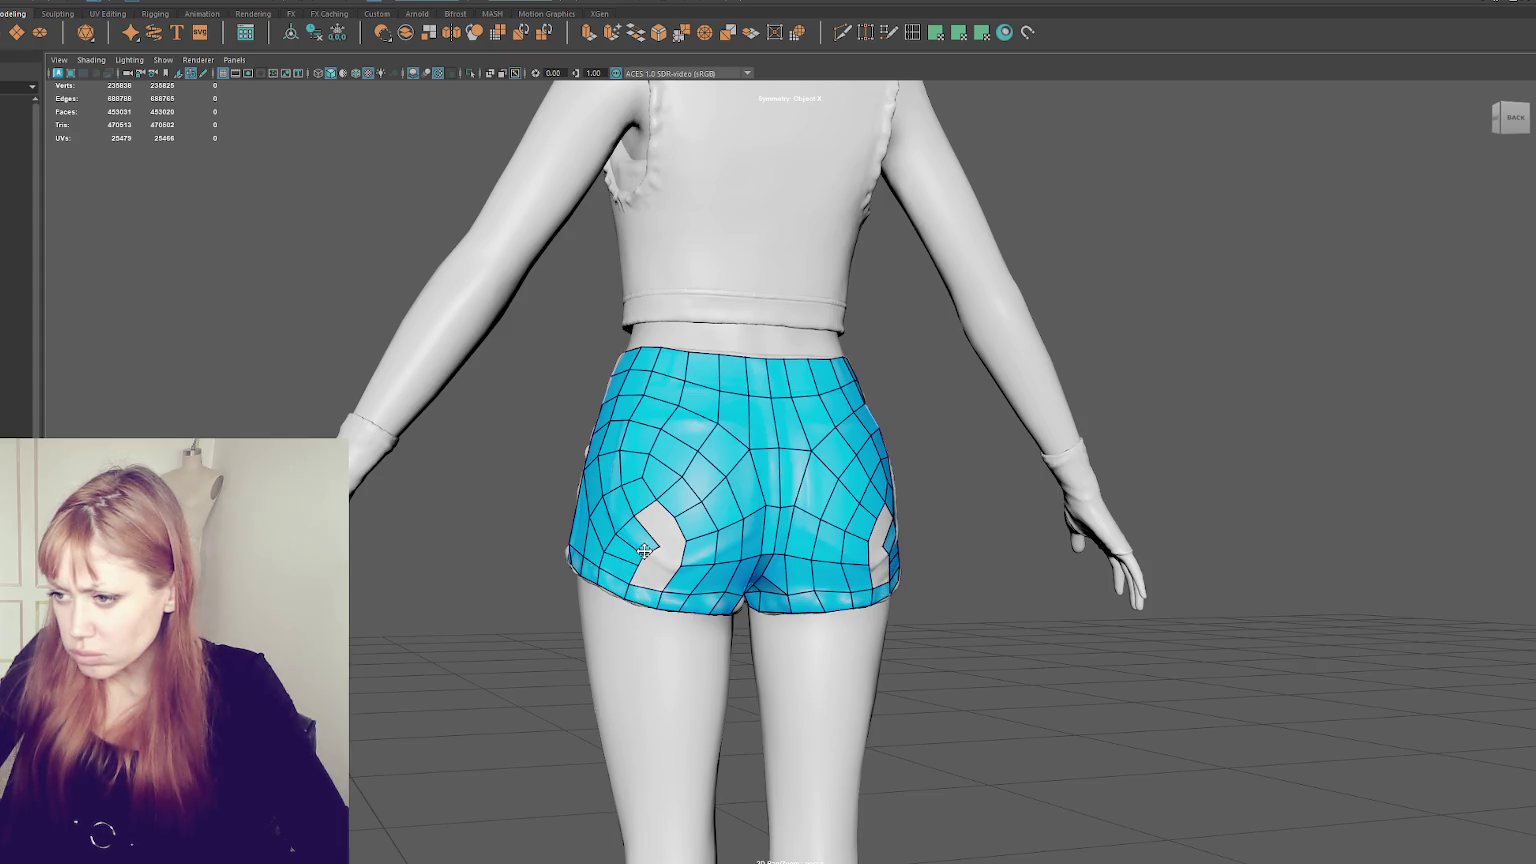
left_click(657, 530, "shift")
left_click(654, 567, "shift")
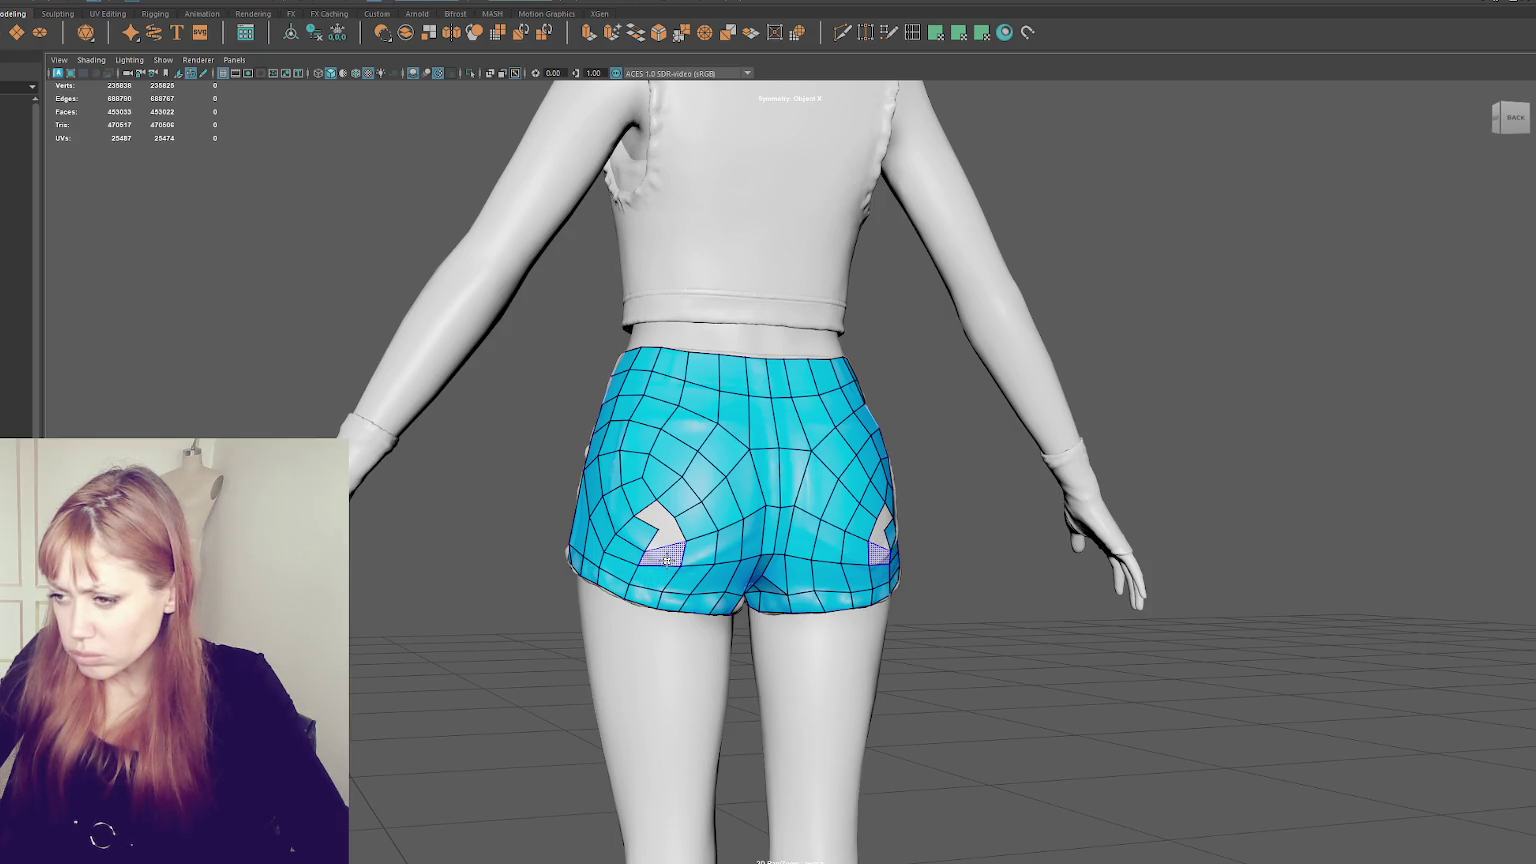
- Redo the bottom face and remove one at the hole's right edge, leaving arrow-shaped holes
left_click(655, 573, "ctrl+shift")
left_click(649, 572, "shift")
left_click(687, 566, "ctrl+shift")
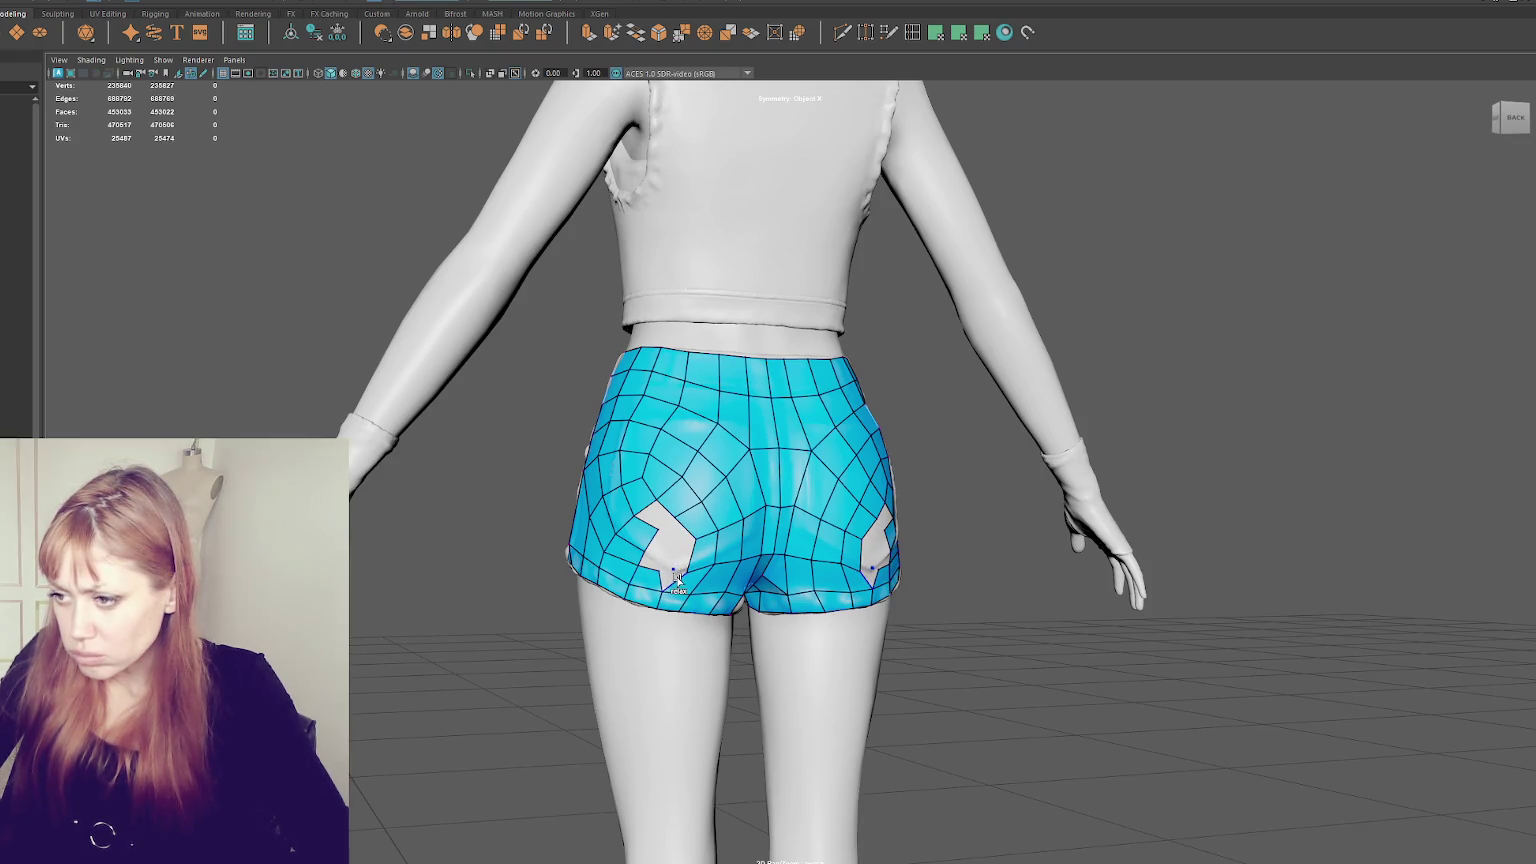
left_click_drag(688, 584, 686, 566, "alt")
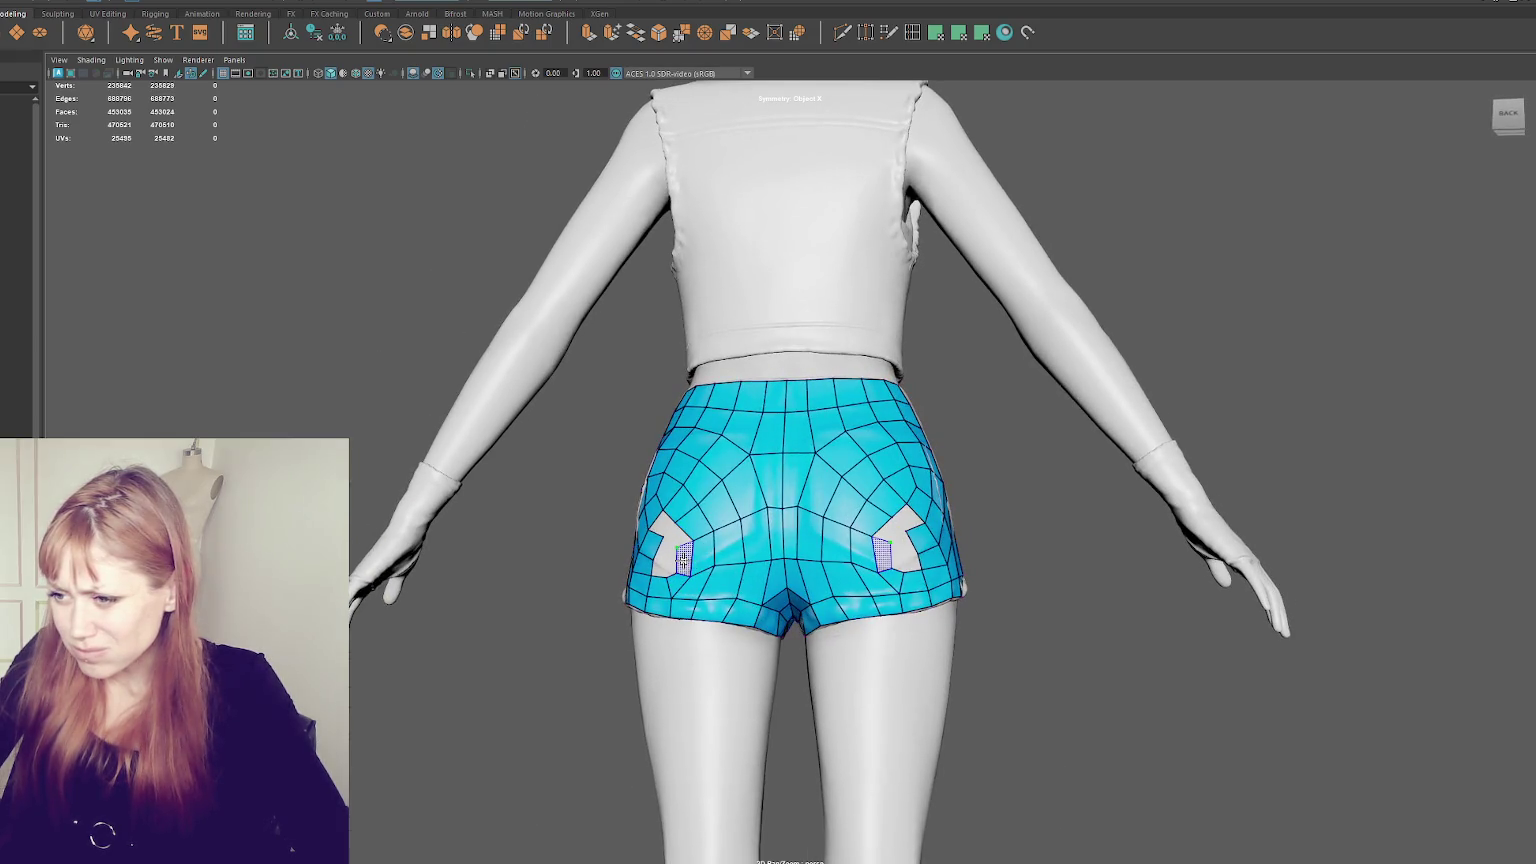
mouse_move(710, 566)
left_mouse_down("alt")
mouse_move(667, 558)
mouse_move(663, 520)
mouse_move(648, 538)
mouse_move(722, 560)
mouse_move(689, 560)
left_mouse_up("alt")
- Fill both arrow-shaped holes, relax the lower-left quads and reposition a vertex
left_click(650, 560, "shift")
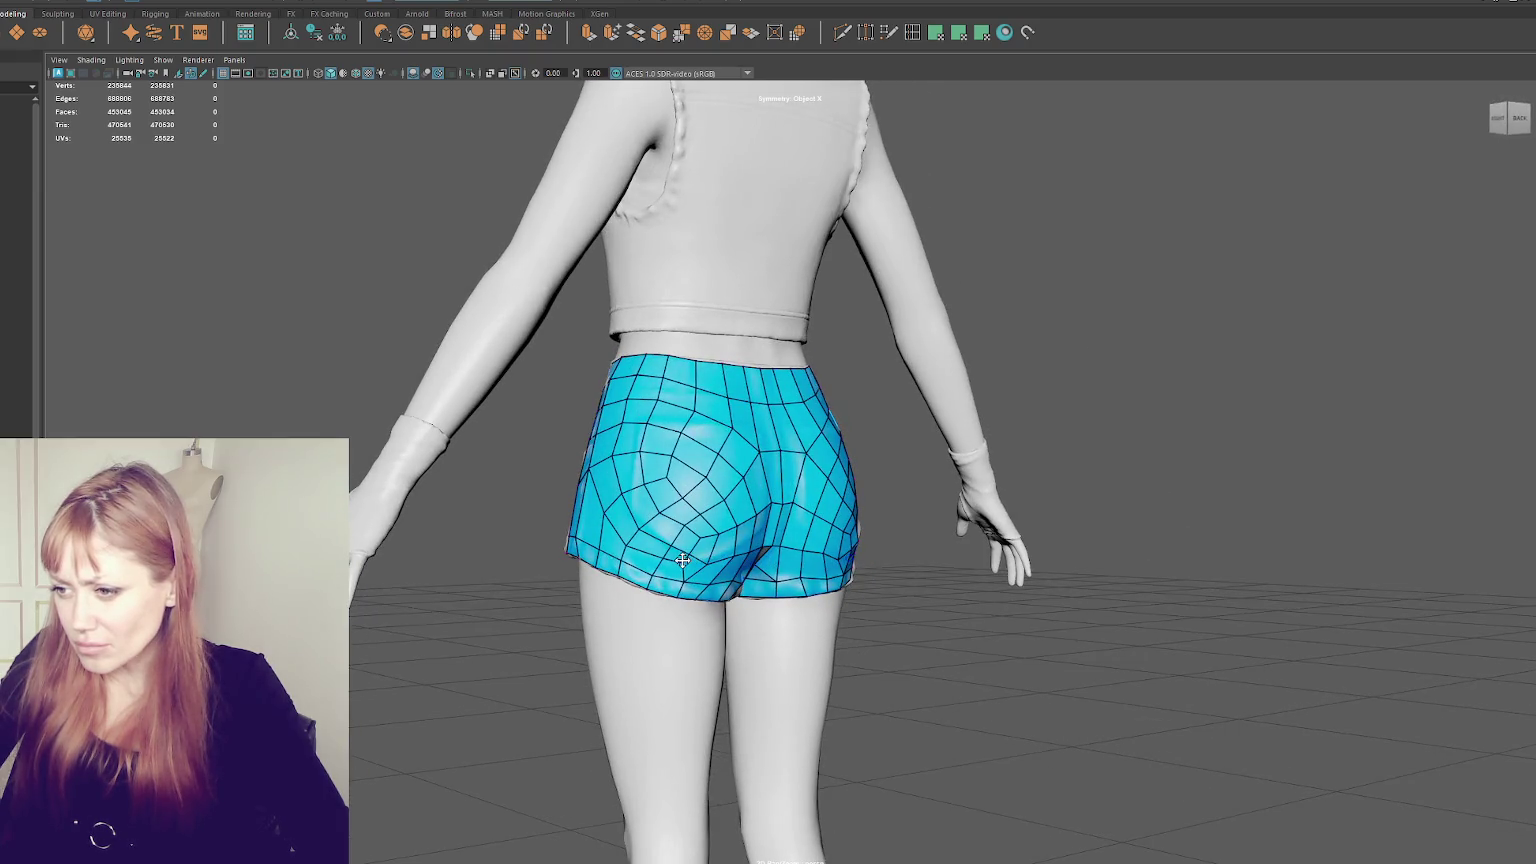
left_click_drag(693, 551, 671, 558, "shift")
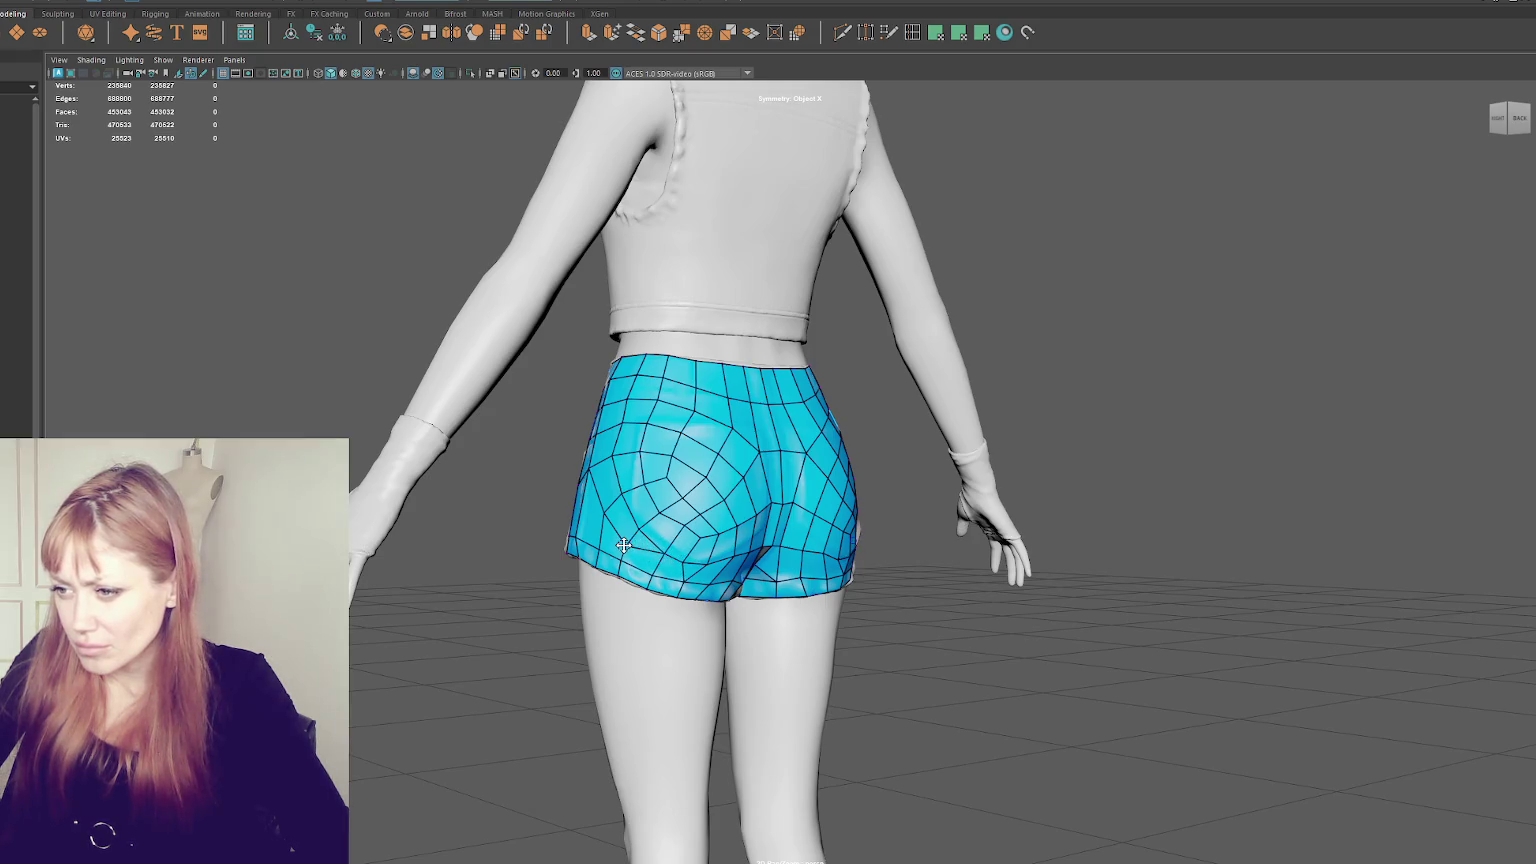
left_click_drag(640, 535, 668, 556, "shift")
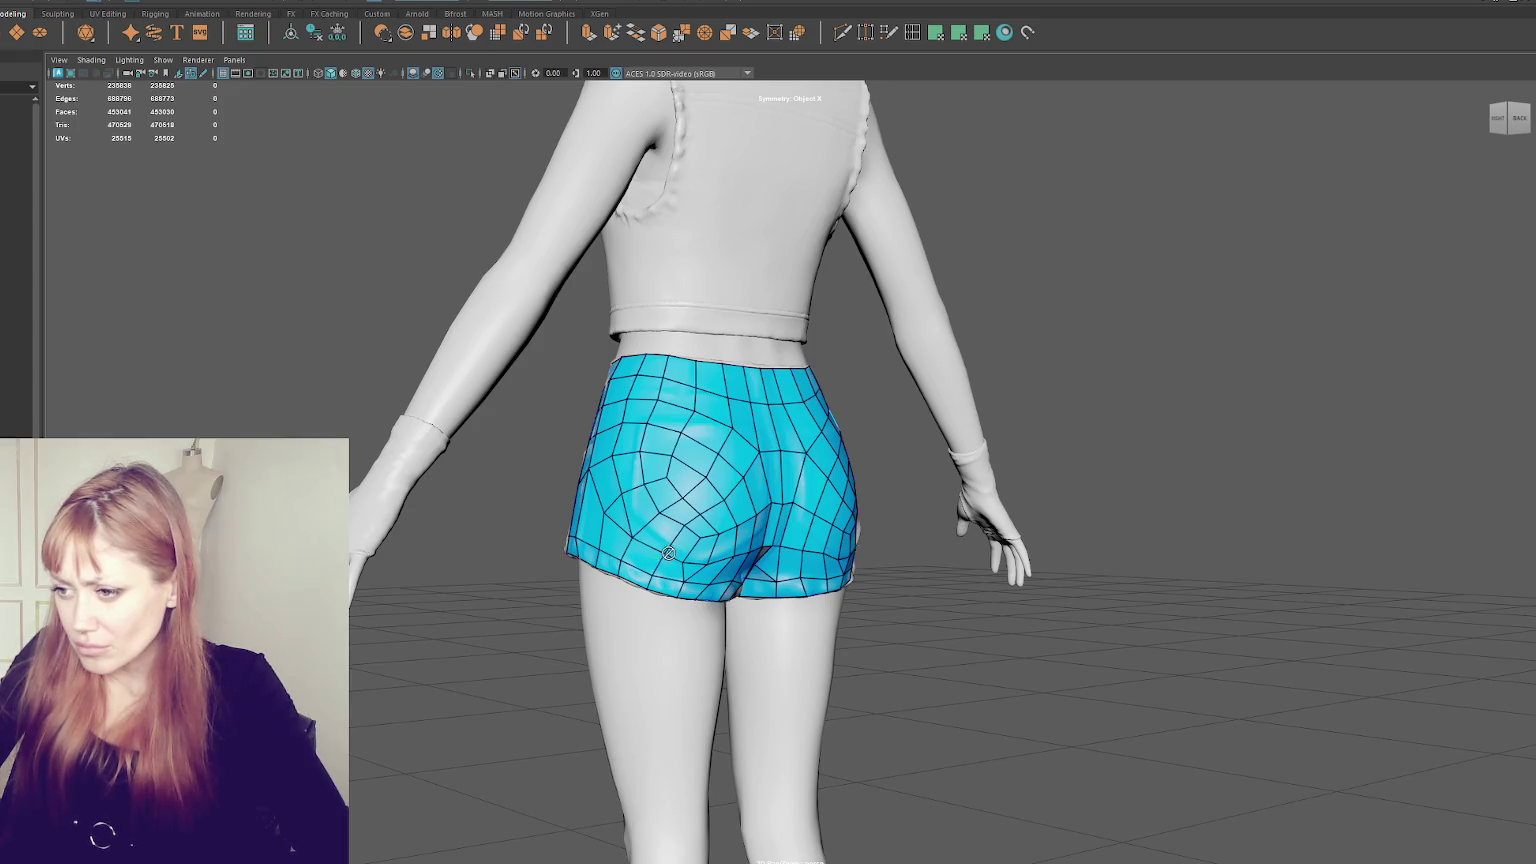
mouse_move(662, 555)
left_mouse_down("alt")
mouse_move(686, 566)
mouse_move(681, 517)
mouse_move(653, 499)
mouse_move(673, 499)
mouse_move(683, 454)
mouse_move(647, 482)
left_mouse_up("alt")
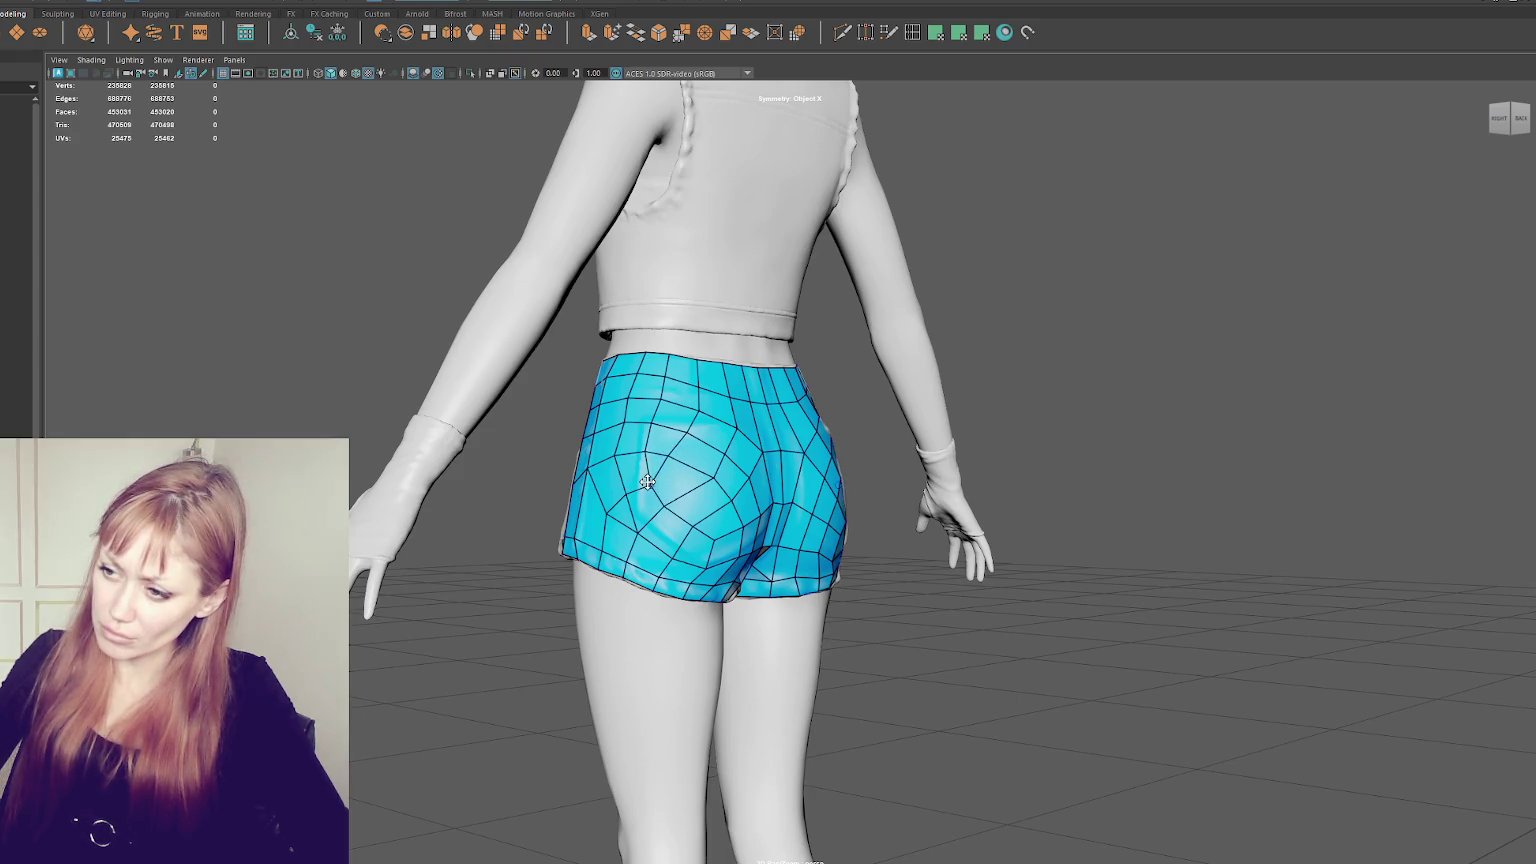
mouse_move(647, 482)
left_mouse_down()
mouse_move(620, 498)
mouse_move(644, 487)
mouse_move(658, 429)
mouse_move(702, 387)
mouse_move(696, 358)
mouse_move(680, 362)
mouse_move(680, 388)
mouse_move(725, 390)
left_mouse_up()
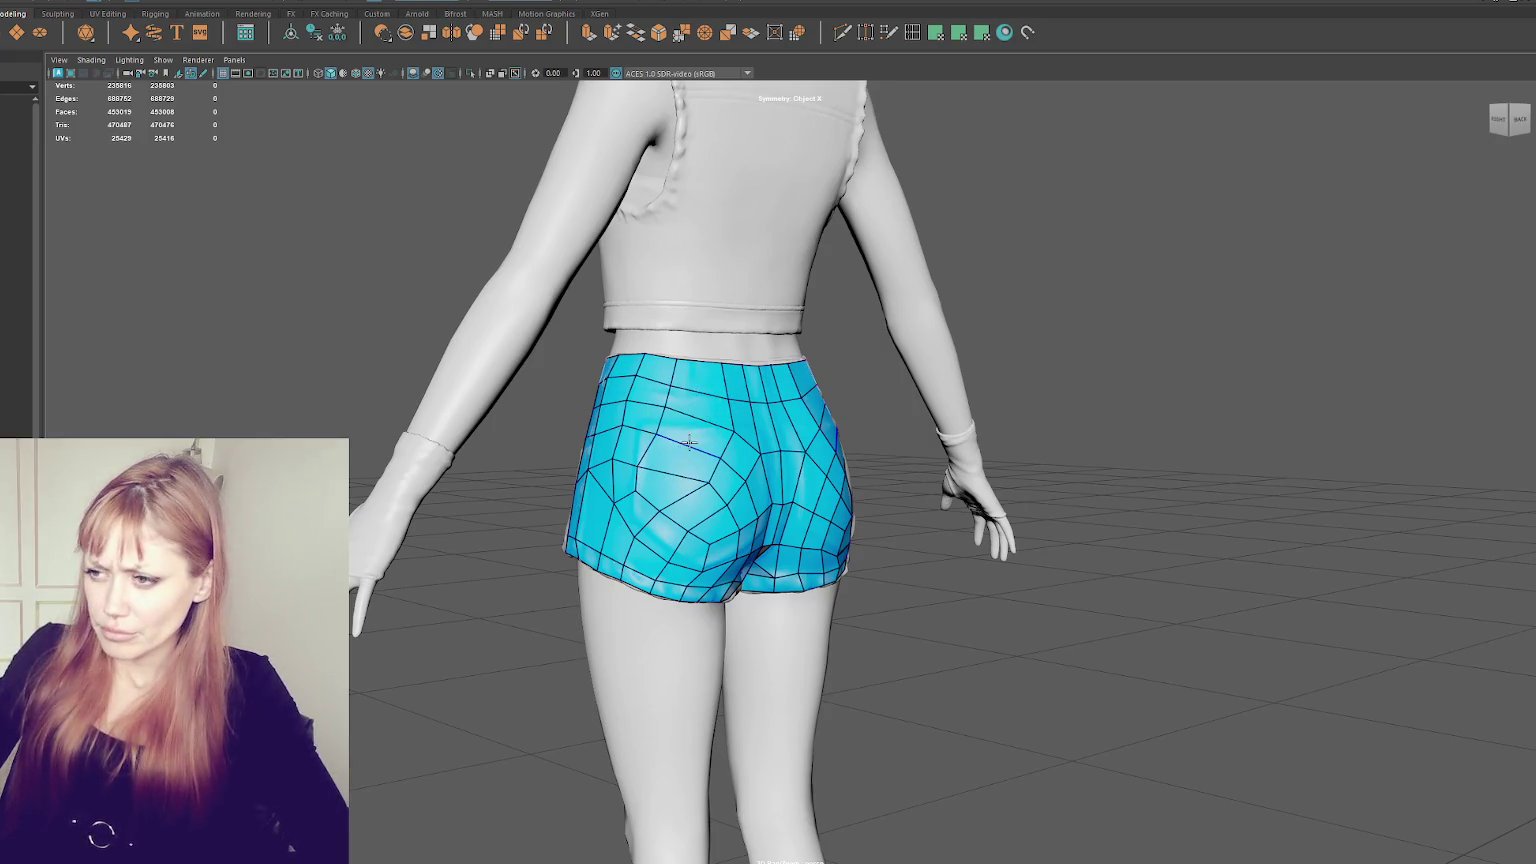
- Insert a new edge loop across the shorts and delete the faces it disrupts
left_click(688, 441, "ctrl")
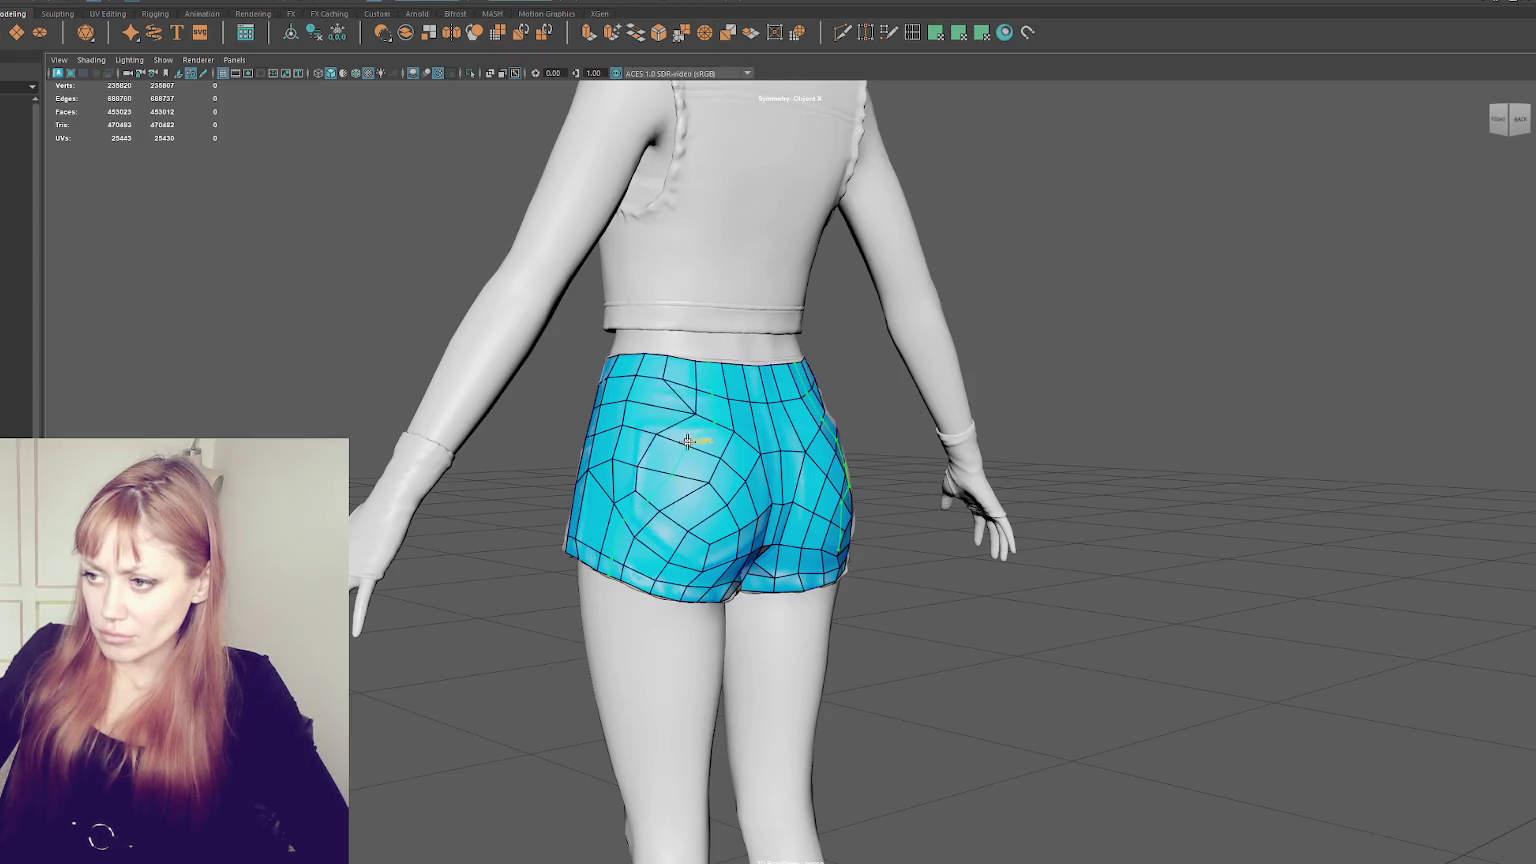
left_click(677, 462)
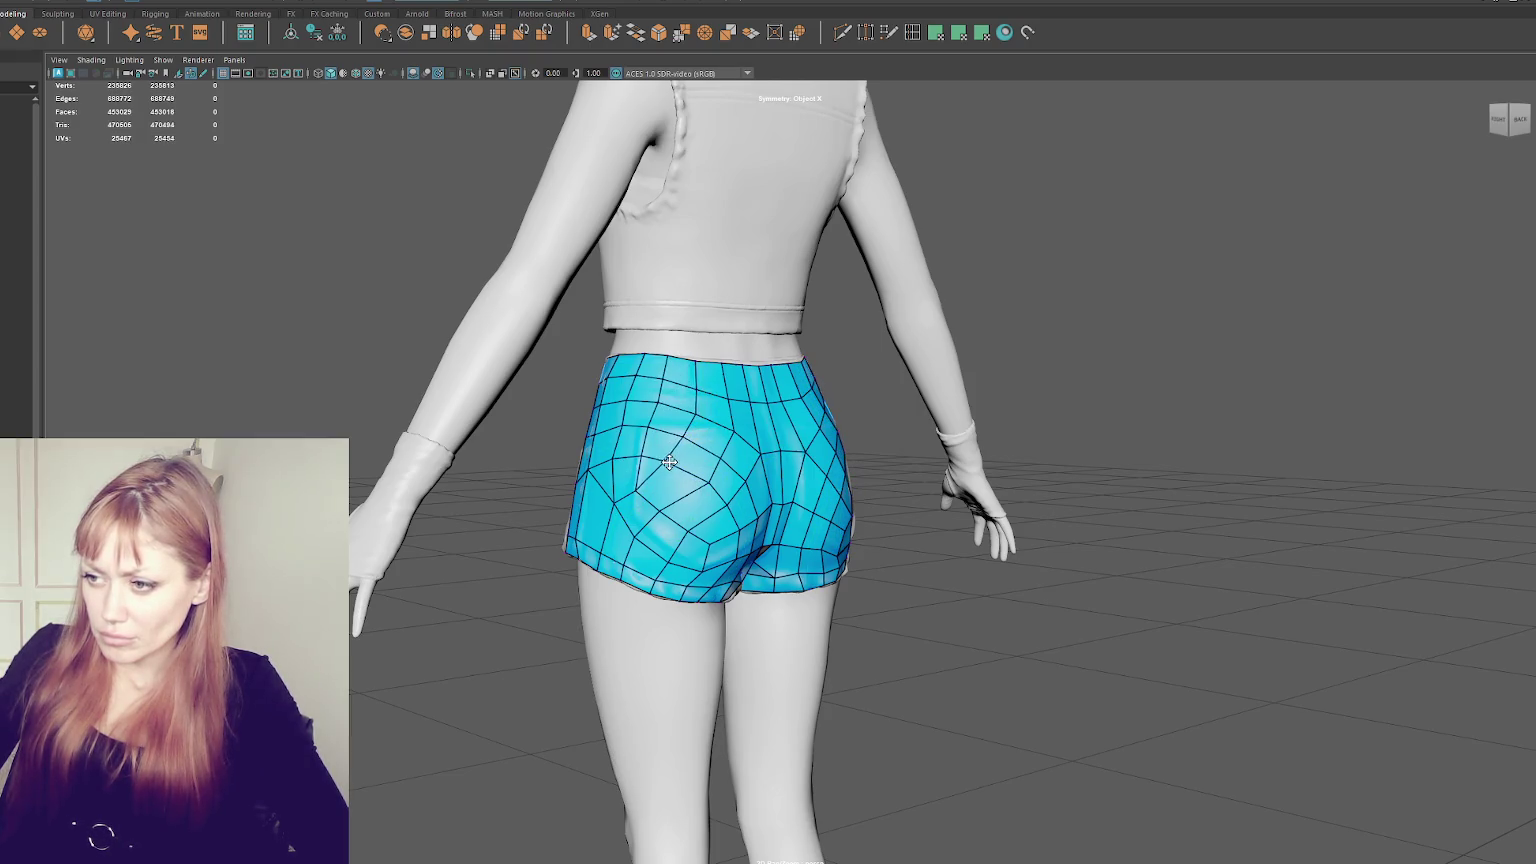
left_click(621, 471)
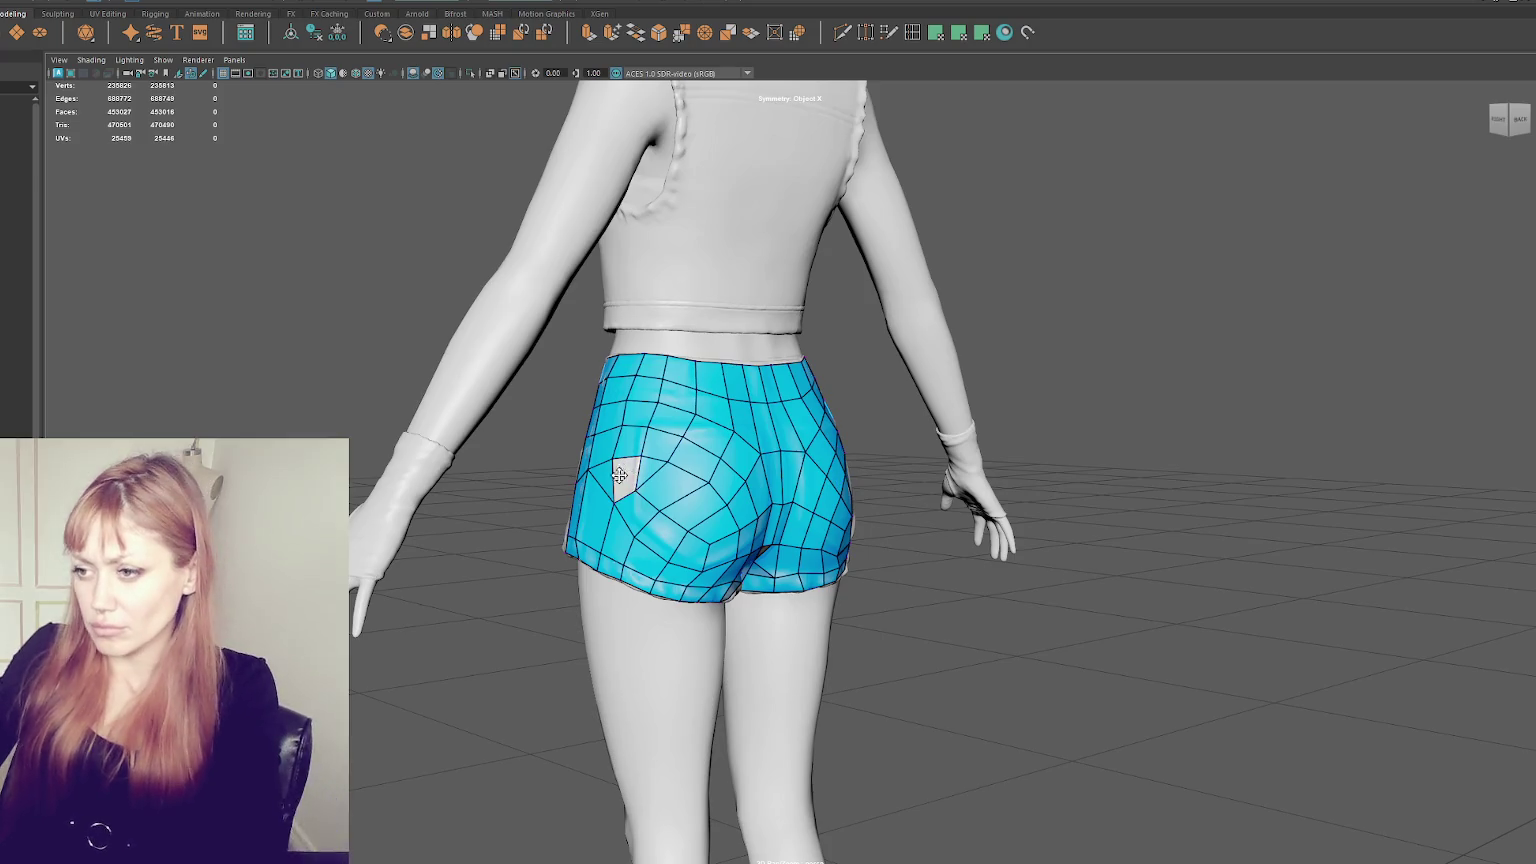
left_click(647, 474)
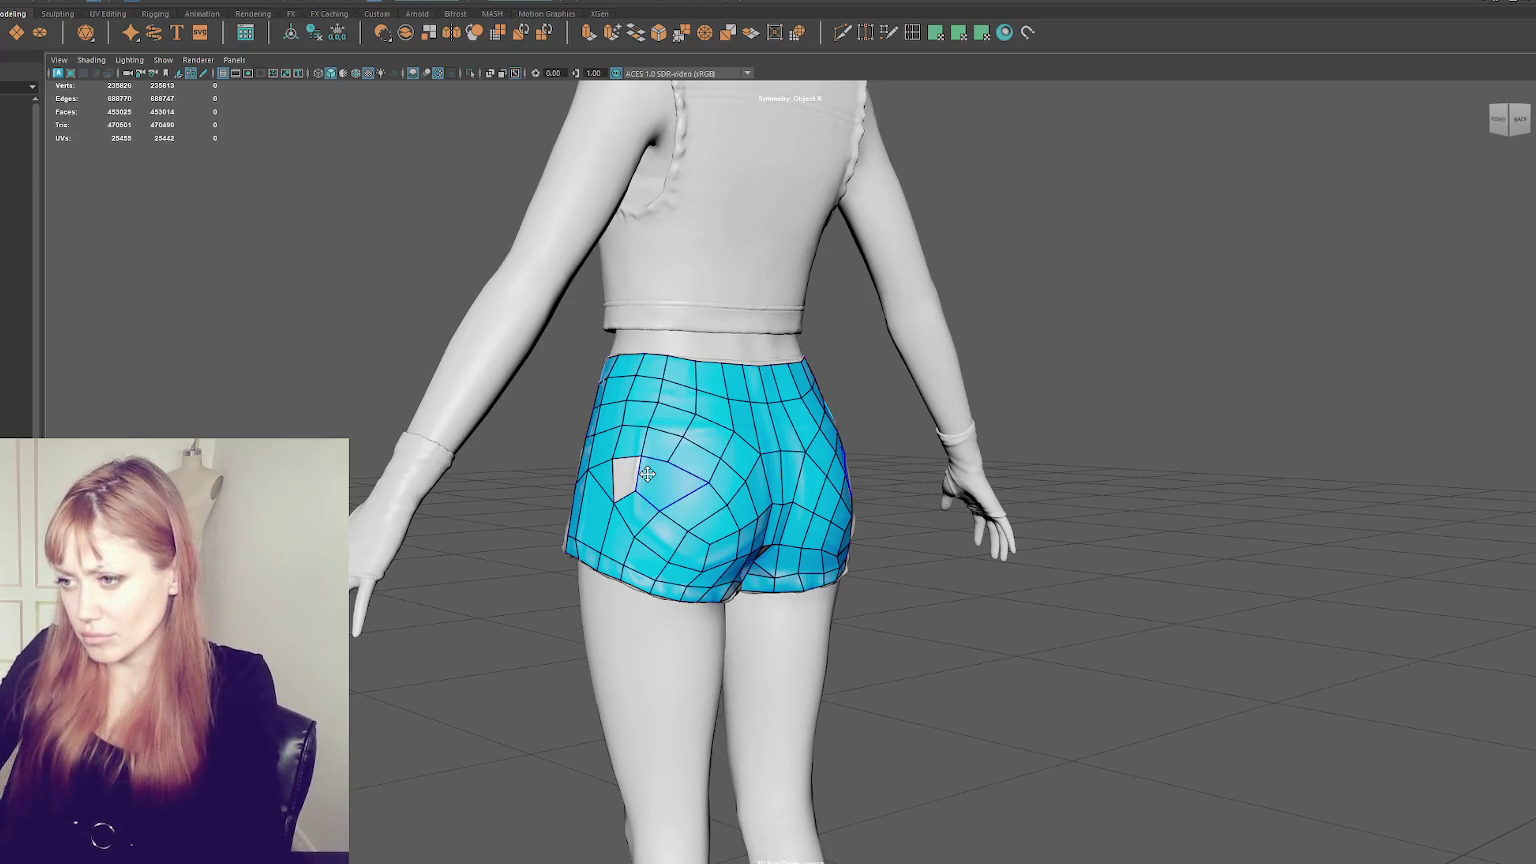
key("Delete")
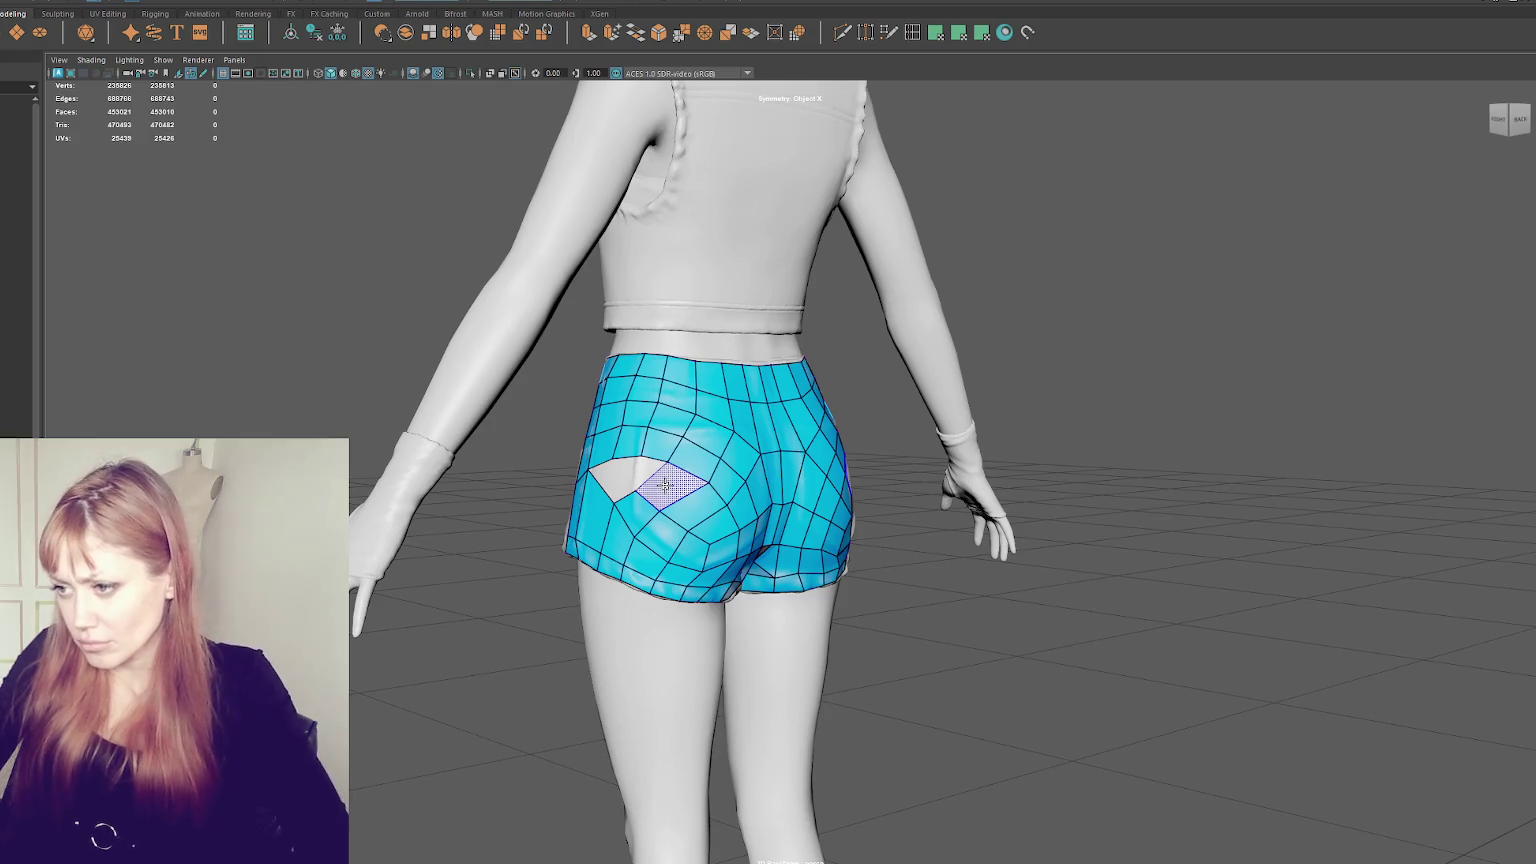
- Fill the resulting triangular hole with new quads
left_click_drag(679, 481, 604, 505, "alt")
left_click(655, 476, "shift")
left_click(645, 480, "shift")
left_click(640, 488, "shift")
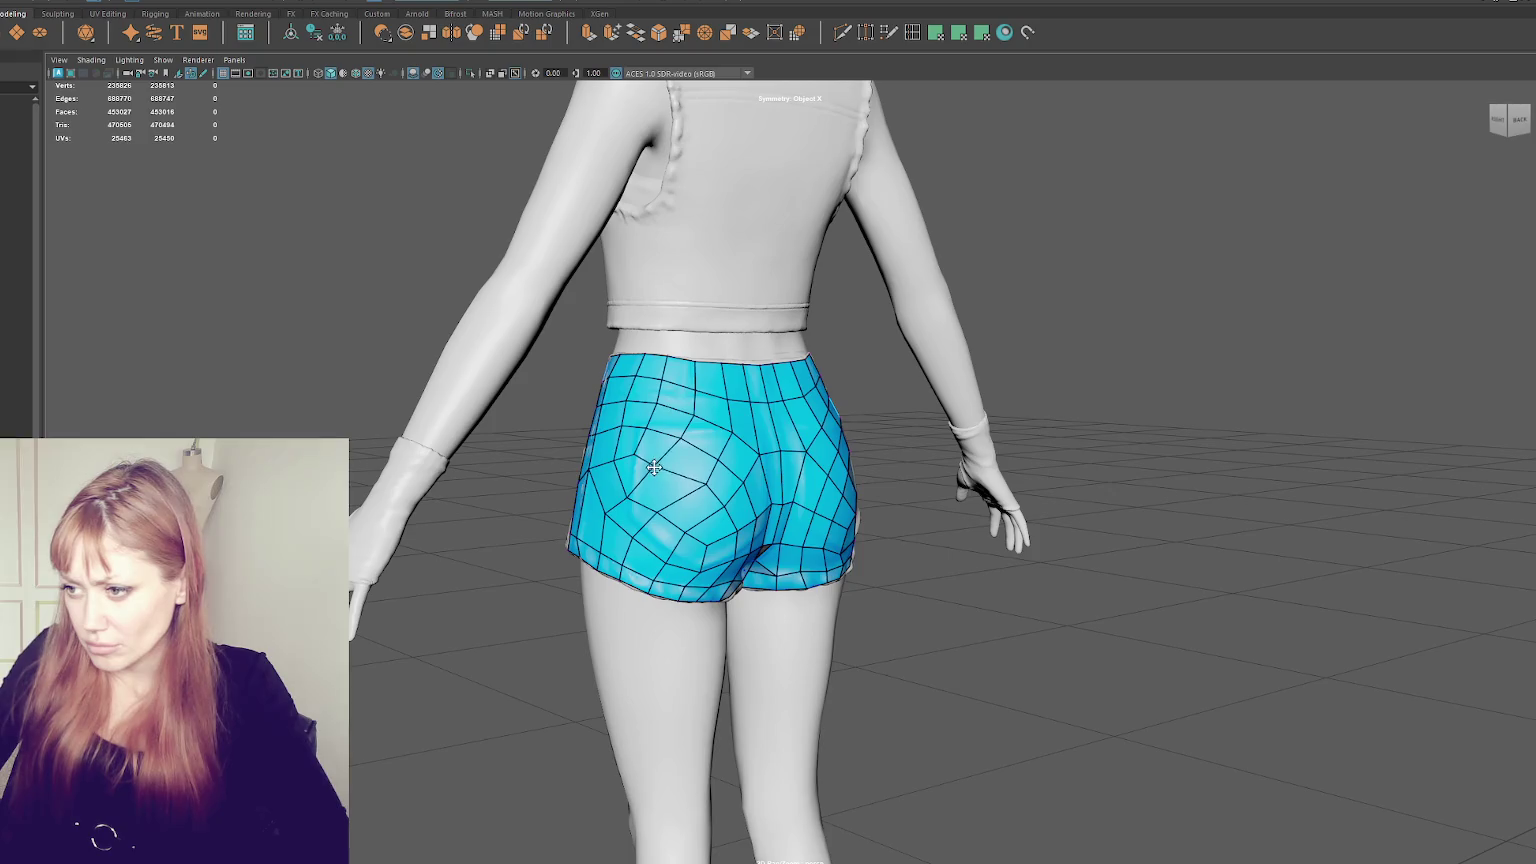
mouse_move(695, 488)
left_mouse_down("alt")
mouse_move(672, 483)
mouse_move(703, 501)
left_mouse_up("alt")
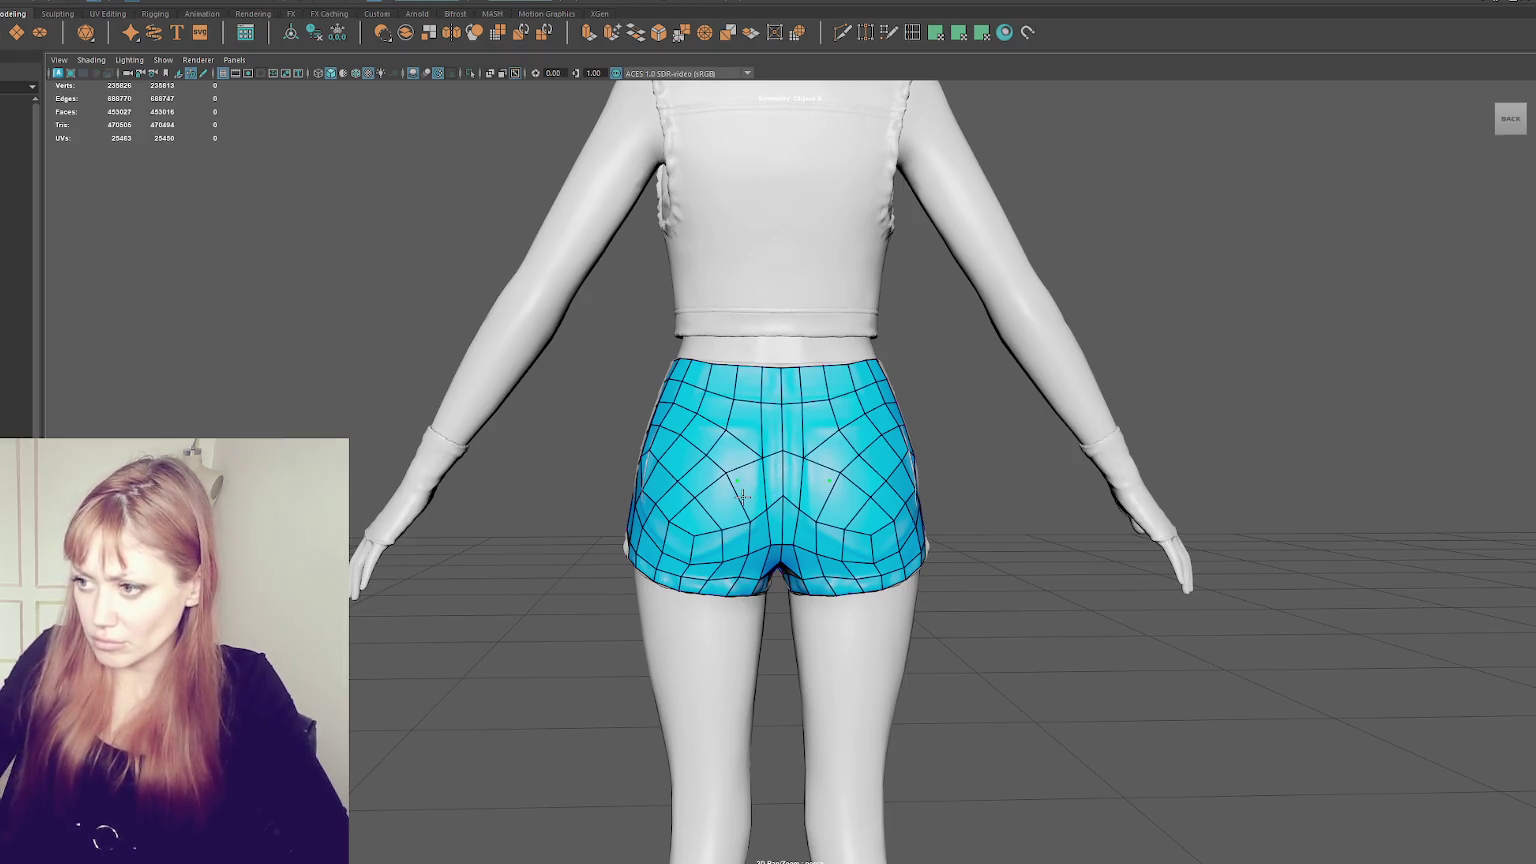
- Zoom in and orbit to a close three-quarter side view of the shorts' hip
scroll(720, 488, "up", 2)
scroll(713, 487, "up", 2)
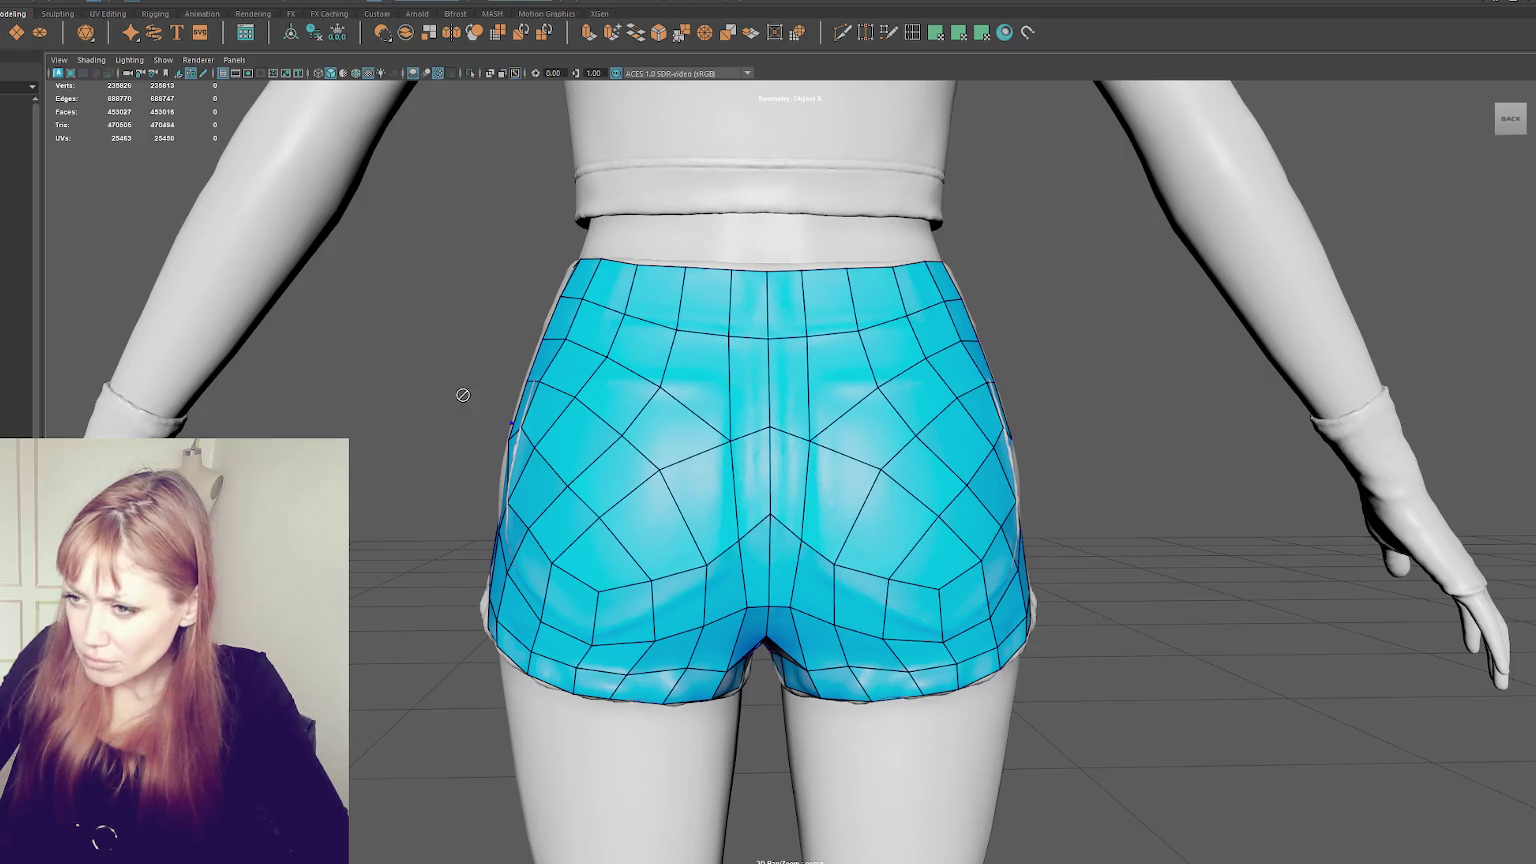
left_click_drag(490, 372, 797, 437, "alt")
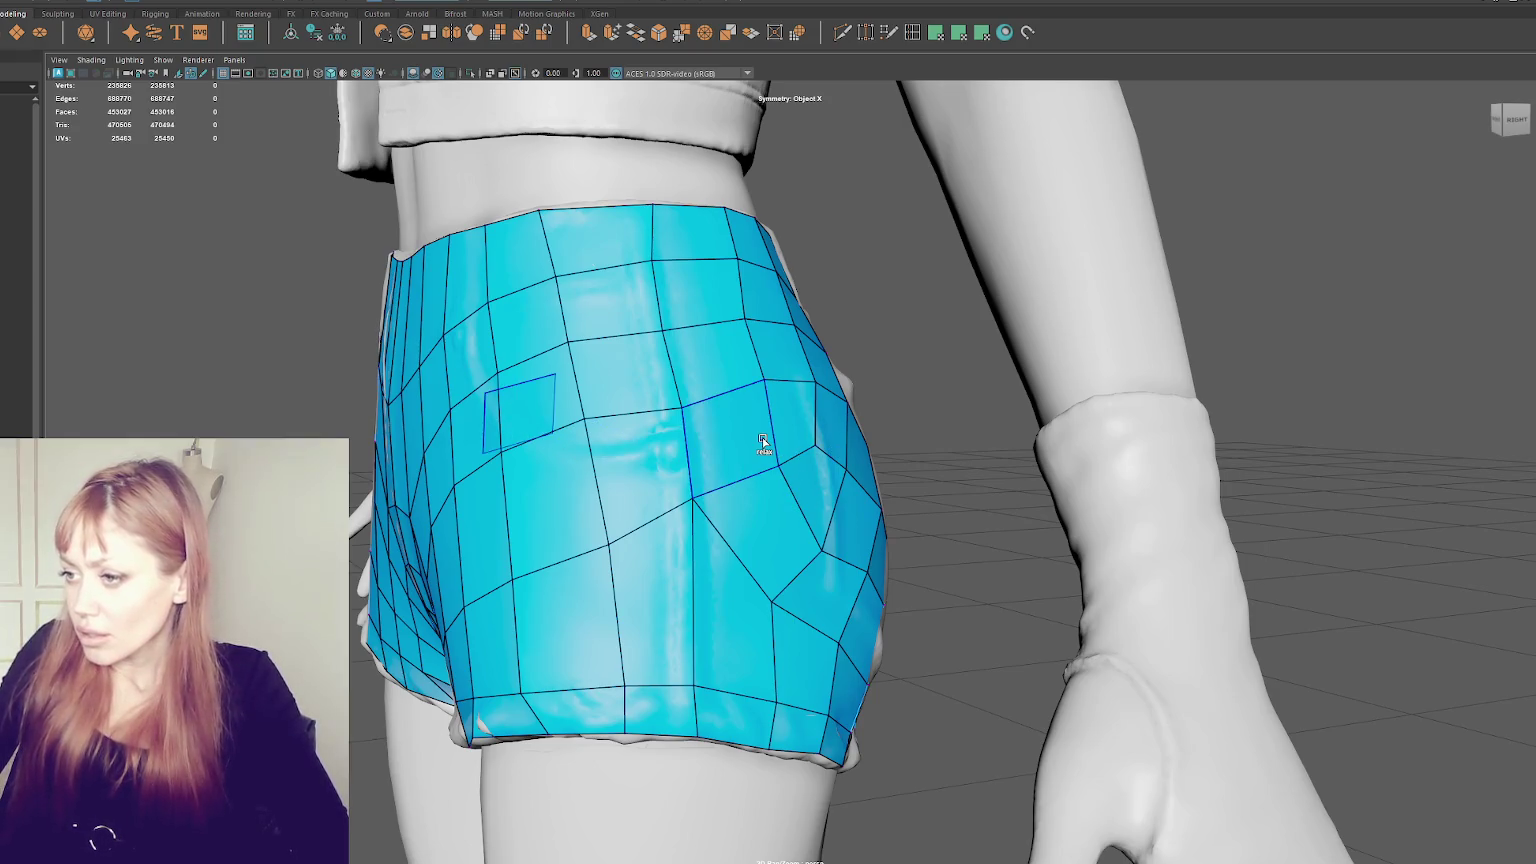
scroll(755, 436, "up", 3)
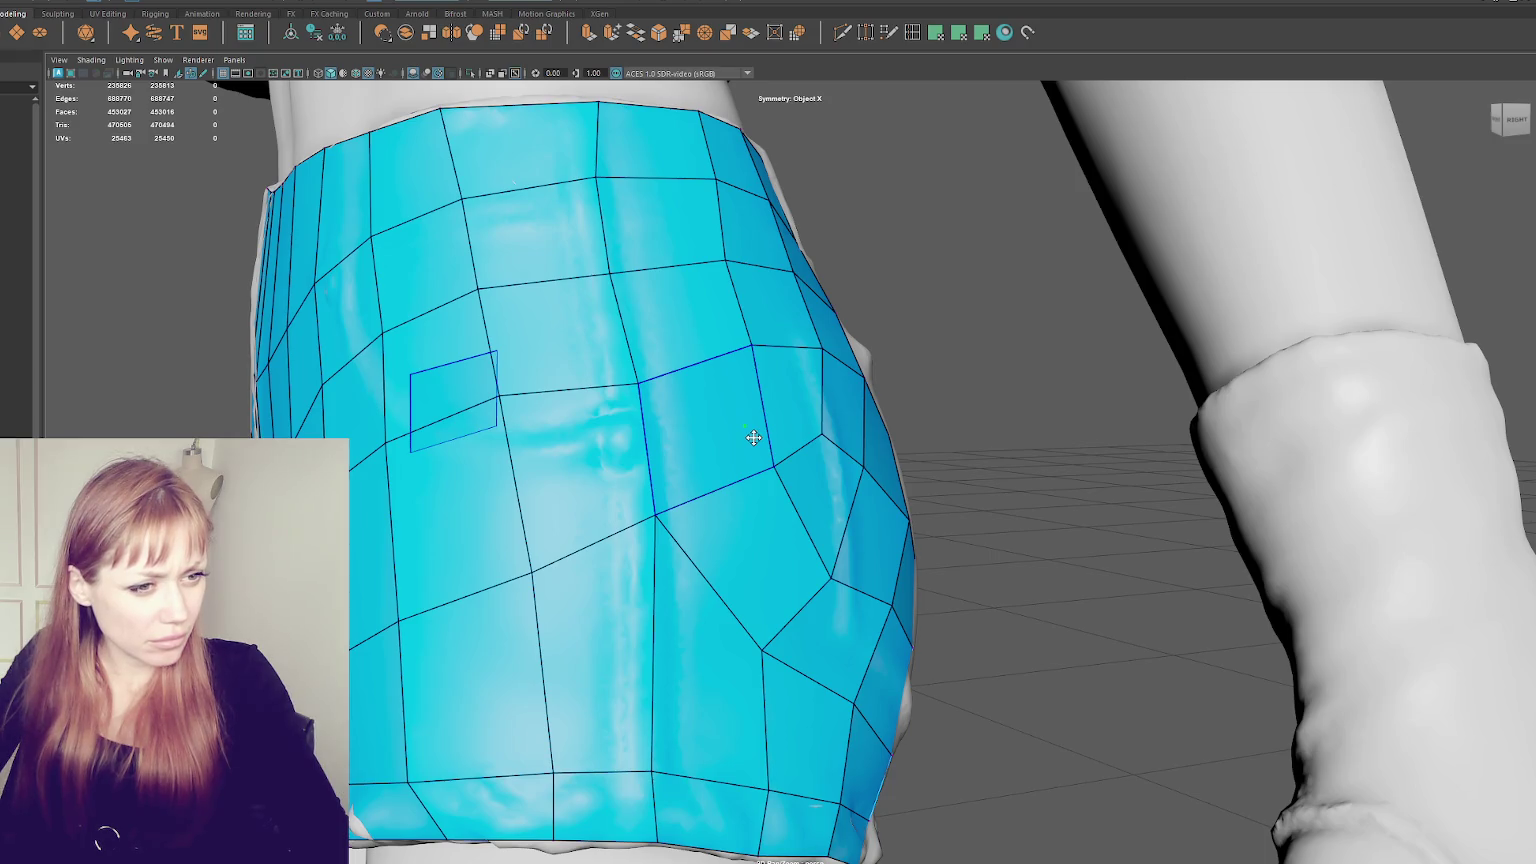
left_click_drag(754, 437, 606, 487, "alt")
key("q")
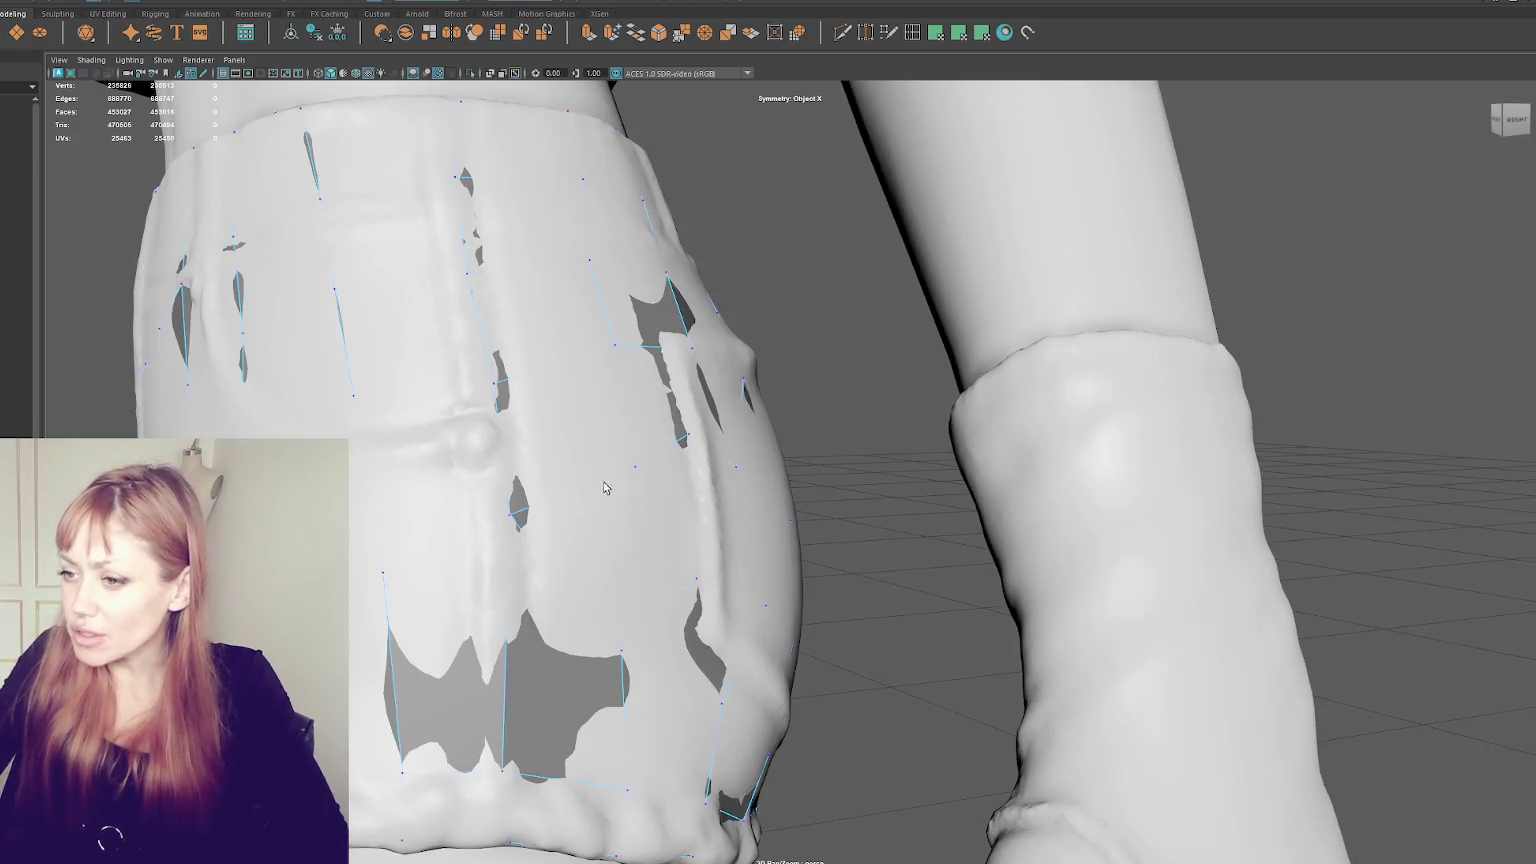
key("4")
left_click_drag(620, 480, 700, 420, "alt")
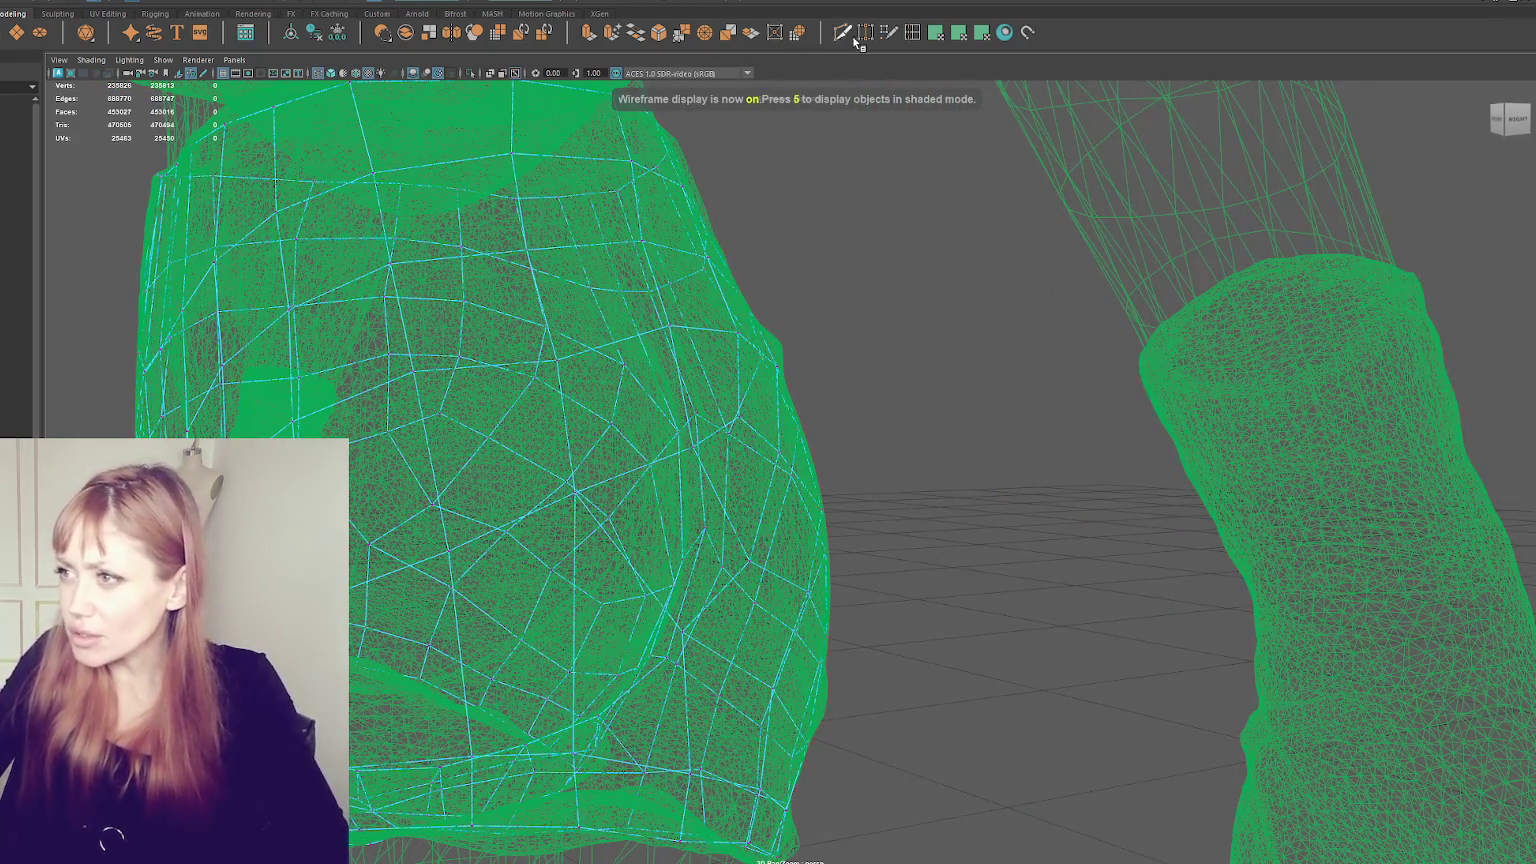
left_click(888, 33)
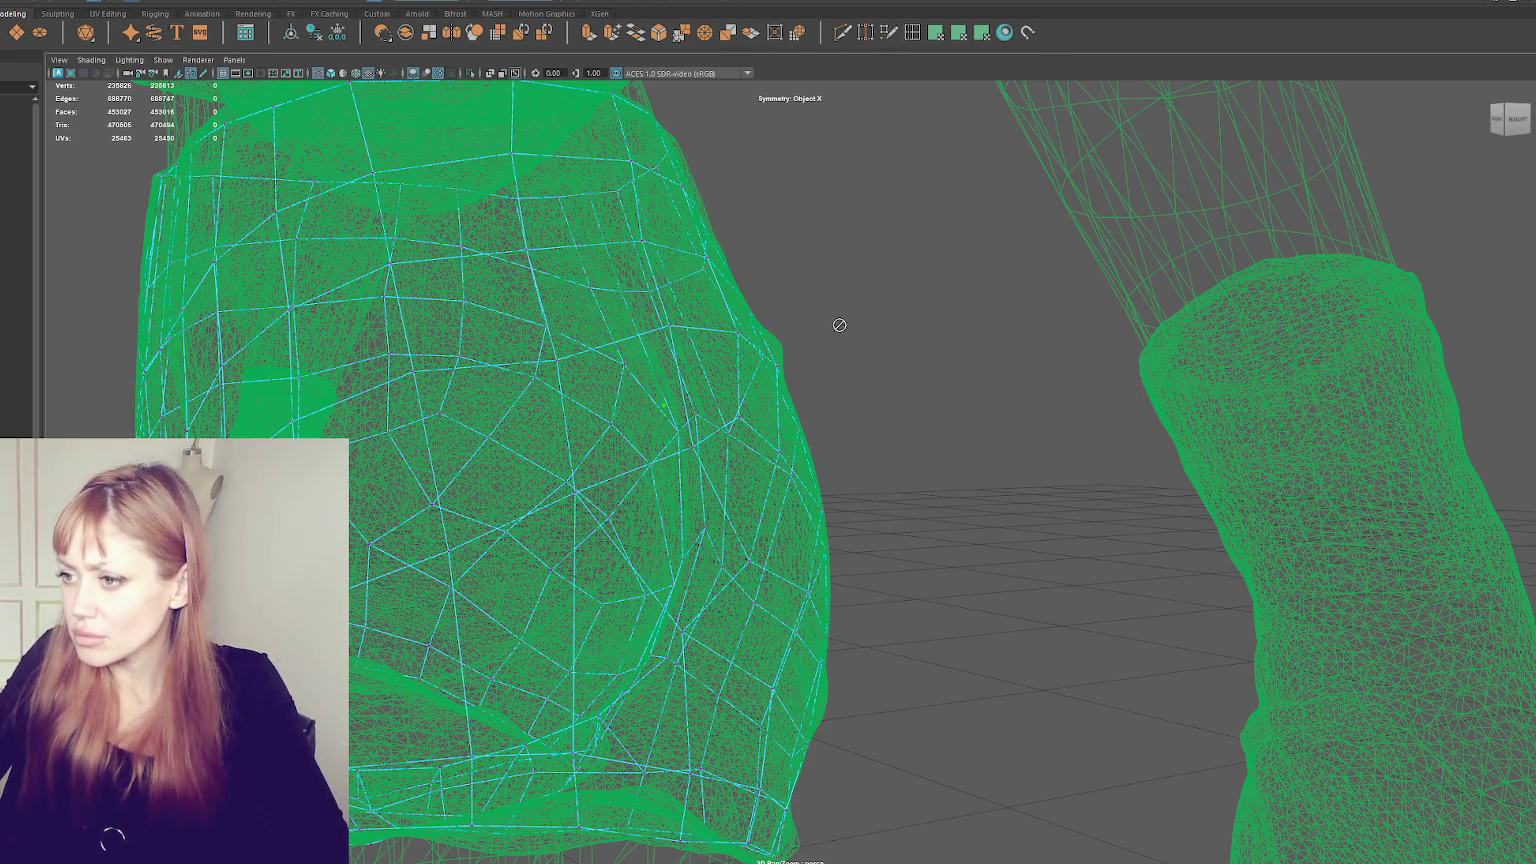
key("6")
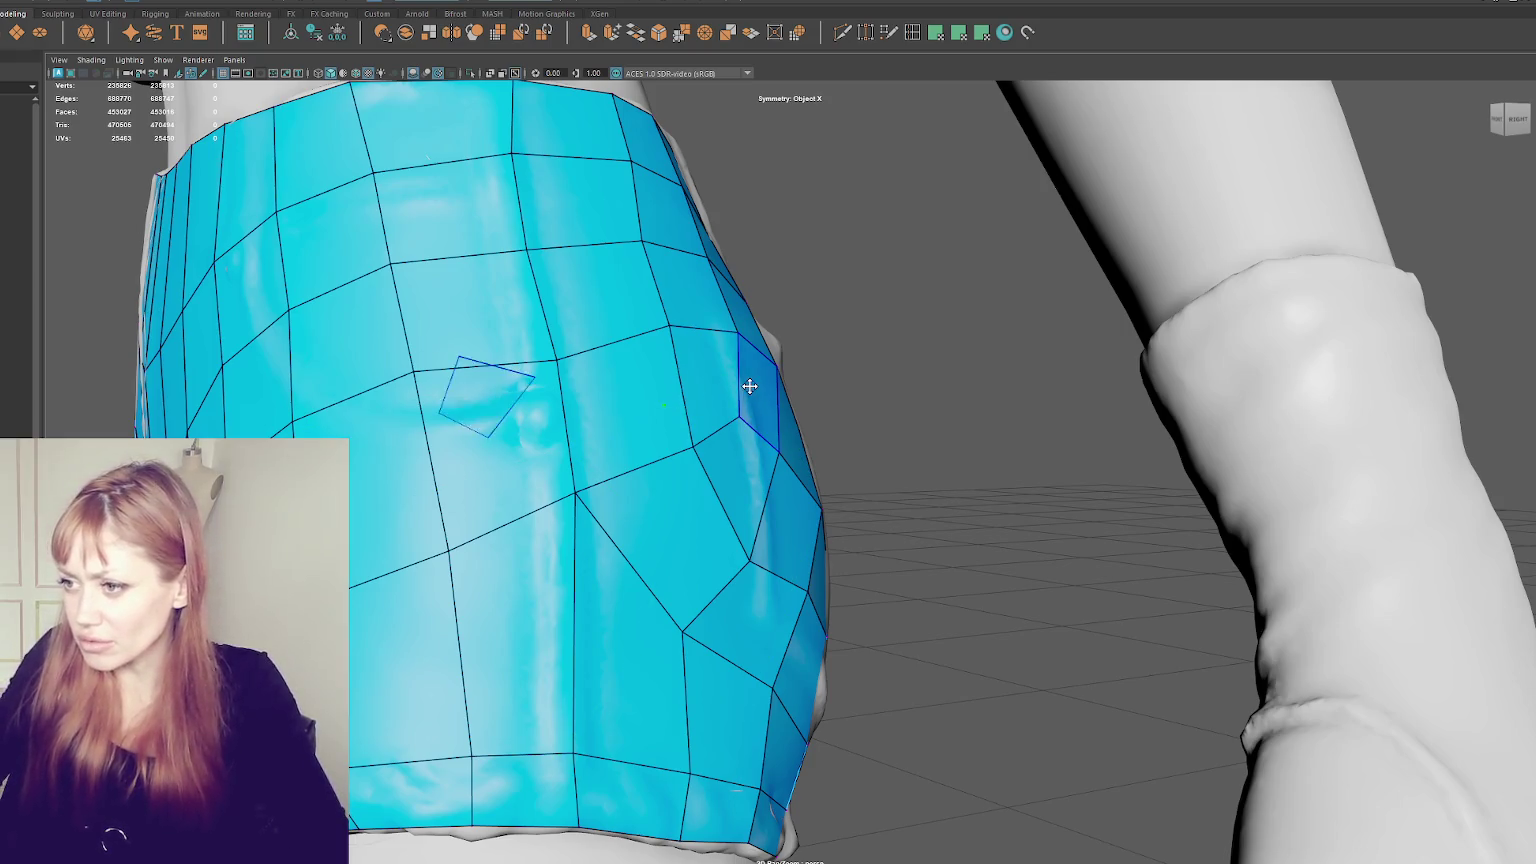
- Nudge a vertex on the shorts' side downward, checking from front and back views
right_click(663, 404)
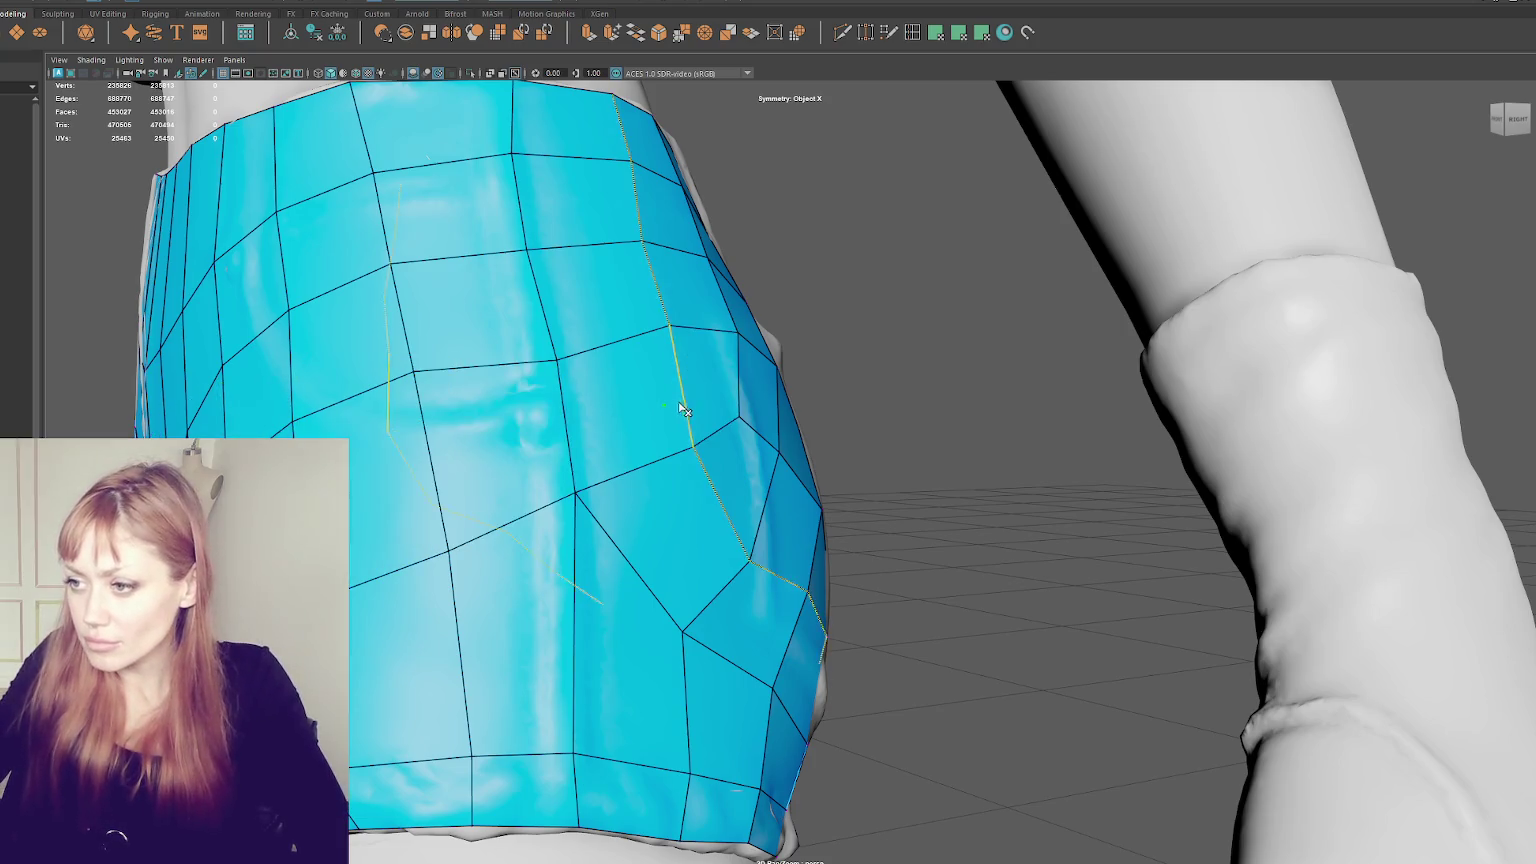
left_click_drag(703, 419, 864, 431, "alt")
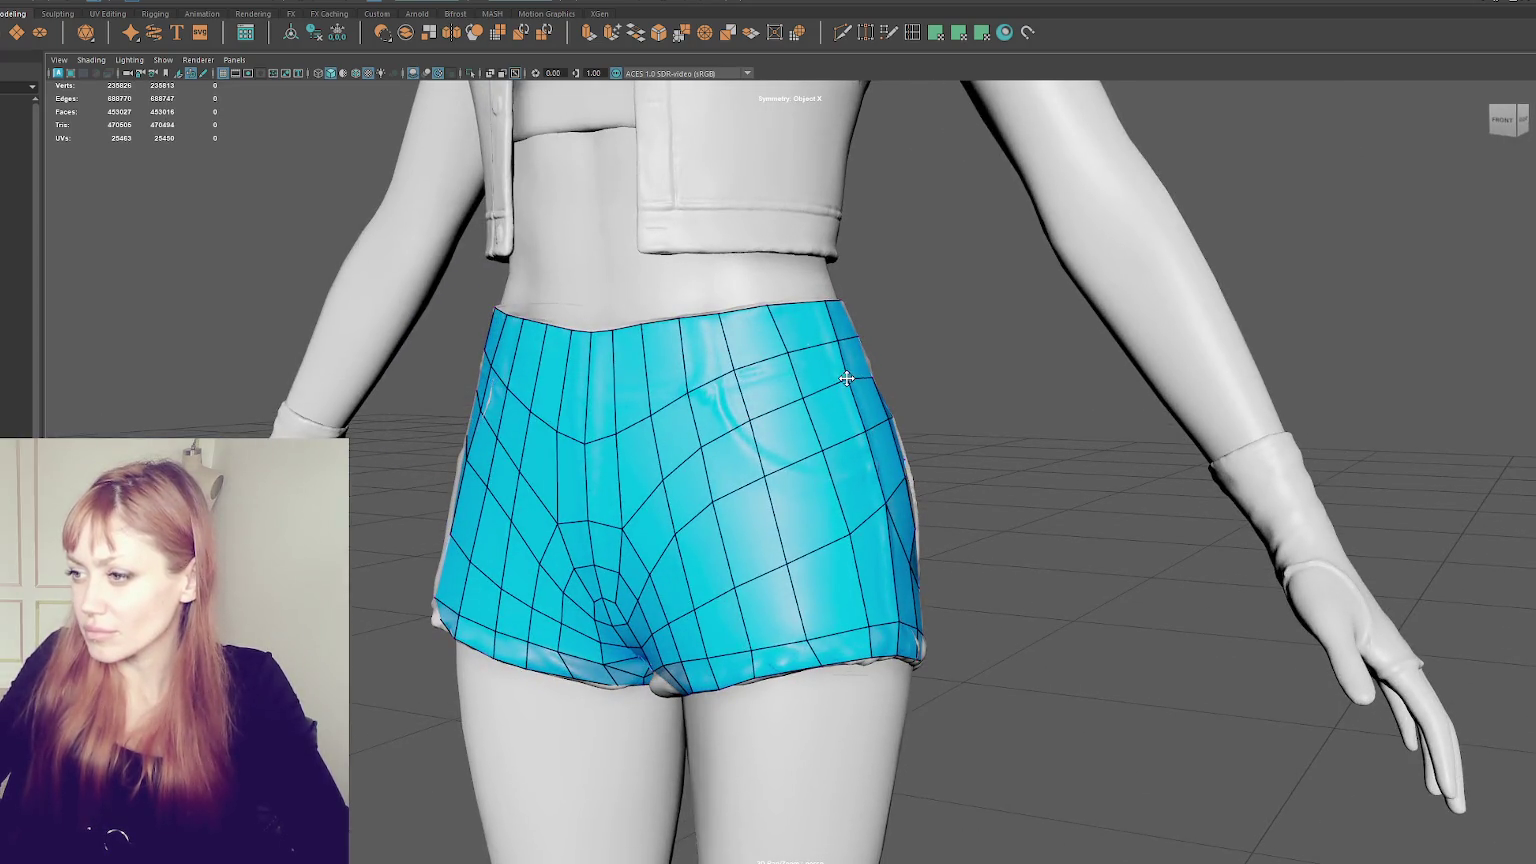
left_click_drag(851, 532, 870, 535, "alt")
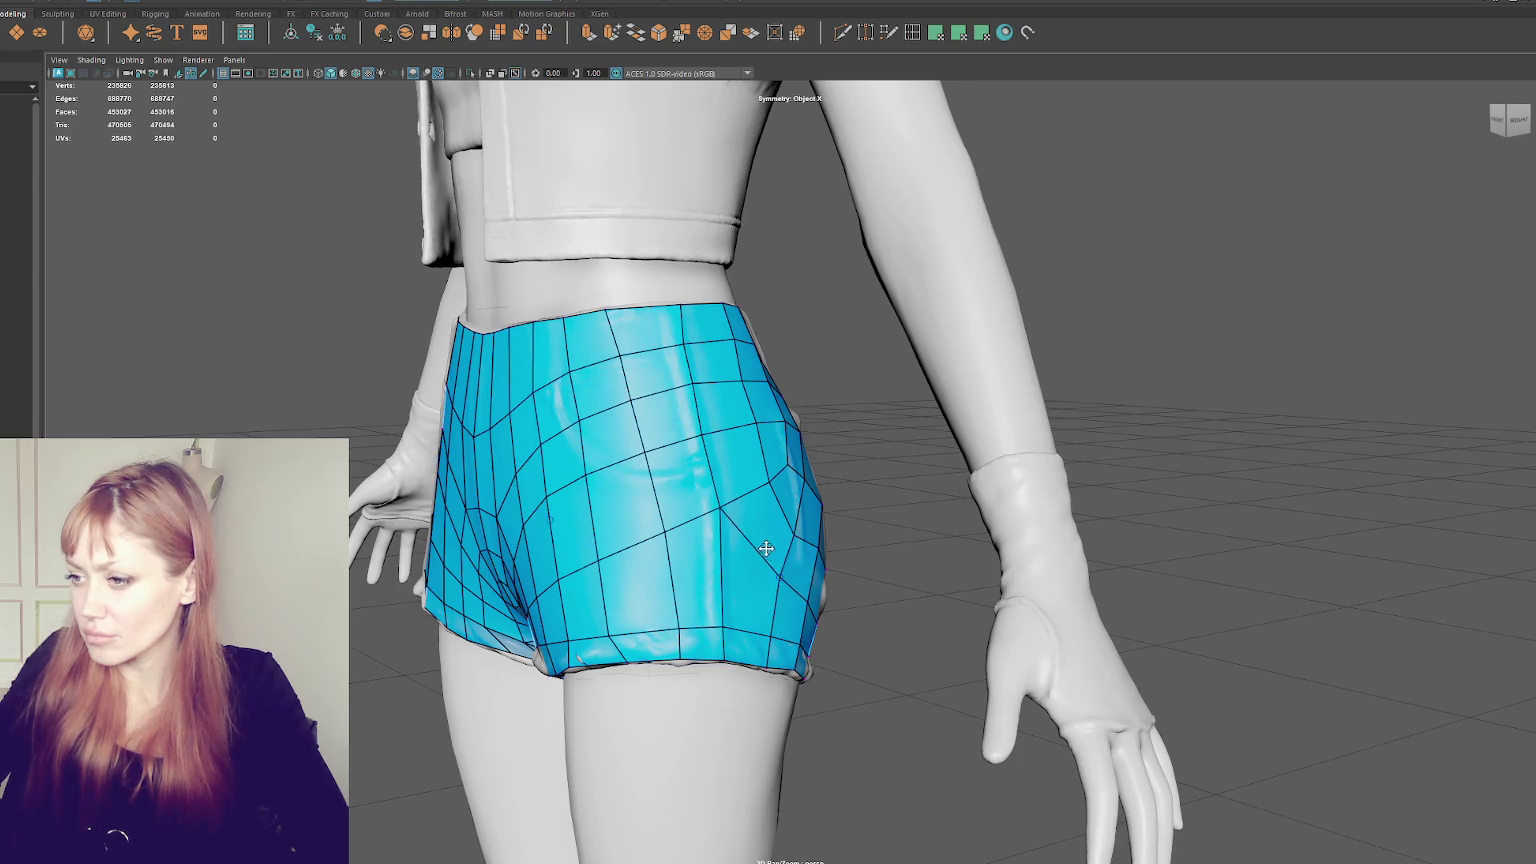
left_click_drag(723, 510, 728, 522)
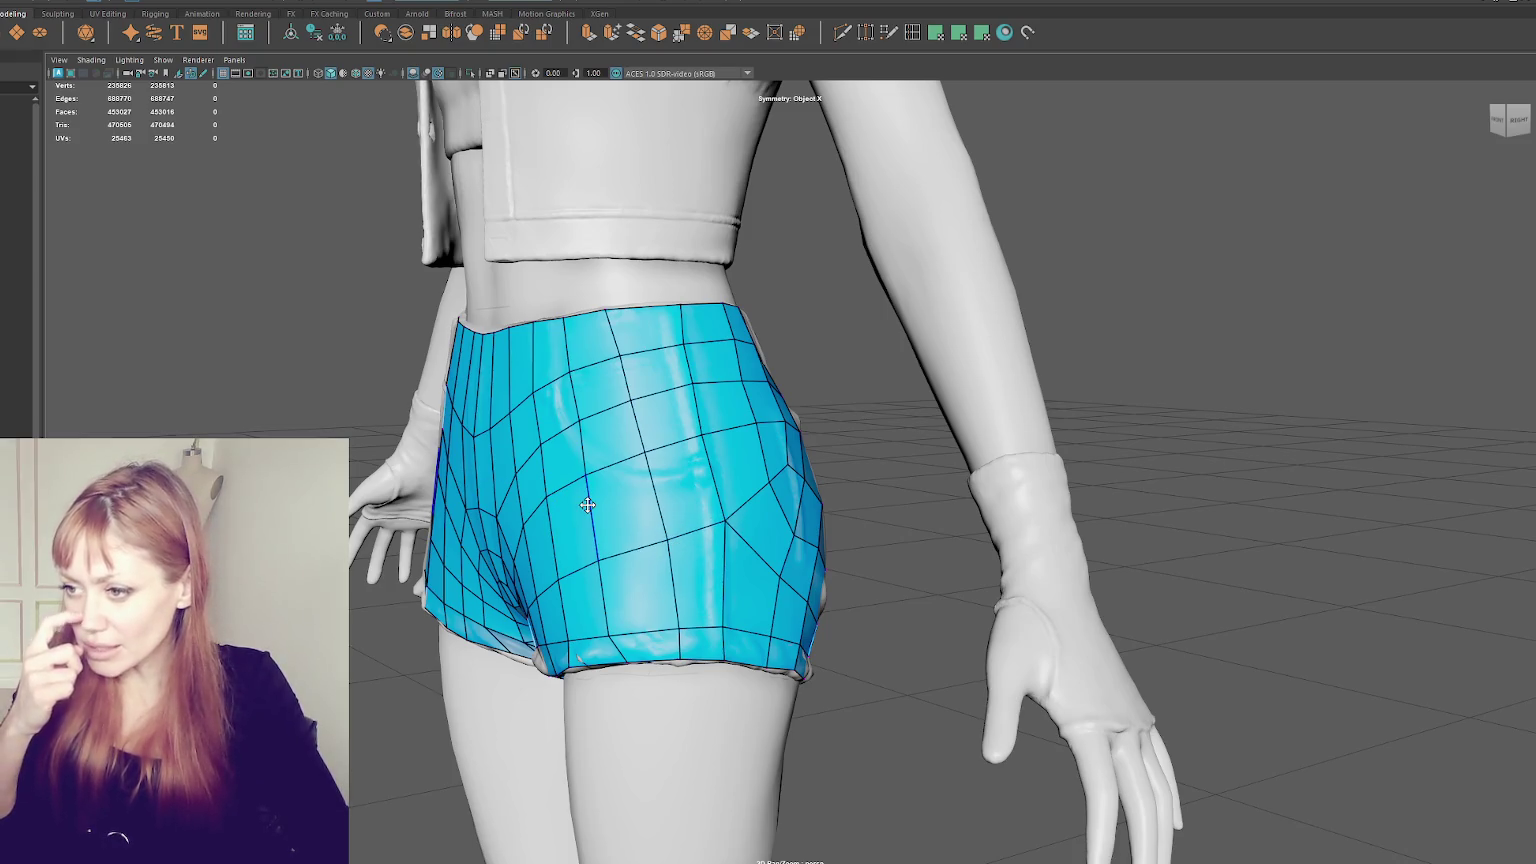
mouse_move(587, 505)
left_mouse_down("alt")
mouse_move(703, 533)
mouse_move(746, 611)
left_mouse_up("alt")
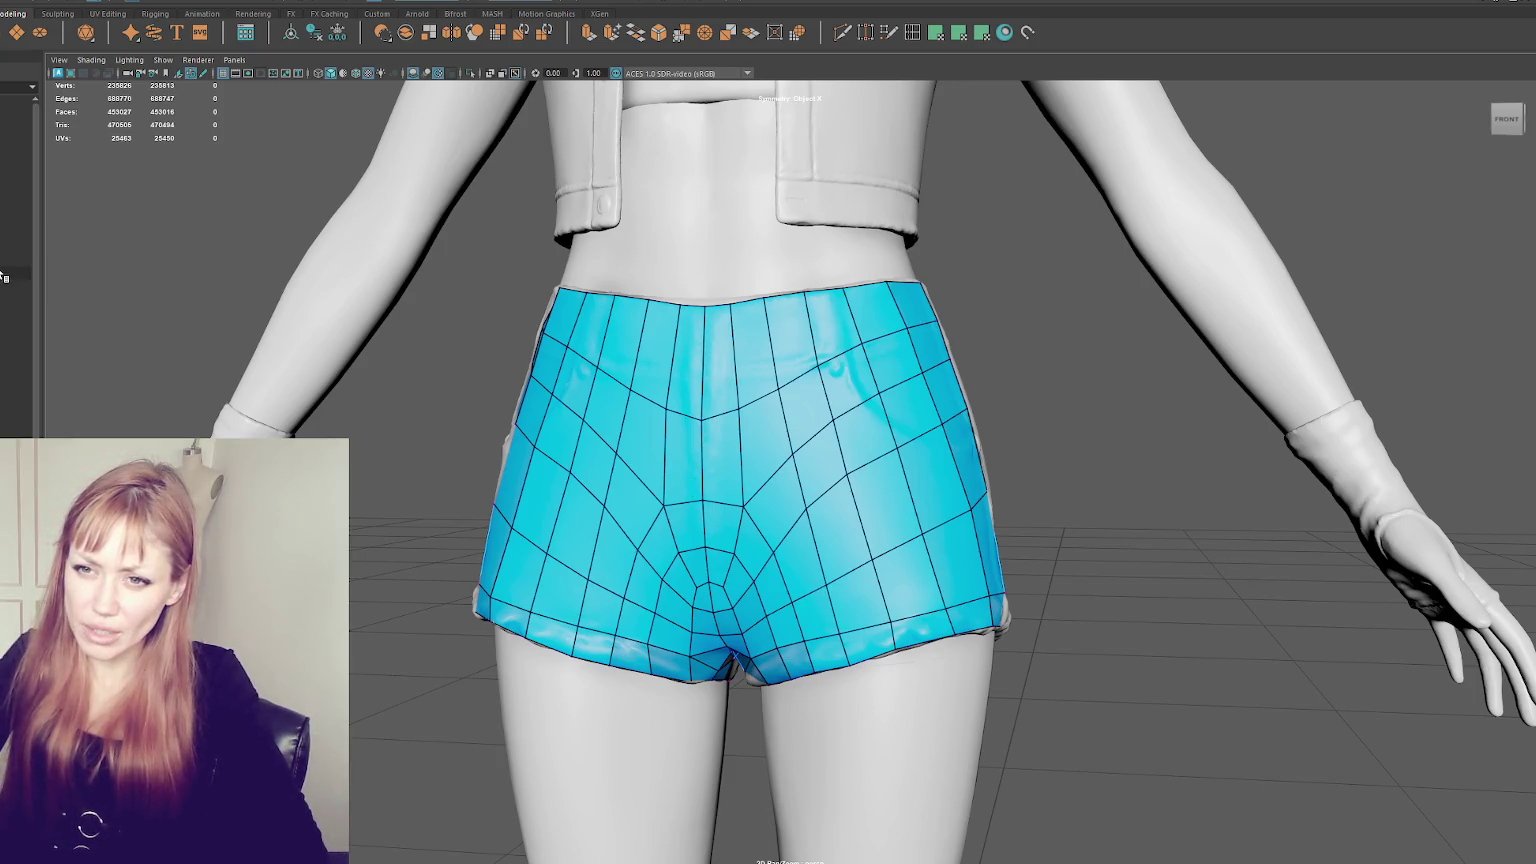
- Hide the retopology mesh, reselect the objects and turn on Wireframe on Shaded
key("ctrl+h")
right_click_drag(152, 171, 179, 167)
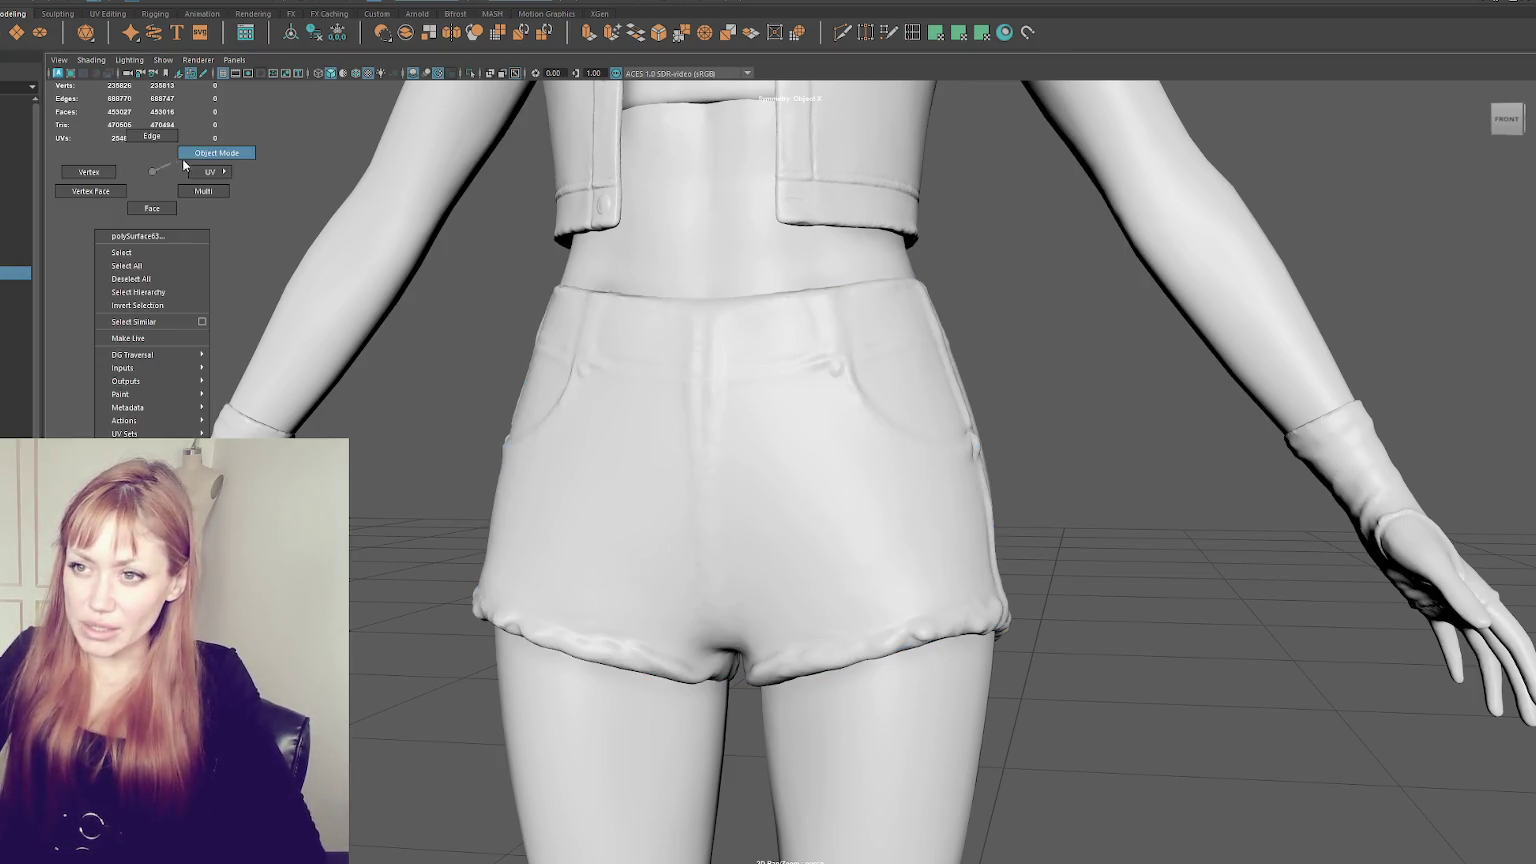
key("ctrl+z")
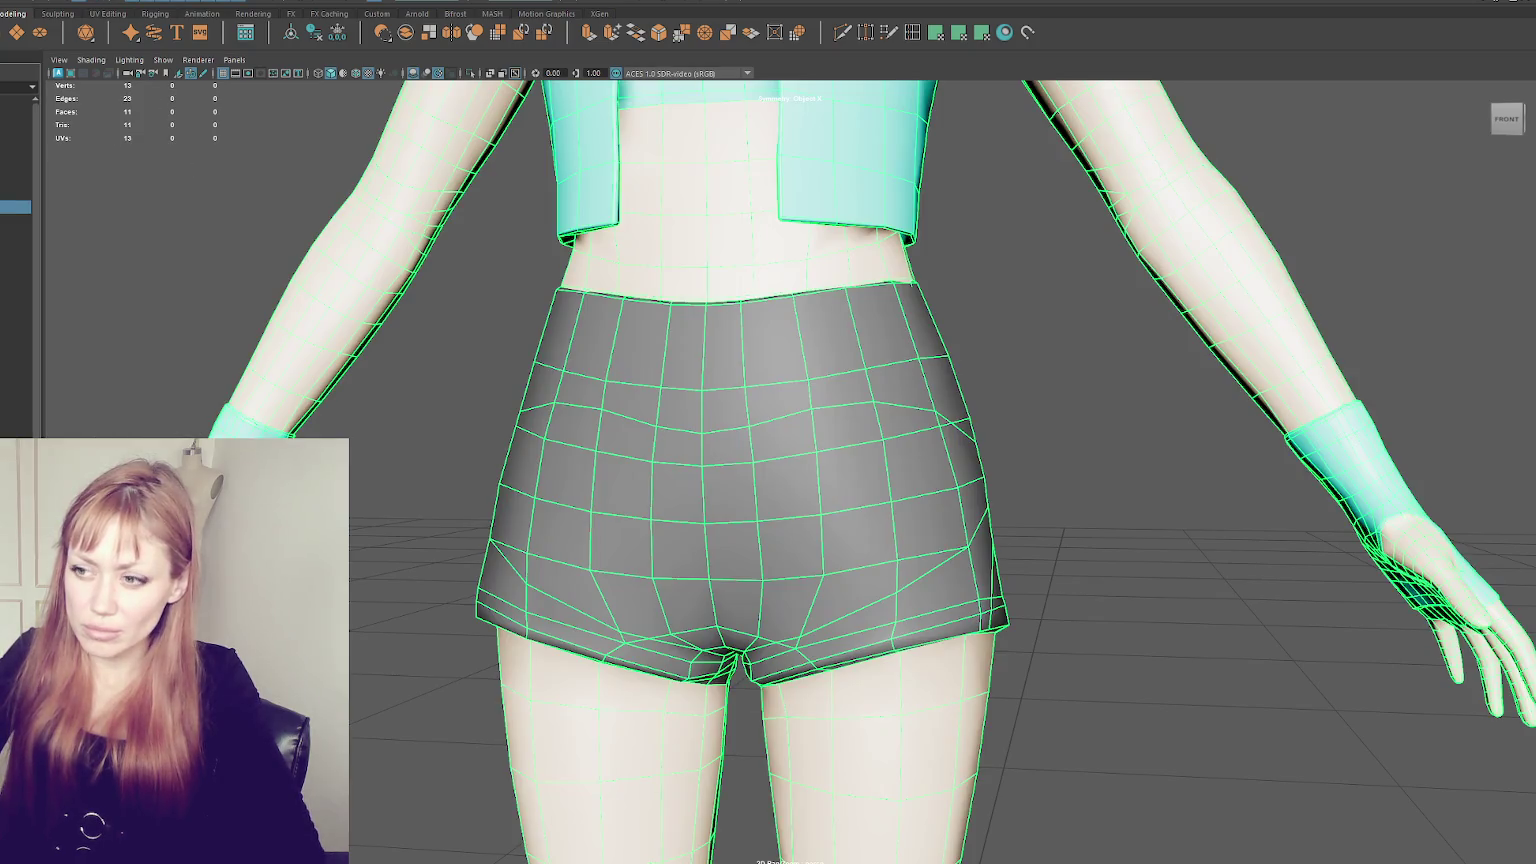
key("ctrl+z")
key("ctrl+z")
key("ctrl+z")
key("ctrl+z")
key("ctrl+z")
key("ctrl+z")
key("ctrl+z")
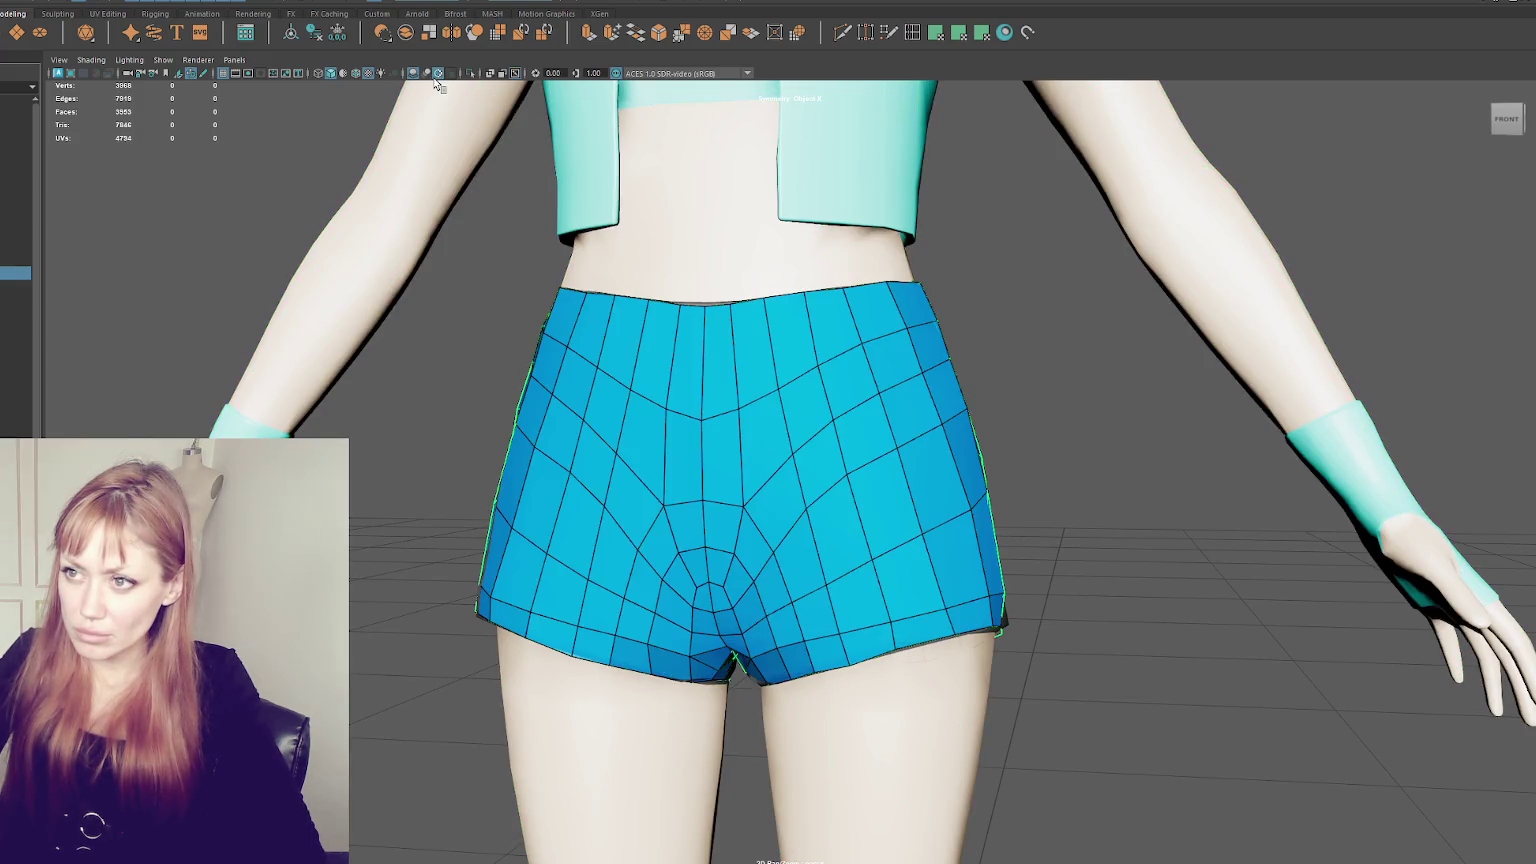
left_click(369, 72)
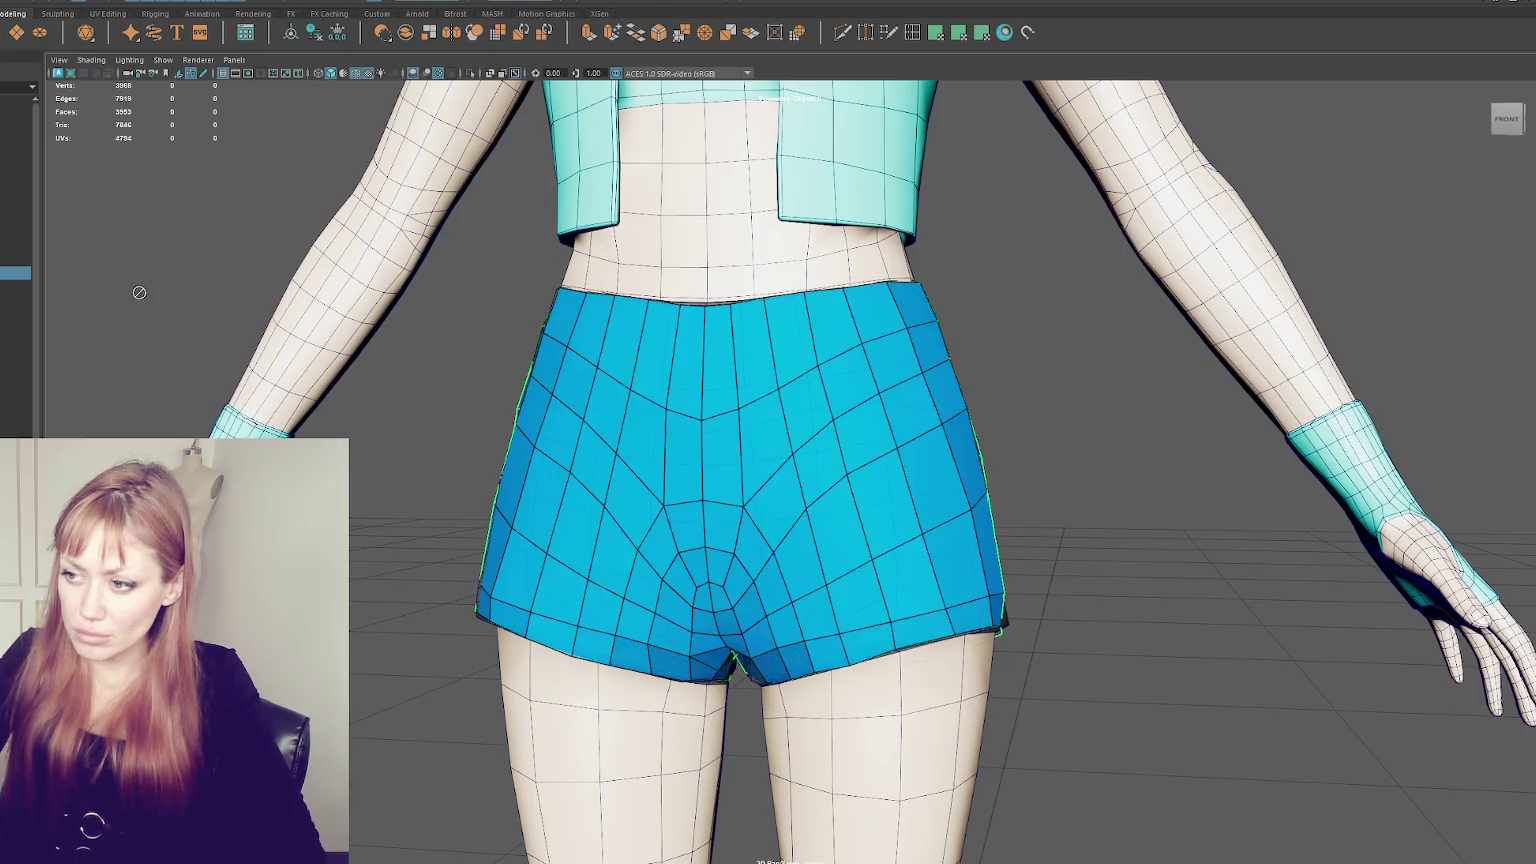
- Bring back the blue retopology shorts on their own and reactivate Quad Draw
key("ctrl+z")
key("ctrl+z")
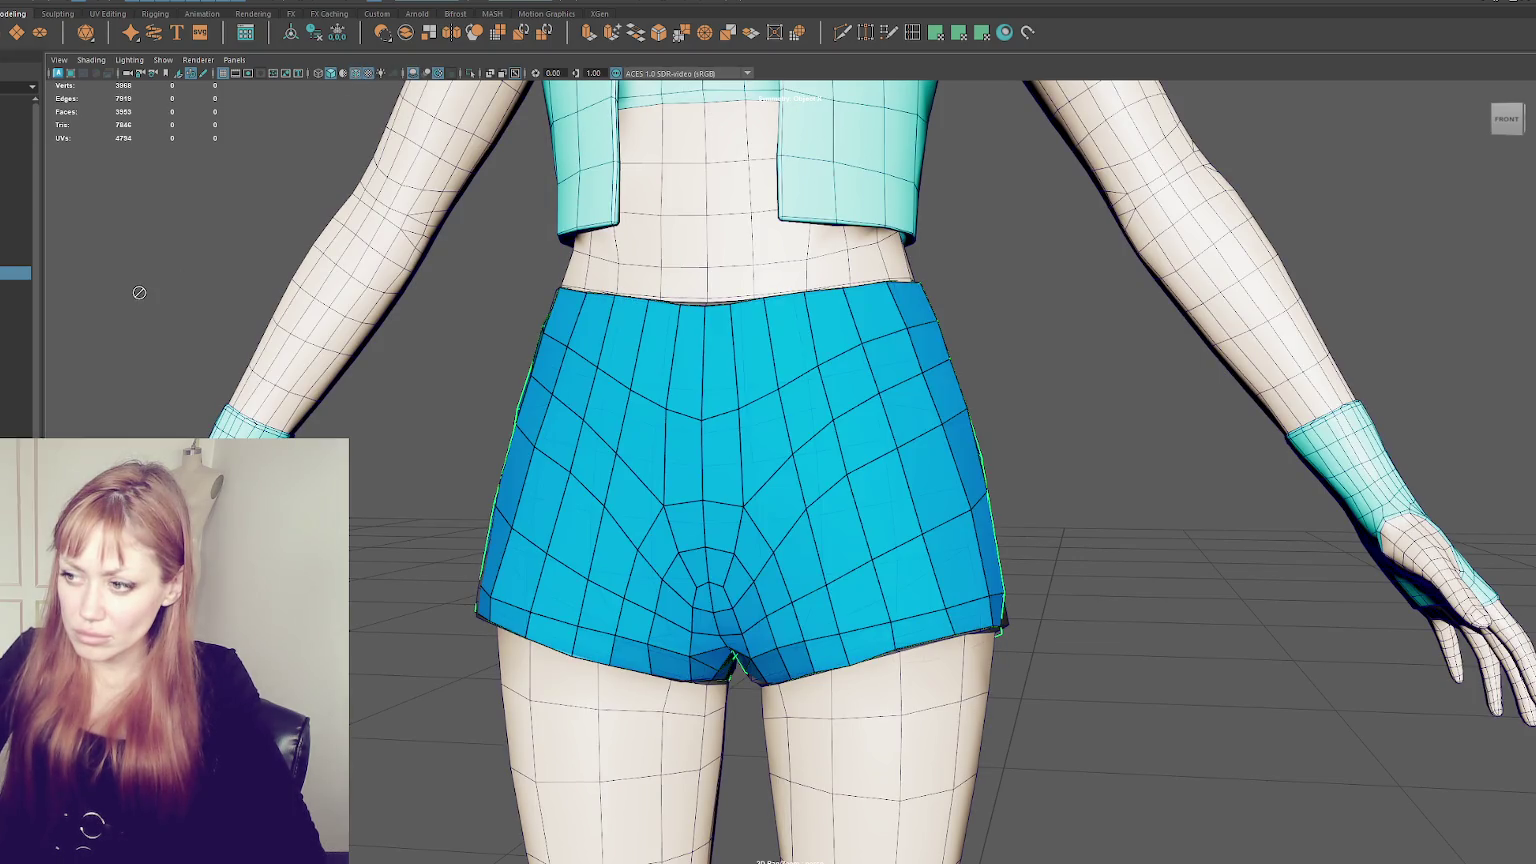
key("ctrl+z")
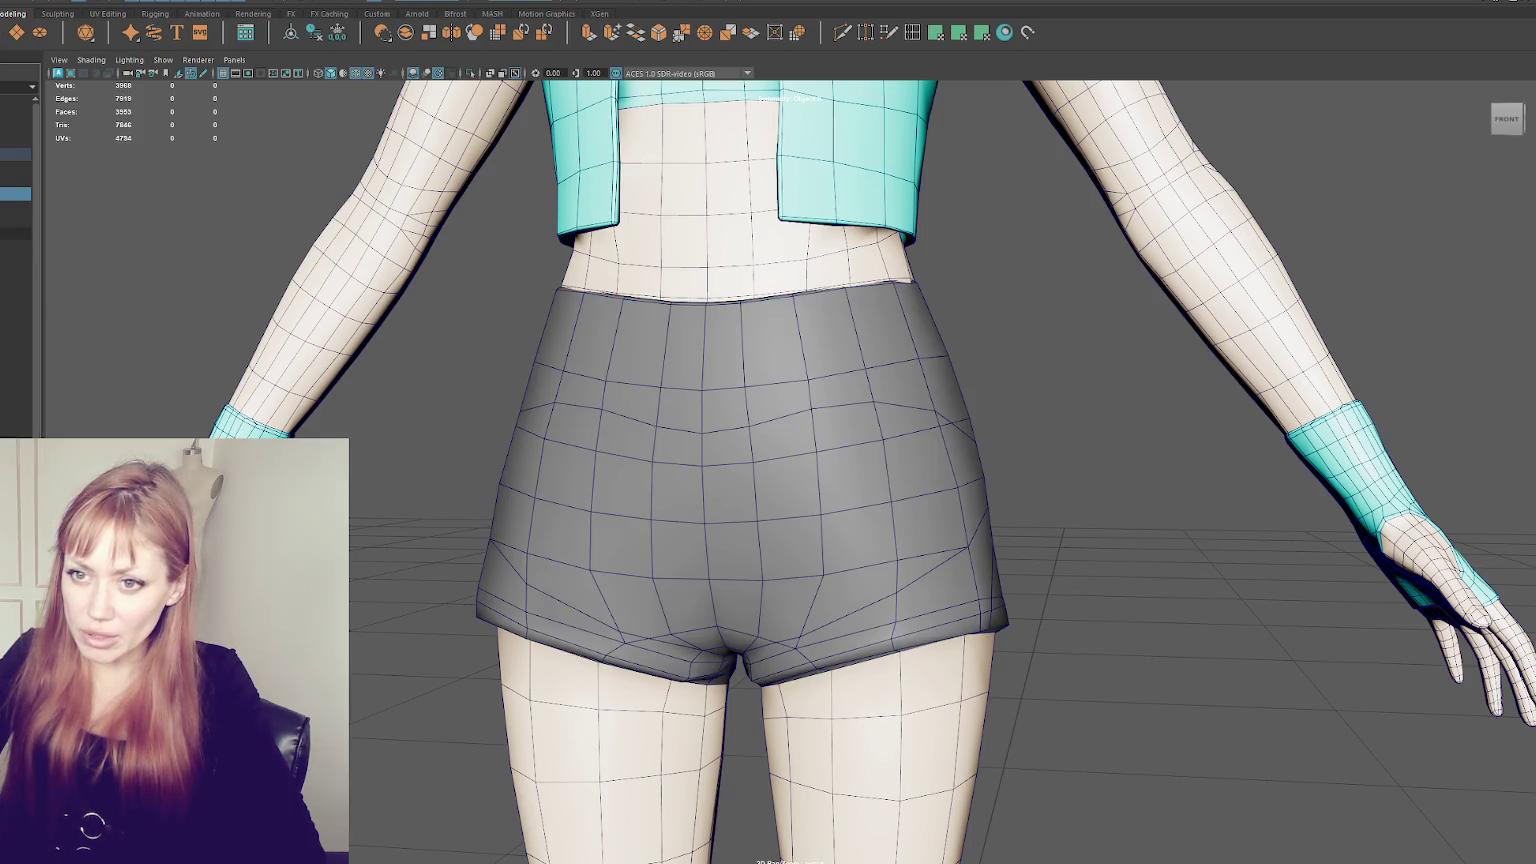
key("ctrl+z")
key("ctrl+z")
key("ctrl+z")
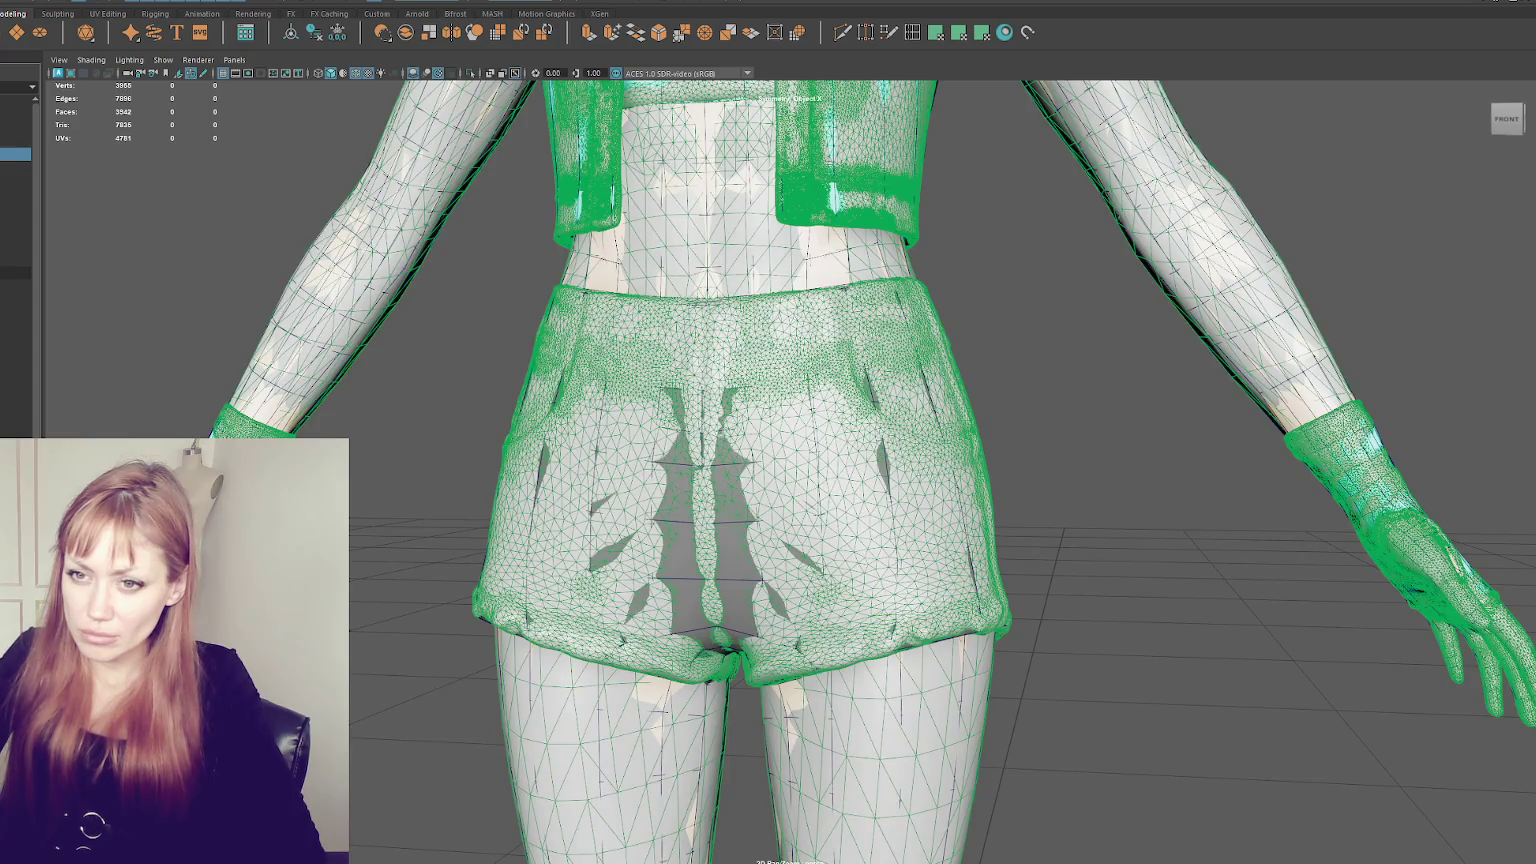
key("ctrl+z")
key("ctrl+z")
key("ctrl+z")
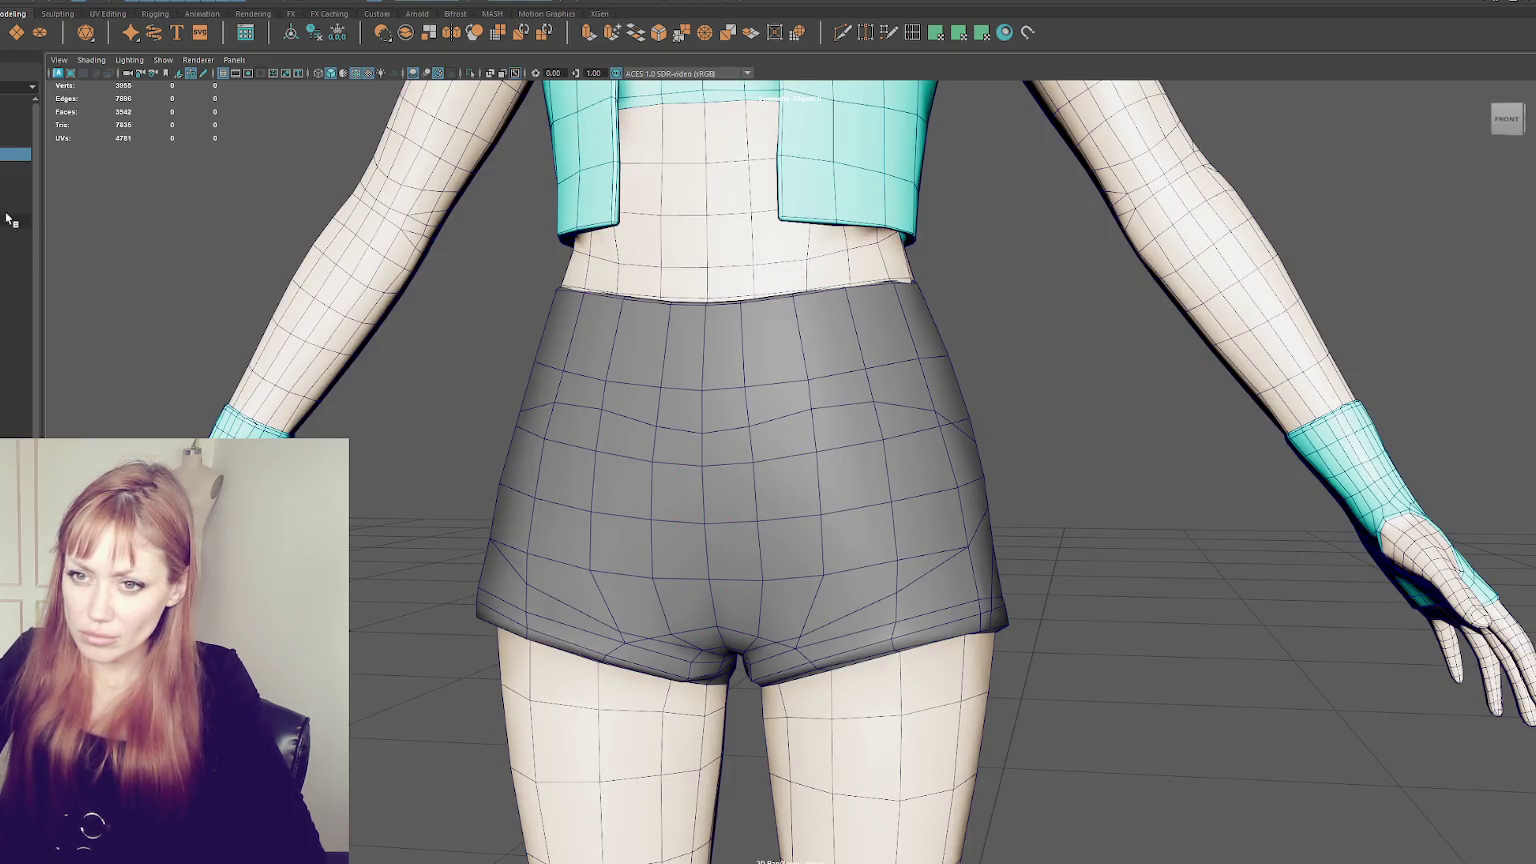
key("ctrl+z")
key("ctrl+z")
key("ctrl+z")
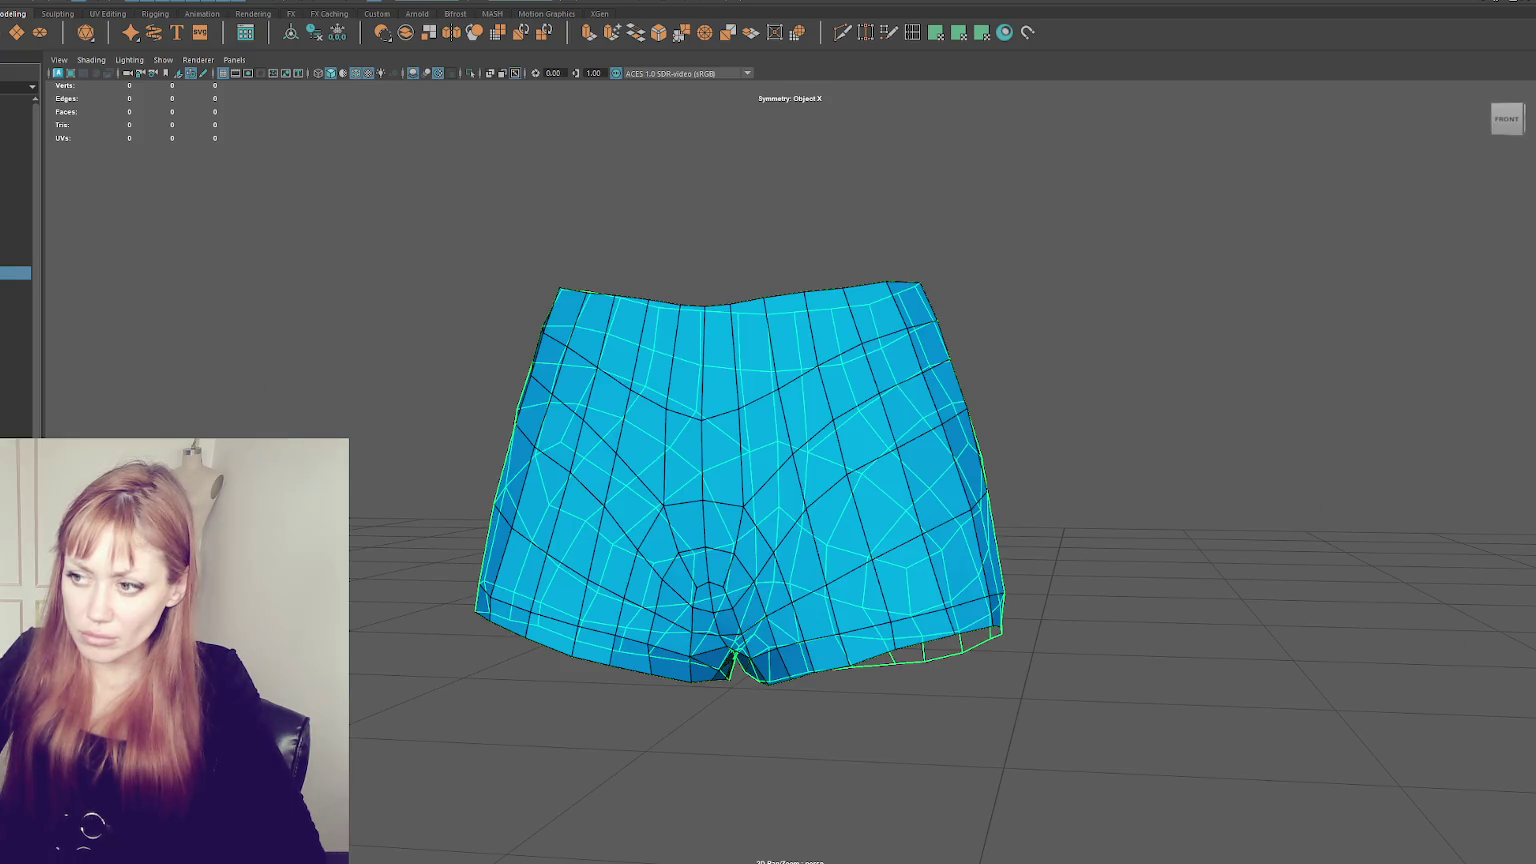
key("ctrl+z")
key("ctrl+z")
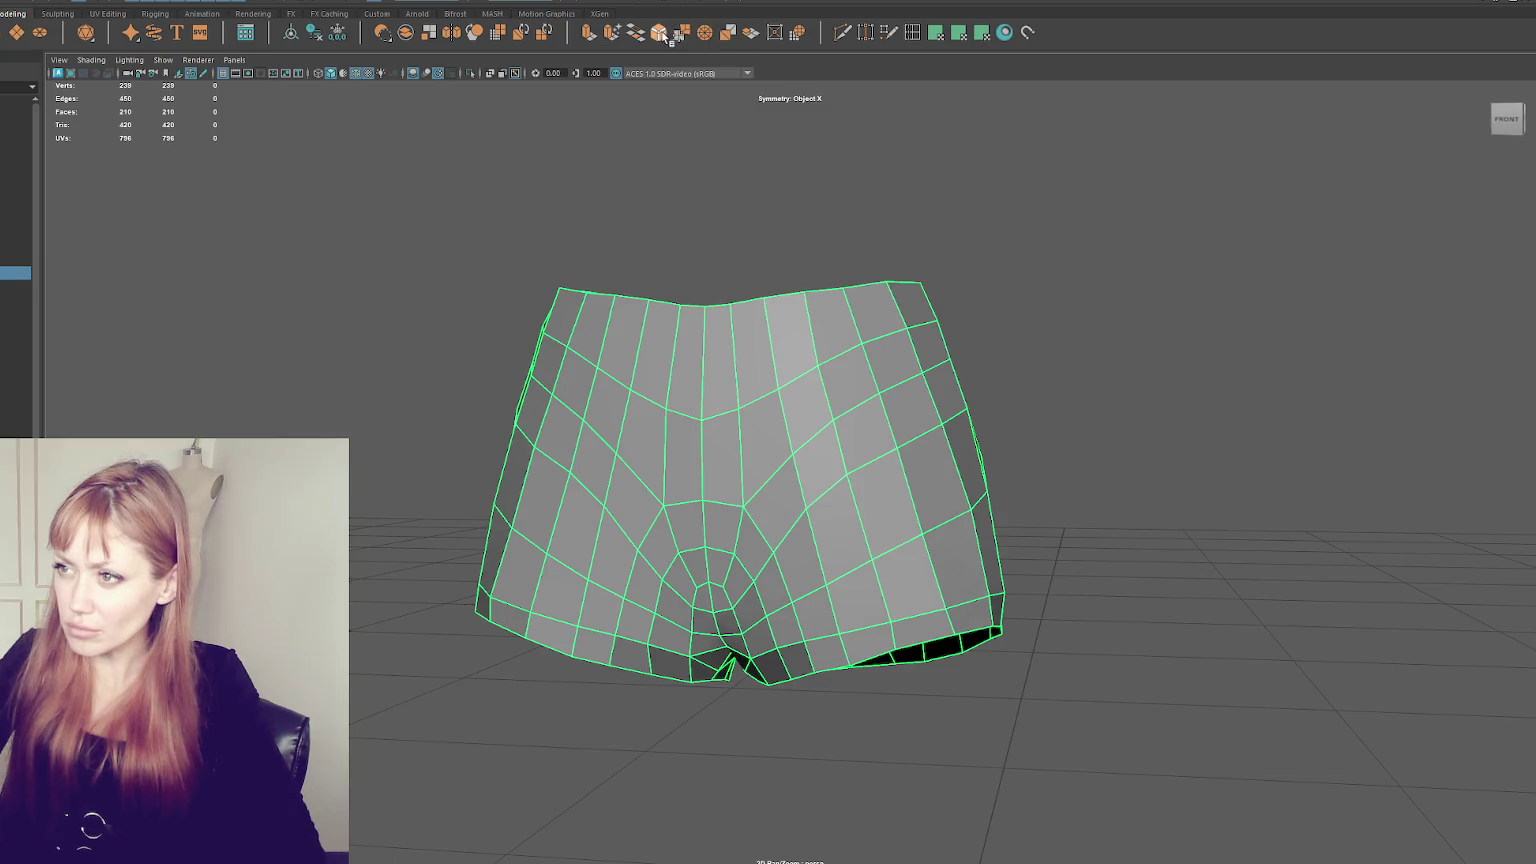
left_click(888, 33)
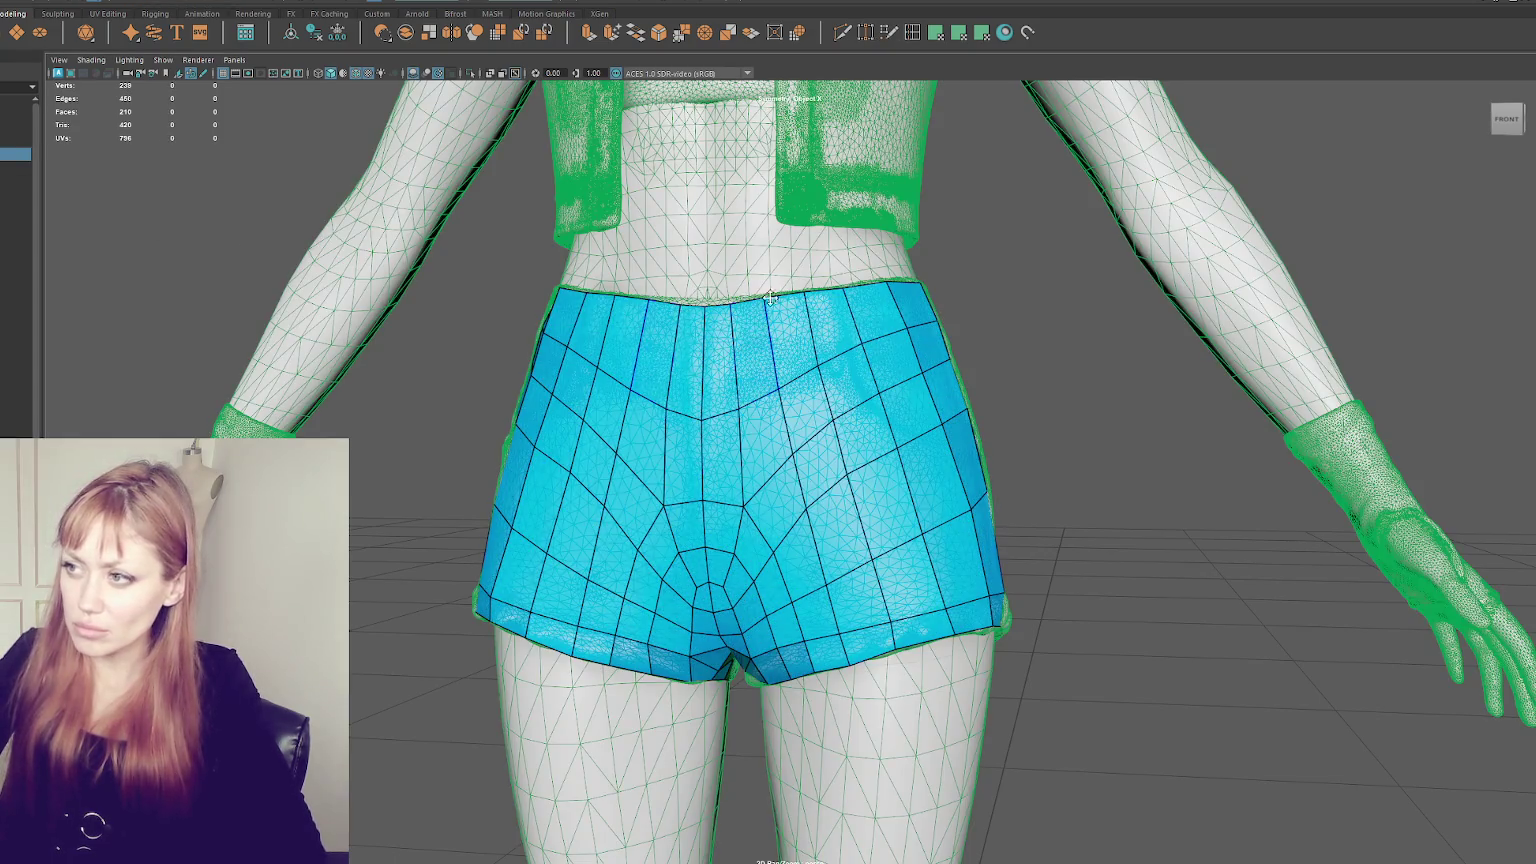
- Zoom to the waistband and raise its dipped vertices to level the V-shaped edge
left_click_drag(290, 268, 738, 408, "alt")
left_click(737, 381)
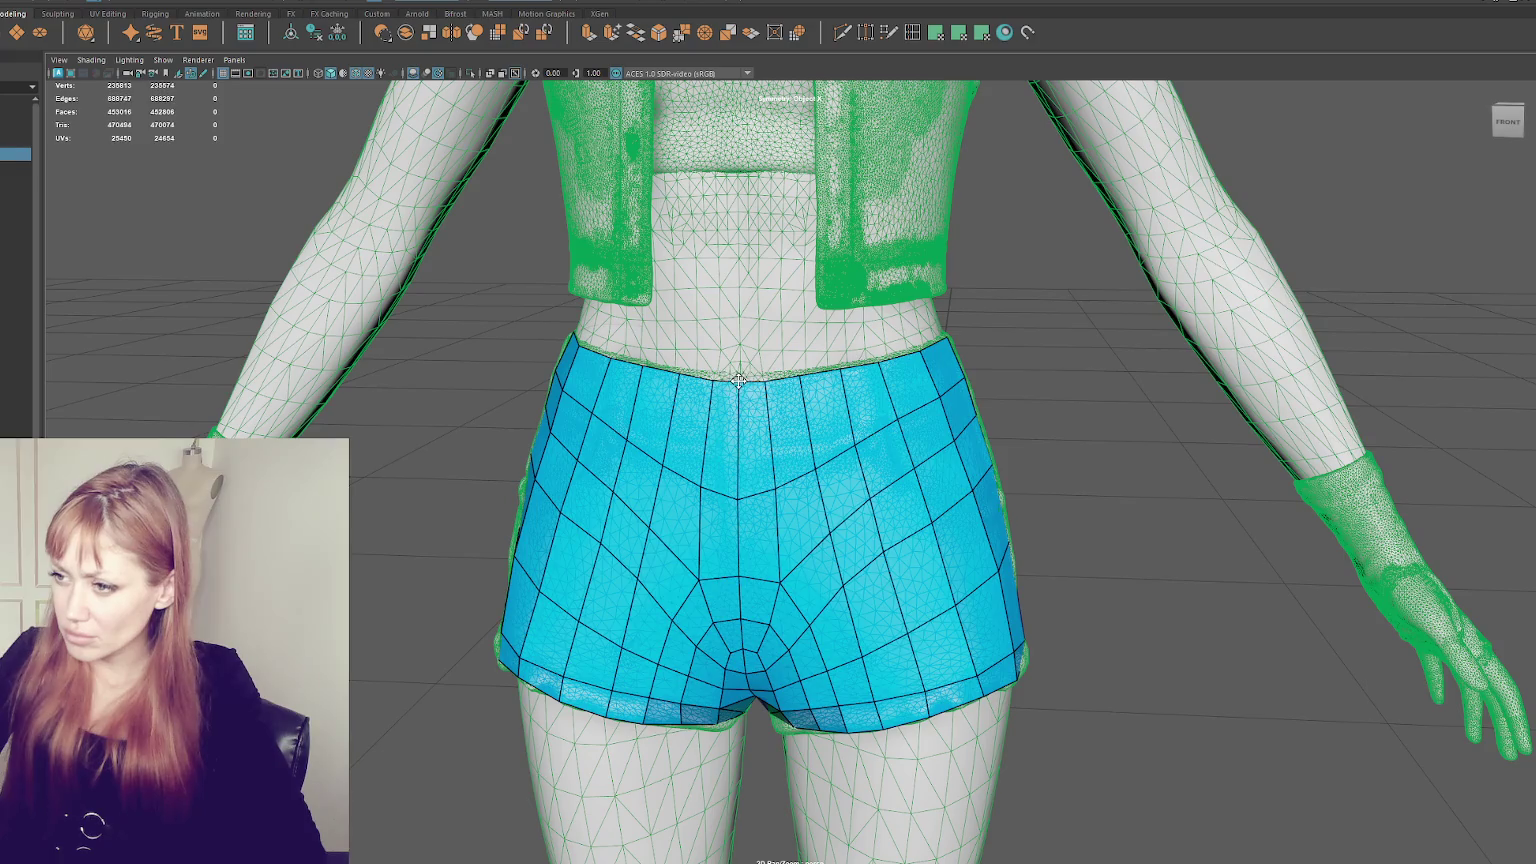
scroll(739, 375, "up", 2)
scroll(1087, 350, "up", 2)
scroll(789, 367, "up", 1)
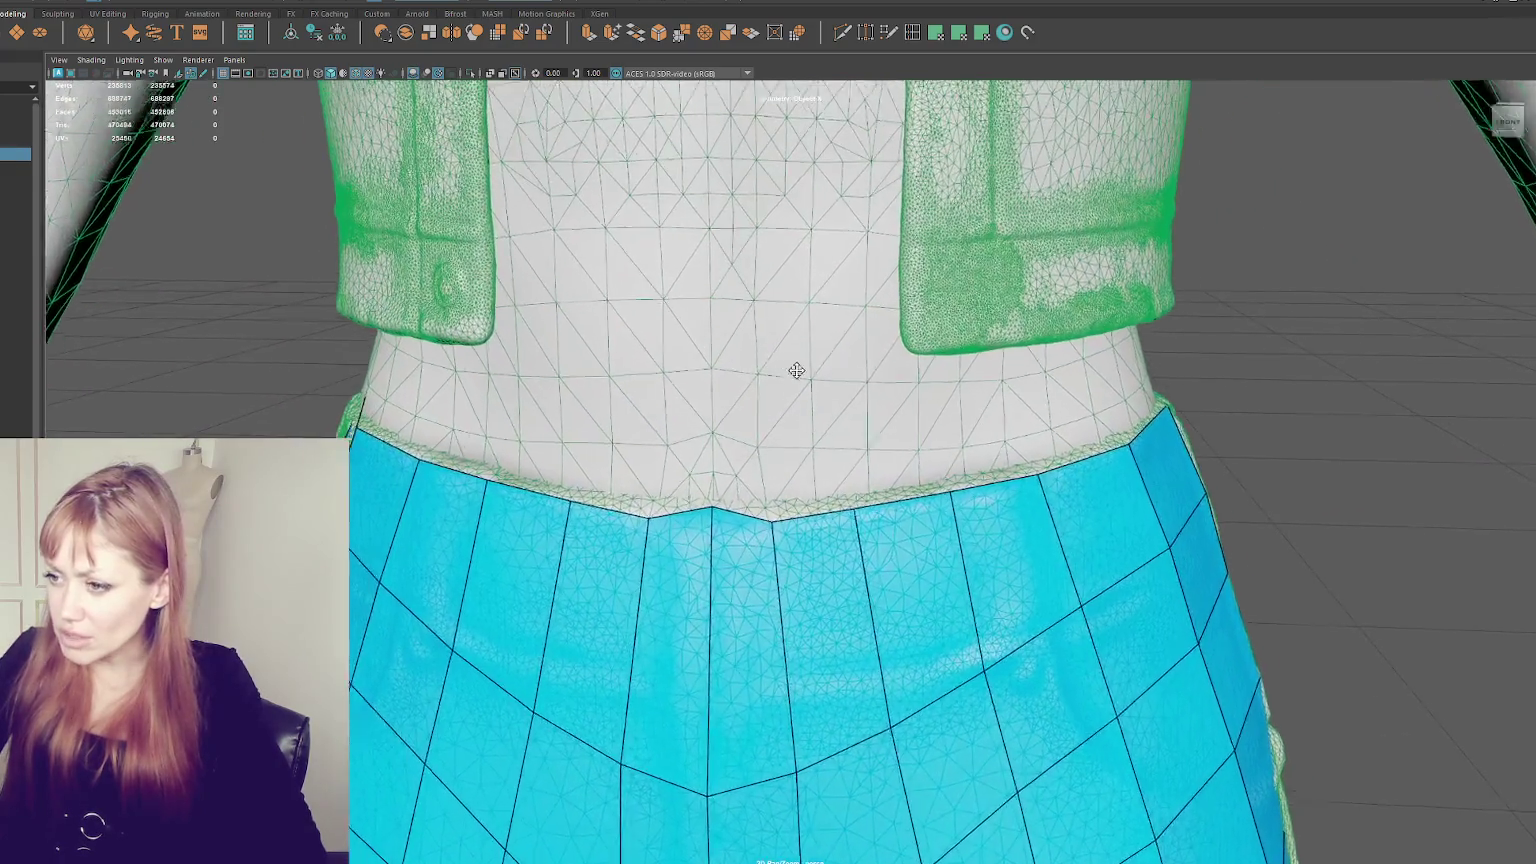
scroll(789, 367, "up", 2)
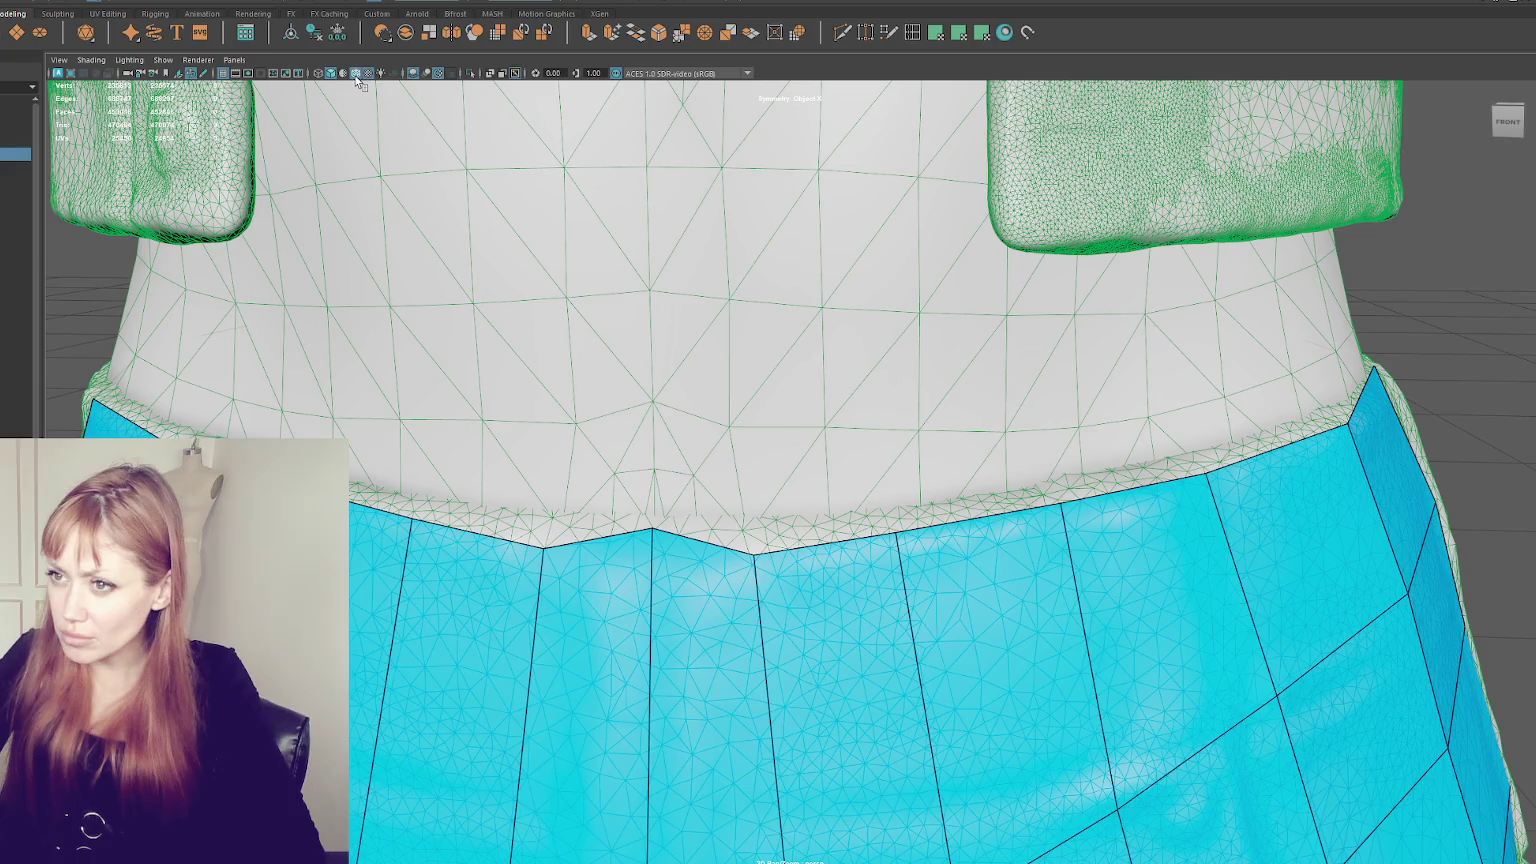
left_click_drag(752, 550, 759, 524)
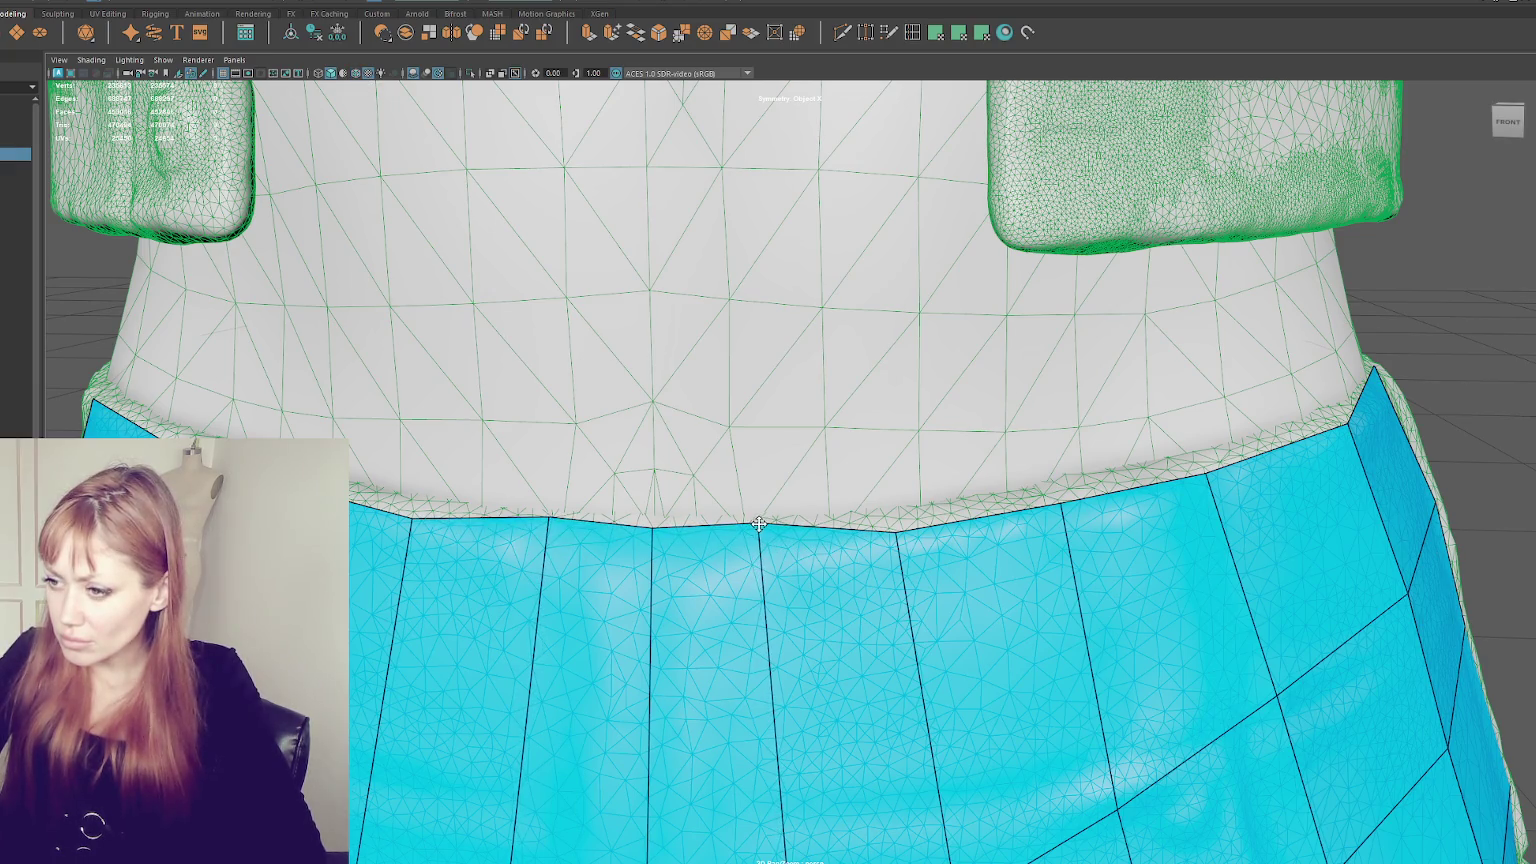
left_click_drag(652, 527, 657, 517)
- Insert an extra edge loop across the shorts
mouse_move(898, 537)
left_mouse_down("alt")
mouse_move(799, 531)
mouse_move(814, 447)
mouse_move(623, 458)
left_mouse_up("alt")
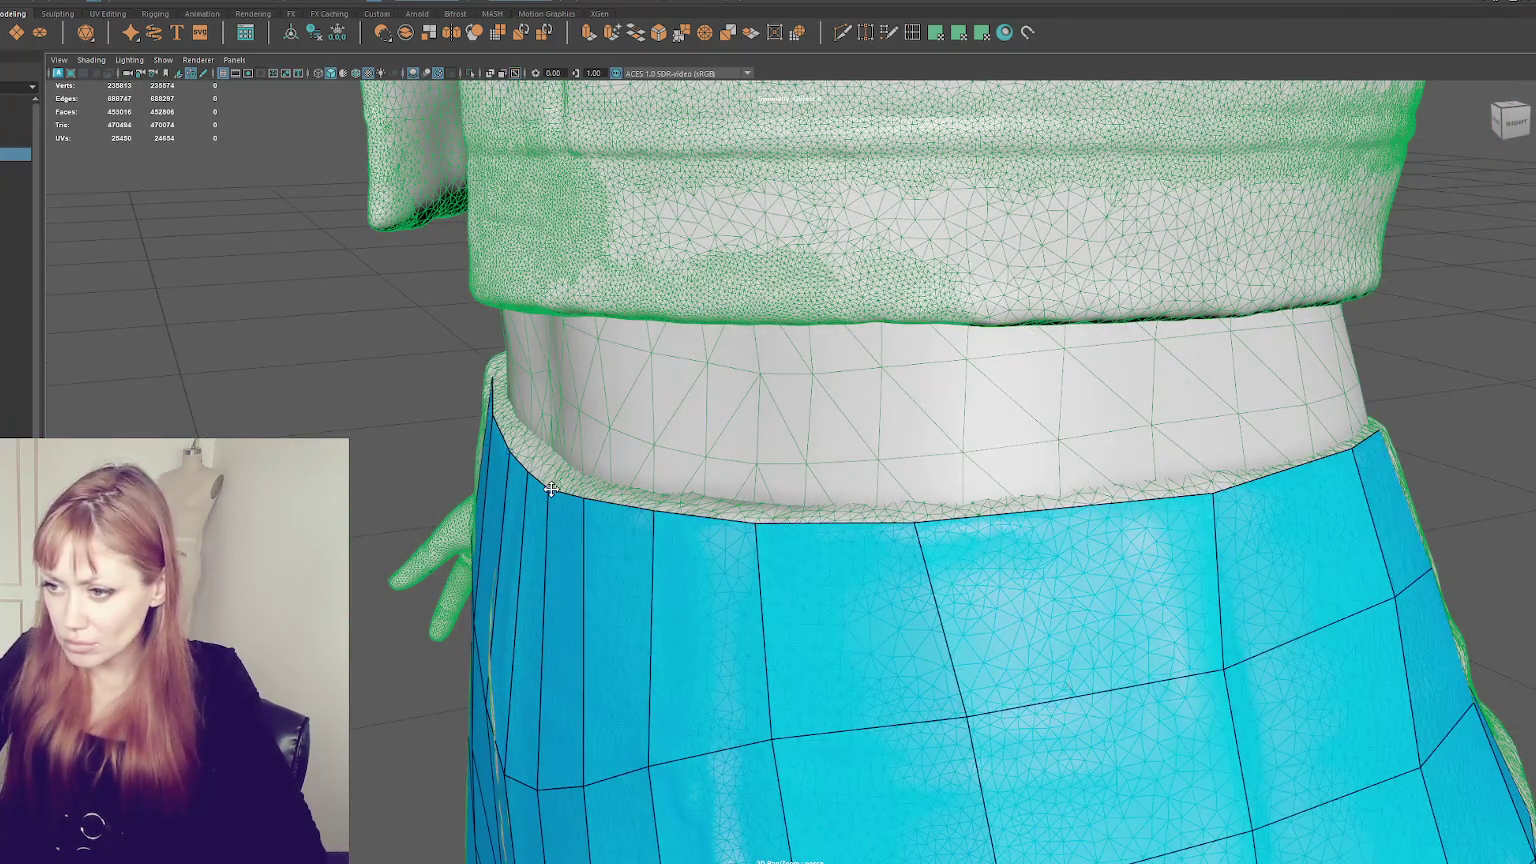
scroll(800, 495, "down", 3)
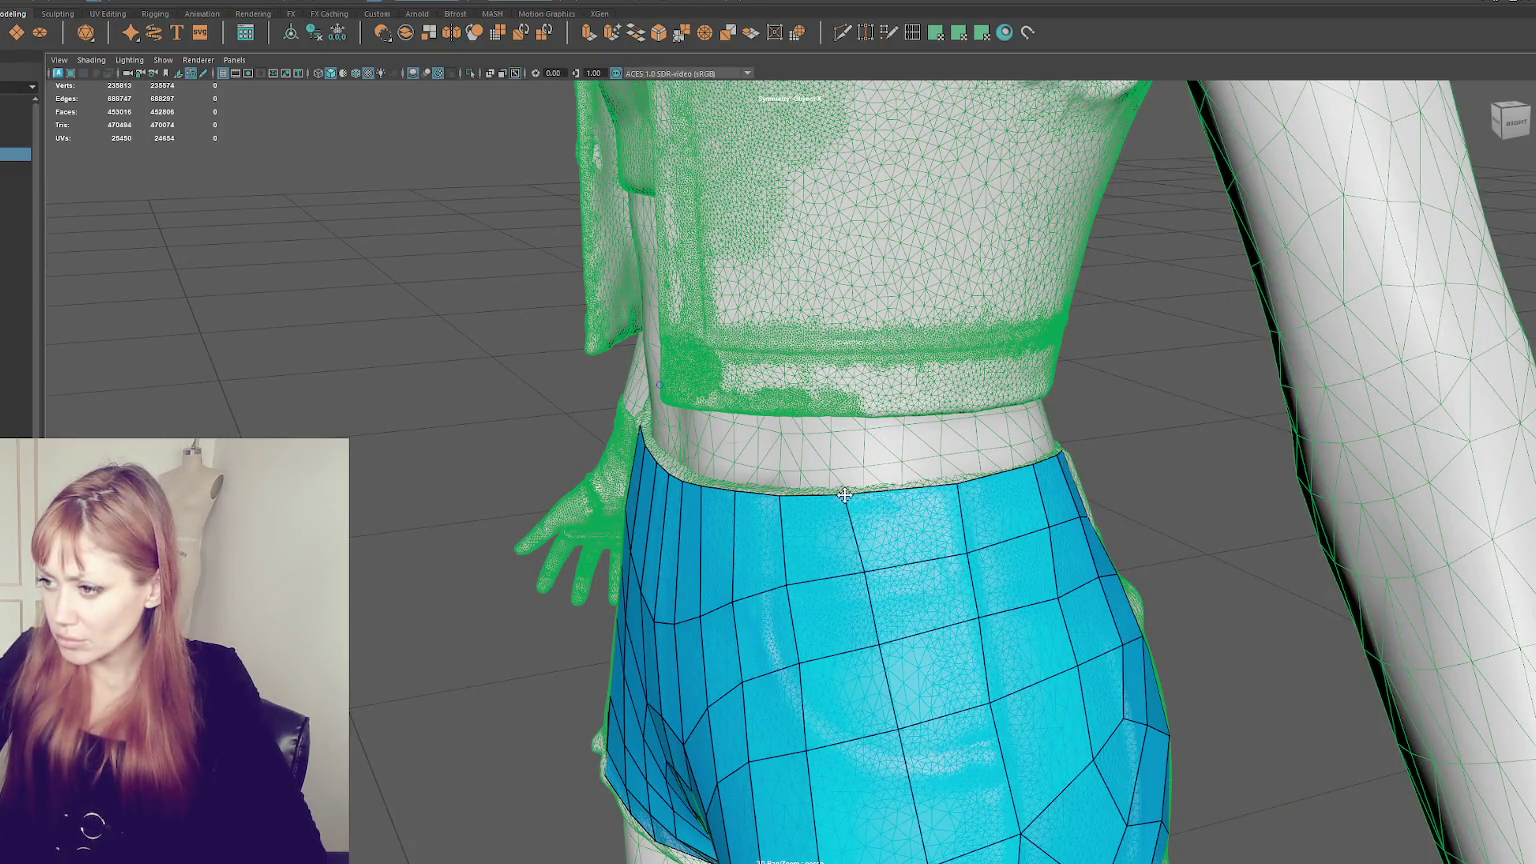
left_click(798, 584, "ctrl")
mouse_move(779, 498)
left_mouse_down("alt")
mouse_move(1052, 459)
mouse_move(1066, 409)
left_mouse_up("alt")
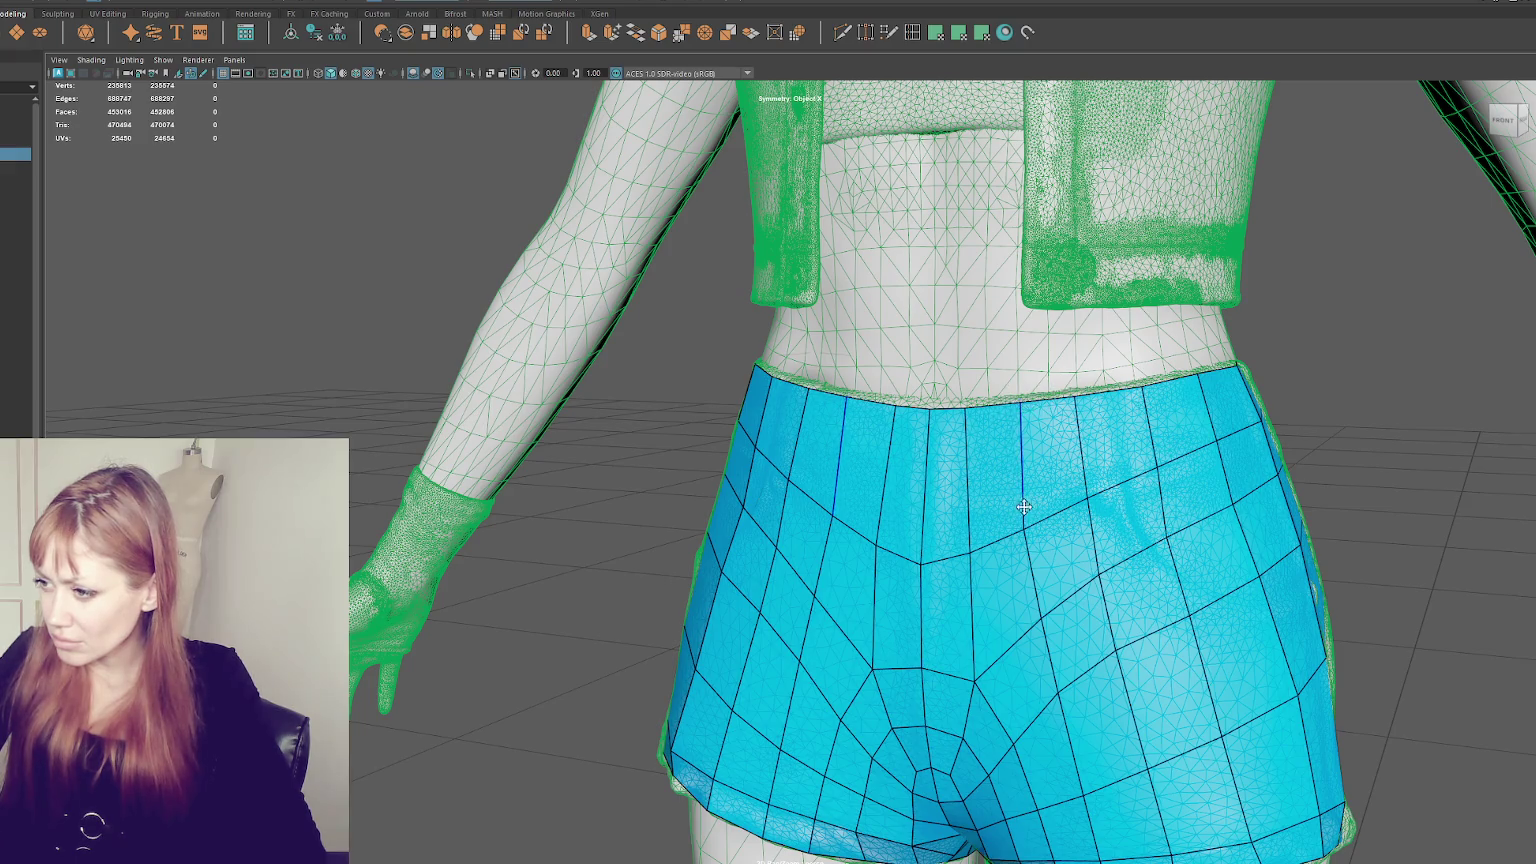
- Adjust mirrored vertex pairs on the front of the shorts to even out the quads
left_click_drag(981, 542, 1064, 520, "alt")
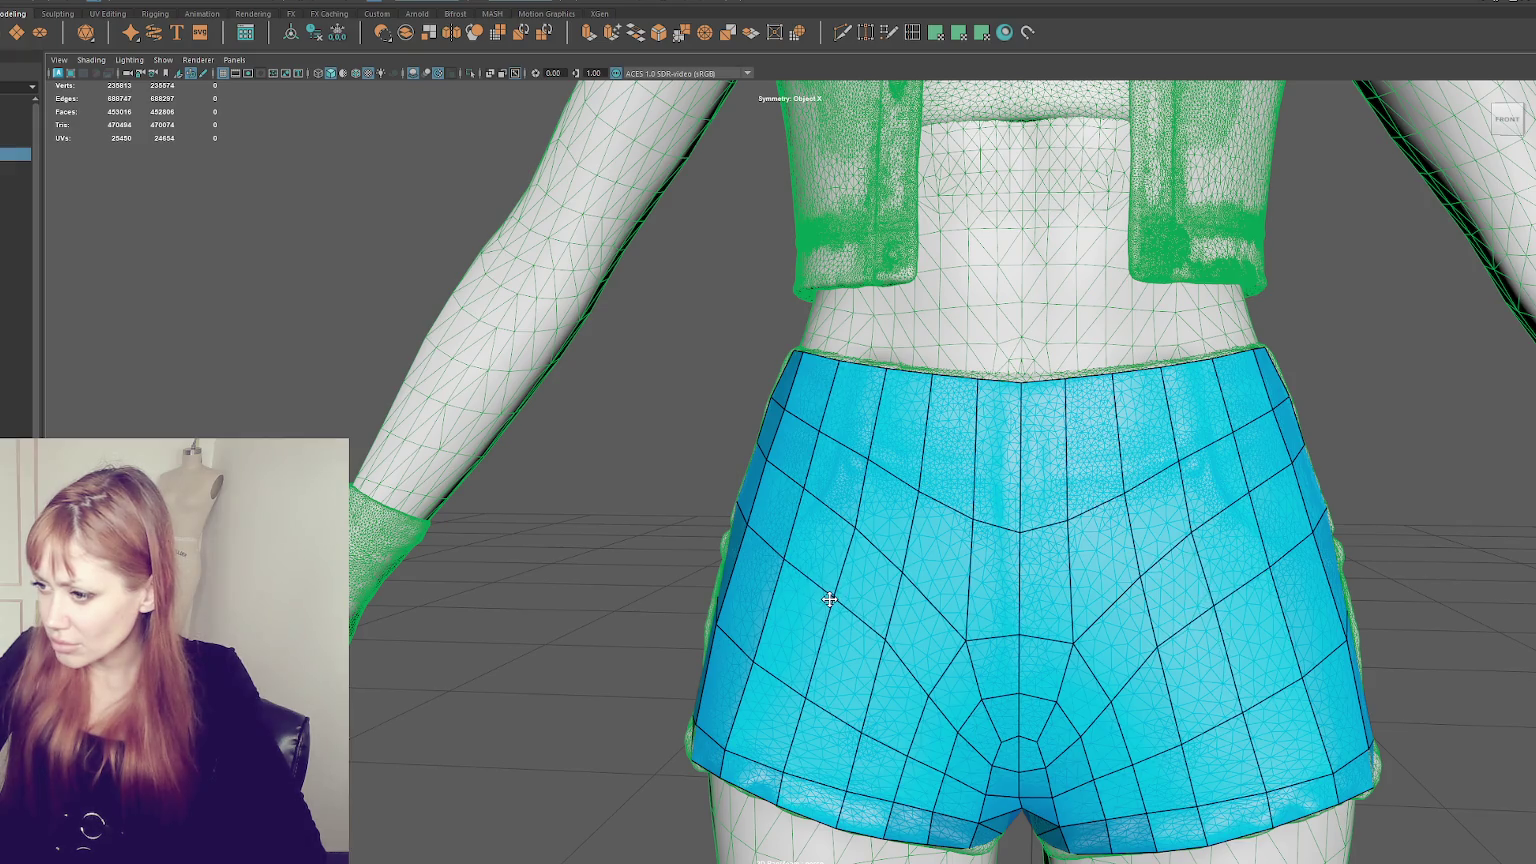
mouse_move(969, 636)
left_mouse_down()
mouse_move(970, 622)
mouse_move(949, 628)
left_mouse_up()
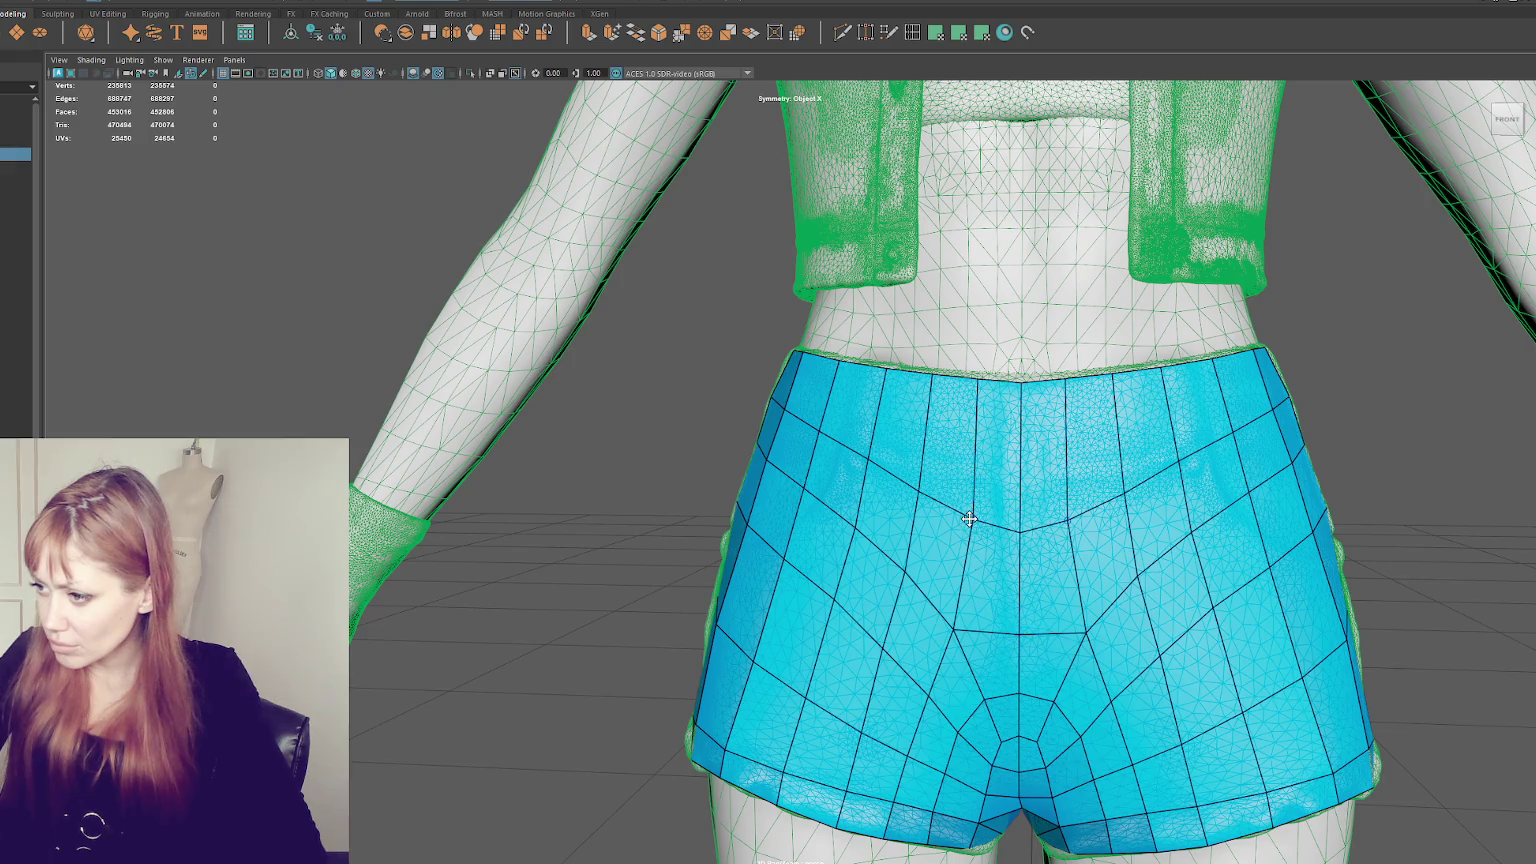
left_click_drag(959, 728, 937, 690)
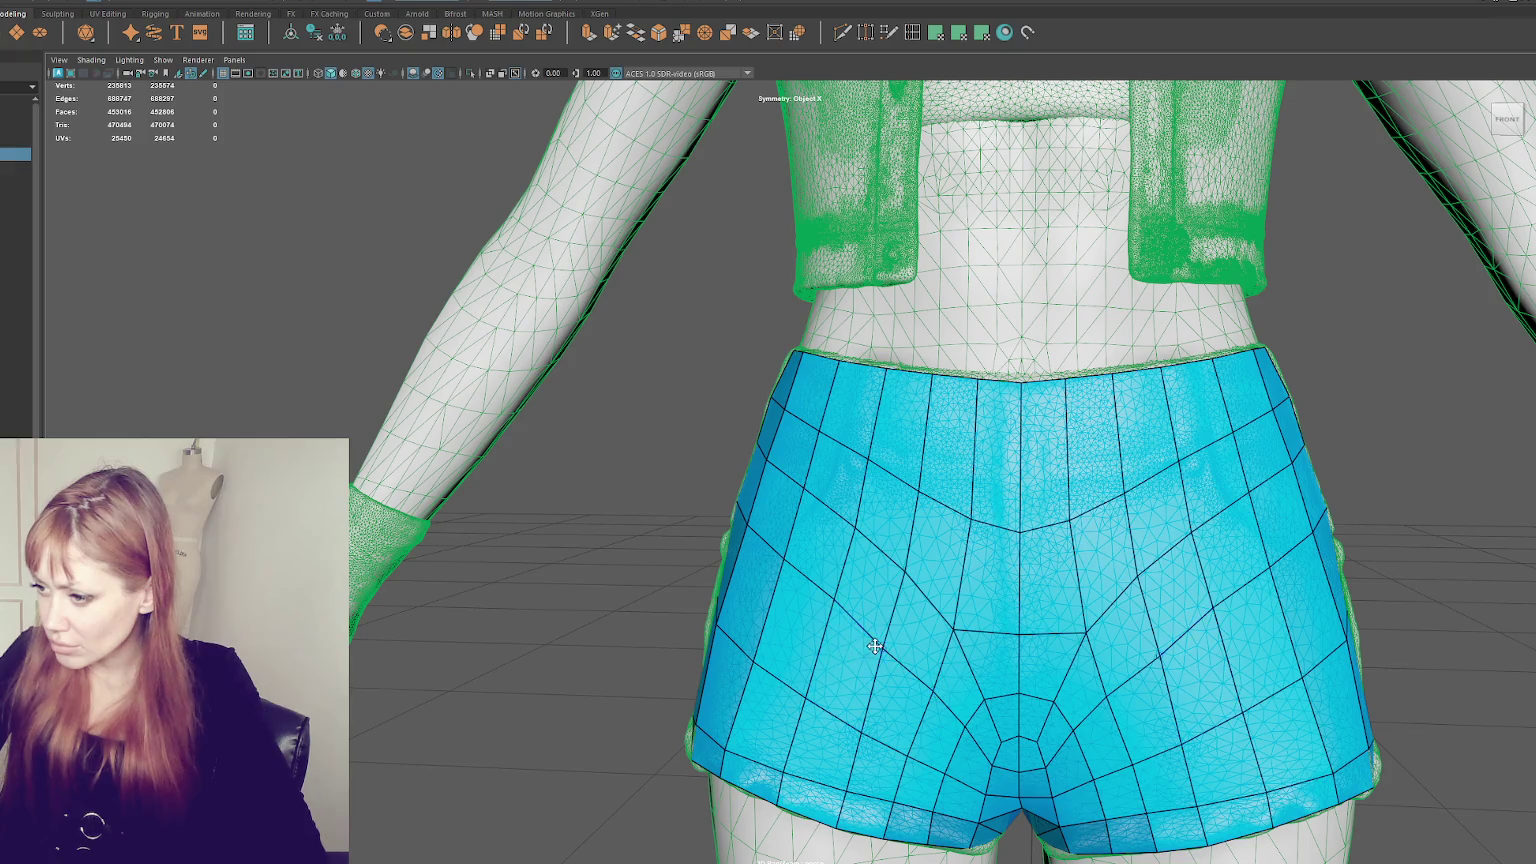
left_click_drag(874, 646, 885, 639)
scroll(1090, 615, "down", 2)
scroll(1060, 608, "down", 2)
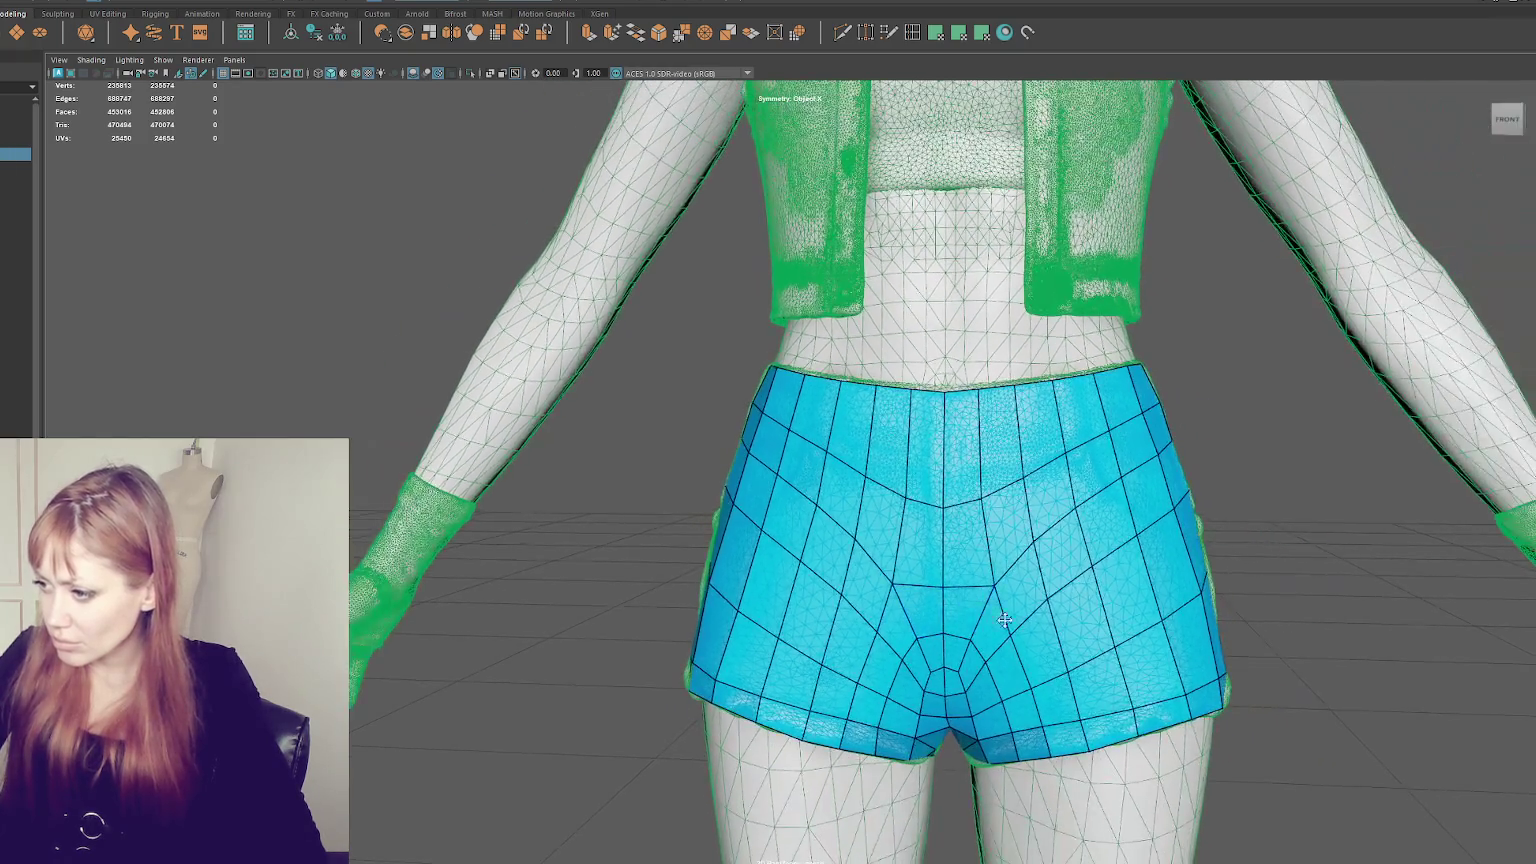
left_click_drag(1049, 606, 1046, 606)
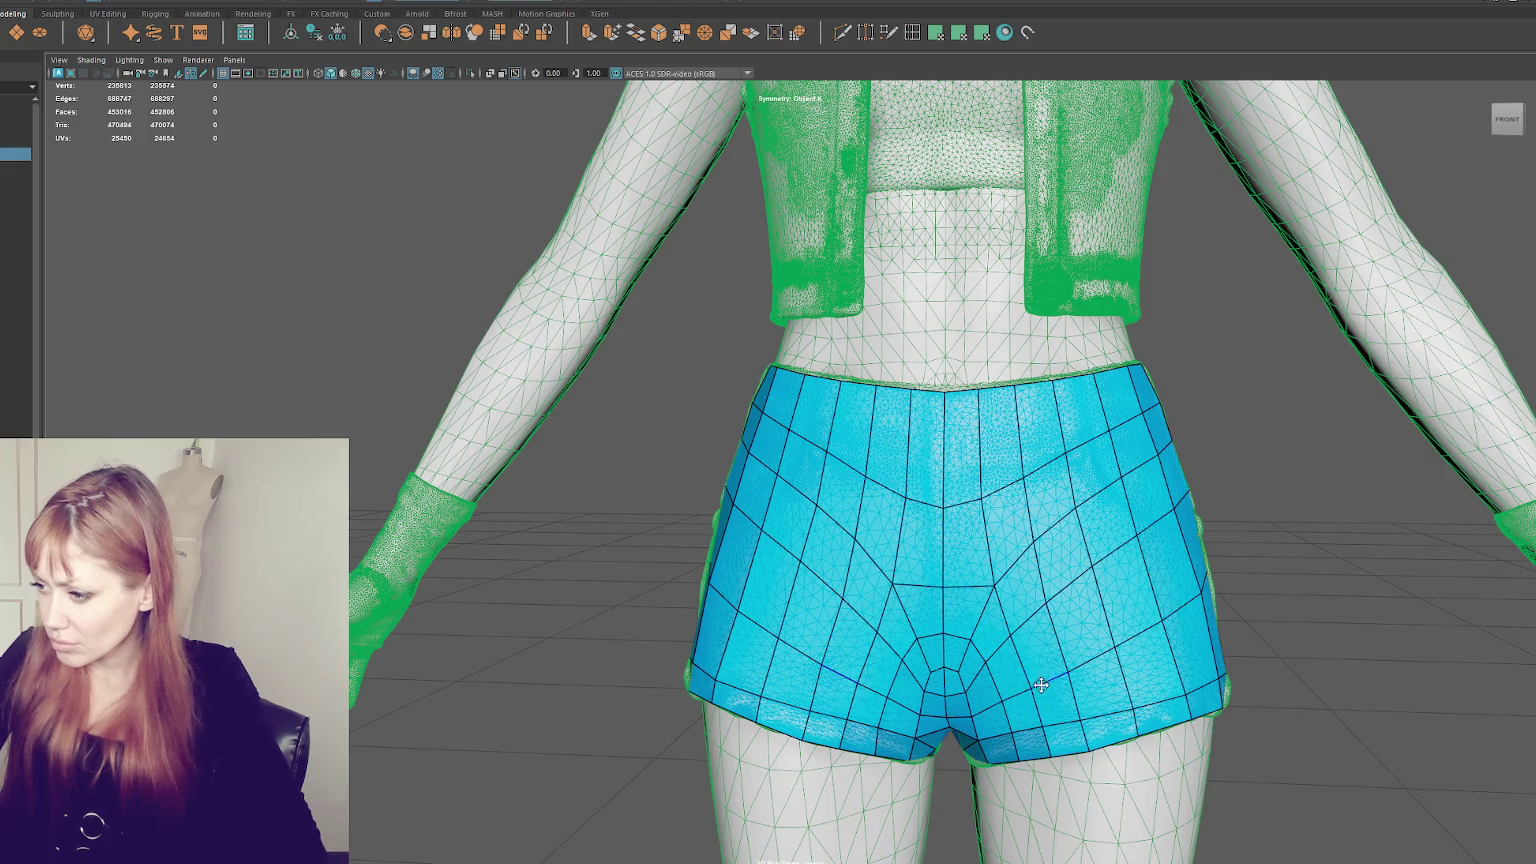
- Select a mirrored vertex pair on the back of the shorts
mouse_move(1083, 703)
left_mouse_down("alt")
mouse_move(1273, 697)
mouse_move(813, 620)
mouse_move(832, 623)
left_mouse_up("alt")
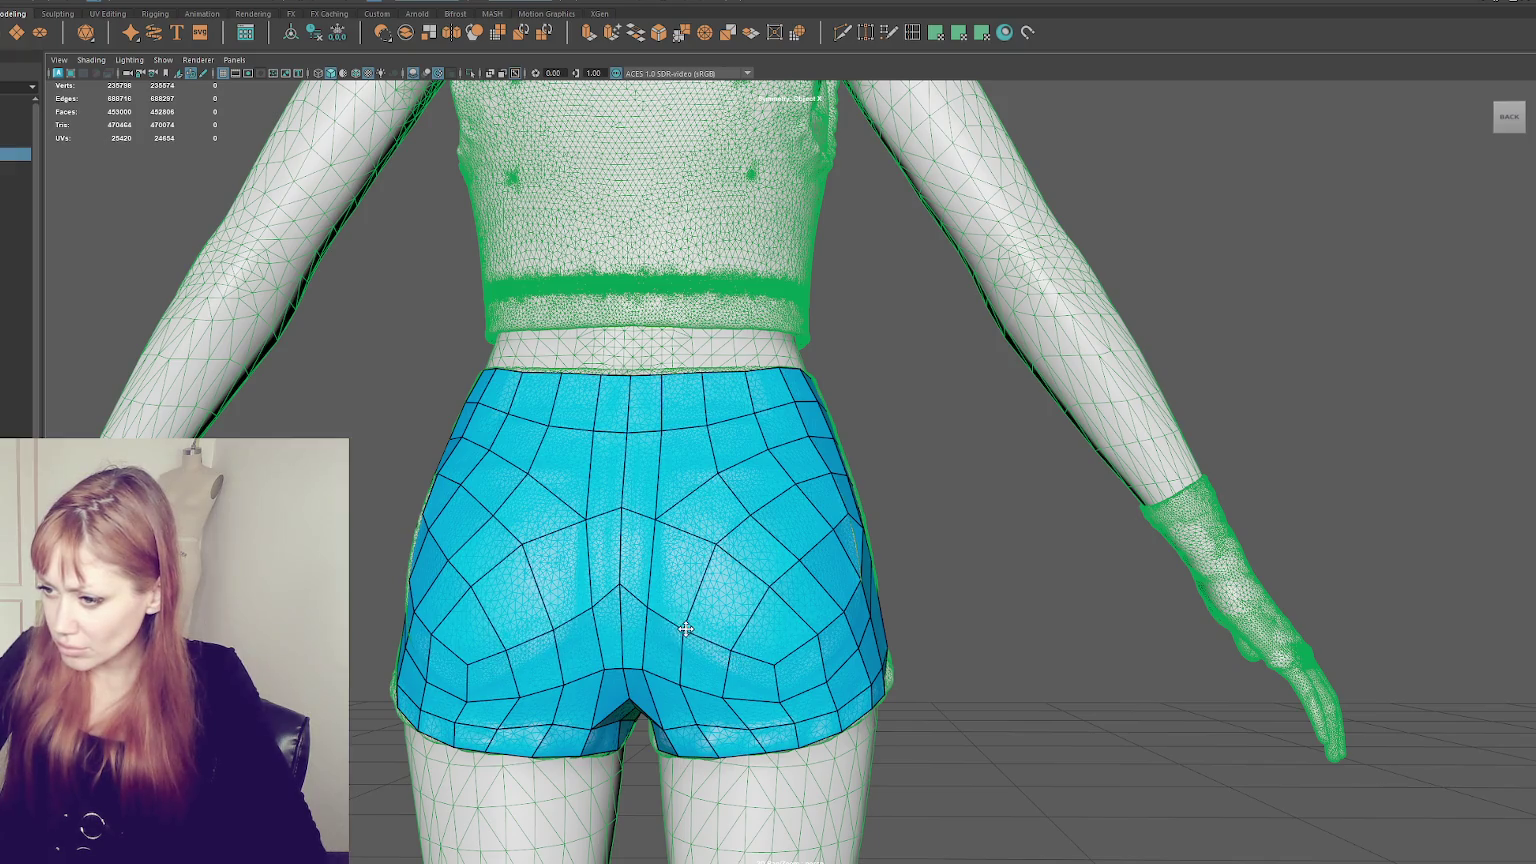
left_click(713, 548)
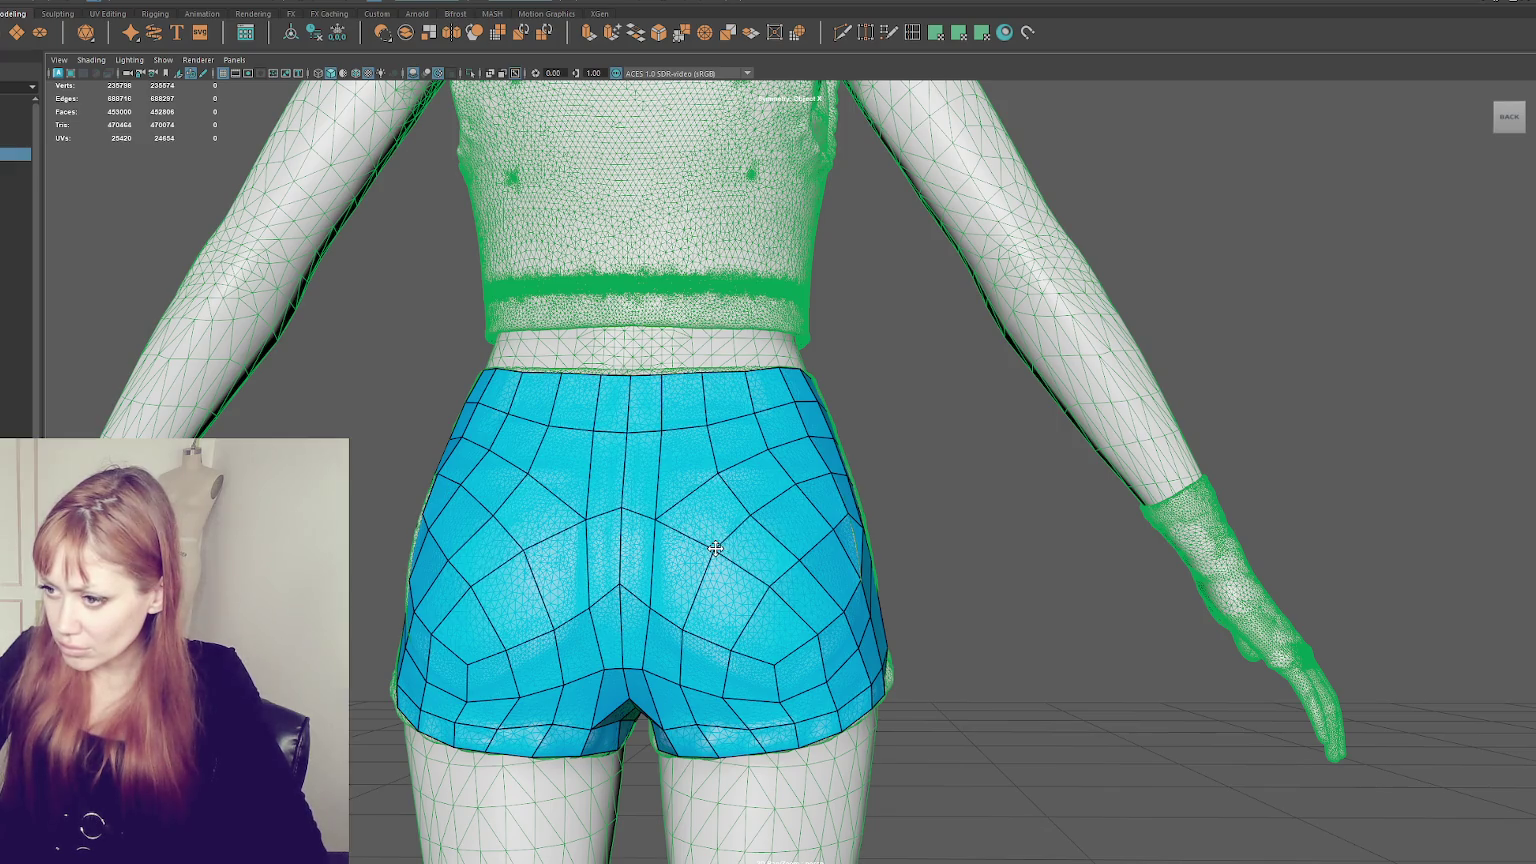
left_click_drag(716, 545, 688, 535, "alt")
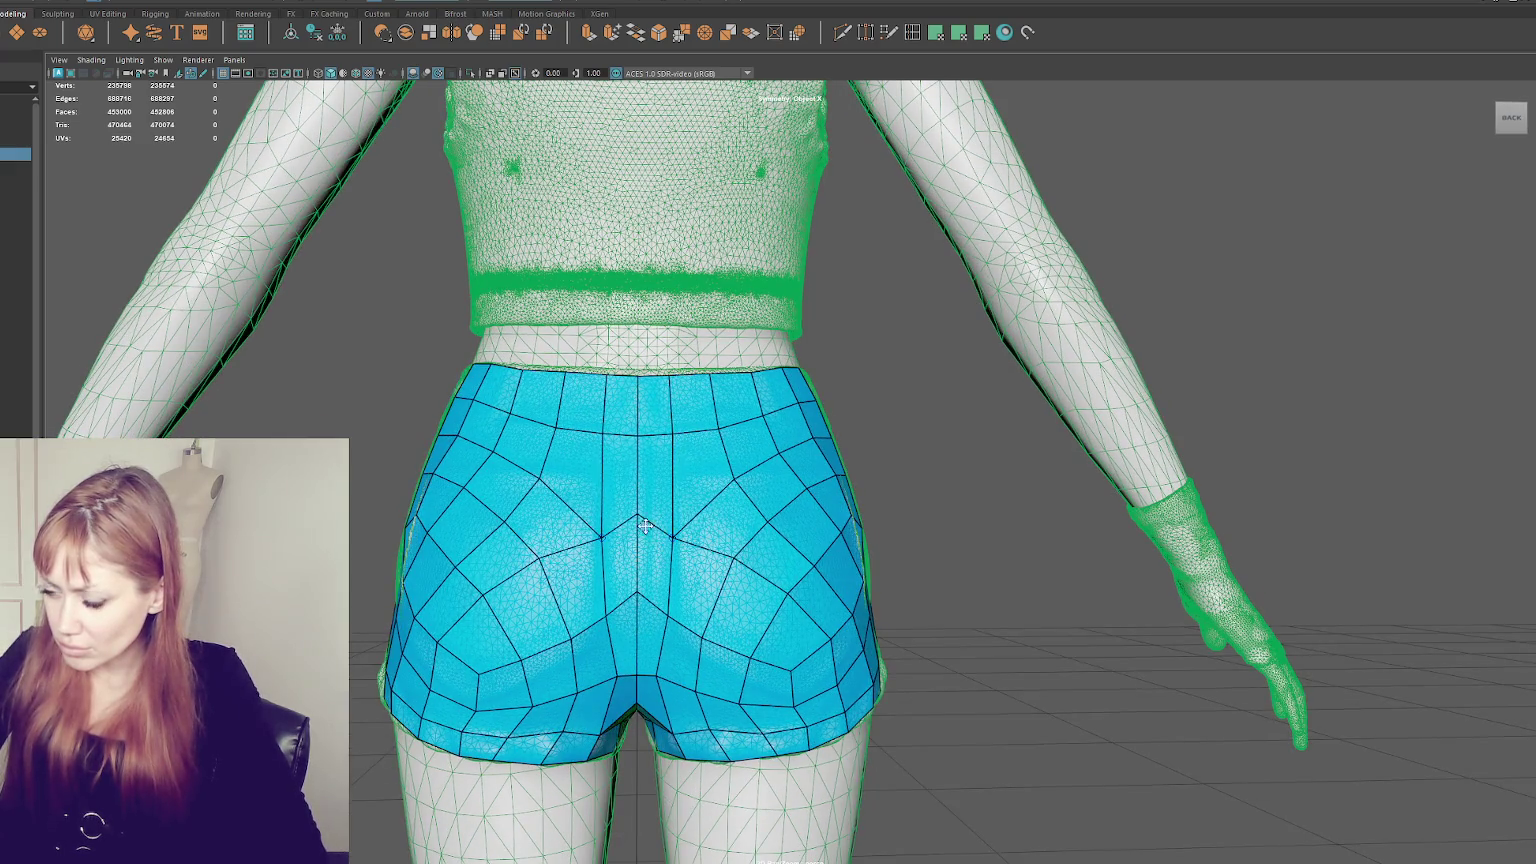
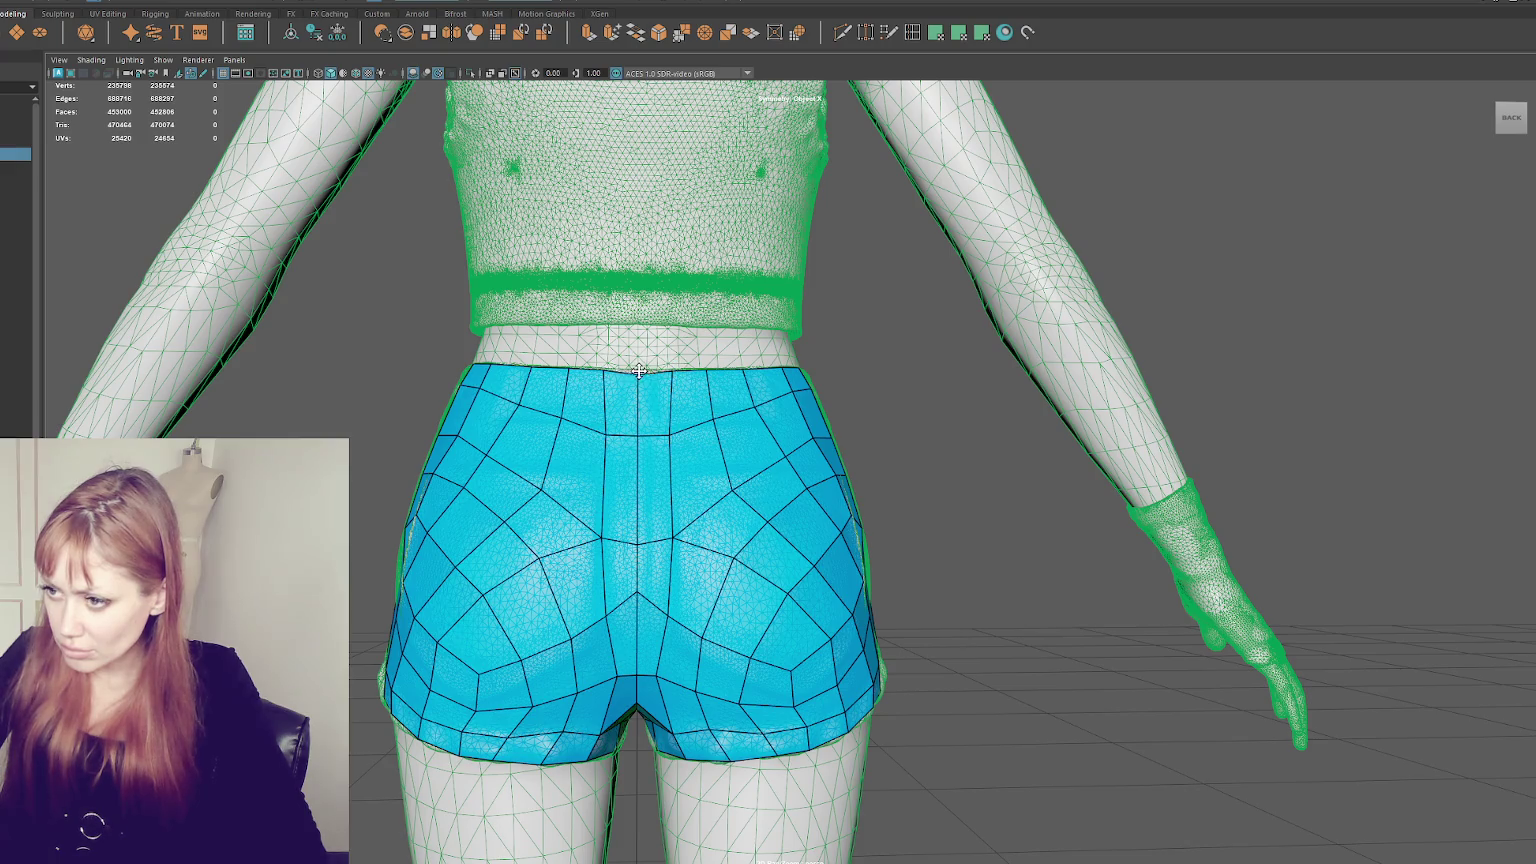
- Tweak the shorts retopo edges from the waistband across the seat to the leg opening
mouse_move(666, 437)
left_mouse_down()
mouse_move(668, 420)
mouse_move(755, 396)
left_mouse_up()
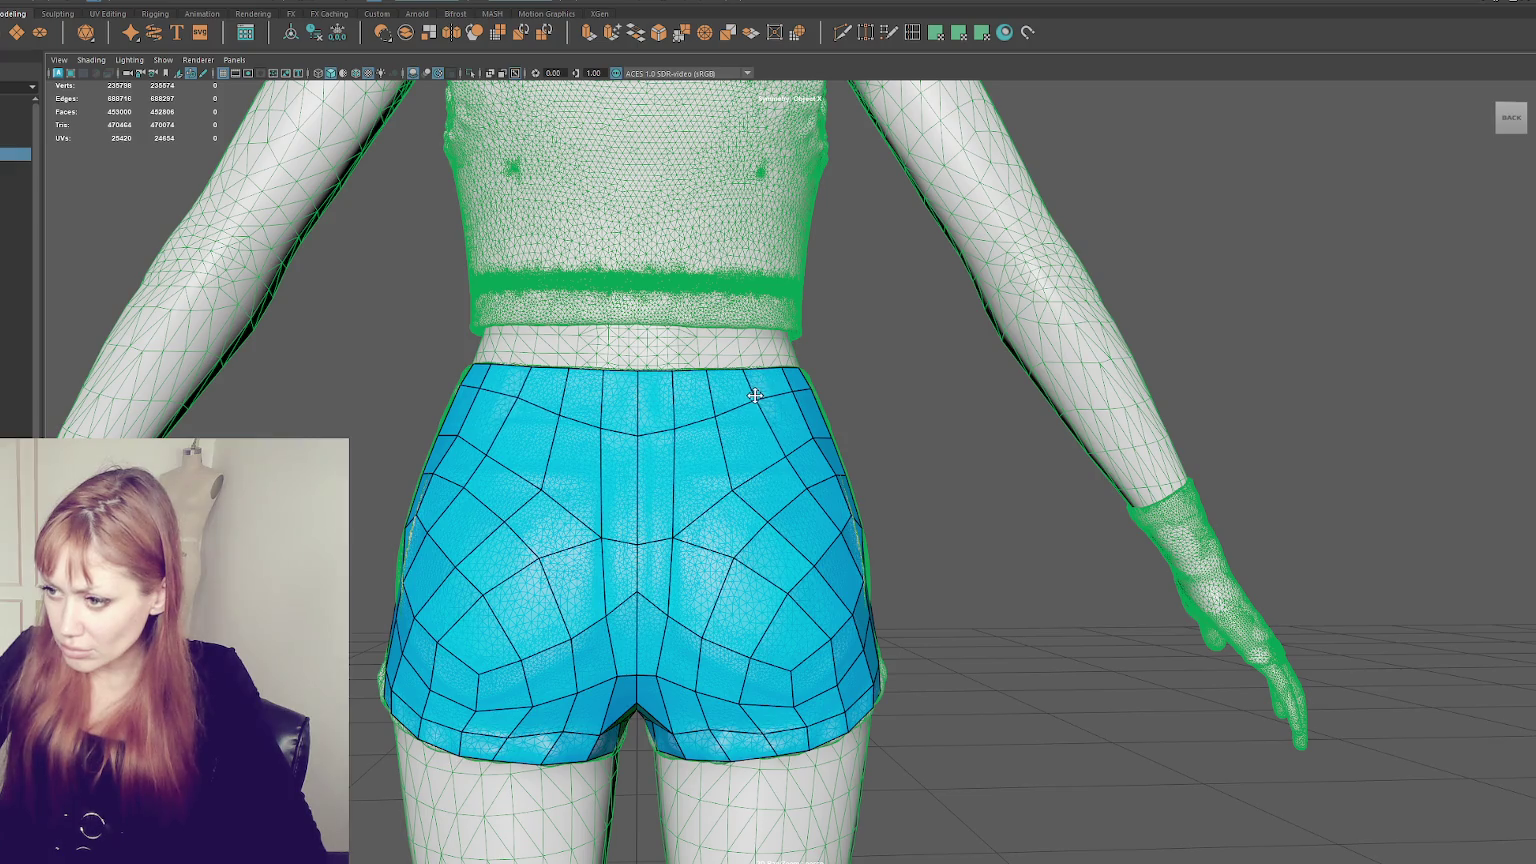
left_click_drag(782, 446, 736, 482)
left_click_drag(681, 539, 676, 542)
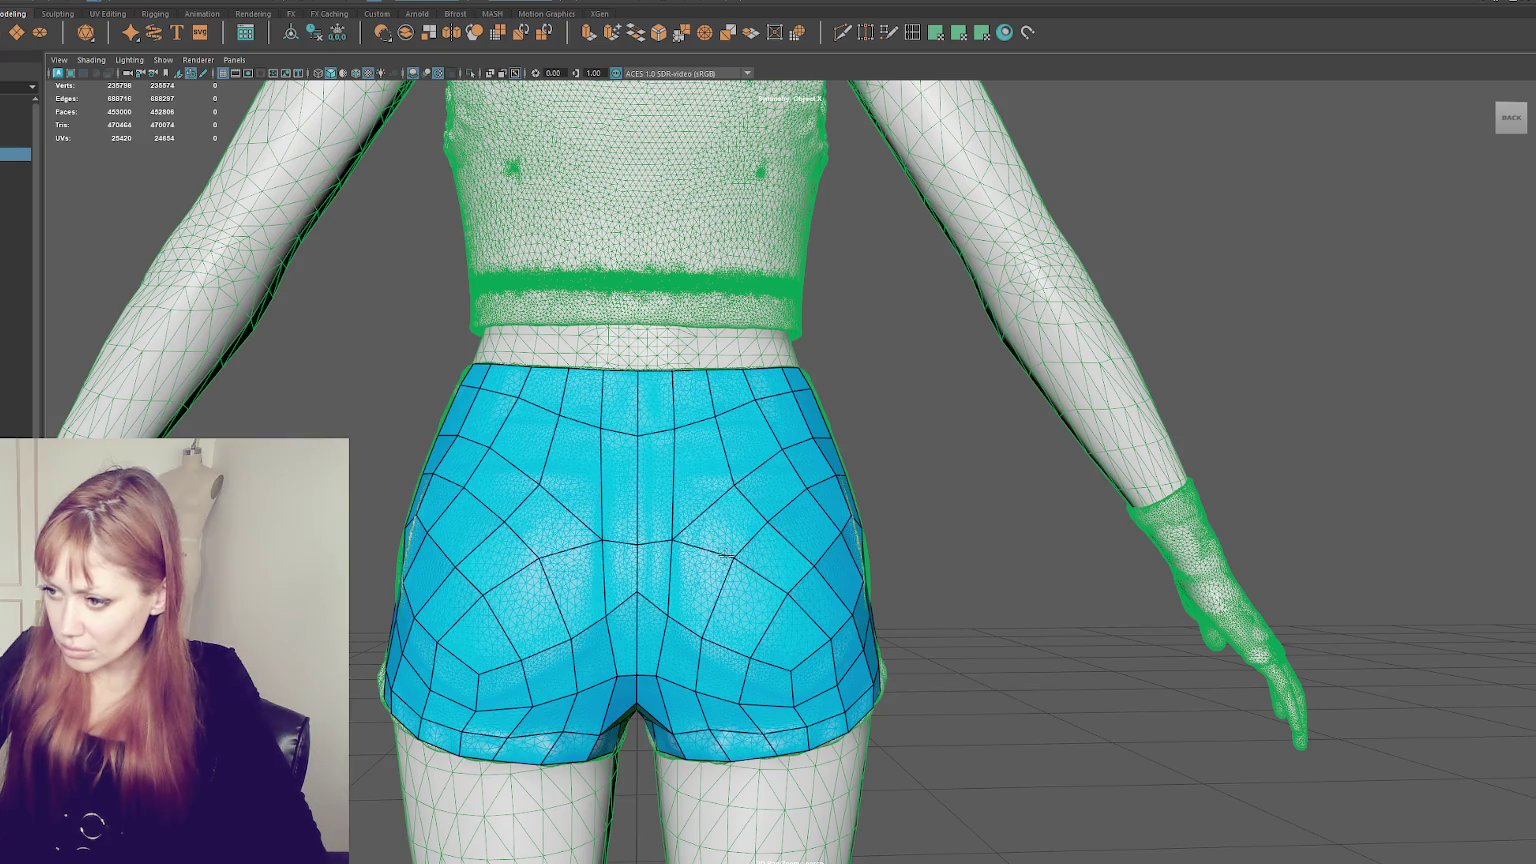
left_click_drag(787, 592, 790, 599)
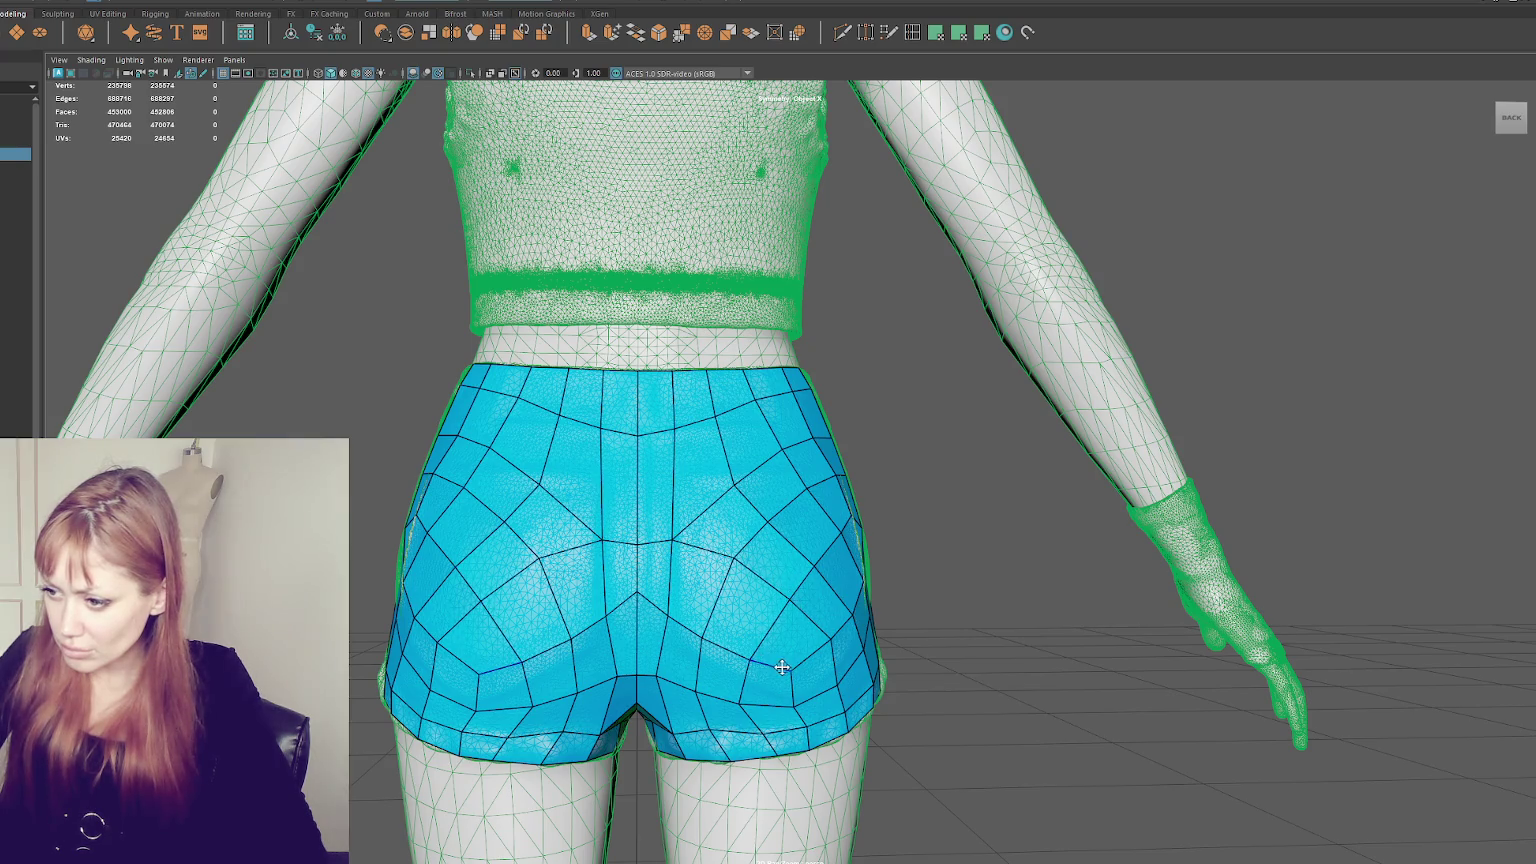
mouse_move(752, 695)
left_mouse_down()
mouse_move(714, 737)
mouse_move(669, 725)
mouse_move(645, 679)
mouse_move(694, 696)
left_mouse_up()
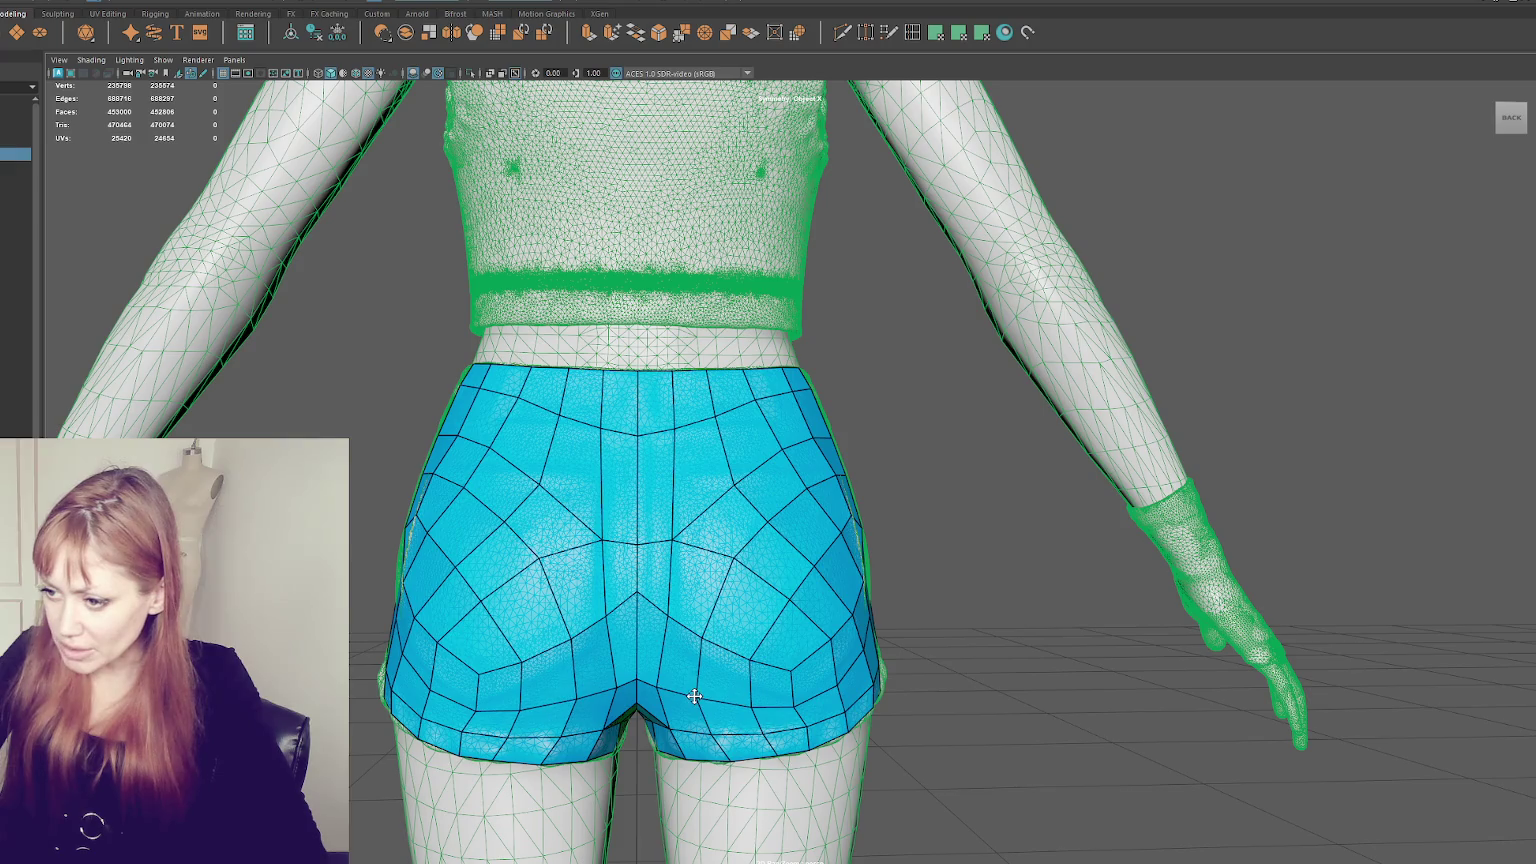
left_click_drag(789, 671, 713, 638)
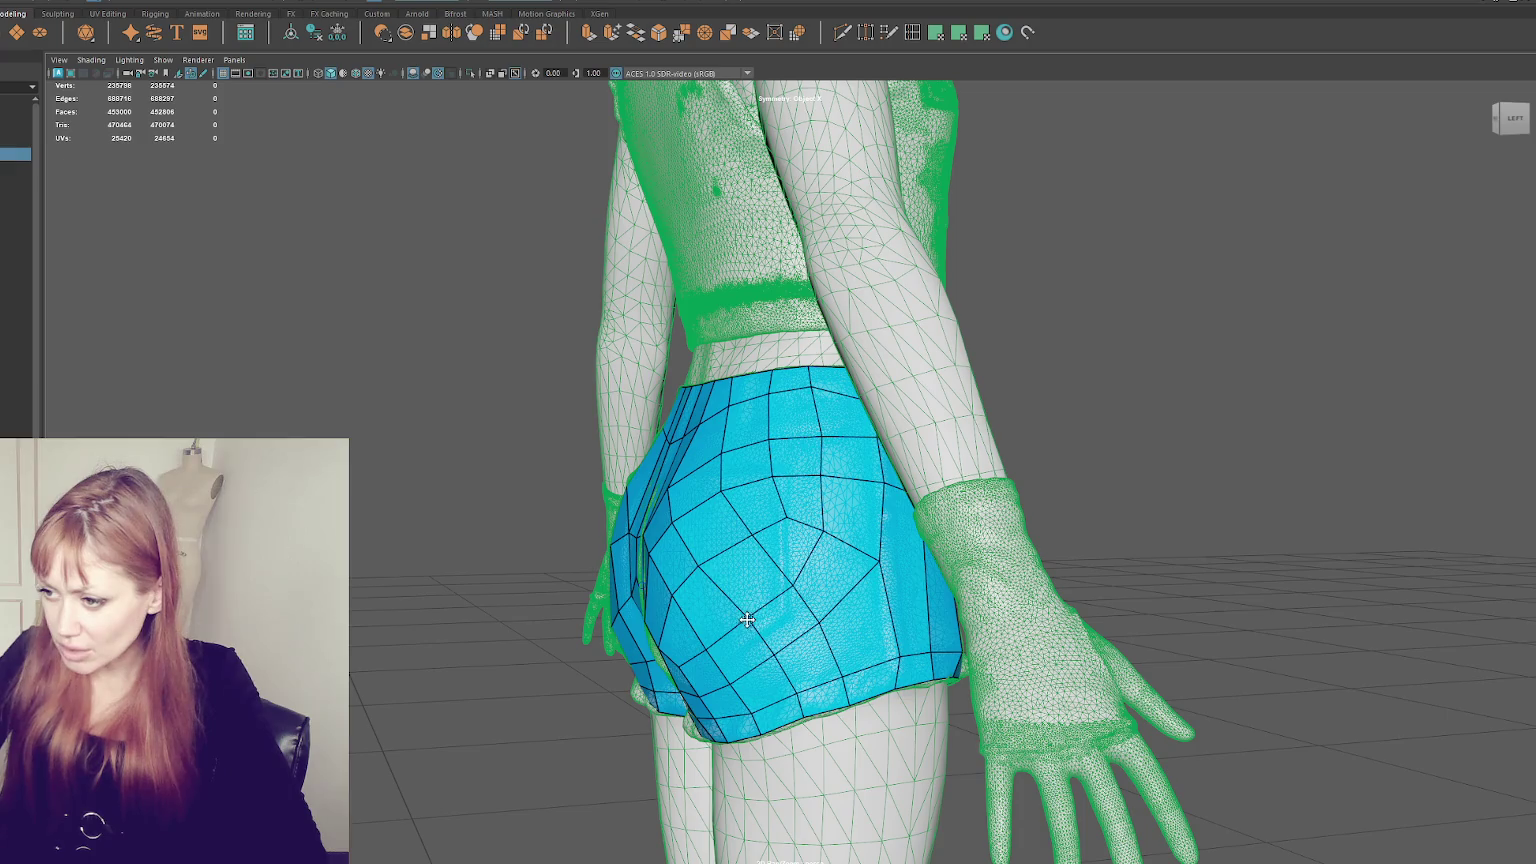
- Relax the side quads, pull the pole vertex downward, and isolate the low-poly shorts
mouse_move(795, 585)
left_mouse_down("shift")
mouse_move(813, 545)
mouse_move(782, 514)
mouse_move(745, 535)
left_mouse_up("shift")
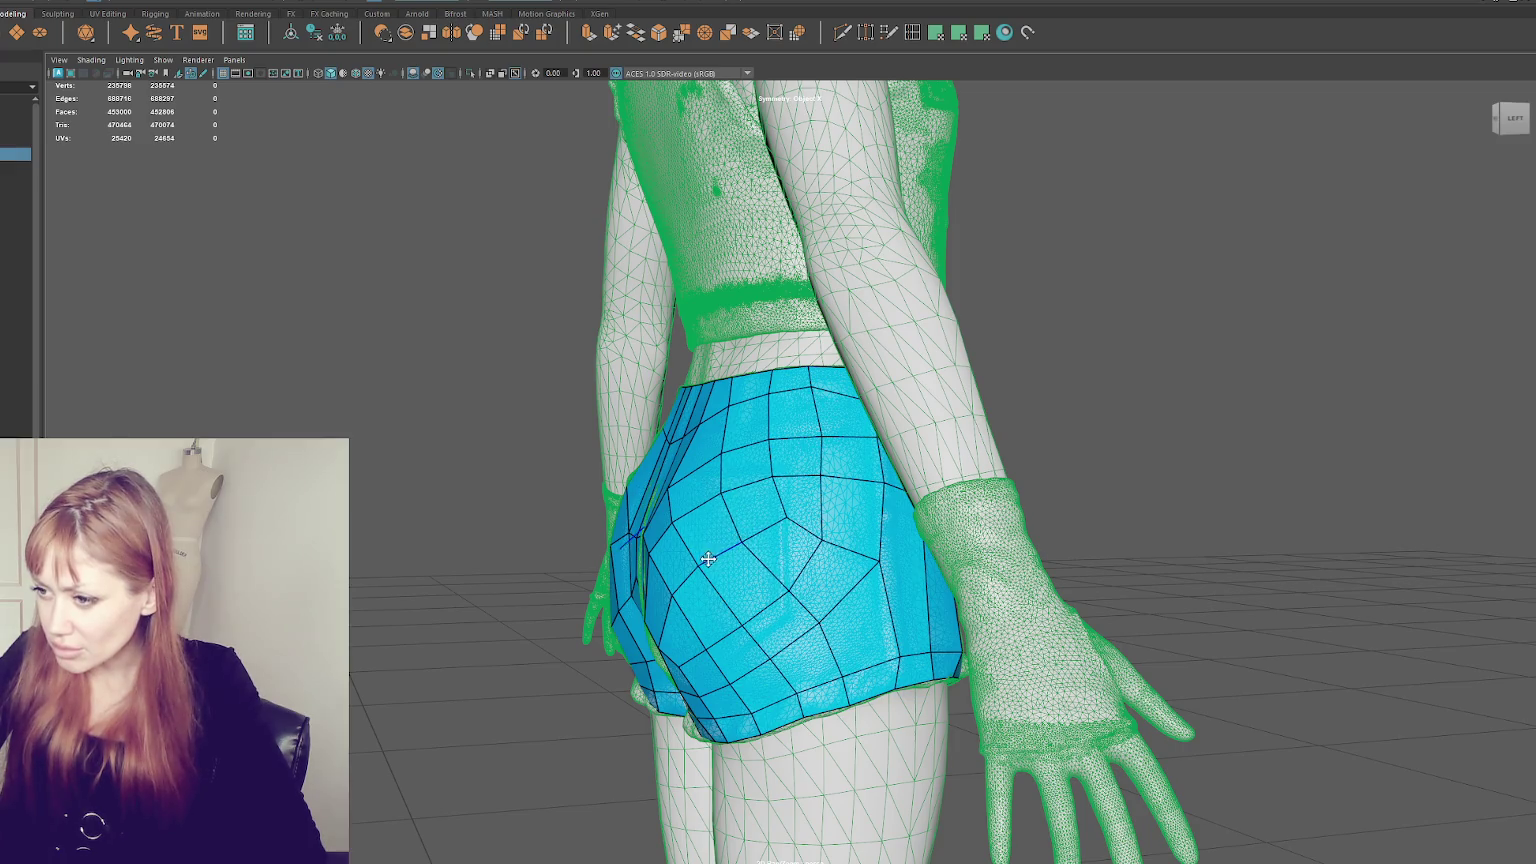
left_click_drag(701, 566, 696, 577, "shift")
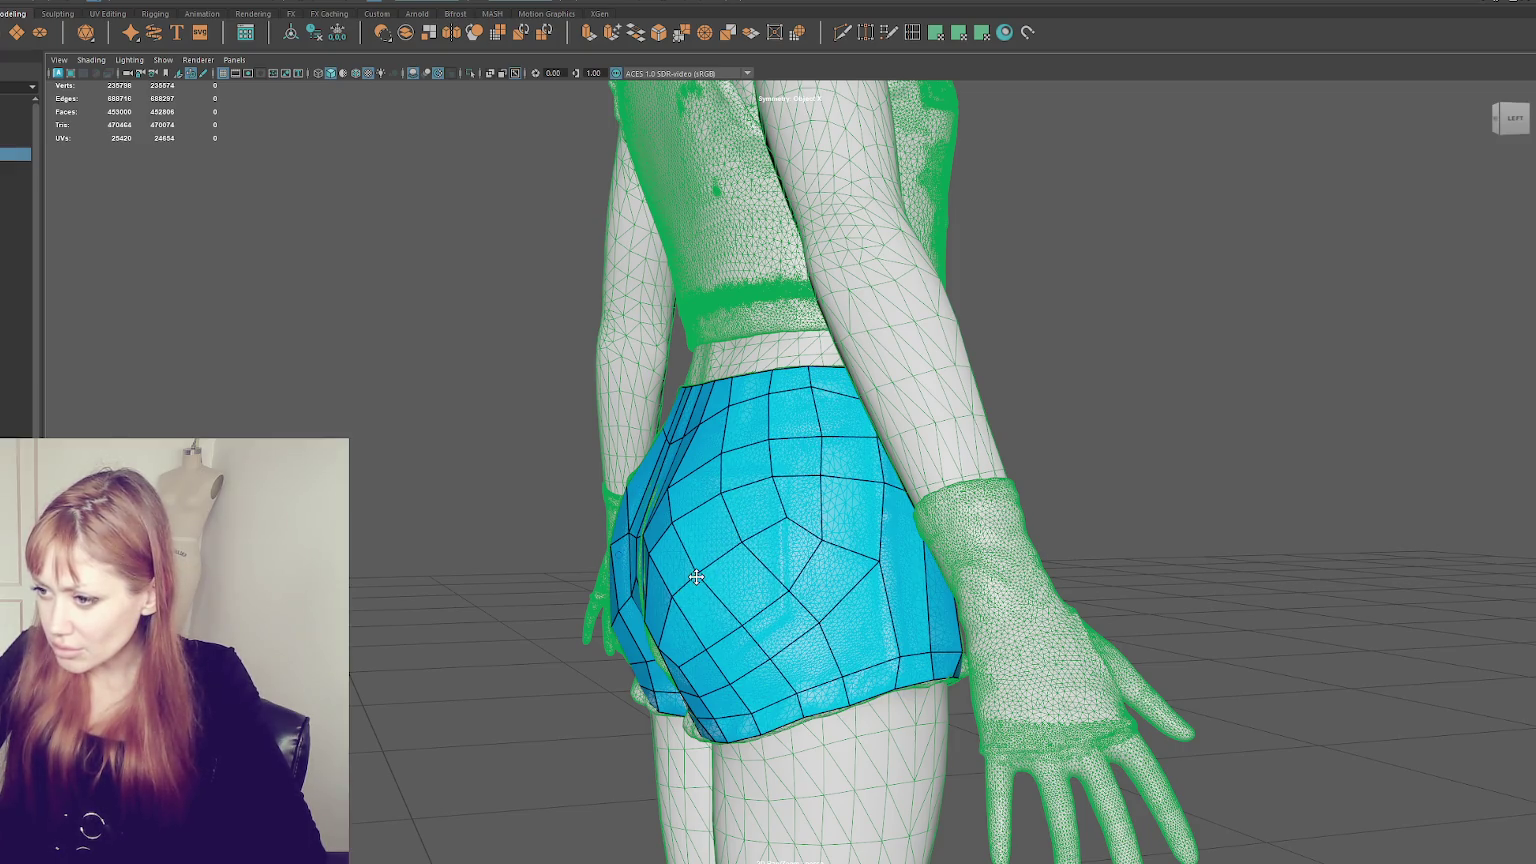
mouse_move(785, 535)
left_mouse_down("alt")
mouse_move(817, 481)
mouse_move(836, 487)
left_mouse_up("alt")
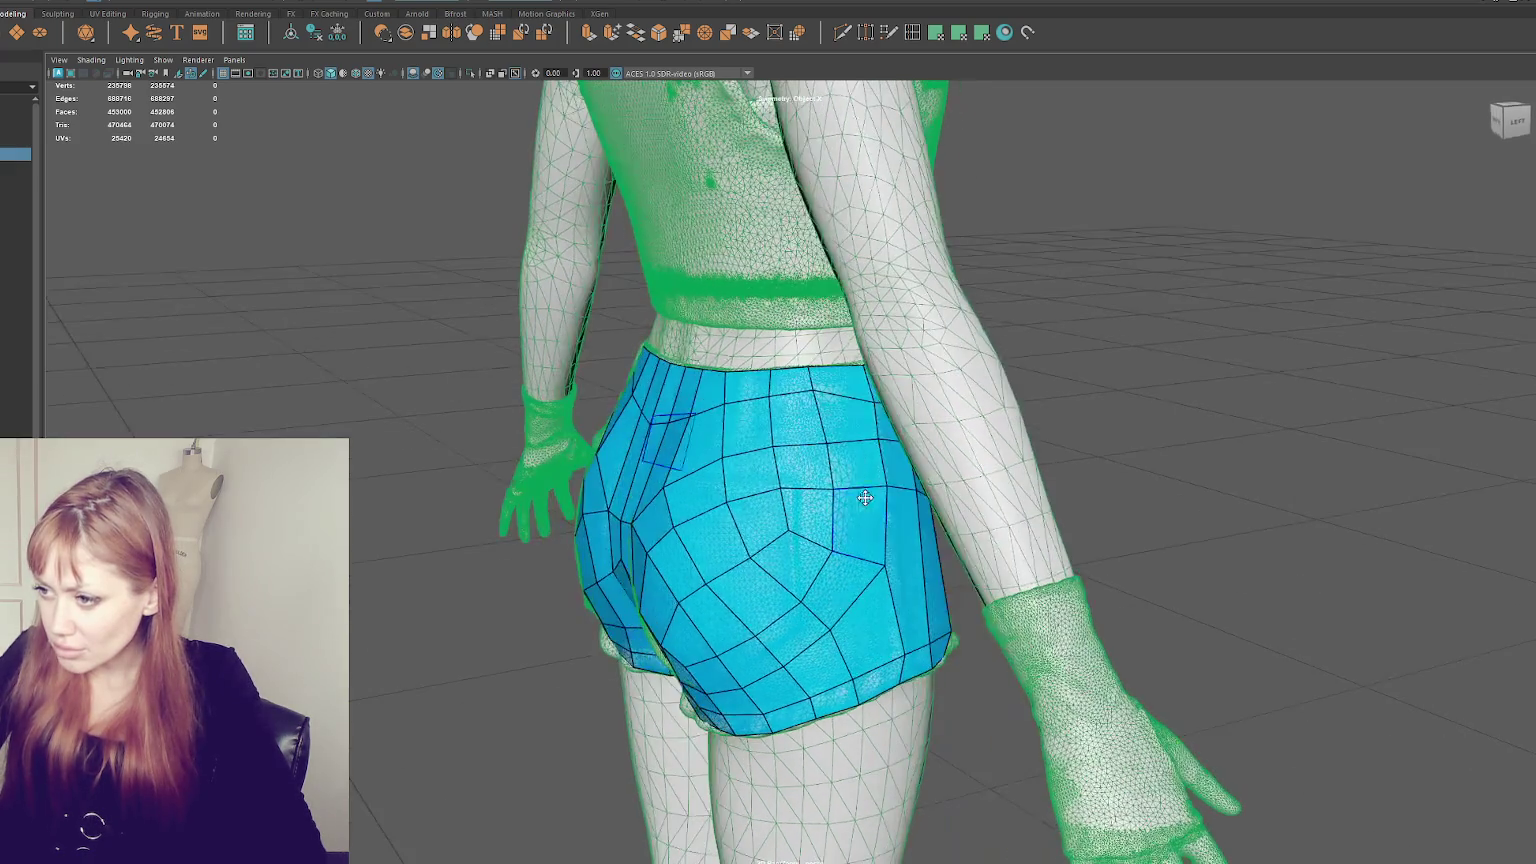
mouse_move(792, 535)
left_mouse_down()
mouse_move(741, 538)
mouse_move(757, 461)
left_mouse_up()
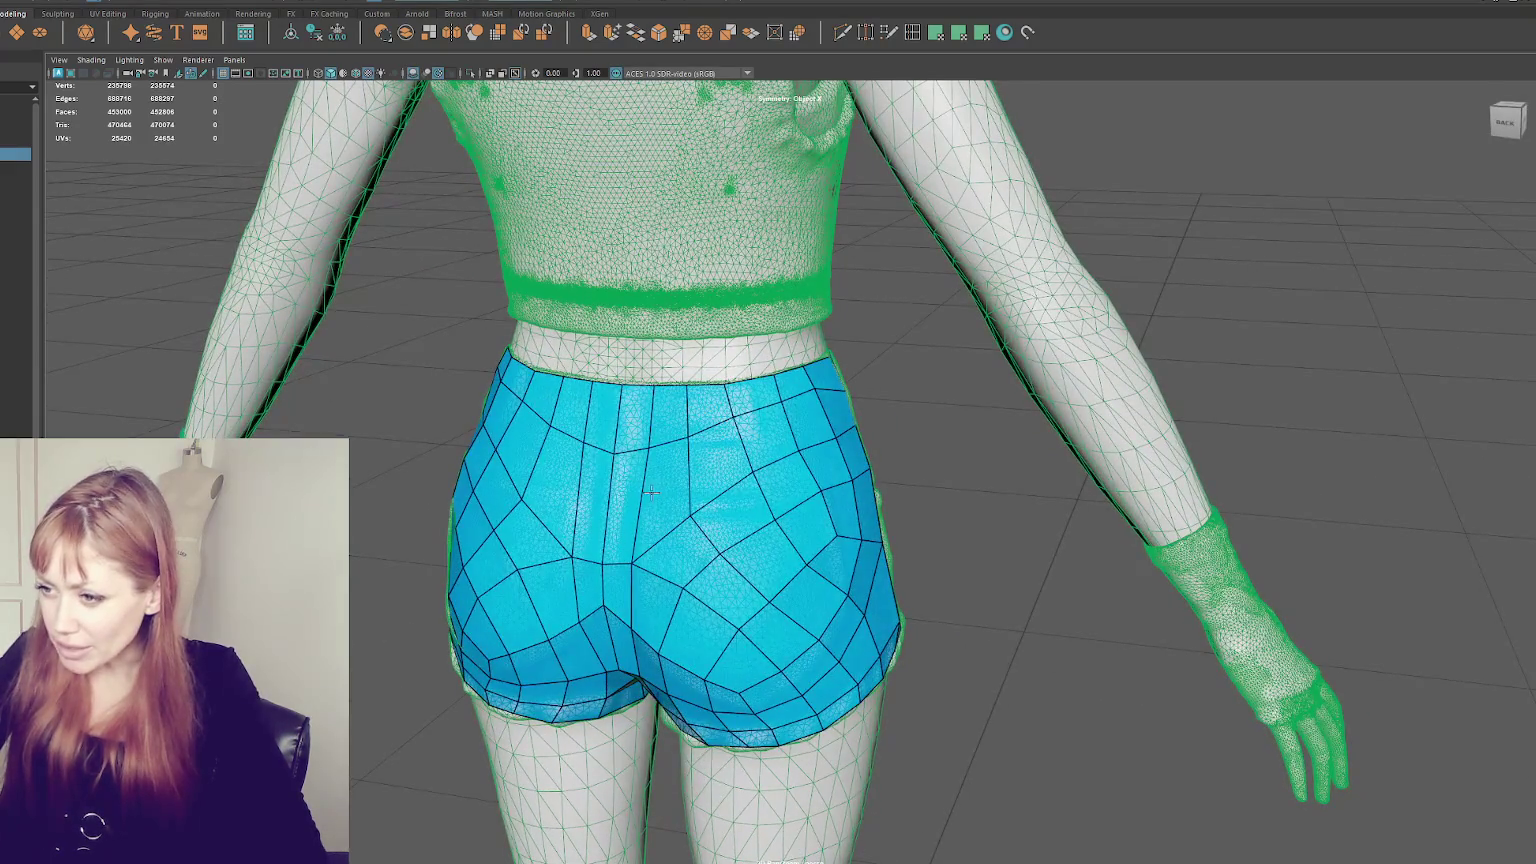
left_click_drag(661, 507, 661, 484, "alt")
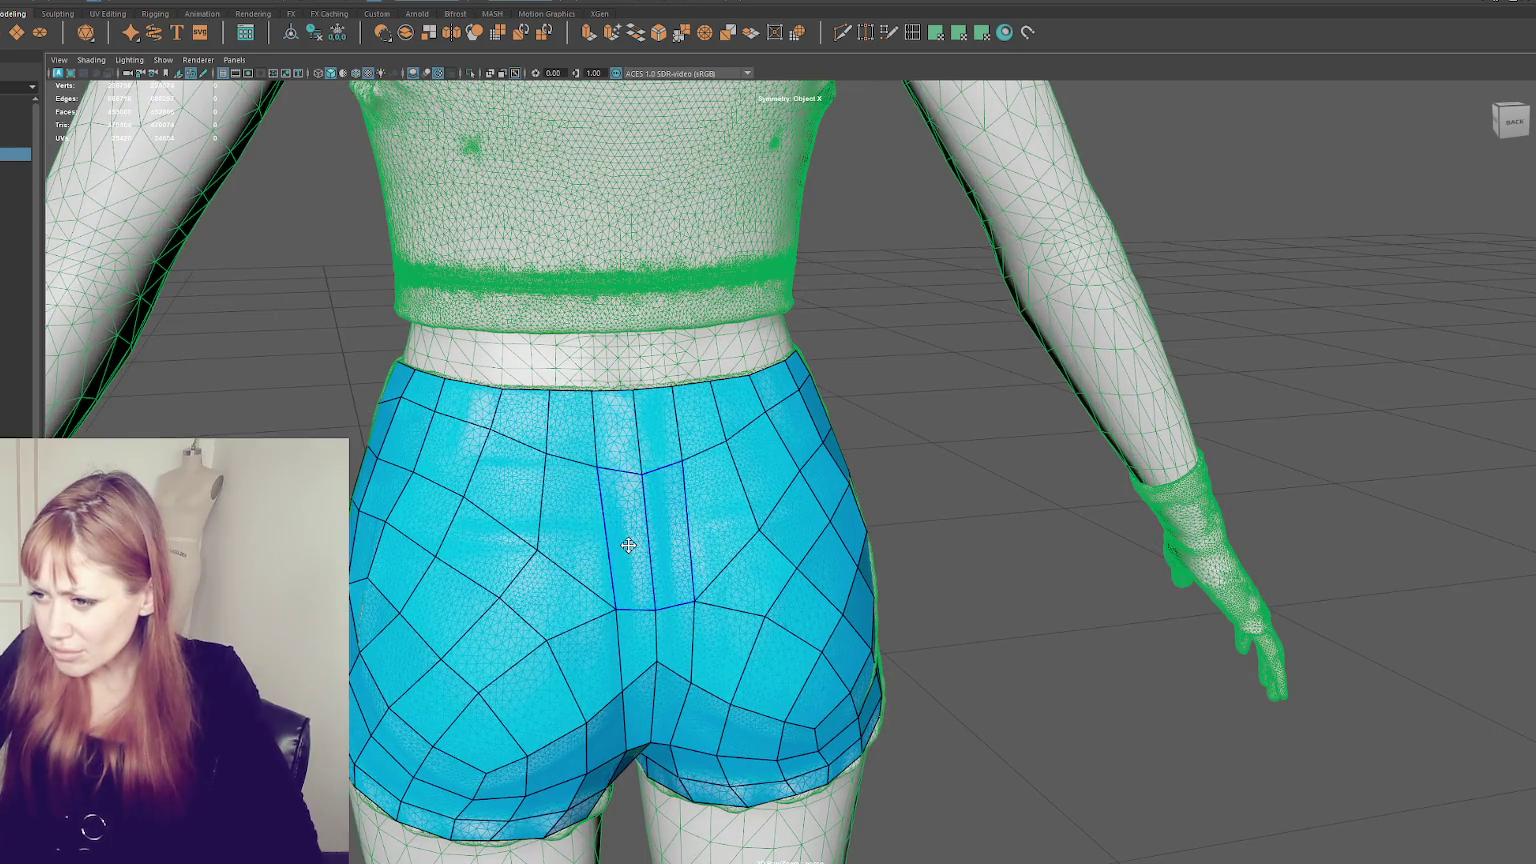
key("ctrl+1")
- Delete the centre back faces, the faces above them and the adjoining face loops
key("Delete")
left_click(620, 425)
key("Delete")
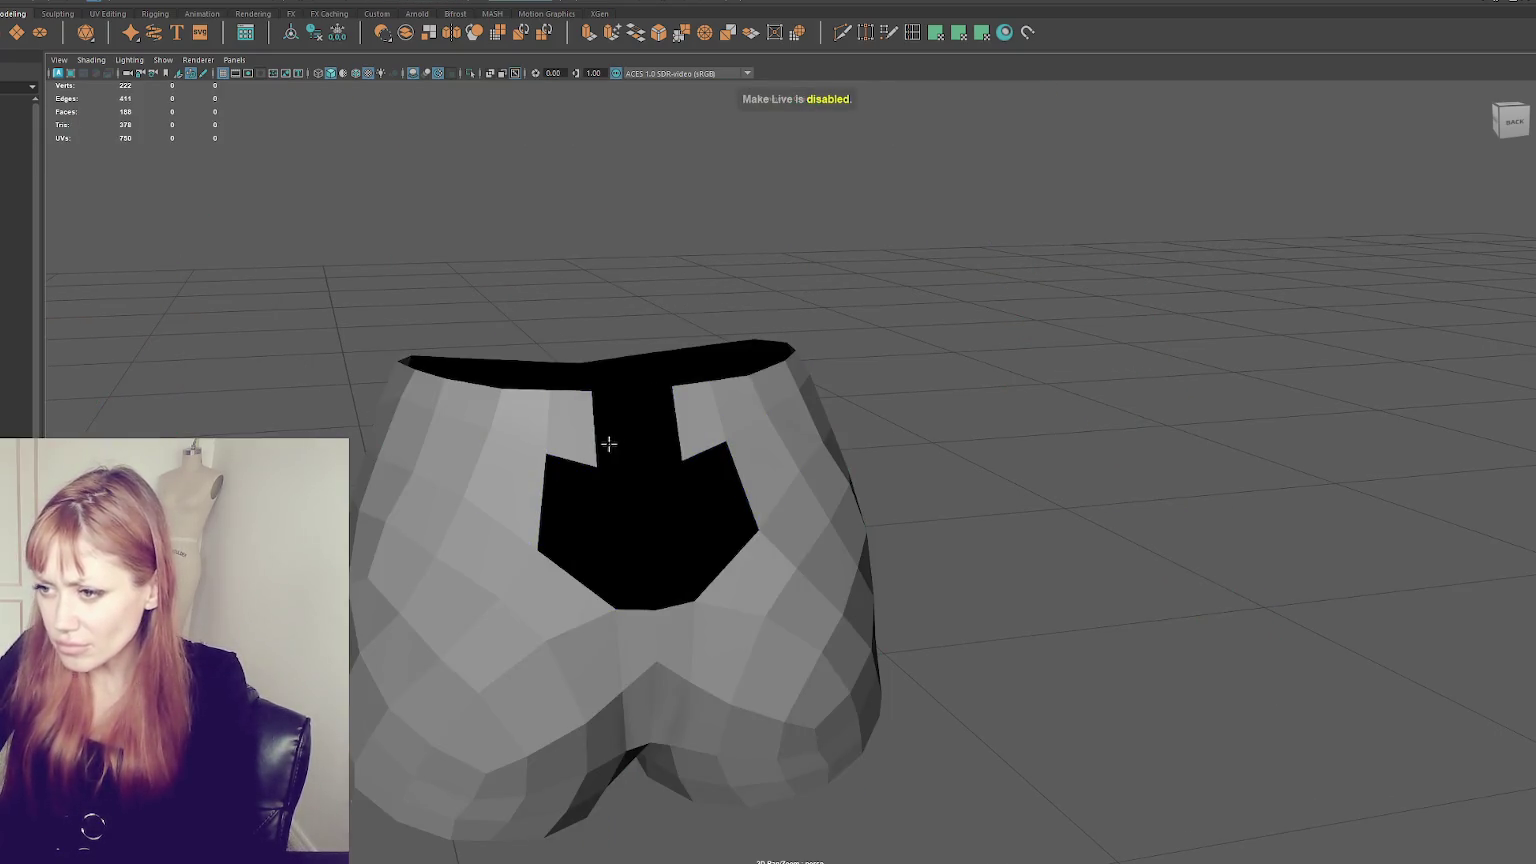
double_click(550, 456)
key("5")
key("Delete")
double_click(531, 430)
key("Delete")
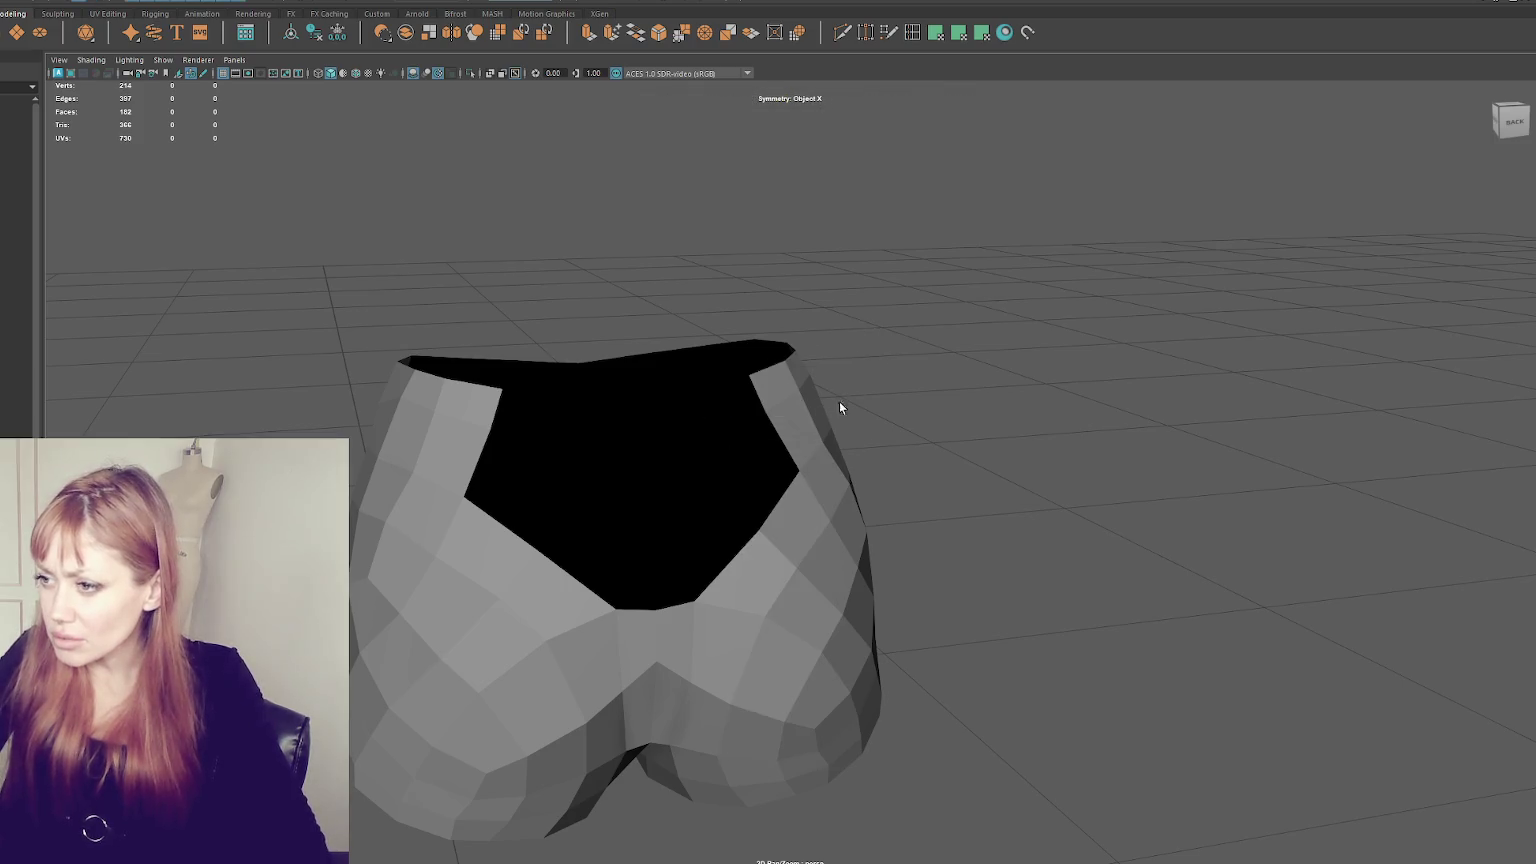
- Isolate the holed shorts to check them, then show the full character and reselect the shorts
left_click(820, 427)
key("ctrl+1")
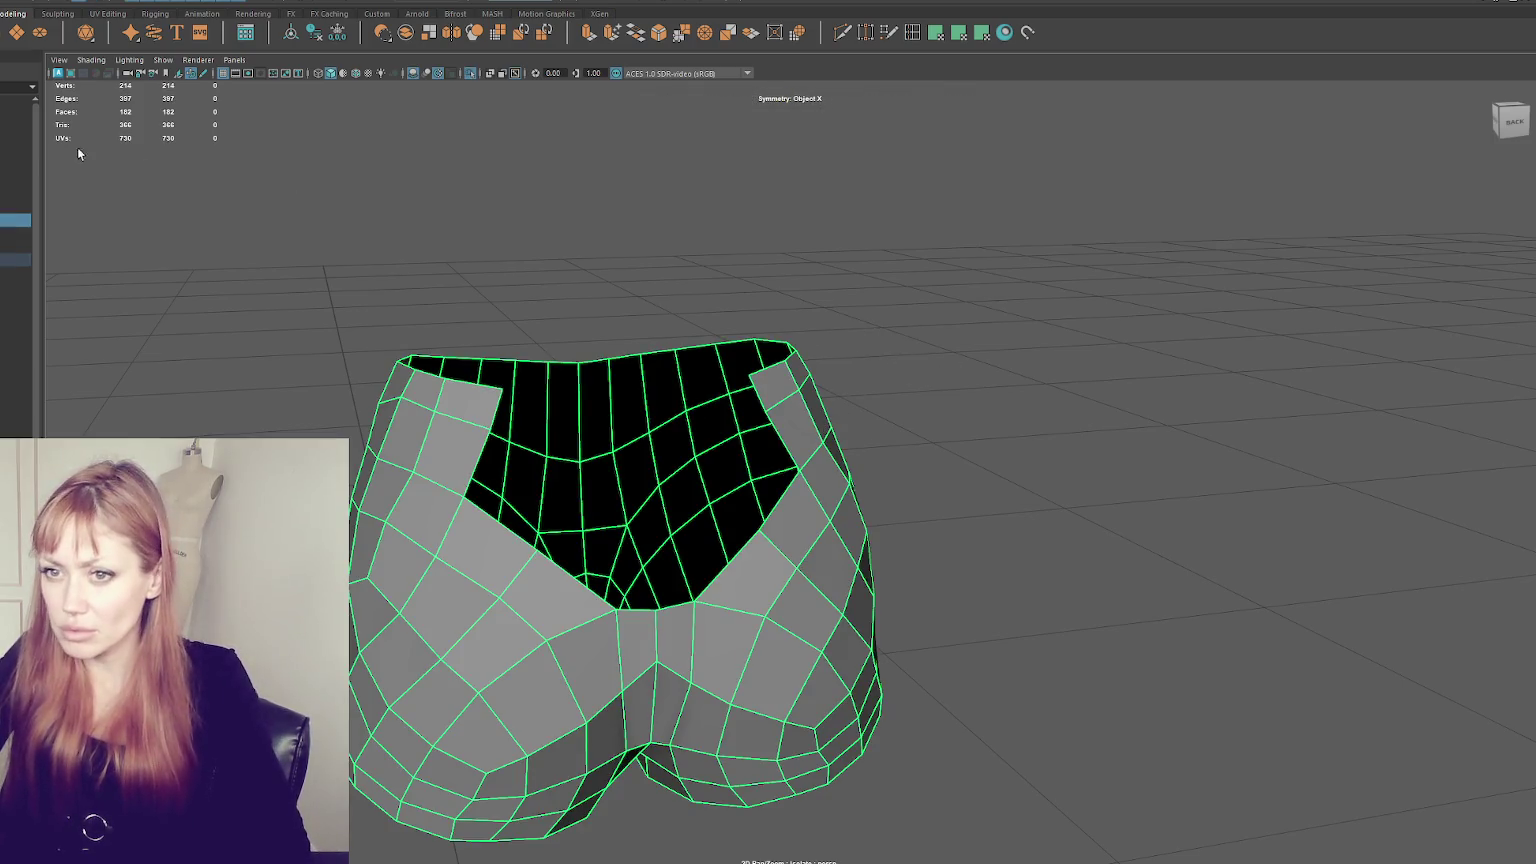
left_click(54, 173)
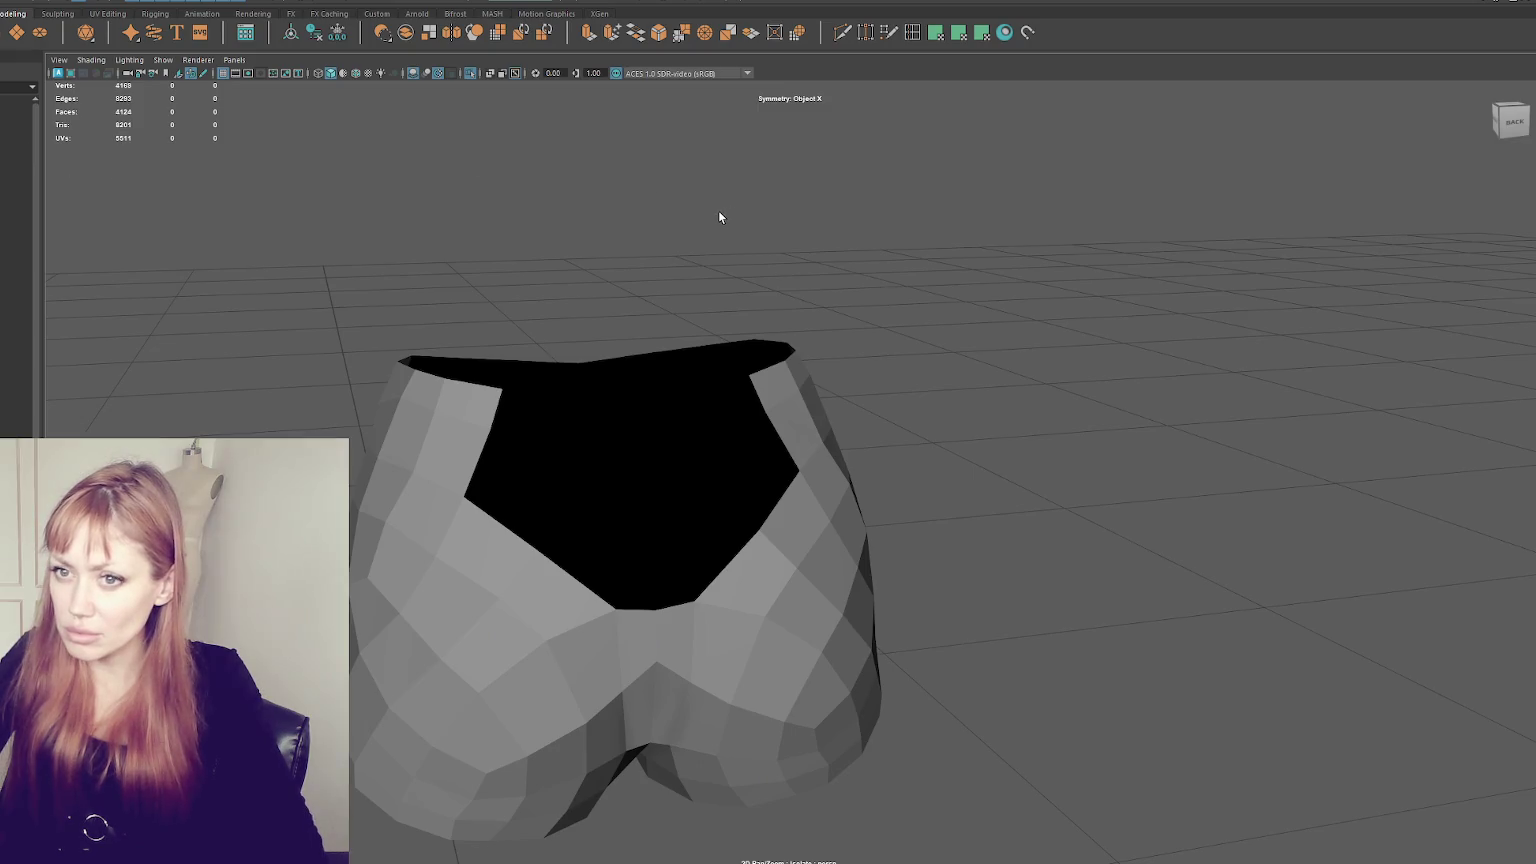
key("ctrl+1")
left_click(745, 430)
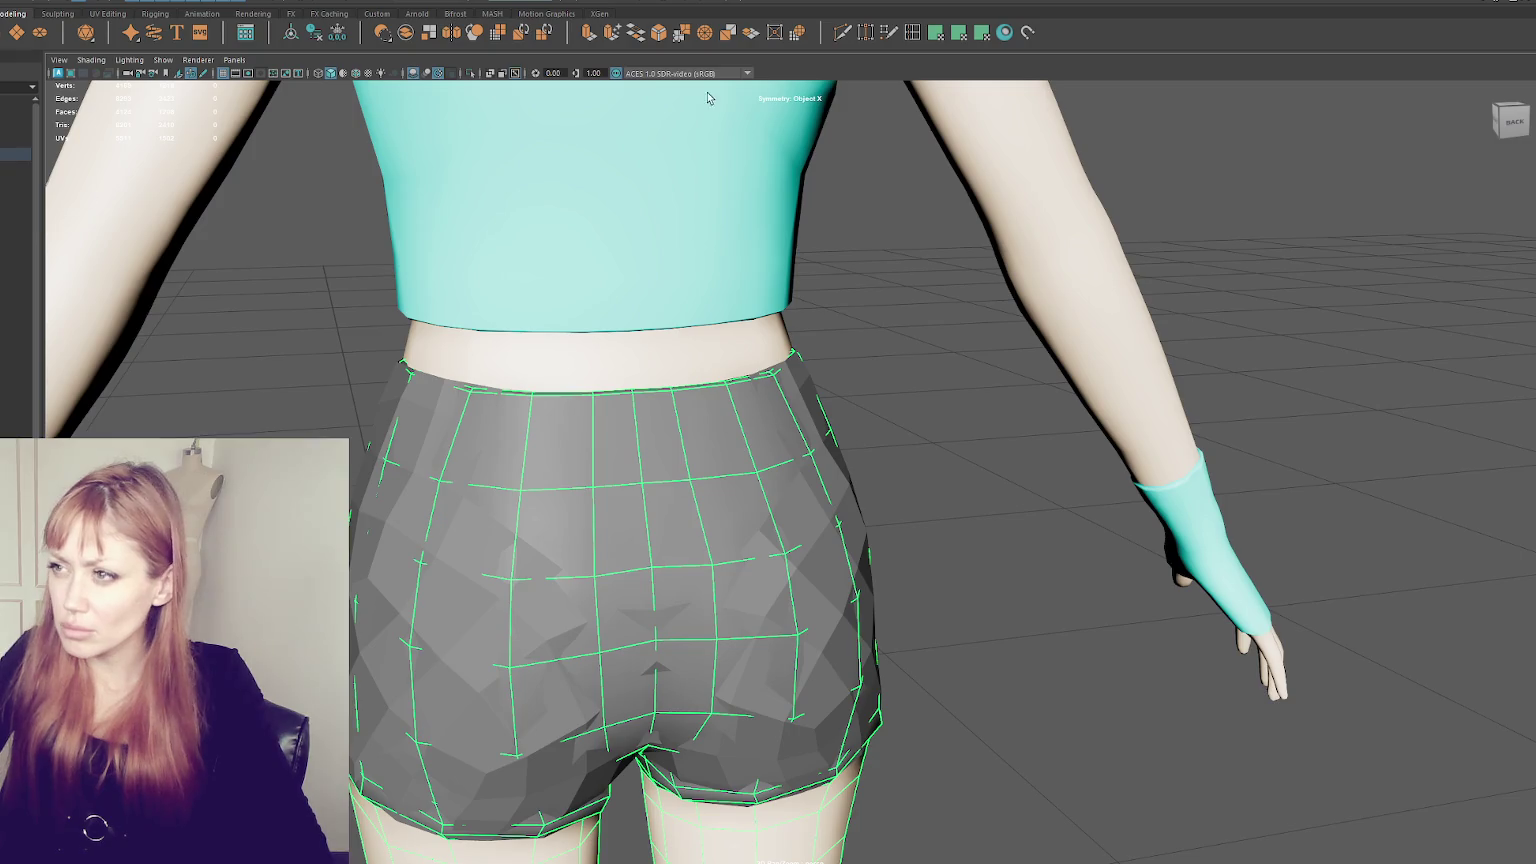
- Turn on shaded display, open the Channel Box/Layer Editor, and toggle isolation of body and shorts
left_click(888, 33)
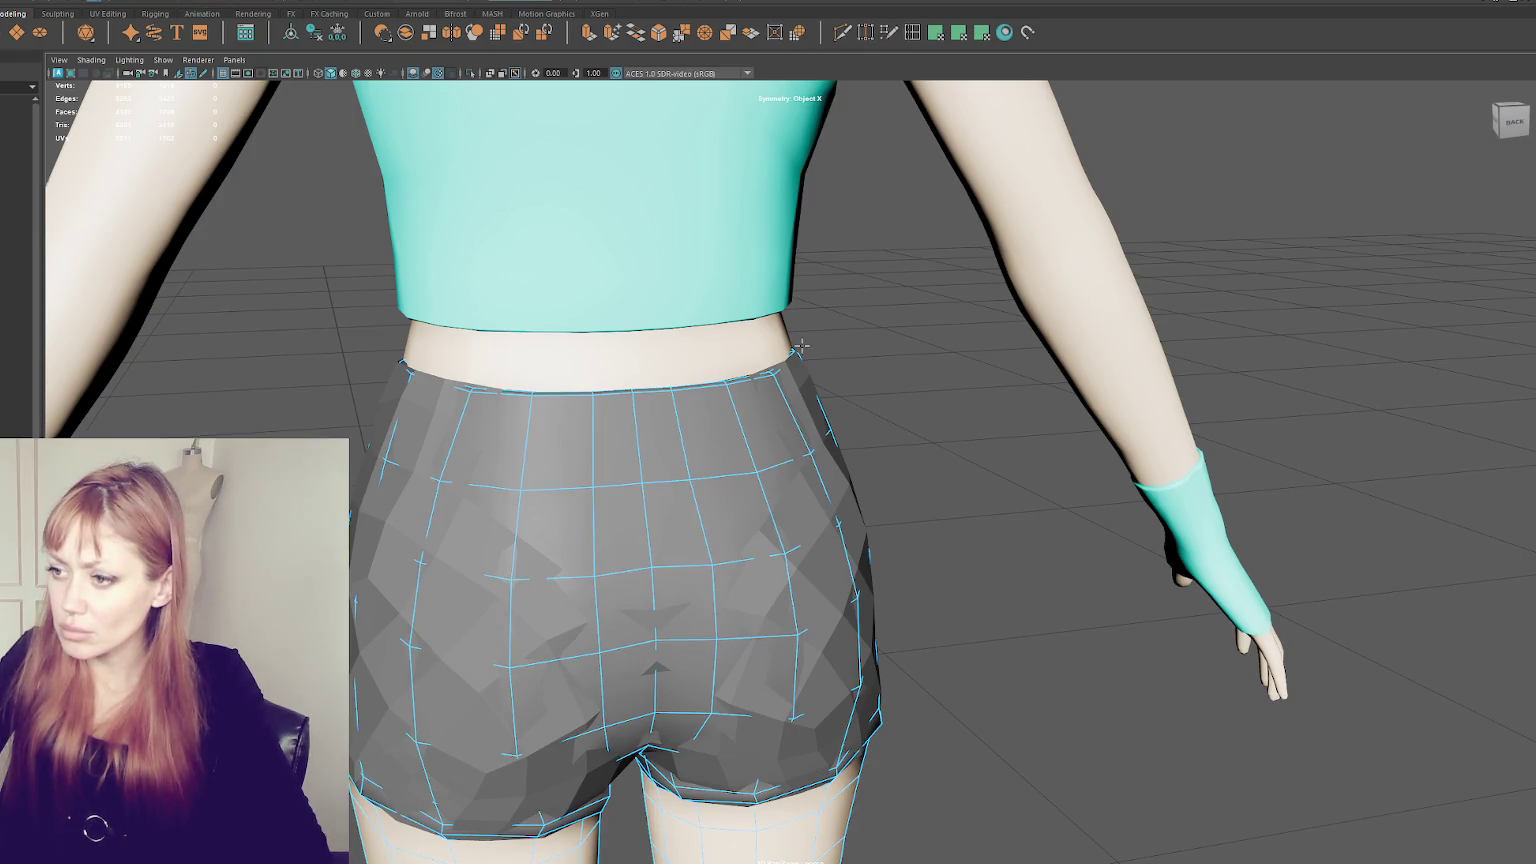
key("5")
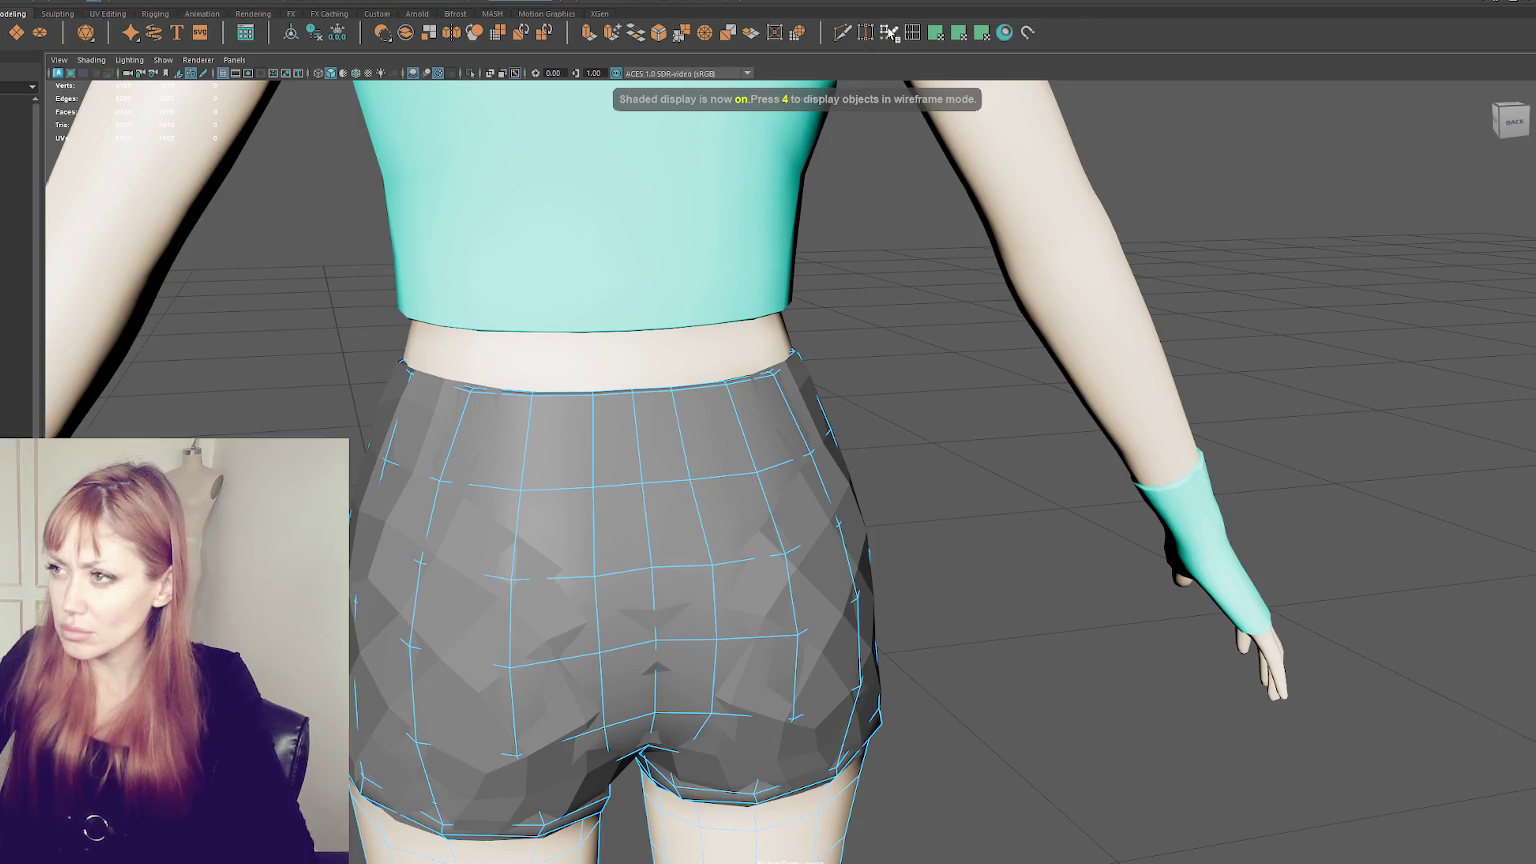
left_click(770, 211)
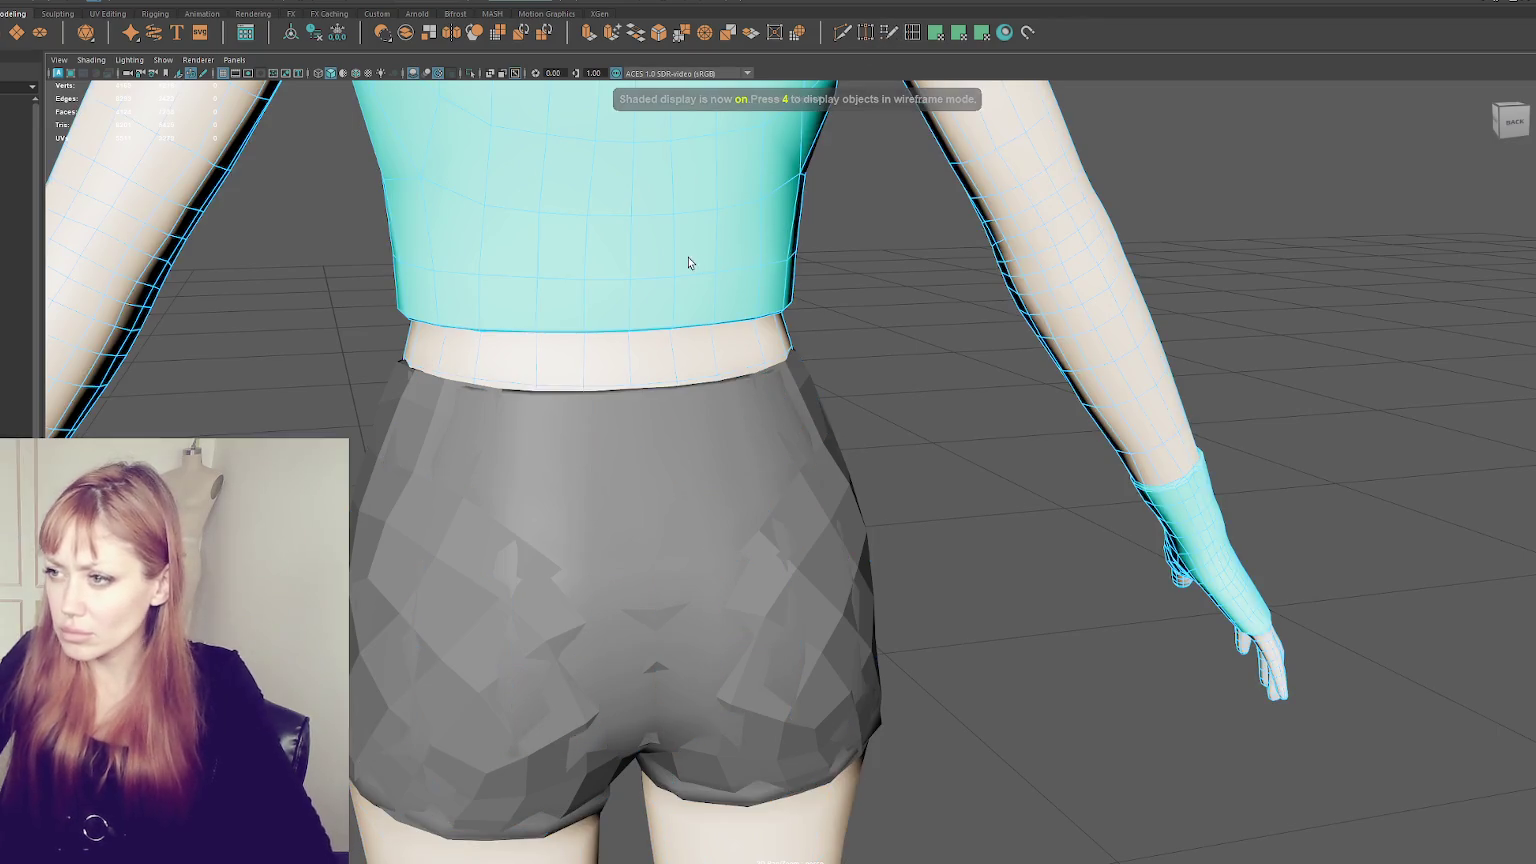
key("ctrl+a")
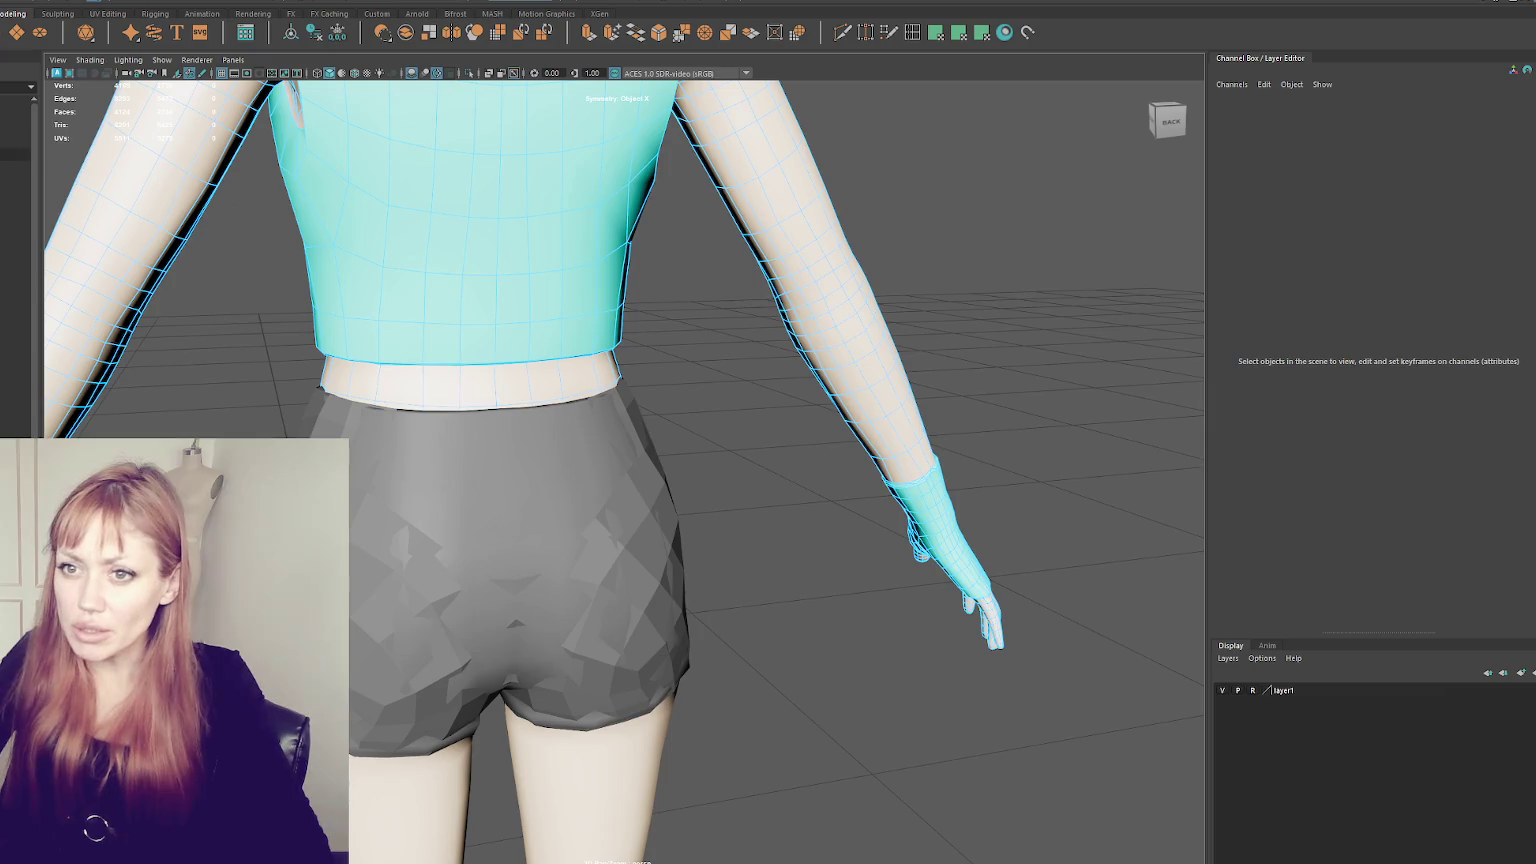
left_click(15, 180)
key("ctrl+1")
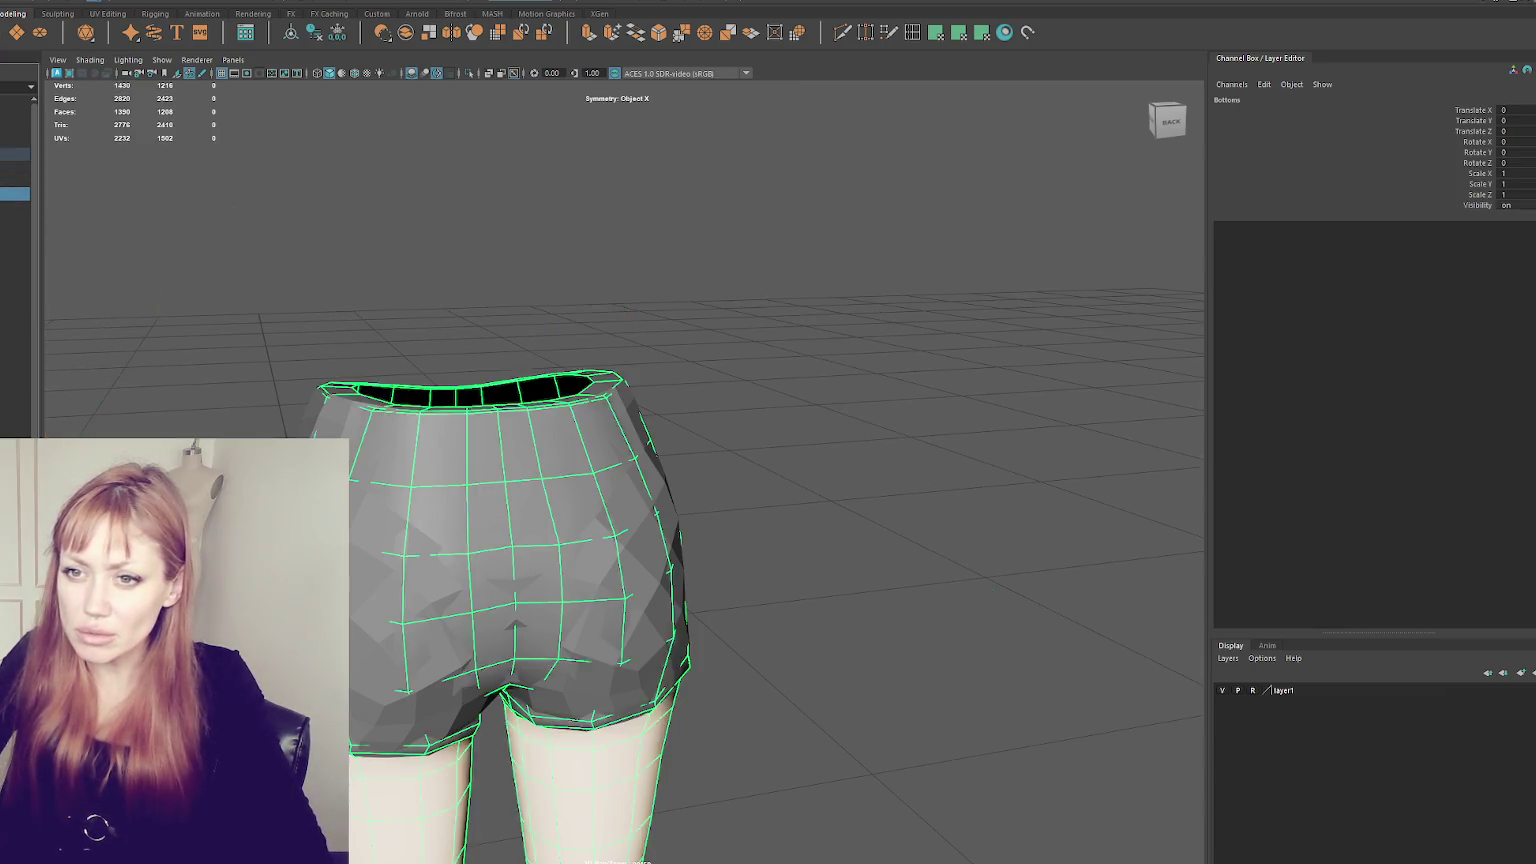
left_click(15, 219)
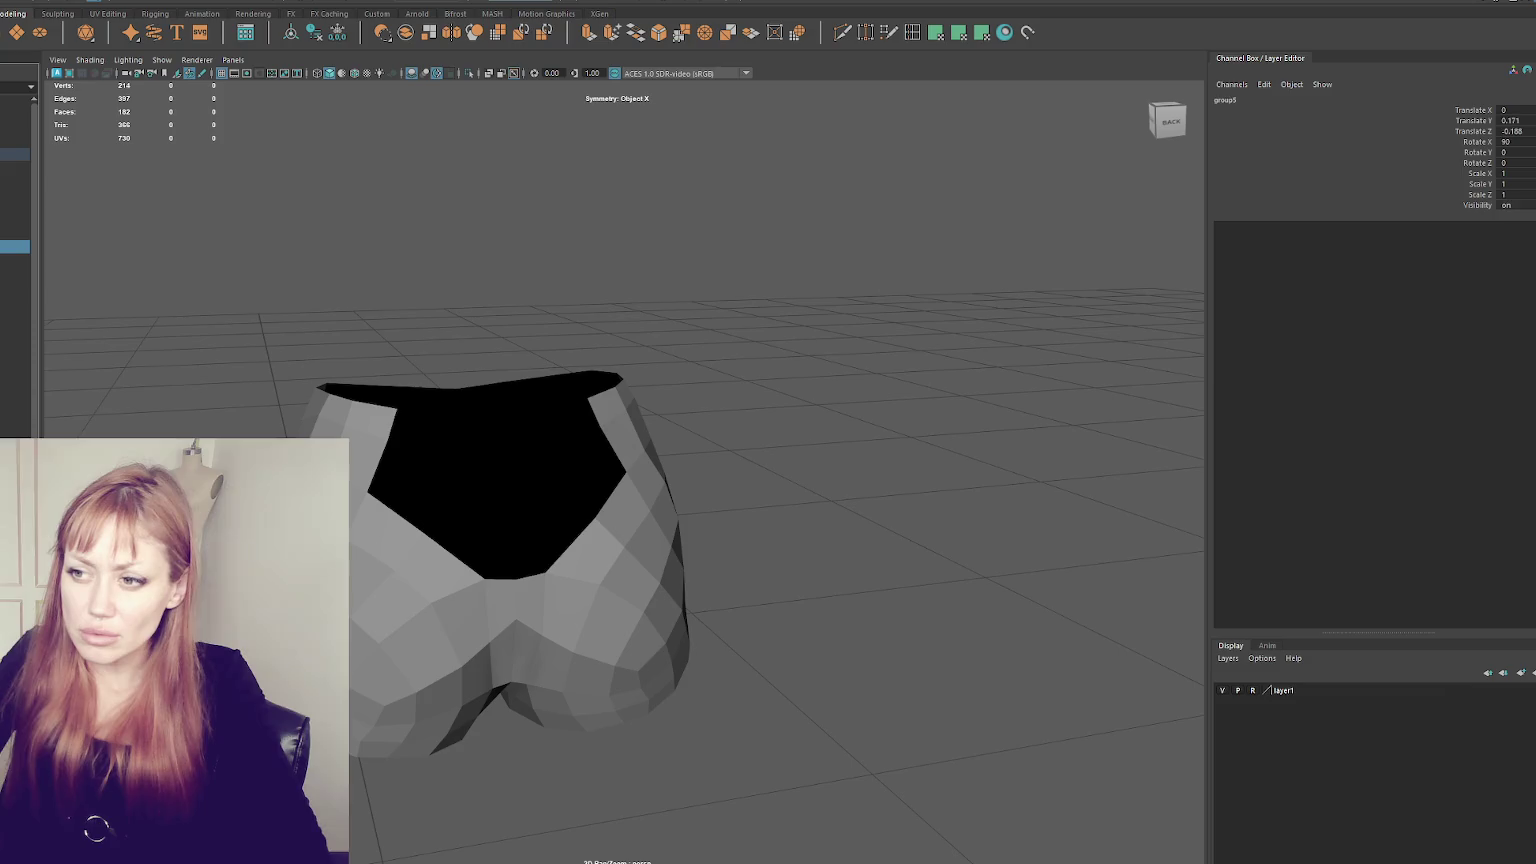
key("ctrl+1")
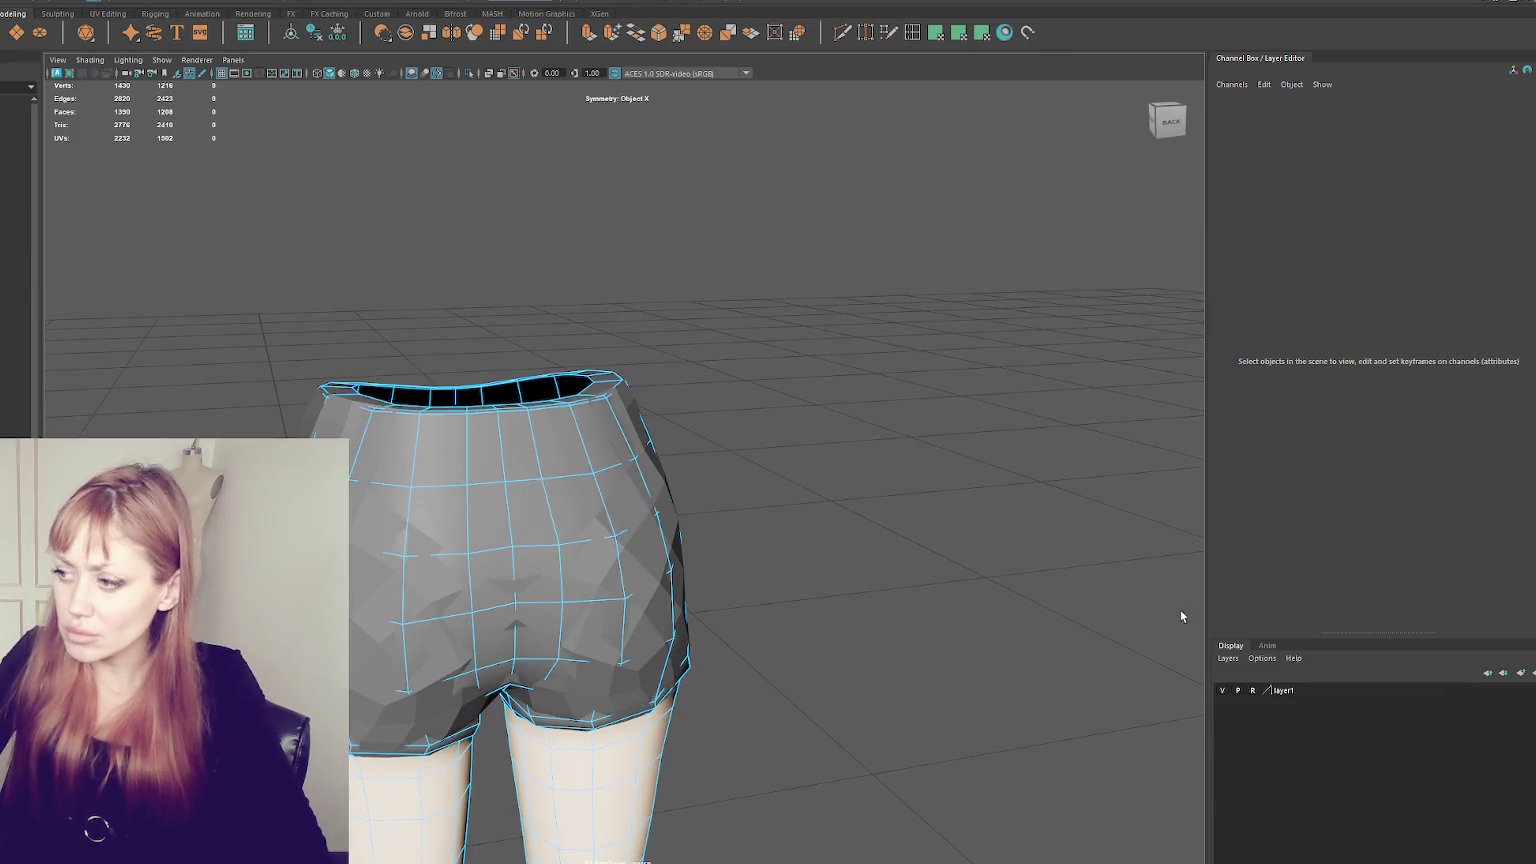
- Hide the top, arms and body via the Outliner selection
right_click(1358, 689)
left_click(689, 383)
left_click(15, 180)
left_click(15, 153)
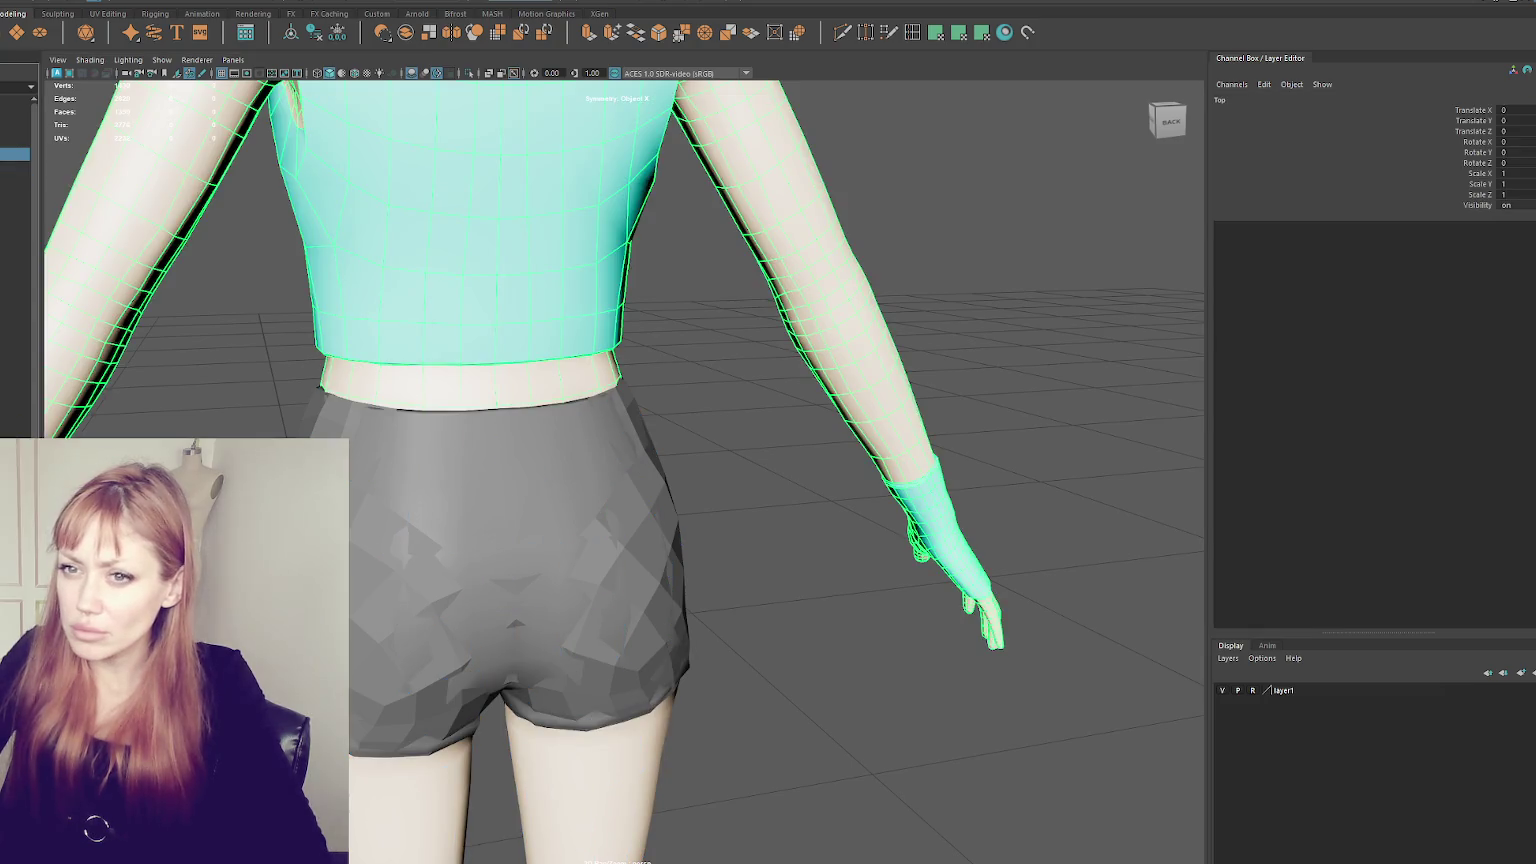
key("ctrl+h")
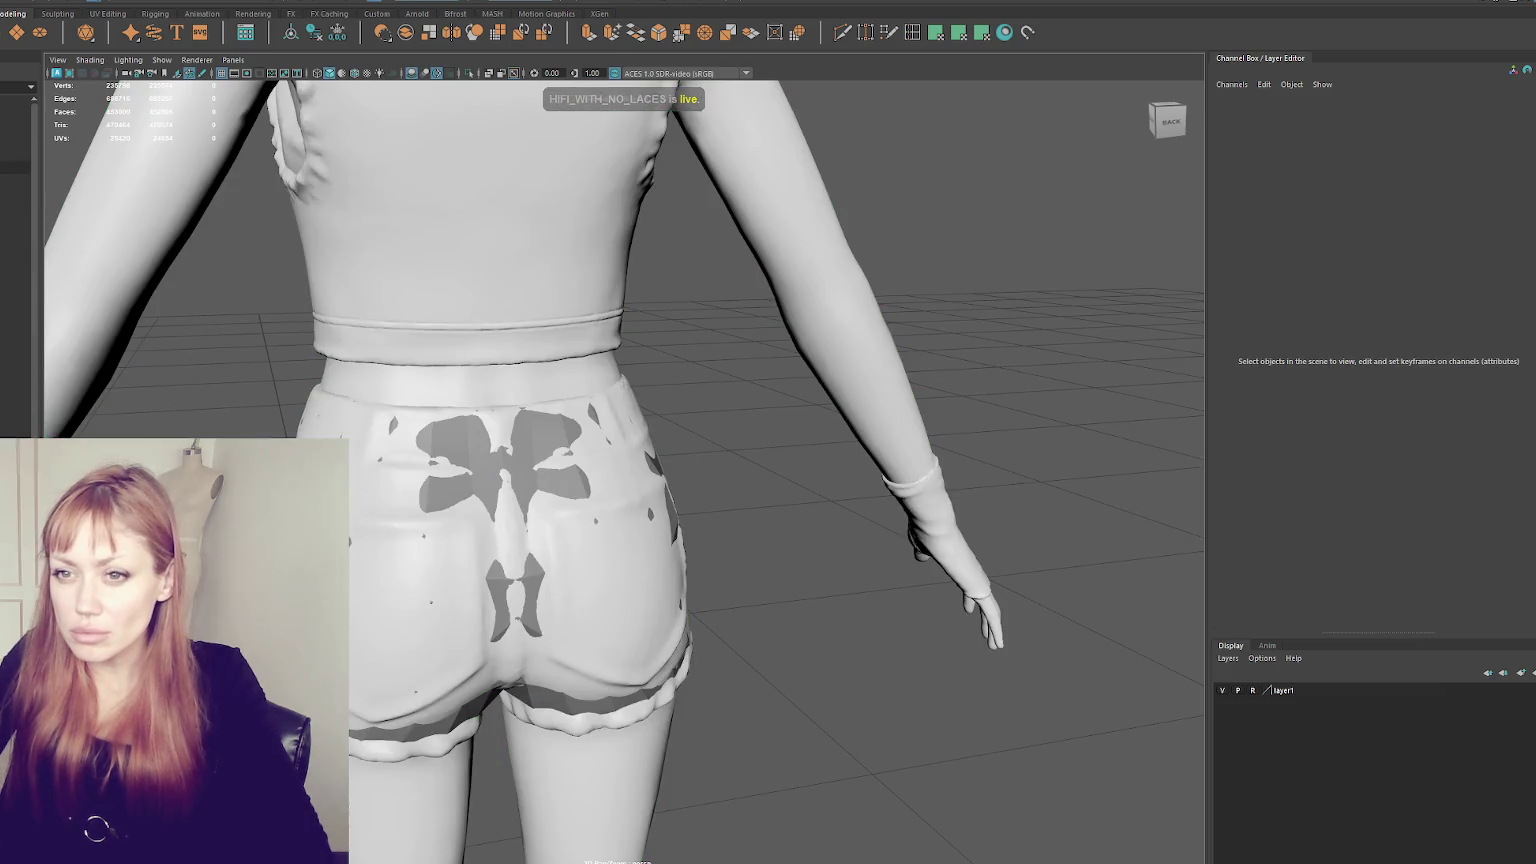
- Select the polySurface63 shorts retopo and delete the centre back faces up to the waistband
left_click(15, 193)
left_click(15, 234)
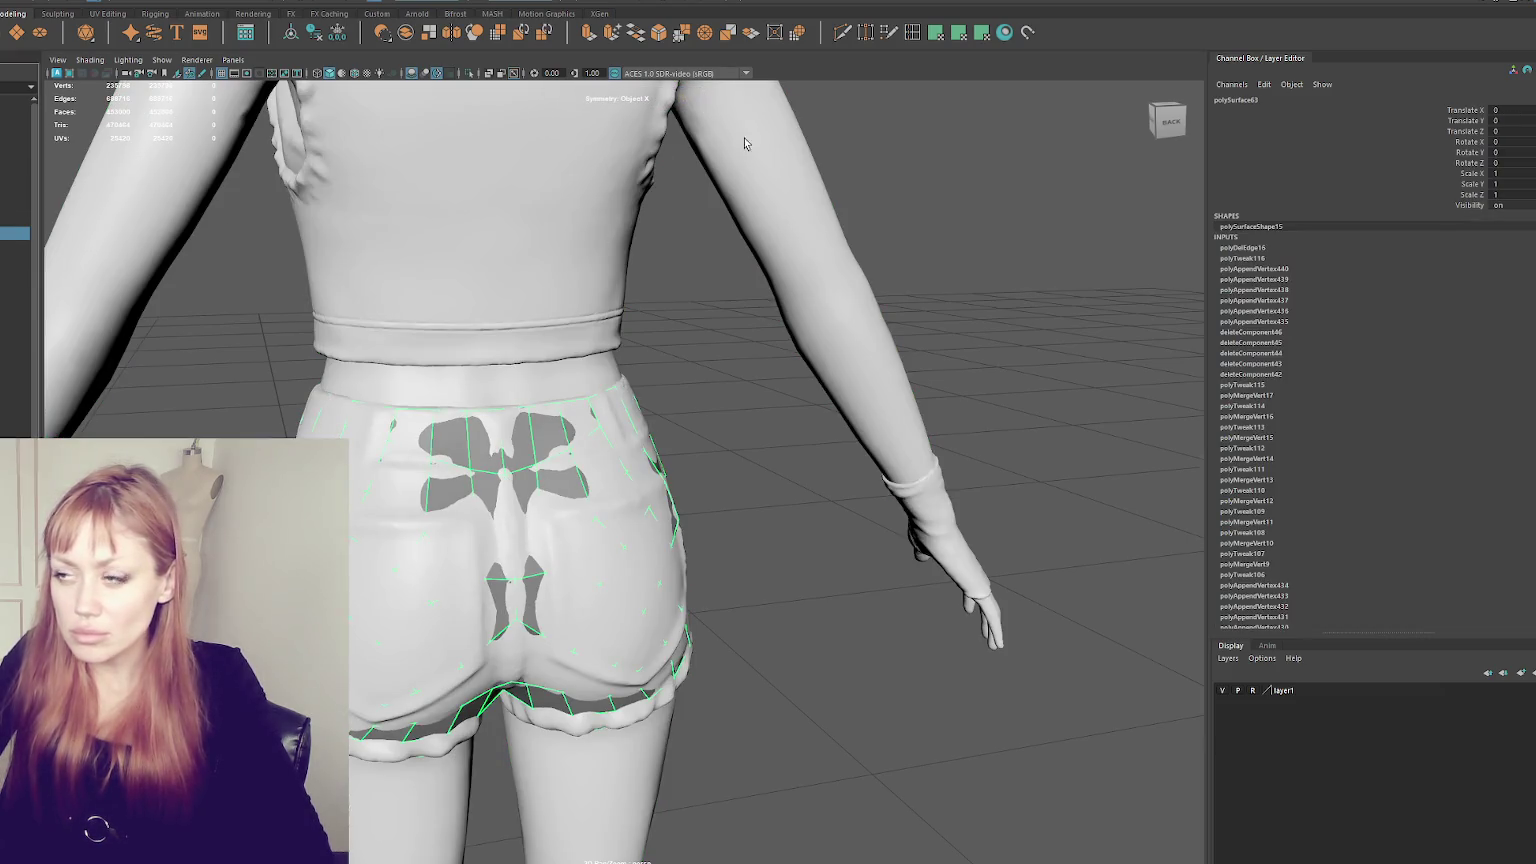
left_click(747, 332)
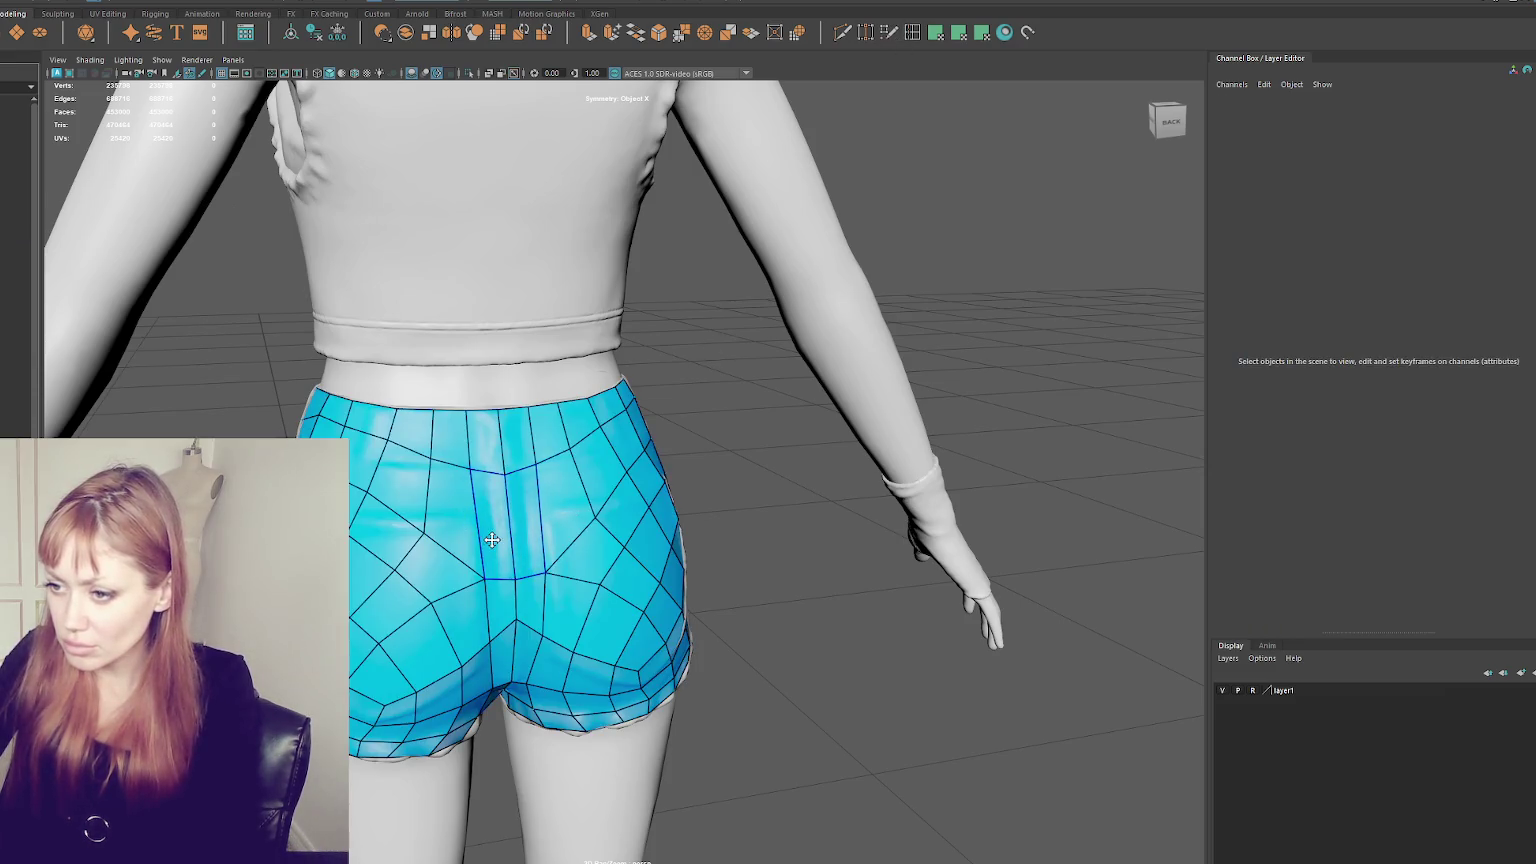
scroll(484, 534, "up", 1)
left_click(463, 557, "ctrl+shift")
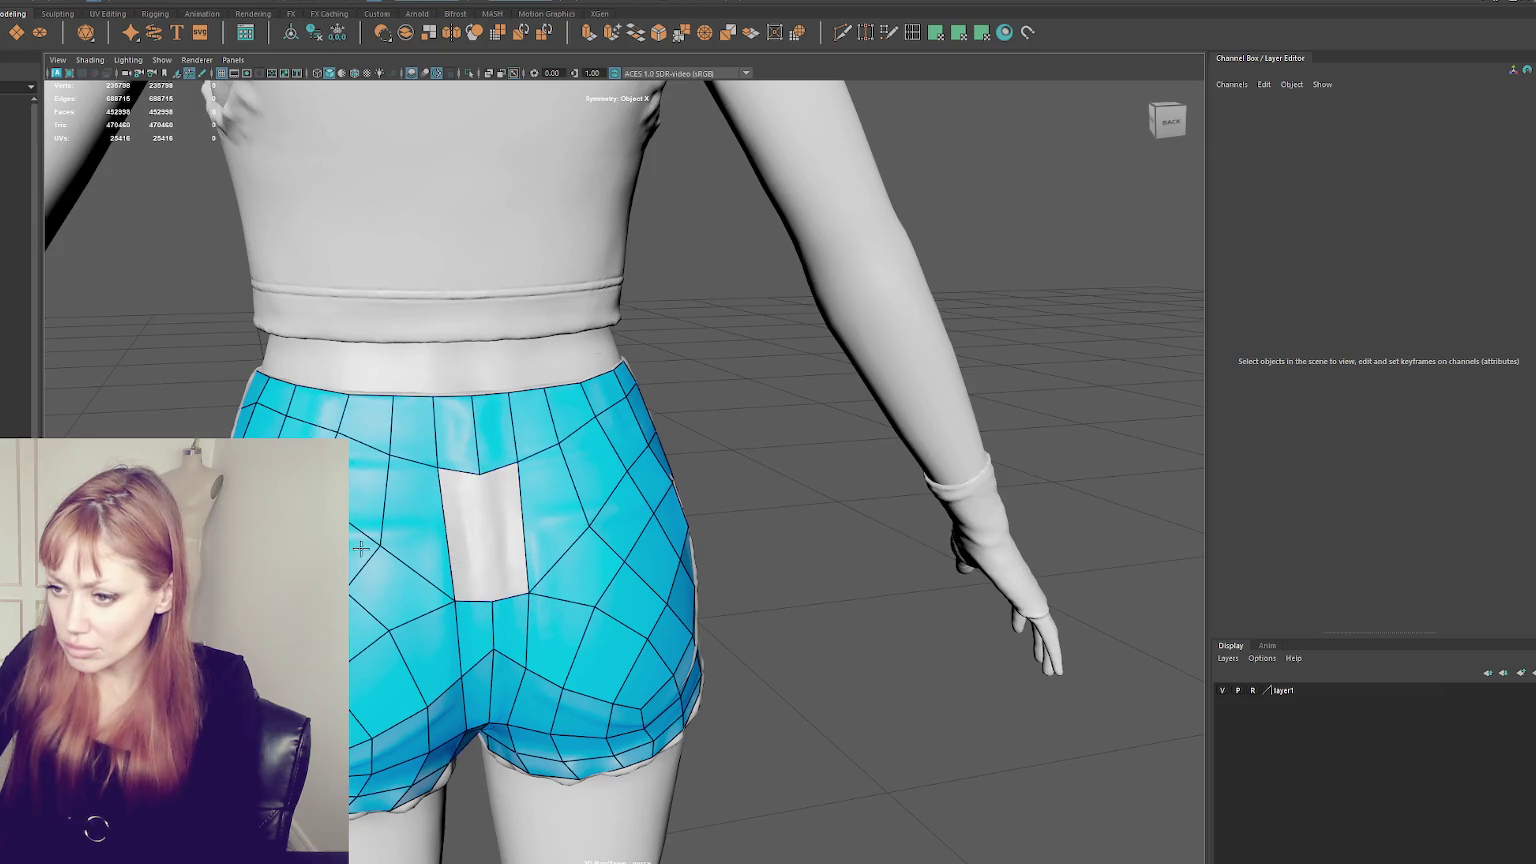
scroll(420, 534, "up", 2)
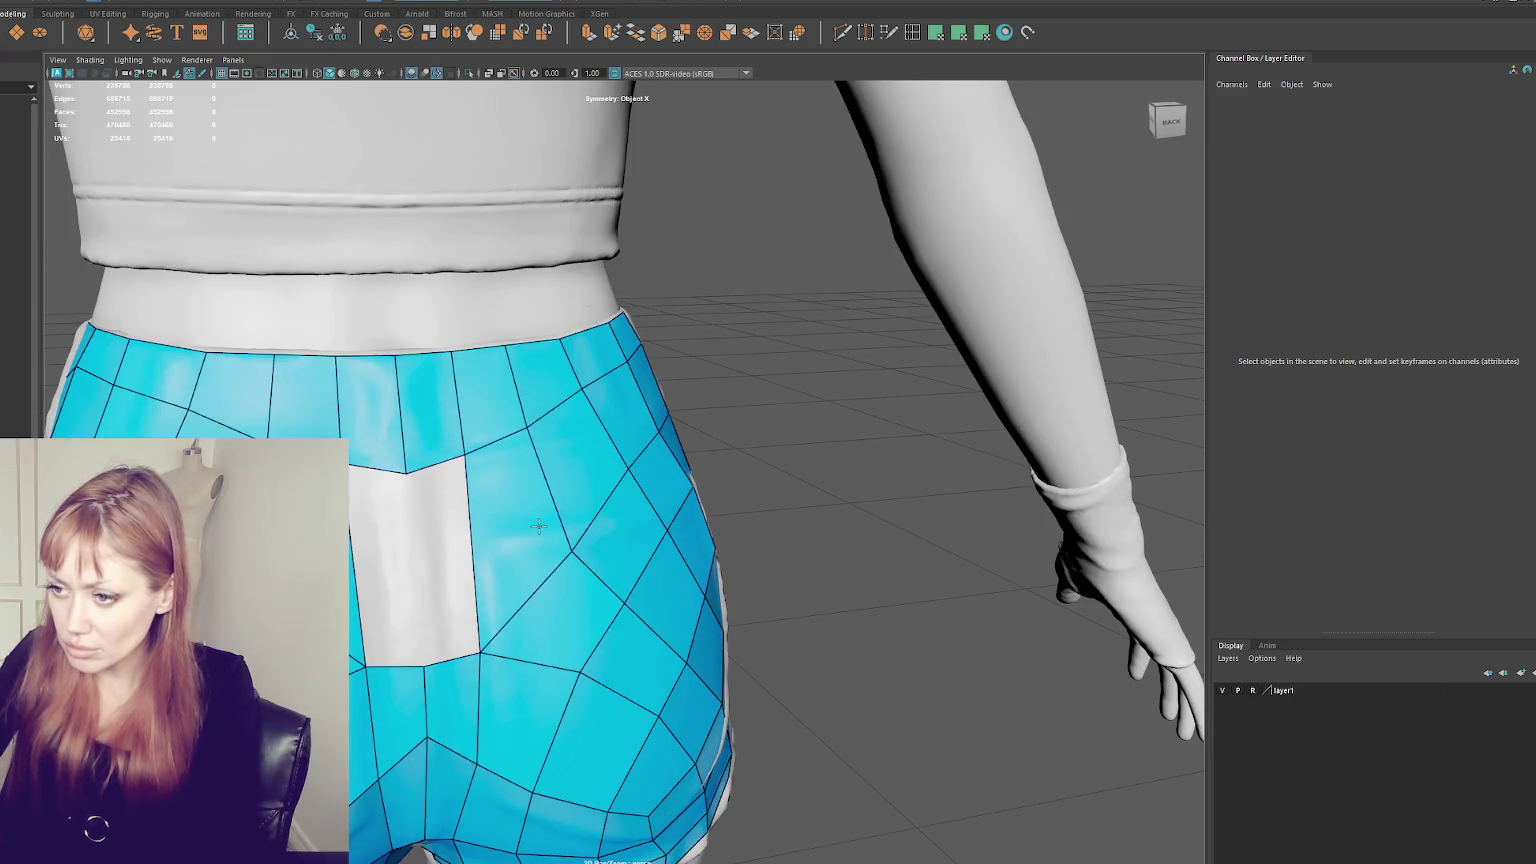
left_click(521, 507, "ctrl+shift")
left_click(557, 438, "ctrl+shift")
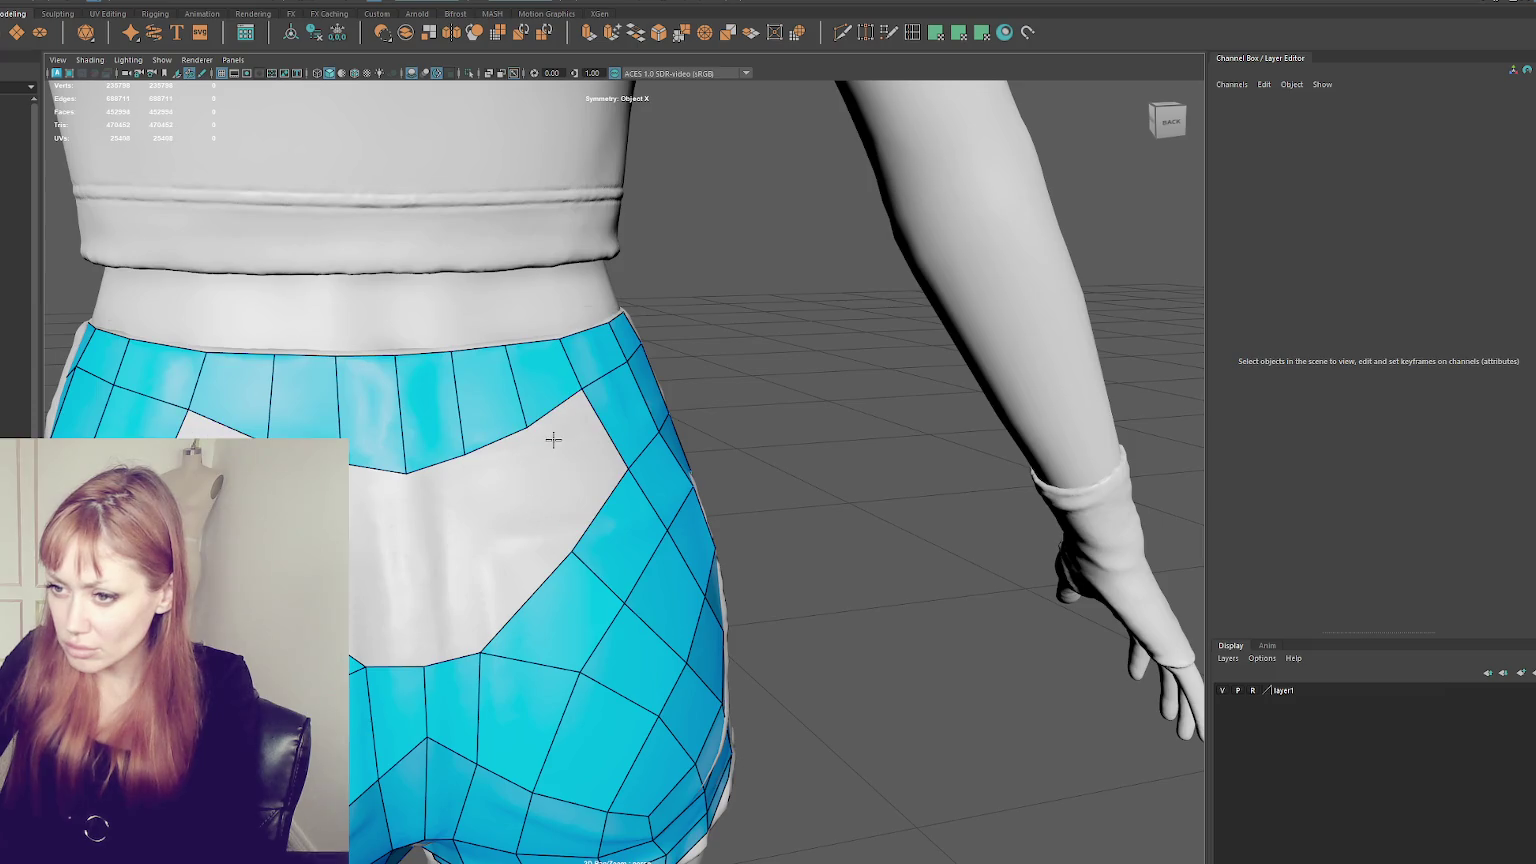
left_click(533, 401, "ctrl+shift")
left_click(488, 404, "ctrl+shift")
left_click(440, 420, "ctrl+shift")
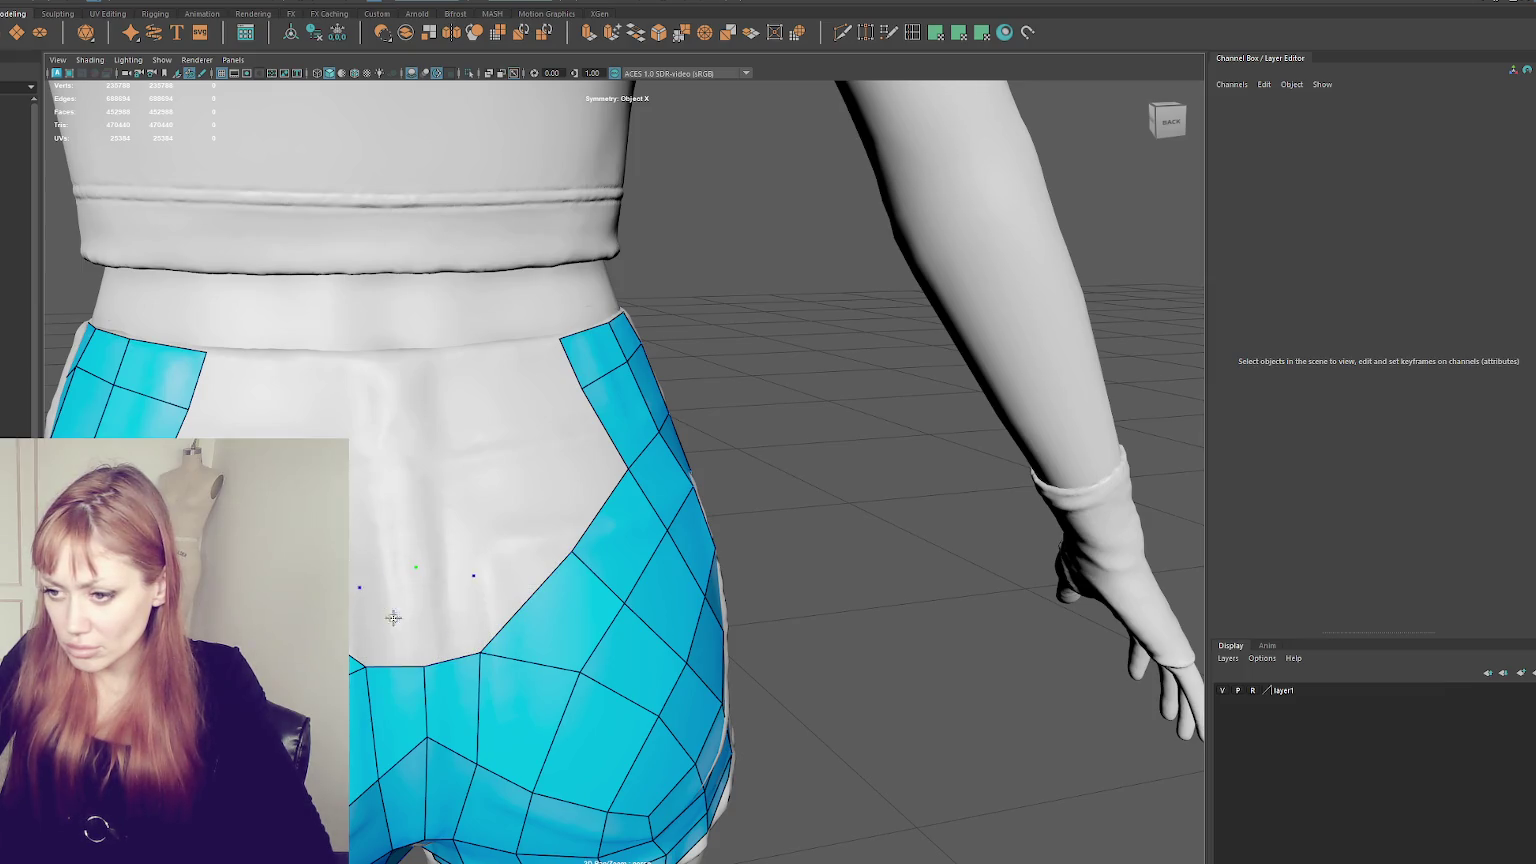
- Fill new quads above the lower patch, pull the peak vertex up, and place a vertex in the V gap
left_click(393, 615, "shift")
left_click(385, 637, "shift")
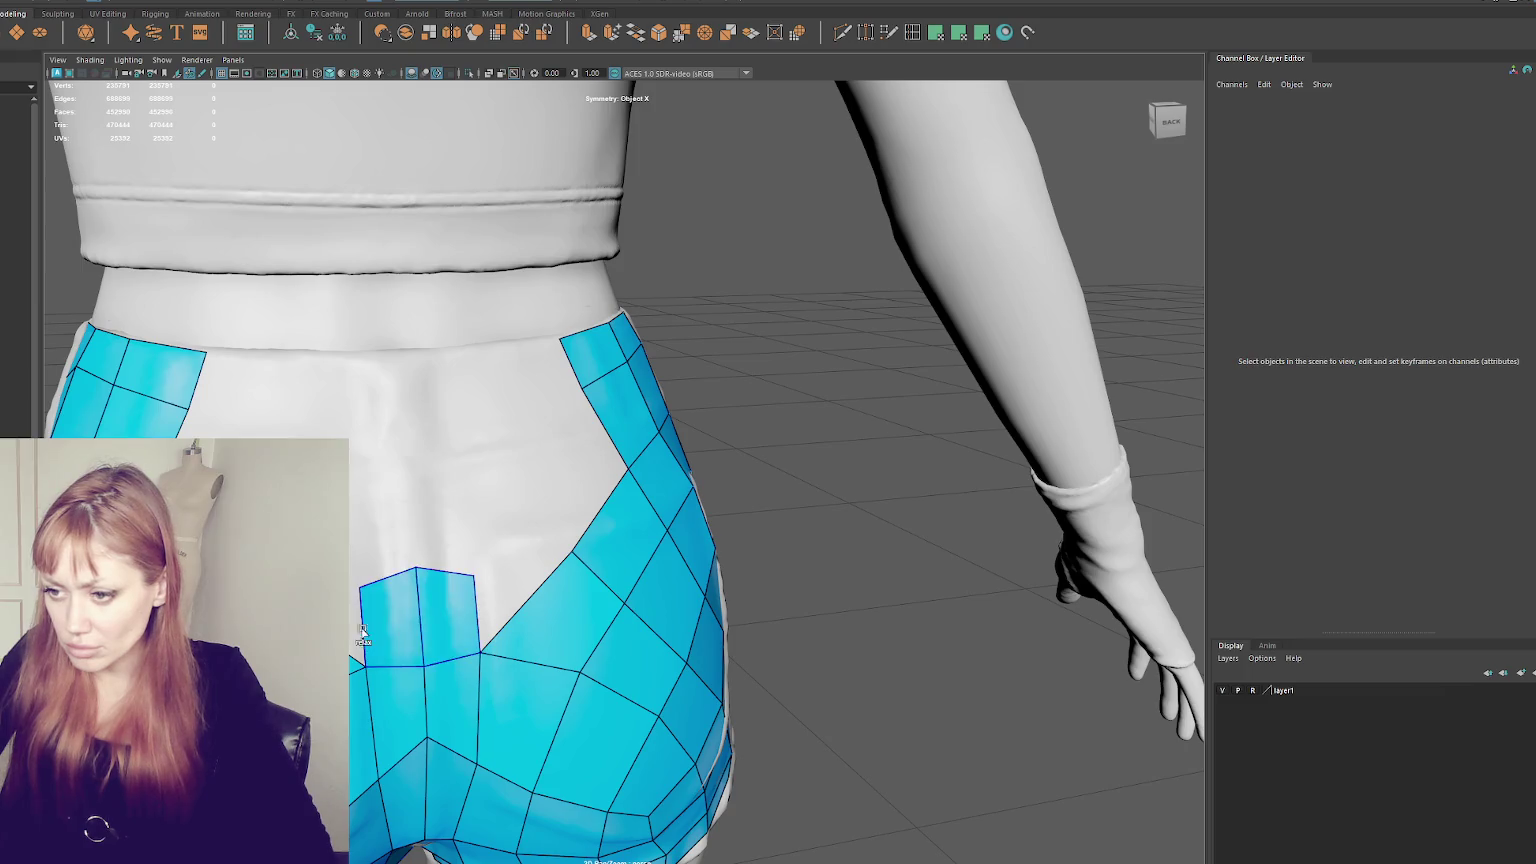
left_click(523, 540, "shift")
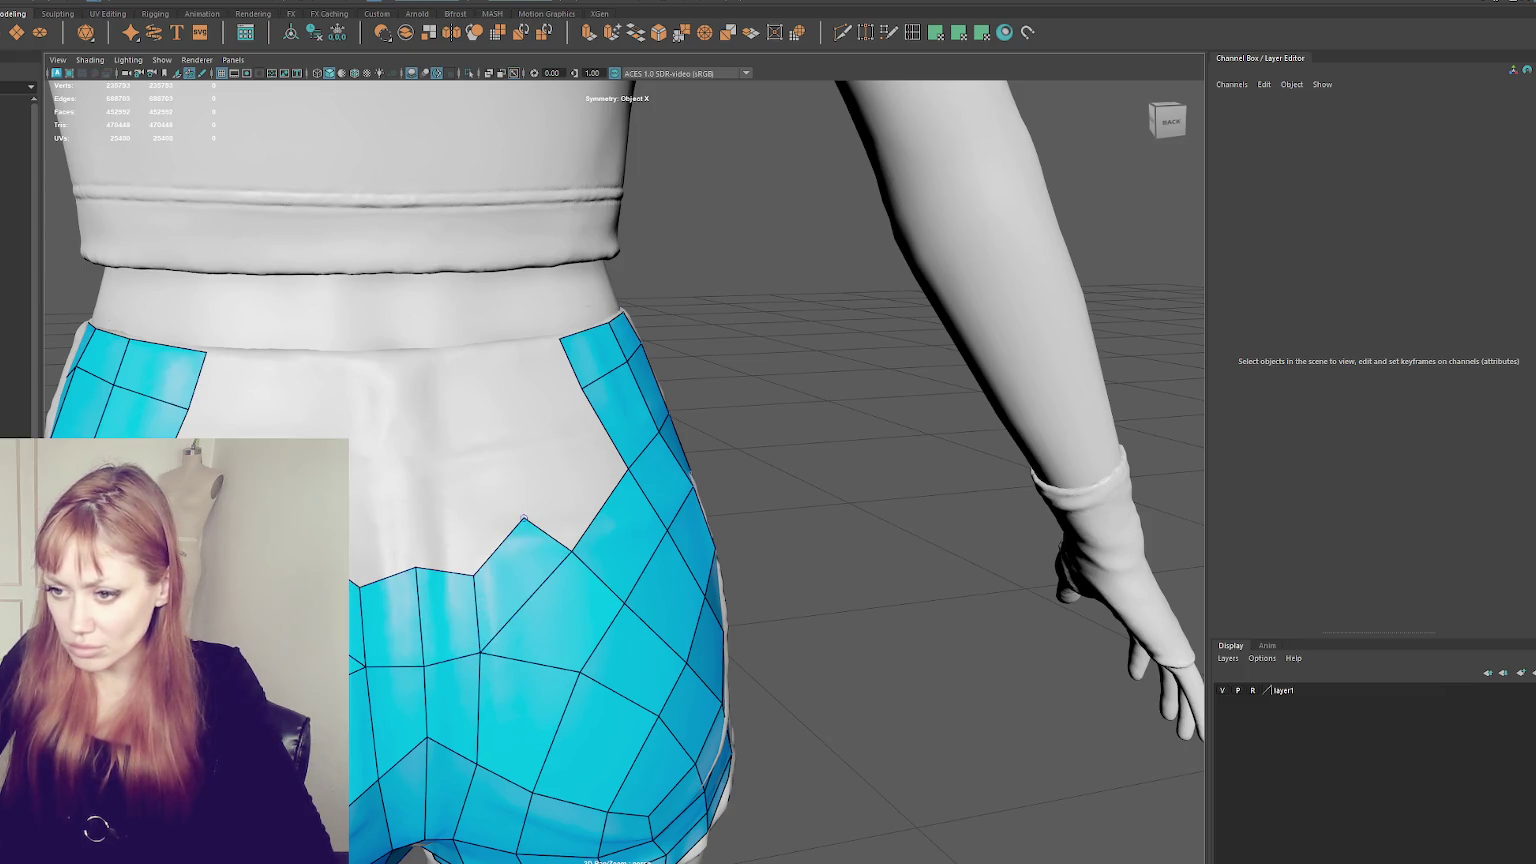
left_click_drag(543, 500, 543, 481)
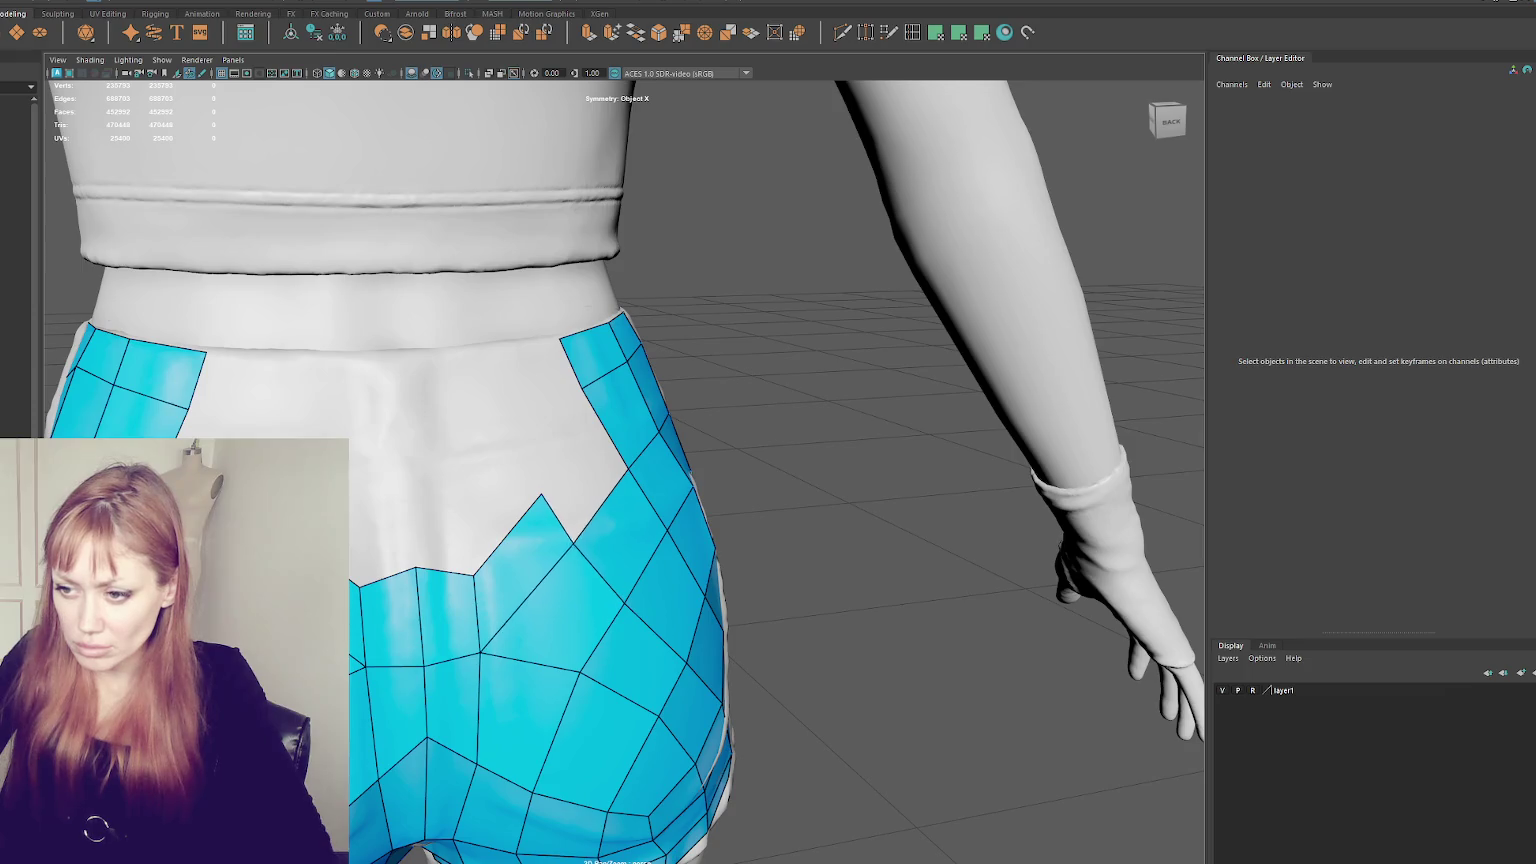
scroll(543, 481, "down", 5)
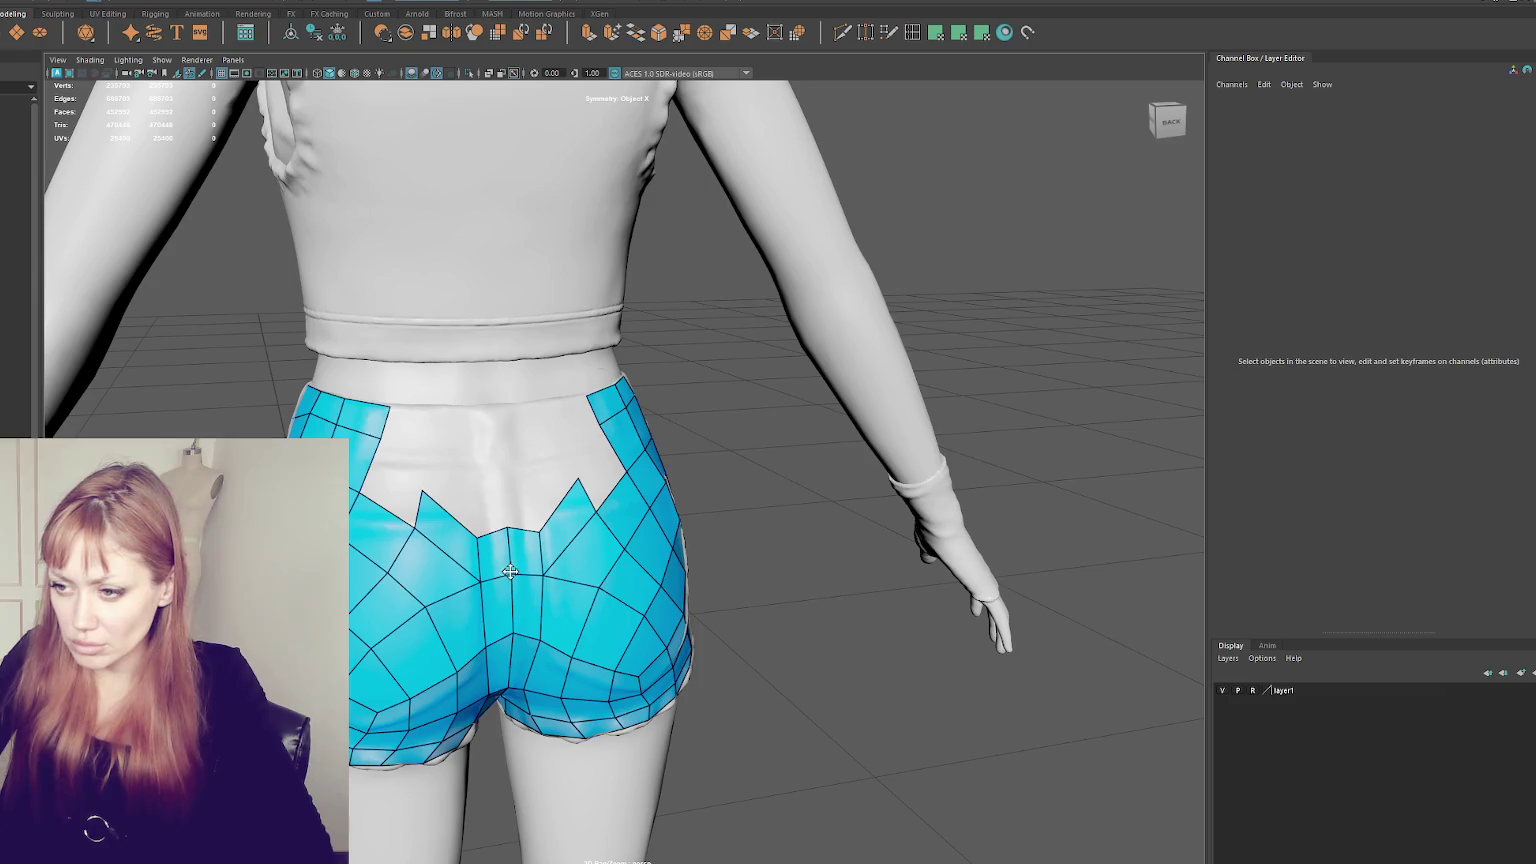
left_click(502, 465)
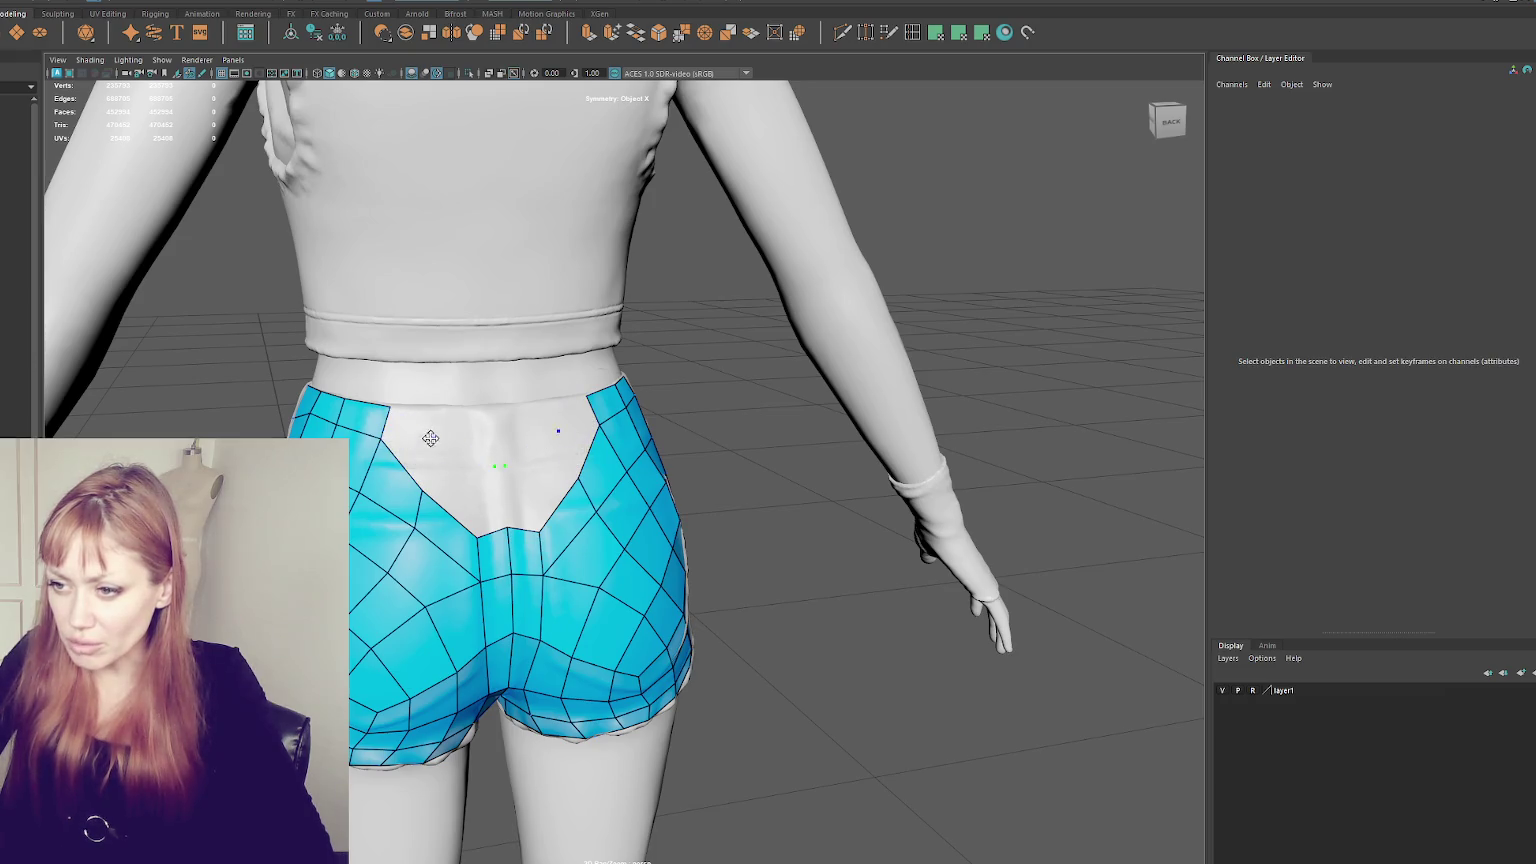
- Fill the V gap with mirrored quads, undo it, and delete faces to enlarge the hole upward
left_click(432, 412, "shift")
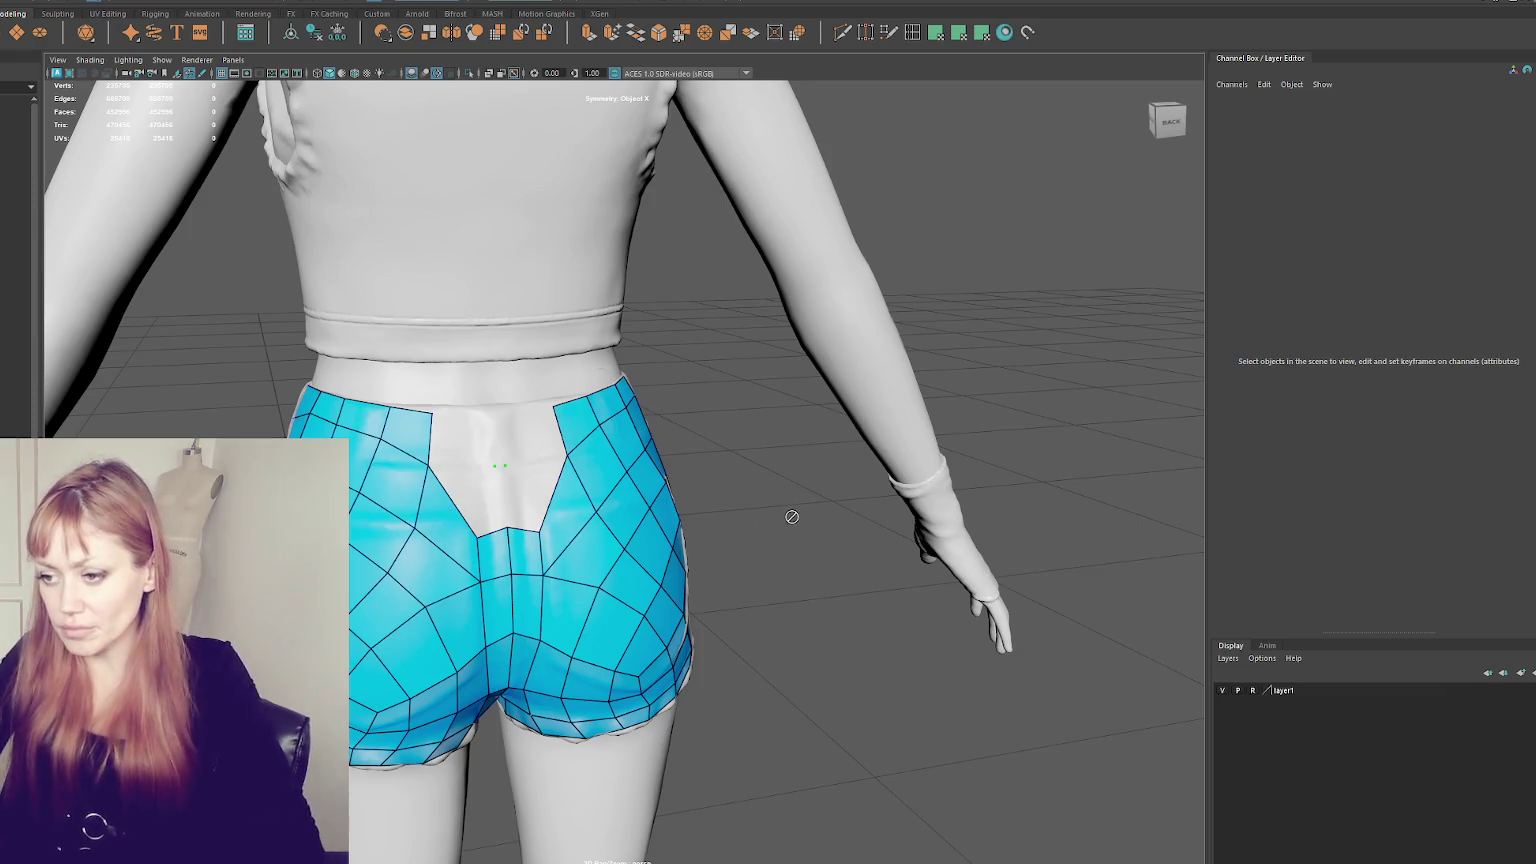
key("ctrl+z")
key("ctrl+z")
key("ctrl+z")
key("ctrl+z")
key("ctrl+z")
key("ctrl+z")
key("ctrl+z")
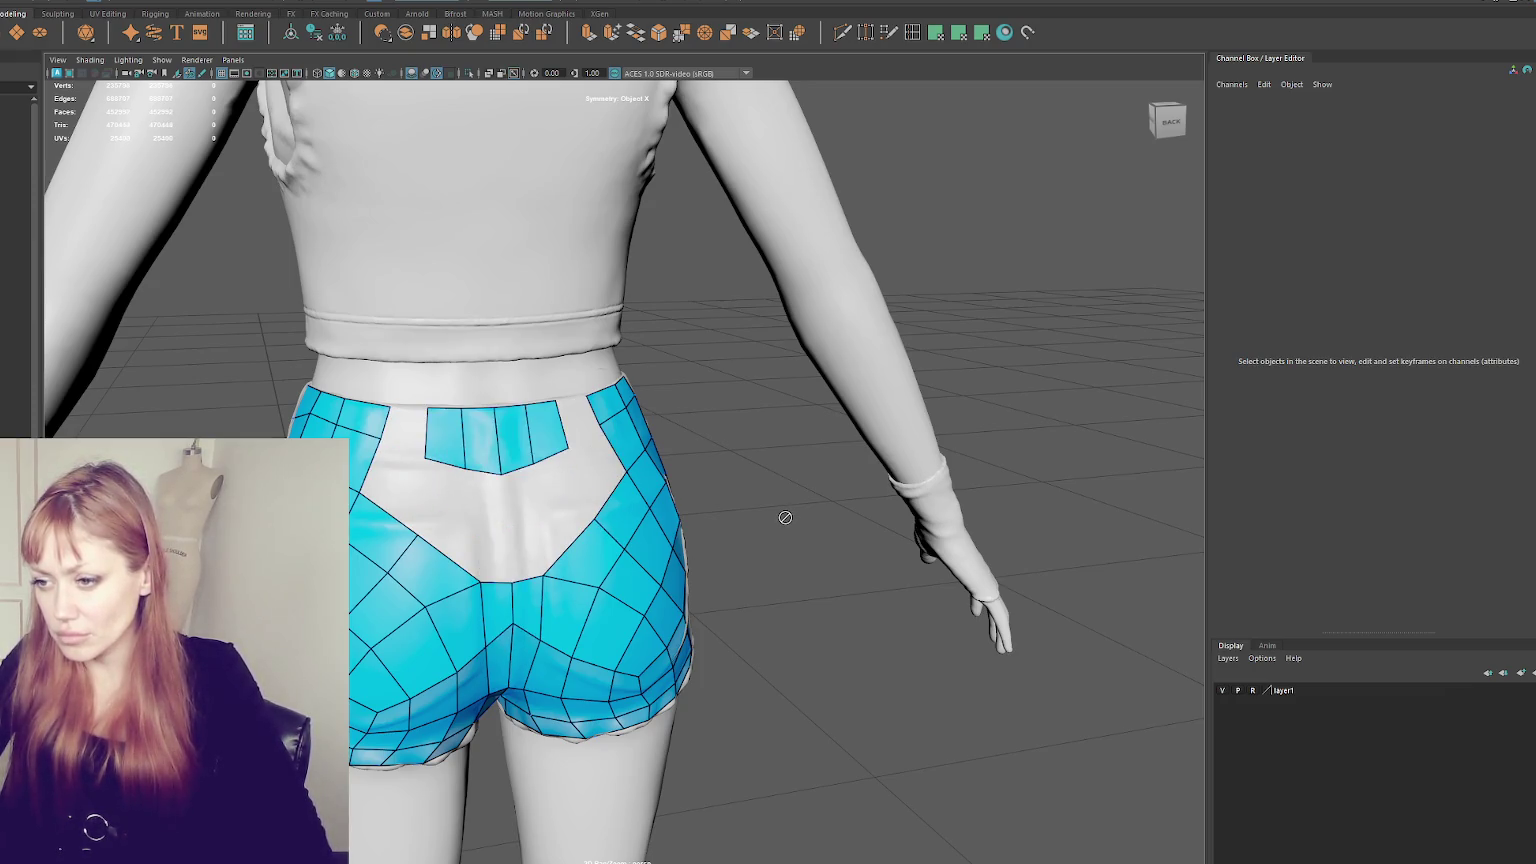
key("ctrl+z")
key("ctrl+z")
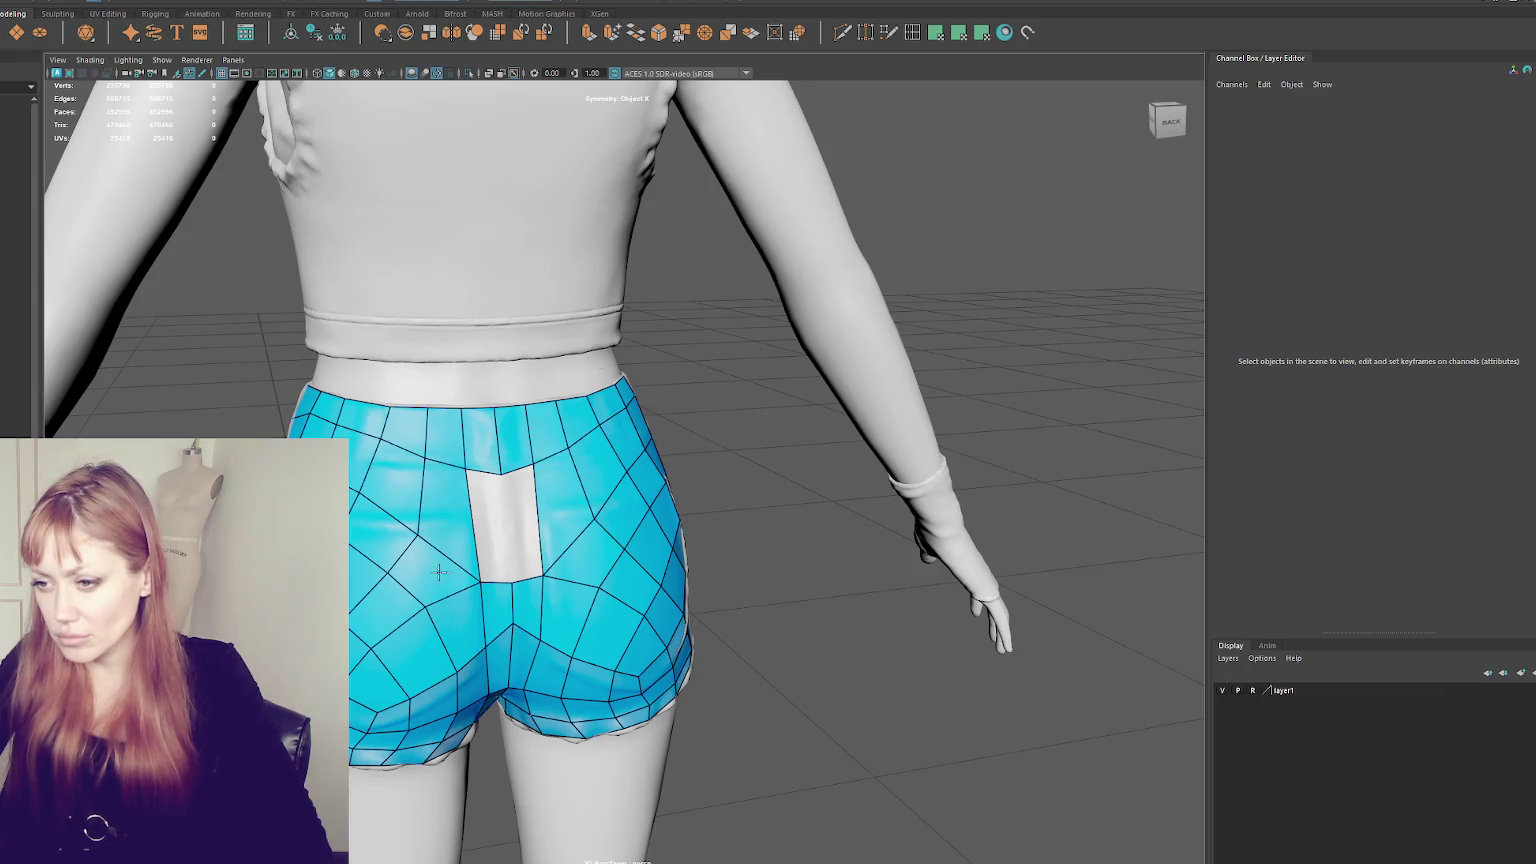
left_click_drag(790, 576, 795, 579, "alt")
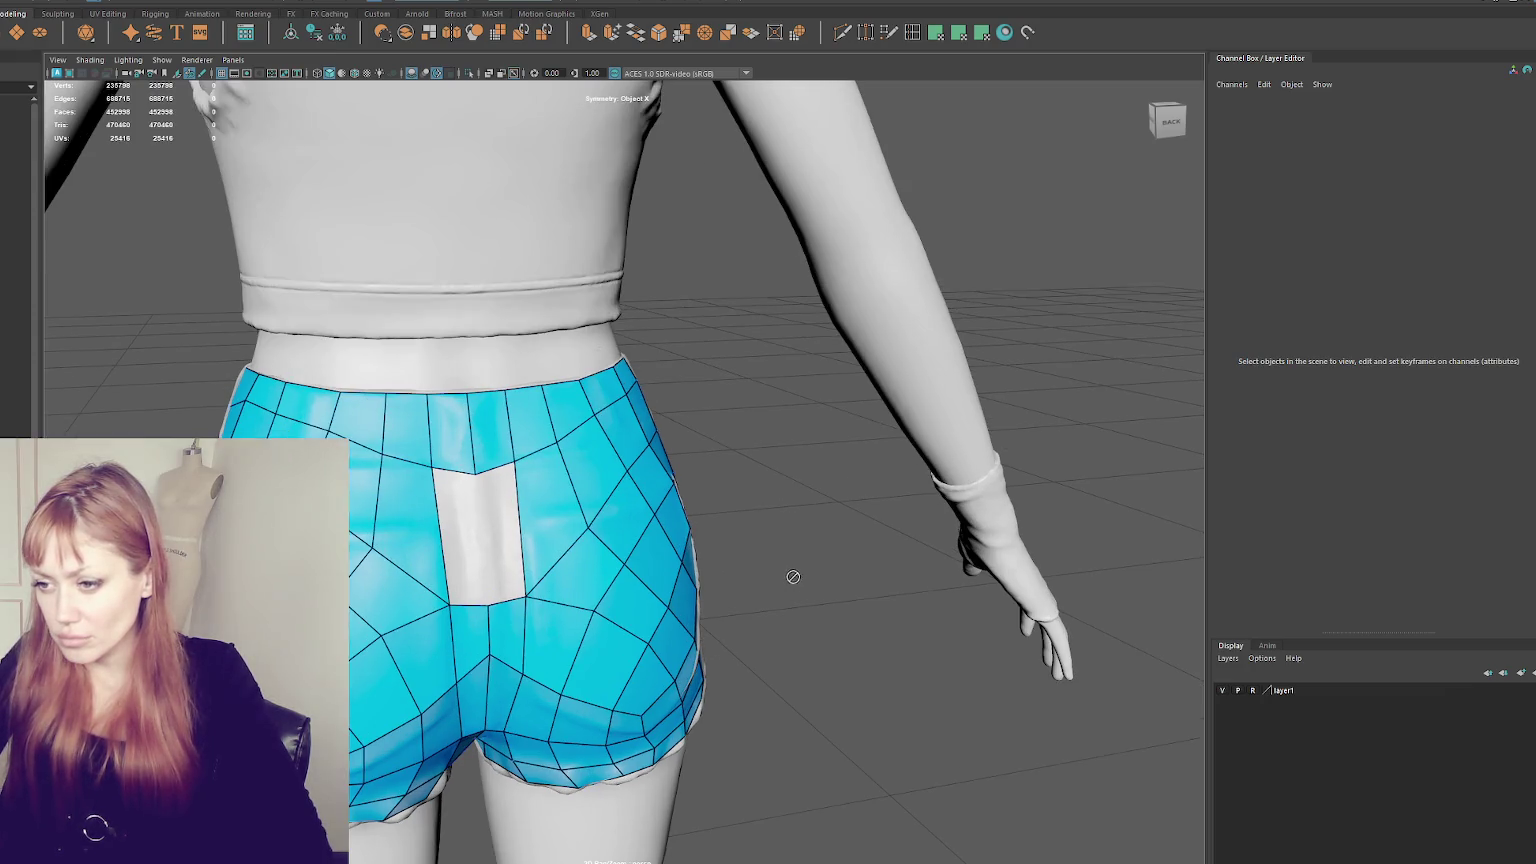
left_click_drag(394, 529, 674, 502, "alt")
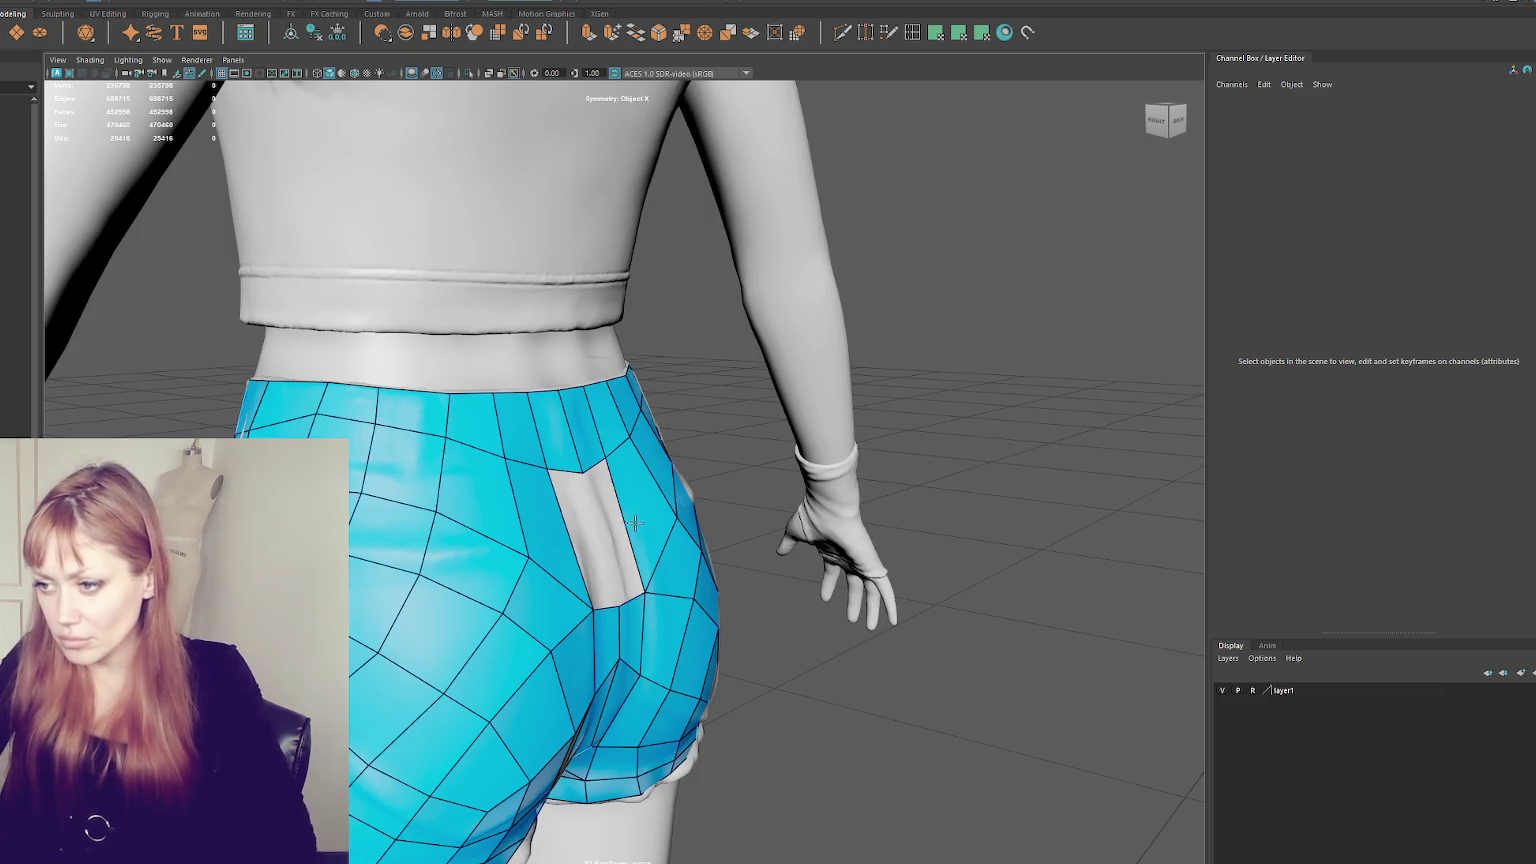
left_click(632, 459)
- Reshape the hole's left corner and toggle textured display to inspect the shorts back
left_click_drag(536, 554, 481, 600)
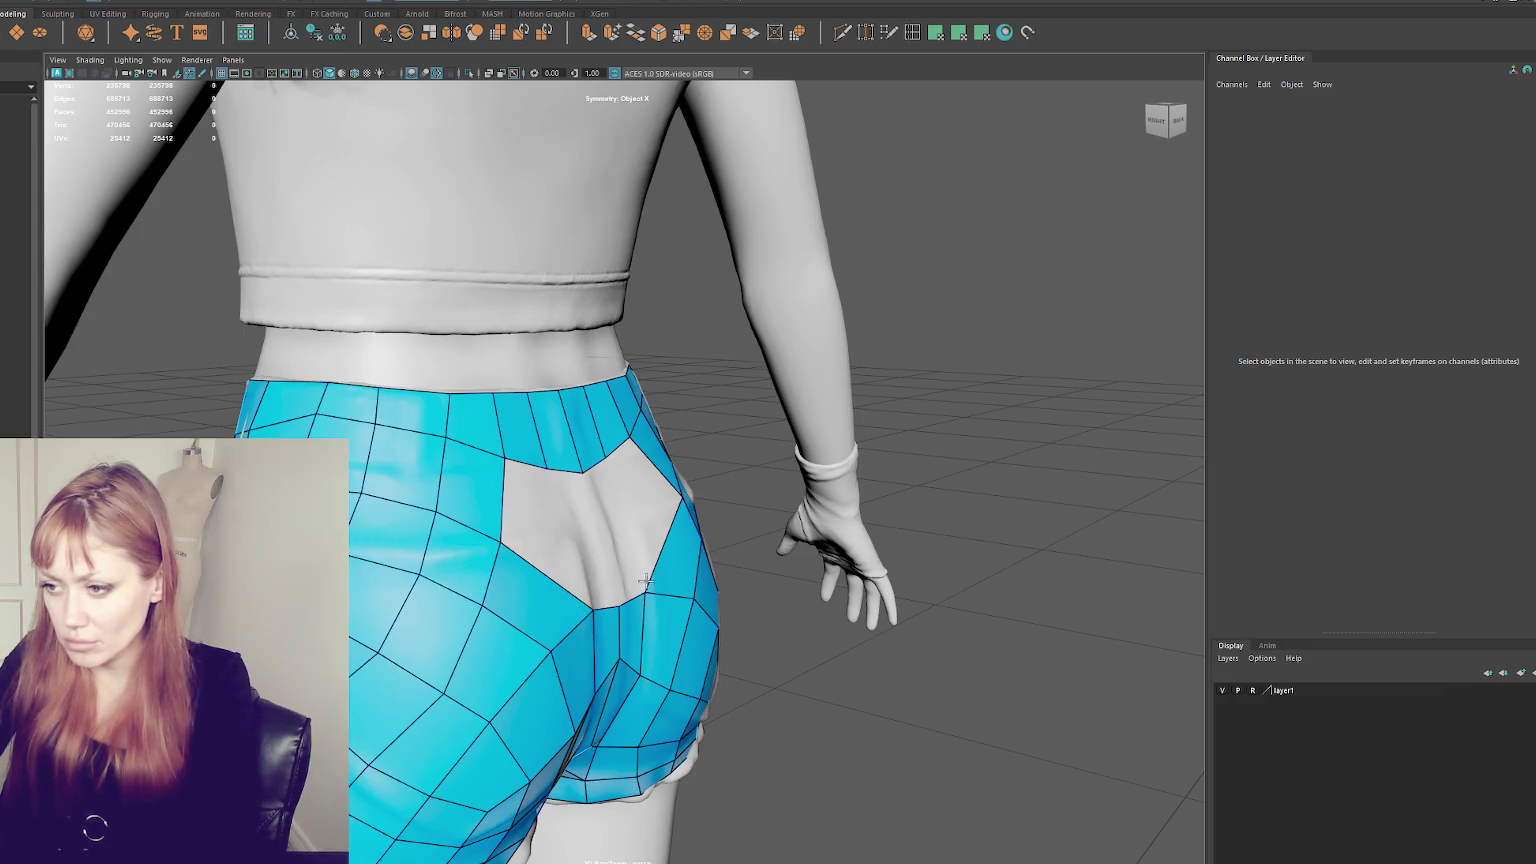
left_click_drag(670, 557, 360, 533, "alt")
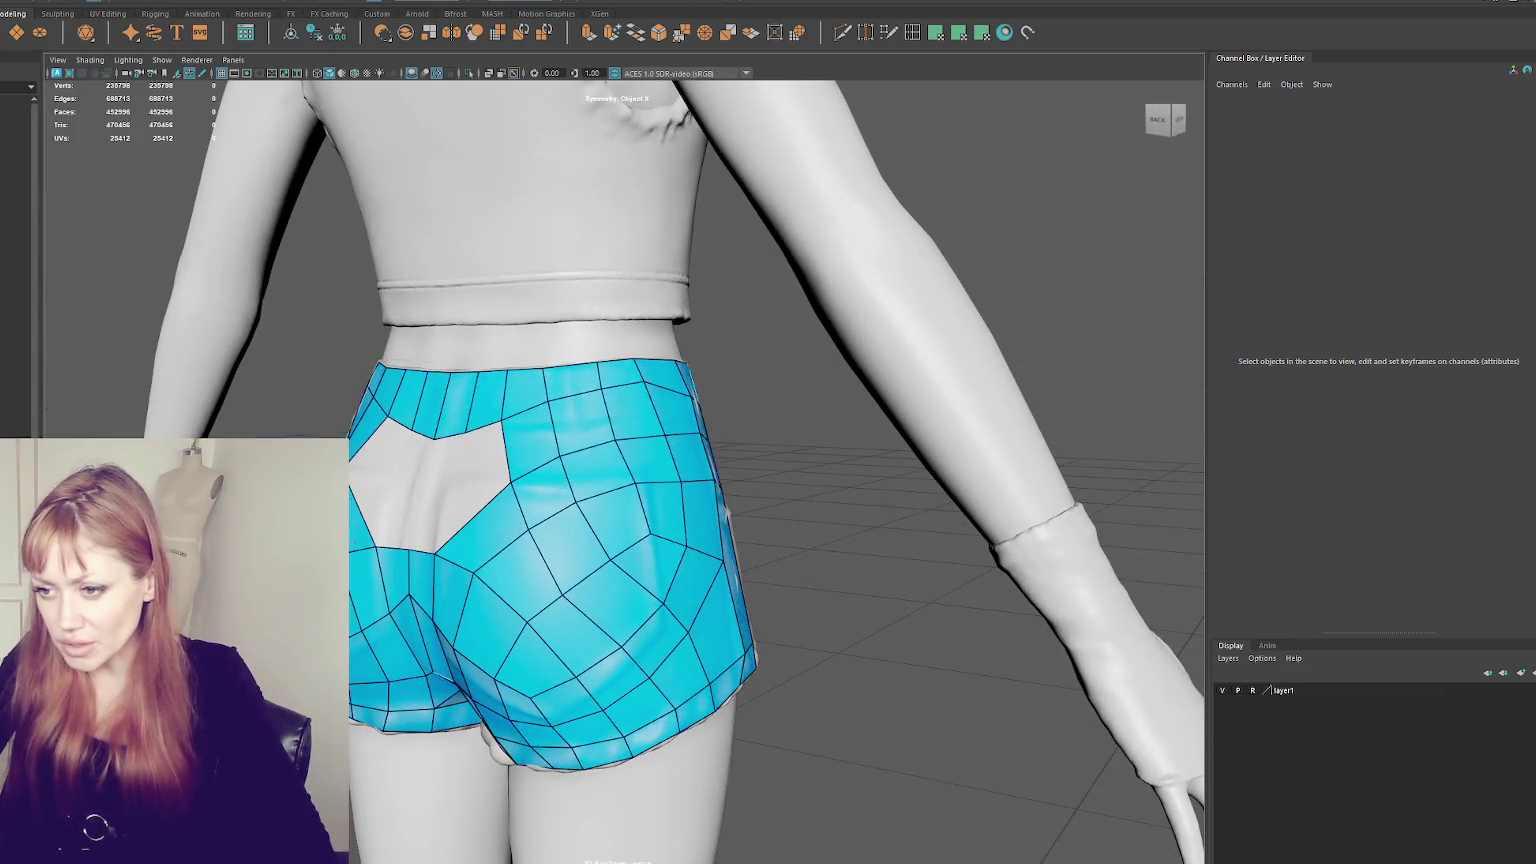
left_click_drag(485, 522, 604, 572, "alt")
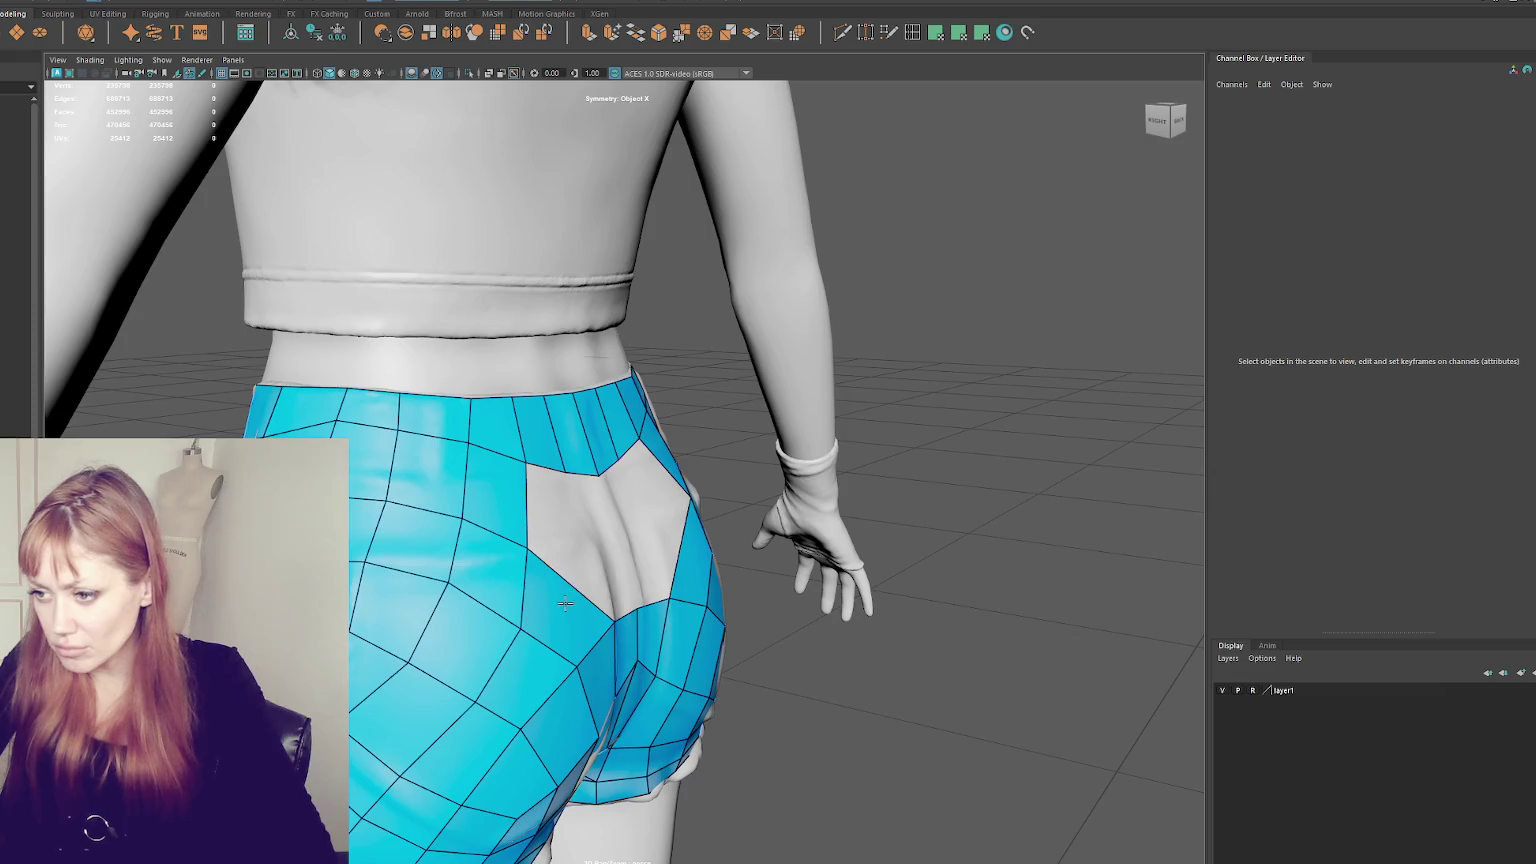
key("q")
key("6")
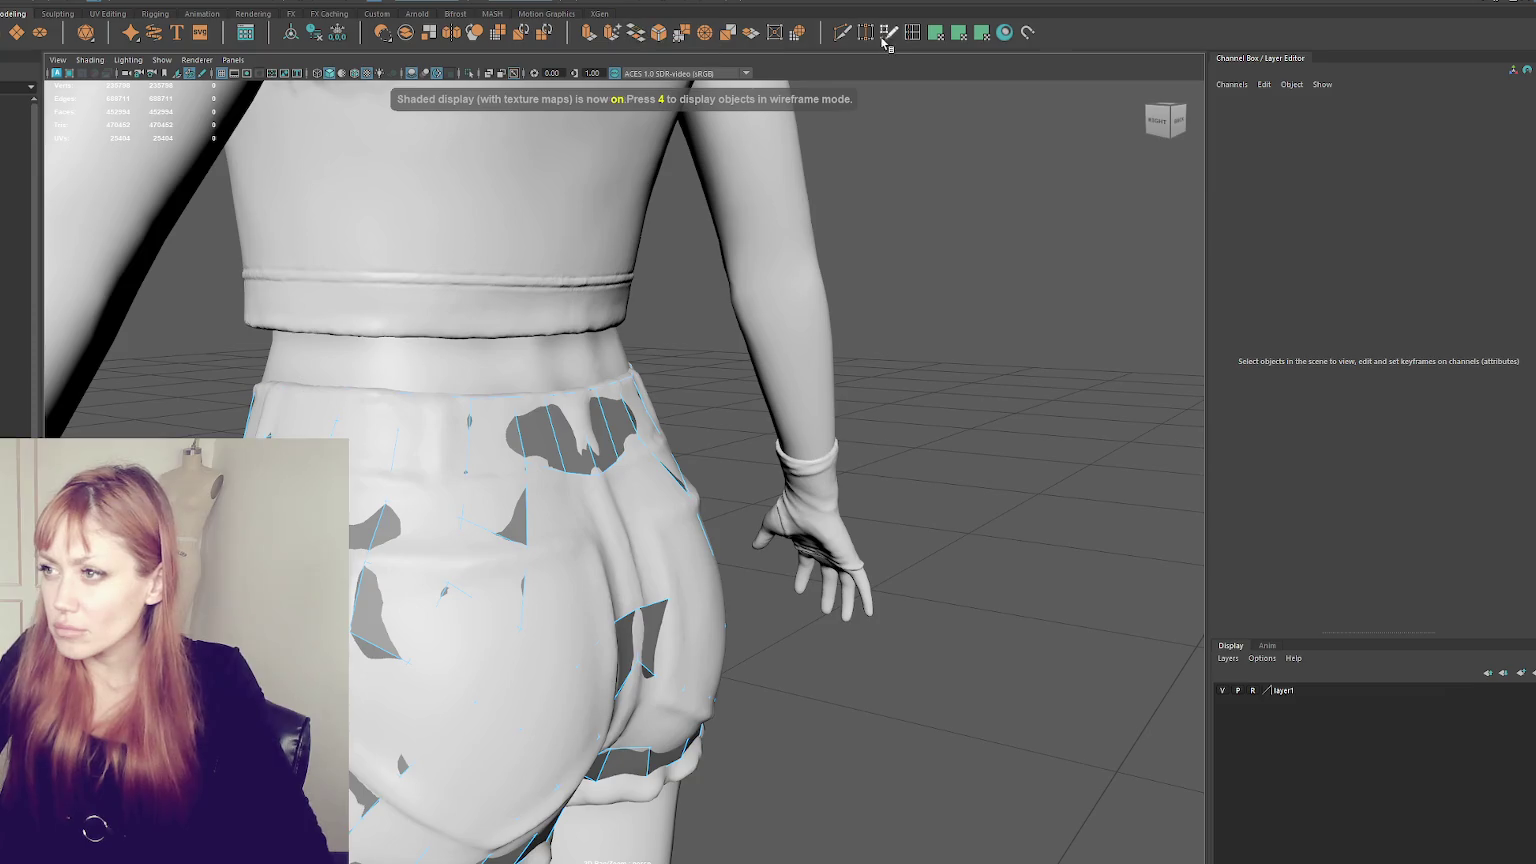
left_click(886, 34)
left_click_drag(600, 560, 376, 588, "alt")
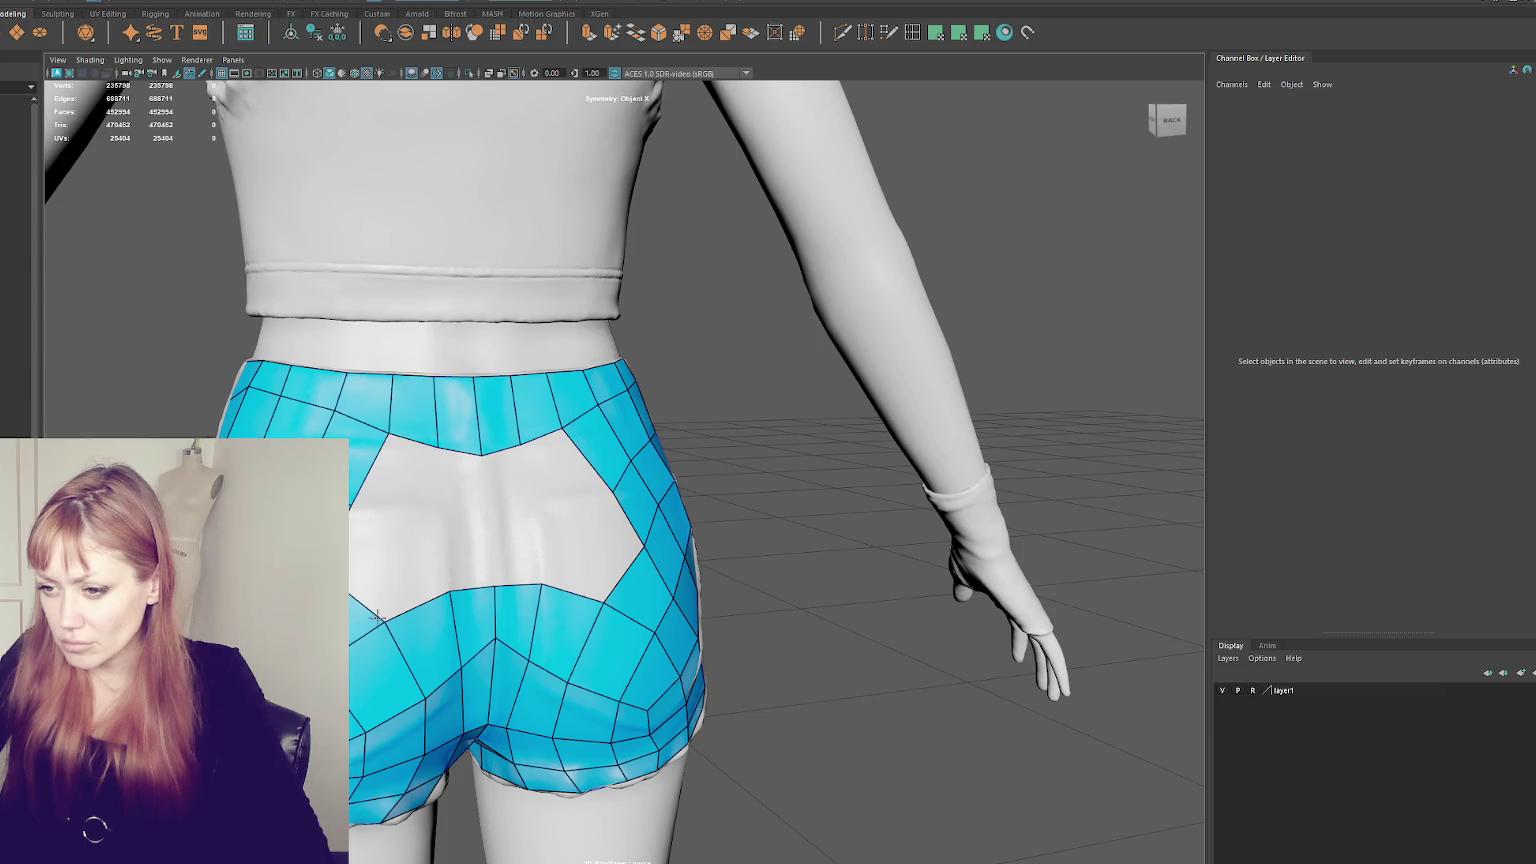
left_click_drag(508, 564, 528, 572, "alt")
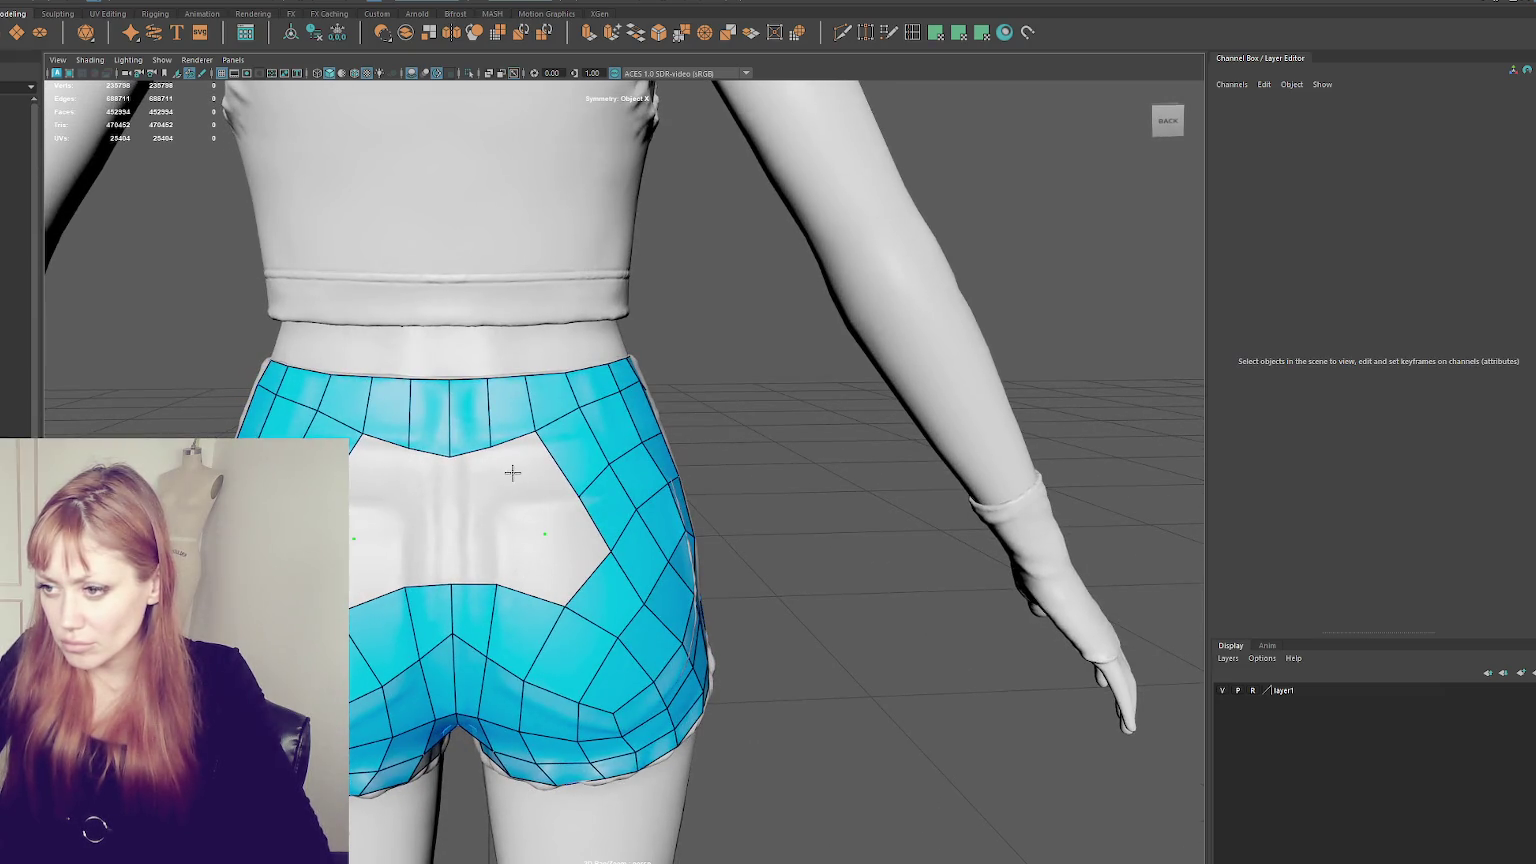
- Fill the lower white gap with mirrored vertices and triangle faces
left_click(493, 535, "shift")
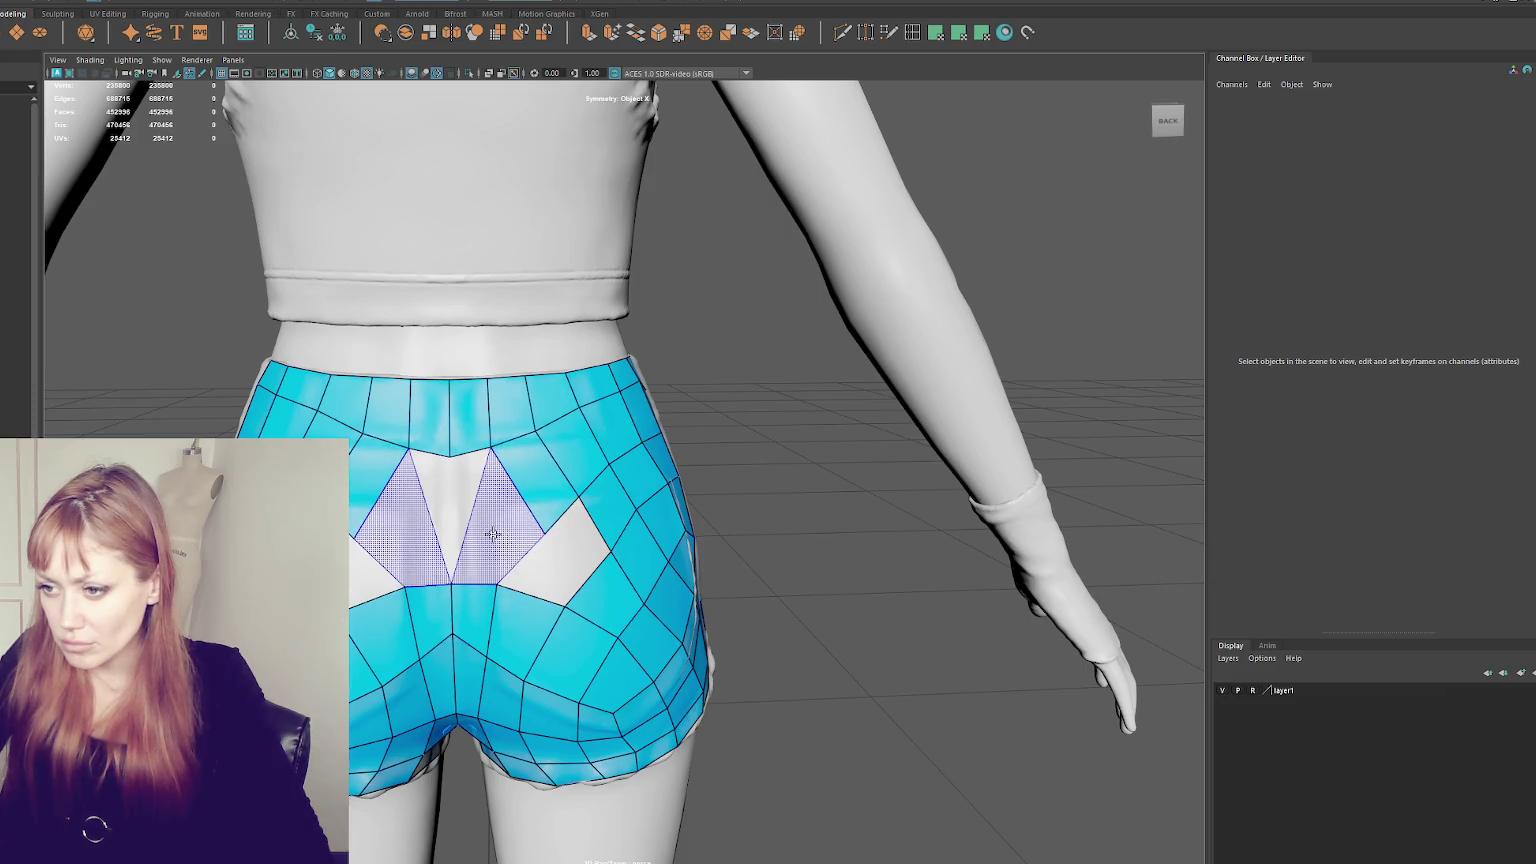
key("ctrl+z")
left_click(478, 527)
left_click(487, 562, "shift")
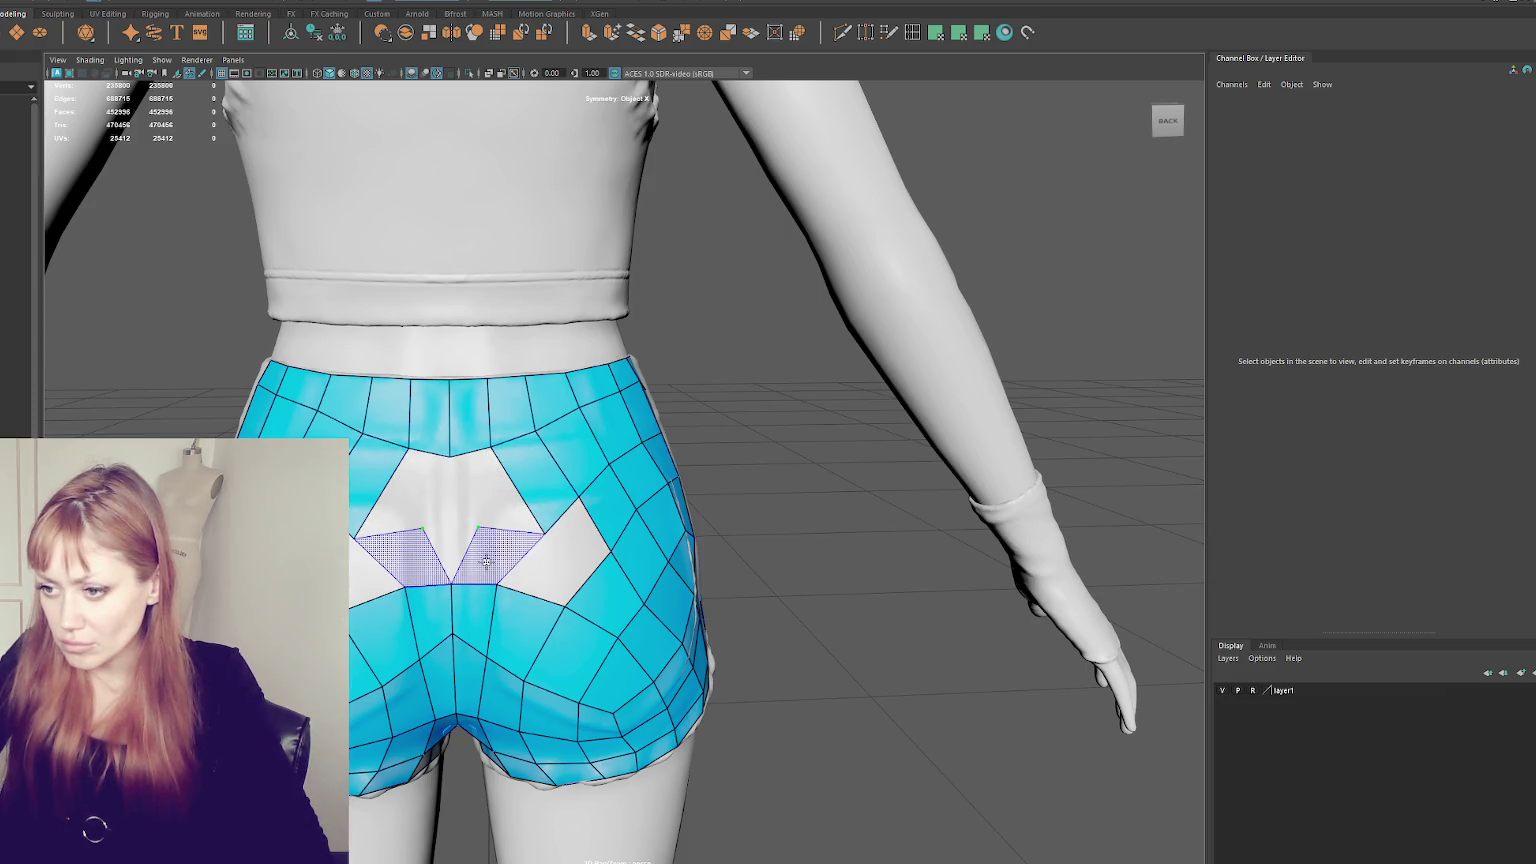
left_click(487, 562, "shift")
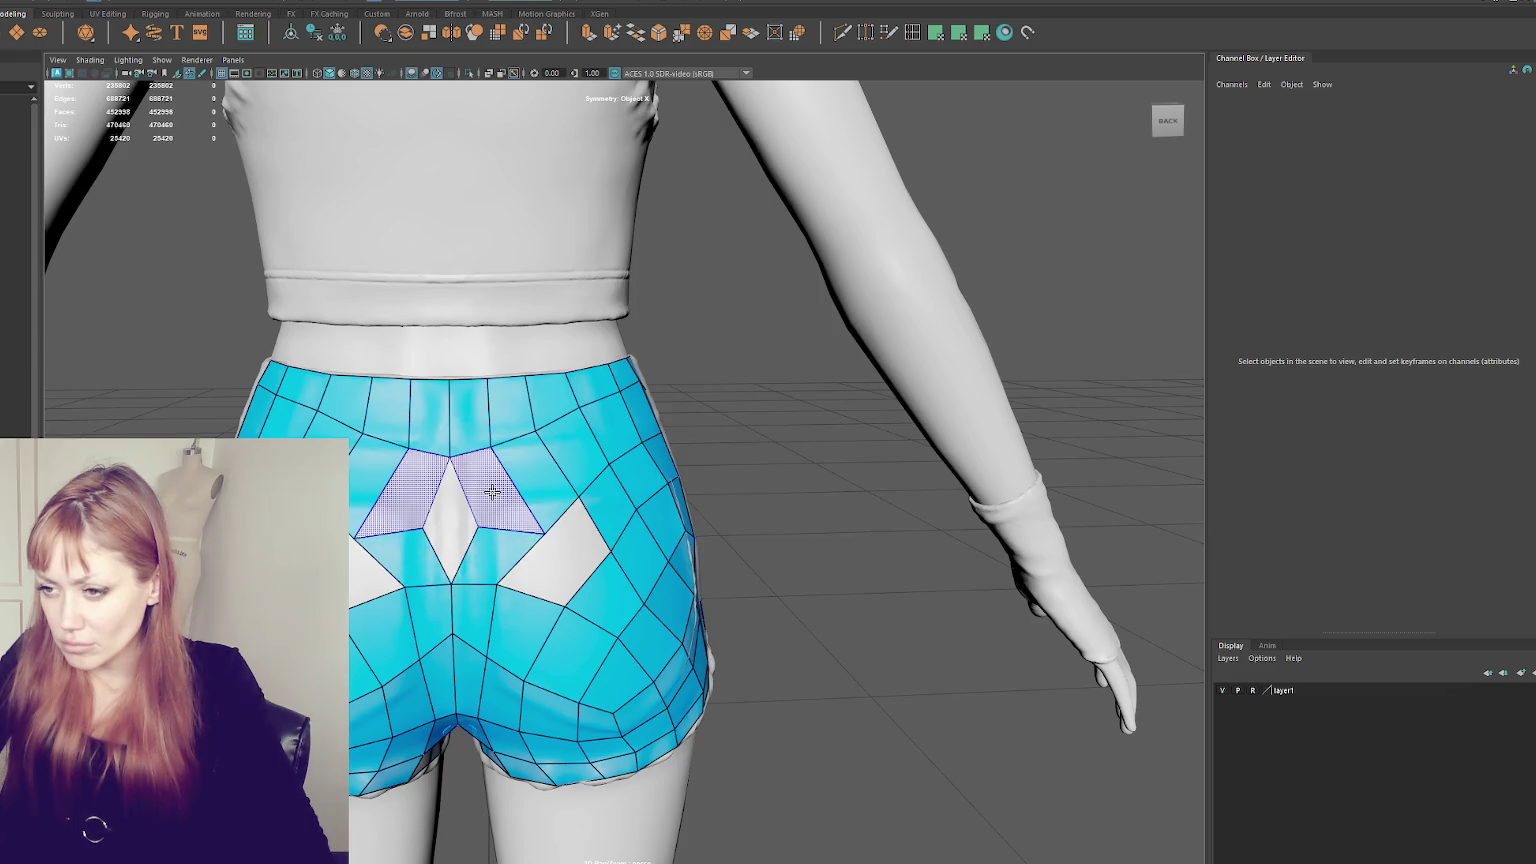
left_click(484, 494)
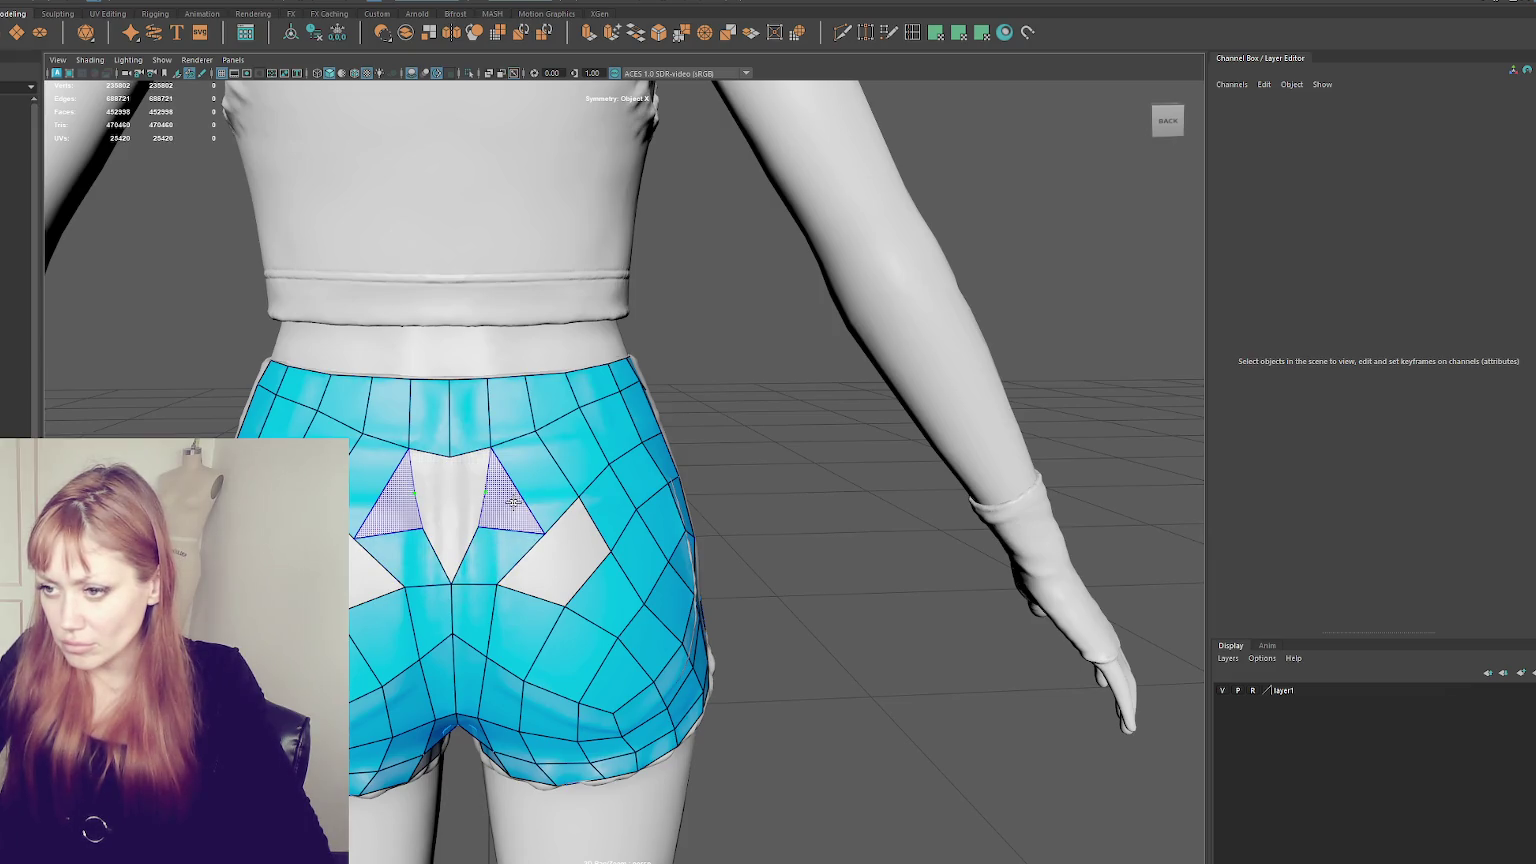
left_click(513, 503, "shift")
- Notch the diamond hole's top, fill and relax the centre, then undo back to an open gap
mouse_move(451, 462)
left_mouse_down()
mouse_move(477, 471)
mouse_move(442, 499)
left_mouse_up()
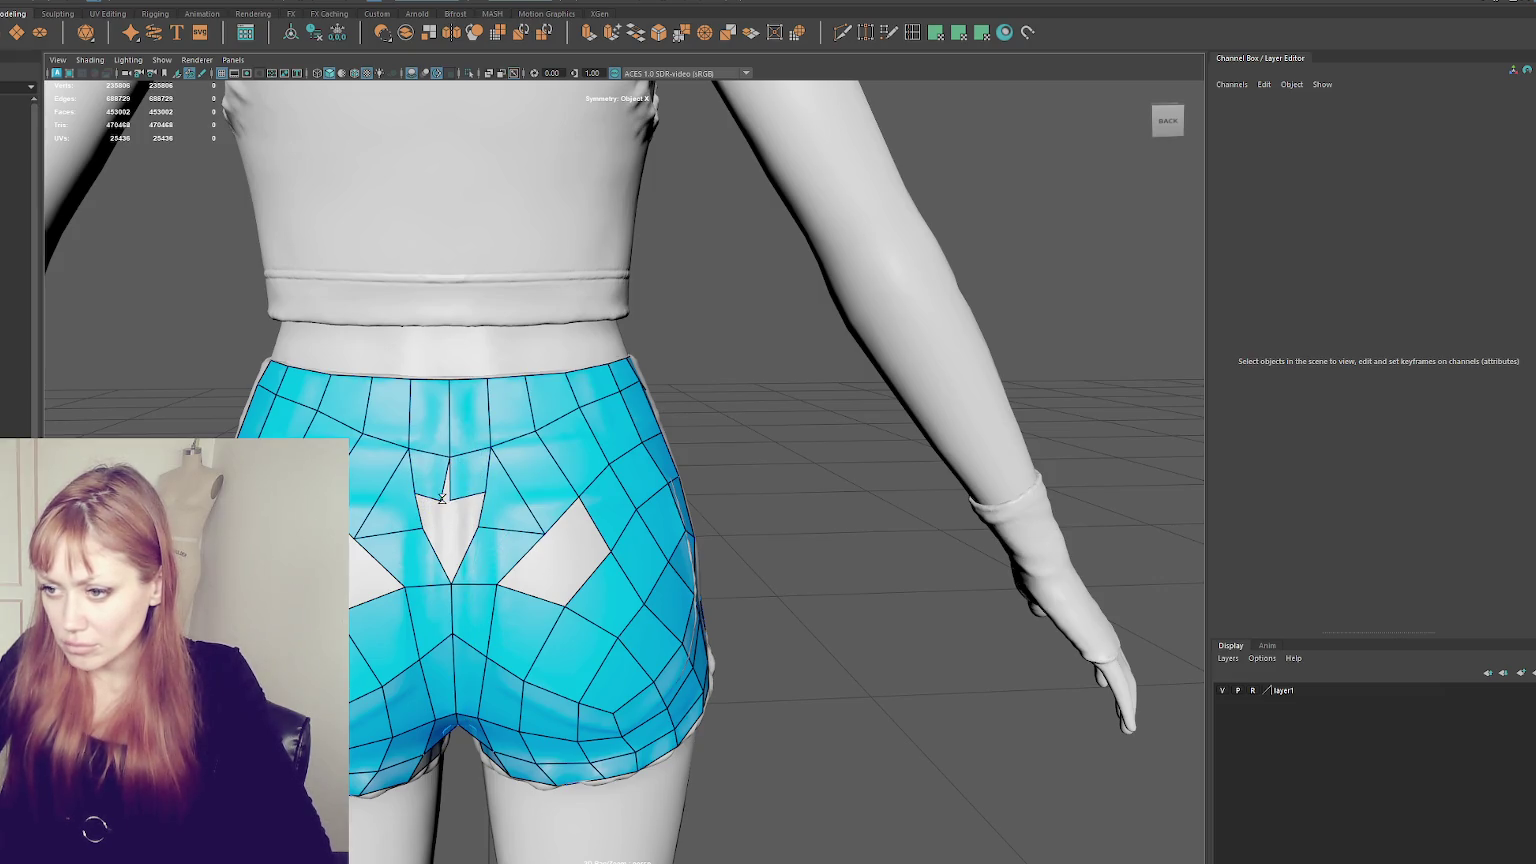
left_click(449, 512, "shift")
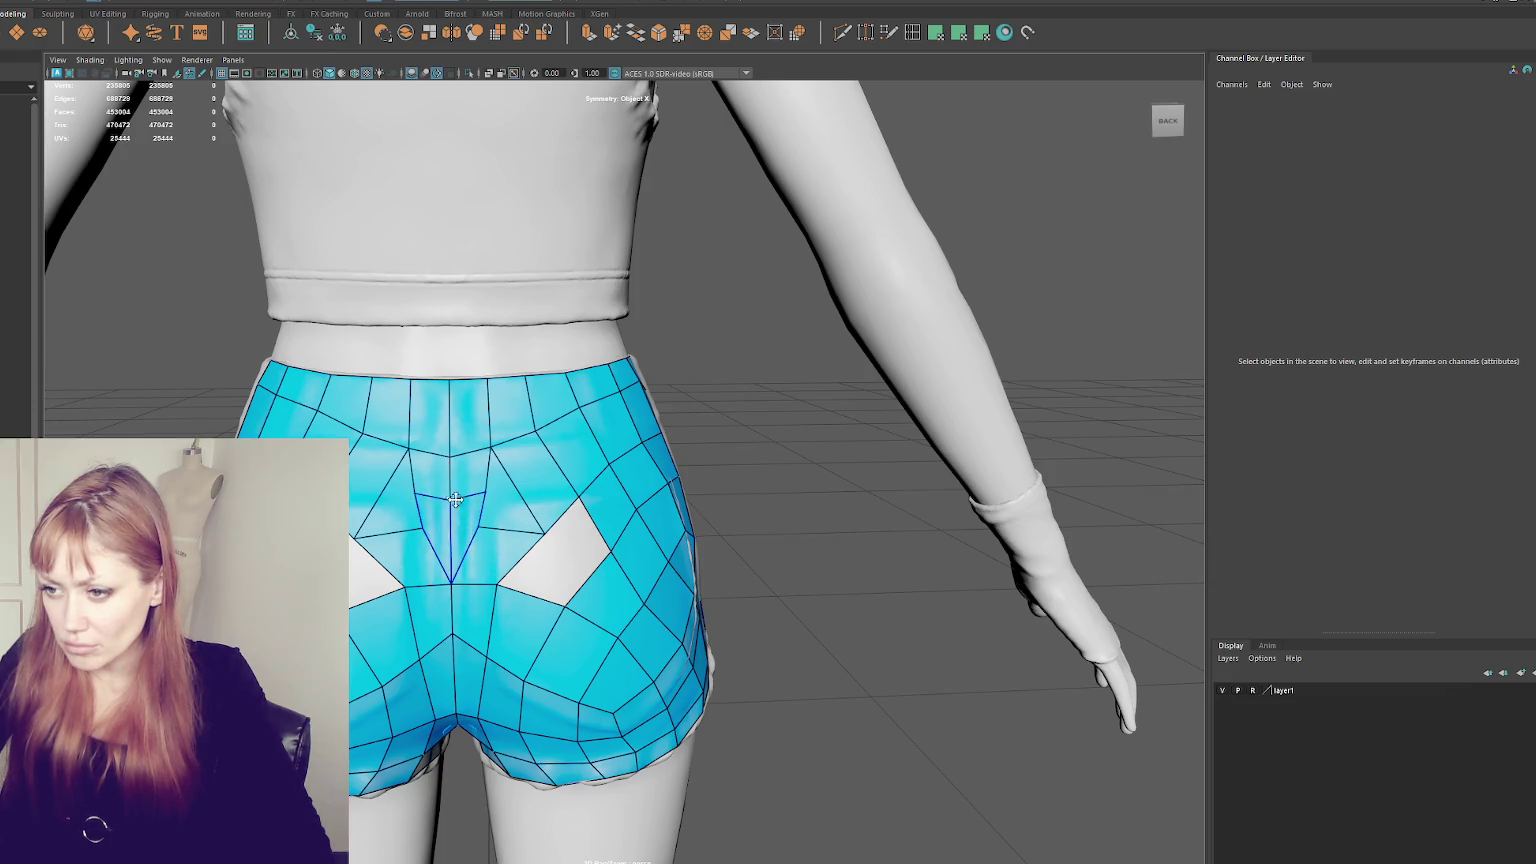
left_click_drag(474, 527, 549, 530, "shift")
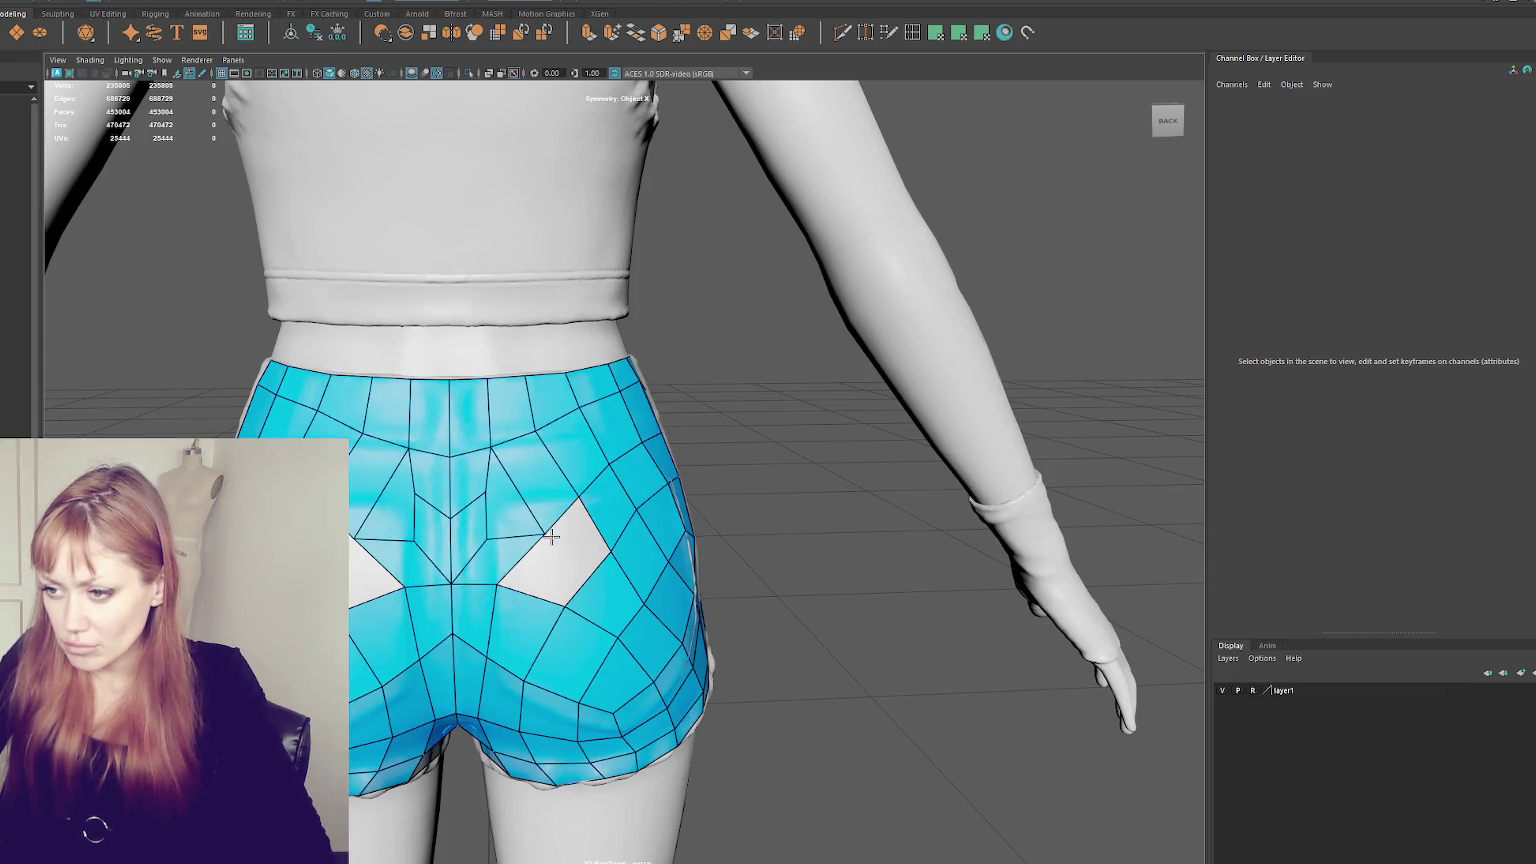
left_click_drag(500, 507, 559, 543, "shift")
key("ctrl+z")
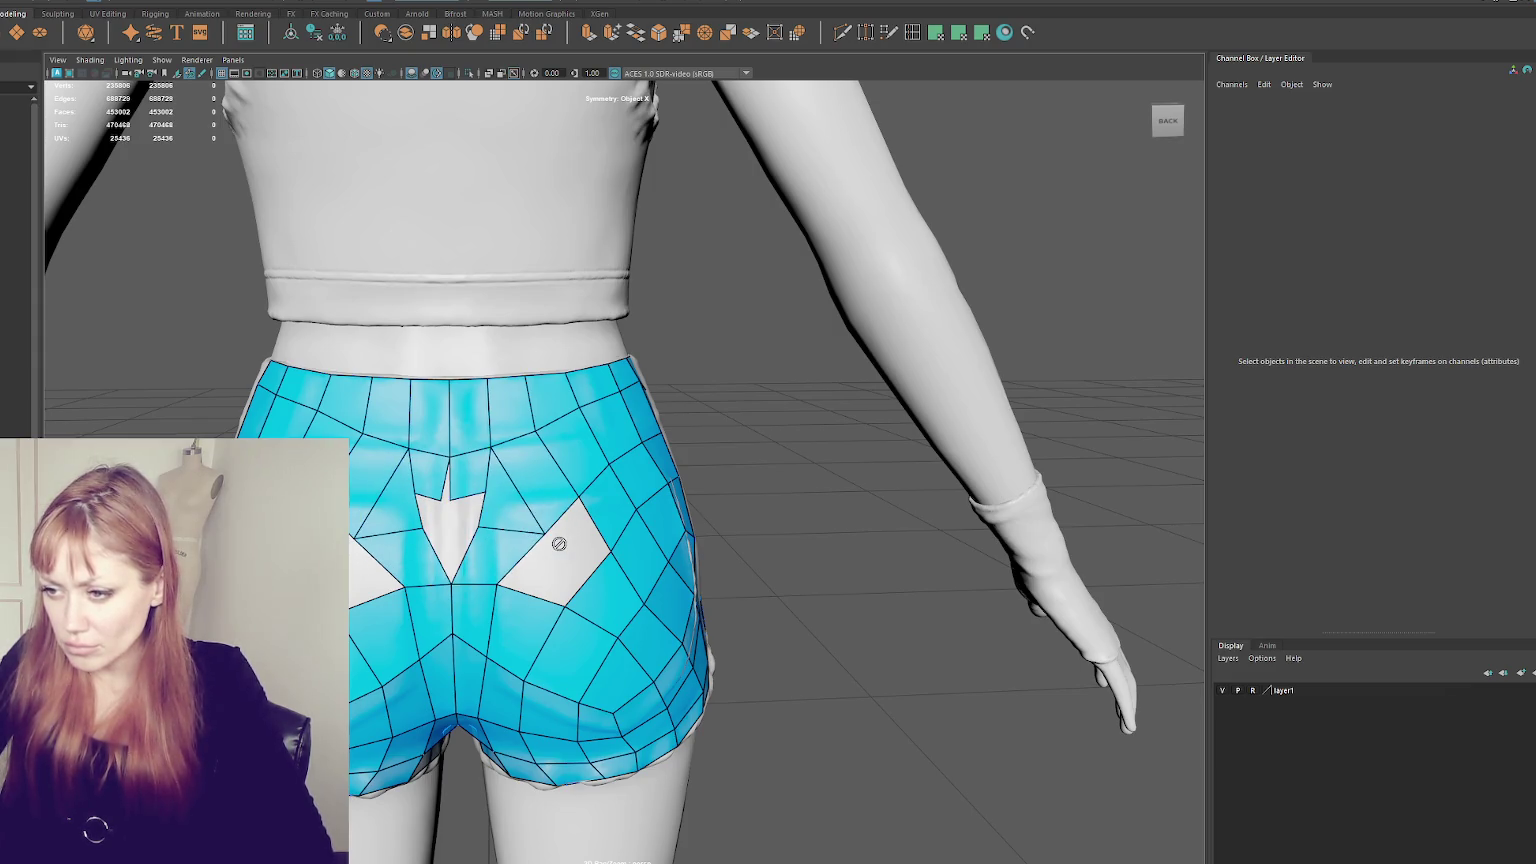
key("ctrl+z")
key("ctrl+z")
key("ctrl+z")
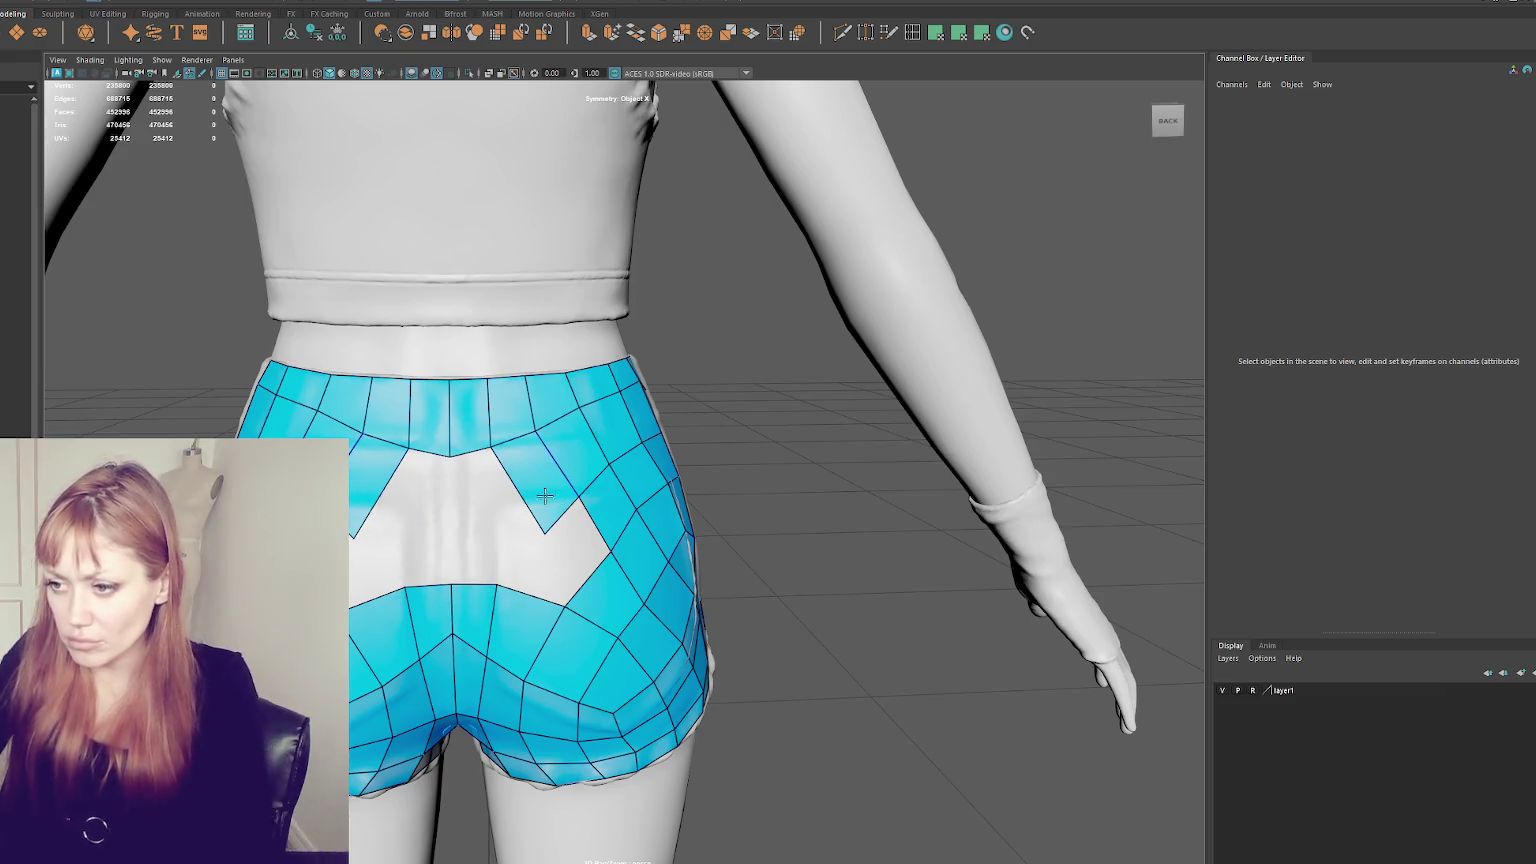
- Delete the chevron faces and fill the lower hole with quads straightened into a vertical strip
left_click(532, 468, "ctrl+shift")
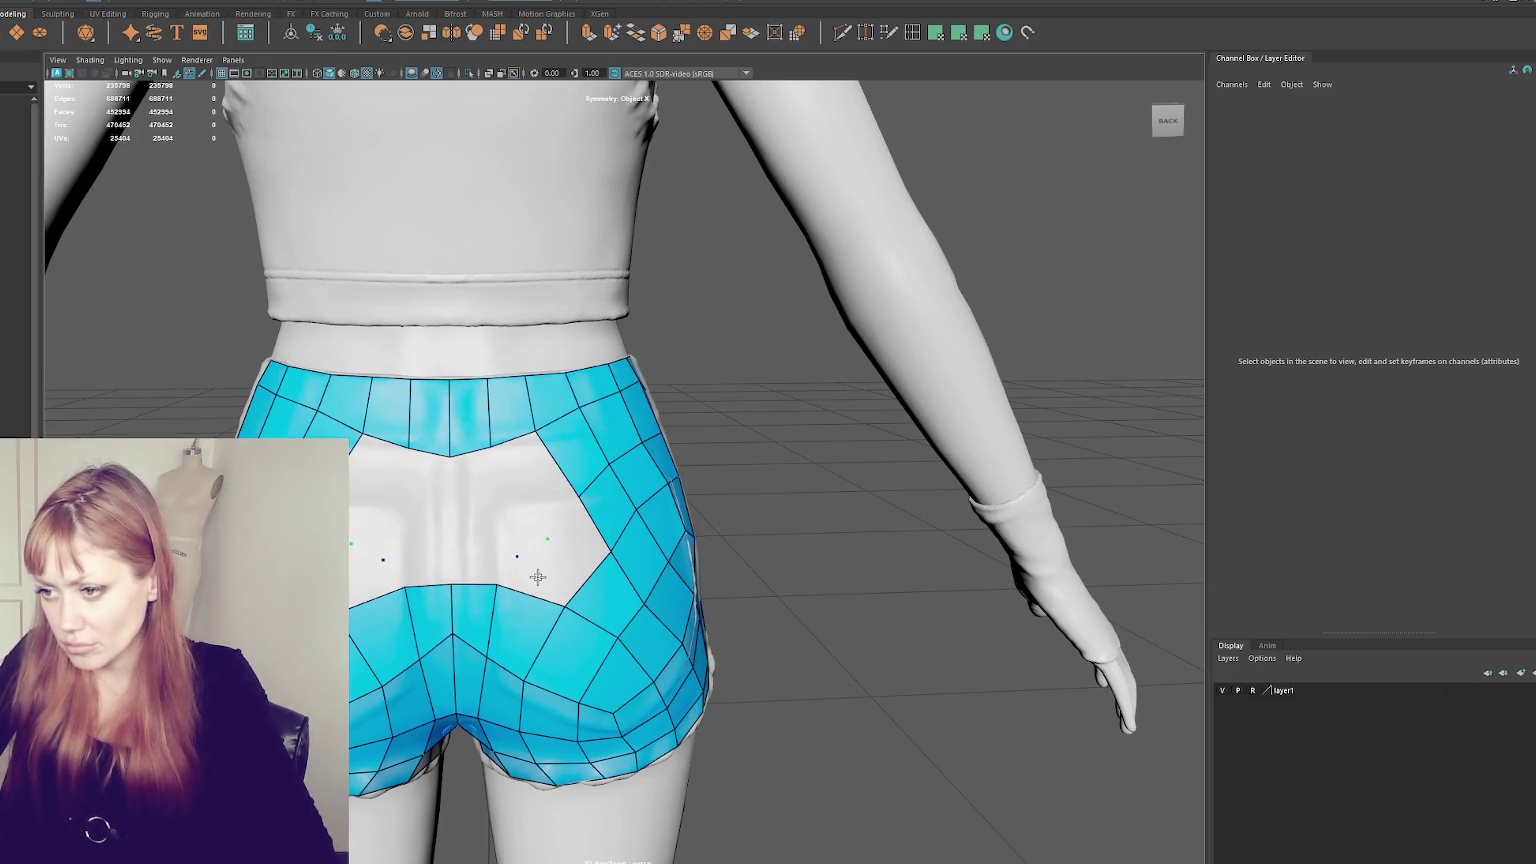
left_click(538, 577, "shift")
left_click(571, 533, "shift")
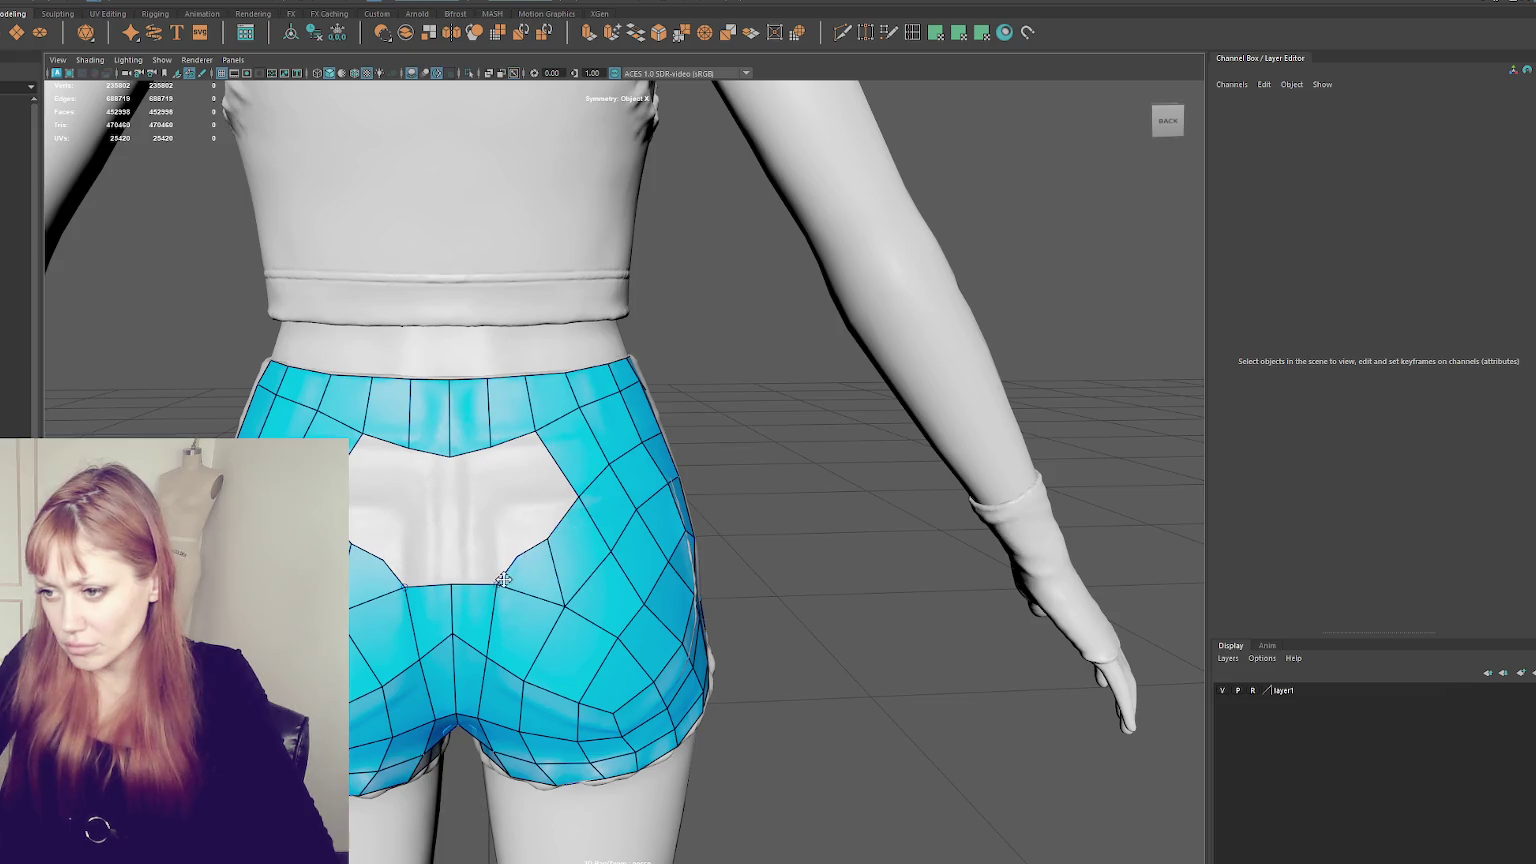
mouse_move(504, 580)
left_mouse_down()
mouse_move(528, 536)
mouse_move(484, 592)
left_mouse_up()
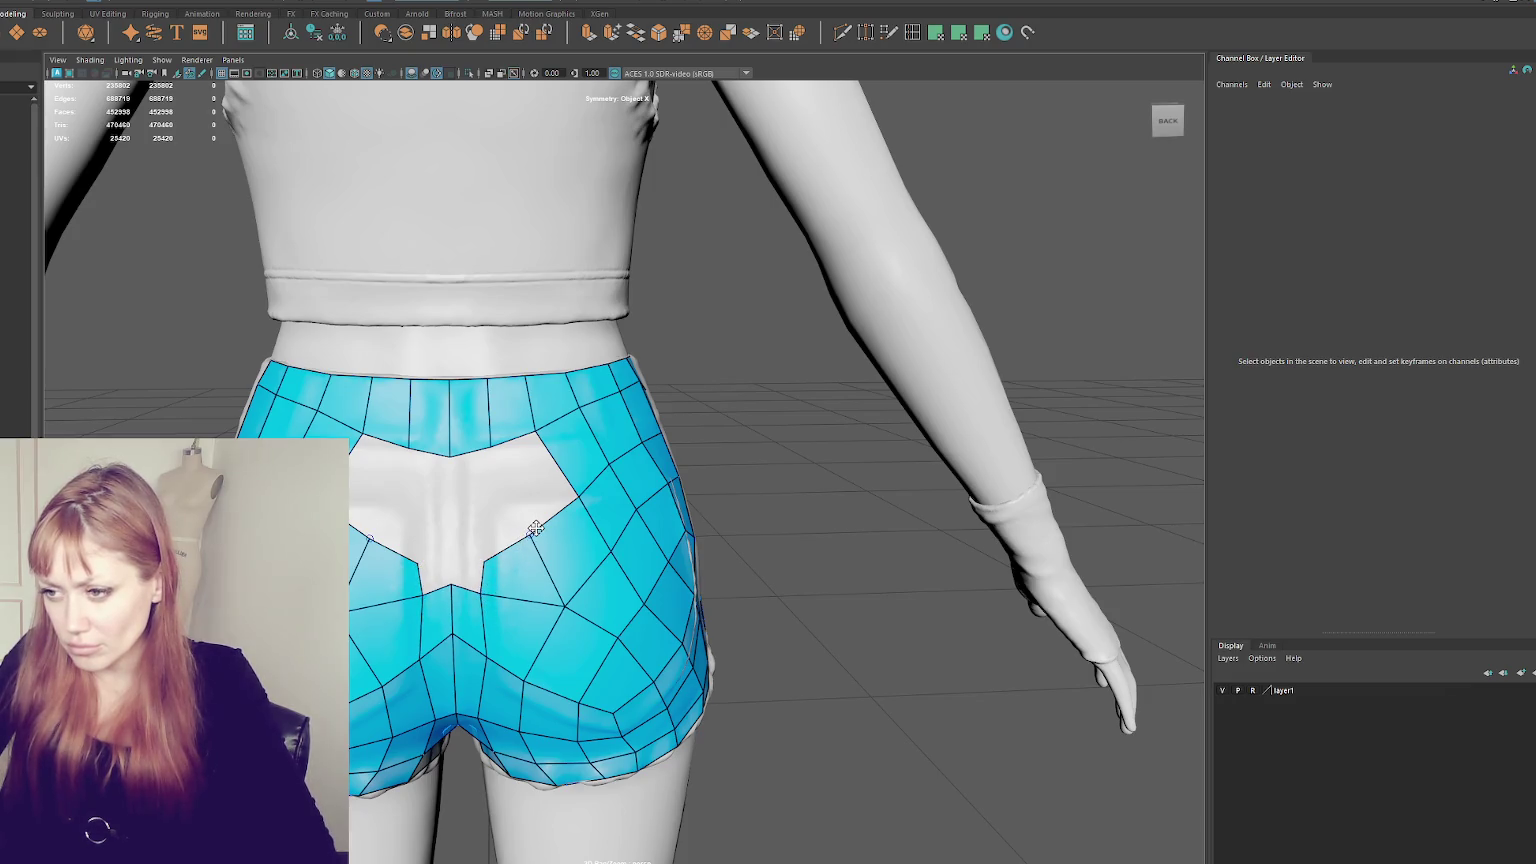
left_click_drag(532, 535, 452, 562)
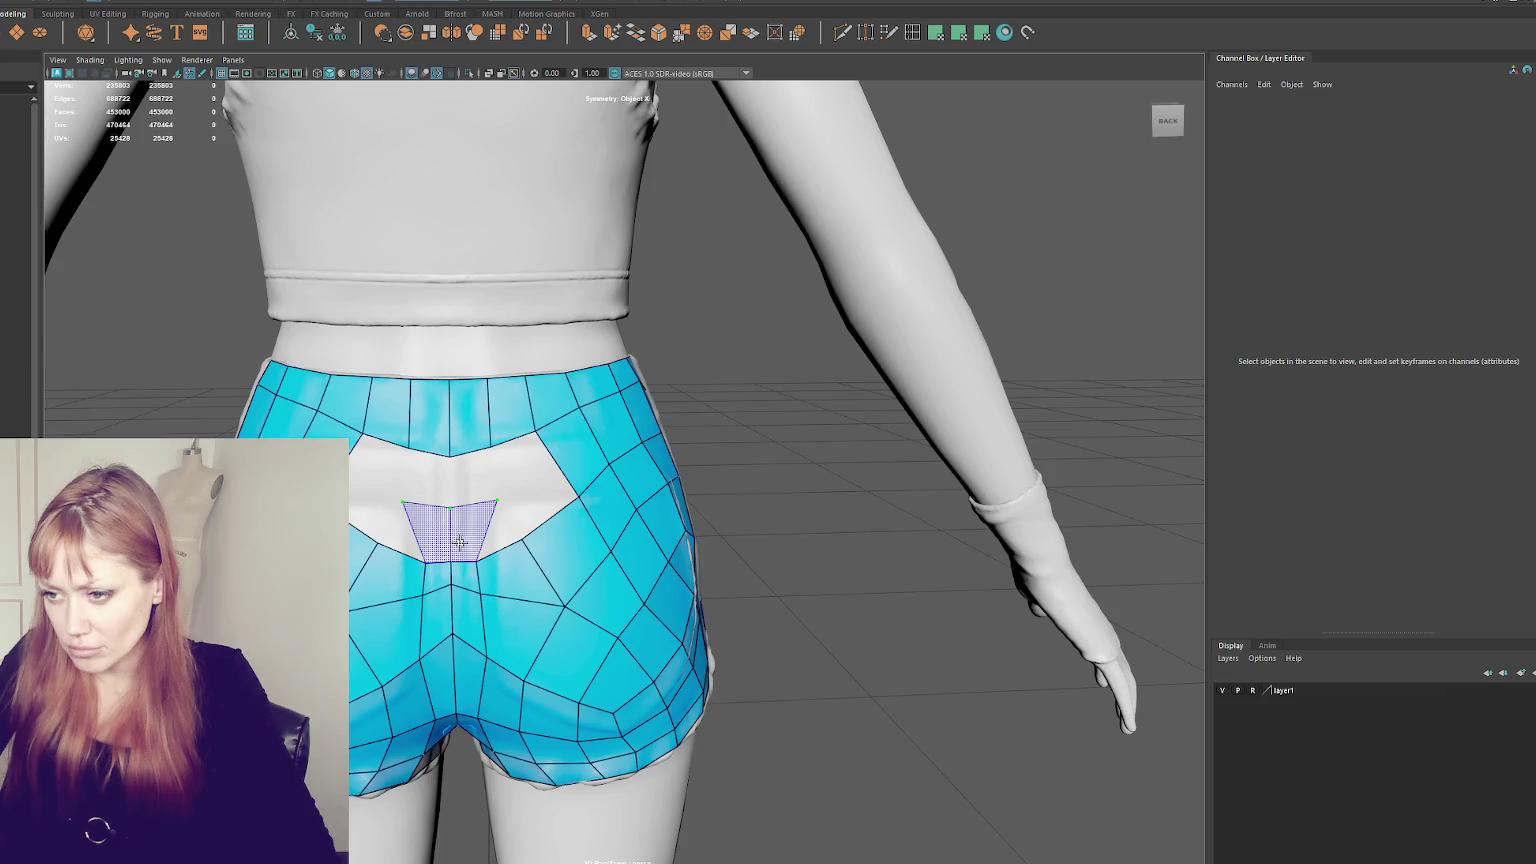
left_click(482, 538, "shift")
left_click_drag(482, 538, 500, 530, "shift")
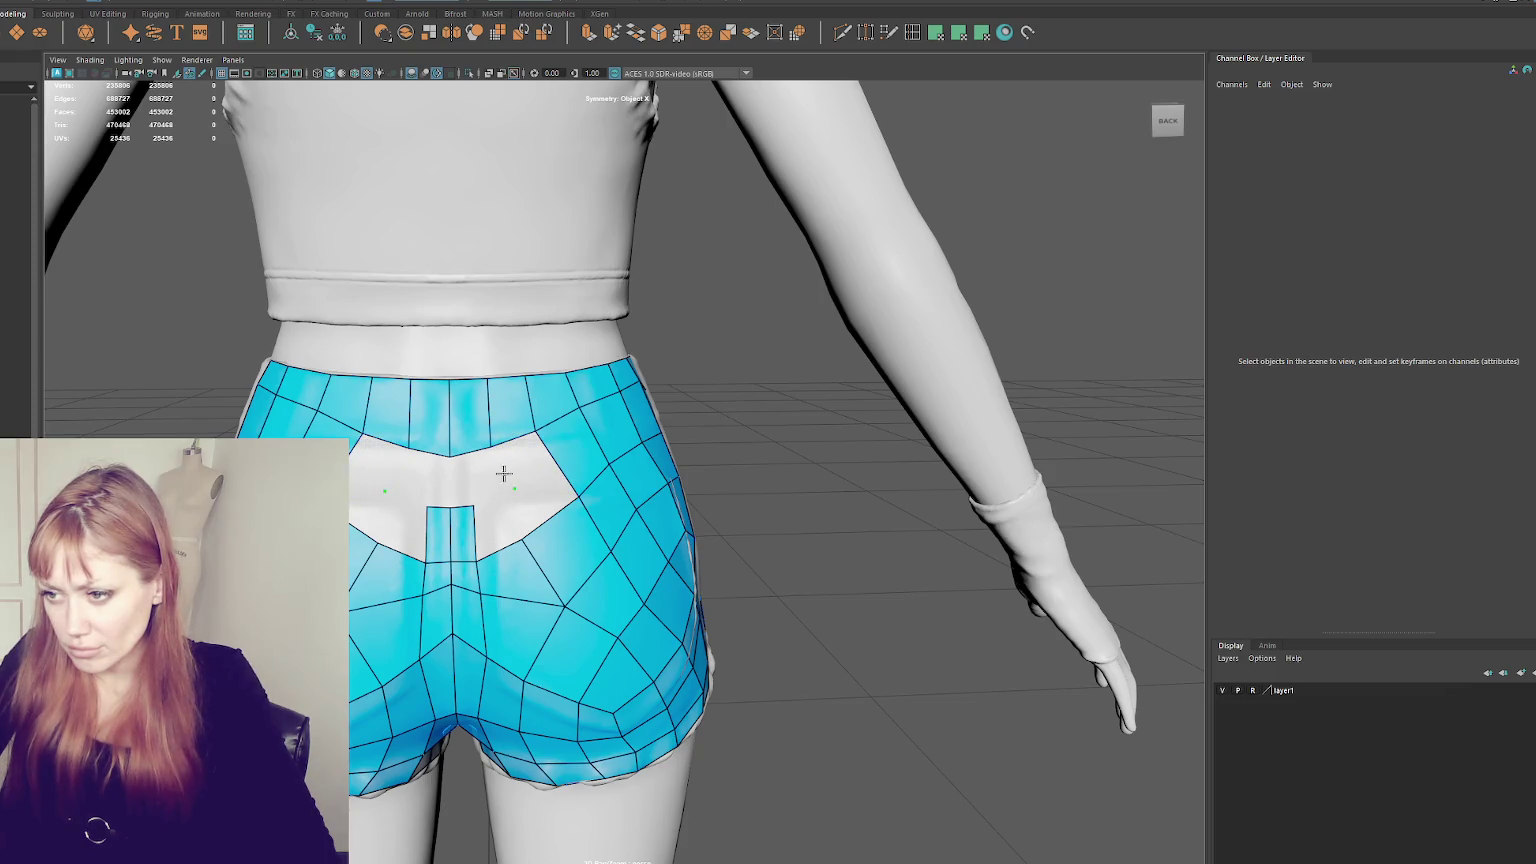
- Fill the hole's sides with mirrored quads and weld stray vertices to the waistband and hole edges
left_click(532, 495, "shift")
left_click_drag(532, 495, 476, 481, "shift")
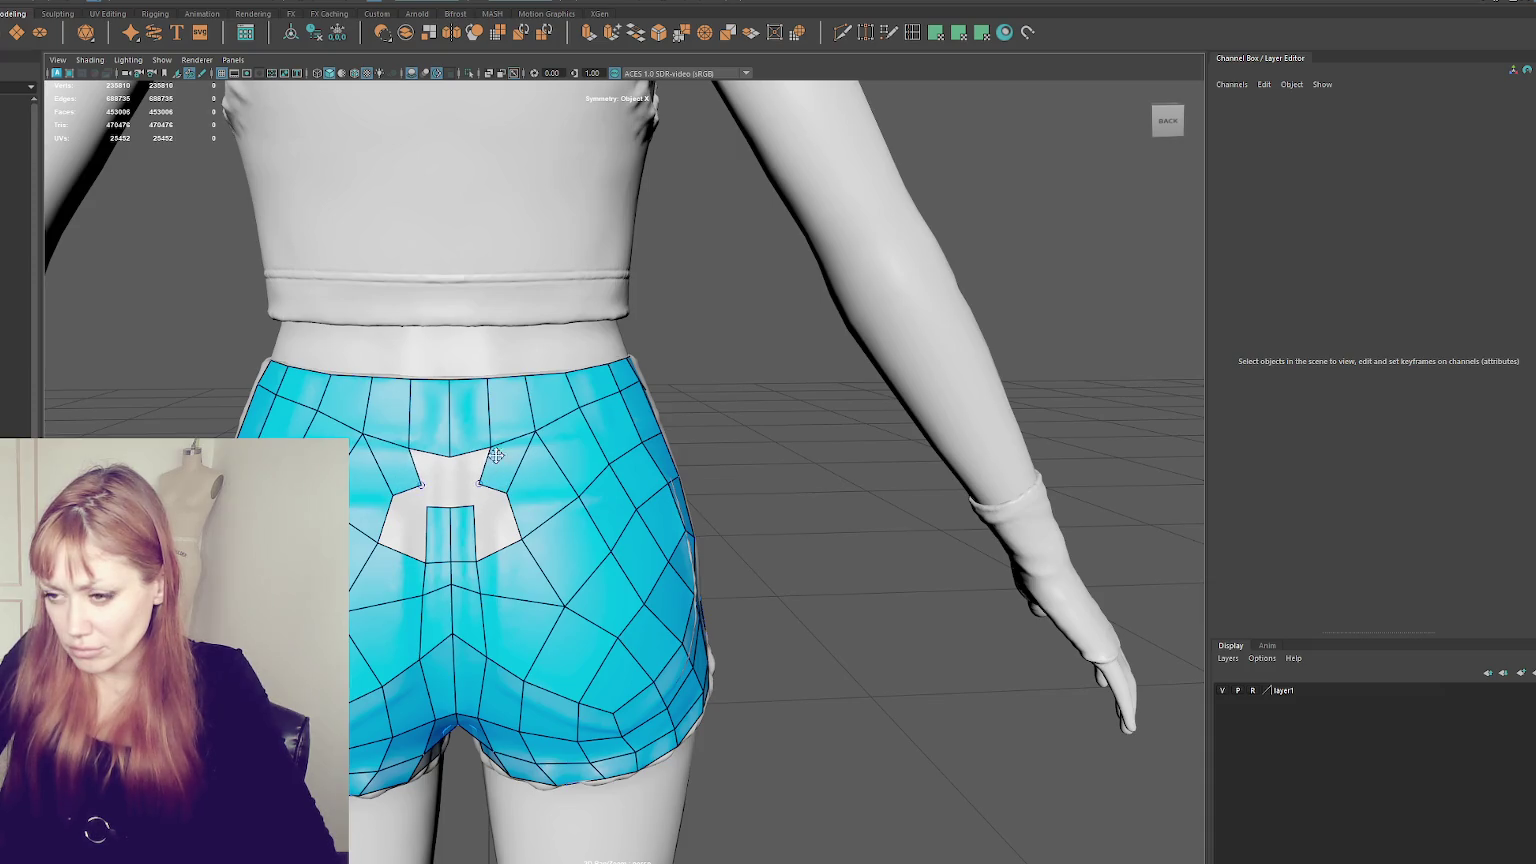
left_click(446, 440, "ctrl+shift")
left_click_drag(446, 447, 451, 381)
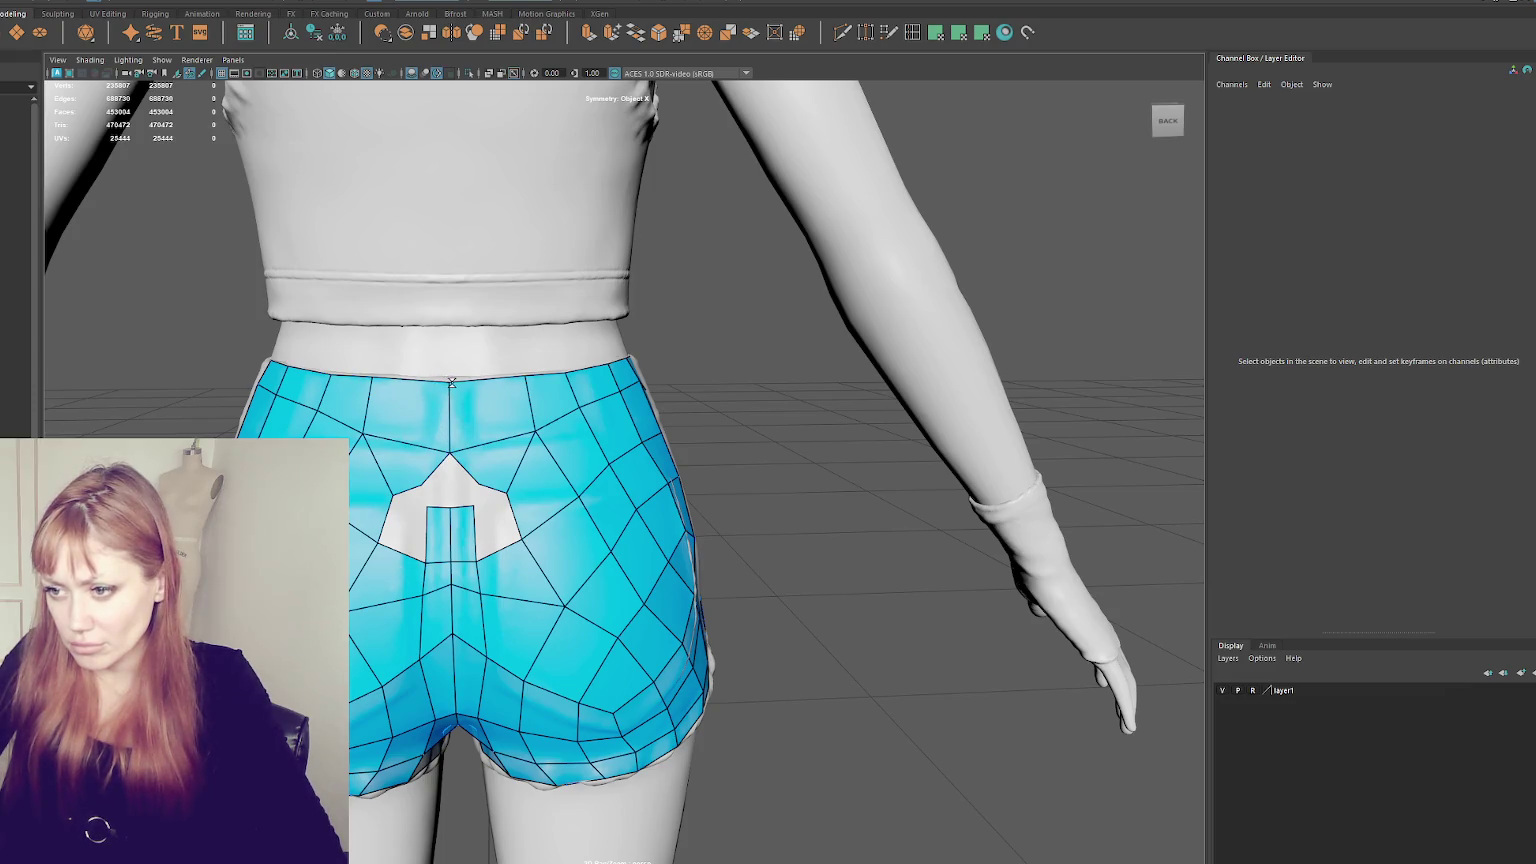
left_click_drag(450, 456, 449, 486)
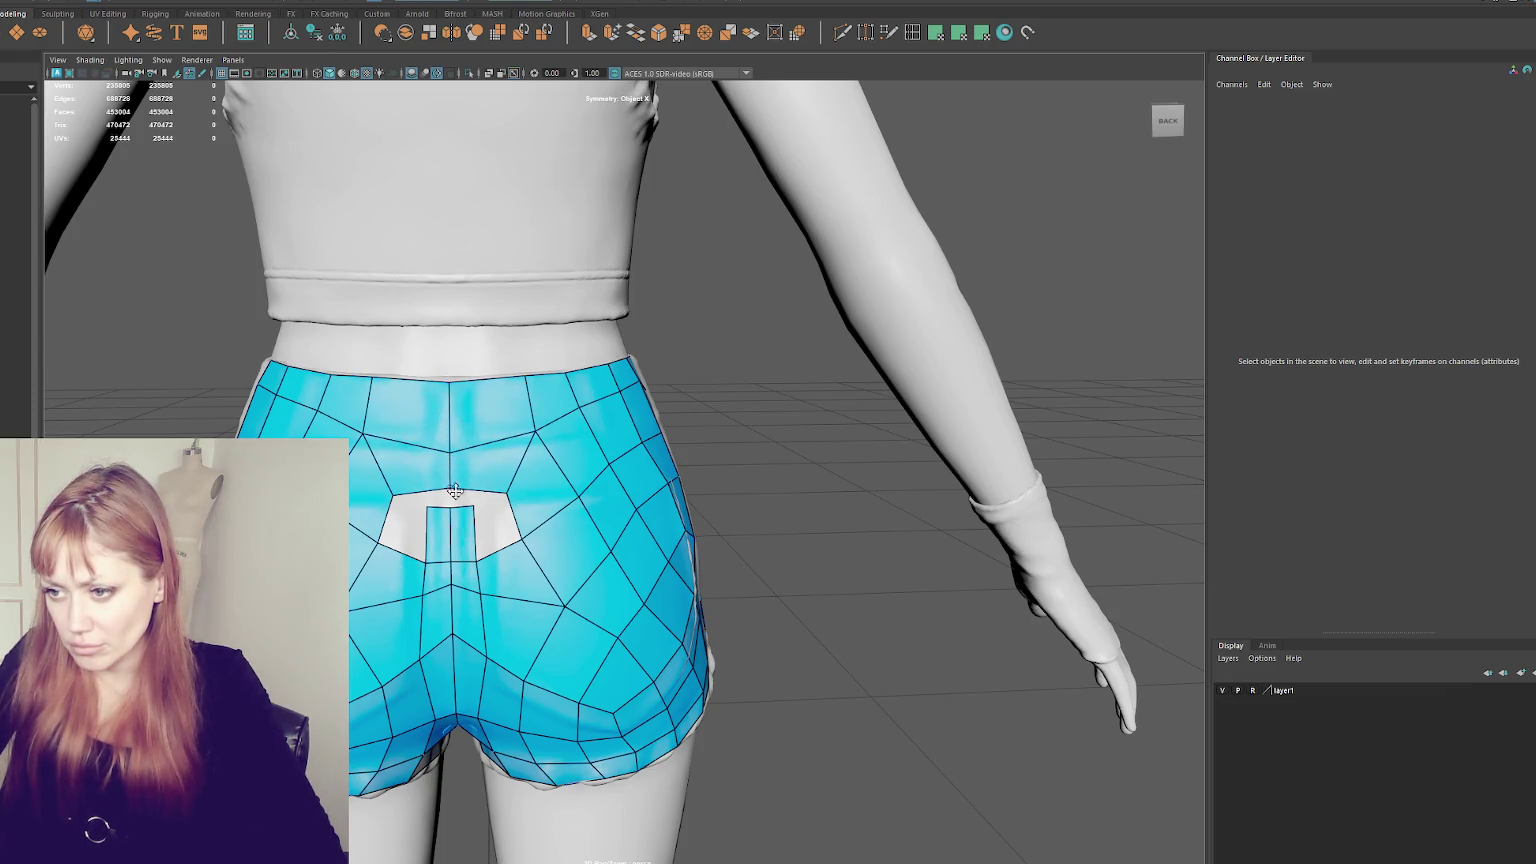
mouse_move(473, 508)
left_mouse_down()
mouse_move(478, 493)
mouse_move(422, 493)
left_mouse_up()
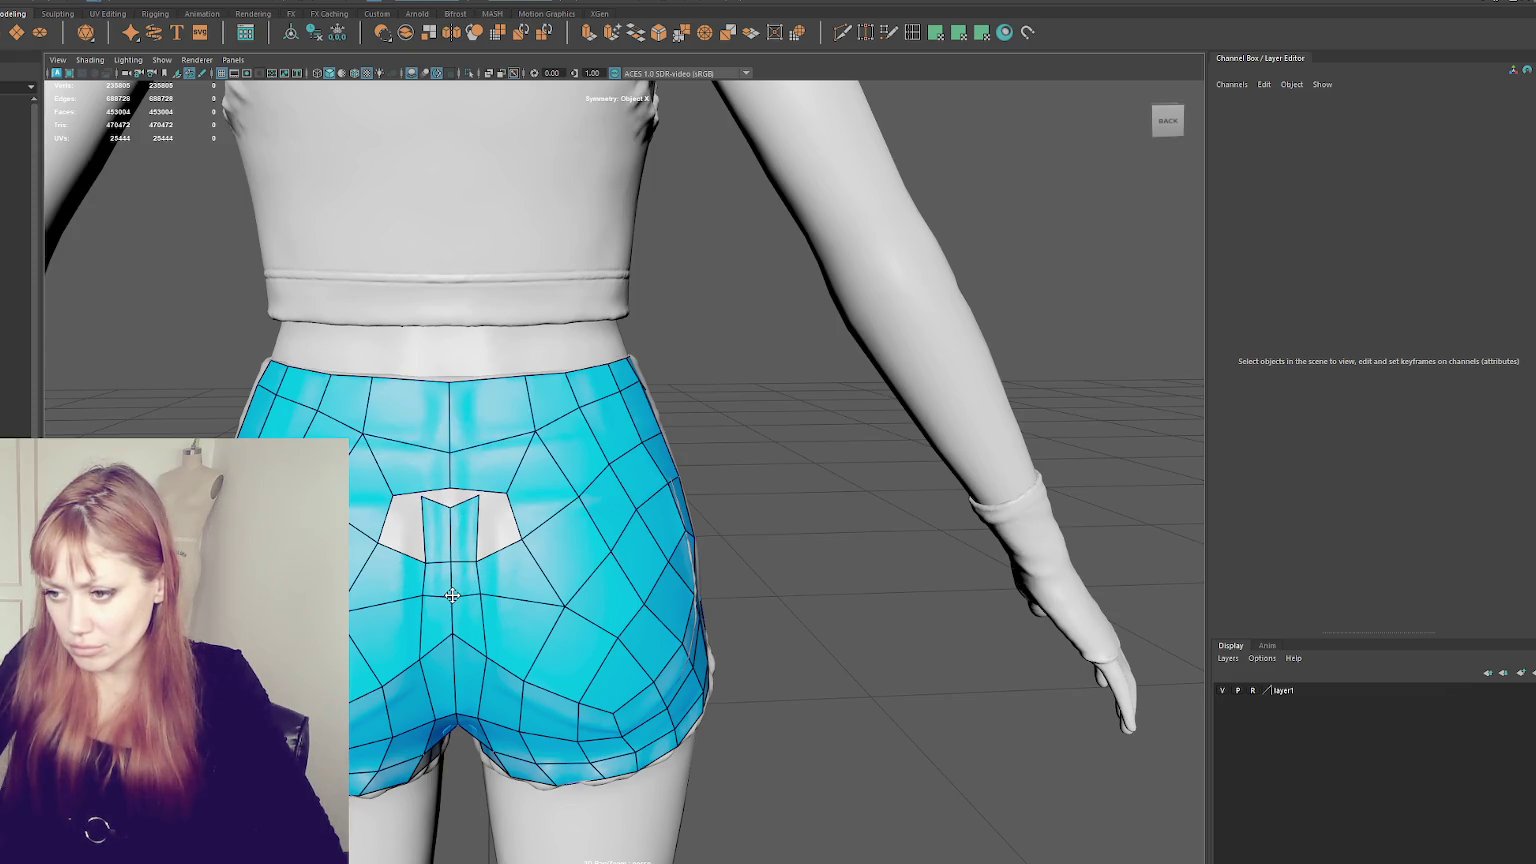
left_click_drag(456, 635, 511, 636, "alt")
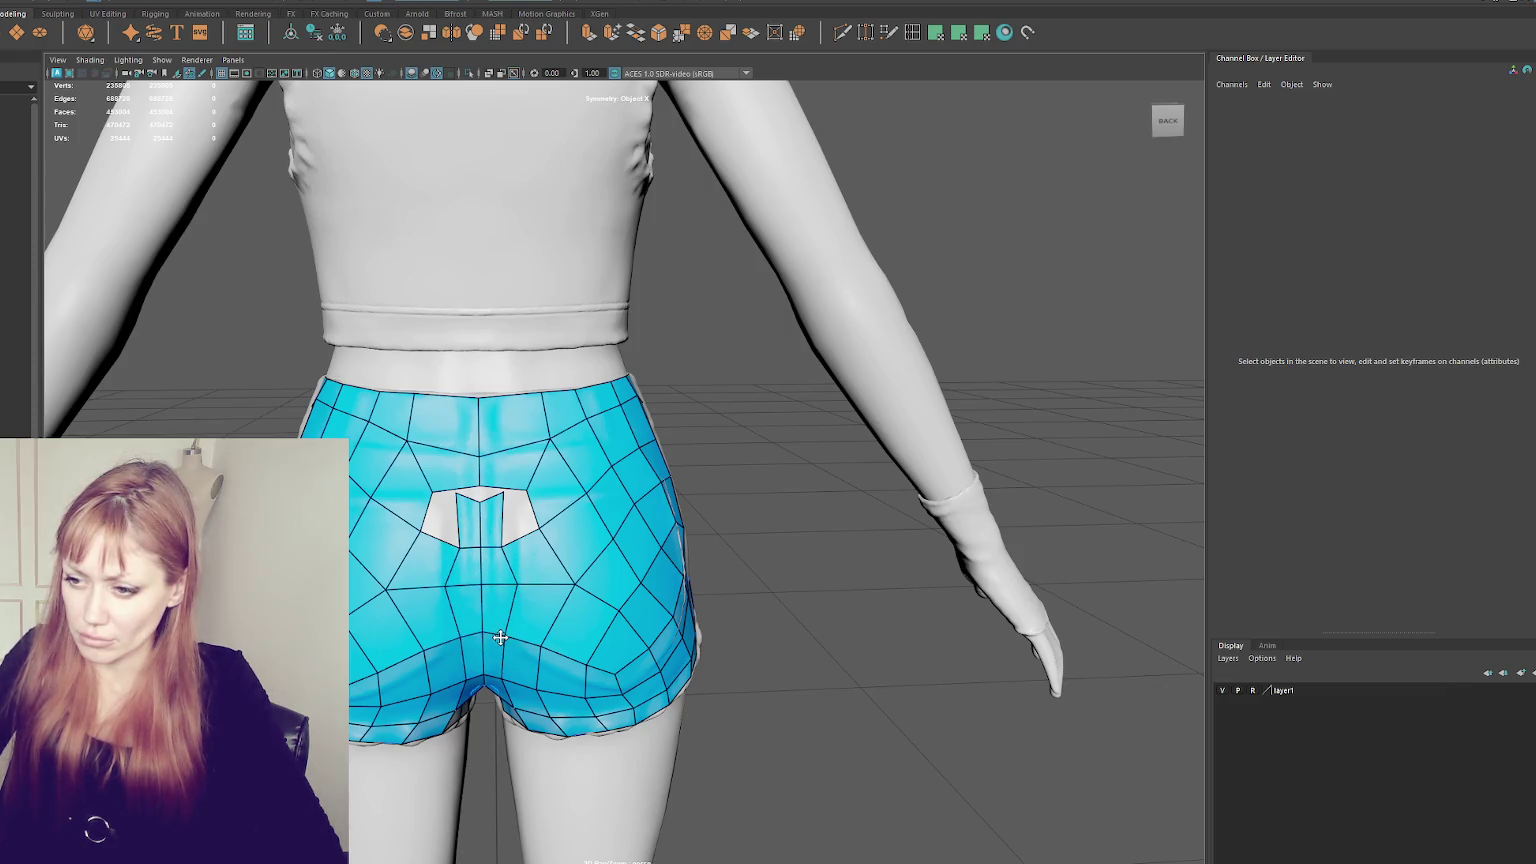
- Reposition back vertices symmetrically to even the quads, undoing the move that closed the holes
left_click_drag(570, 586, 607, 600)
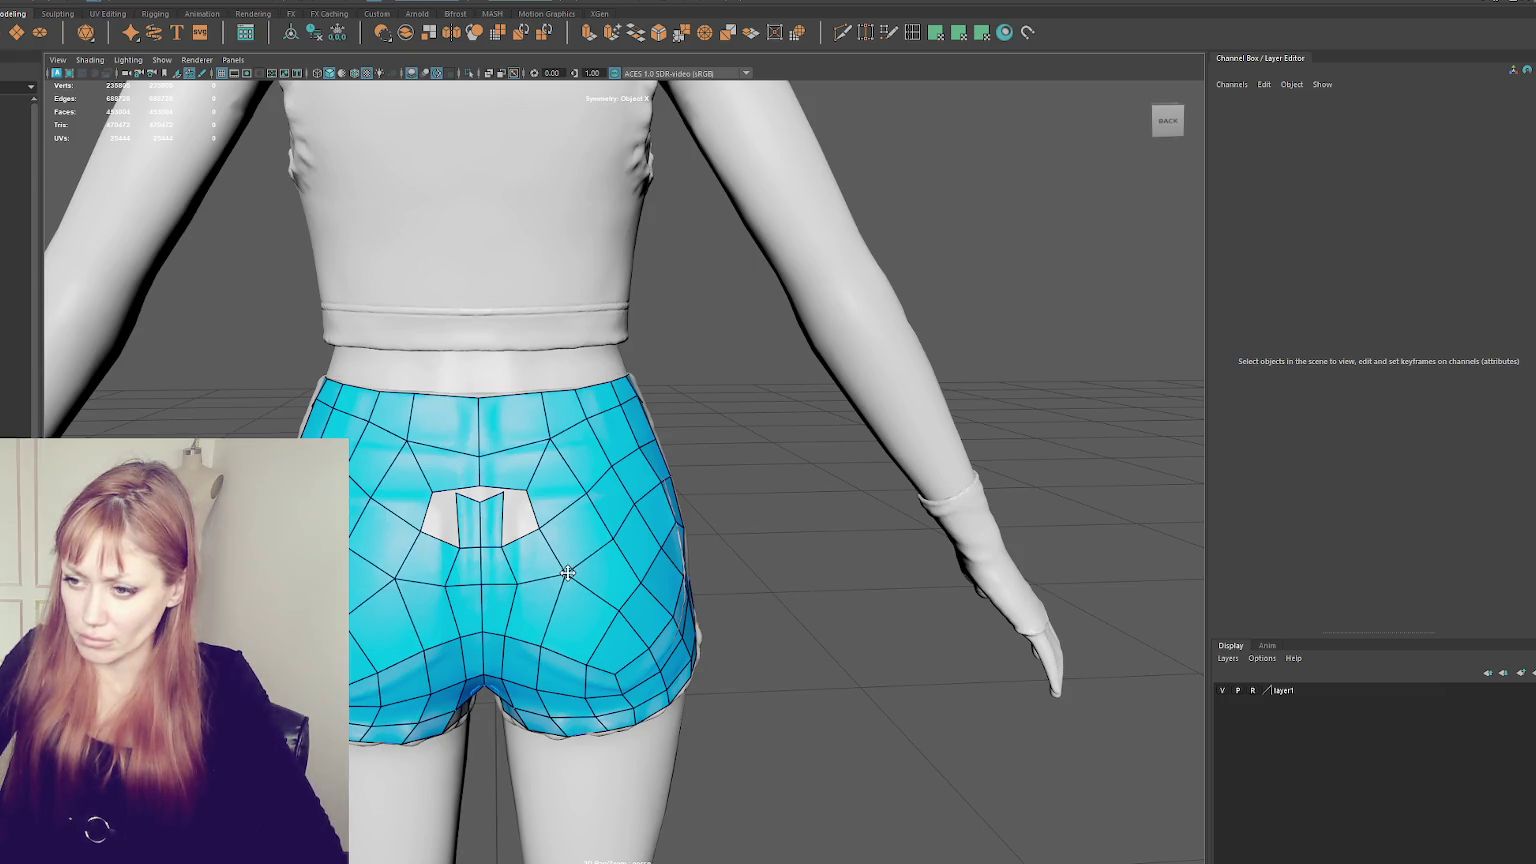
mouse_move(616, 604)
left_mouse_down()
mouse_move(580, 660)
mouse_move(566, 577)
mouse_move(607, 611)
left_mouse_up()
mouse_move(500, 493)
left_mouse_down()
mouse_move(525, 490)
mouse_move(481, 484)
left_mouse_up()
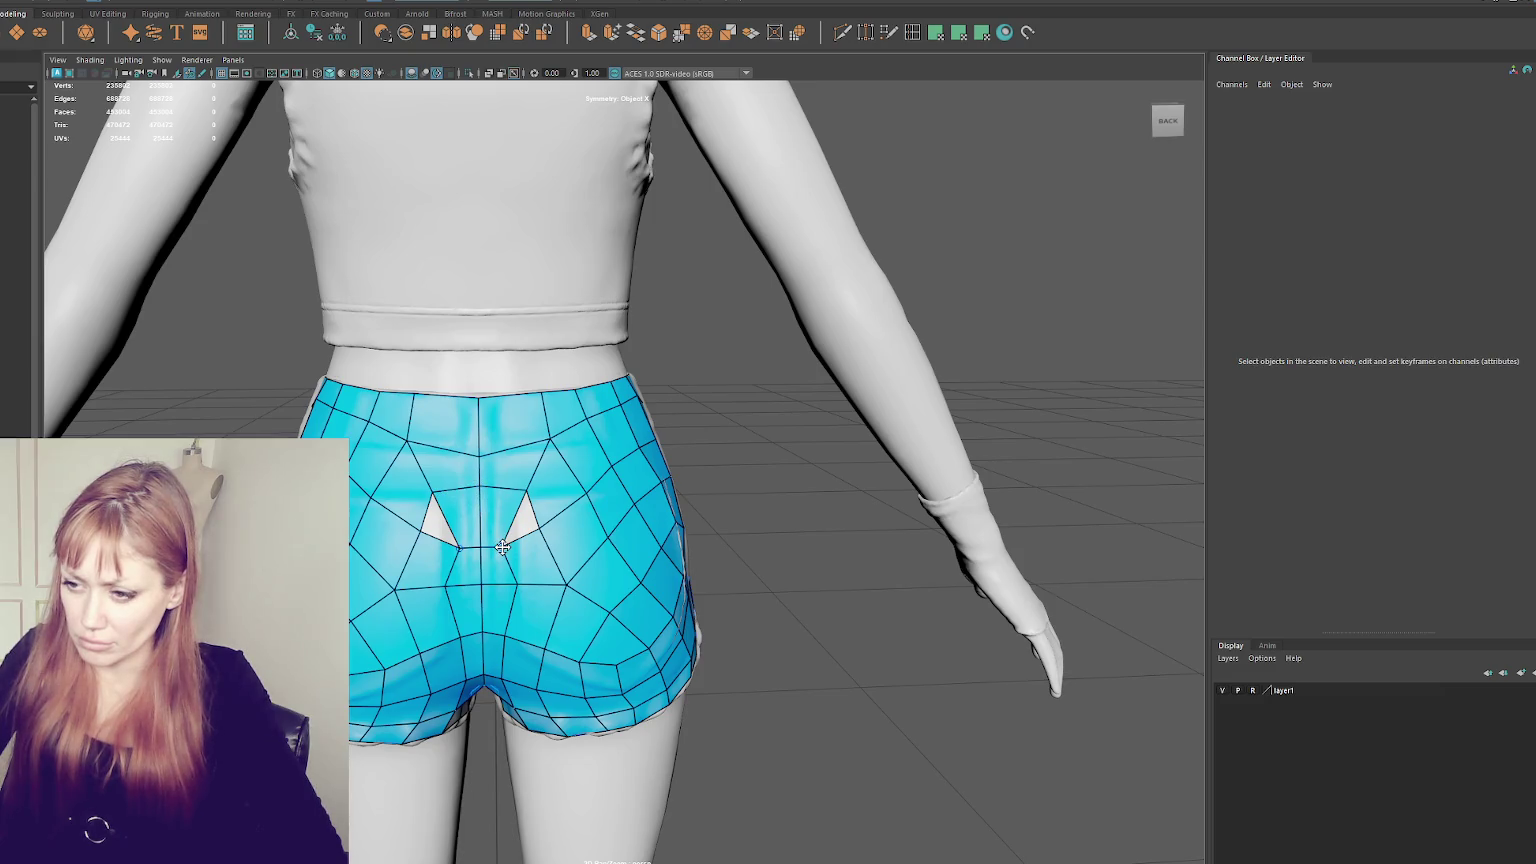
left_click_drag(502, 547, 540, 525)
key("ctrl+z")
- Delete the faces between the two triangular holes, add centre-line points, and fill the upper hole
left_click(516, 474)
key("Delete")
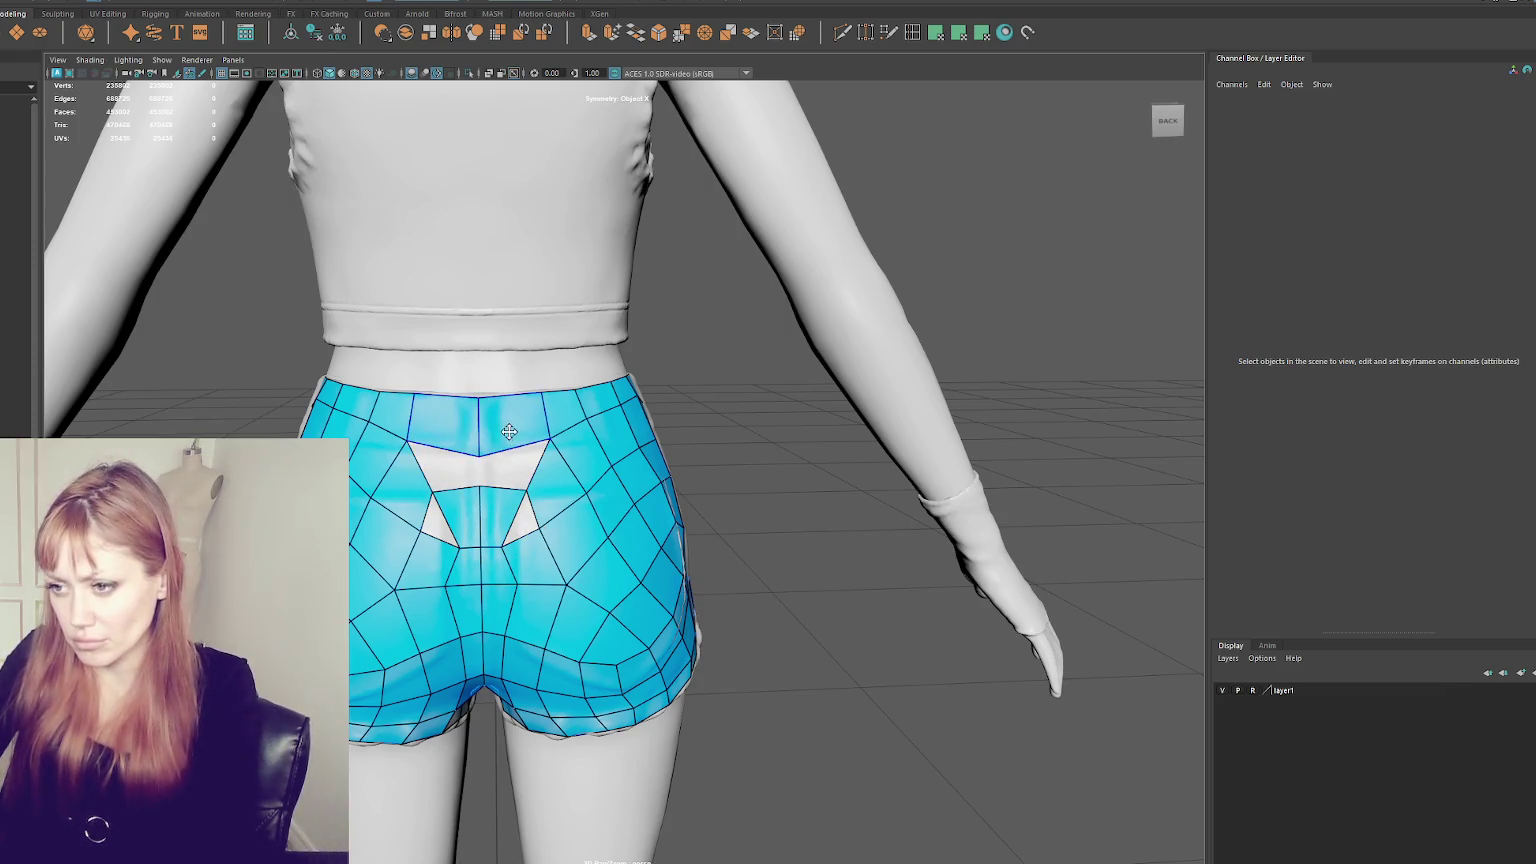
left_click(501, 498)
key("Delete")
left_click(480, 487)
left_click(479, 448)
left_click(451, 476, "shift")
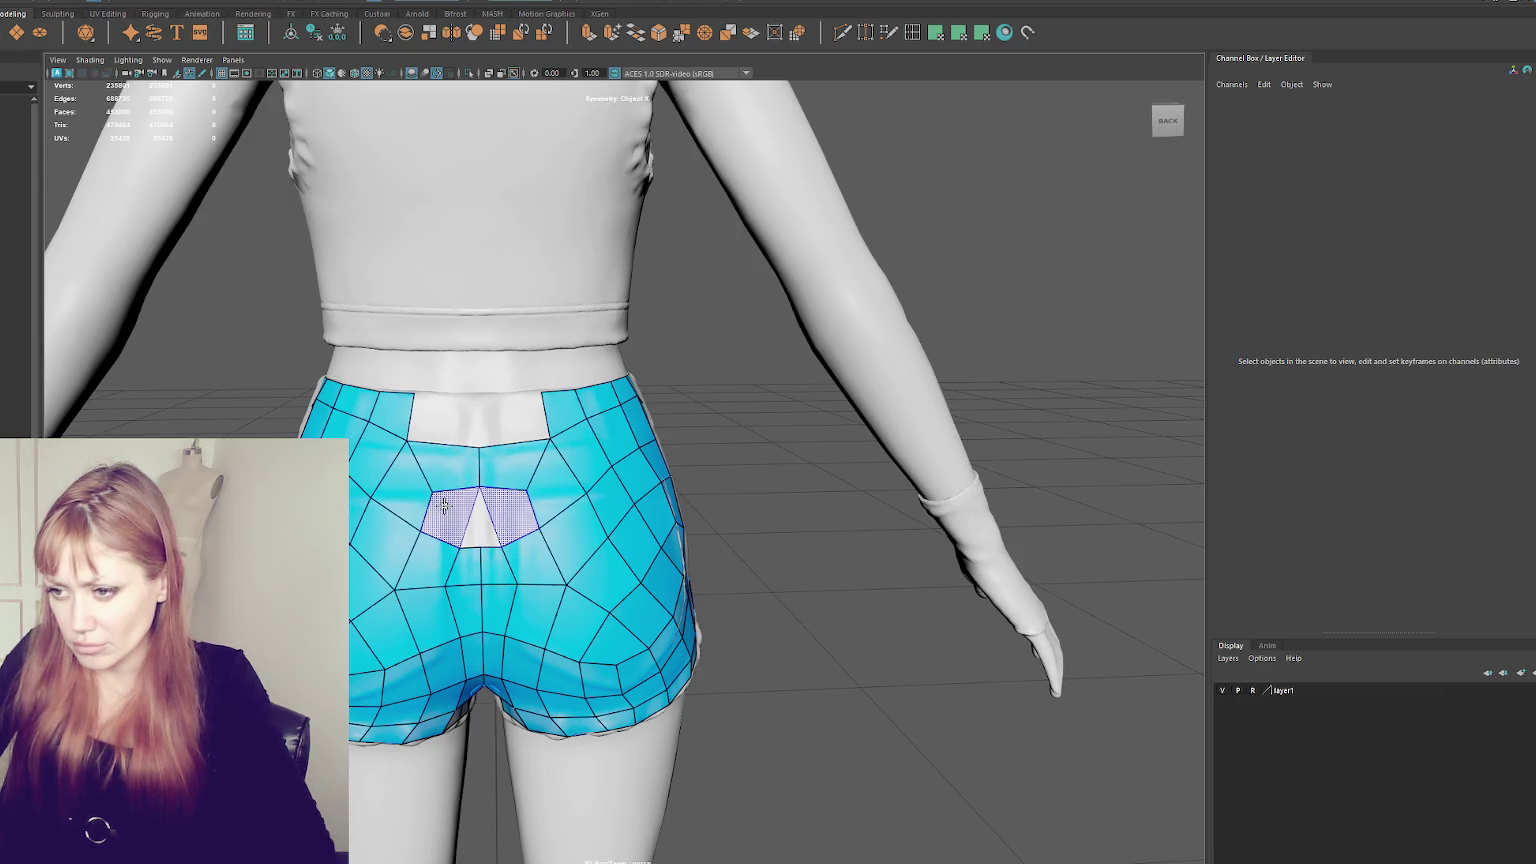
- Split the top vertex and fill the central hole, side patches and waistband gap with quads
left_click(446, 512, "ctrl")
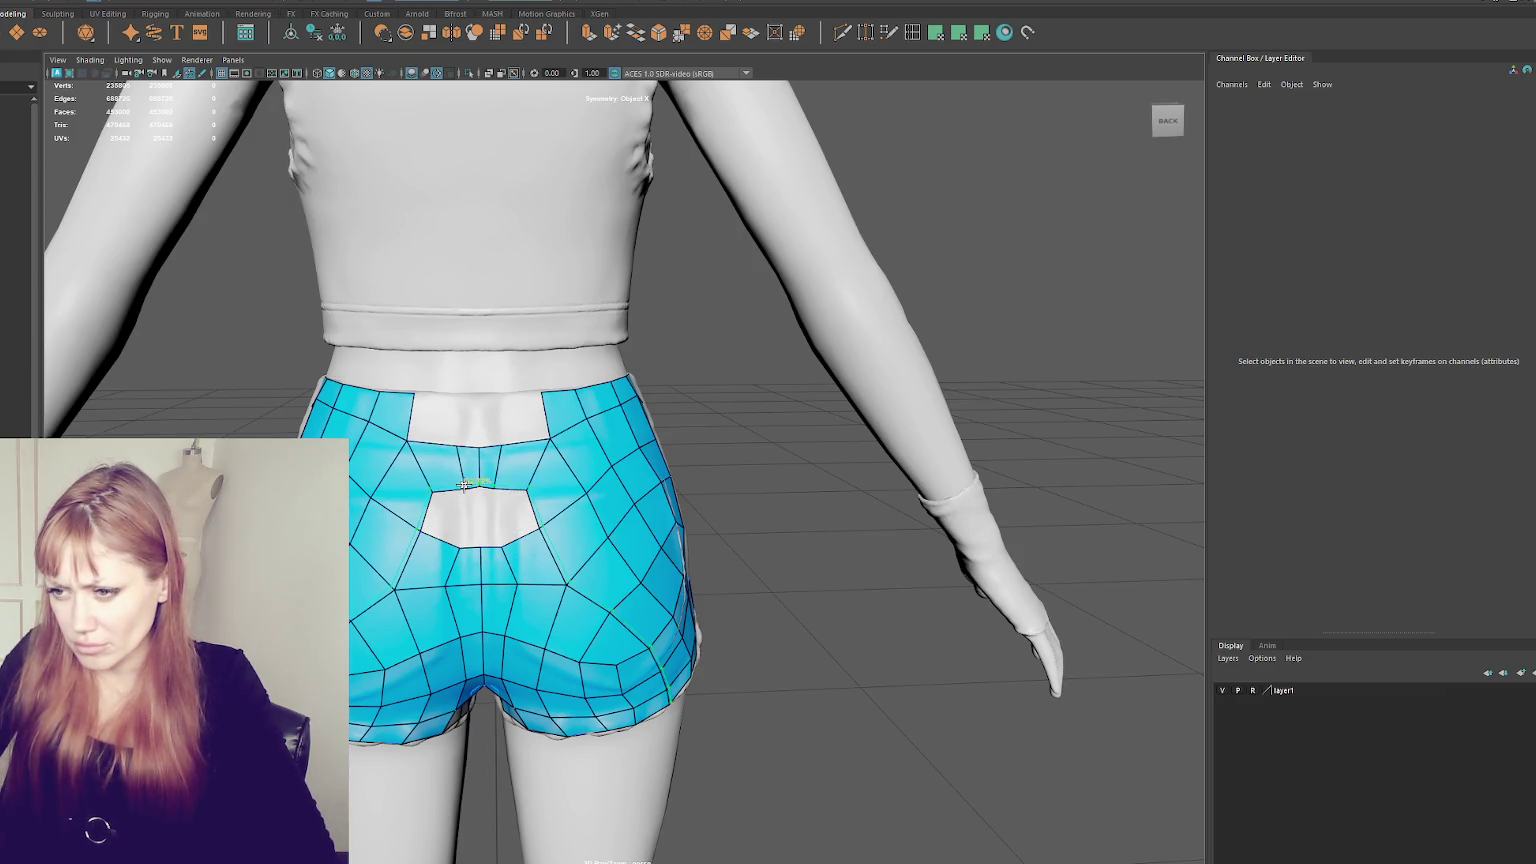
left_click(491, 527, "shift")
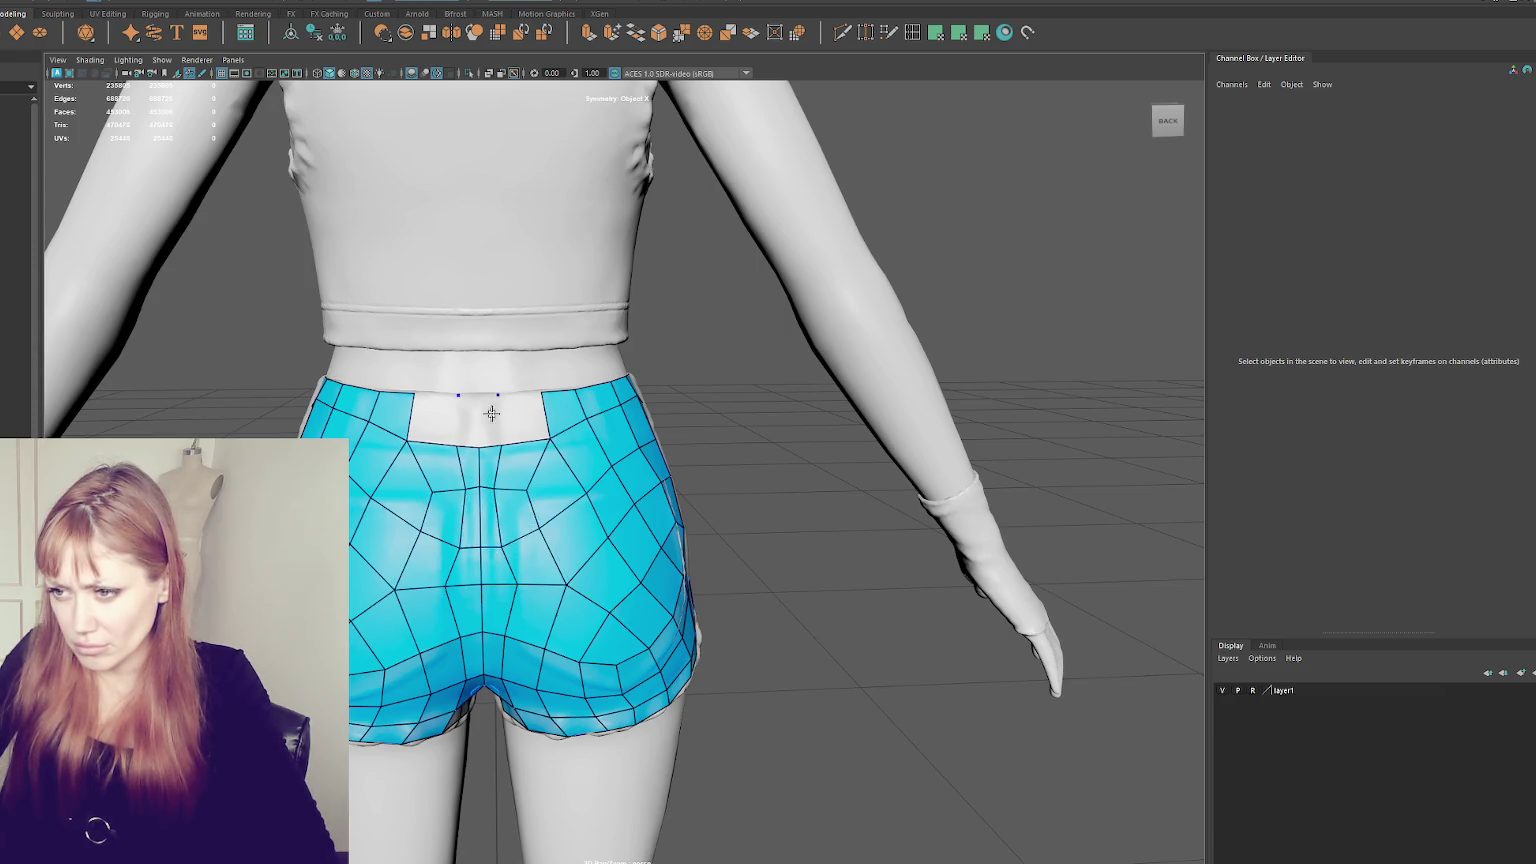
left_click(519, 427, "shift")
left_click(480, 403, "shift")
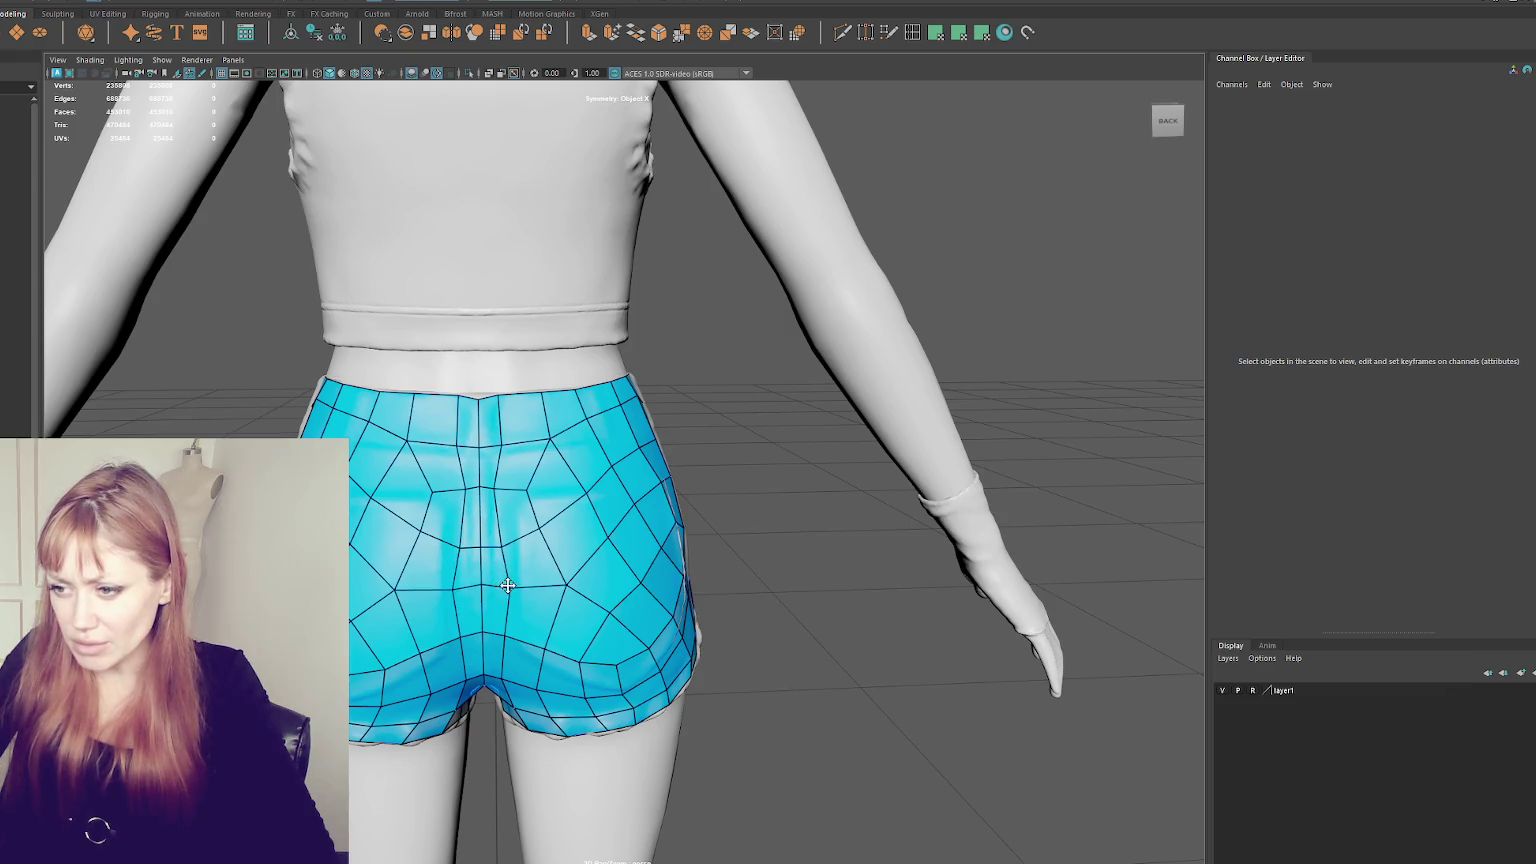
- Slide and nudge the upper-back and centre-back vertices to even the edge flow, undoing a failed pull
mouse_move(512, 583)
left_mouse_down("alt")
mouse_move(530, 580)
mouse_move(494, 562)
left_mouse_up("alt")
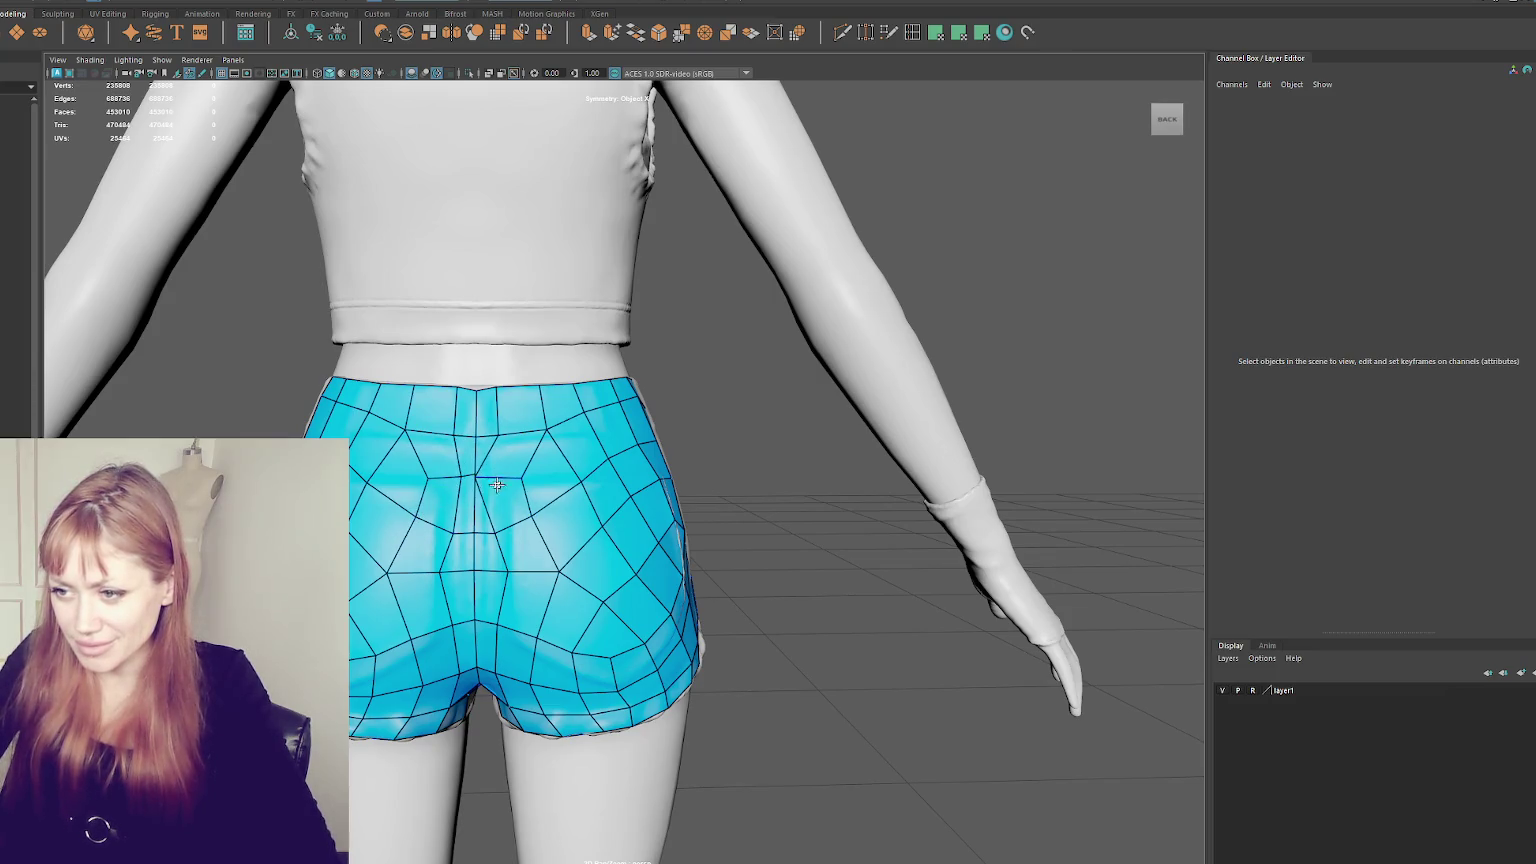
left_click_drag(548, 427, 548, 456)
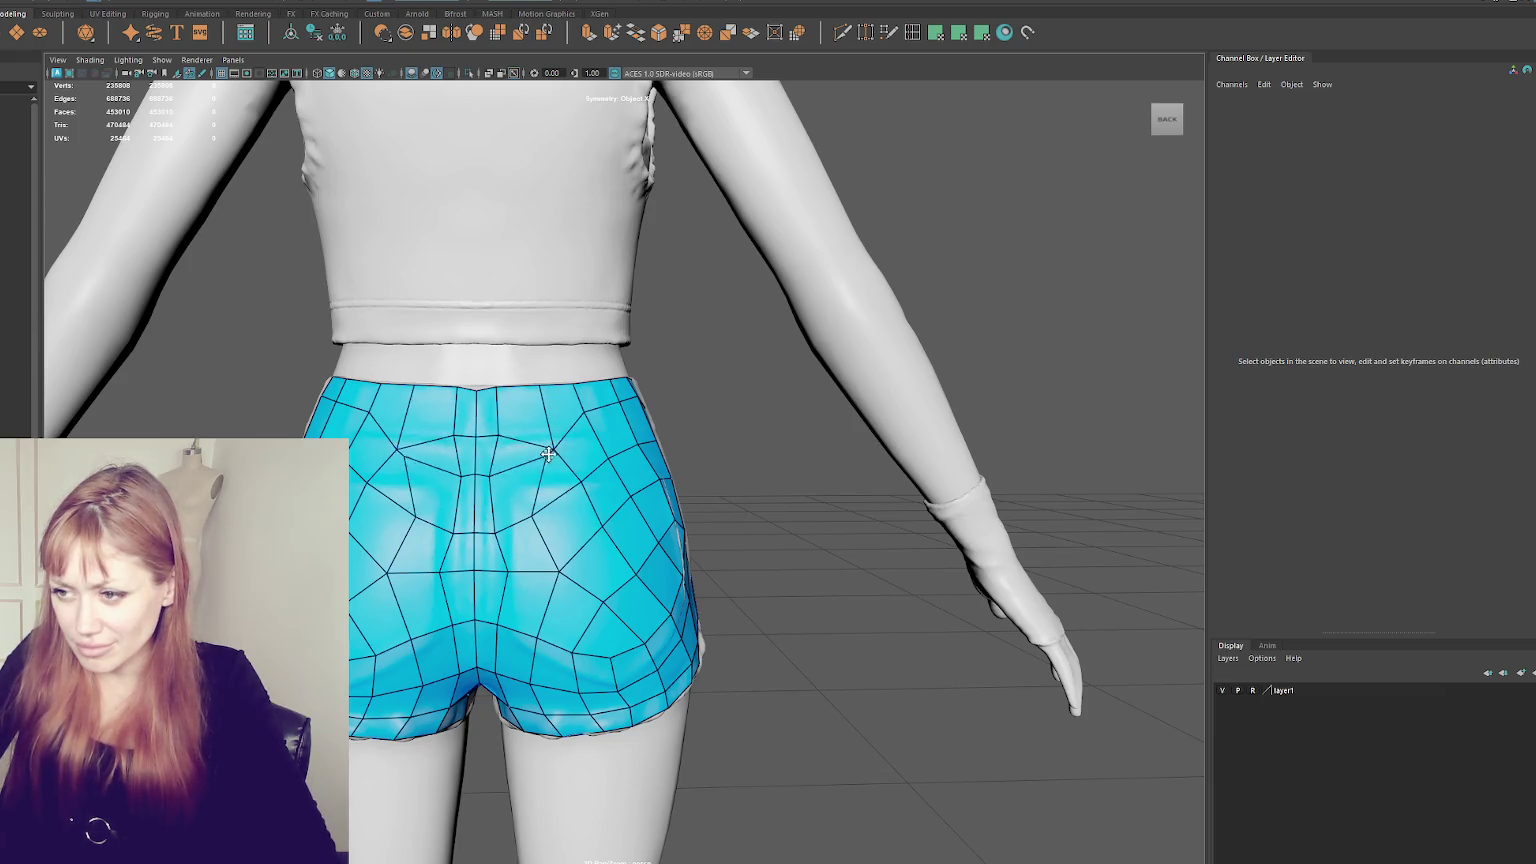
key("ctrl+z")
key("ctrl+z")
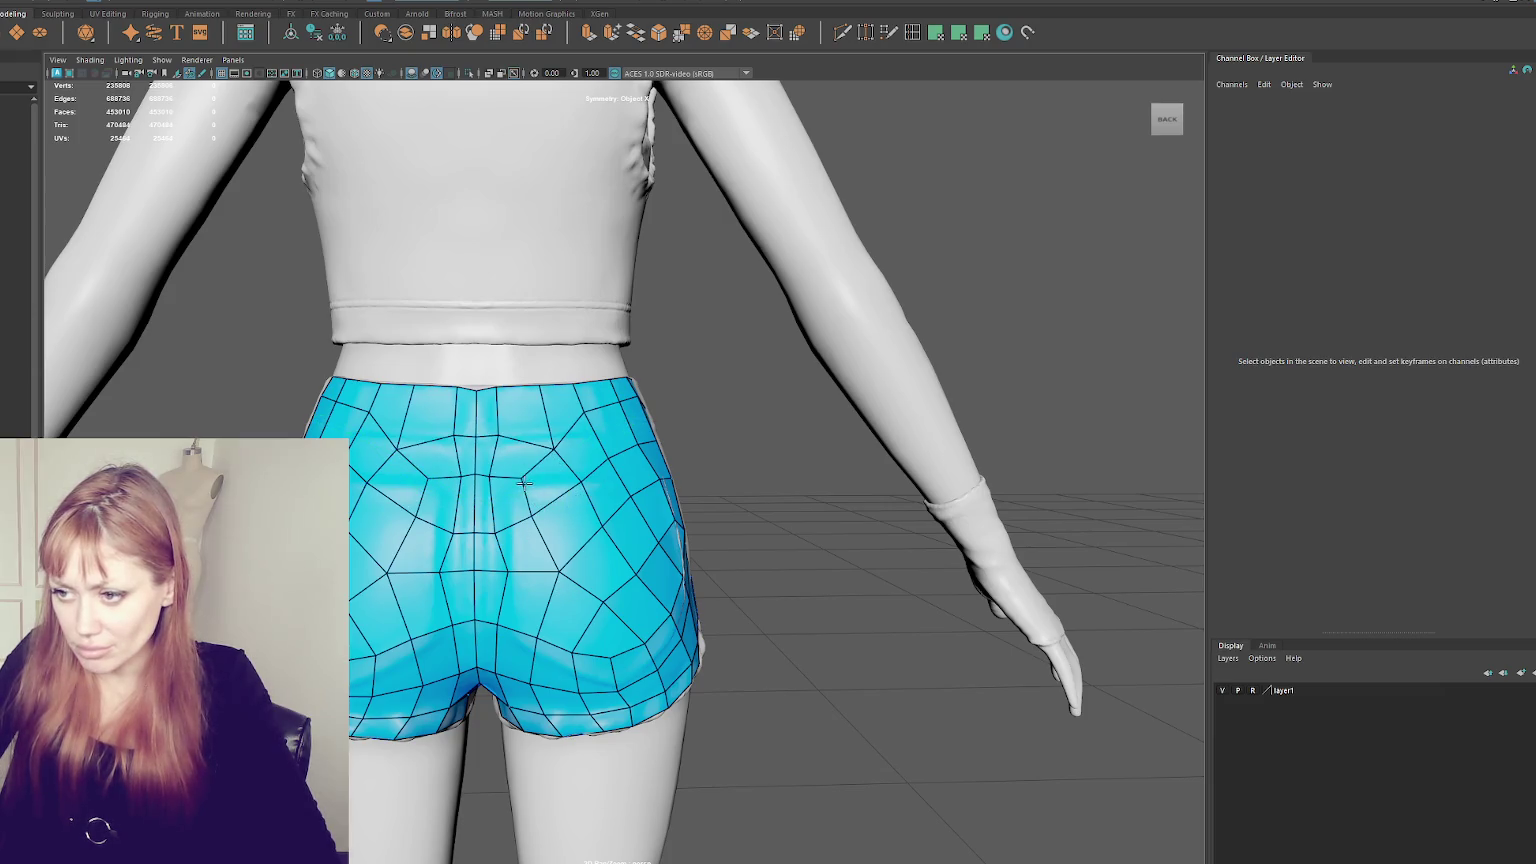
left_click_drag(521, 477, 502, 576)
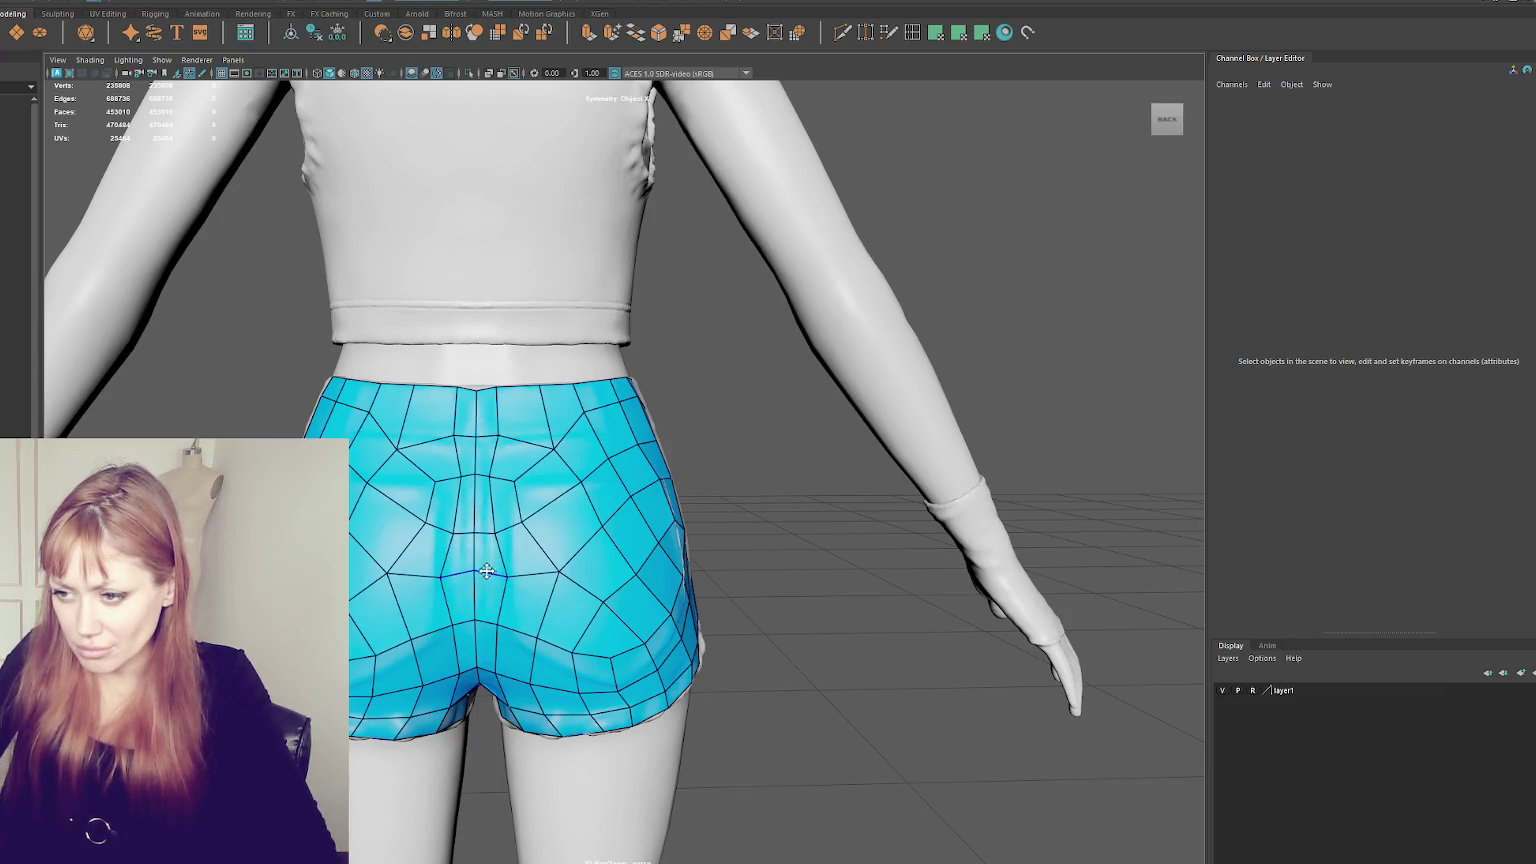
left_click_drag(509, 512, 517, 476)
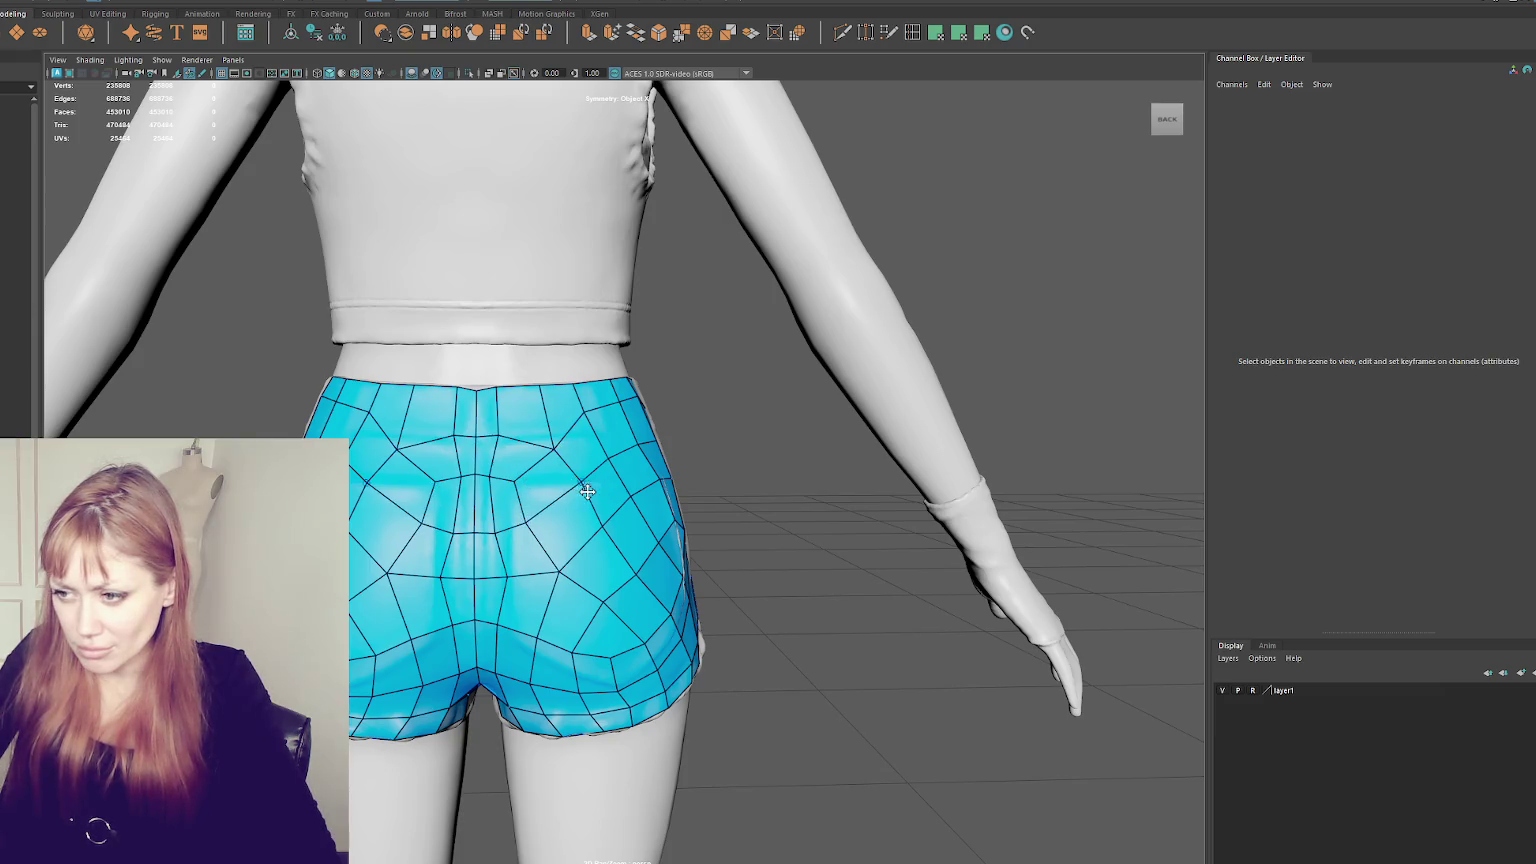
mouse_move(610, 523)
left_mouse_down("alt")
mouse_move(543, 496)
mouse_move(506, 550)
left_mouse_up("alt")
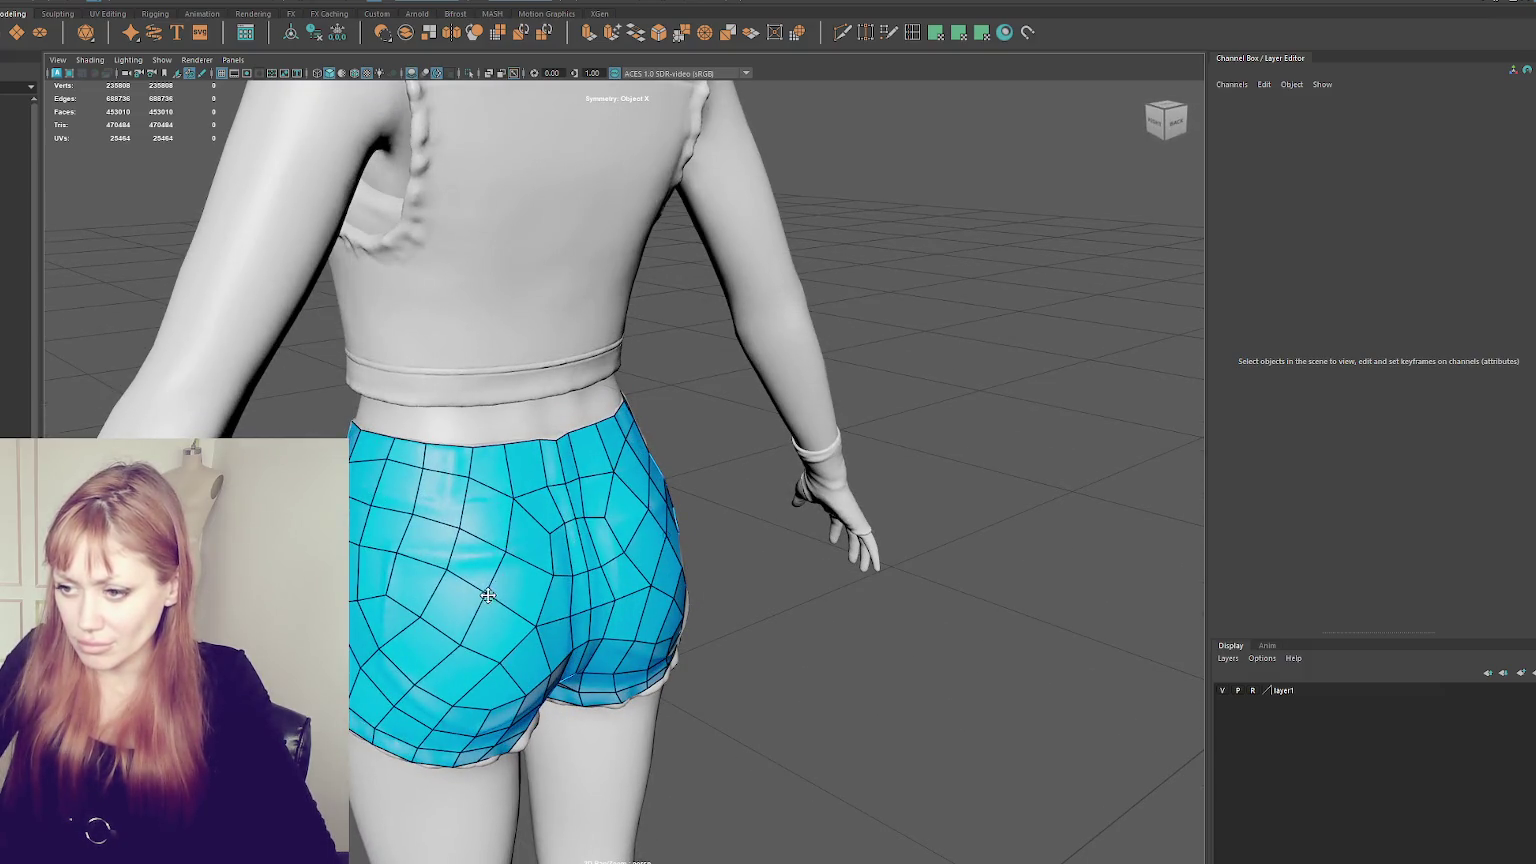
left_click_drag(451, 572, 455, 582)
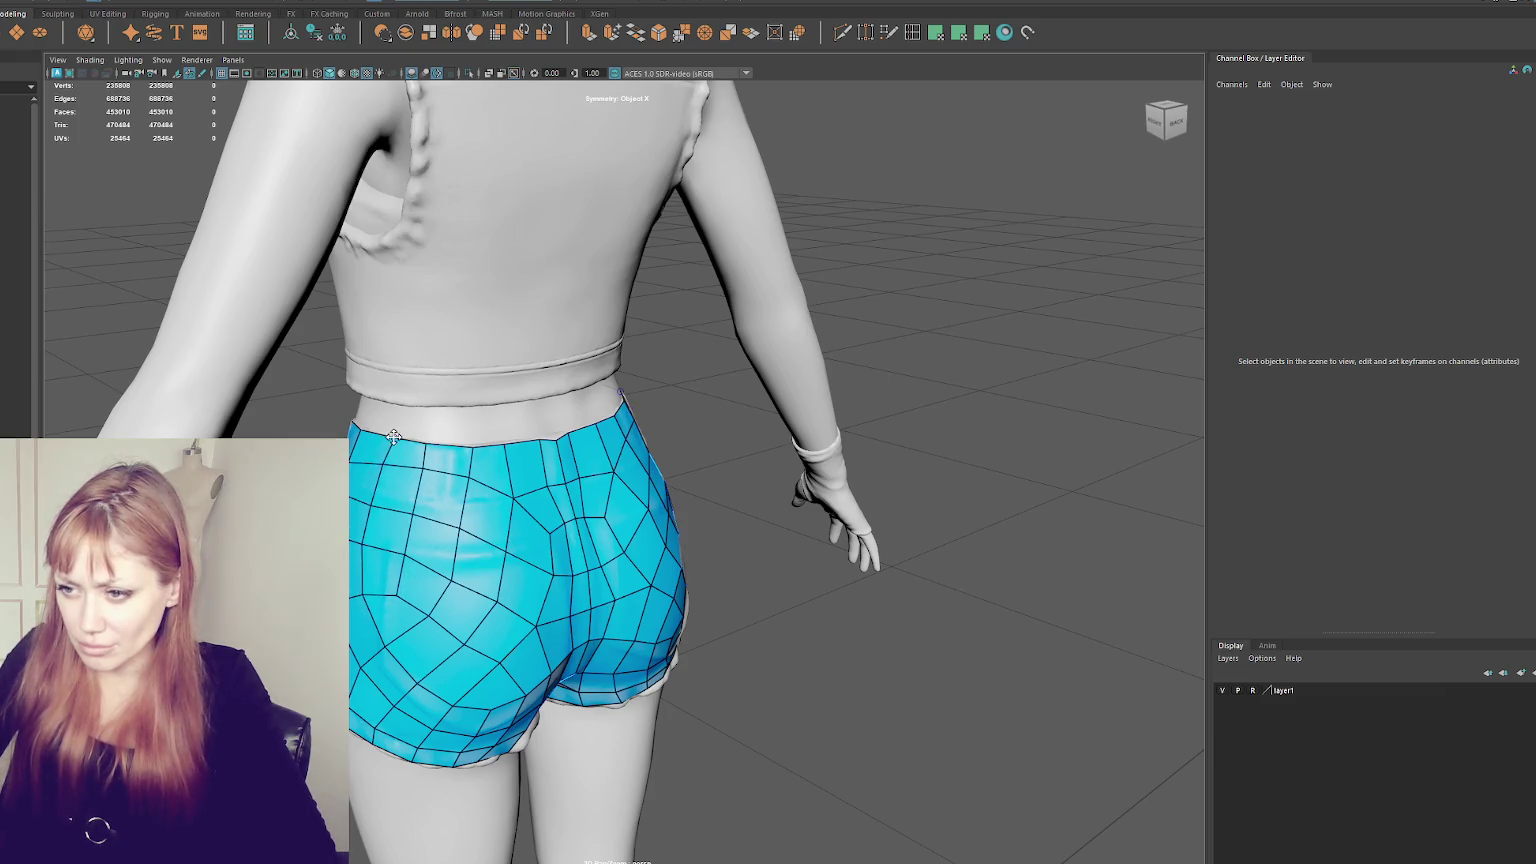
mouse_move(538, 476)
left_mouse_down("alt")
mouse_move(552, 466)
mouse_move(745, 560)
mouse_move(752, 538)
mouse_move(867, 504)
mouse_move(831, 491)
mouse_move(617, 586)
left_mouse_up("alt")
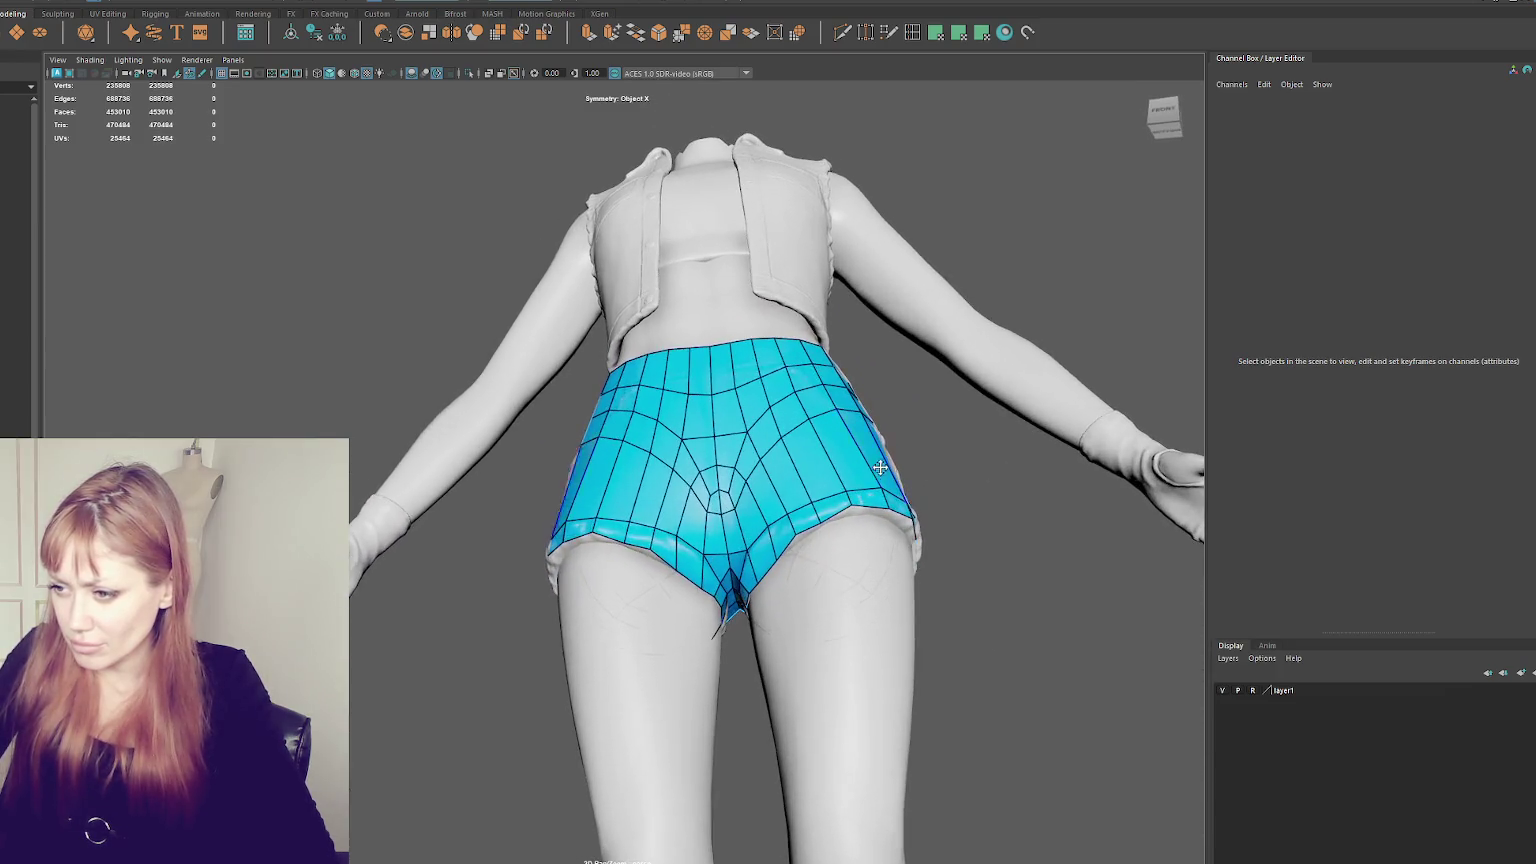
- Delete a front face, add an edge loop, and fill and close the crotch gap with a quad
scroll(617, 586, "up", 2)
scroll(600, 620, "up", 2)
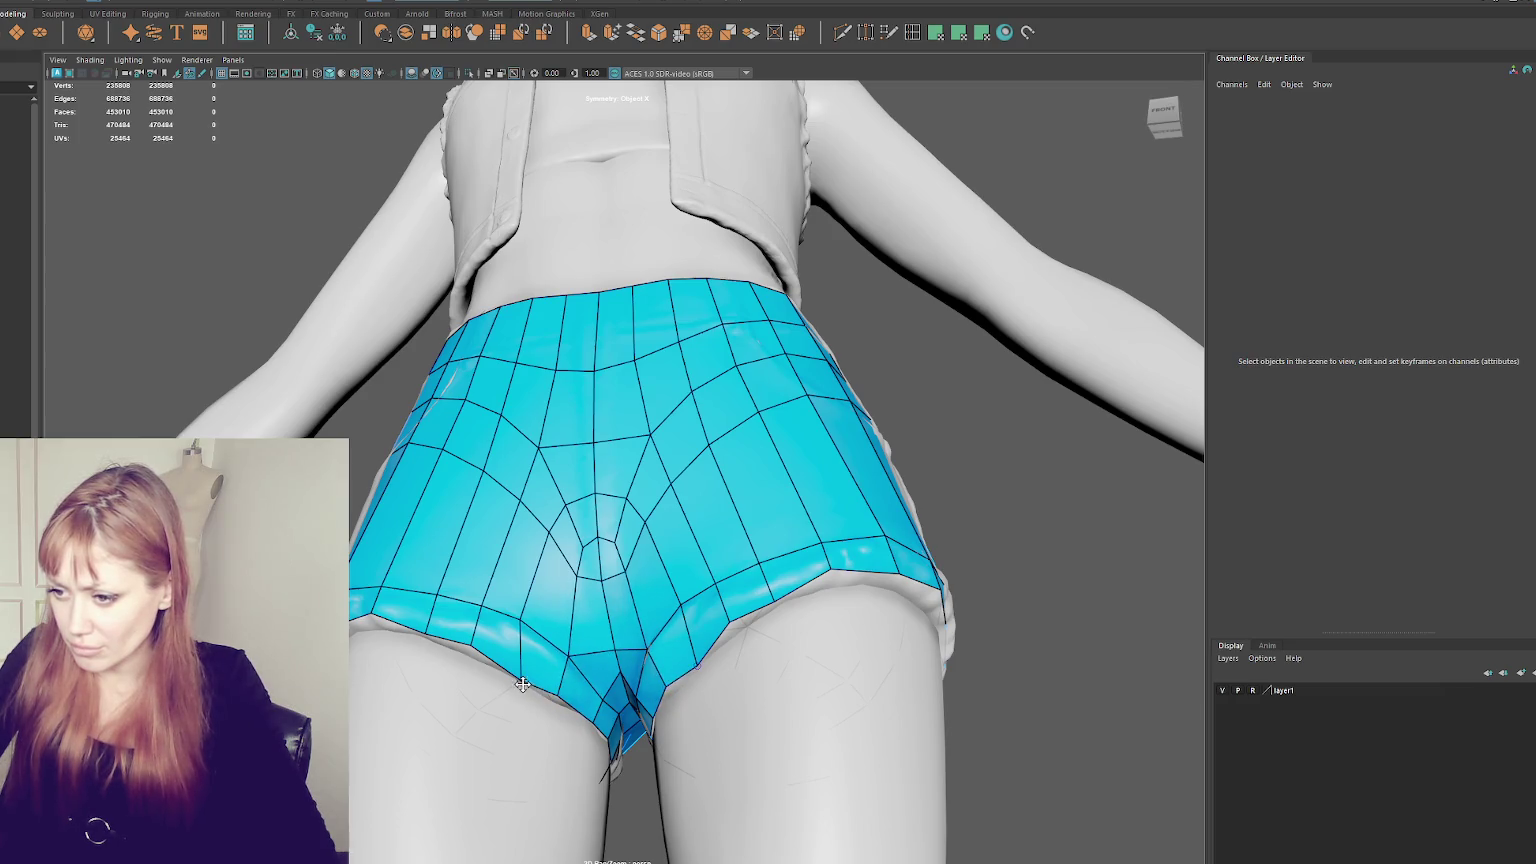
mouse_move(530, 620)
left_mouse_down("alt")
mouse_move(686, 662)
mouse_move(785, 662)
mouse_move(634, 638)
mouse_move(782, 657)
mouse_move(812, 615)
mouse_move(828, 645)
mouse_move(515, 675)
left_mouse_up("alt")
left_click(727, 620, "ctrl+shift")
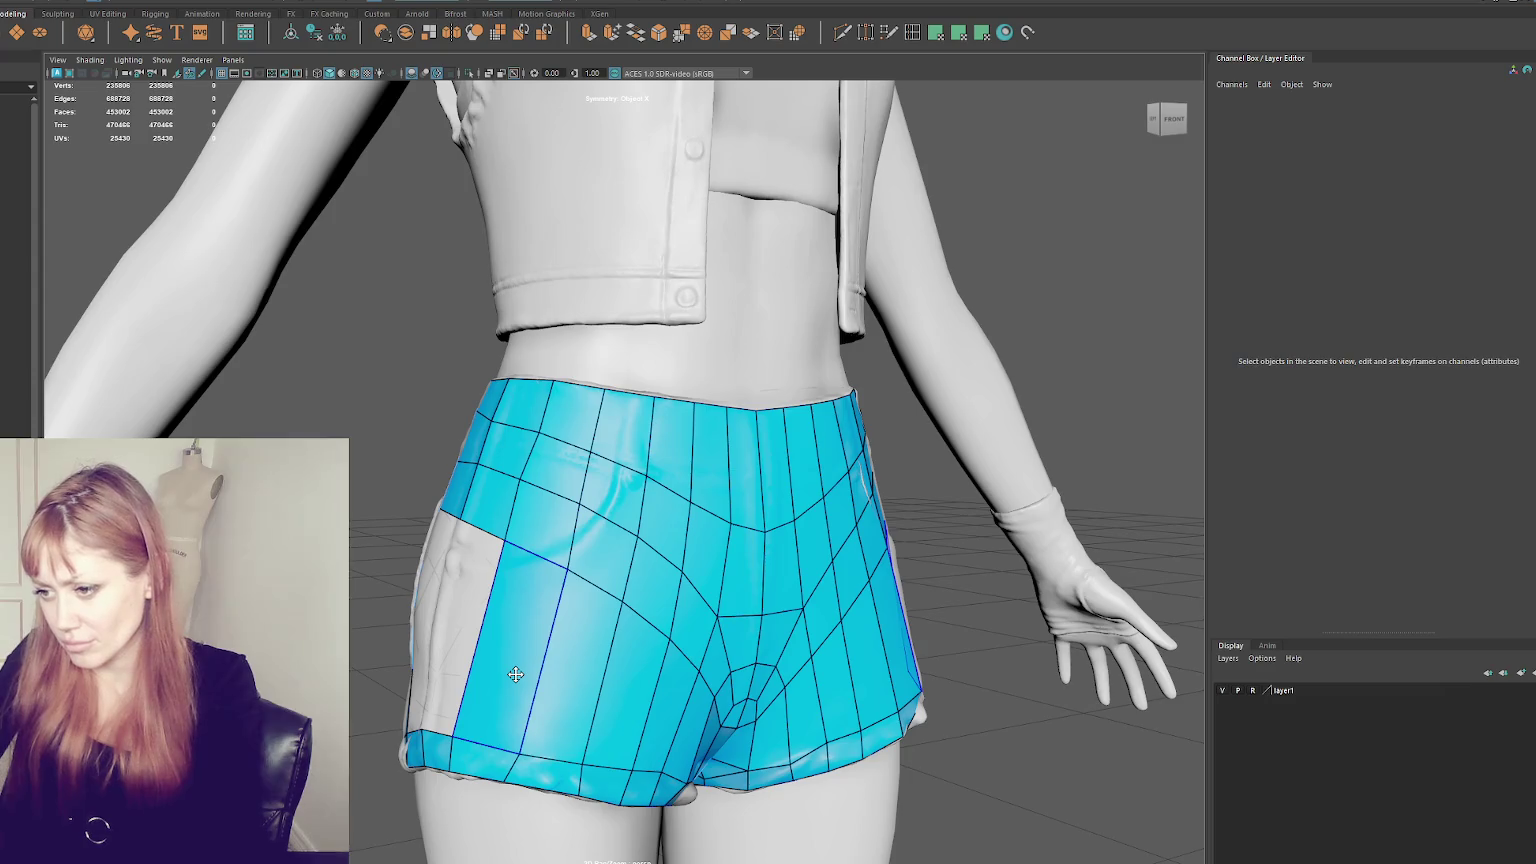
key("space")
key("space")
left_click_drag(737, 579, 577, 665, "alt")
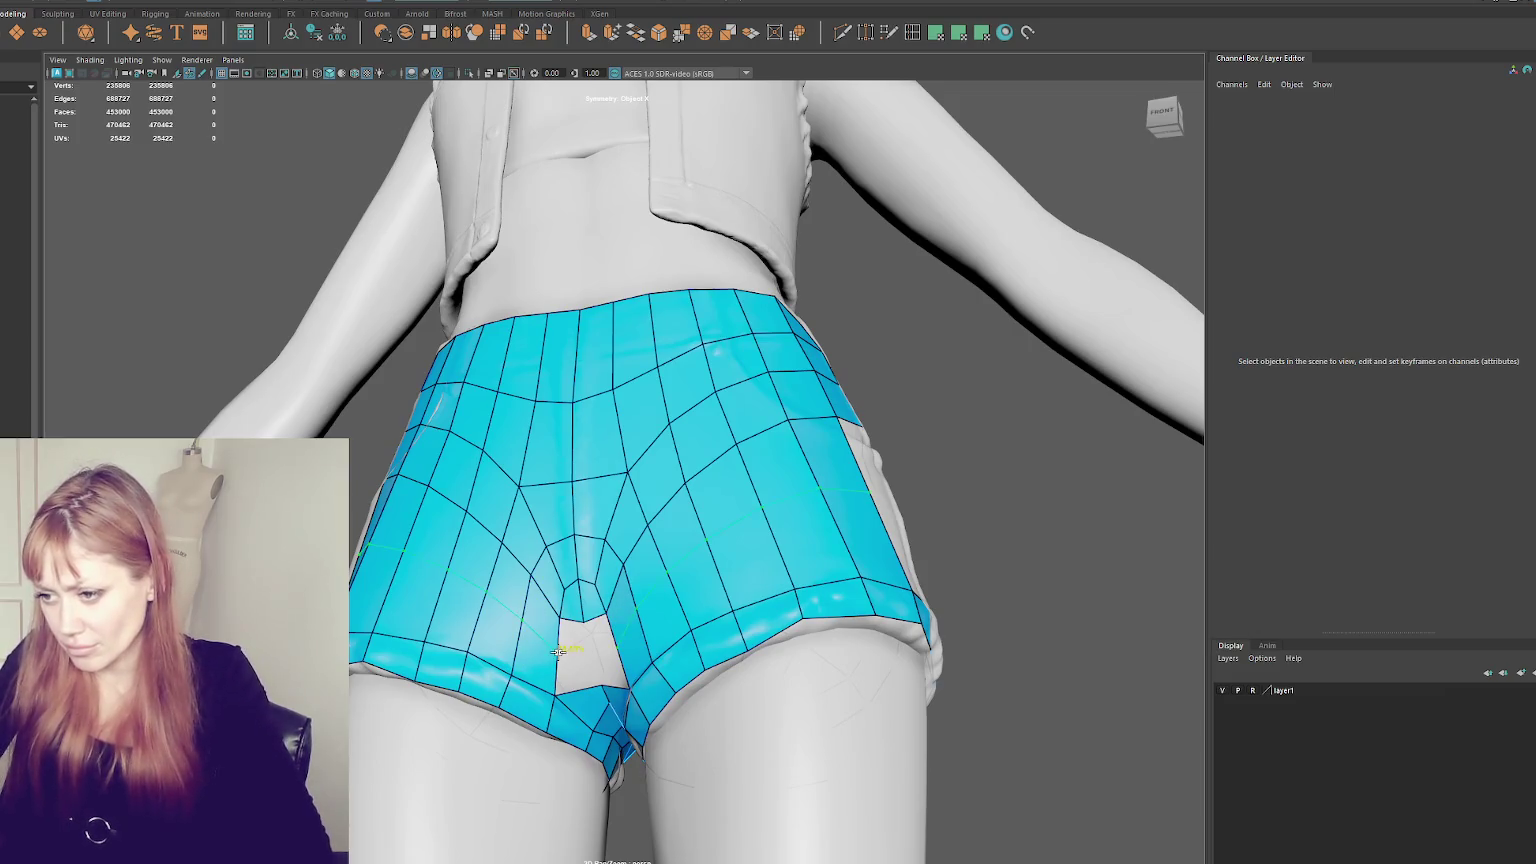
left_click(557, 656, "ctrl")
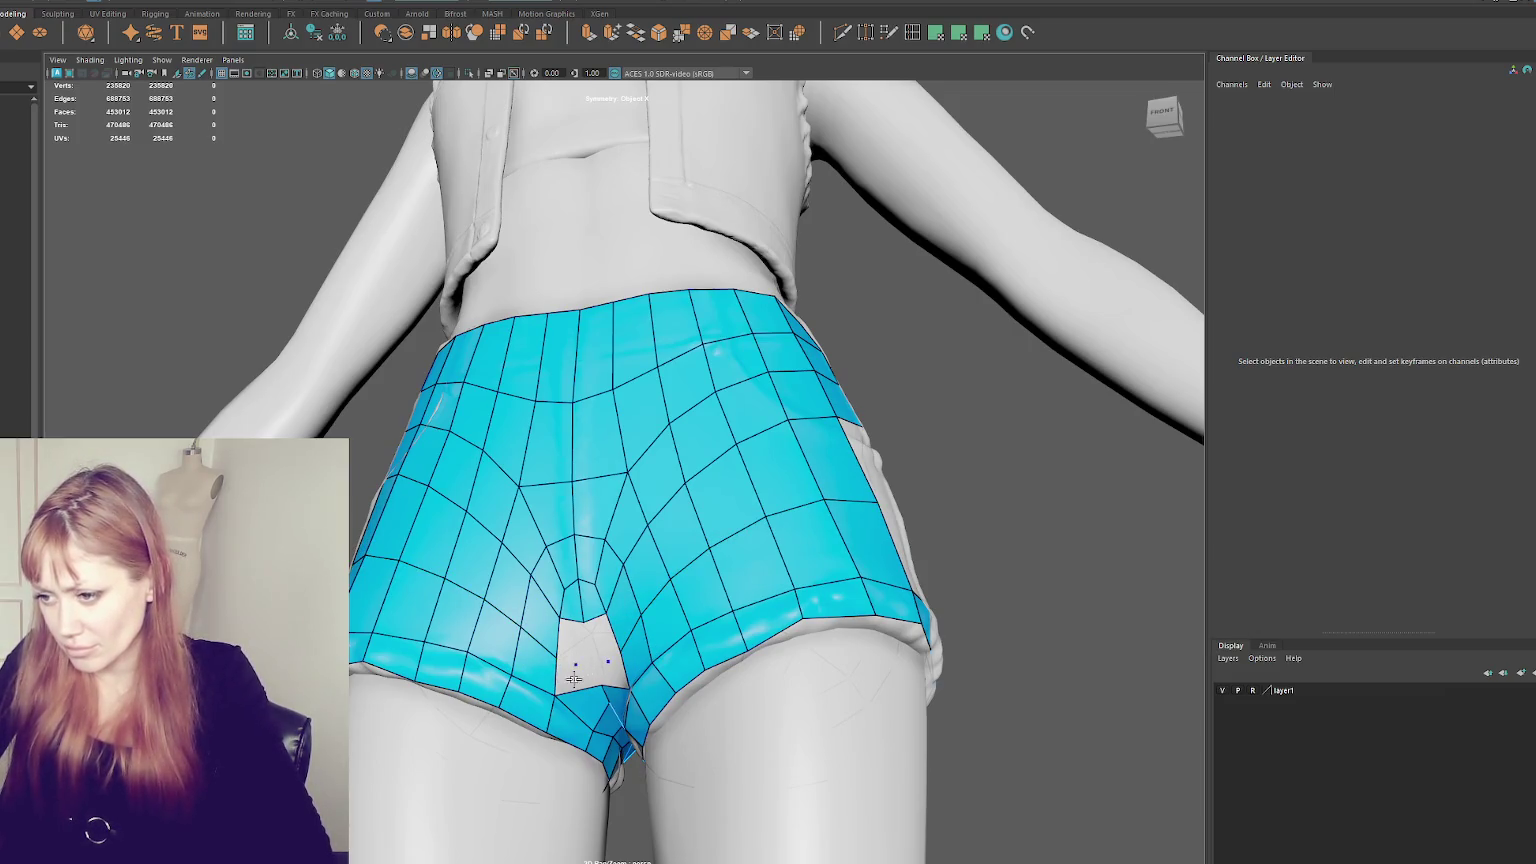
left_click(575, 662, "shift")
mouse_move(575, 660)
left_mouse_down()
mouse_move(600, 660)
mouse_move(636, 728)
left_mouse_up()
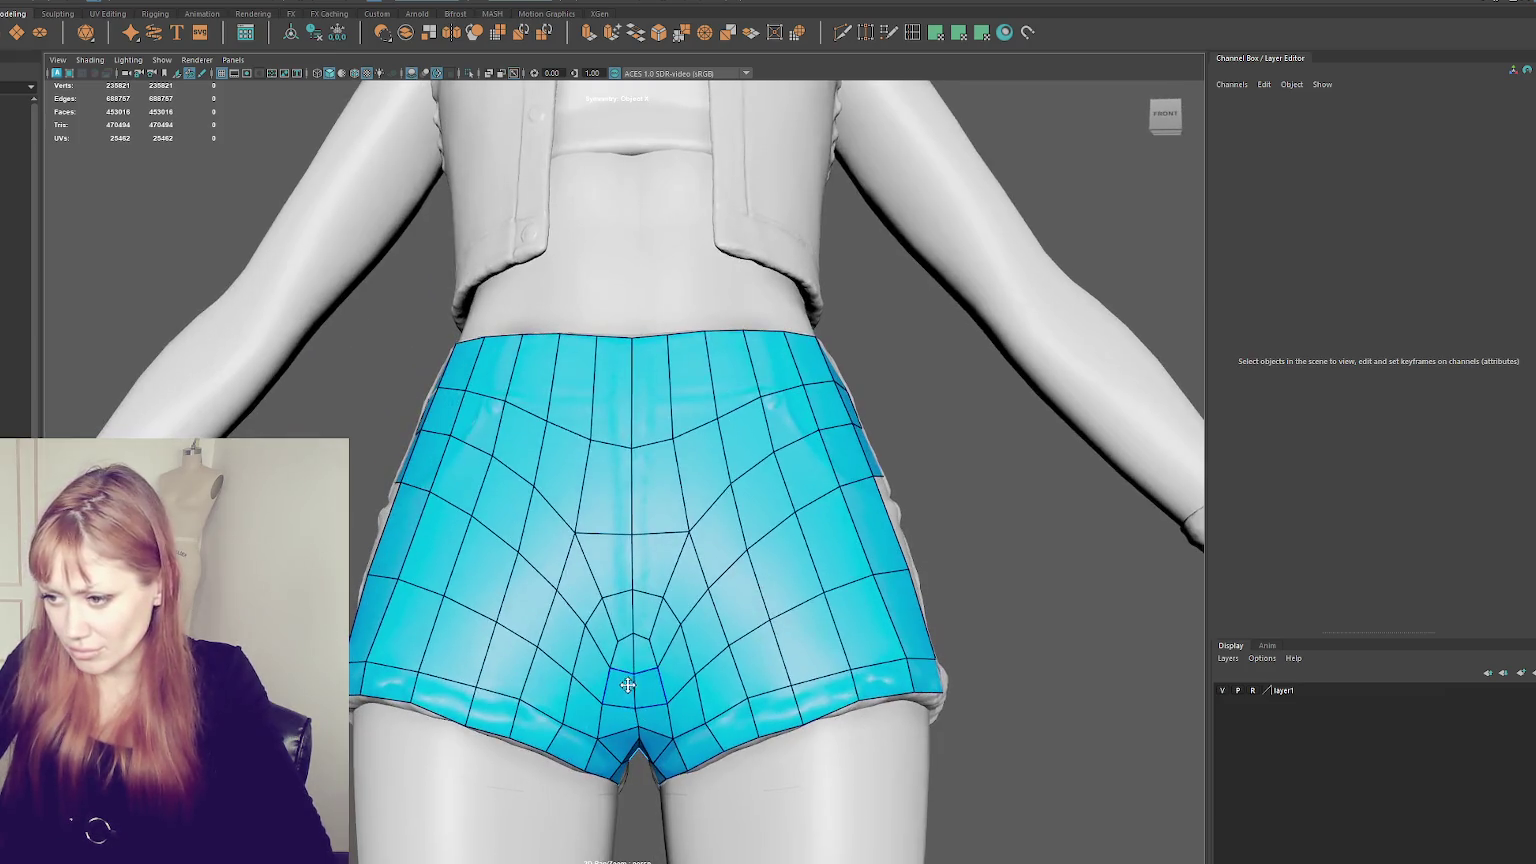
- Pull centre-front vertices to even the edge loops and reshape the upper-back loops
left_click_drag(783, 692, 782, 704, "alt")
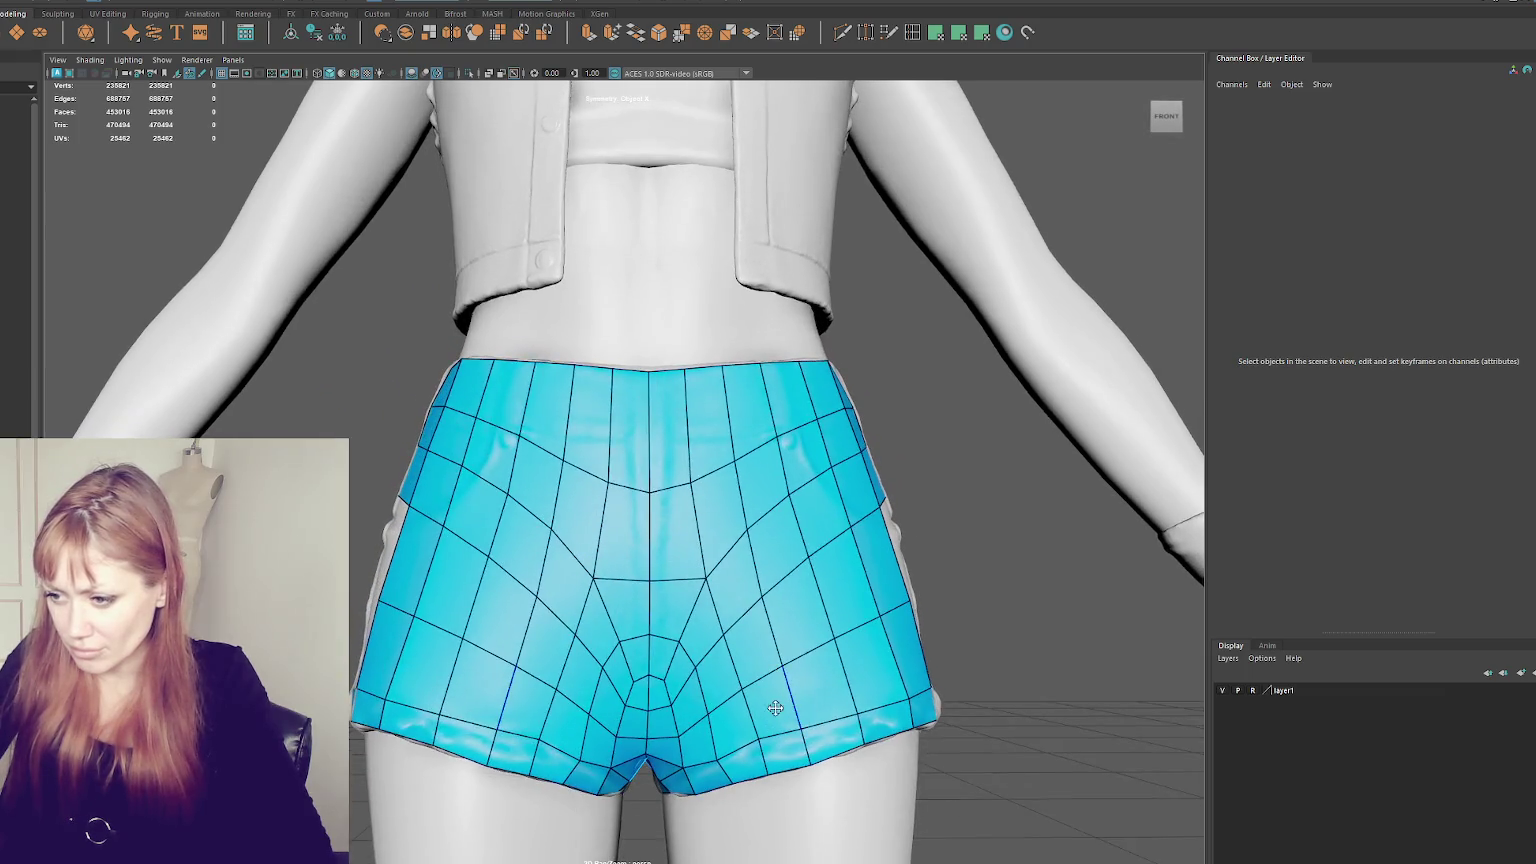
mouse_move(778, 760)
left_mouse_down("alt")
mouse_move(664, 705)
mouse_move(691, 649)
mouse_move(688, 676)
left_mouse_up("alt")
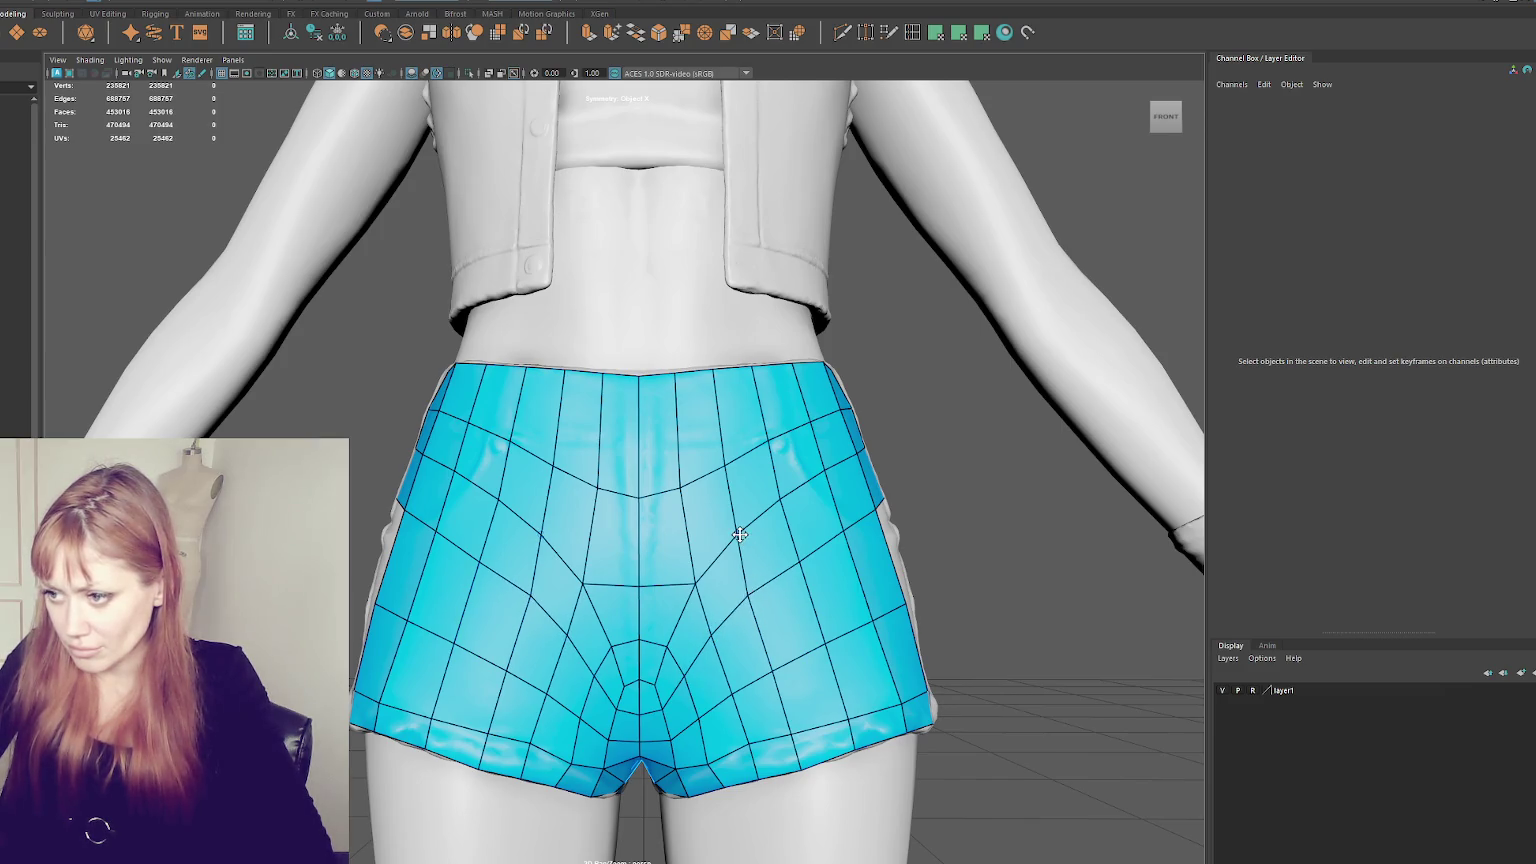
left_click_drag(697, 577, 684, 562)
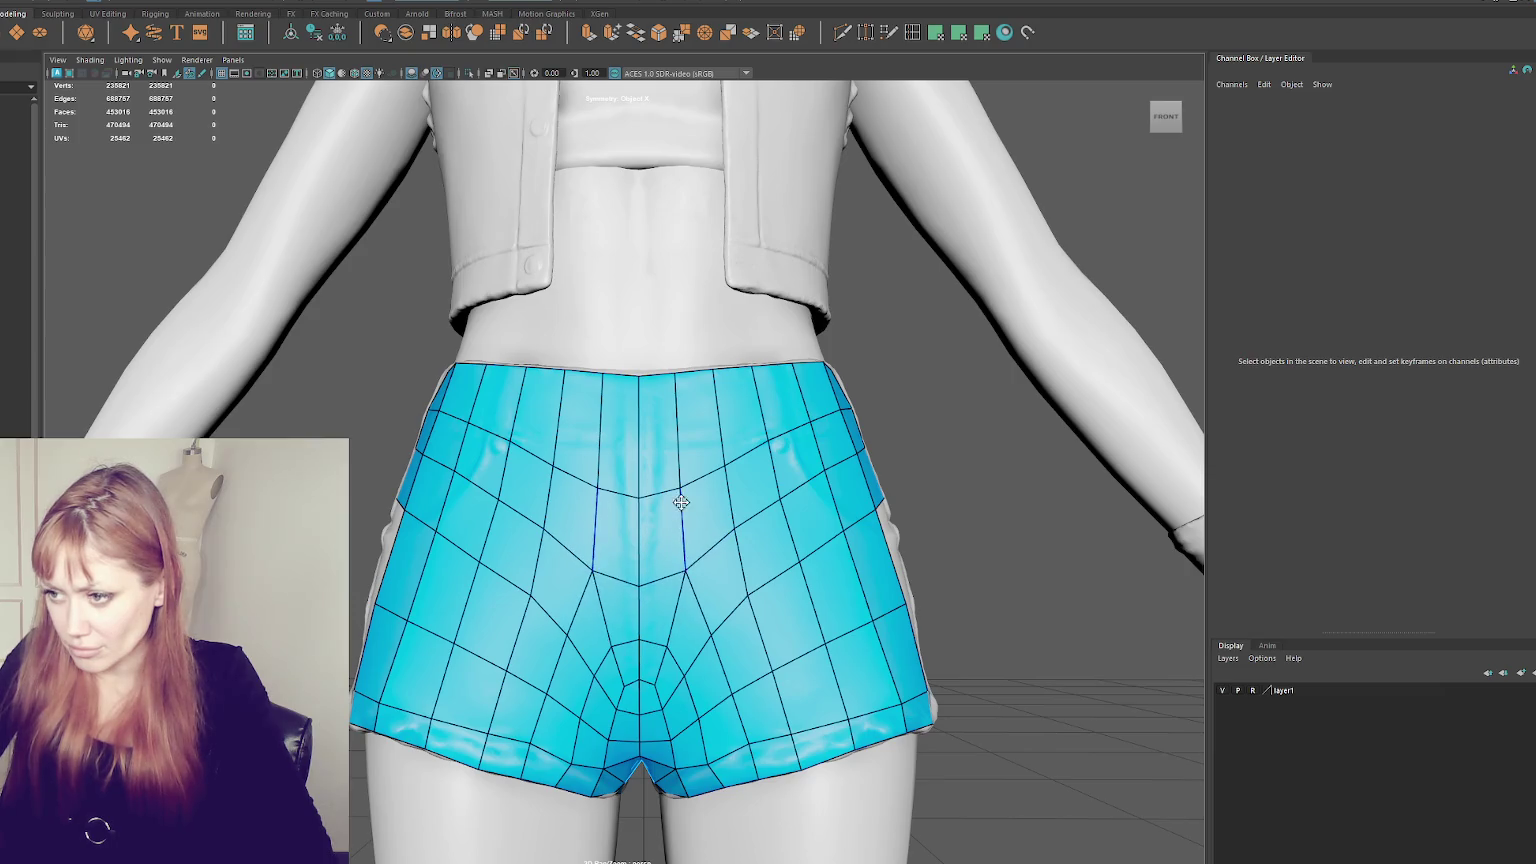
mouse_move(716, 456)
left_mouse_down("alt")
mouse_move(877, 497)
mouse_move(537, 457)
left_mouse_up("alt")
mouse_move(672, 471)
left_mouse_down()
mouse_move(686, 482)
mouse_move(785, 435)
left_mouse_up()
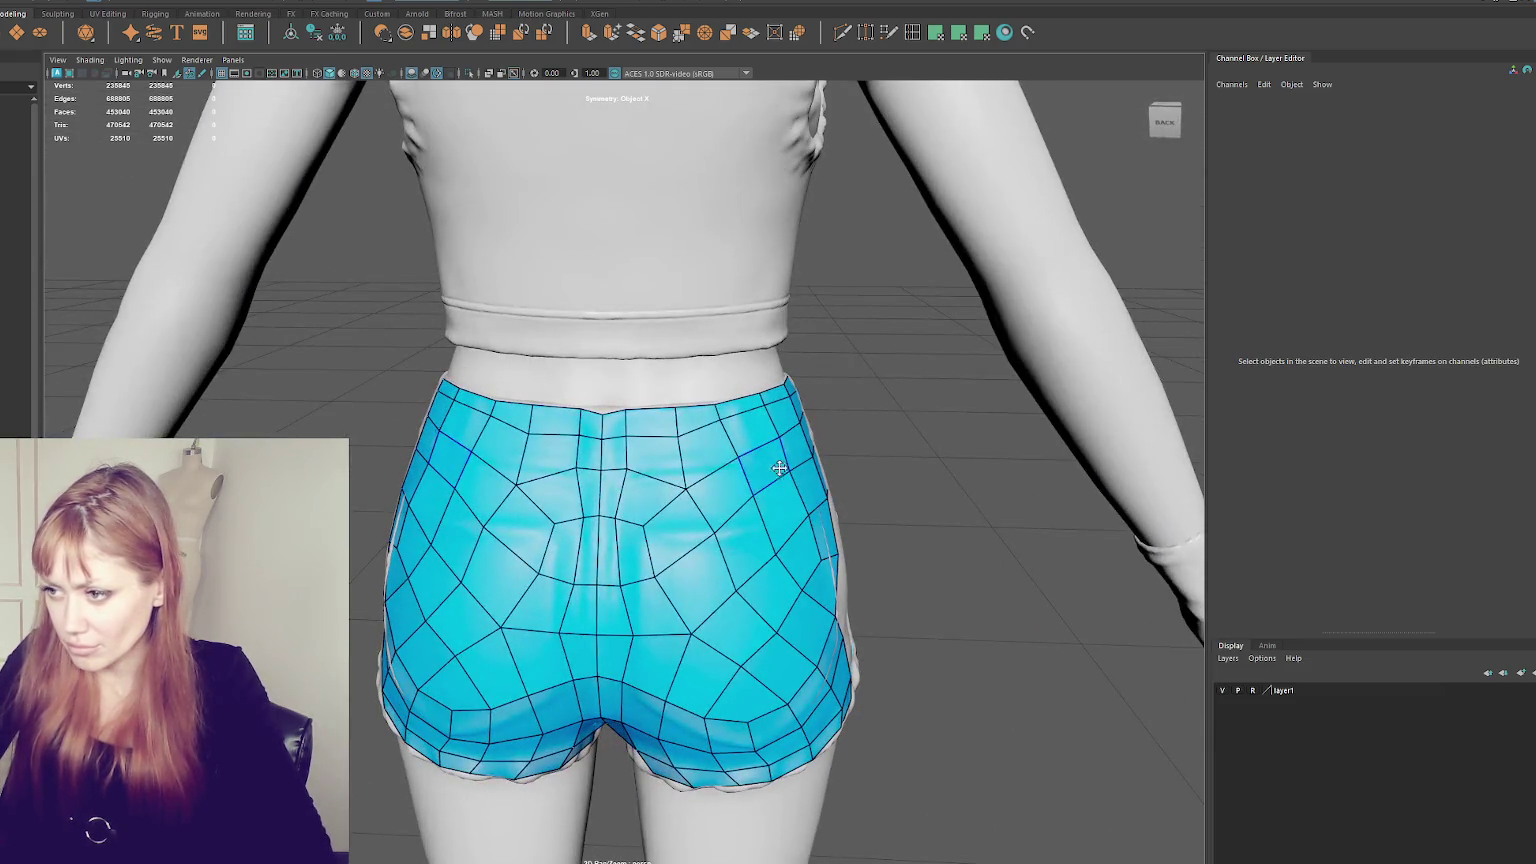
- Tweak the top-centre shorts vertices and centre-seam edges with mirrored X symmetry
left_click_drag(779, 467, 794, 471)
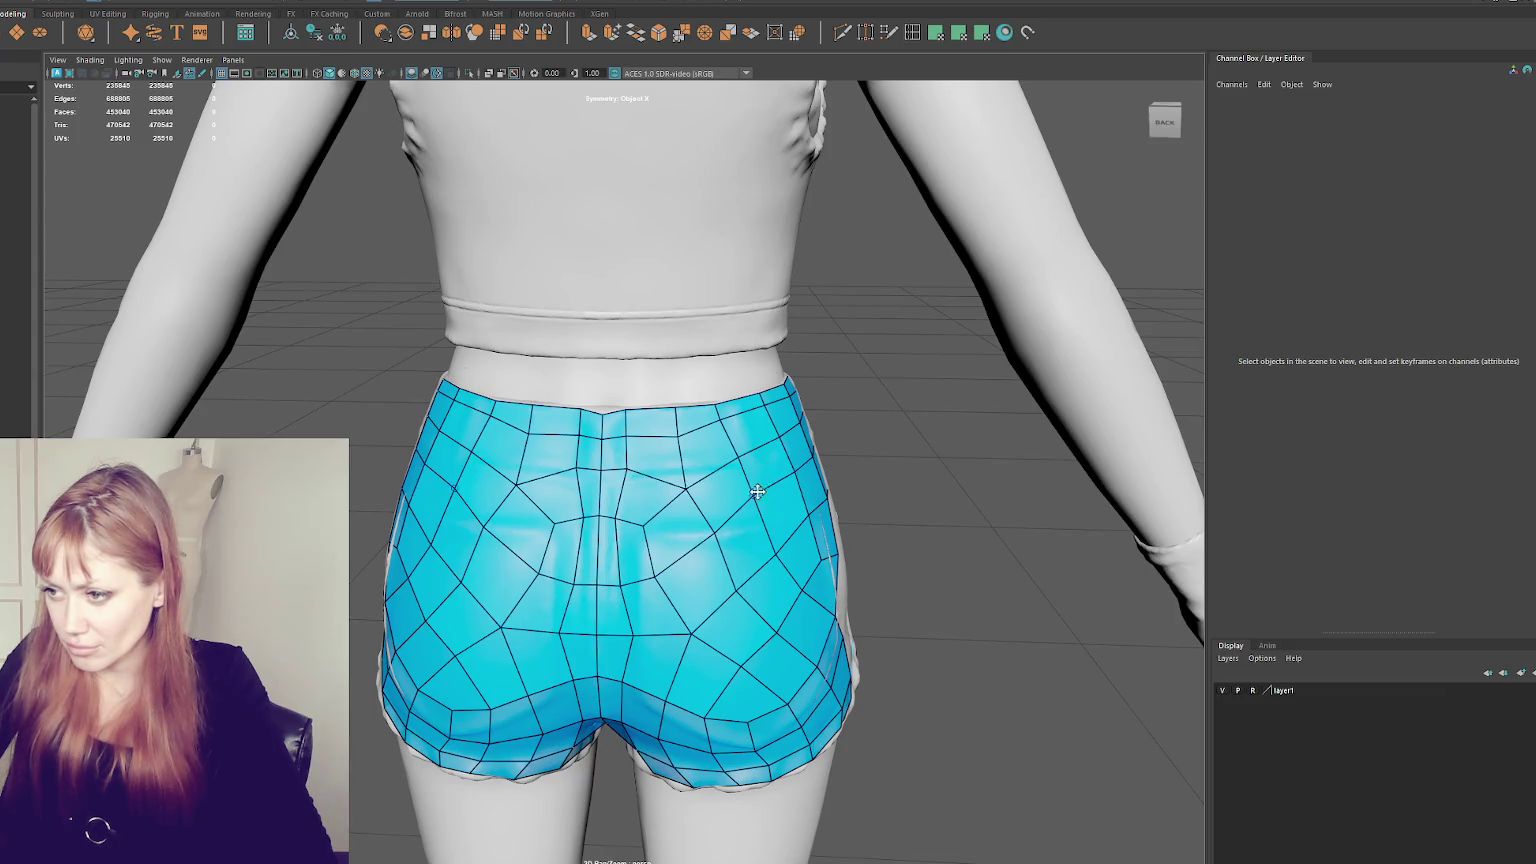
left_click_drag(680, 437, 632, 433)
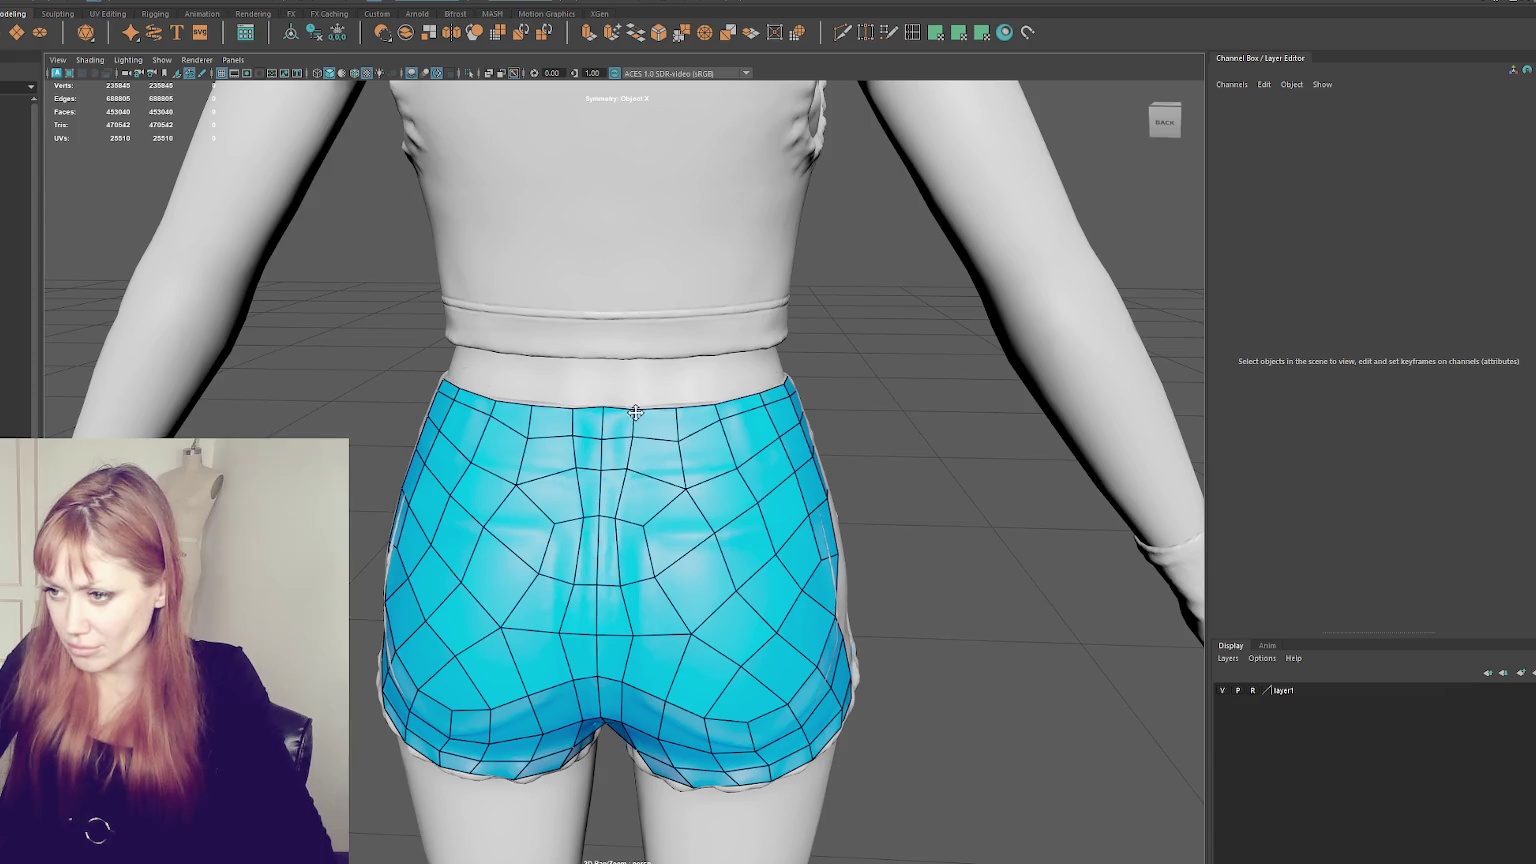
mouse_move(713, 405)
left_mouse_down()
mouse_move(730, 435)
mouse_move(796, 401)
mouse_move(784, 449)
left_mouse_up()
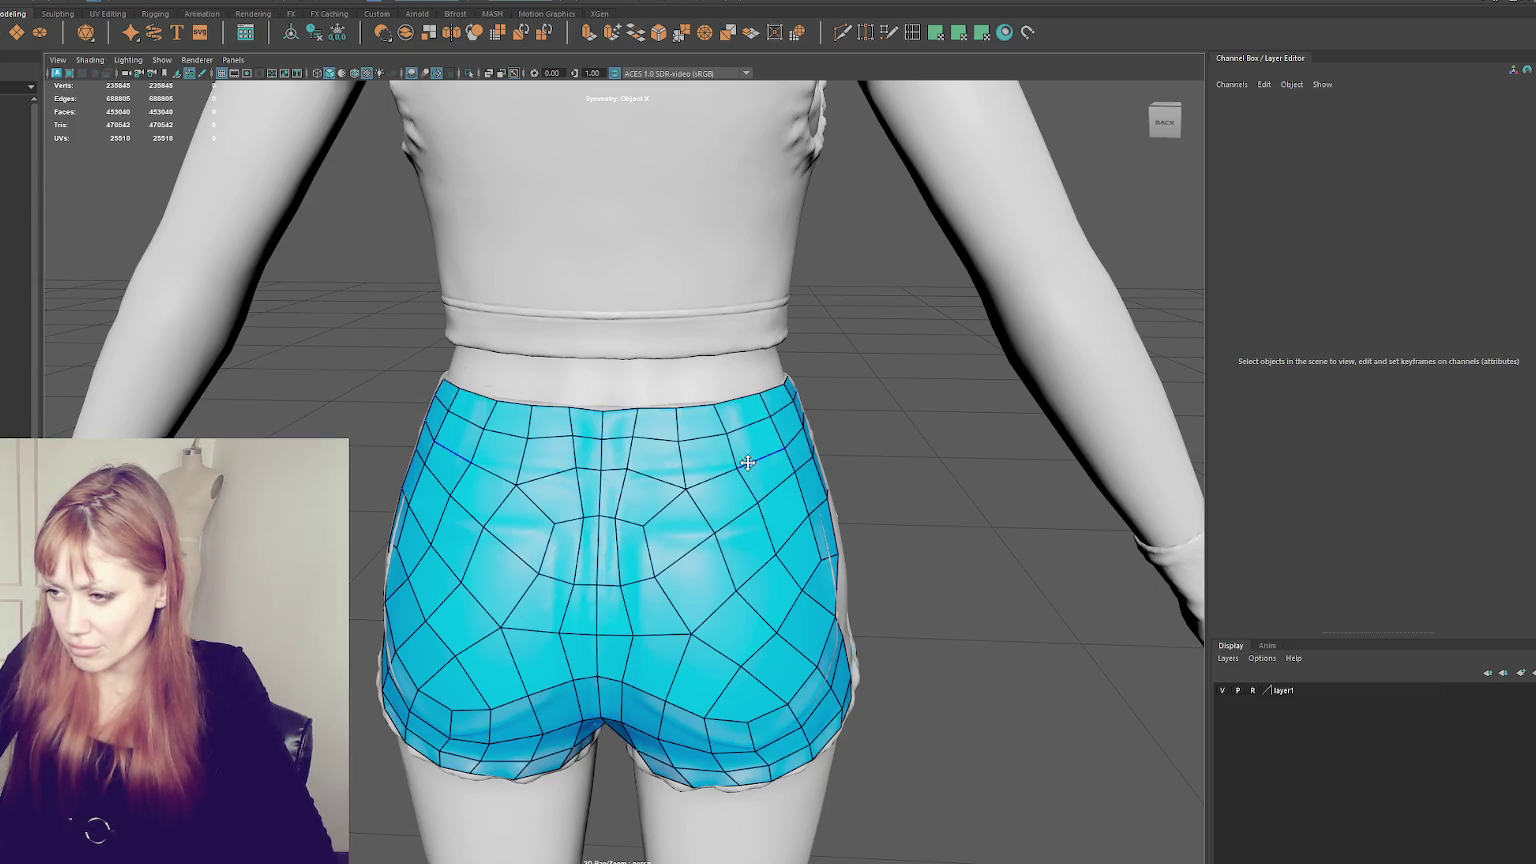
mouse_move(697, 486)
left_mouse_down()
mouse_move(624, 495)
mouse_move(618, 523)
mouse_move(695, 577)
mouse_move(704, 549)
left_mouse_up()
mouse_move(773, 500)
left_mouse_down()
mouse_move(758, 517)
mouse_move(791, 481)
mouse_move(741, 478)
left_mouse_up()
mouse_move(628, 485)
left_mouse_down()
mouse_move(639, 472)
mouse_move(622, 516)
mouse_move(673, 523)
left_mouse_up()
mouse_move(652, 620)
left_mouse_down()
mouse_move(640, 626)
mouse_move(736, 600)
mouse_move(628, 578)
left_mouse_up()
scroll(737, 600, "down", 5)
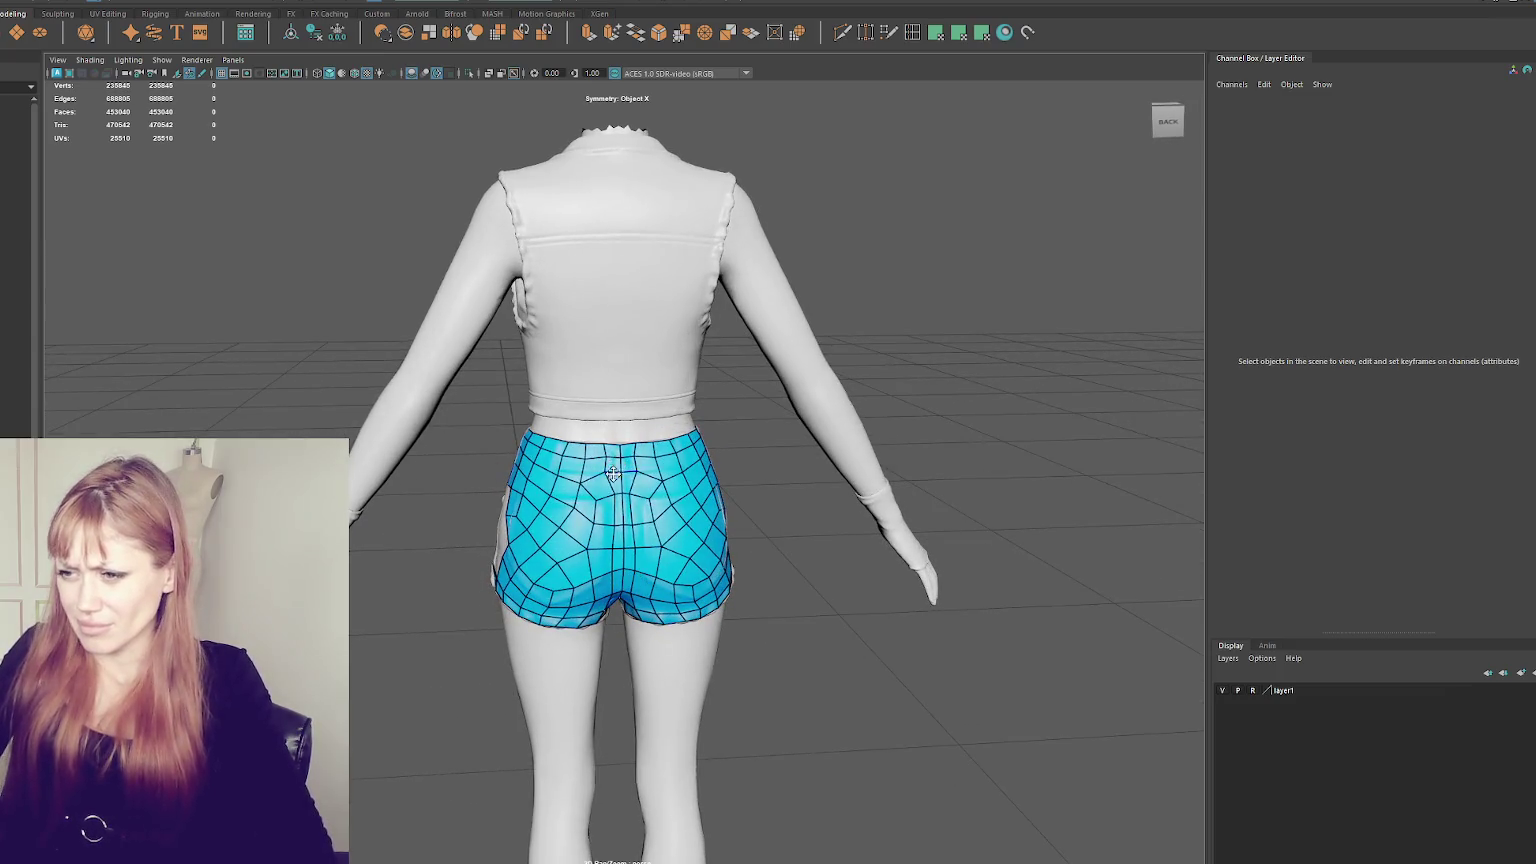
scroll(615, 468, "up", 3)
- Delete the top-centre faces, restore the side faces, and reshape the opening into a diamond
left_click(584, 493)
key("Delete")
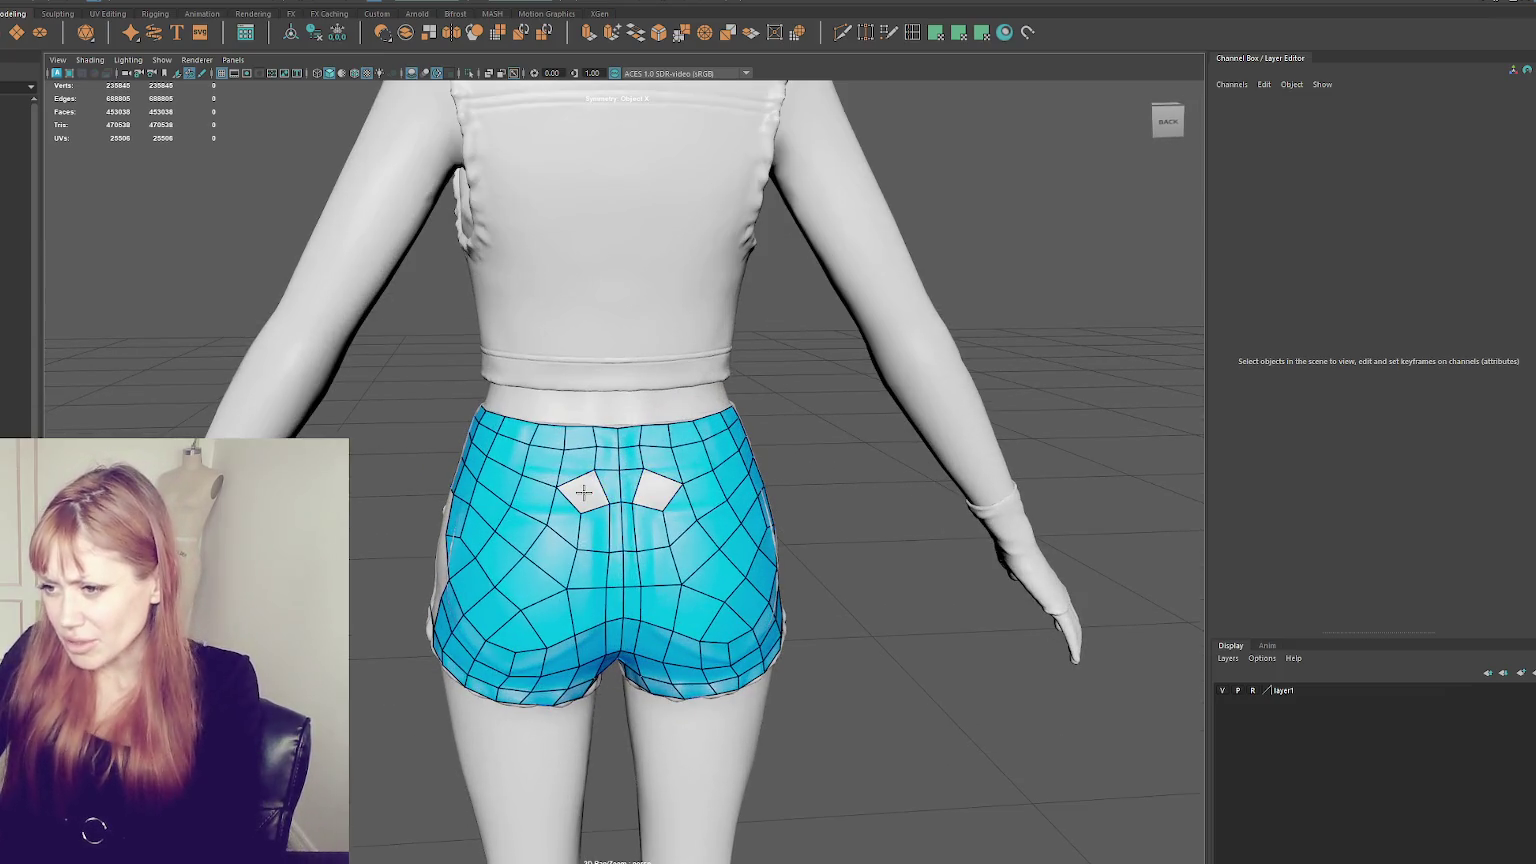
left_click(604, 482)
key("Delete")
key("ctrl+z")
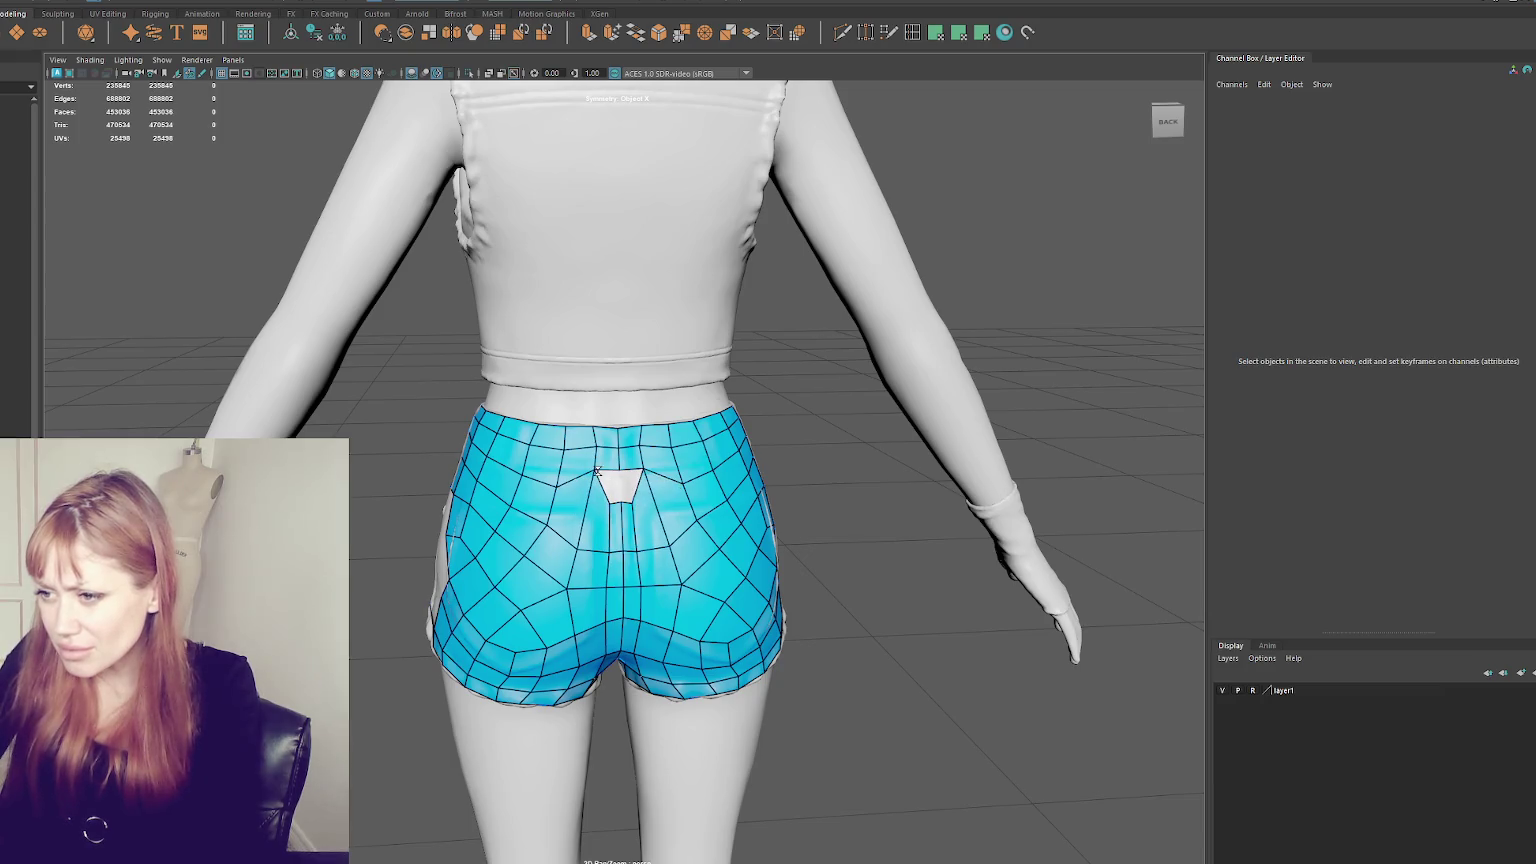
left_click_drag(598, 463, 618, 503)
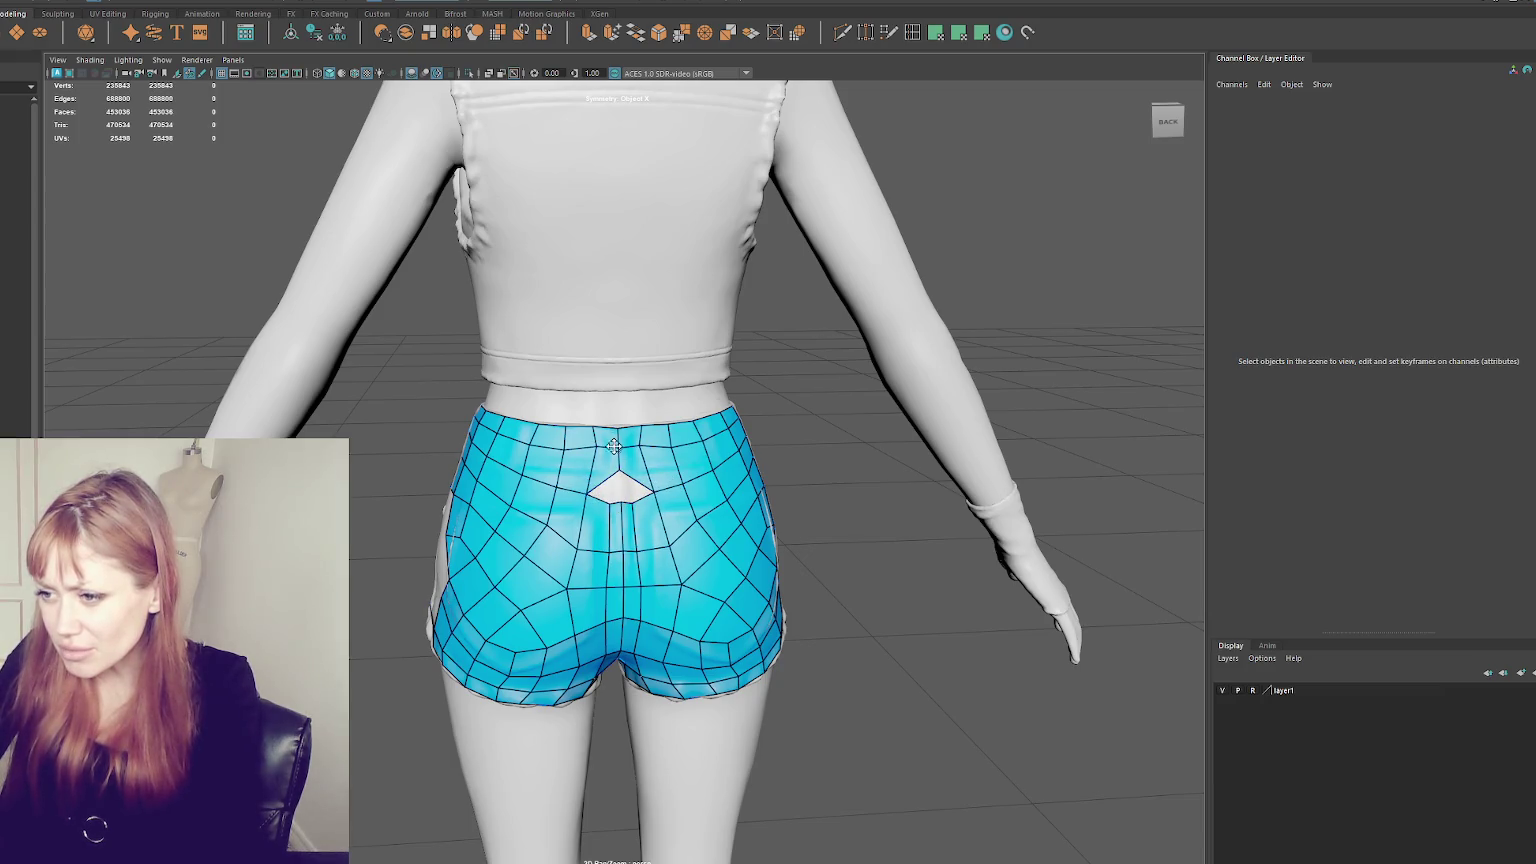
left_click(619, 468)
key("ctrl+z")
- Widen the diamond hole toward the waistband and relax the vertices around it
scroll(624, 473, "up", 3)
left_click_drag(574, 498, 566, 408)
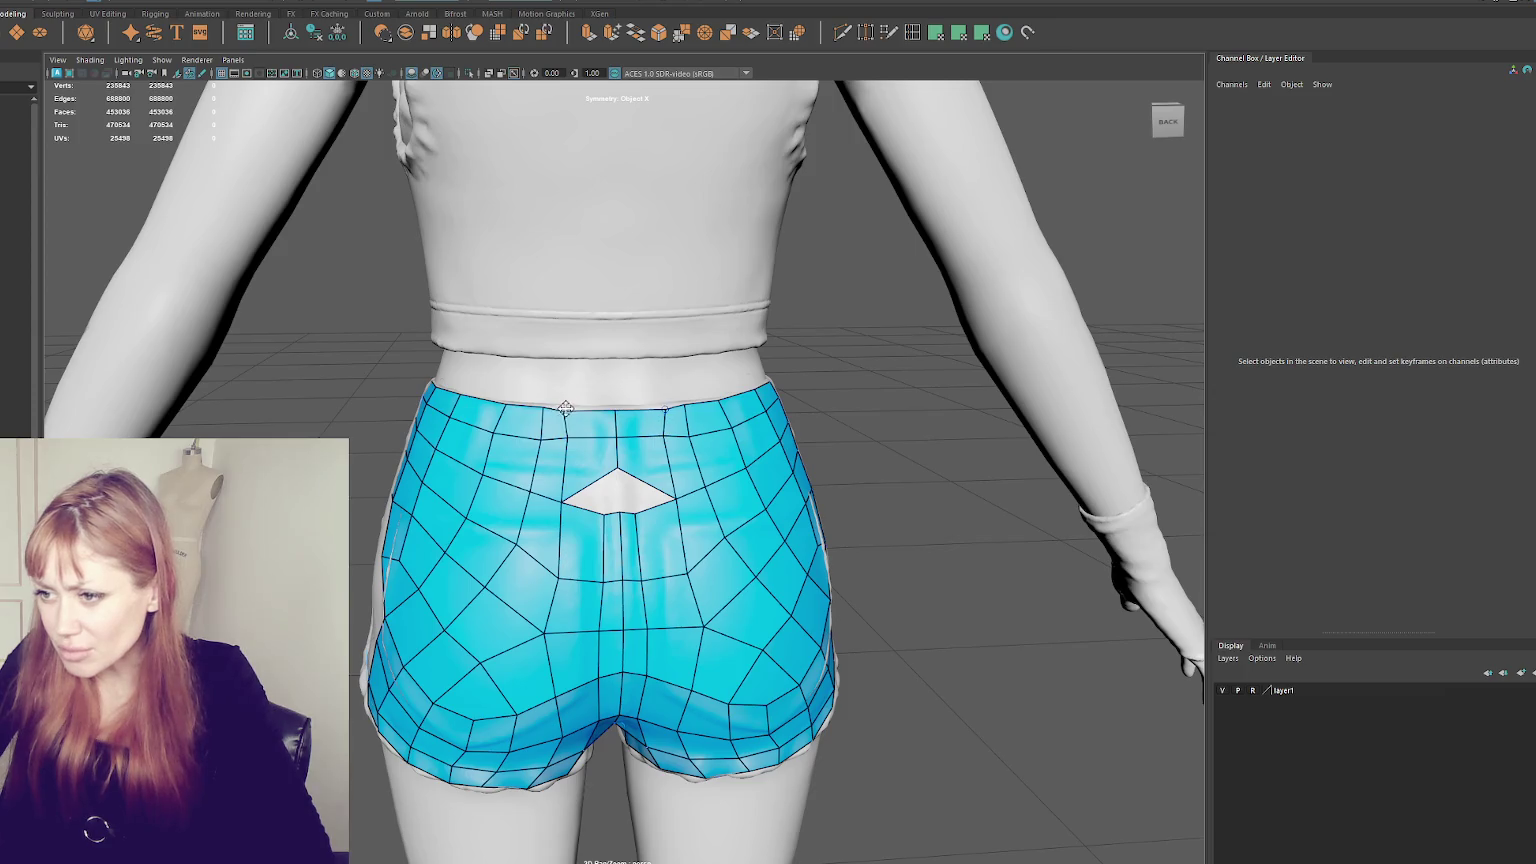
mouse_move(516, 537)
left_mouse_down("shift")
mouse_move(527, 407)
mouse_move(574, 466)
left_mouse_up("shift")
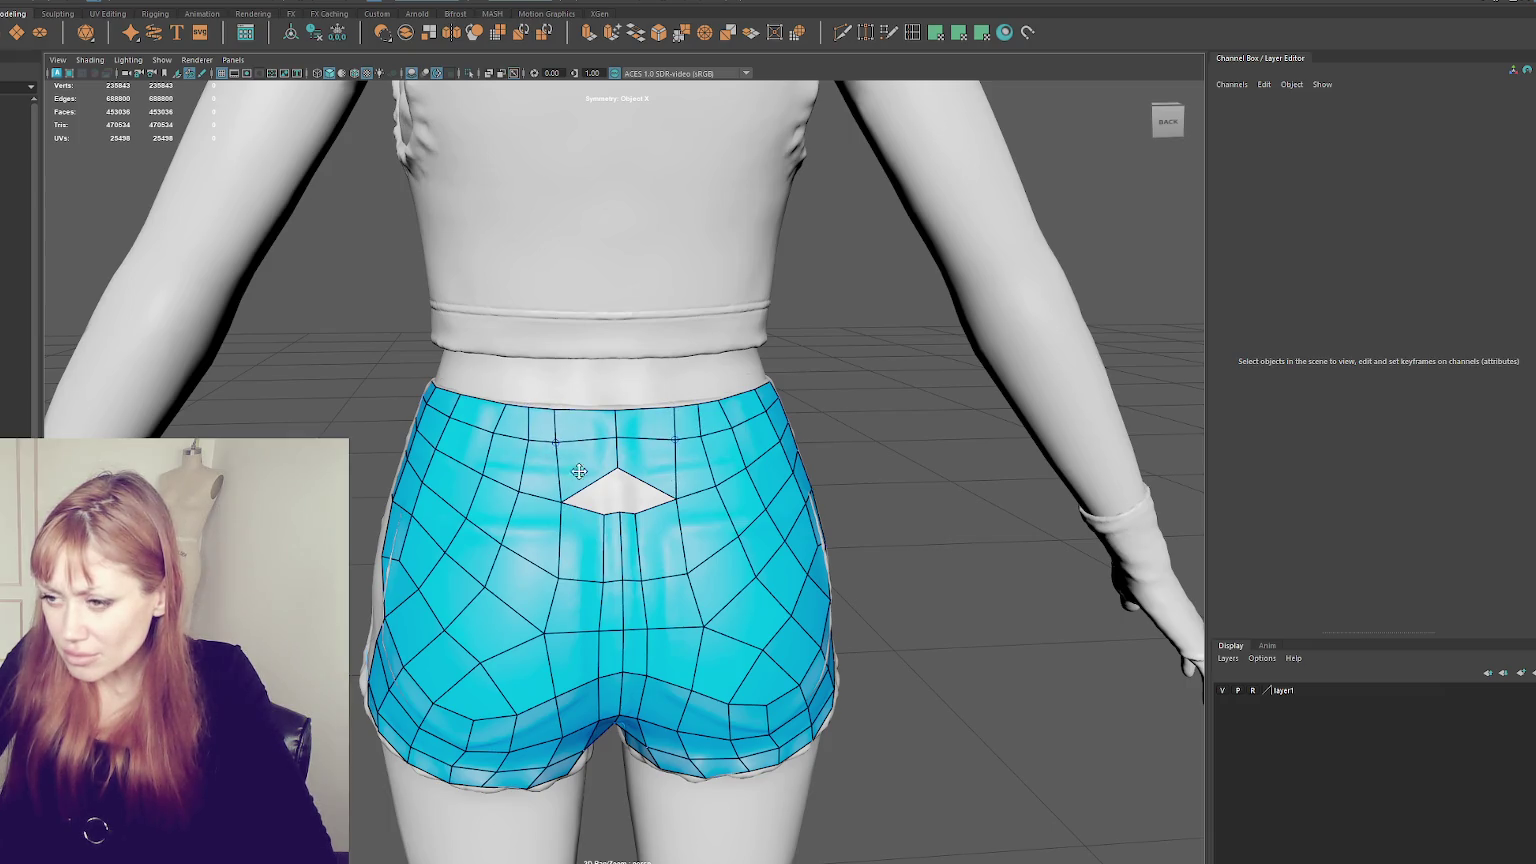
left_click_drag(565, 503, 592, 514)
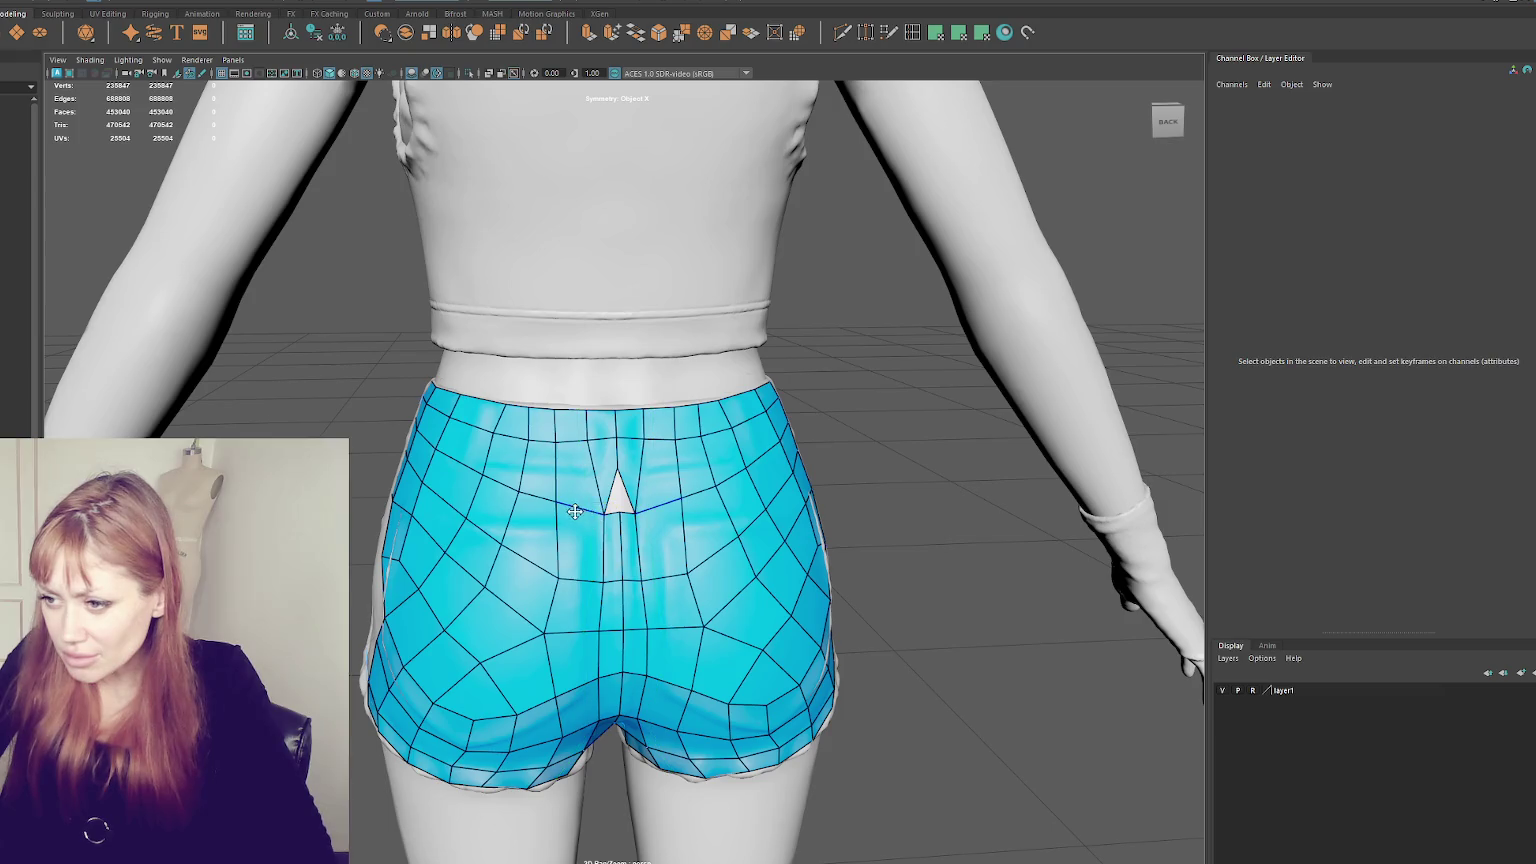
key("ctrl+z")
scroll(601, 525, "up", 5)
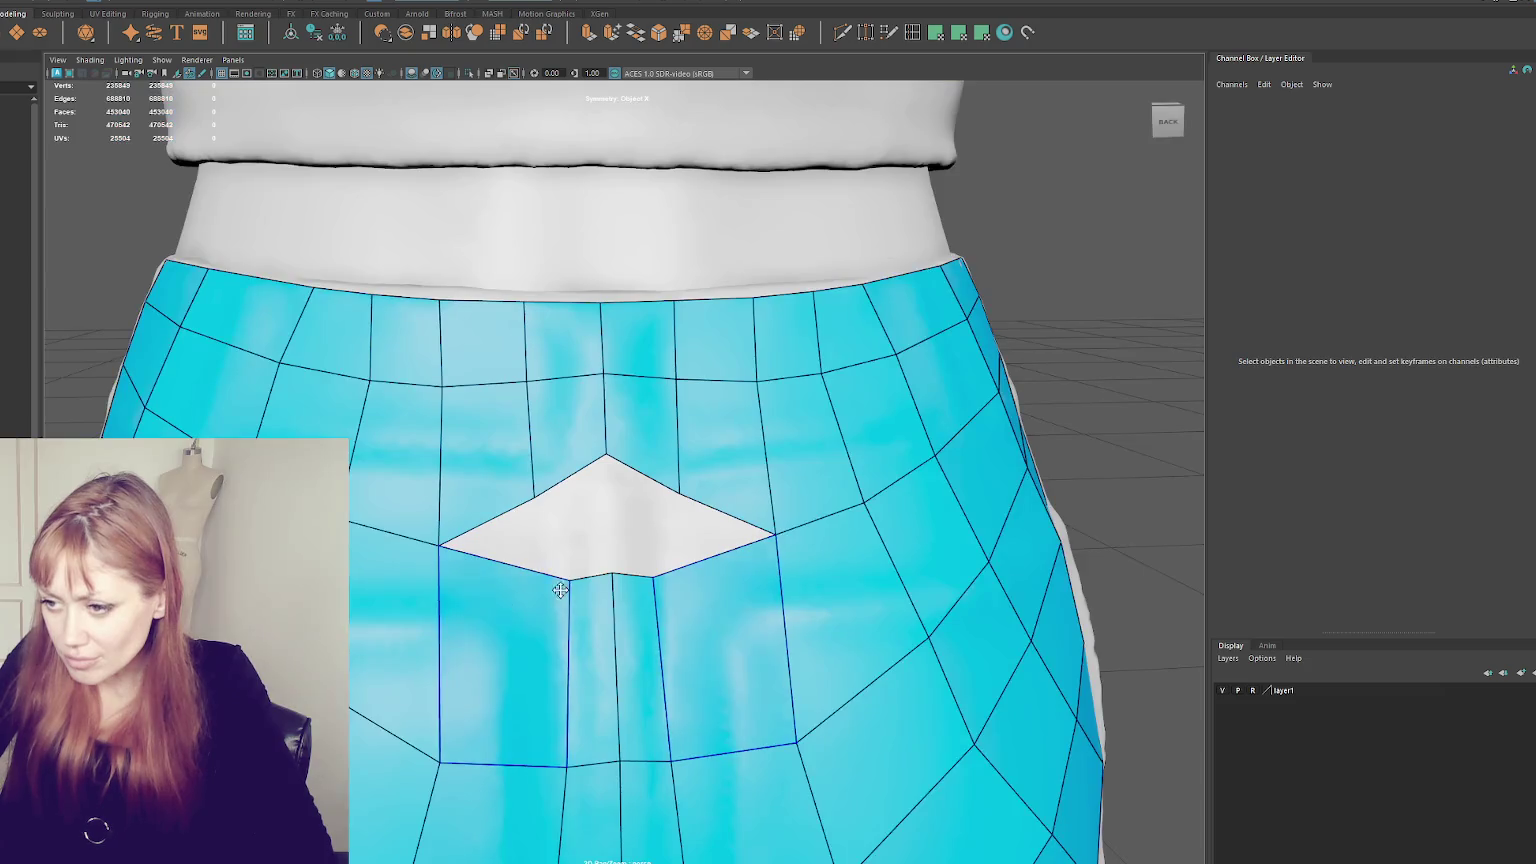
- Undo a trial vertex merge and review the make-live tool's command settings
left_click_drag(567, 579, 612, 577)
key("ctrl+z")
right_click(1027, 32)
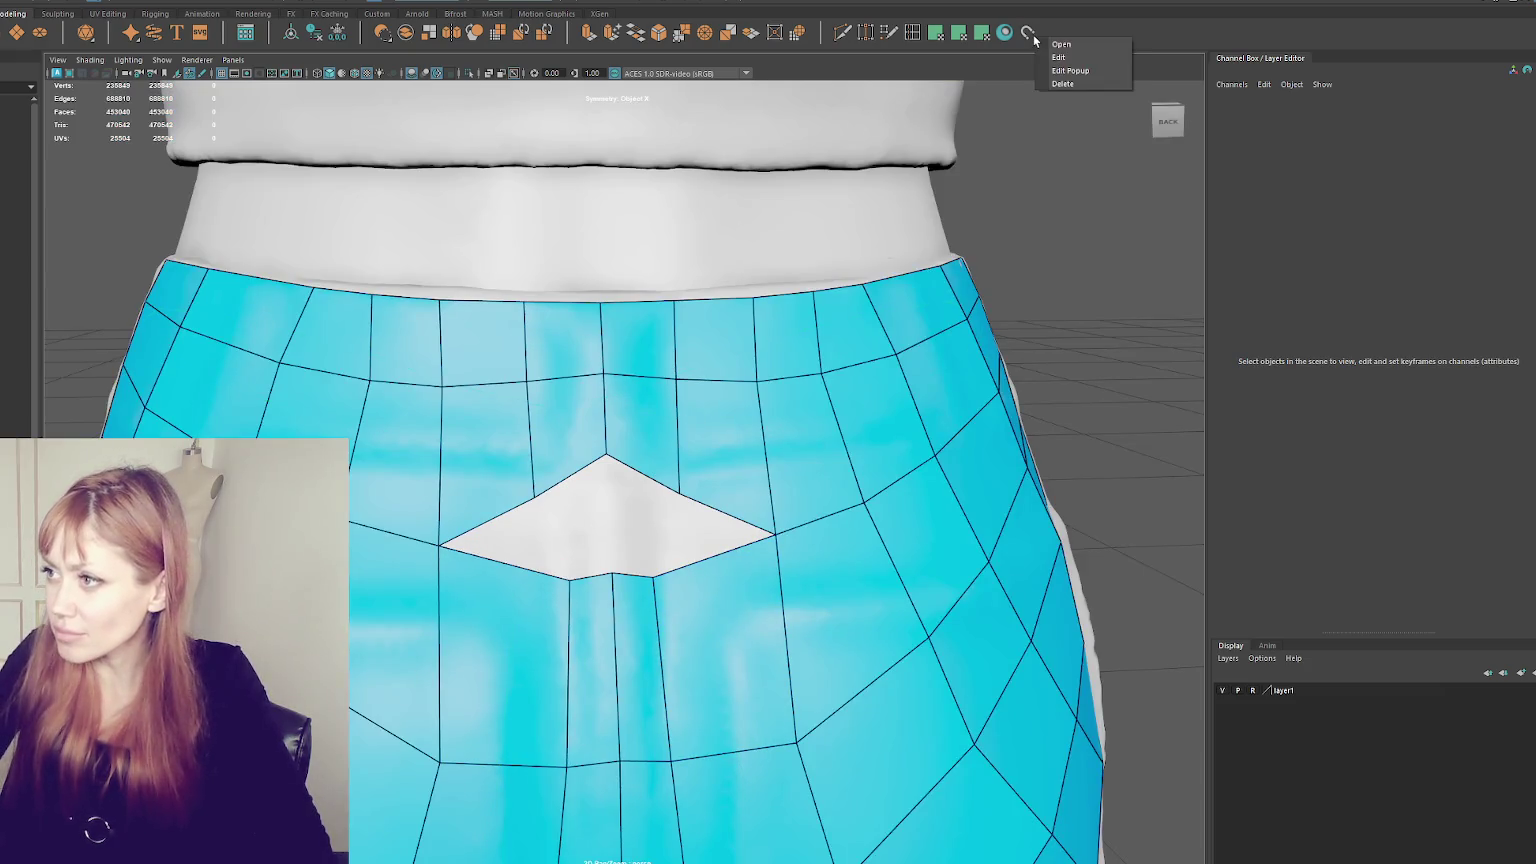
left_click(1058, 57)
left_click(604, 270)
left_click(709, 266)
left_click(794, 265)
left_click(793, 401)
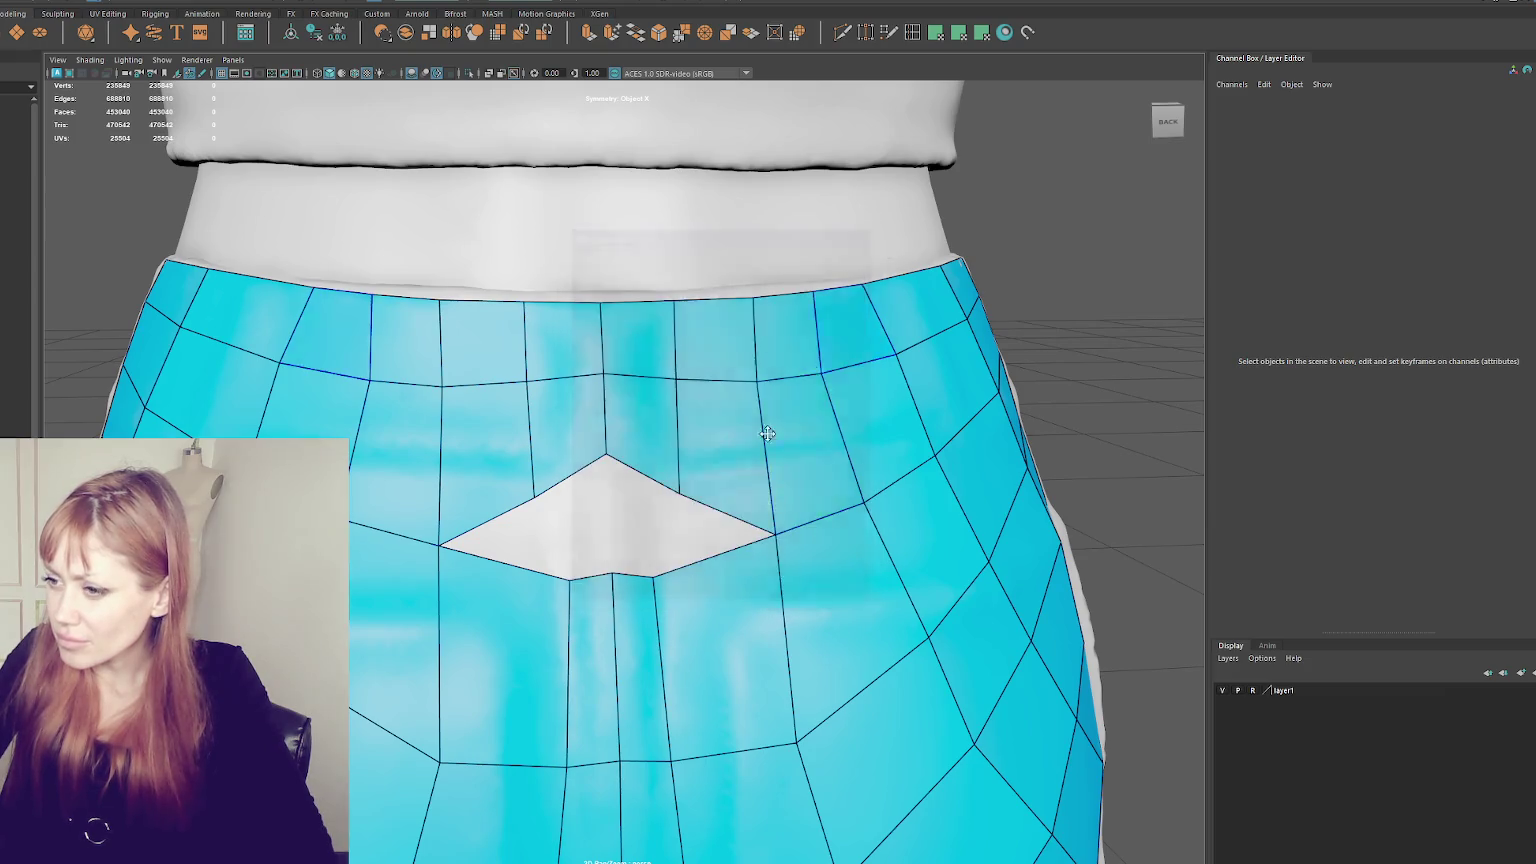
- Merge the hole's lower vertices onto the edges above, then re-enable Object X symmetry
left_click_drag(570, 578, 557, 578)
left_click_drag(657, 575, 678, 494)
left_click_drag(557, 579, 532, 494)
left_click_drag(592, 578, 605, 456)
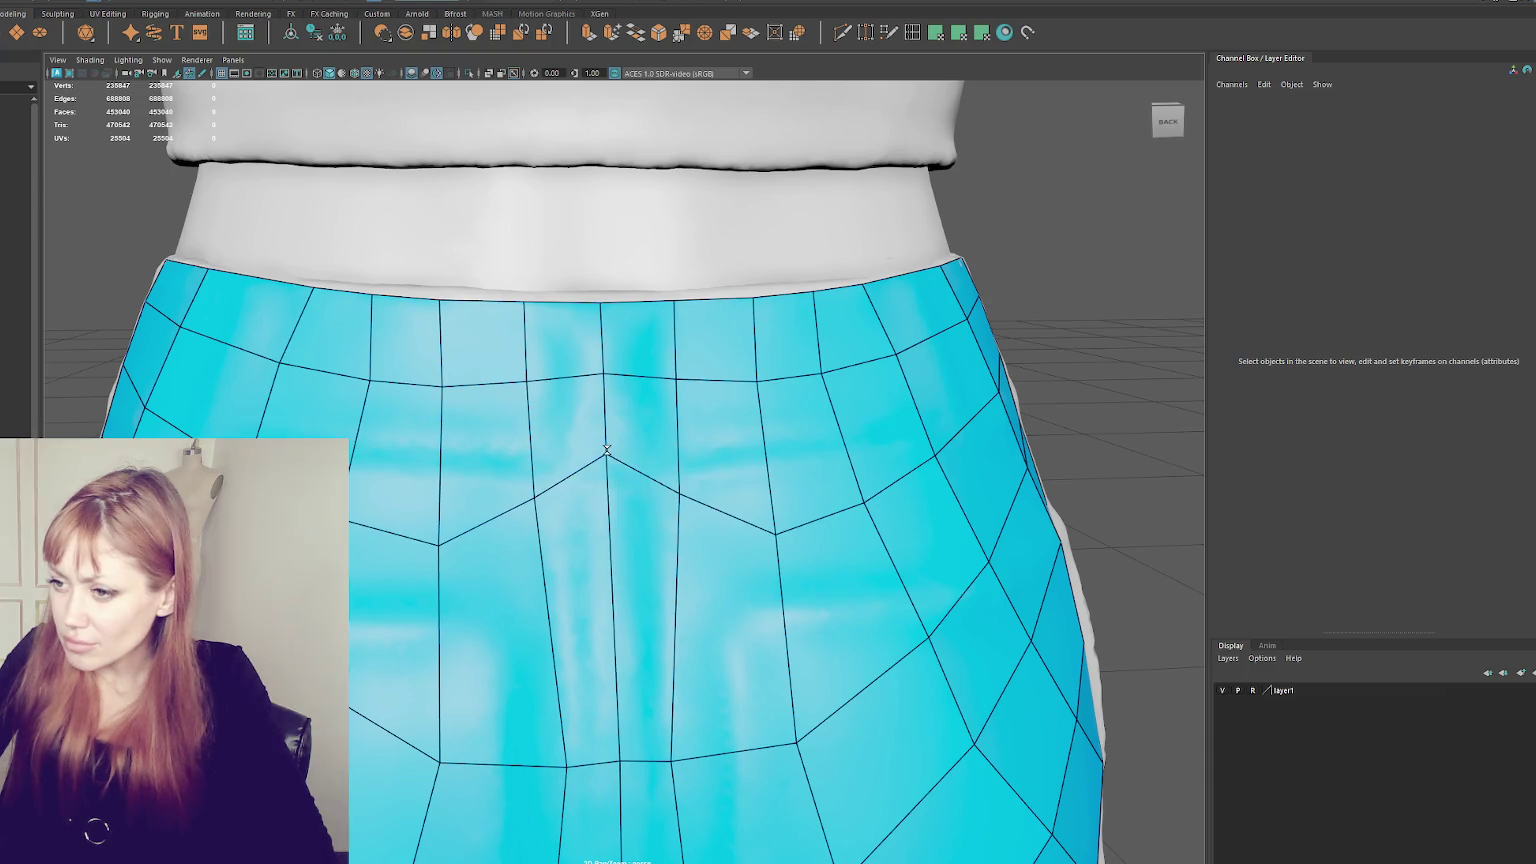
left_click(493, 2)
left_click(530, 30)
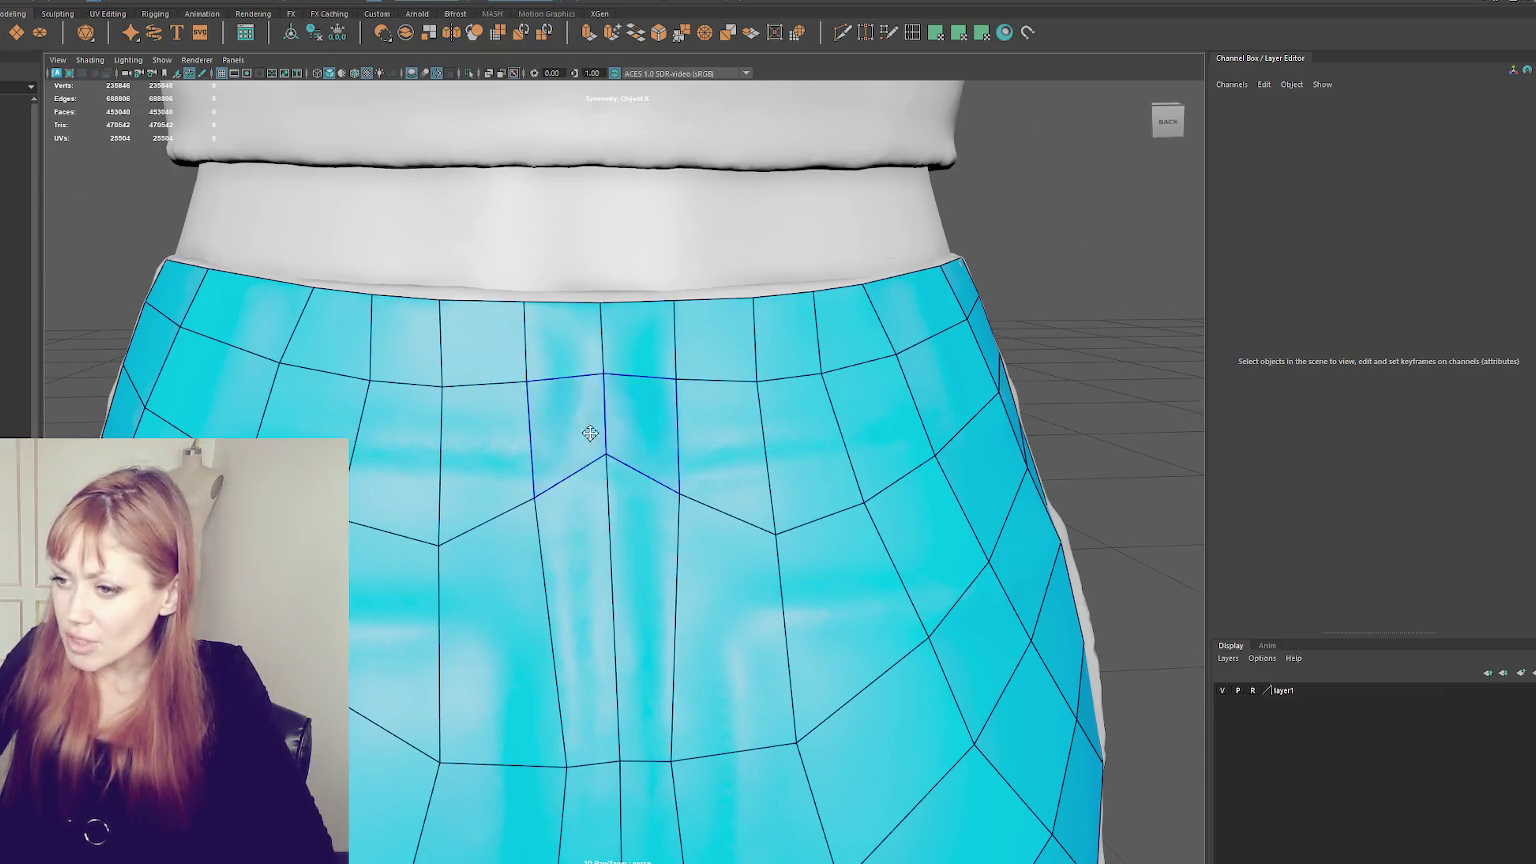
scroll(600, 440, "down", 3)
left_click_drag(650, 485, 621, 487)
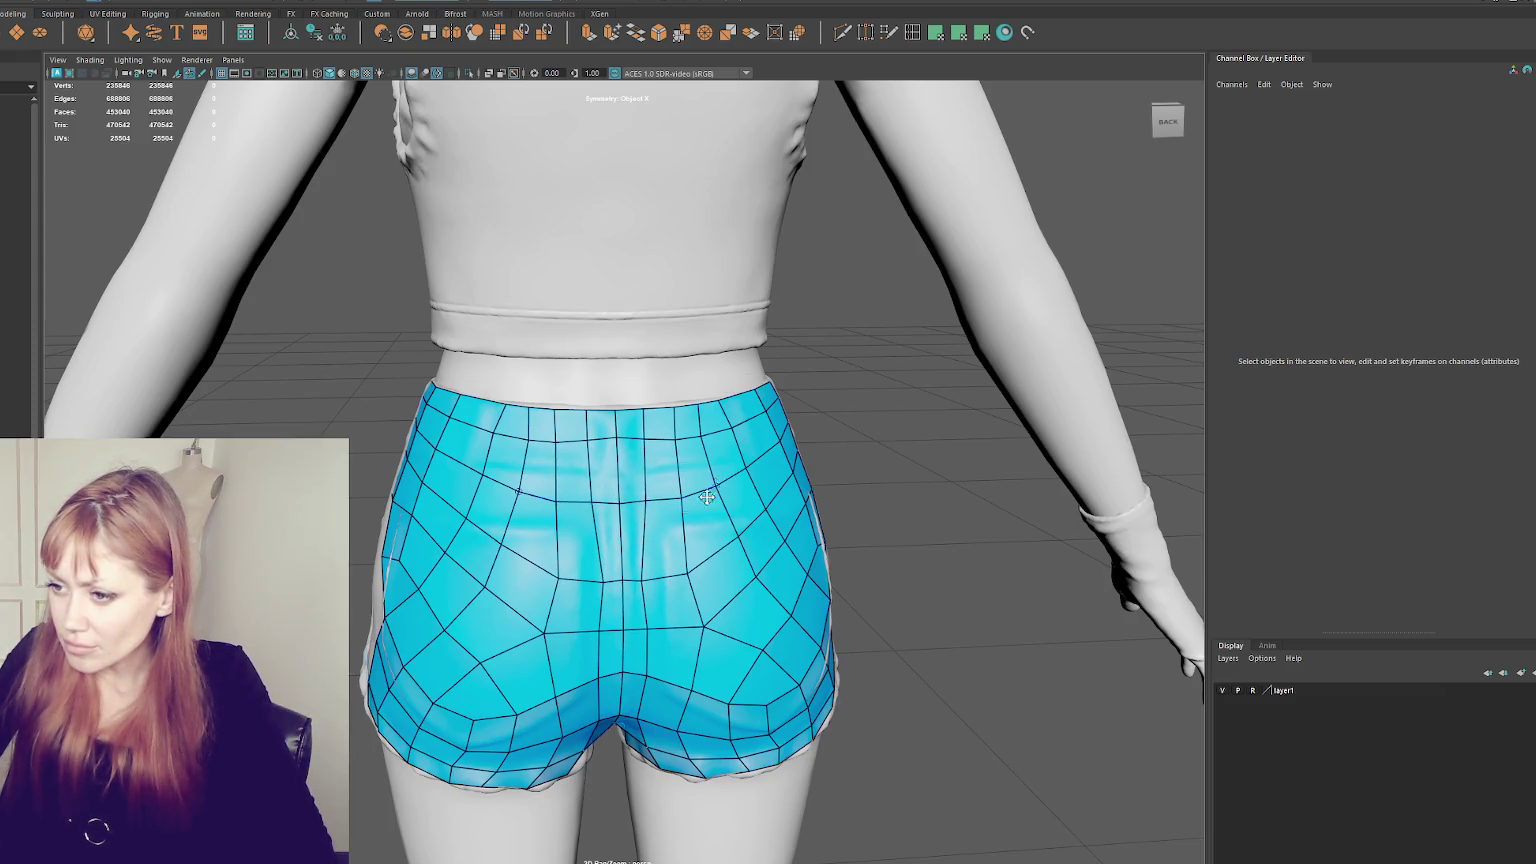
- Nudge the centre edge loops upward symmetrically, then orbit to inspect the back of the shorts
mouse_move(681, 573)
left_mouse_down()
mouse_move(652, 578)
mouse_move(697, 625)
mouse_move(762, 640)
left_mouse_up()
left_click_drag(758, 584, 712, 490)
scroll(775, 479, "down", 2)
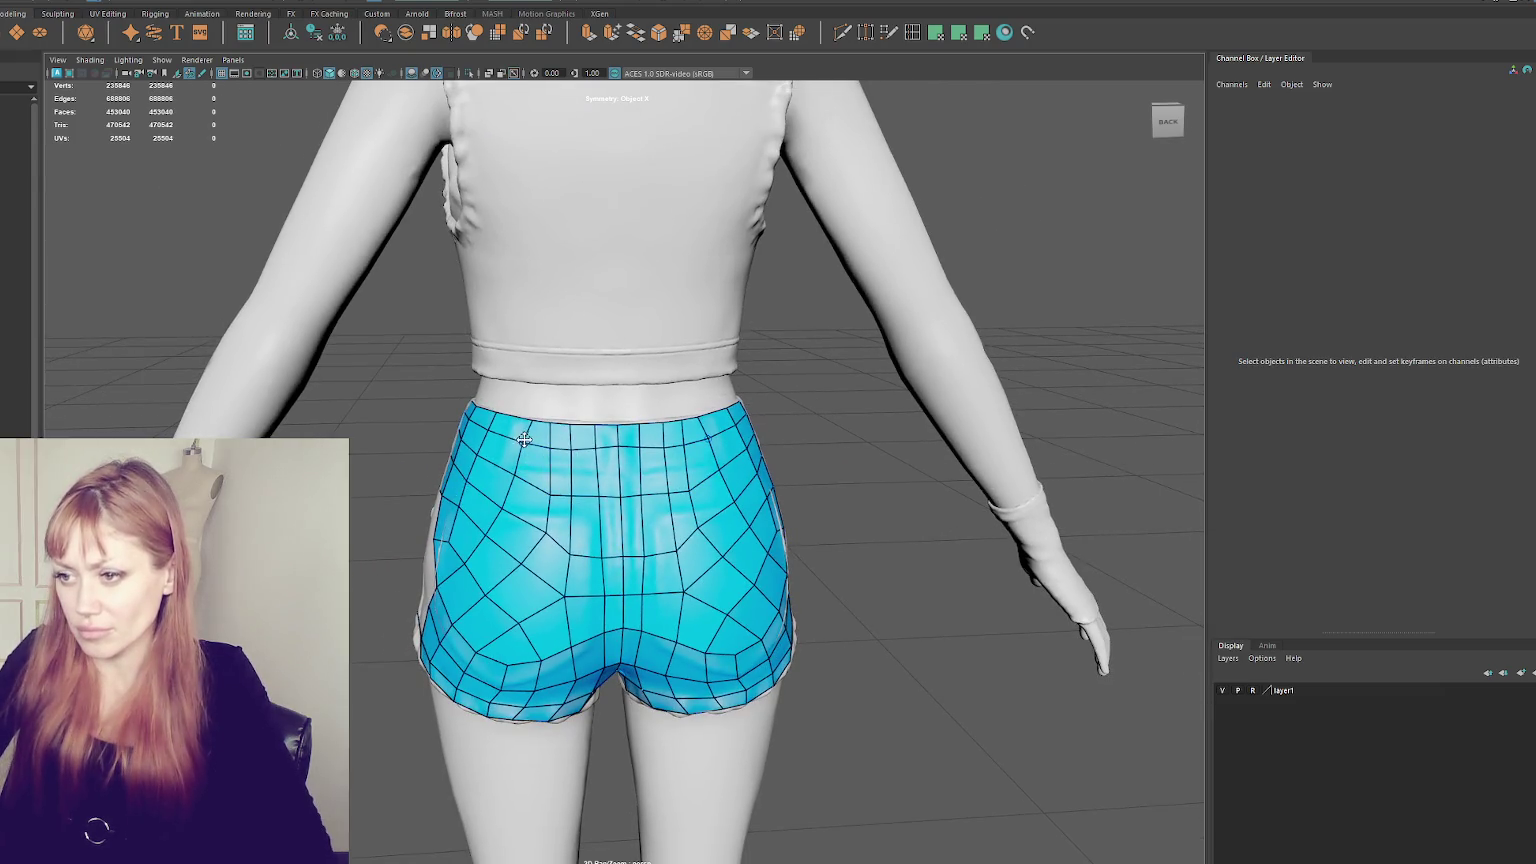
mouse_move(526, 420)
left_mouse_down("alt")
mouse_move(633, 479)
mouse_move(528, 476)
left_mouse_up("alt")
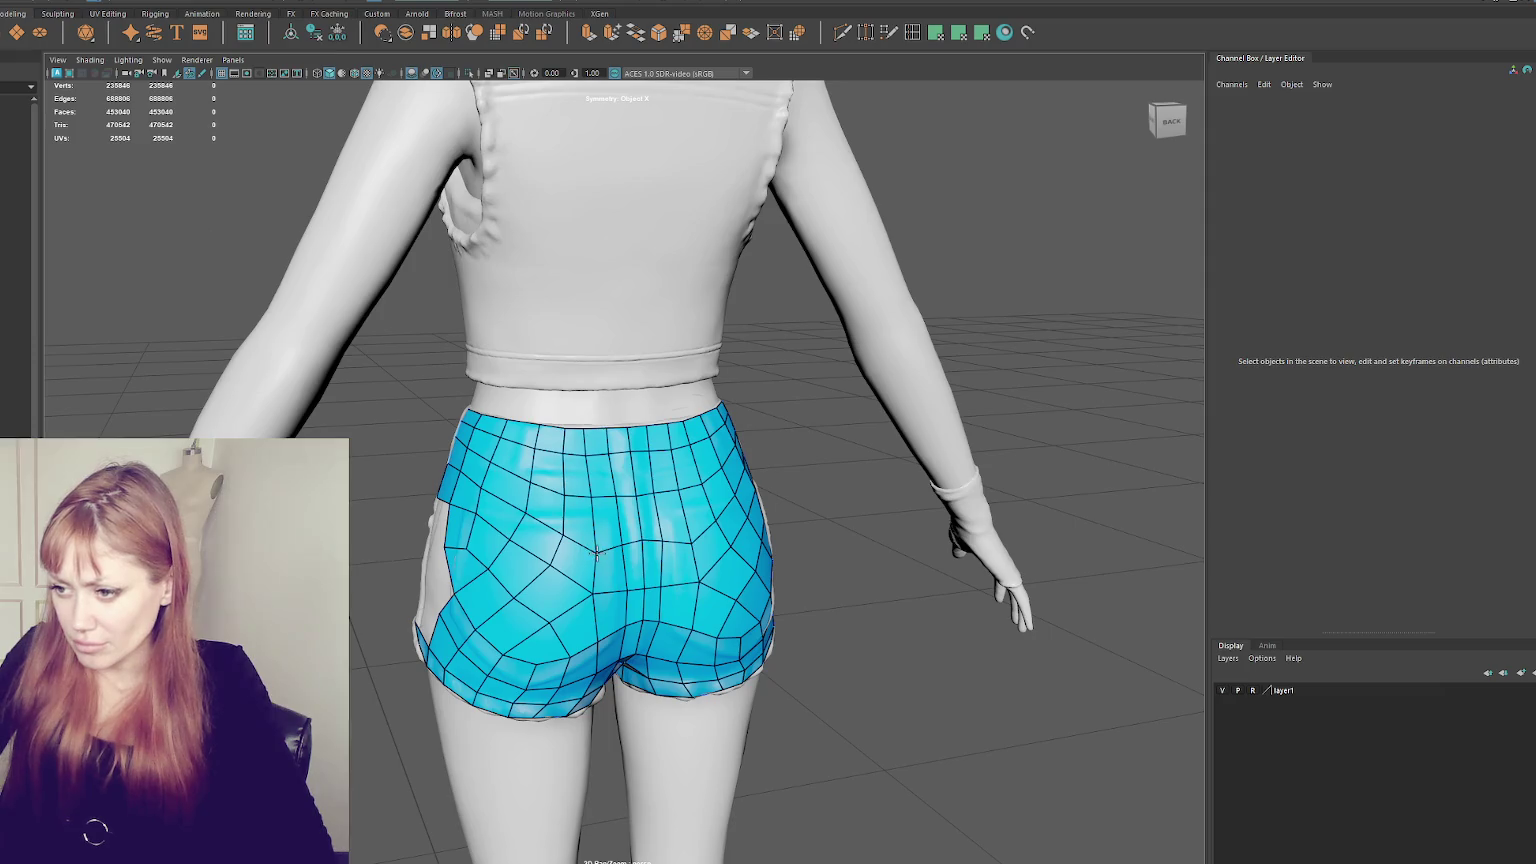
left_click_drag(596, 542, 671, 555, "alt")
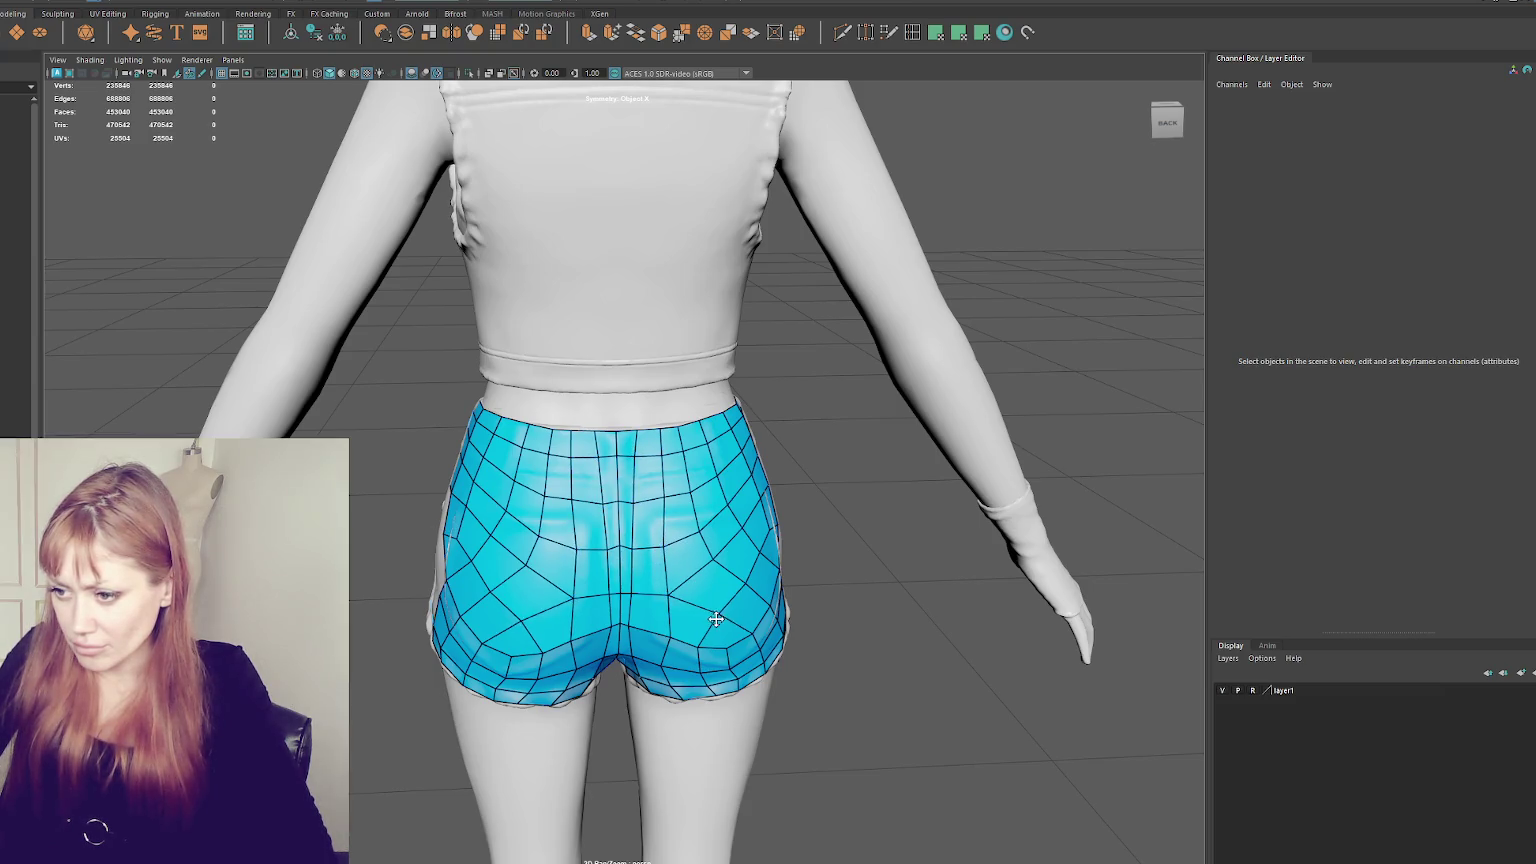
left_click_drag(746, 587, 690, 552, "alt")
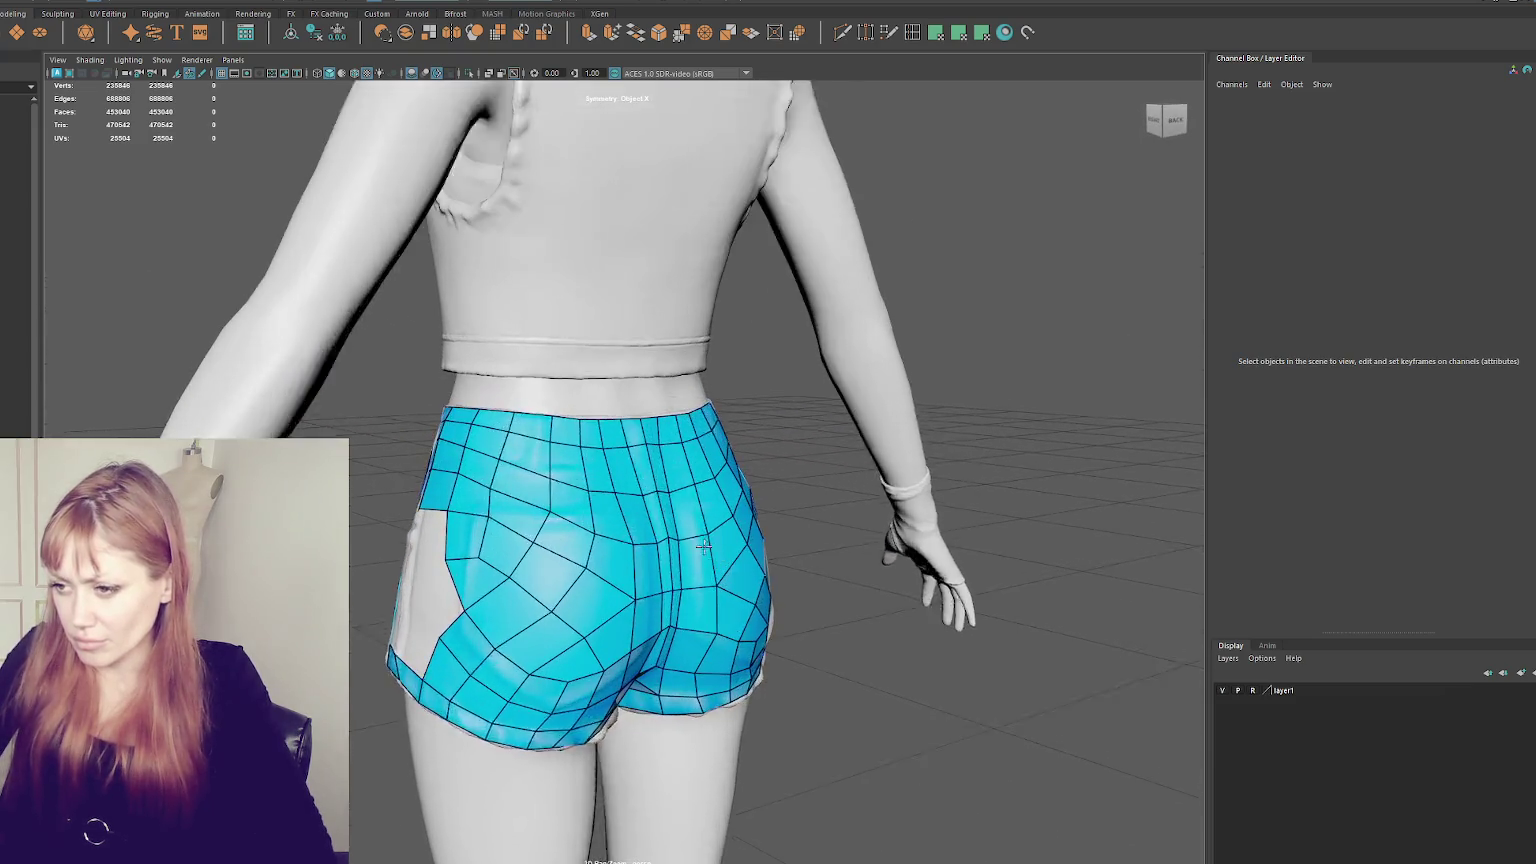
scroll(680, 550, "up", 3)
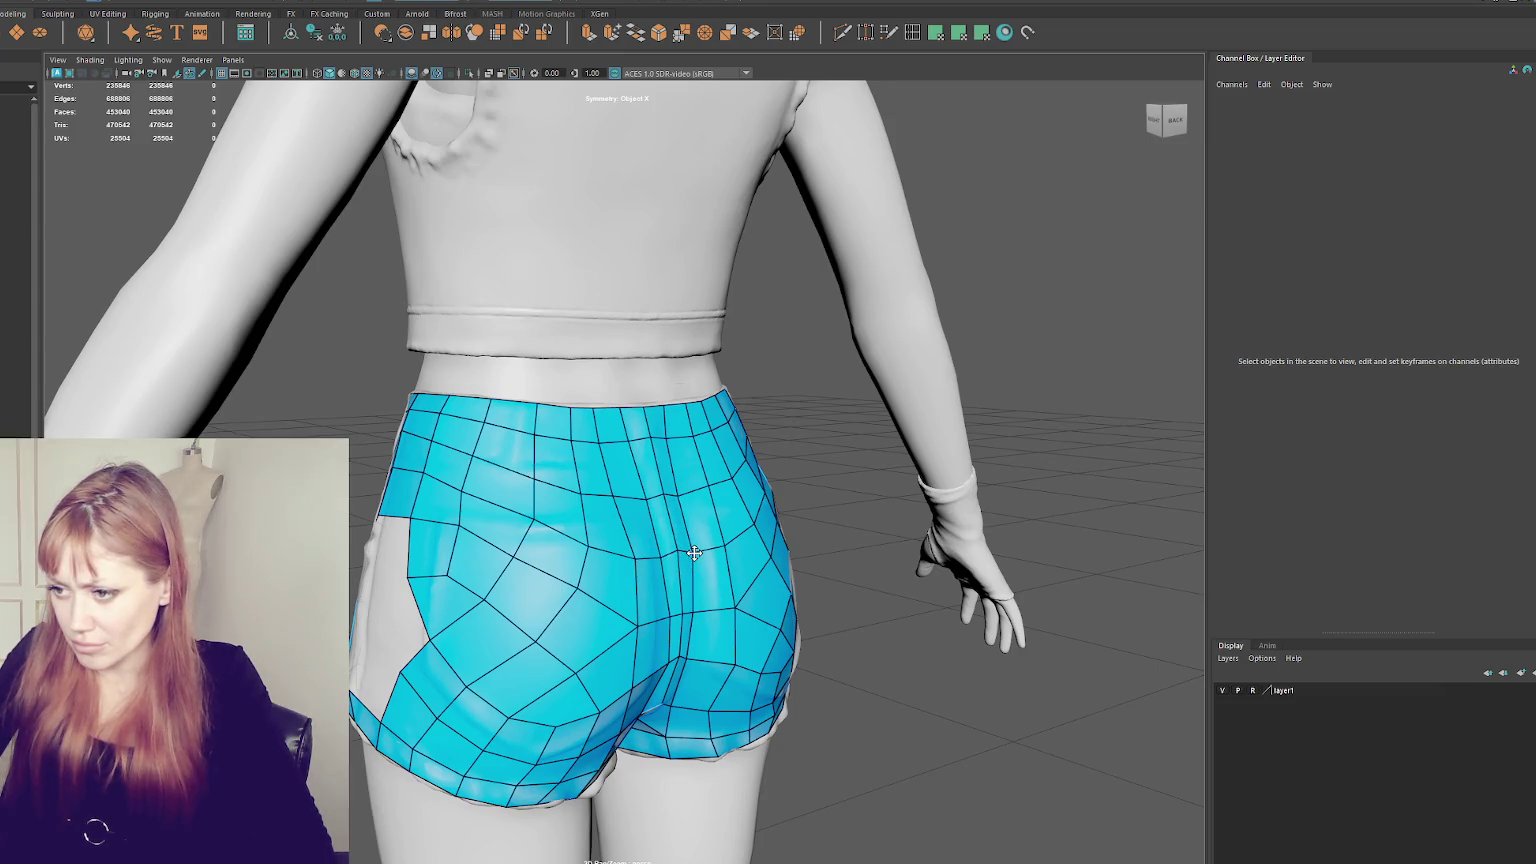
left_click_drag(694, 602, 198, 149, "alt")
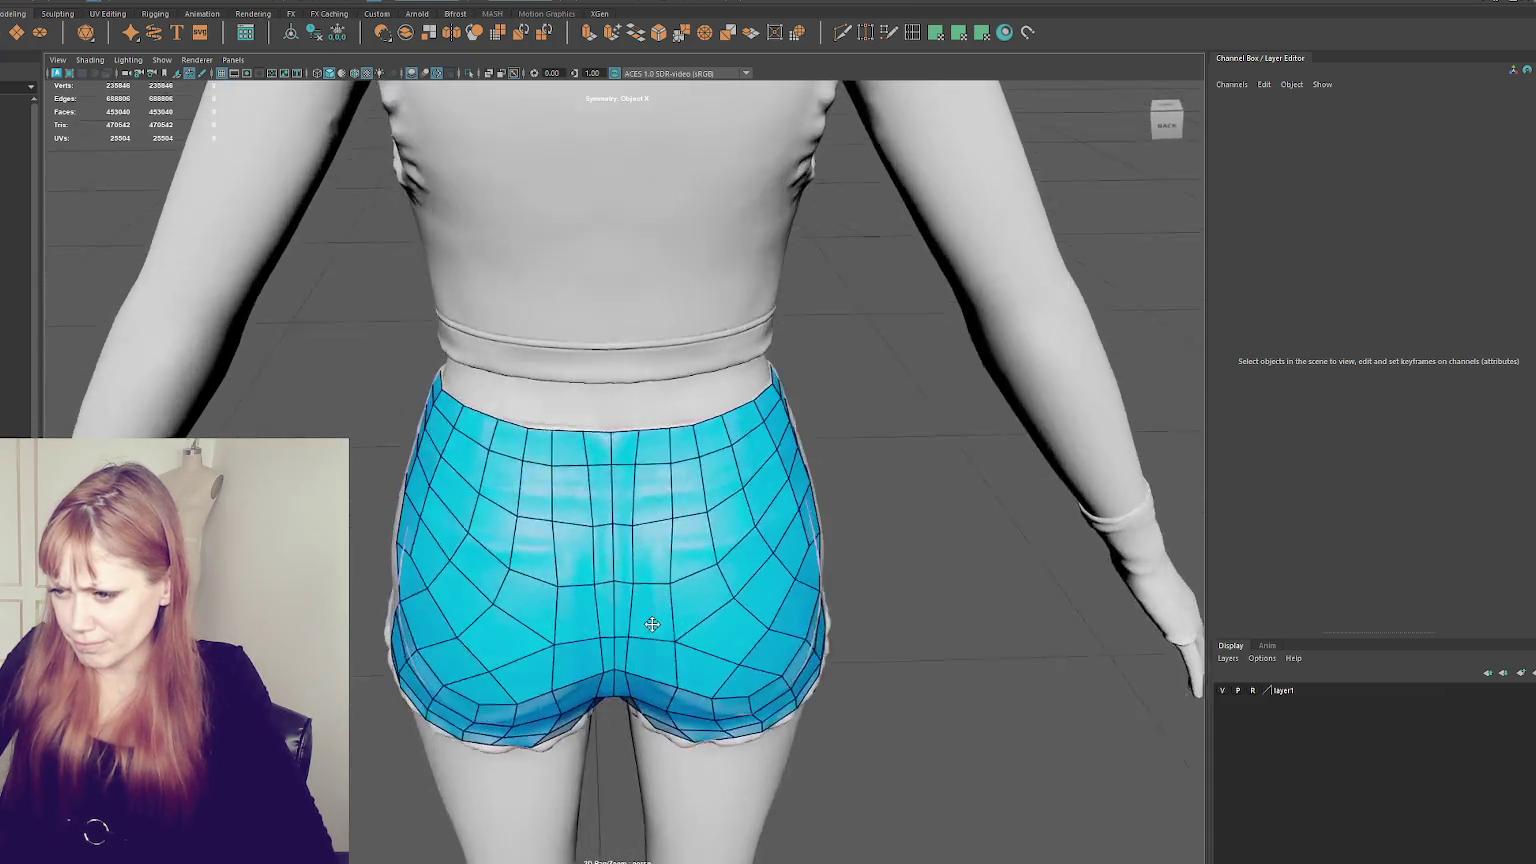
- Open the Sculpting shelf and select the high-poly body mesh
left_click(64, 15)
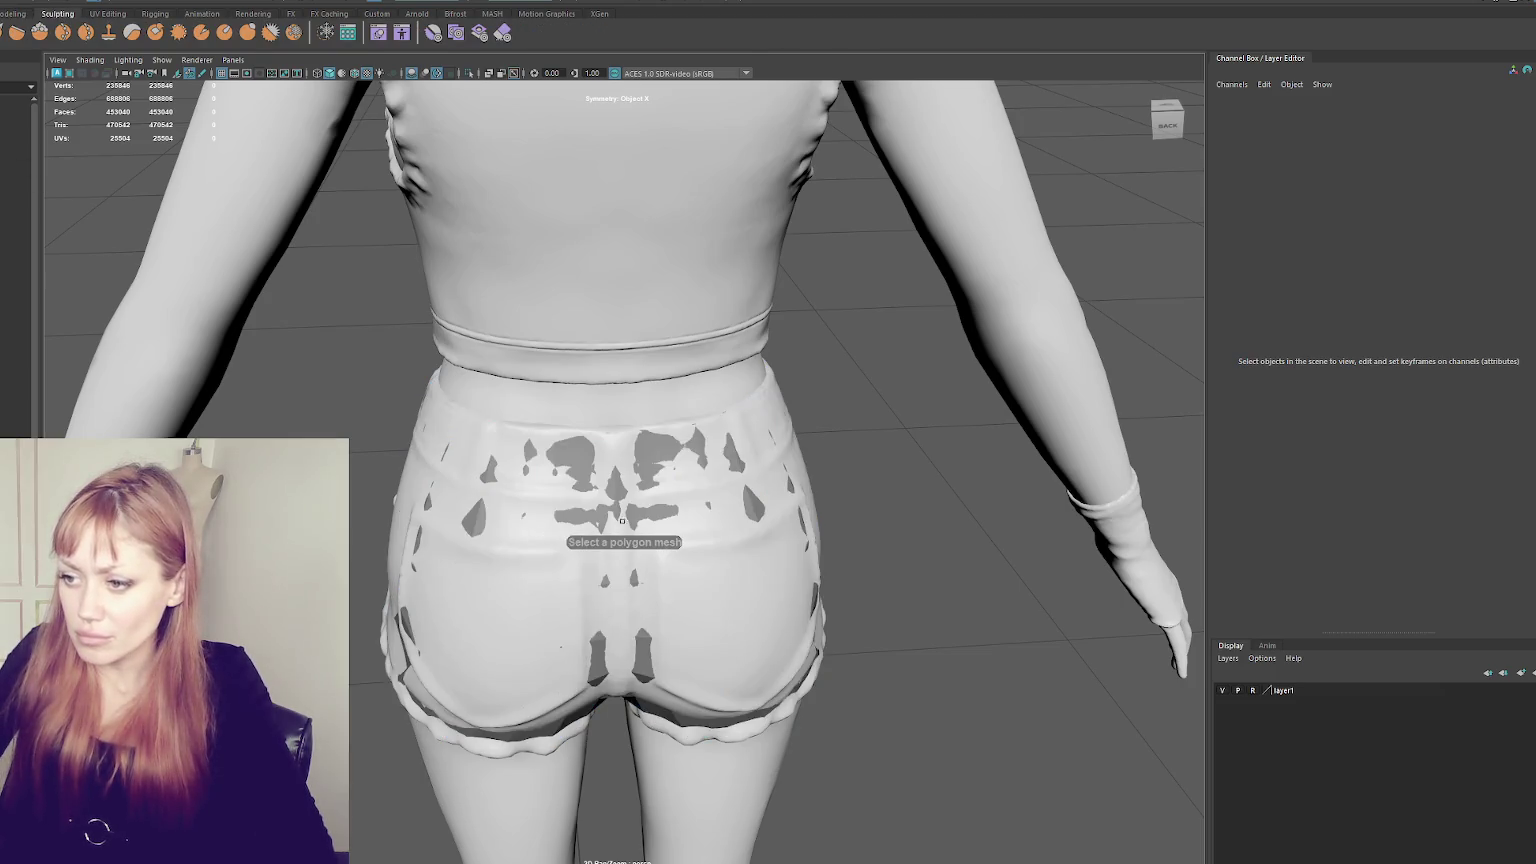
scroll(617, 480, "down", 4)
left_click(627, 475)
scroll(627, 475, "down", 3)
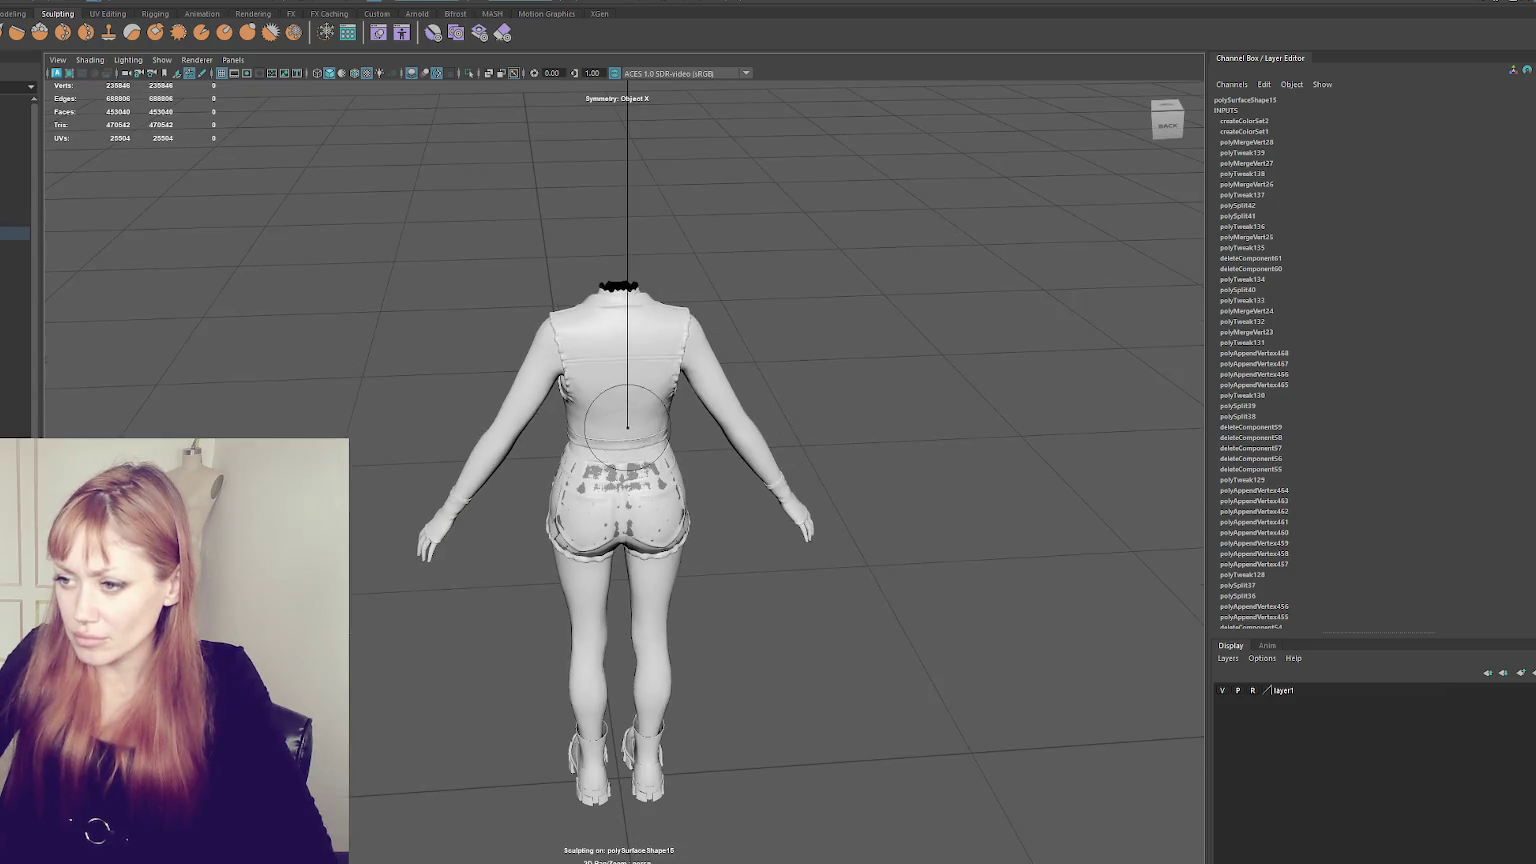
scroll(627, 475, "up", 3)
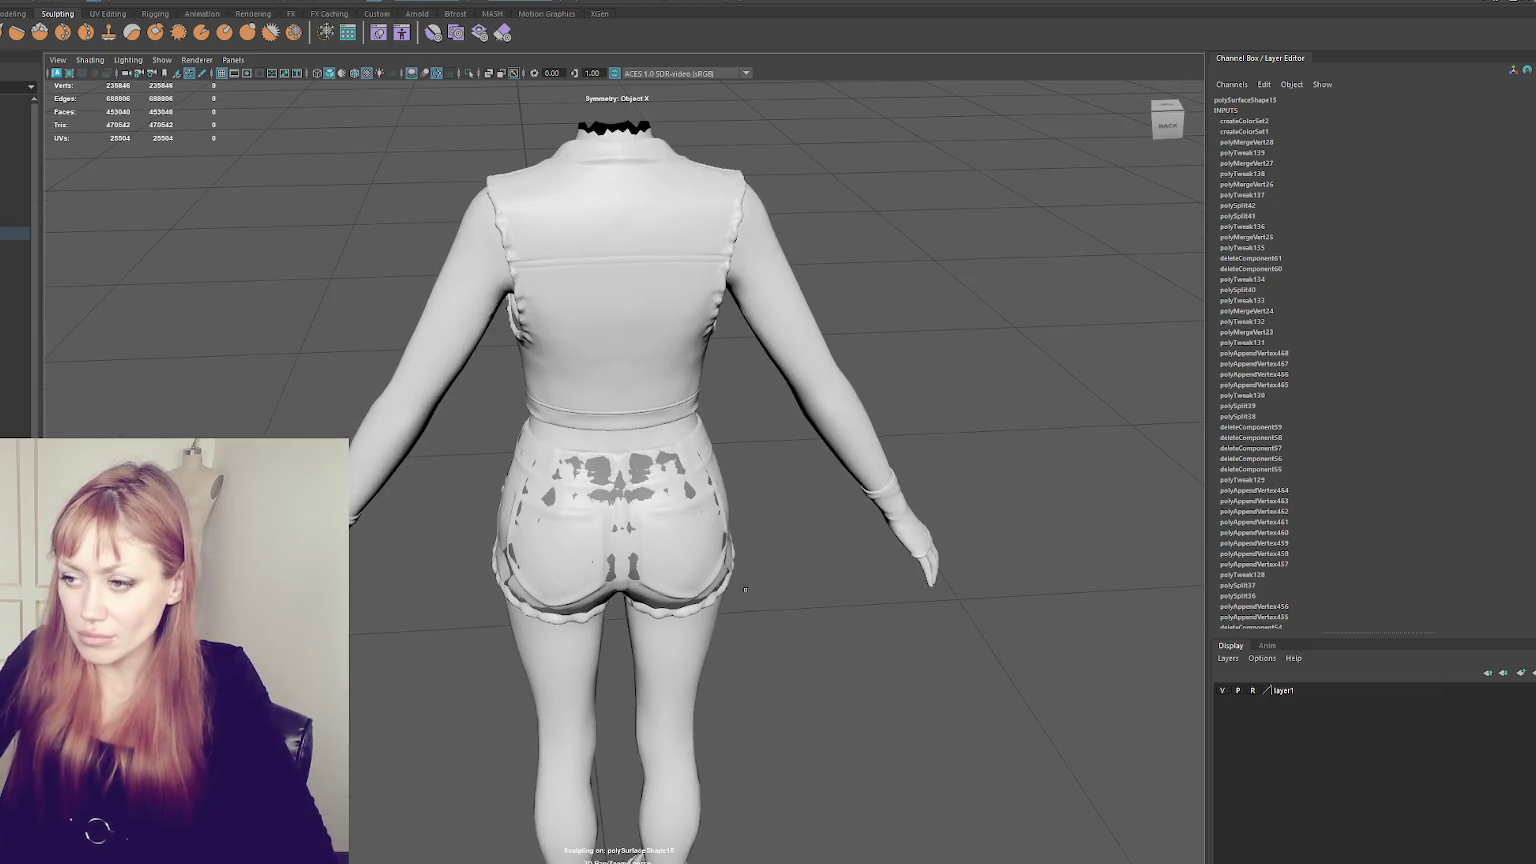
left_click_drag(617, 485, 630, 560)
scroll(669, 535, "up", 2)
scroll(610, 630, "up", 2)
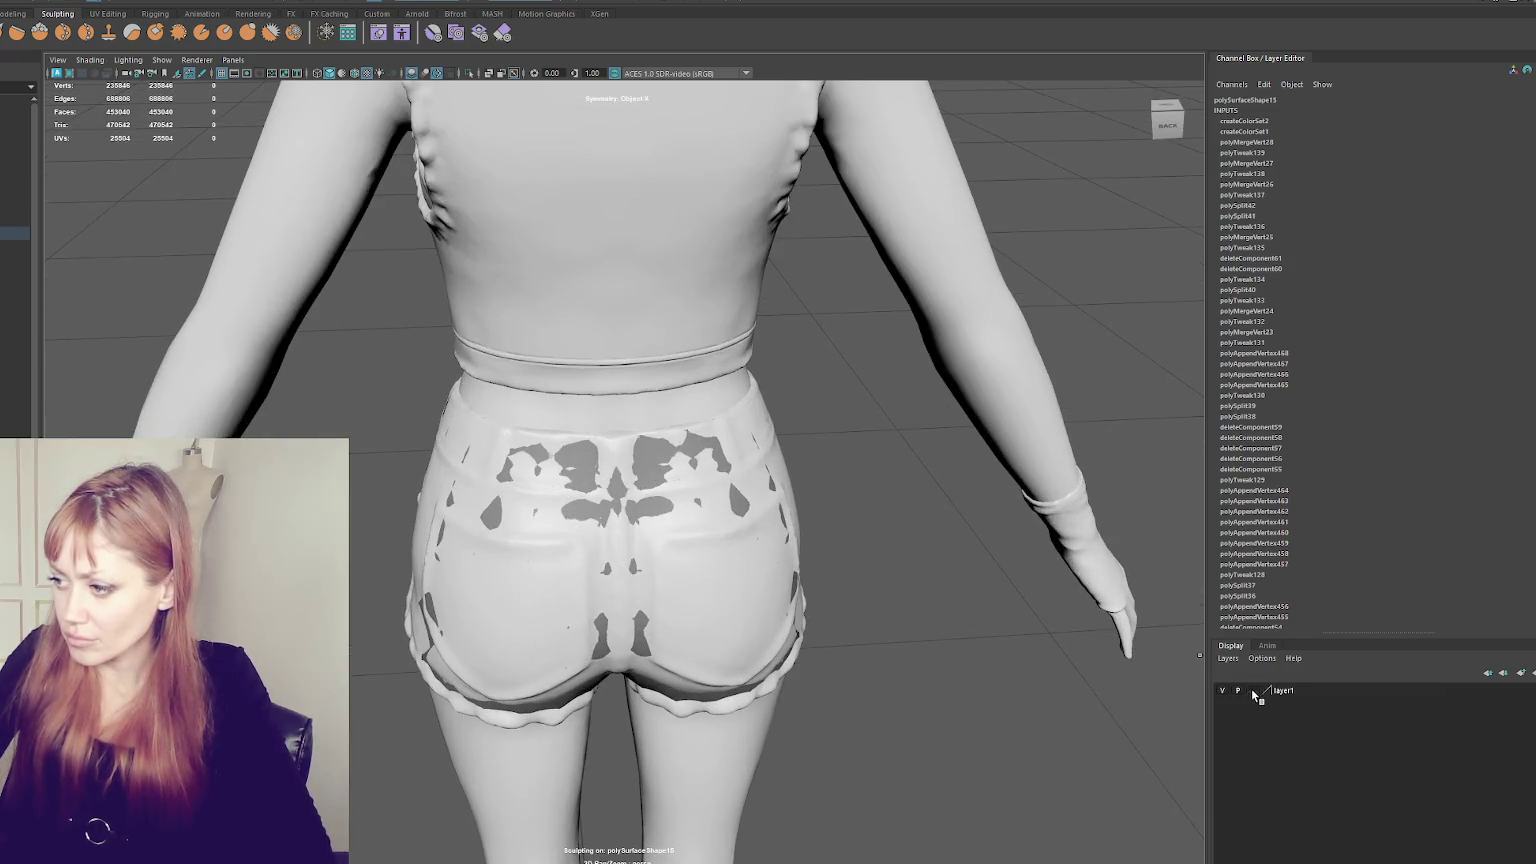
- Set layer1 to Template, hide it, make it Reference, then exit sculpting with Q
left_click(1252, 690)
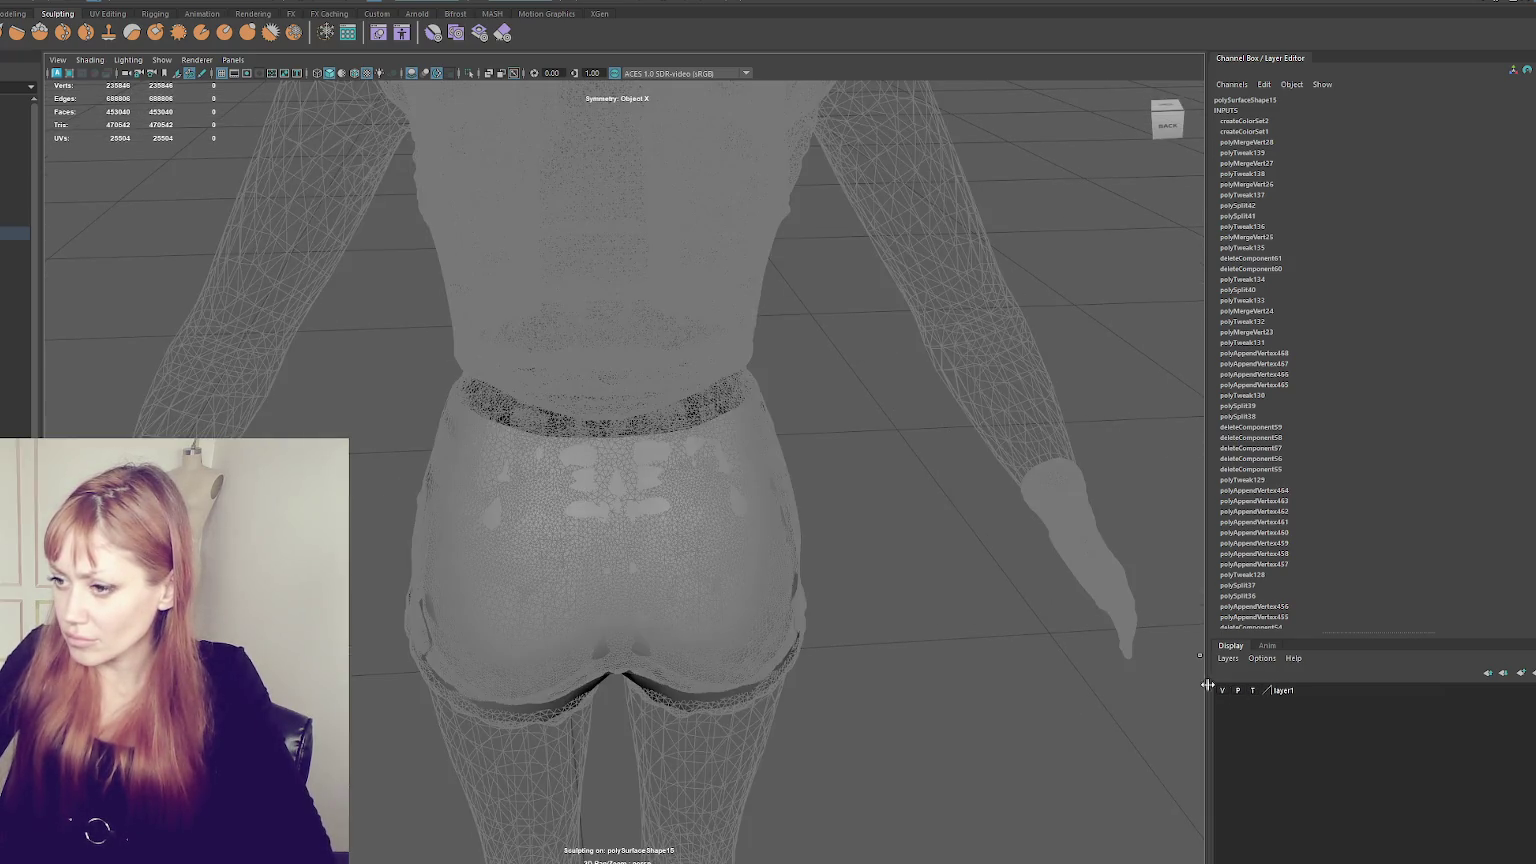
left_click(1222, 690)
left_click(1254, 690)
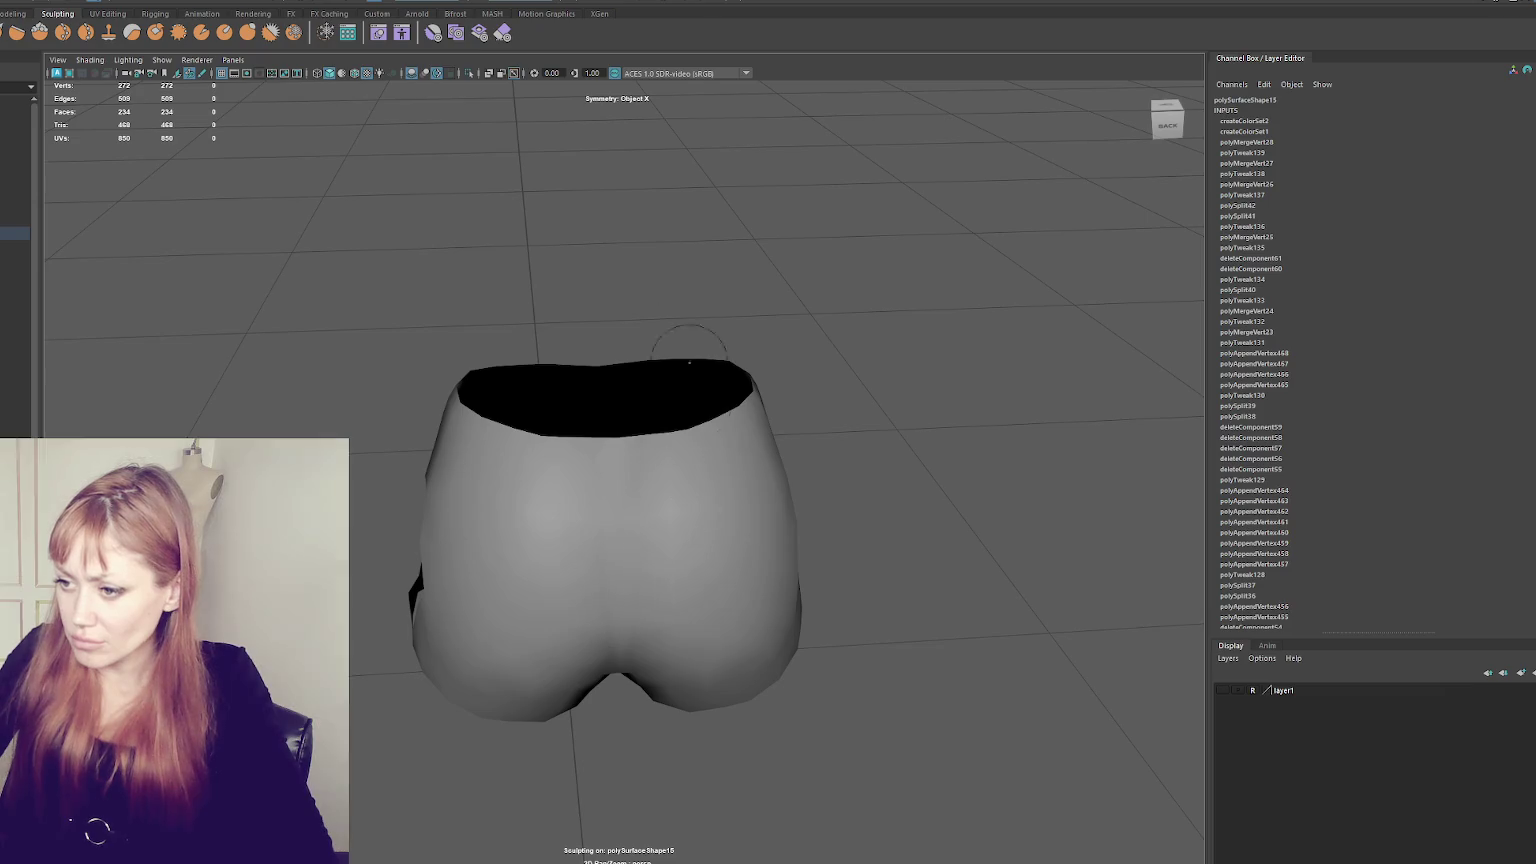
key("q")
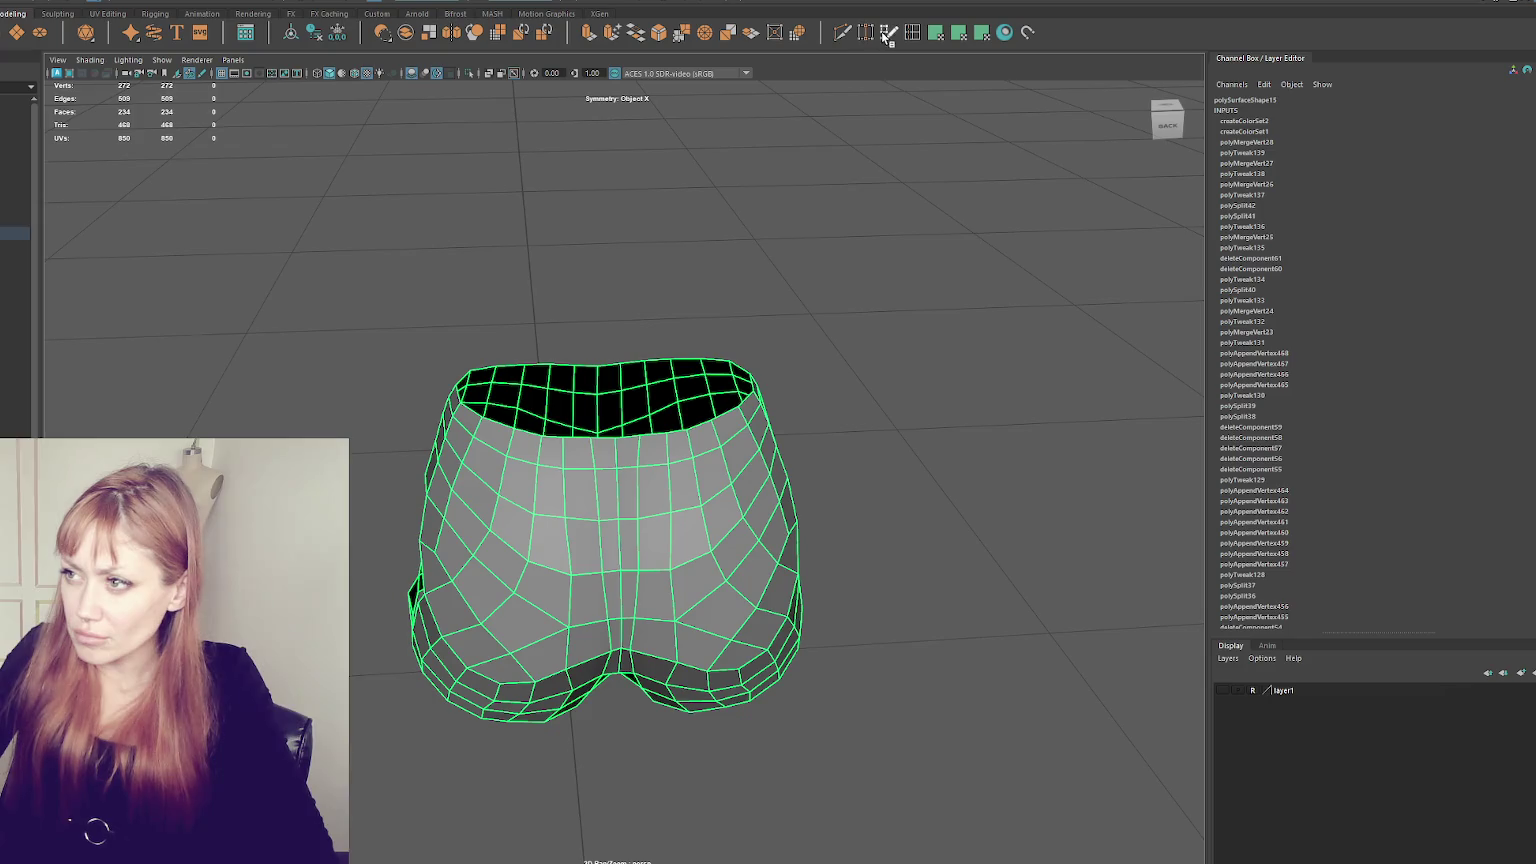
left_click(887, 32)
mouse_move(852, 552)
left_mouse_down("alt")
mouse_move(984, 532)
mouse_move(787, 546)
left_mouse_up("alt")
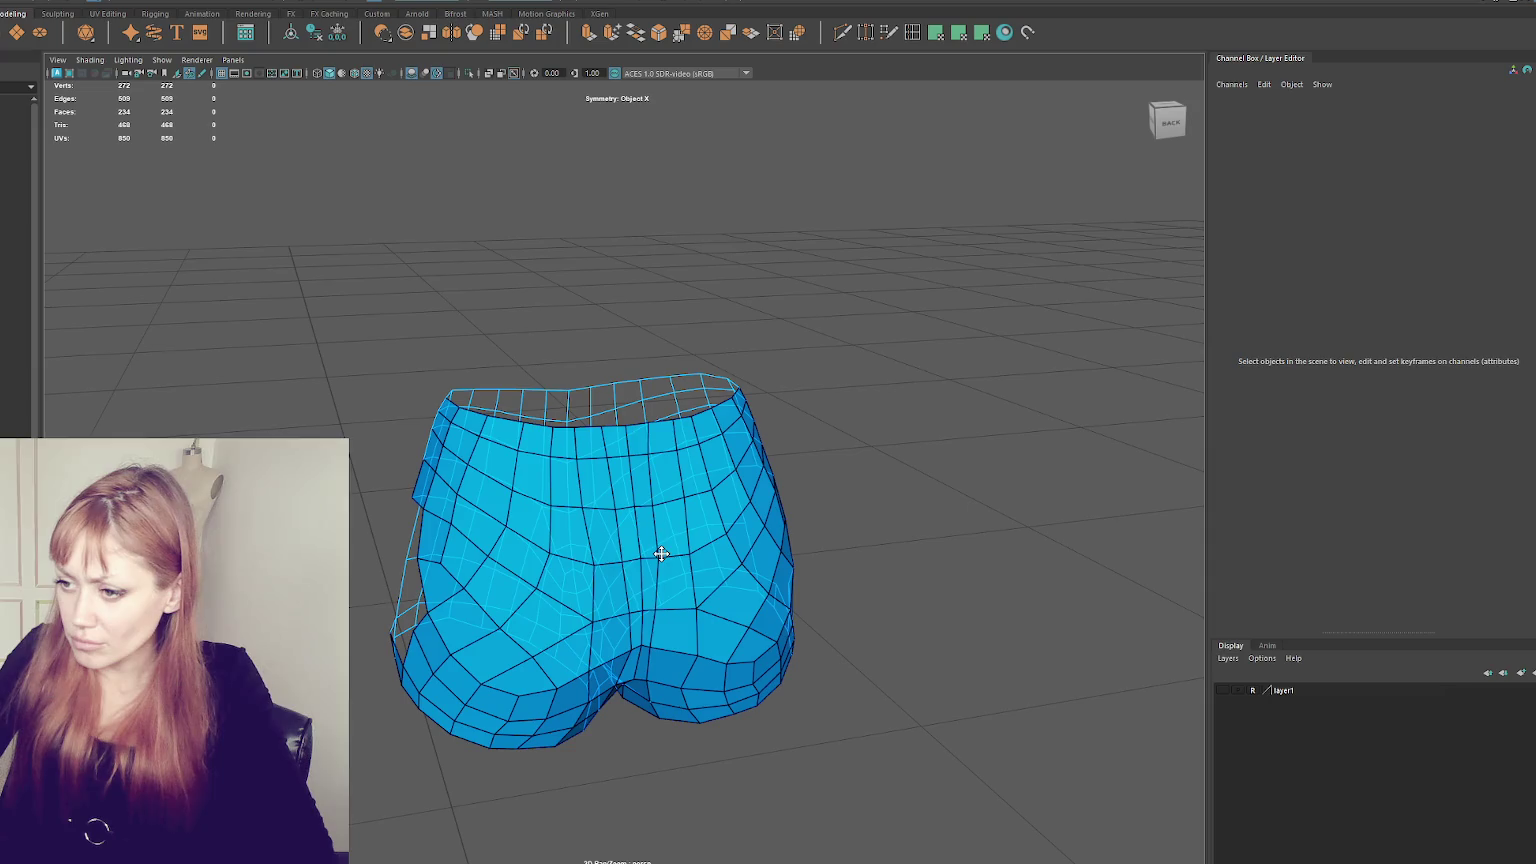
left_click_drag(645, 557, 686, 542, "alt")
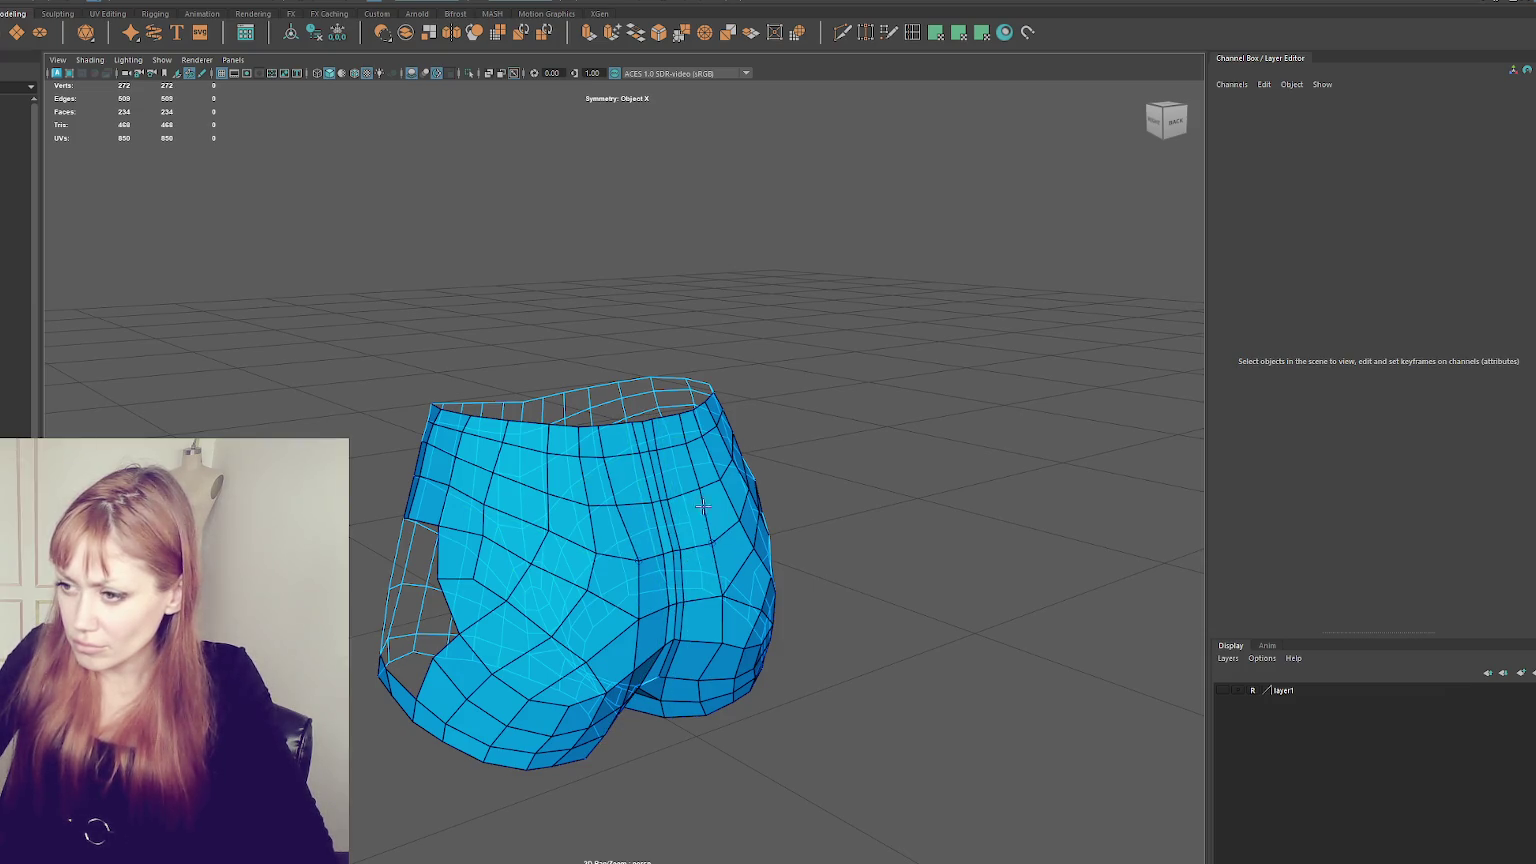
left_click_drag(735, 477, 670, 458, "alt")
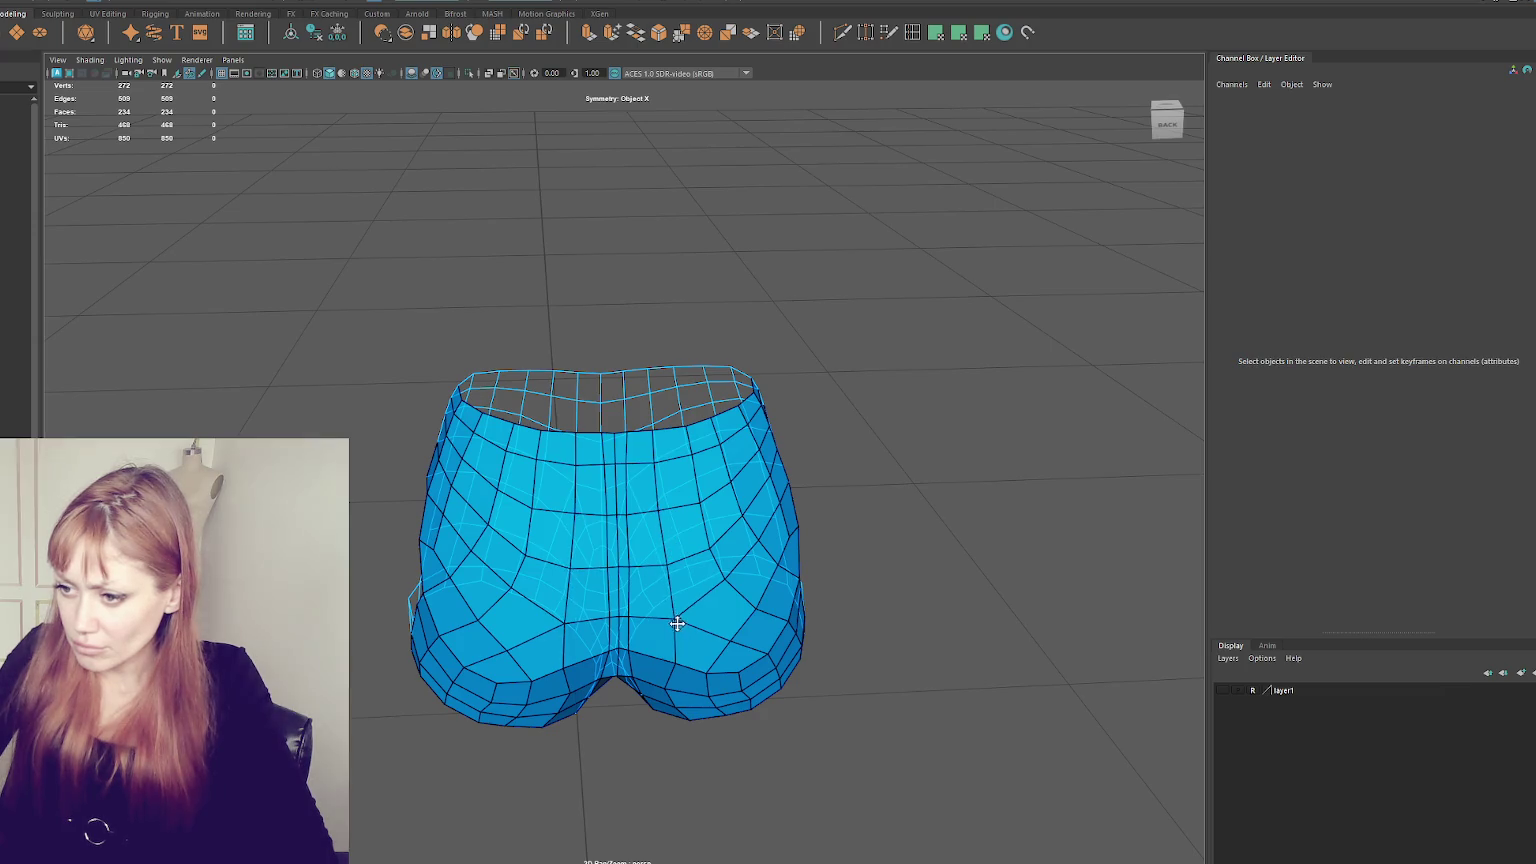
left_click_drag(713, 555, 811, 660, "alt")
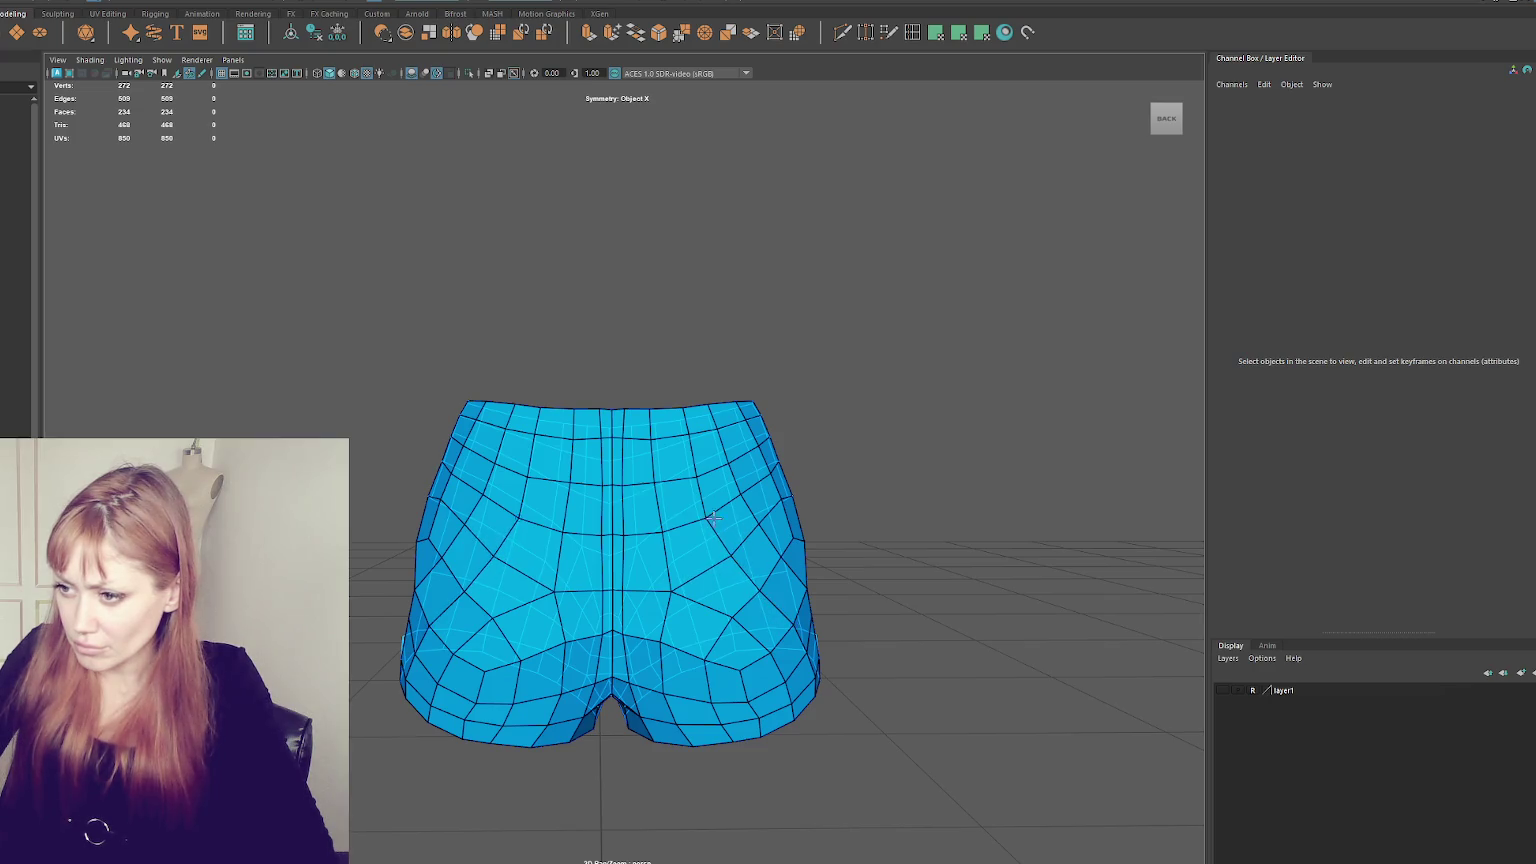
left_click_drag(669, 538, 785, 538, "alt")
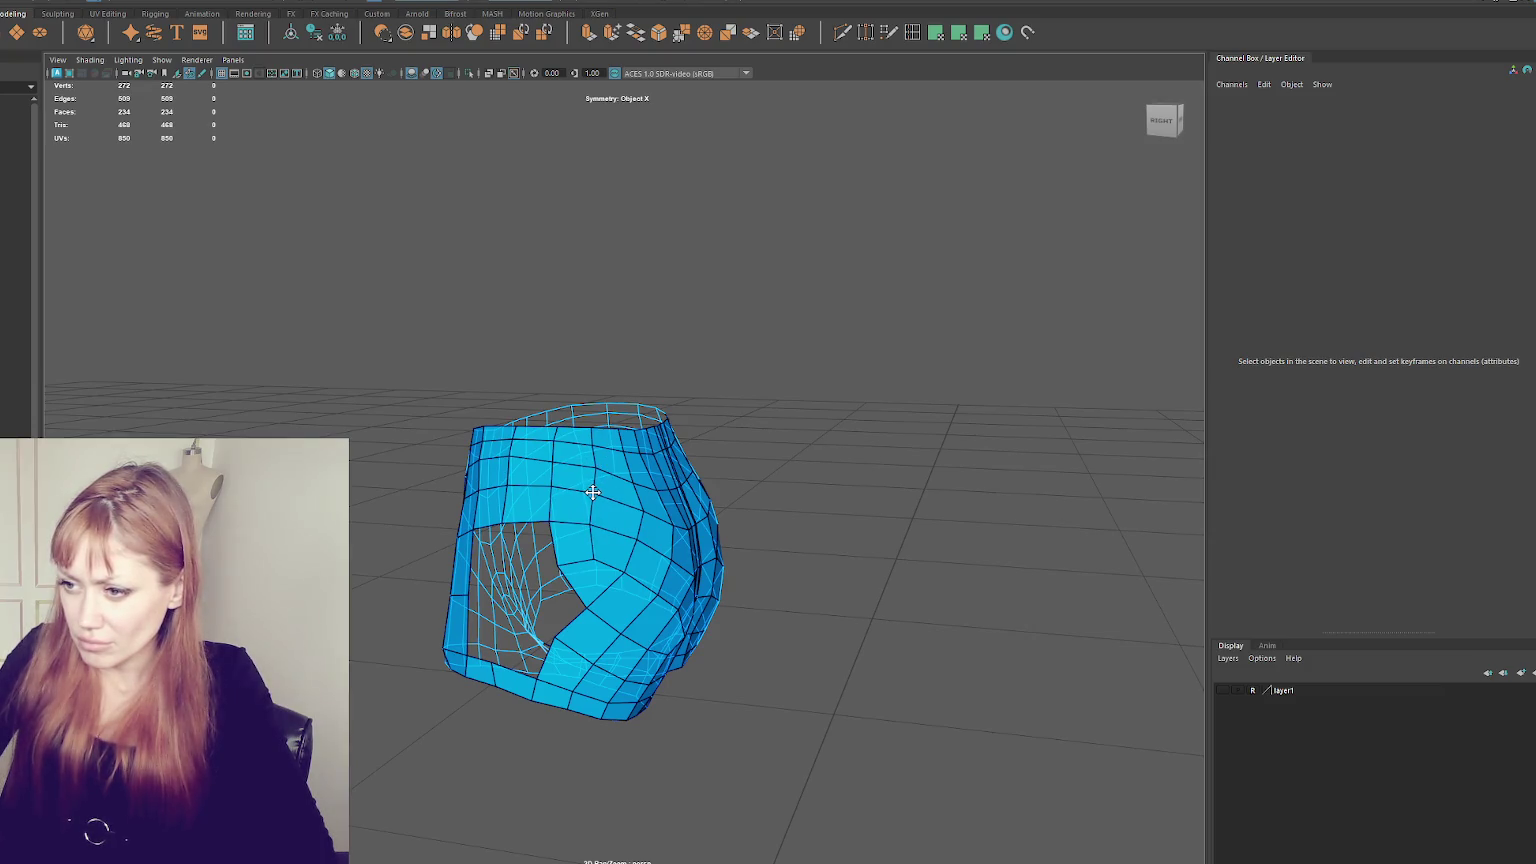
- Fill the first part of the side hole with new quad faces
left_click_drag(593, 492, 624, 483, "alt")
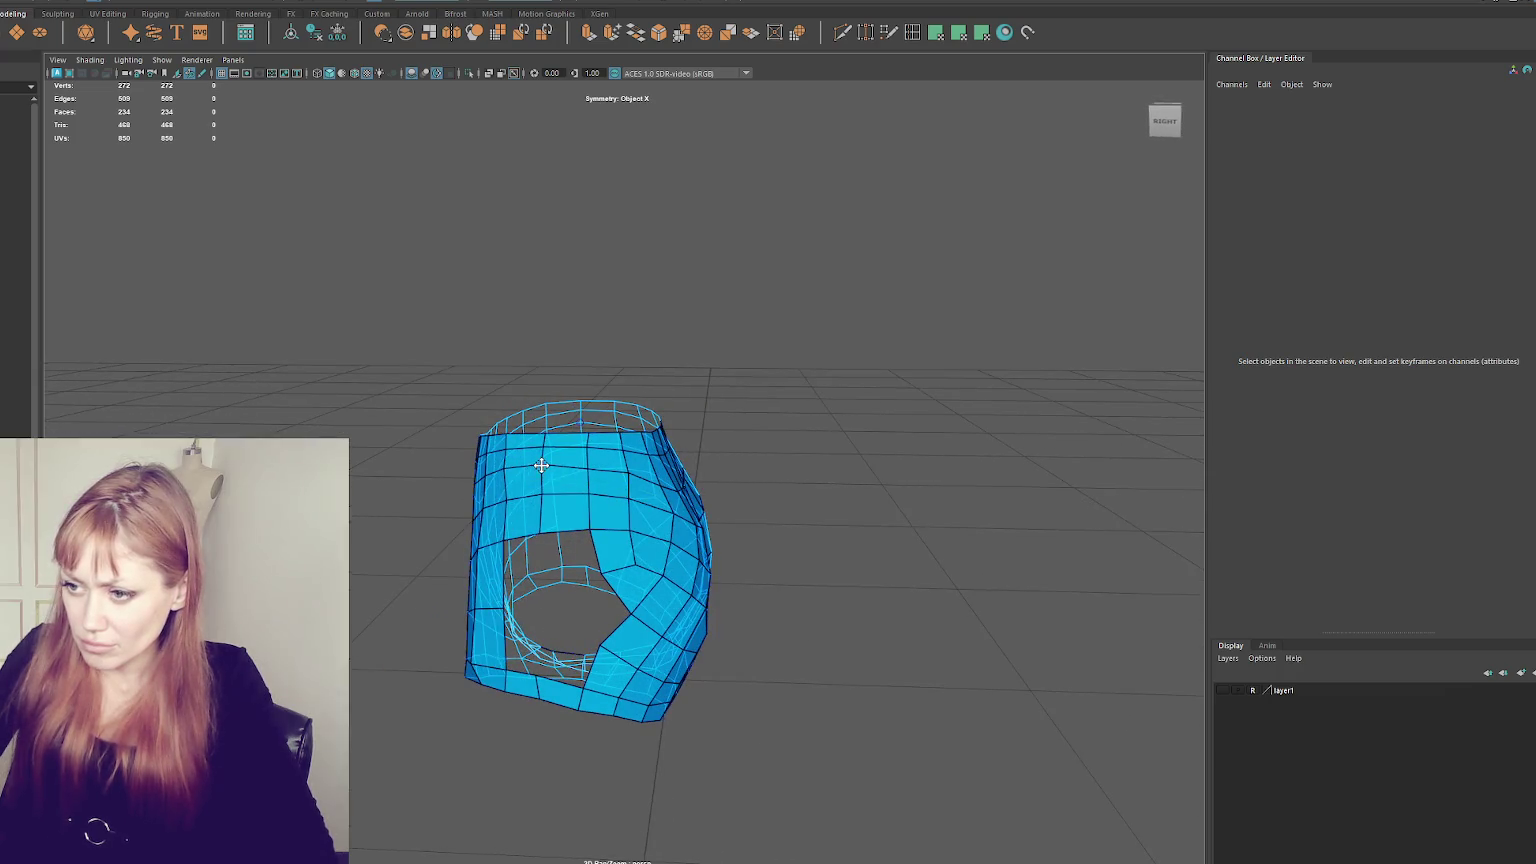
left_click_drag(539, 533, 610, 495, "alt")
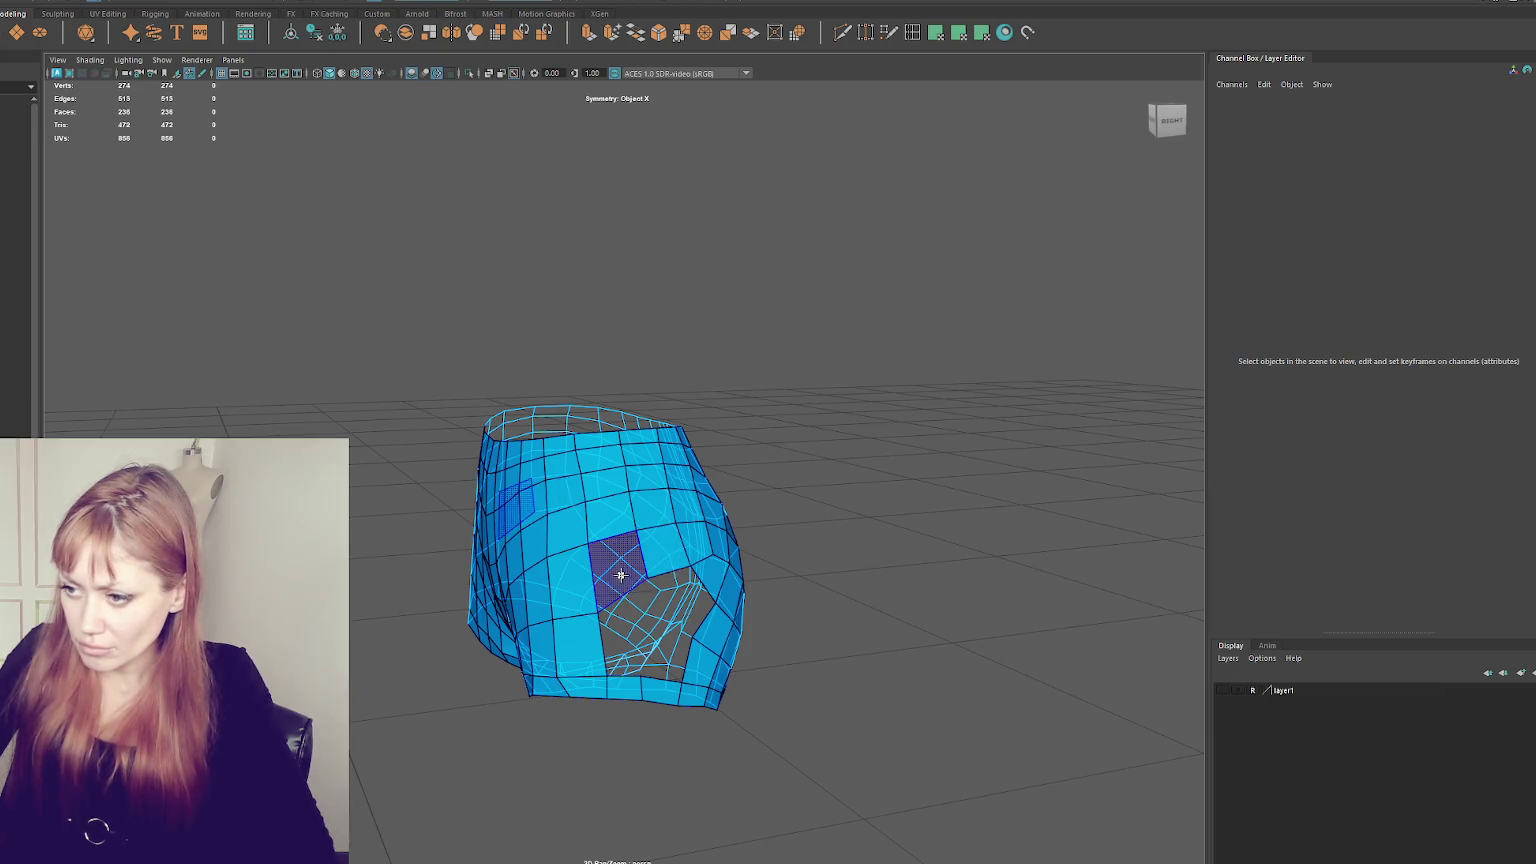
left_click(640, 612, "shift")
mouse_move(640, 612)
left_mouse_down("alt")
mouse_move(709, 602)
mouse_move(566, 588)
left_mouse_up("alt")
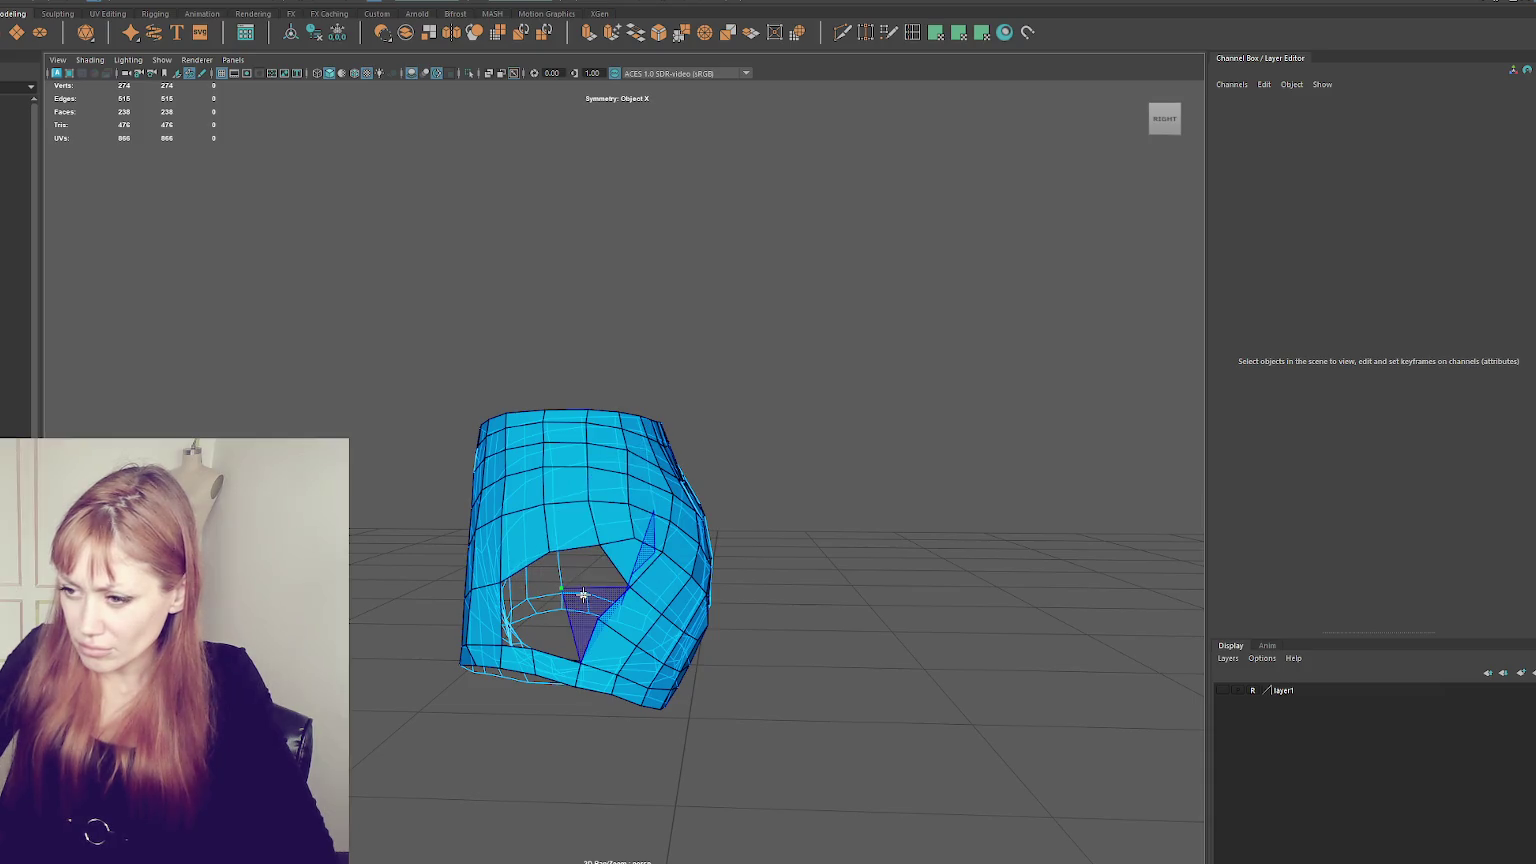
left_click_drag(597, 580, 481, 601, "alt")
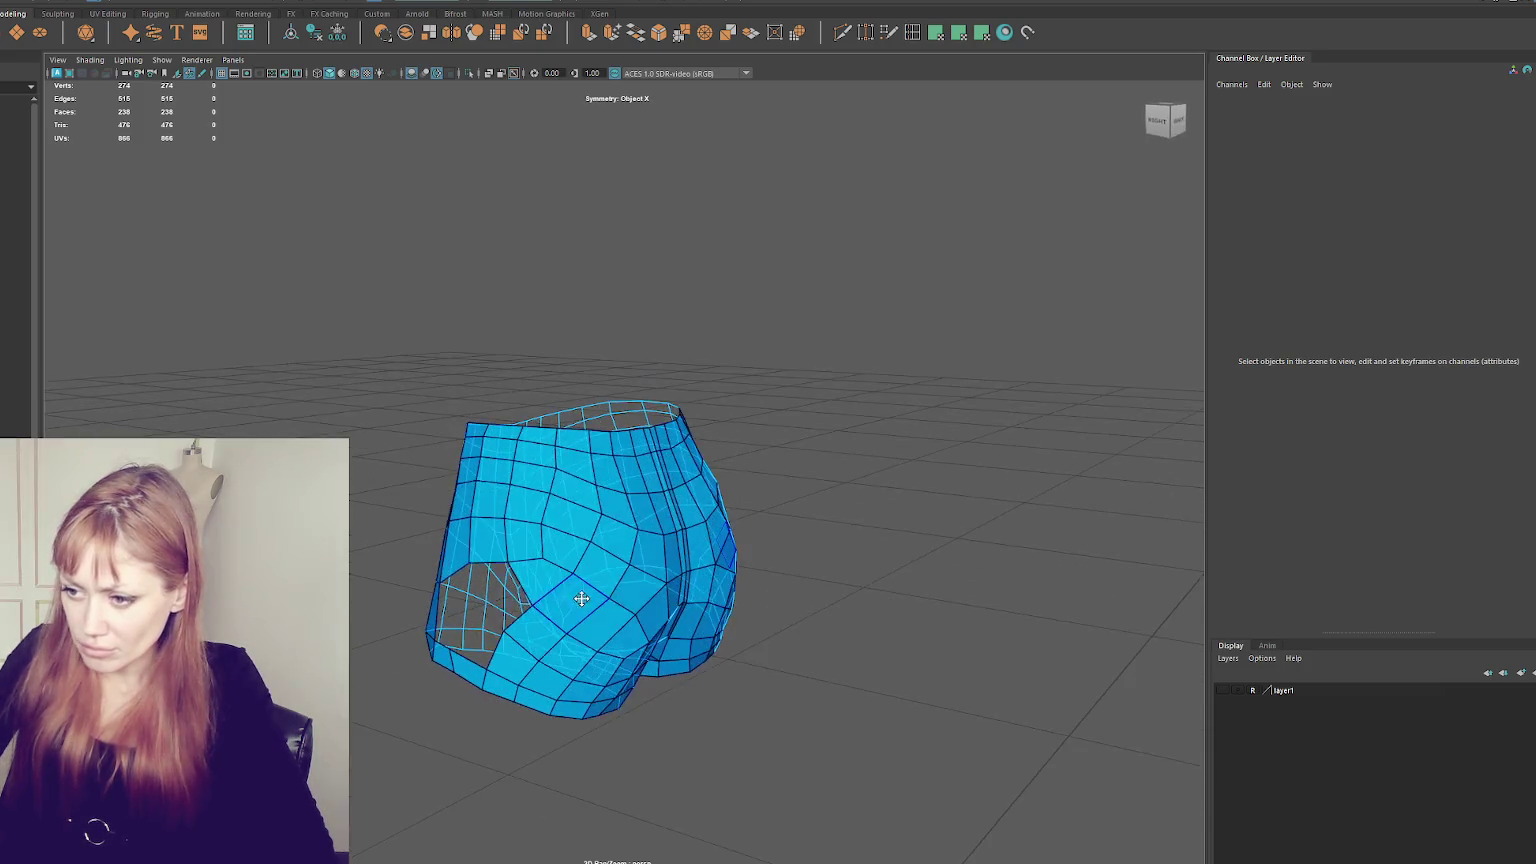
left_click(490, 590, "shift")
mouse_move(500, 600)
left_mouse_down("alt")
mouse_move(617, 640)
mouse_move(752, 651)
mouse_move(511, 573)
mouse_move(587, 567)
left_mouse_up("alt")
- Fill the remaining gaps and merge vertices to close the last slit
left_click(752, 651, "shift")
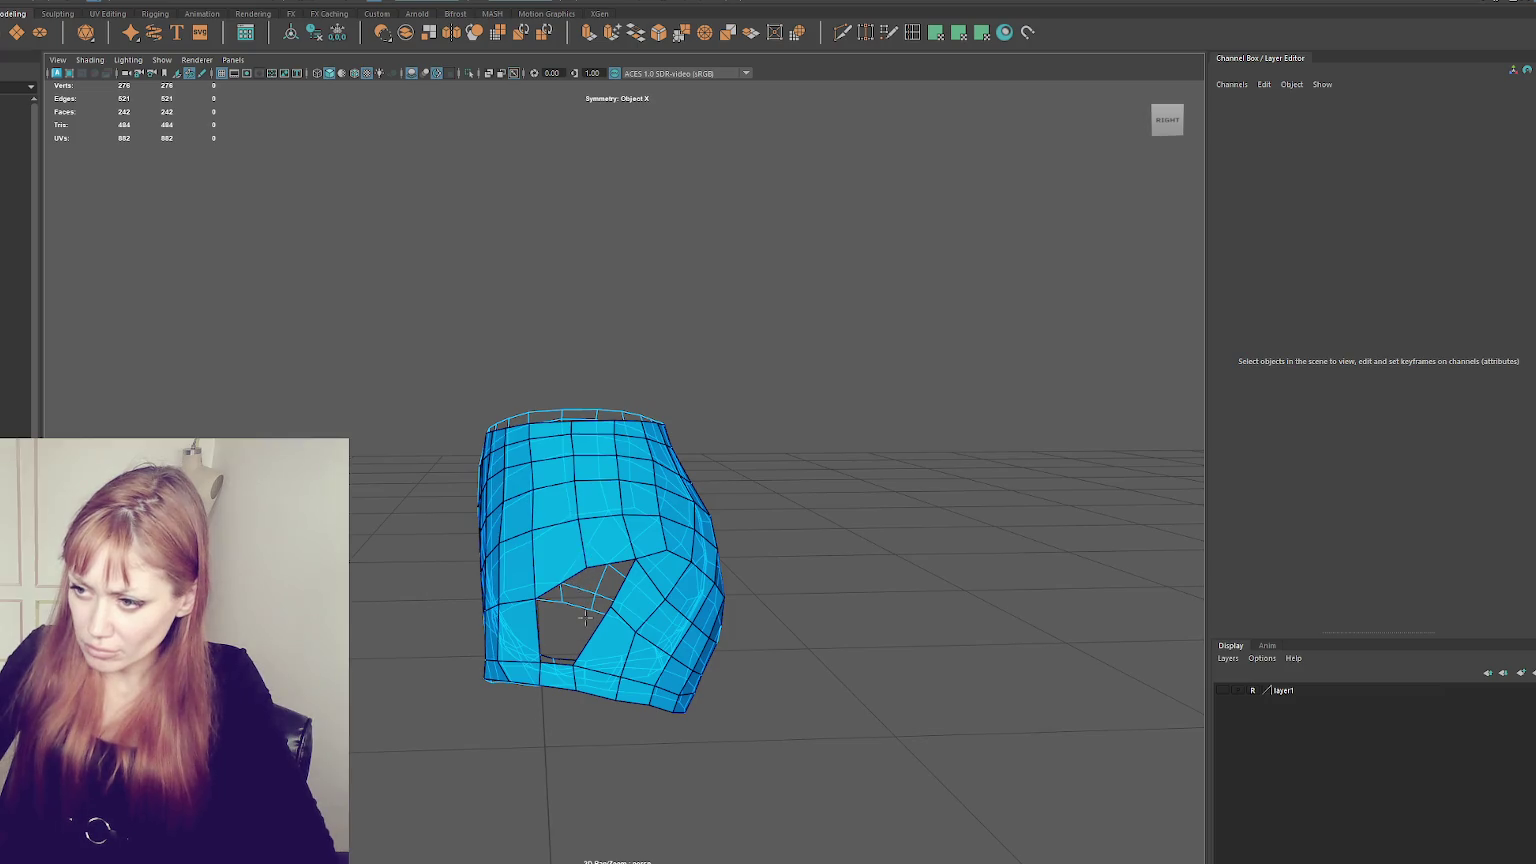
left_click_drag(569, 670, 574, 631, "alt")
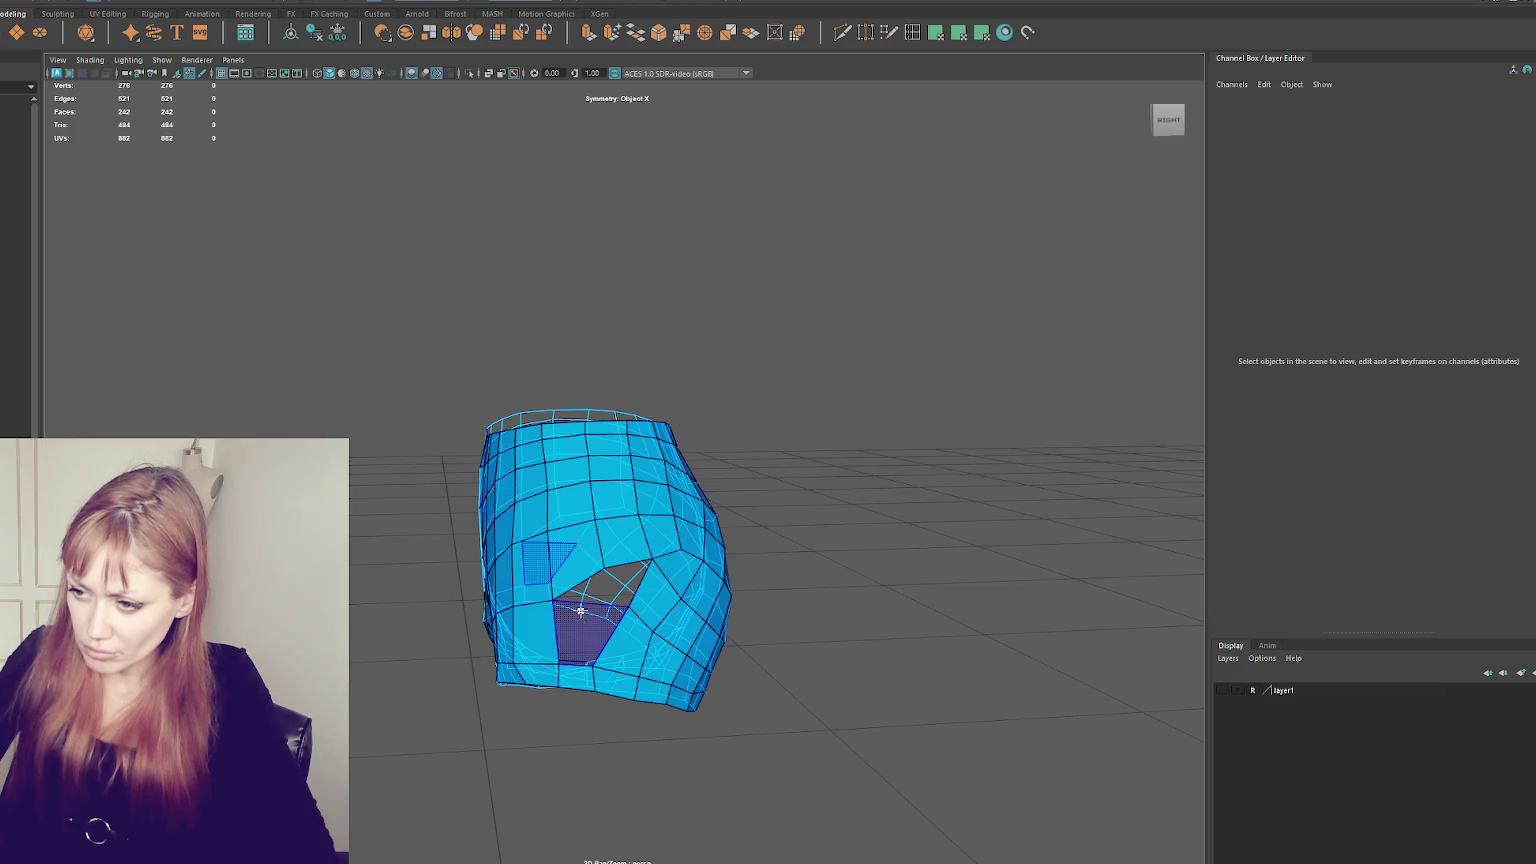
left_click(588, 612, "shift")
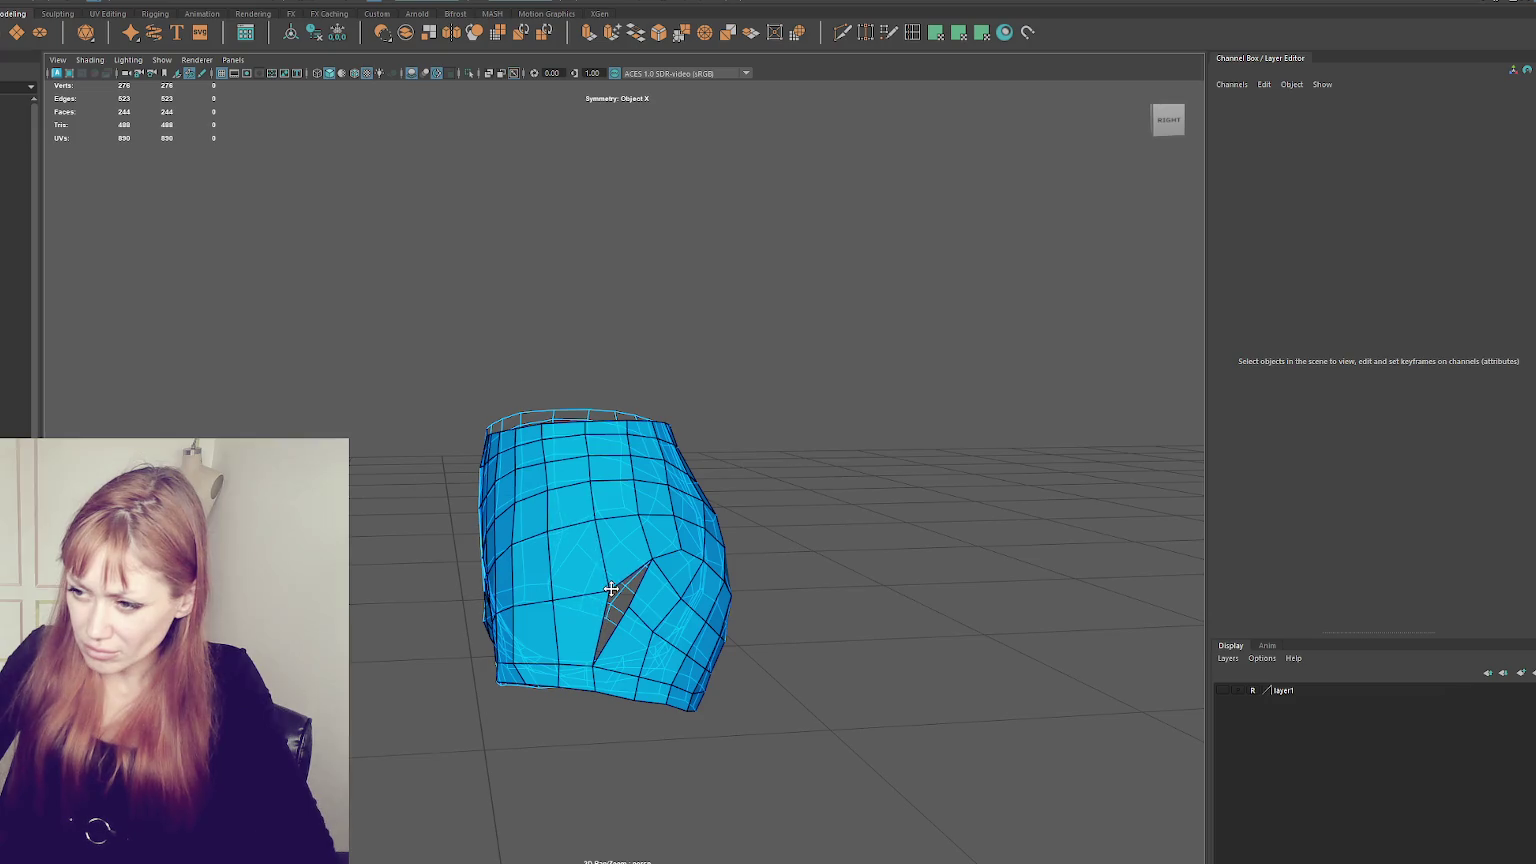
left_click_drag(611, 589, 608, 589)
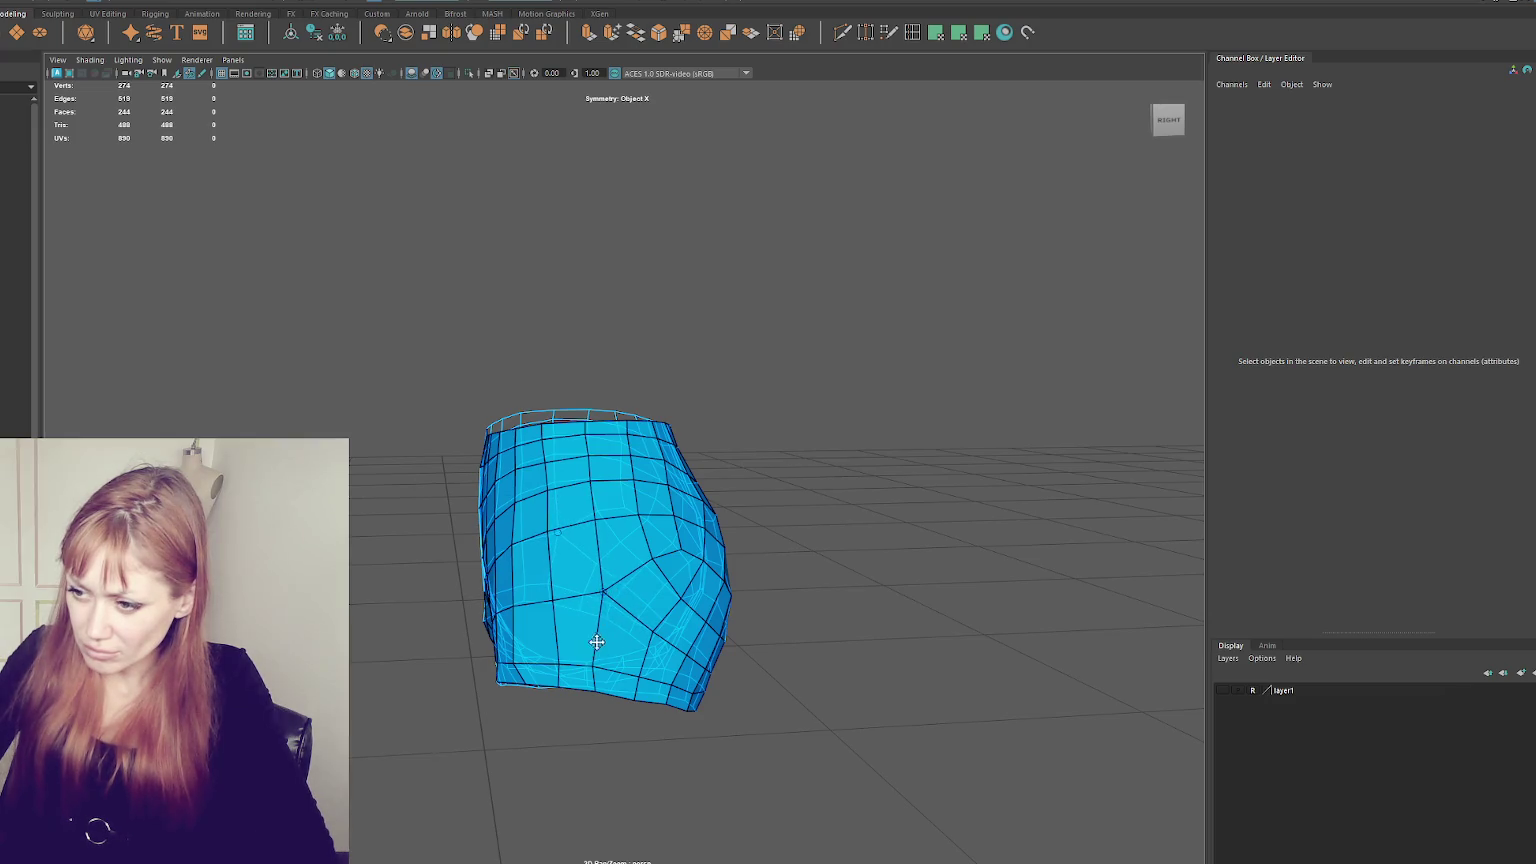
mouse_move(596, 662)
left_mouse_down("alt")
mouse_move(648, 642)
mouse_move(636, 662)
mouse_move(722, 652)
left_mouse_up("alt")
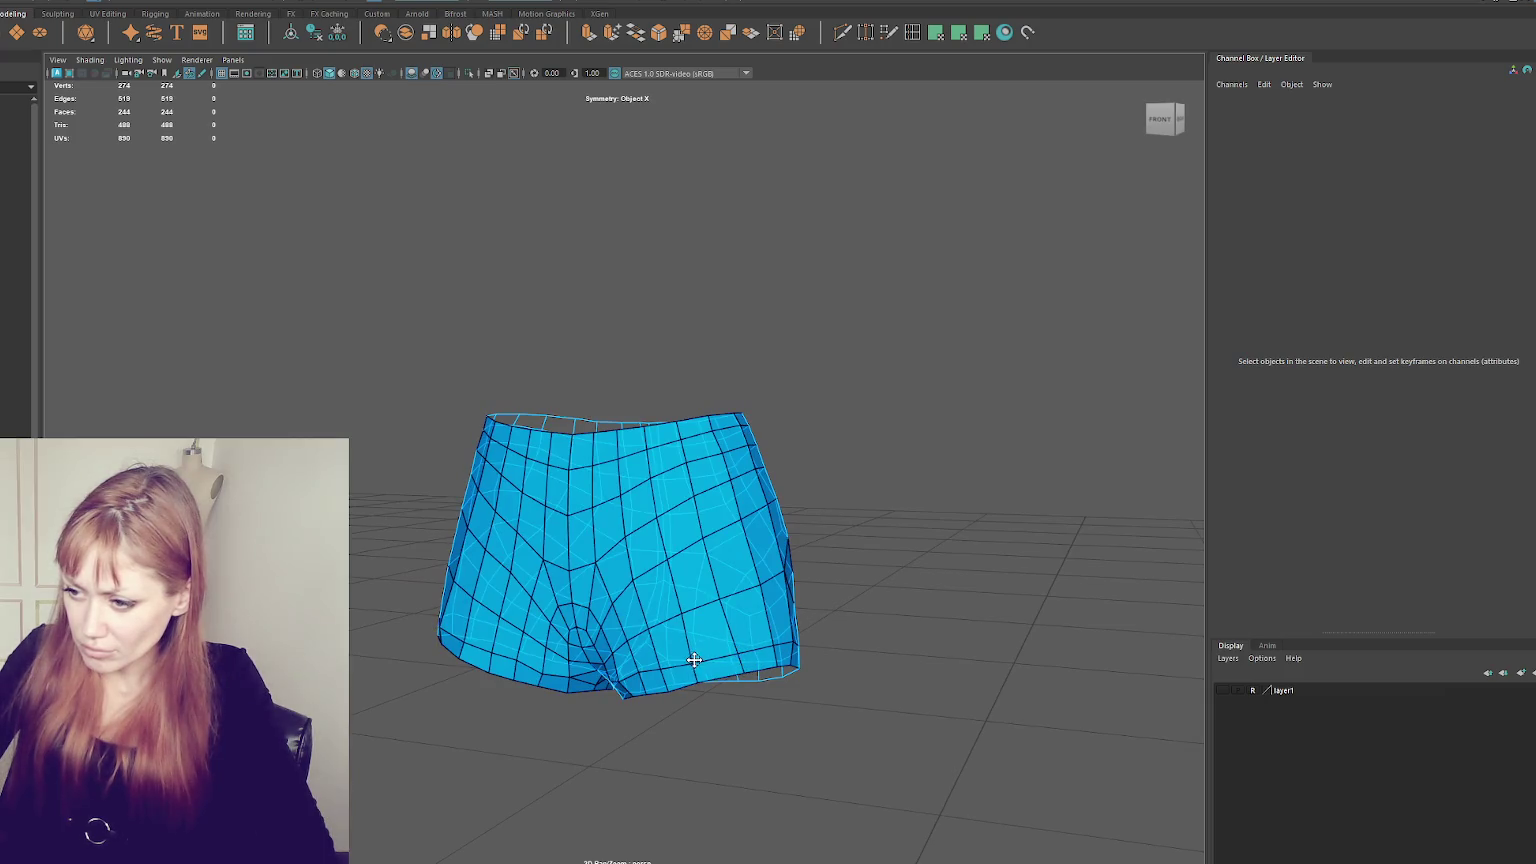
- Orbit around the shorts retopology to check its topology from the front and sides
left_click_drag(693, 658, 761, 645, "alt")
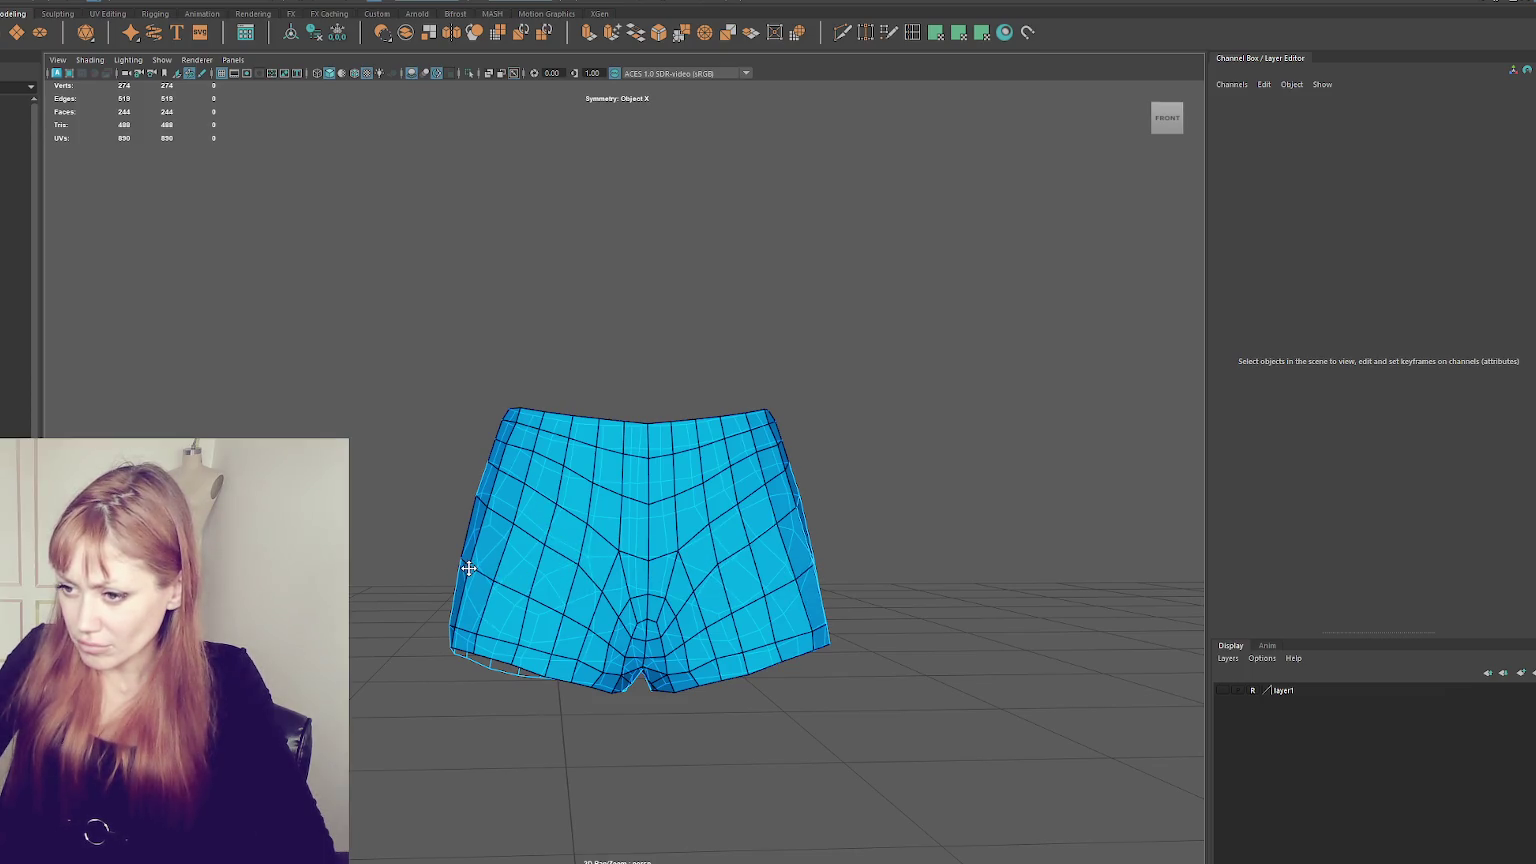
left_click_drag(590, 525, 350, 530, "alt")
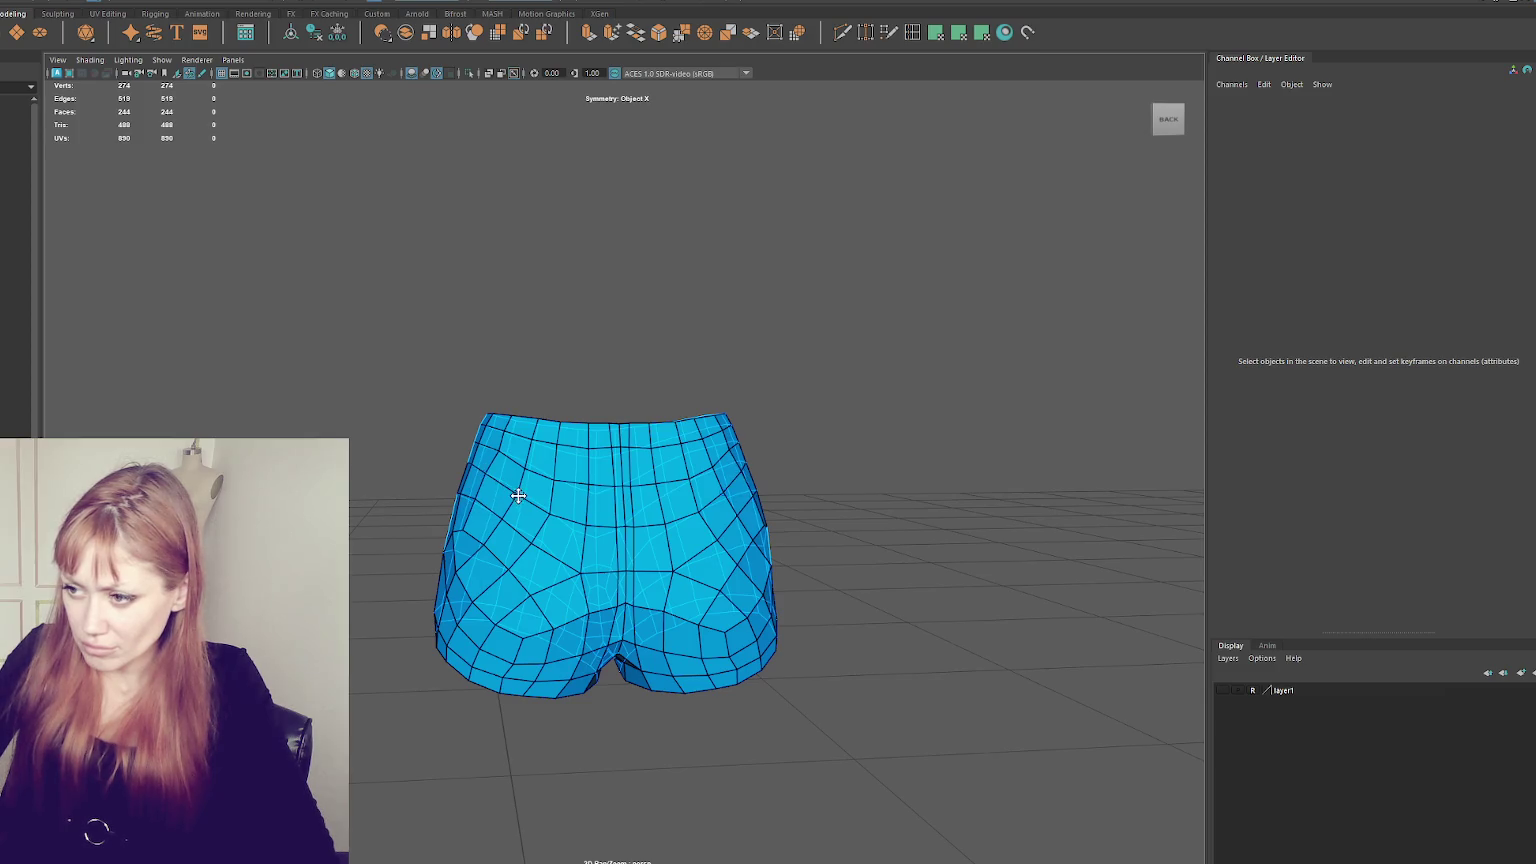
mouse_move(702, 511)
left_mouse_down("alt")
mouse_move(744, 525)
mouse_move(714, 516)
left_mouse_up("alt")
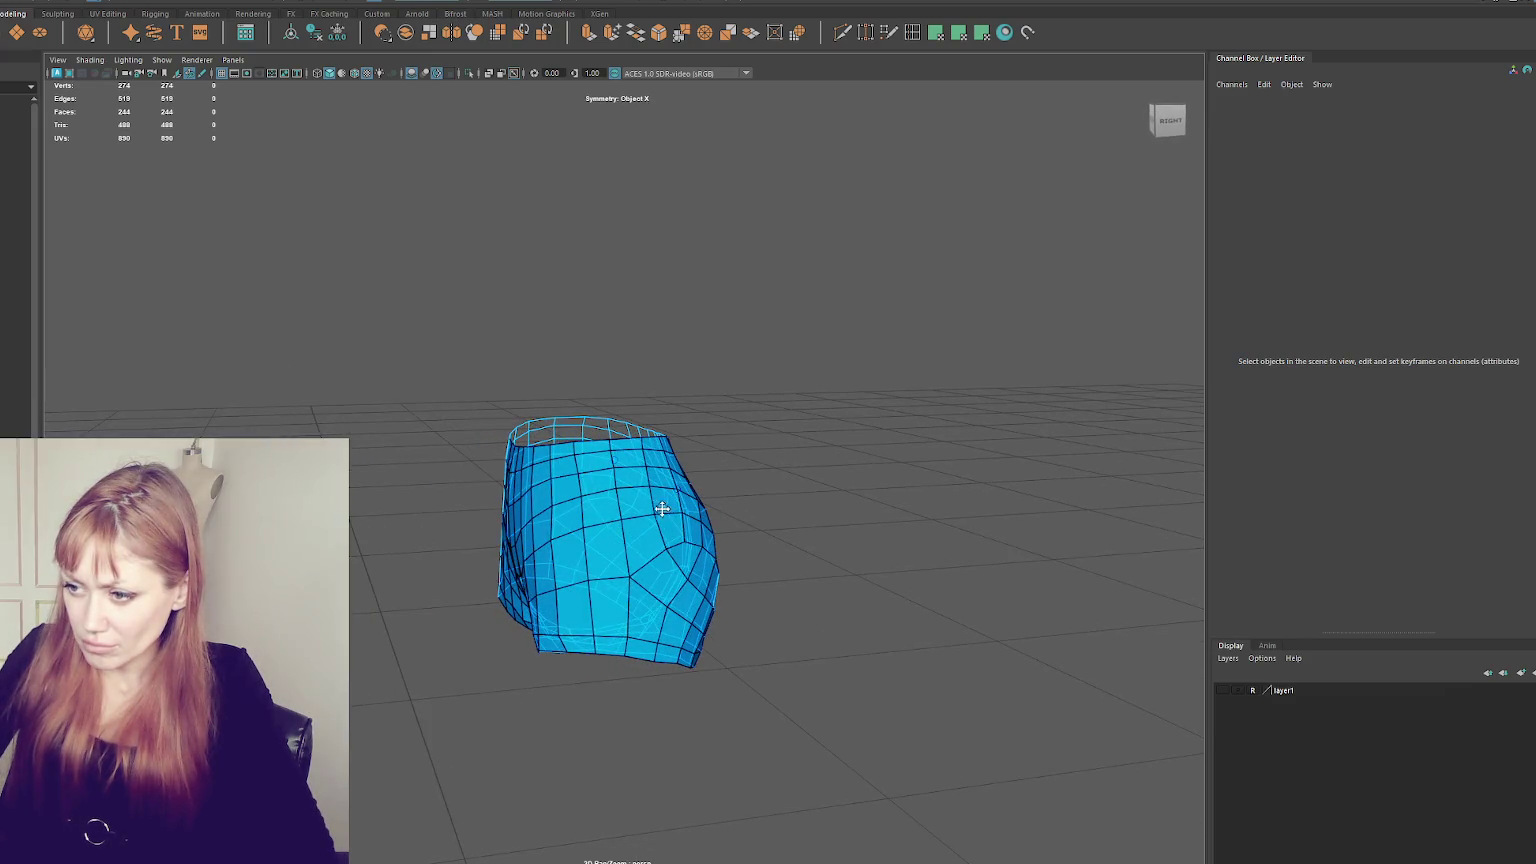
mouse_move(743, 548)
left_mouse_down("alt")
mouse_move(816, 549)
mouse_move(708, 475)
left_mouse_up("alt")
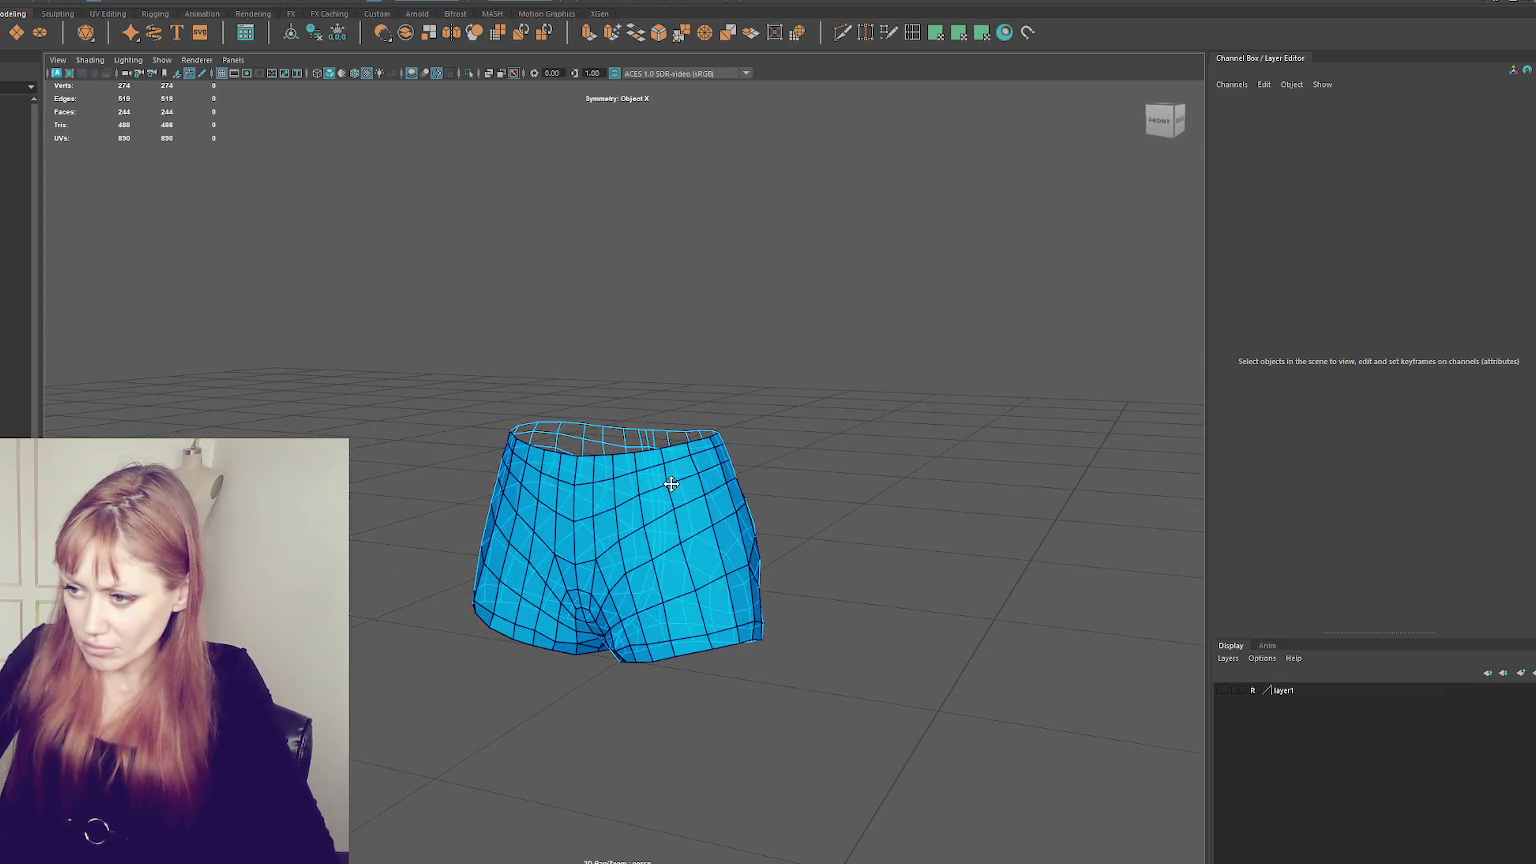
mouse_move(657, 551)
left_mouse_down("alt")
mouse_move(737, 555)
mouse_move(607, 648)
left_mouse_up("alt")
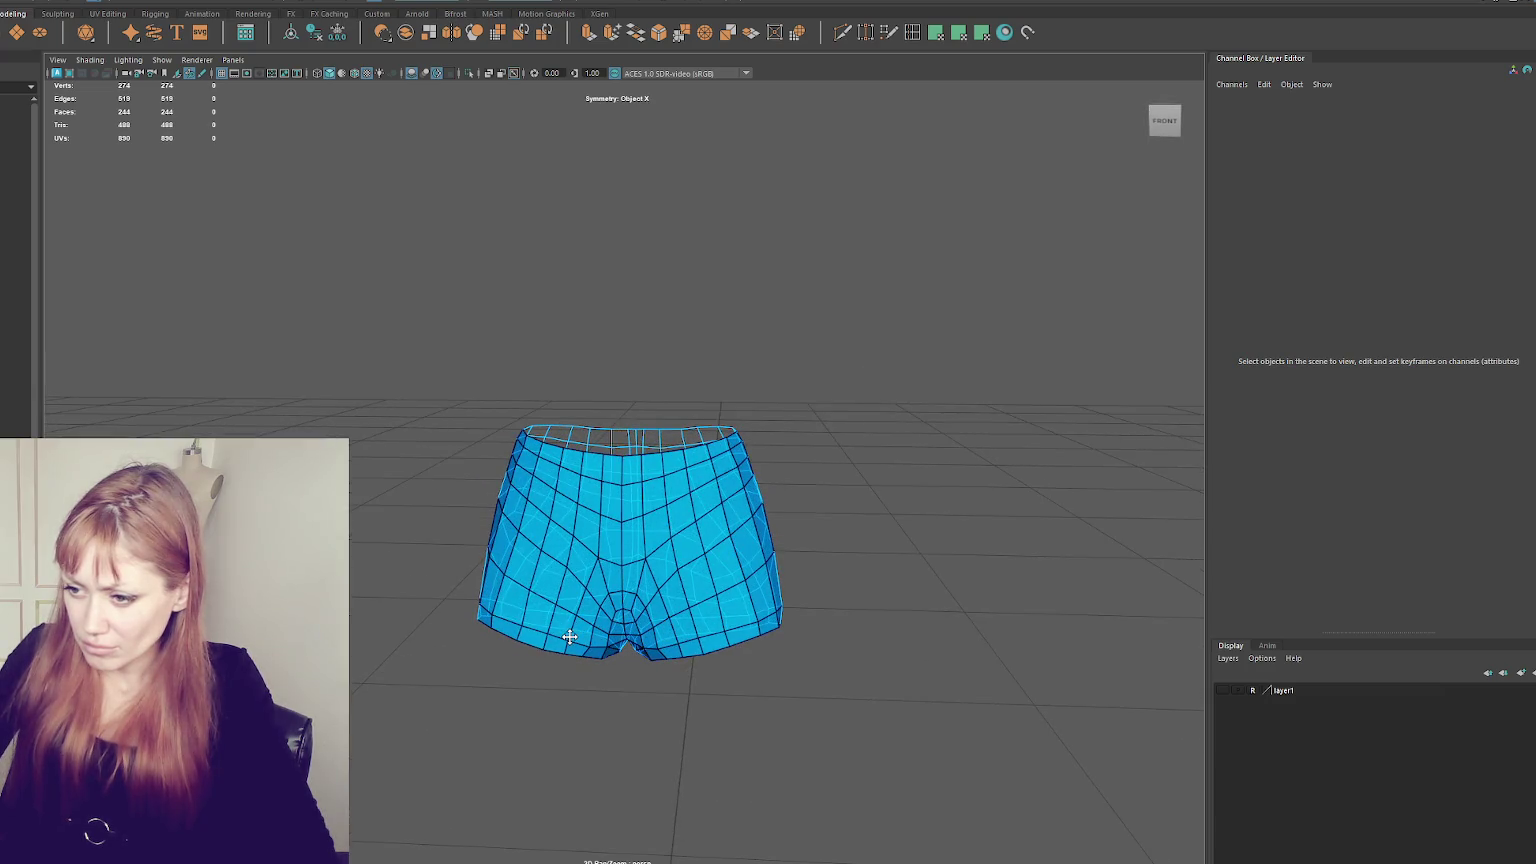
- Exit Quad Draw with Q, restore normal shading with F8, and deselect the mesh
key("q")
key("F8")
left_click(775, 295)
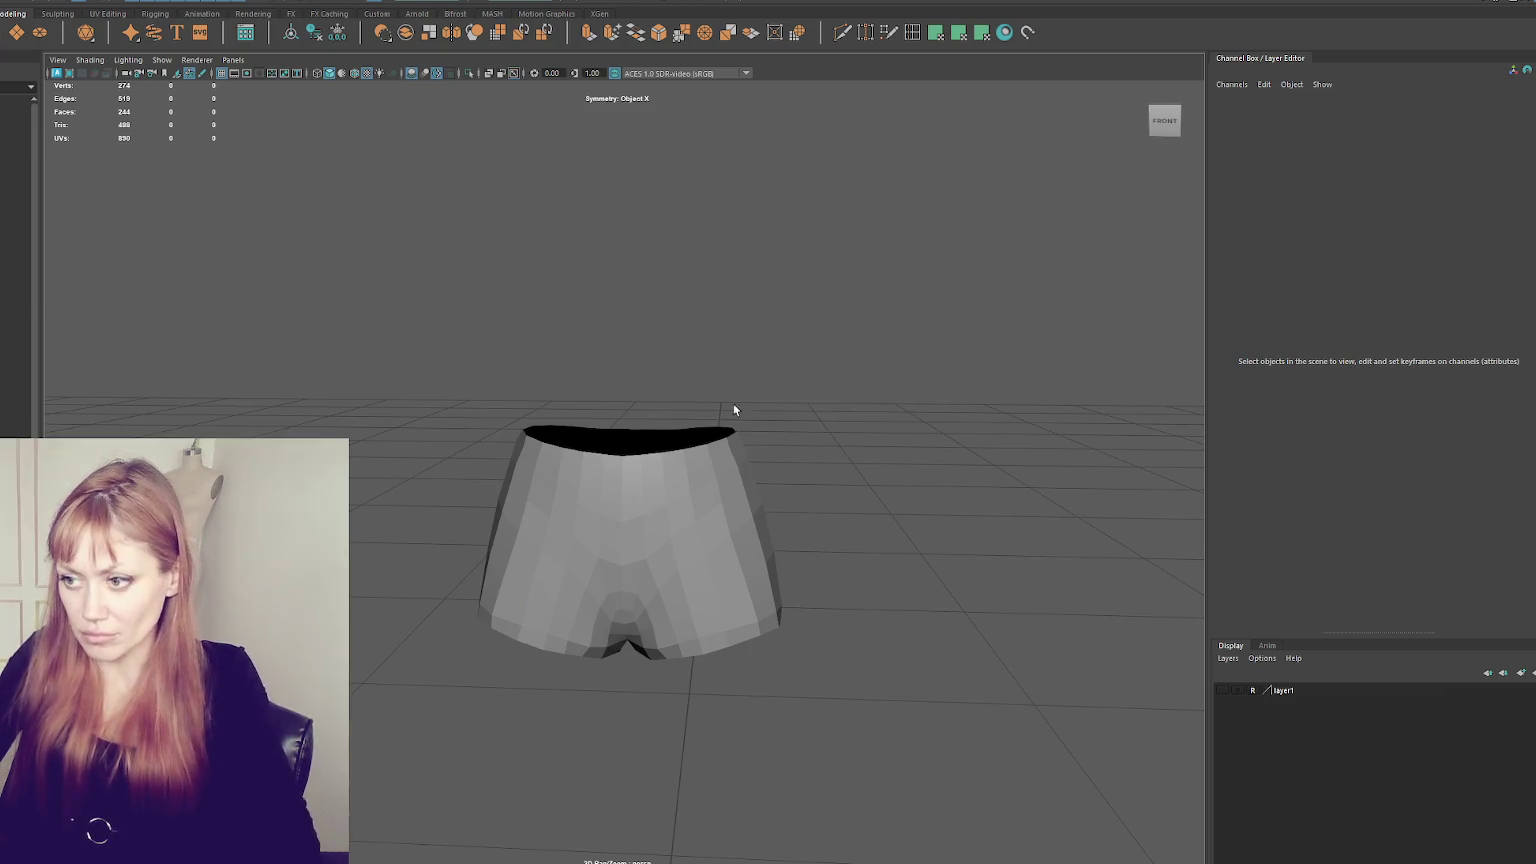
- Rename polySurface63 to Shorts_New in the Outliner
left_click(15, 180)
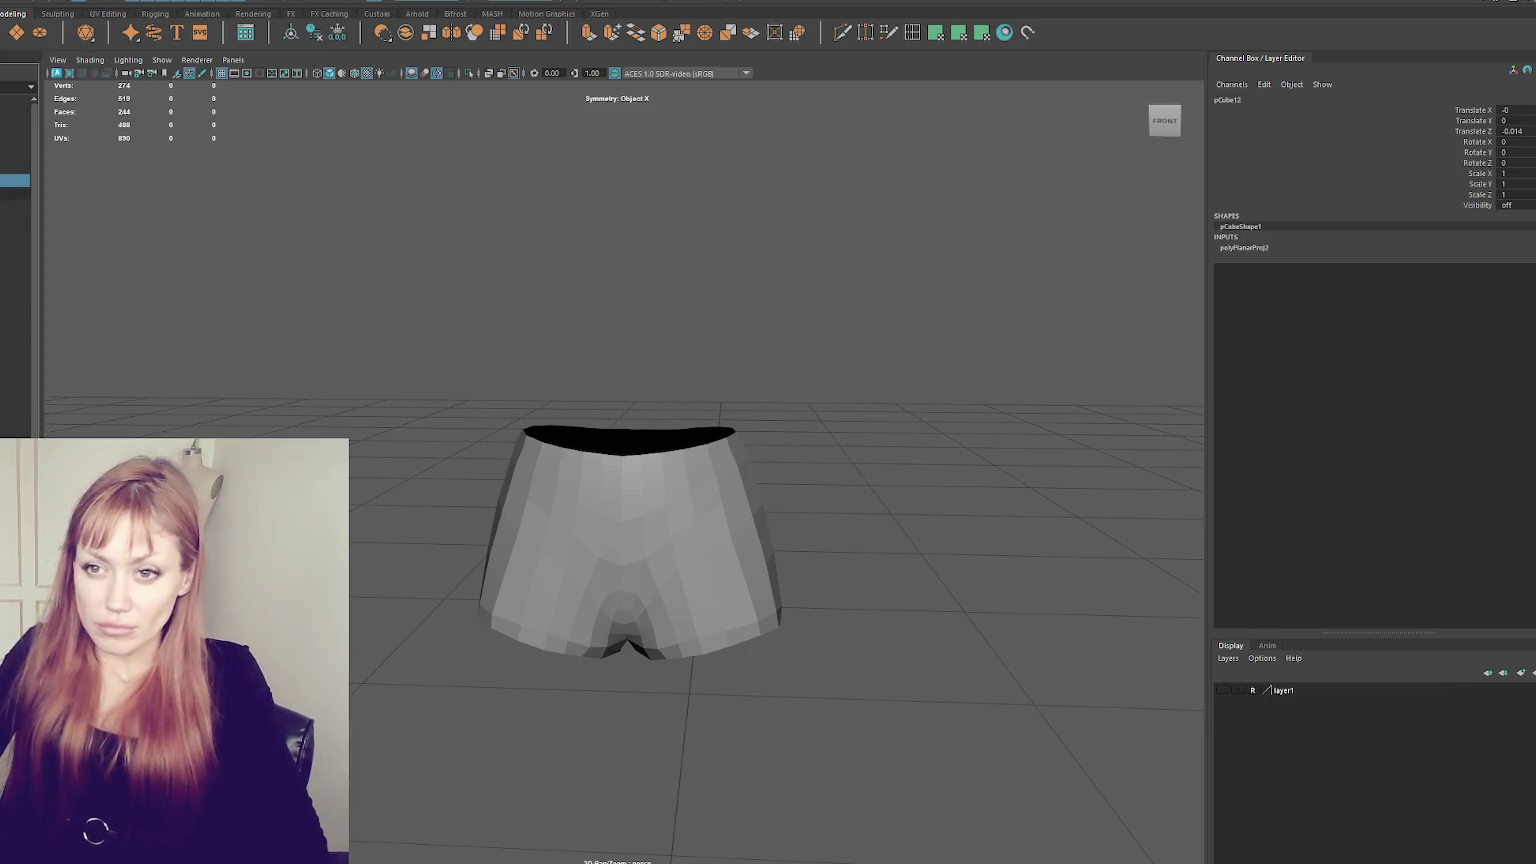
left_click(24, 167)
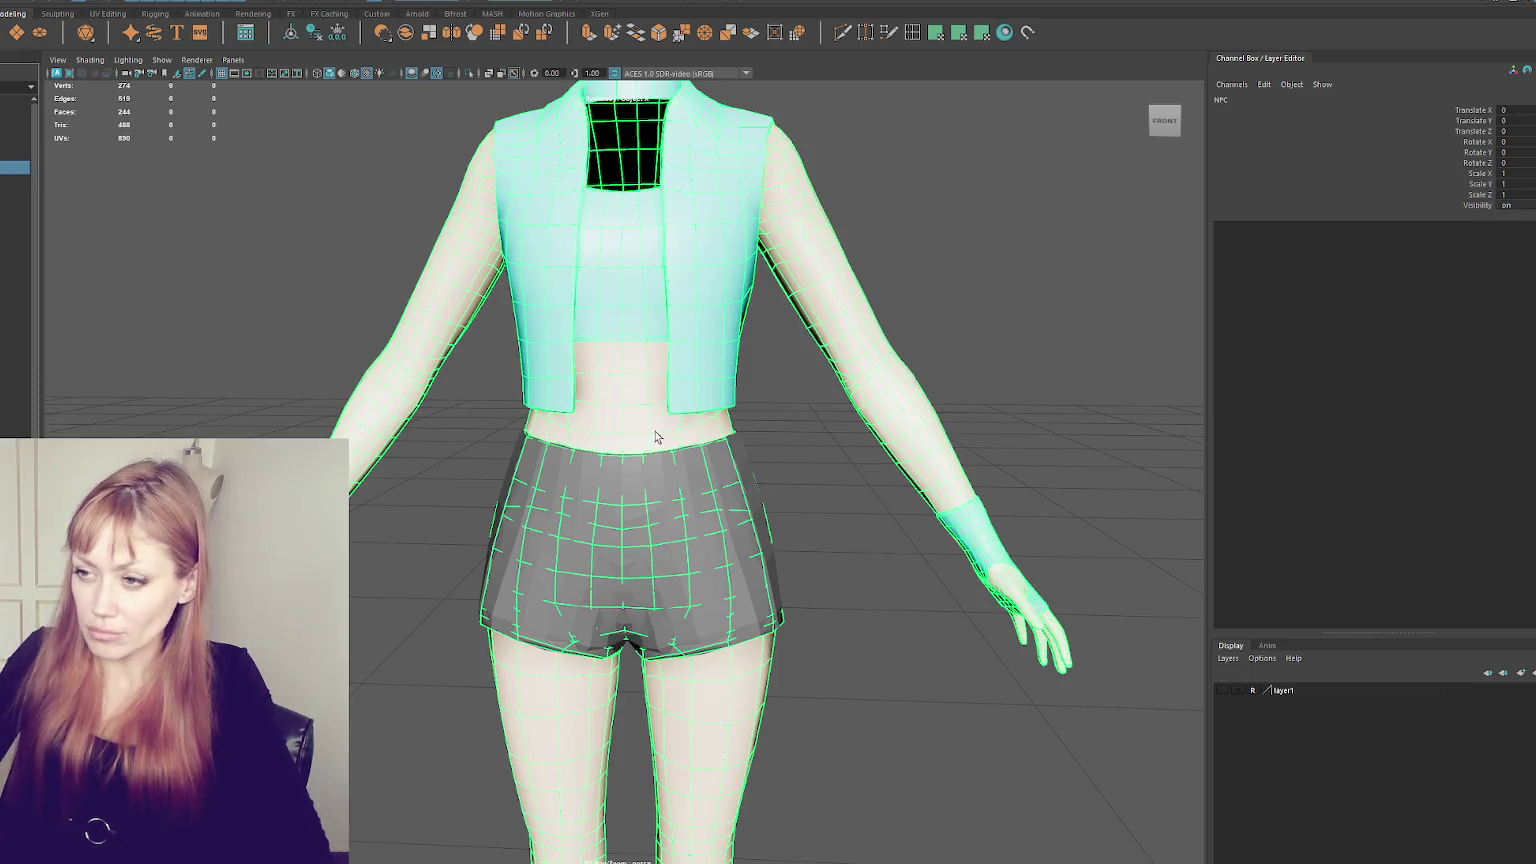
left_click(708, 538)
left_click(410, 450)
key("ctrl+z")
left_click(410, 450)
left_click(3, 233)
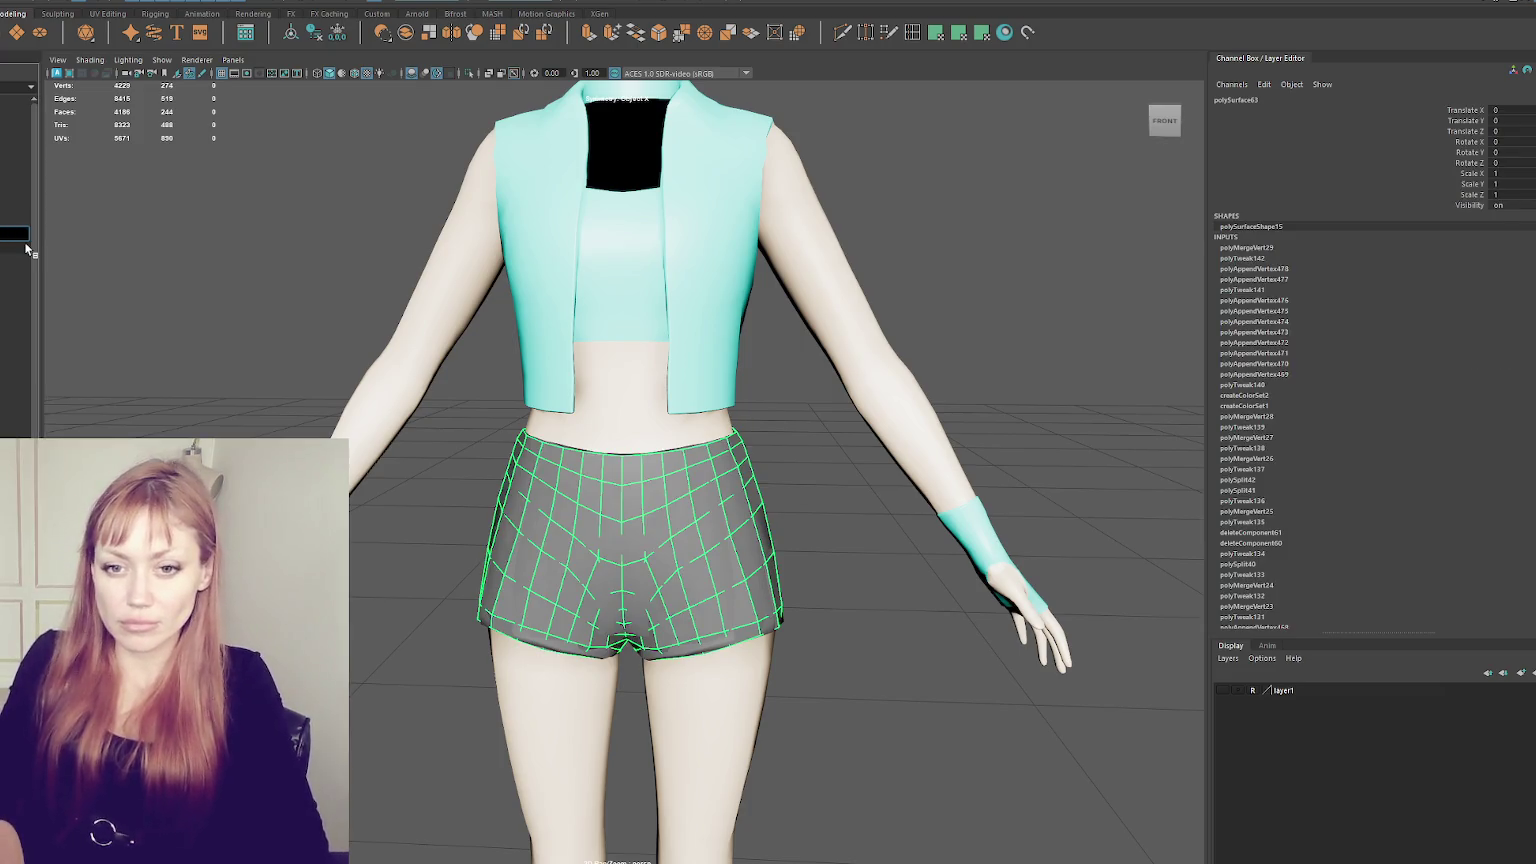
key("Return")
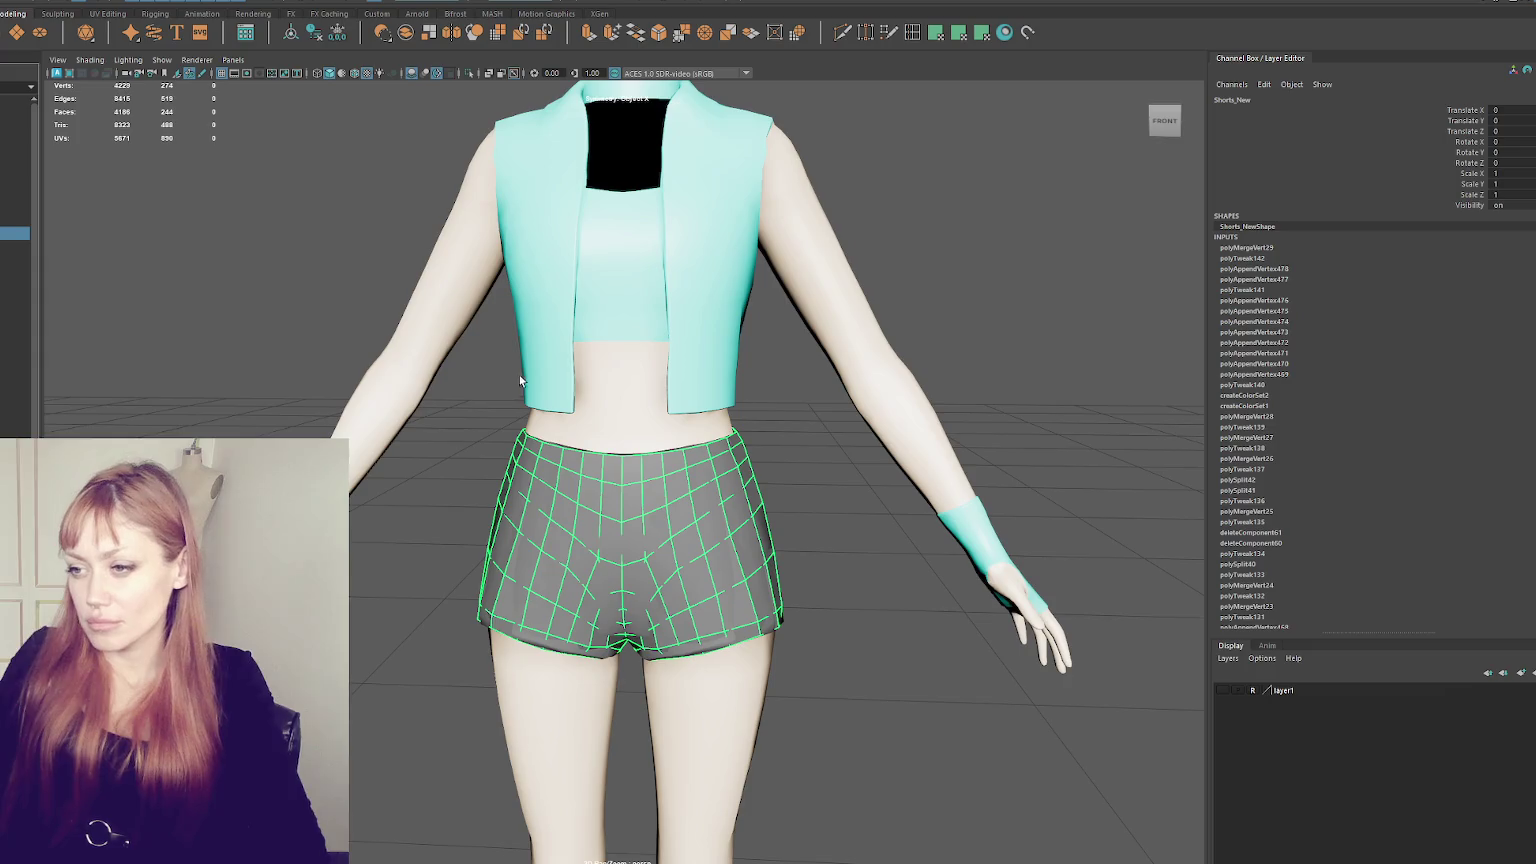
- Look over the character from the back, framing the Top garment and torso
middle_click_drag(405, 322, 430, 415, "alt")
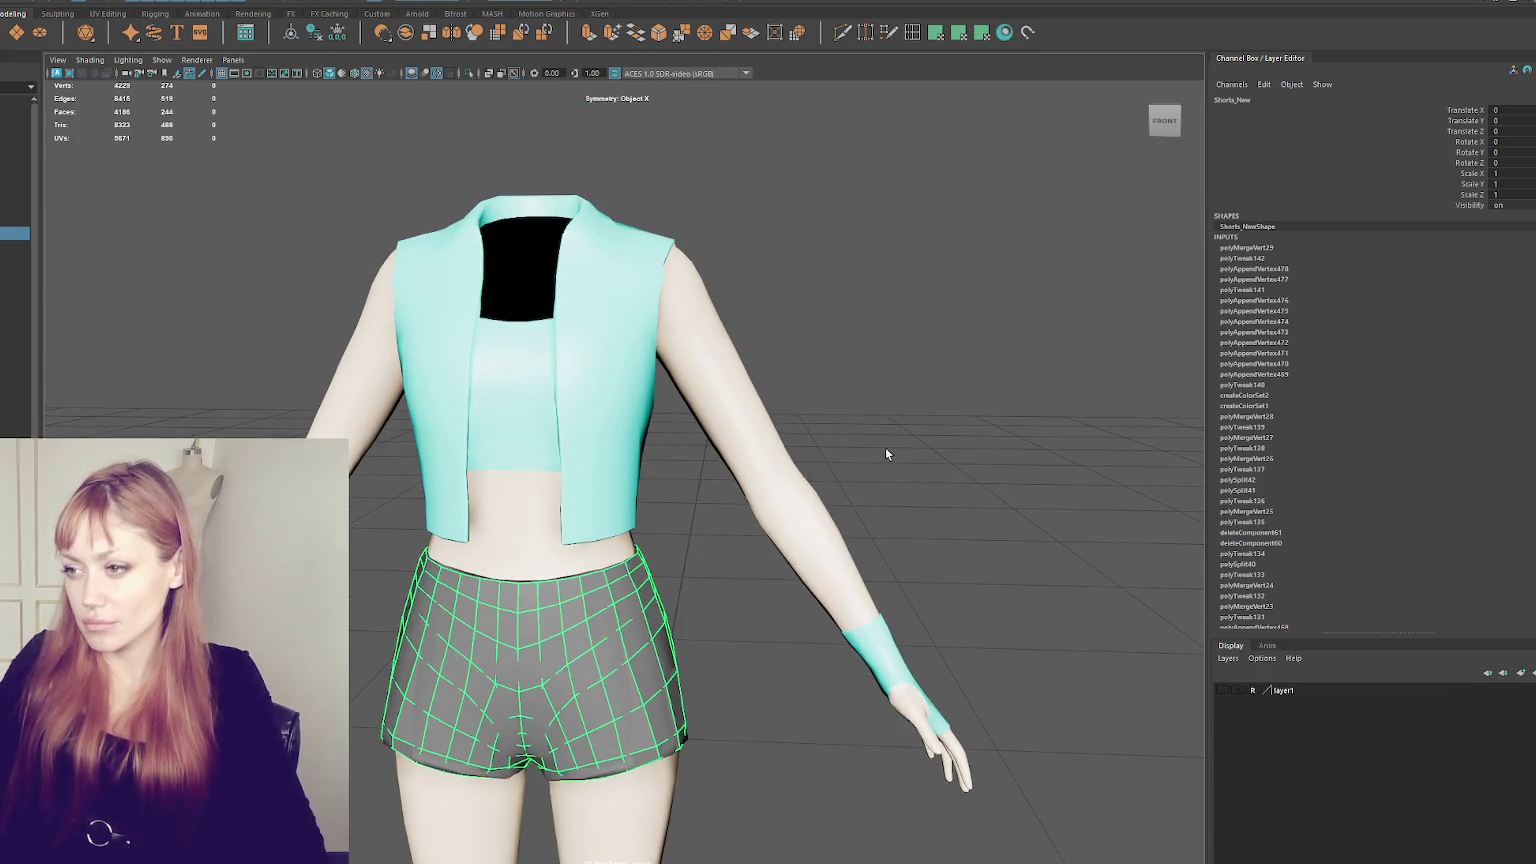
left_click(1165, 121)
left_click(439, 457)
key("f")
mouse_move(439, 457)
left_mouse_down("alt")
mouse_move(626, 447)
mouse_move(566, 405)
mouse_move(730, 411)
mouse_move(741, 427)
left_mouse_up("alt")
key("f")
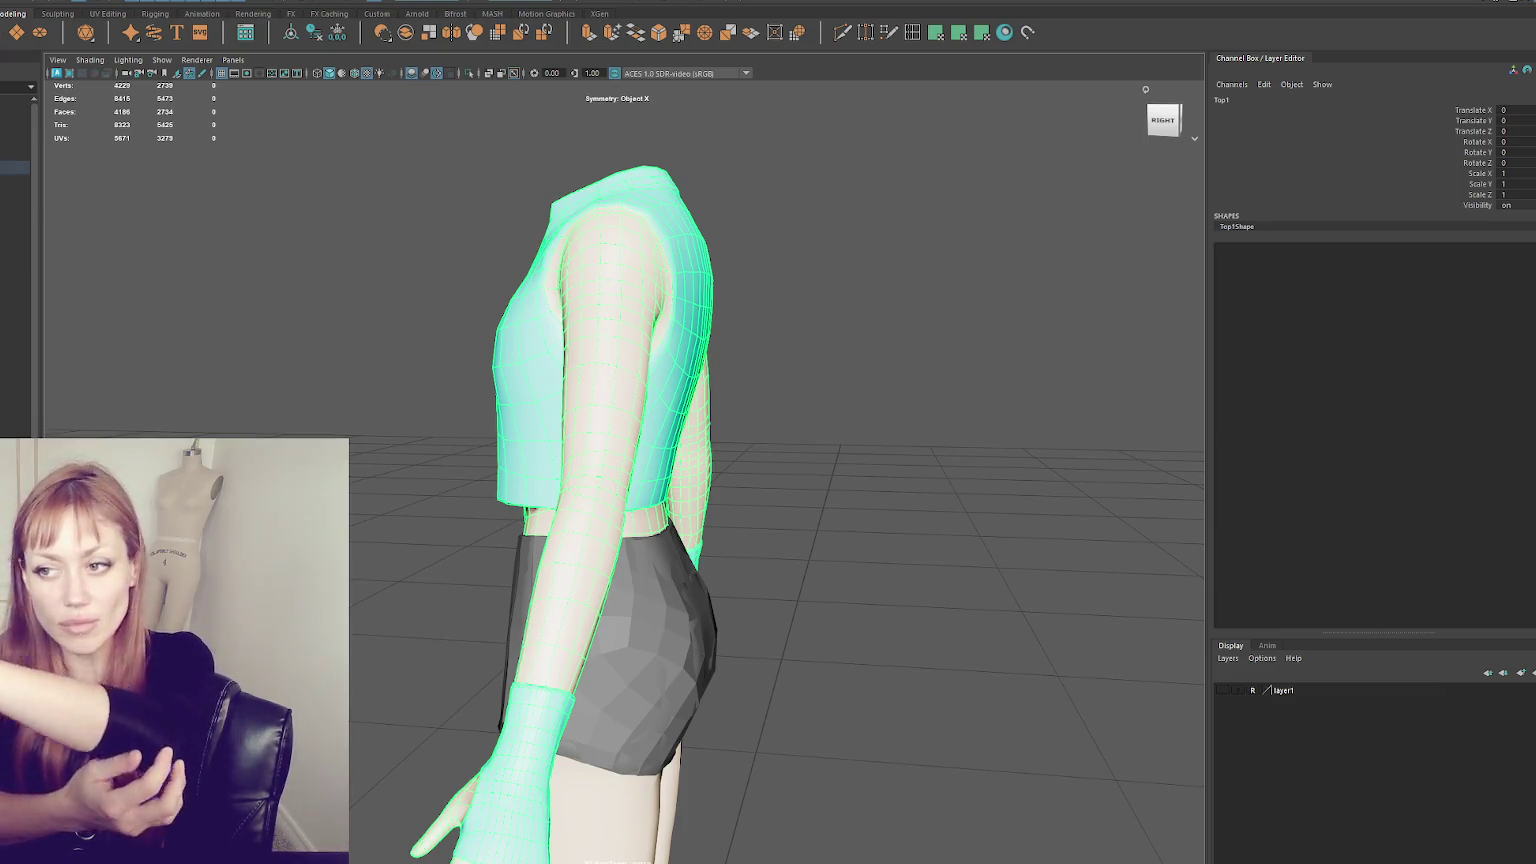
- Select the shorts mesh and isolate it in the view with Ctrl+1
left_click_drag(400, 497, 585, 497, "alt")
left_click(415, 550)
left_click_drag(415, 550, 240, 548, "alt")
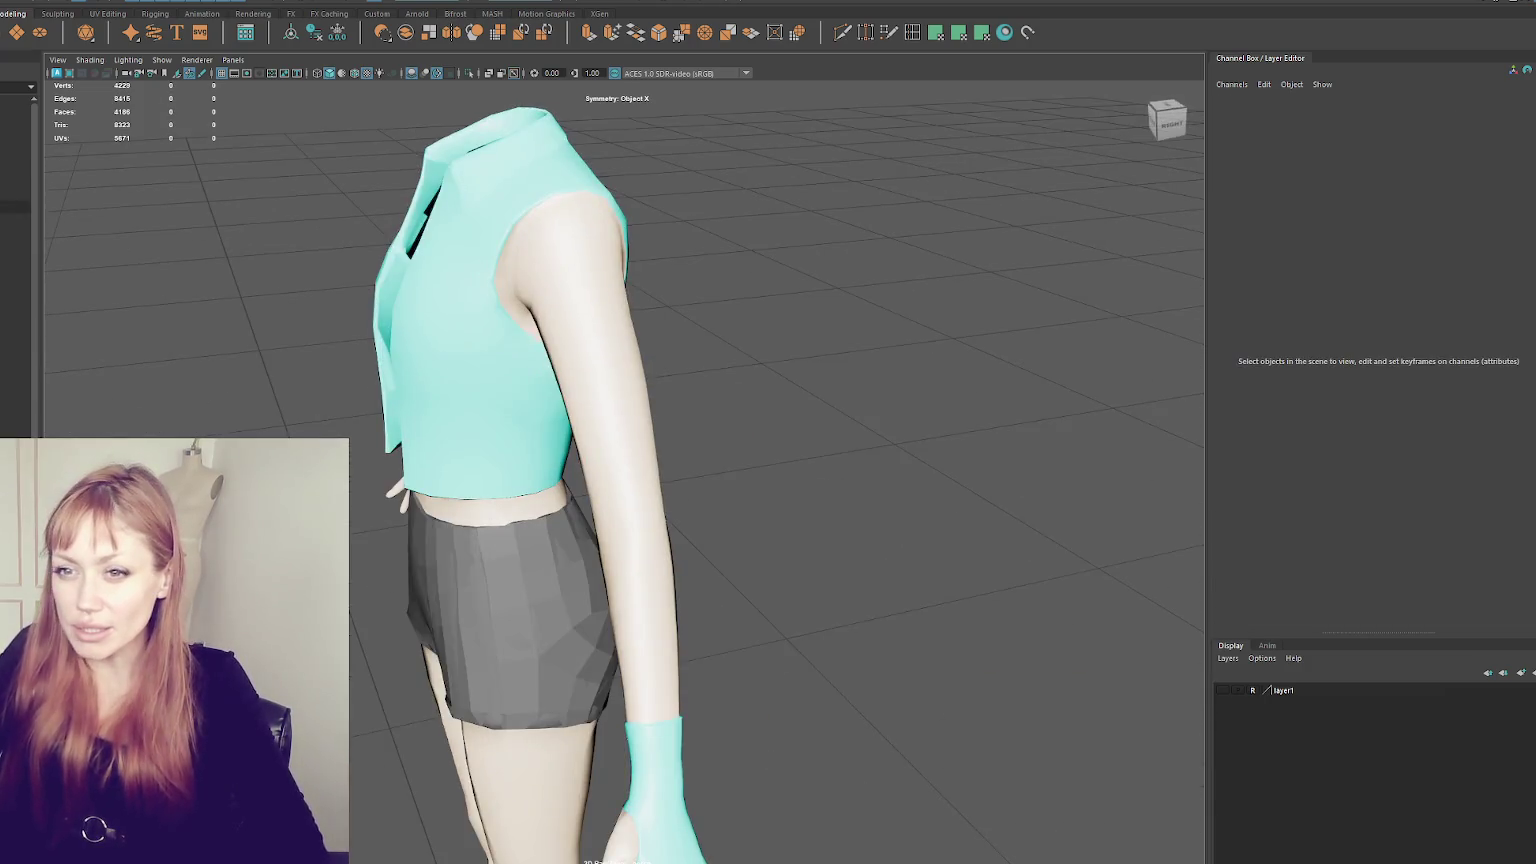
left_click(510, 600)
key("ctrl+1")
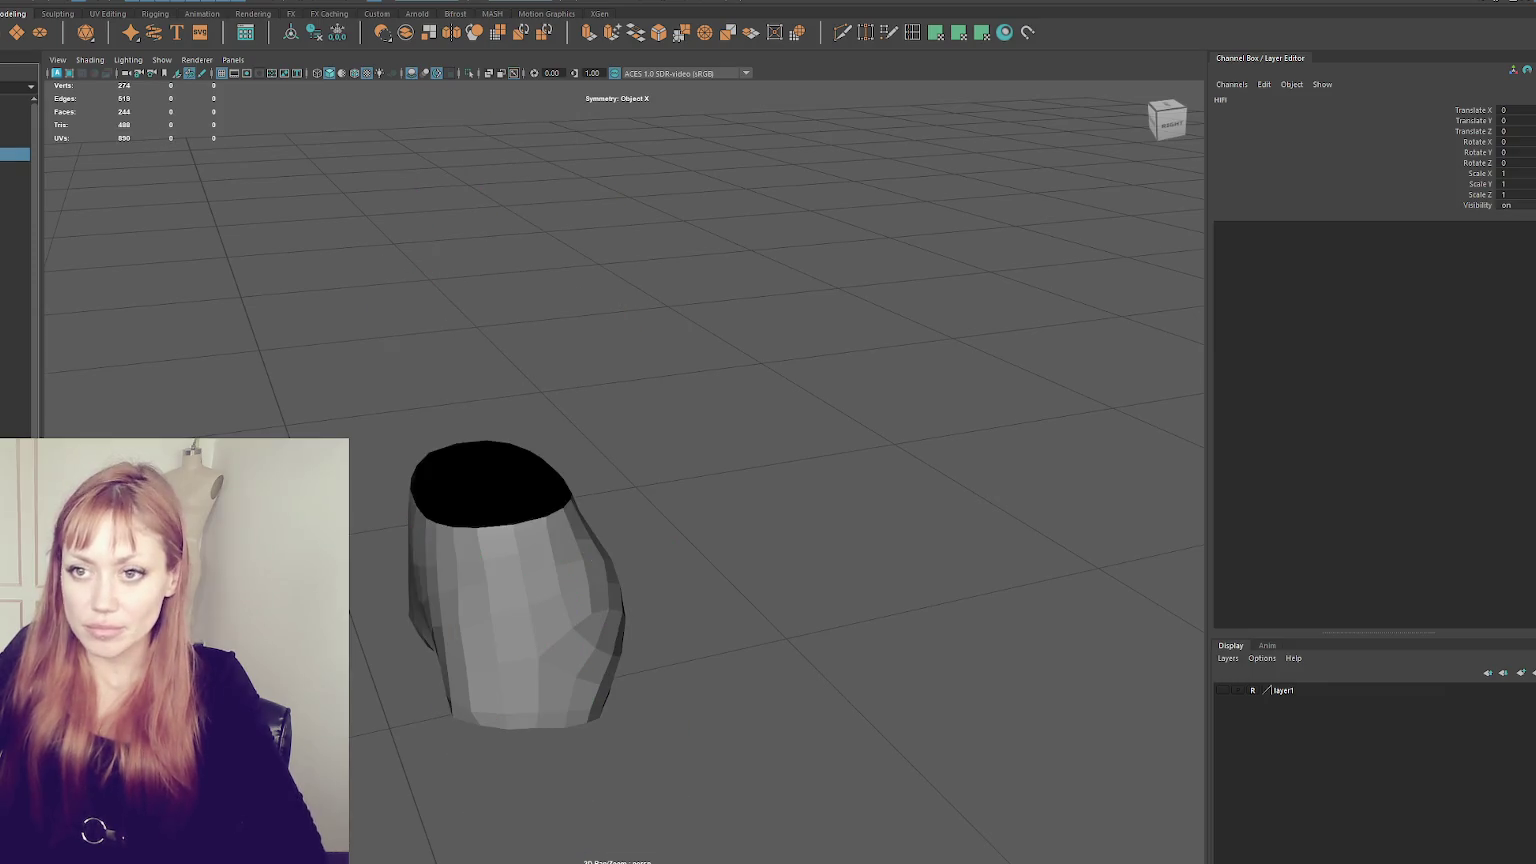
- Unhide HIFI_WITH_NO_LACES and turn layer1 visibility back on
left_click(250, 158)
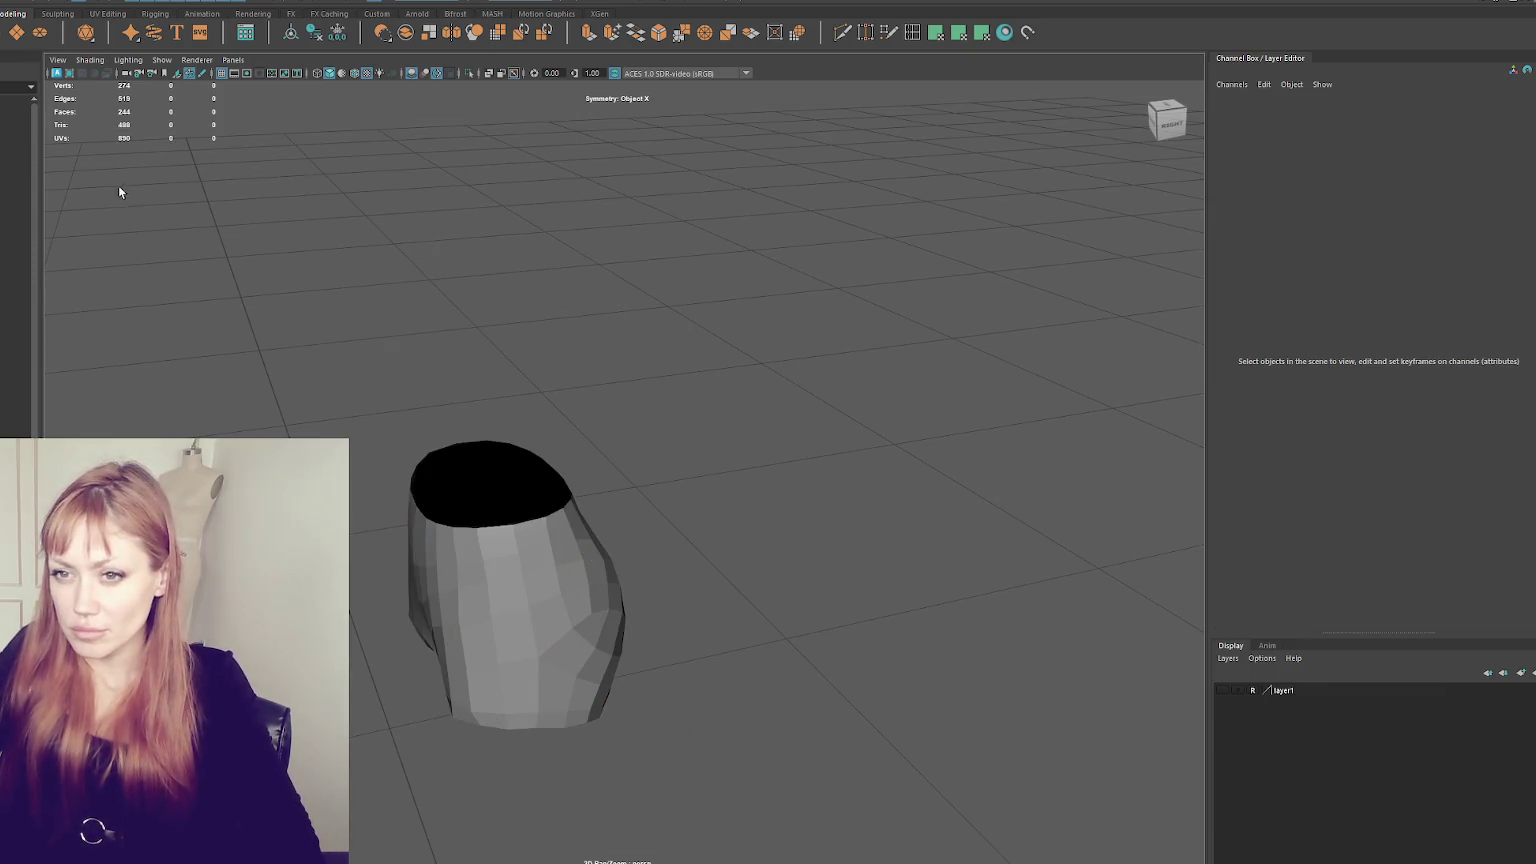
left_click(15, 194)
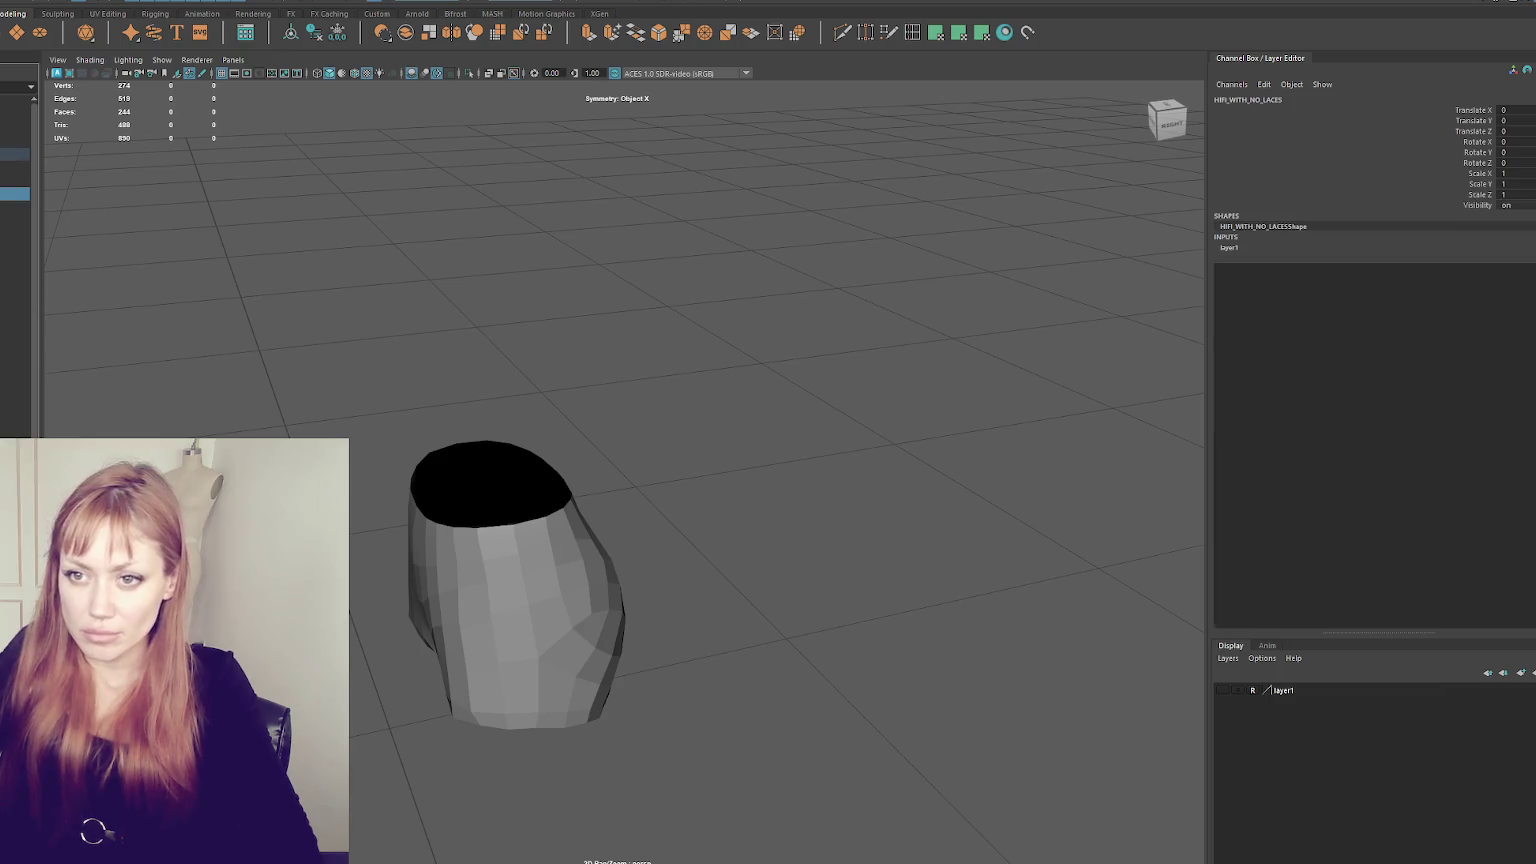
key("shift+h")
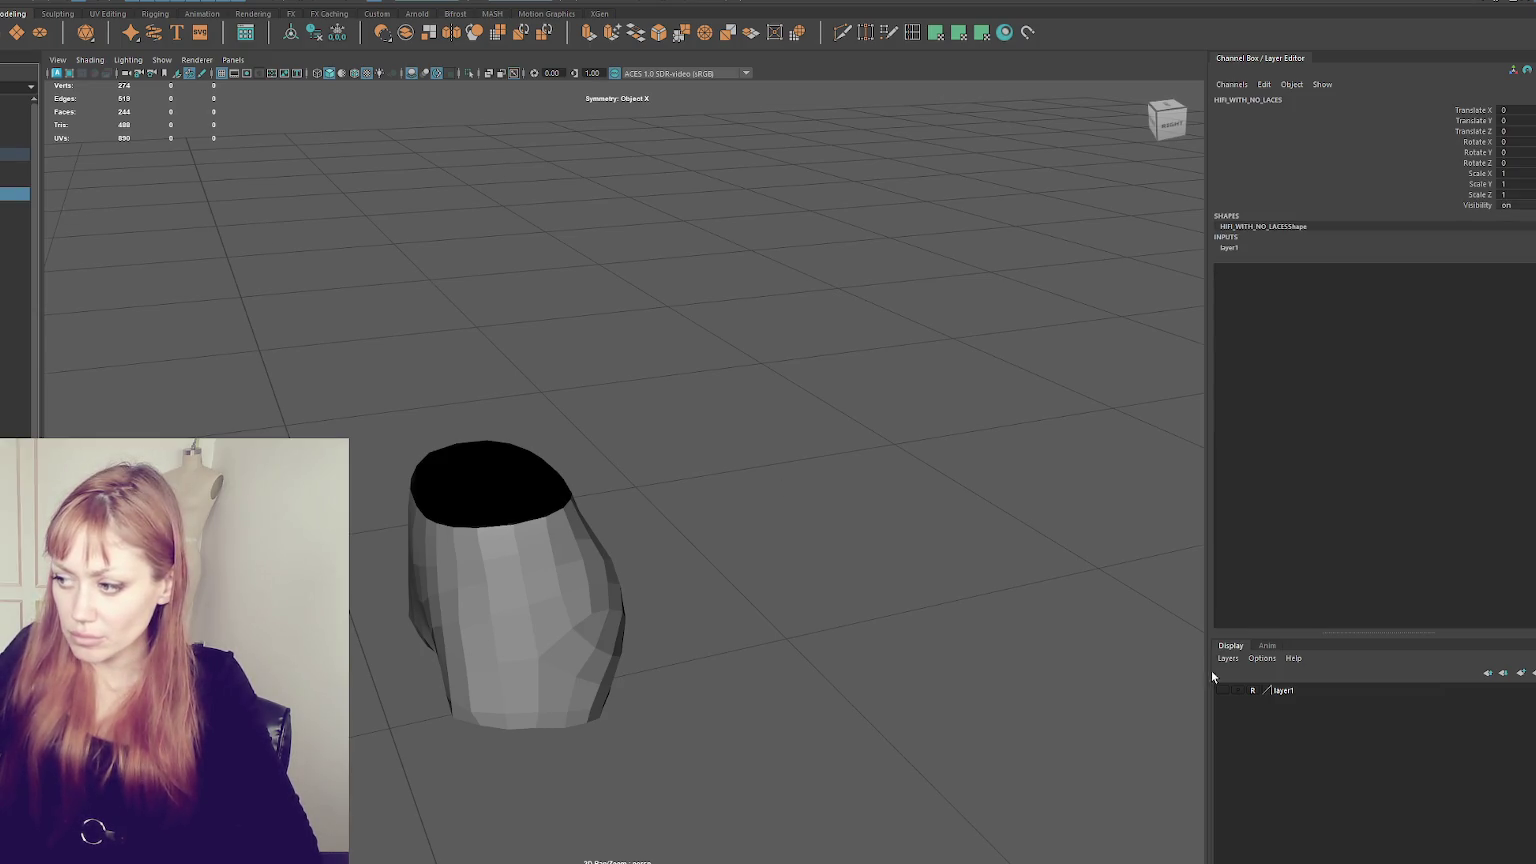
left_click(1220, 689)
left_click(1051, 626)
- Orbit around the model's back, then drag the elbow topology image results into view
left_click_drag(602, 542, 538, 506, "alt")
scroll(538, 506, "up", 1)
scroll(565, 480, "up", 2)
scroll(500, 470, "up", 1)
scroll(606, 412, "up", 1)
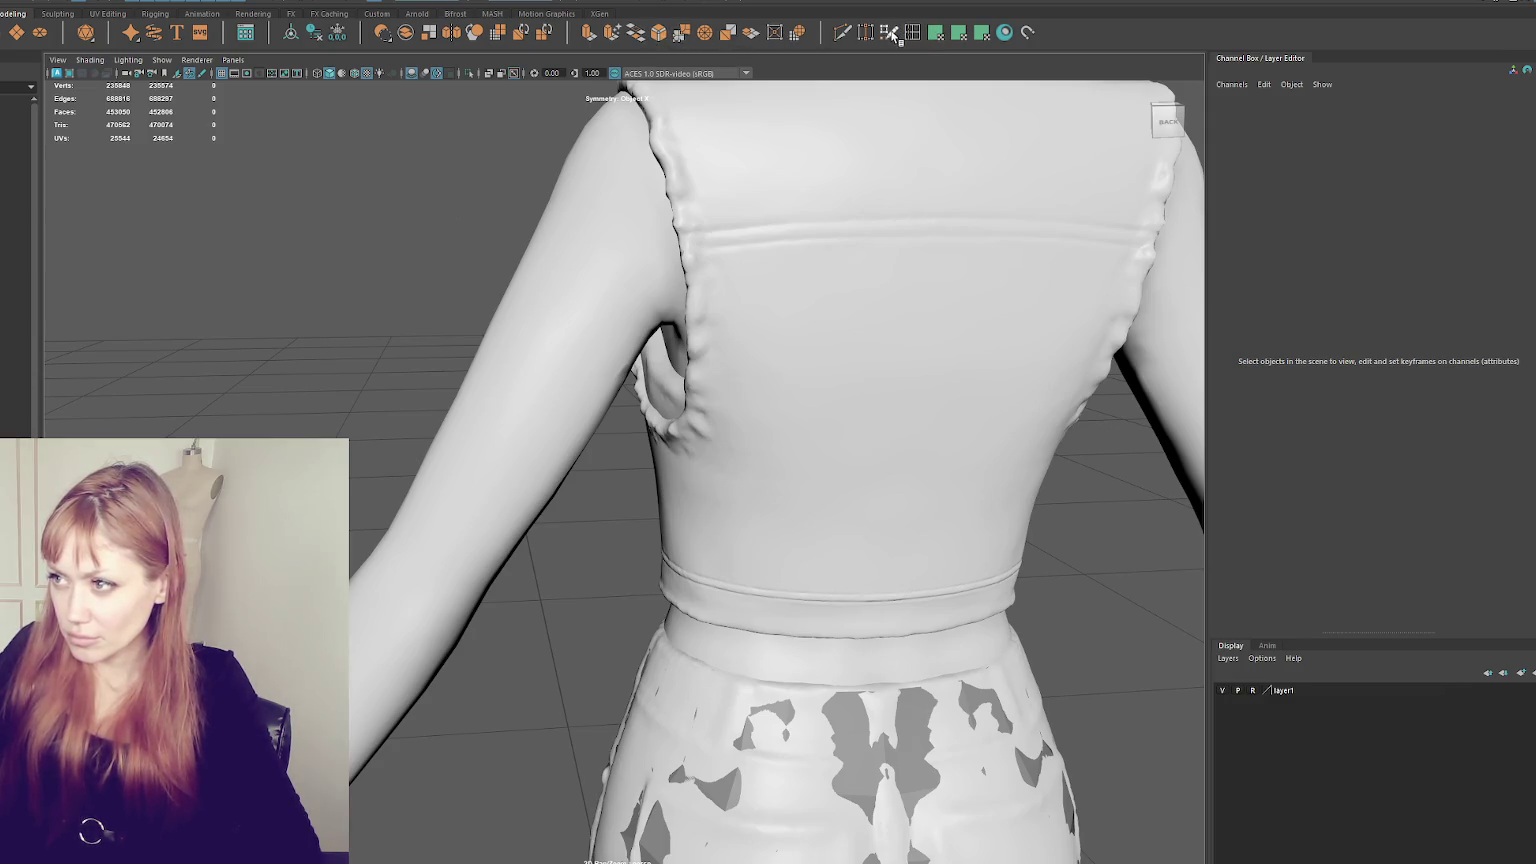
mouse_move(580, 394)
left_mouse_down("alt")
mouse_move(583, 346)
mouse_move(662, 446)
mouse_move(696, 446)
mouse_move(636, 482)
mouse_move(541, 464)
left_mouse_up("alt")
mouse_move(457, 535)
left_mouse_down("alt")
mouse_move(450, 589)
mouse_move(552, 576)
mouse_move(472, 529)
left_mouse_up("alt")
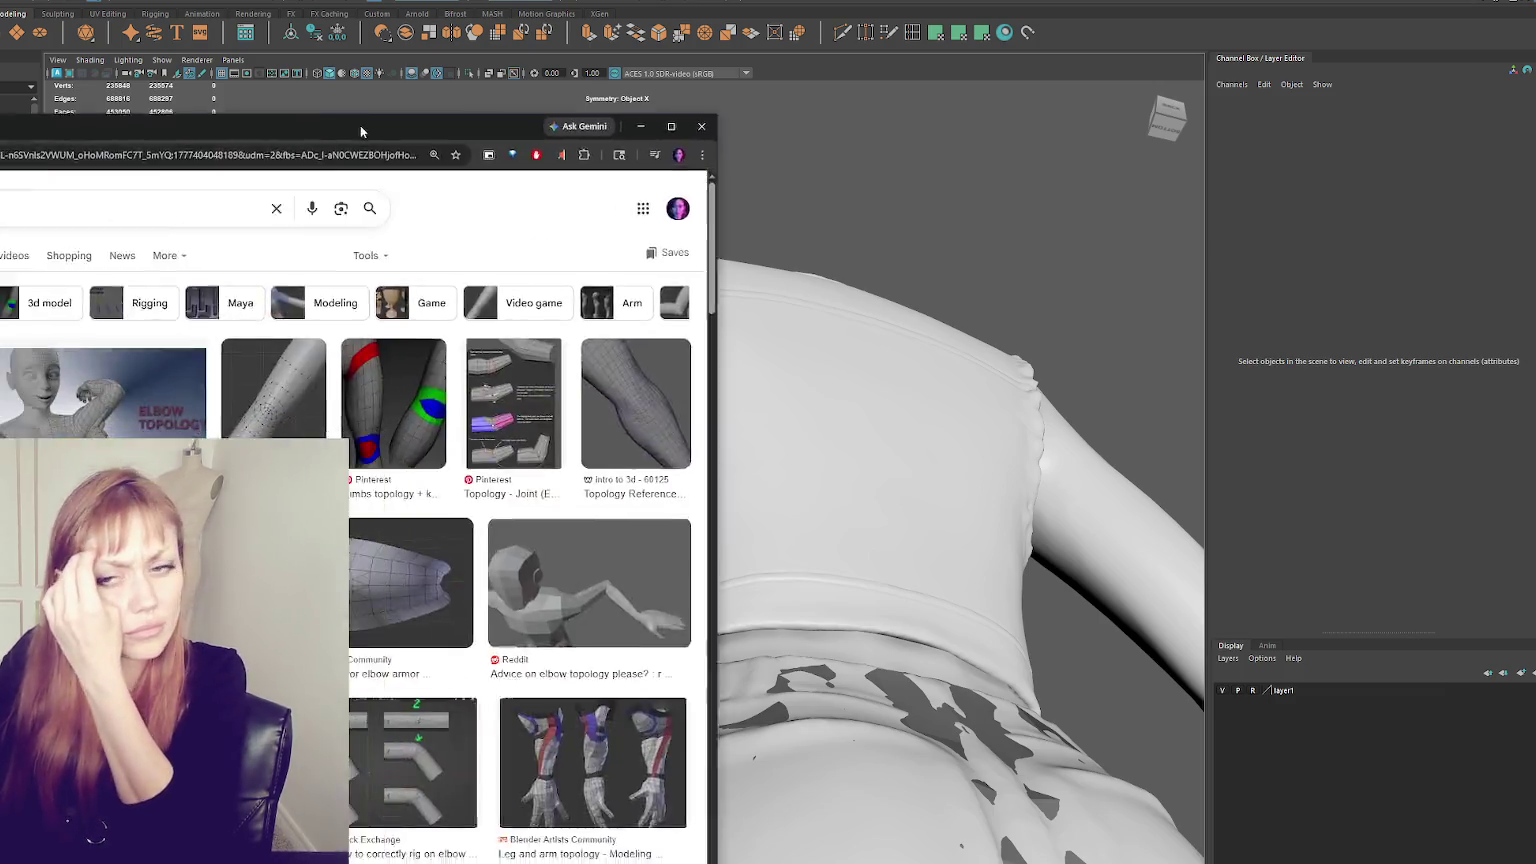
left_click_drag(360, 125, 751, 46)
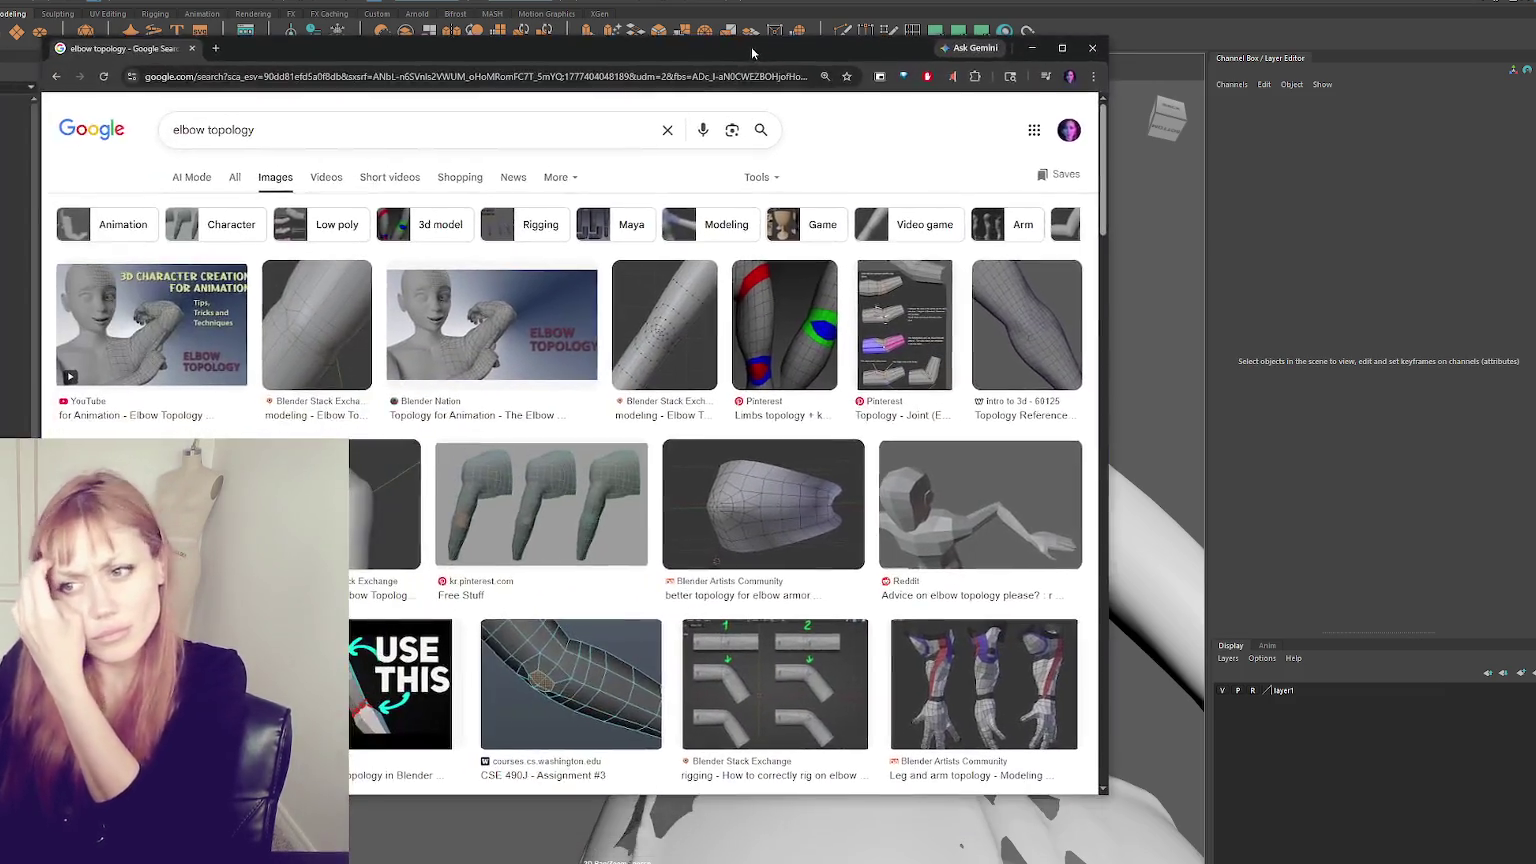
- Maximize the browser and preview the BlenderNation, Stack Exchange, Pinterest and intro to 3d elbow images
left_click(1062, 48)
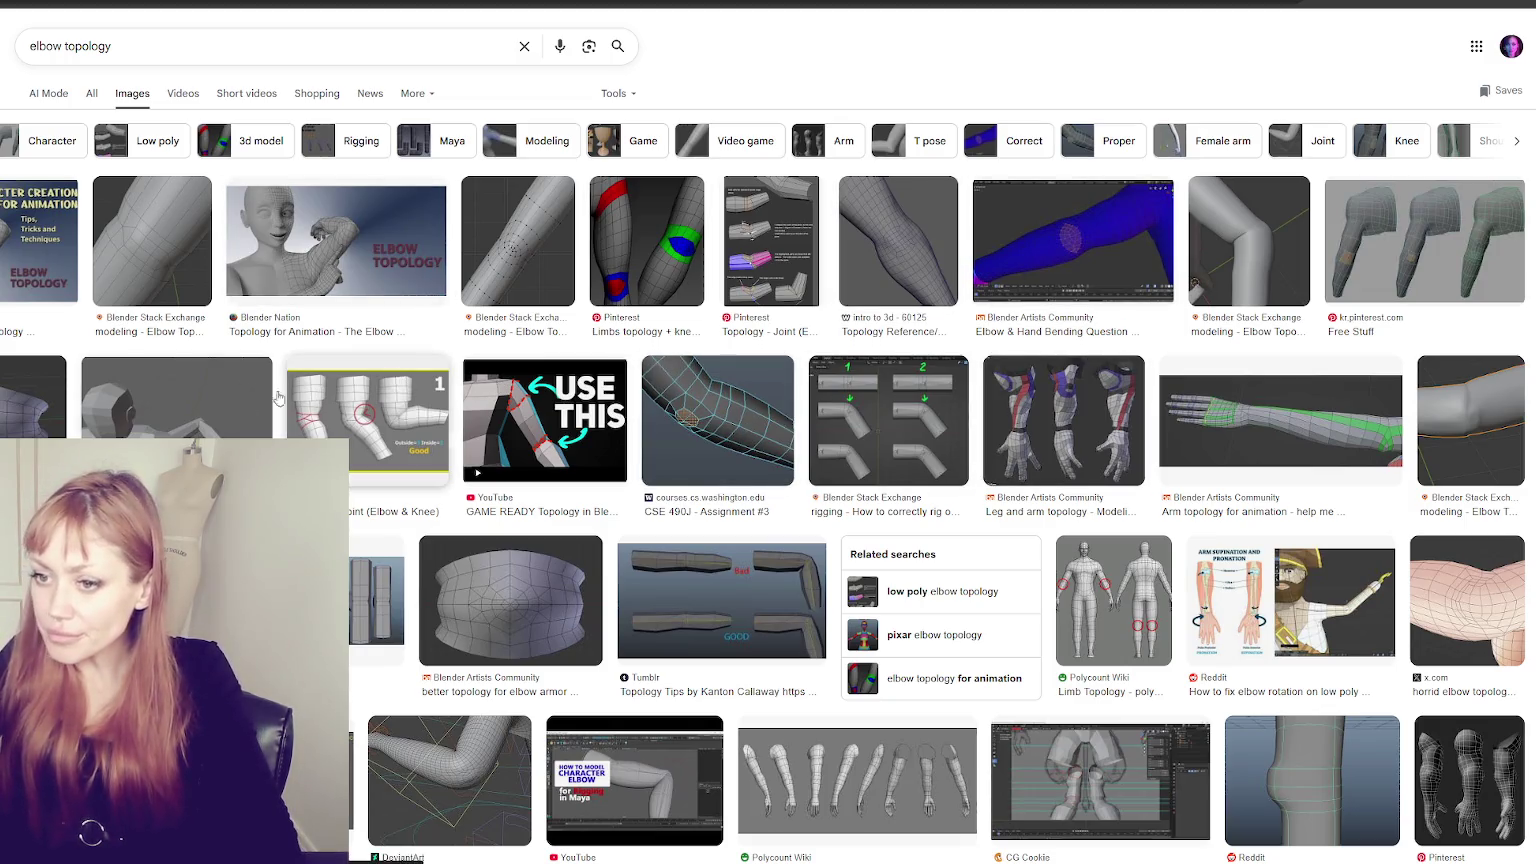
left_click(50, 265)
left_click(320, 245)
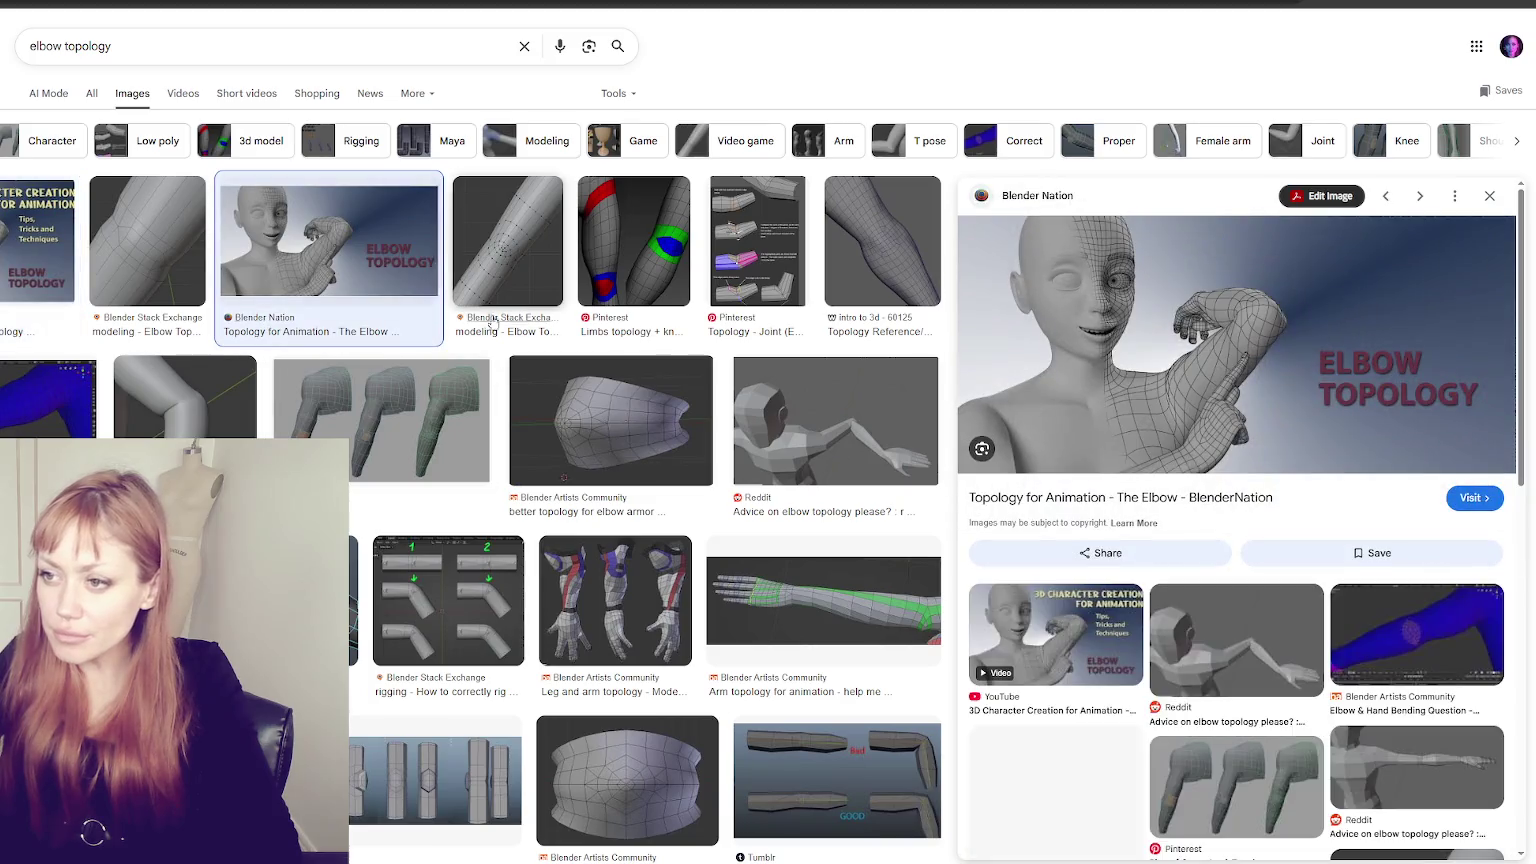
left_click(508, 245)
left_click(634, 245)
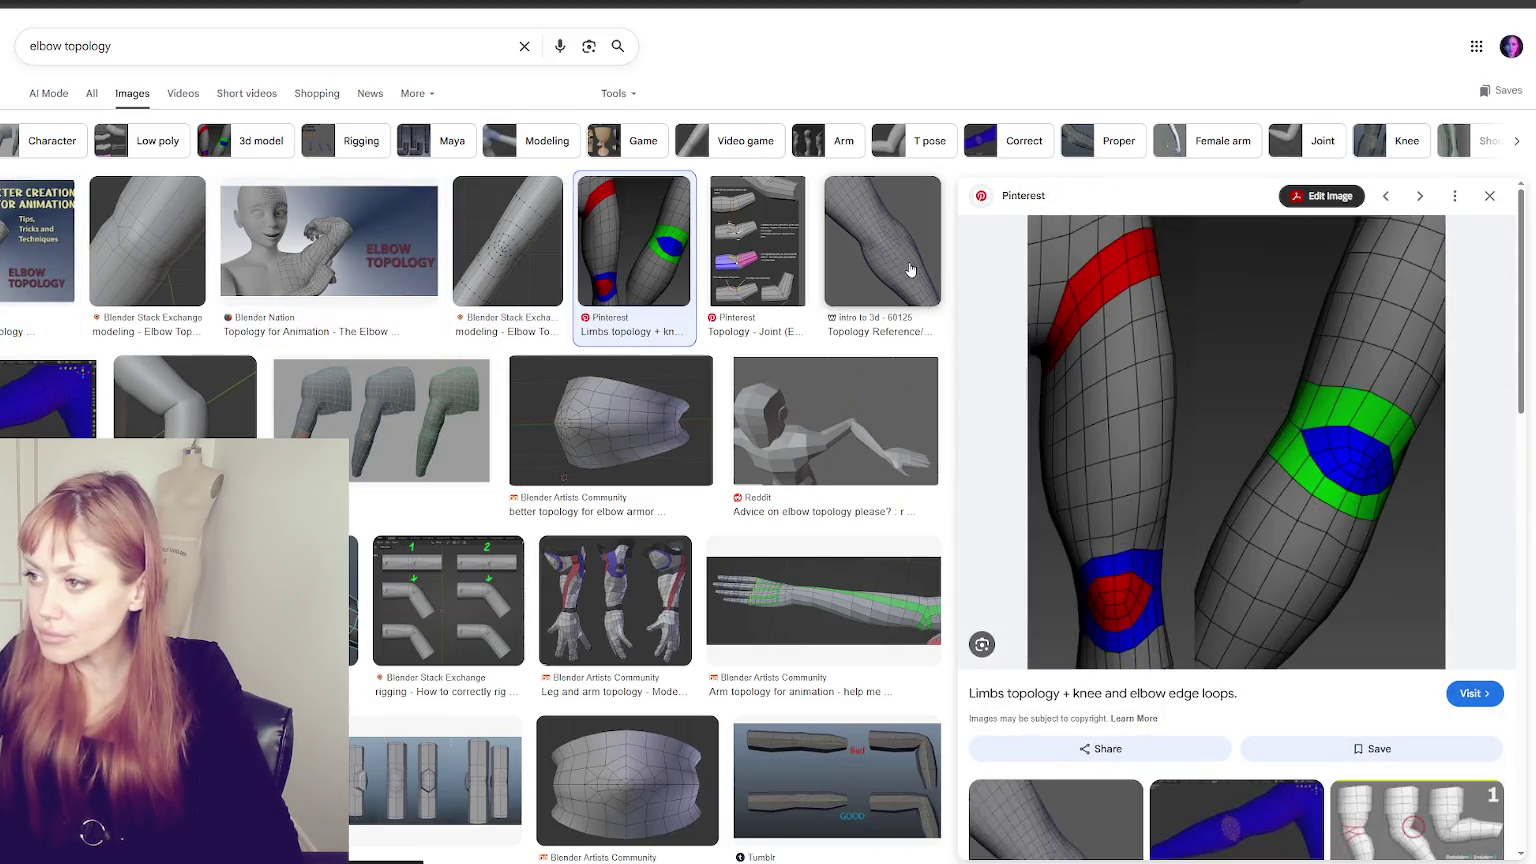
left_click(910, 270)
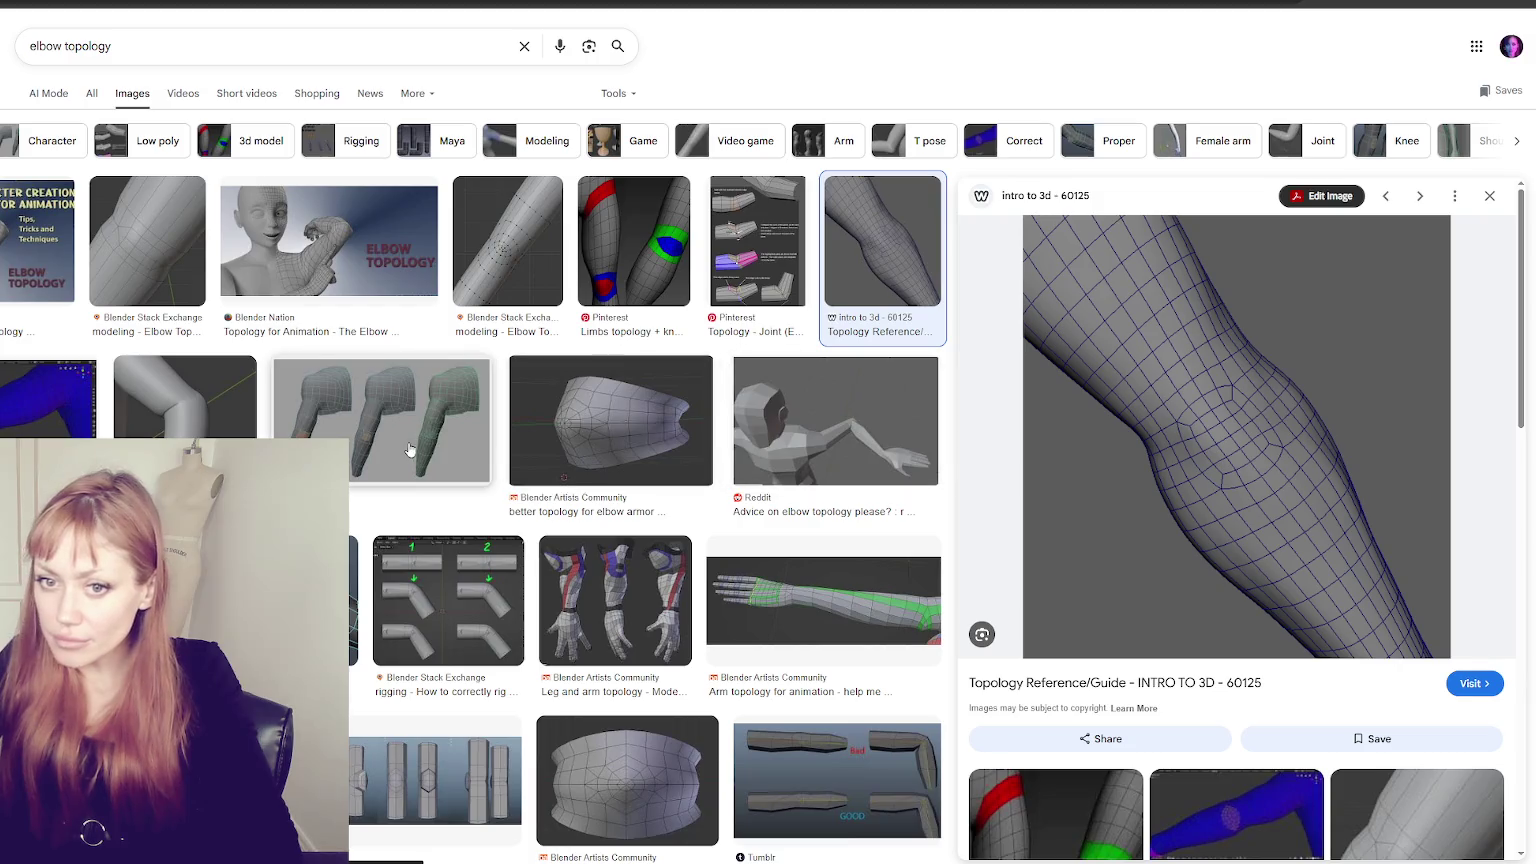
scroll(421, 440, "down", 1)
scroll(421, 436, "down", 1)
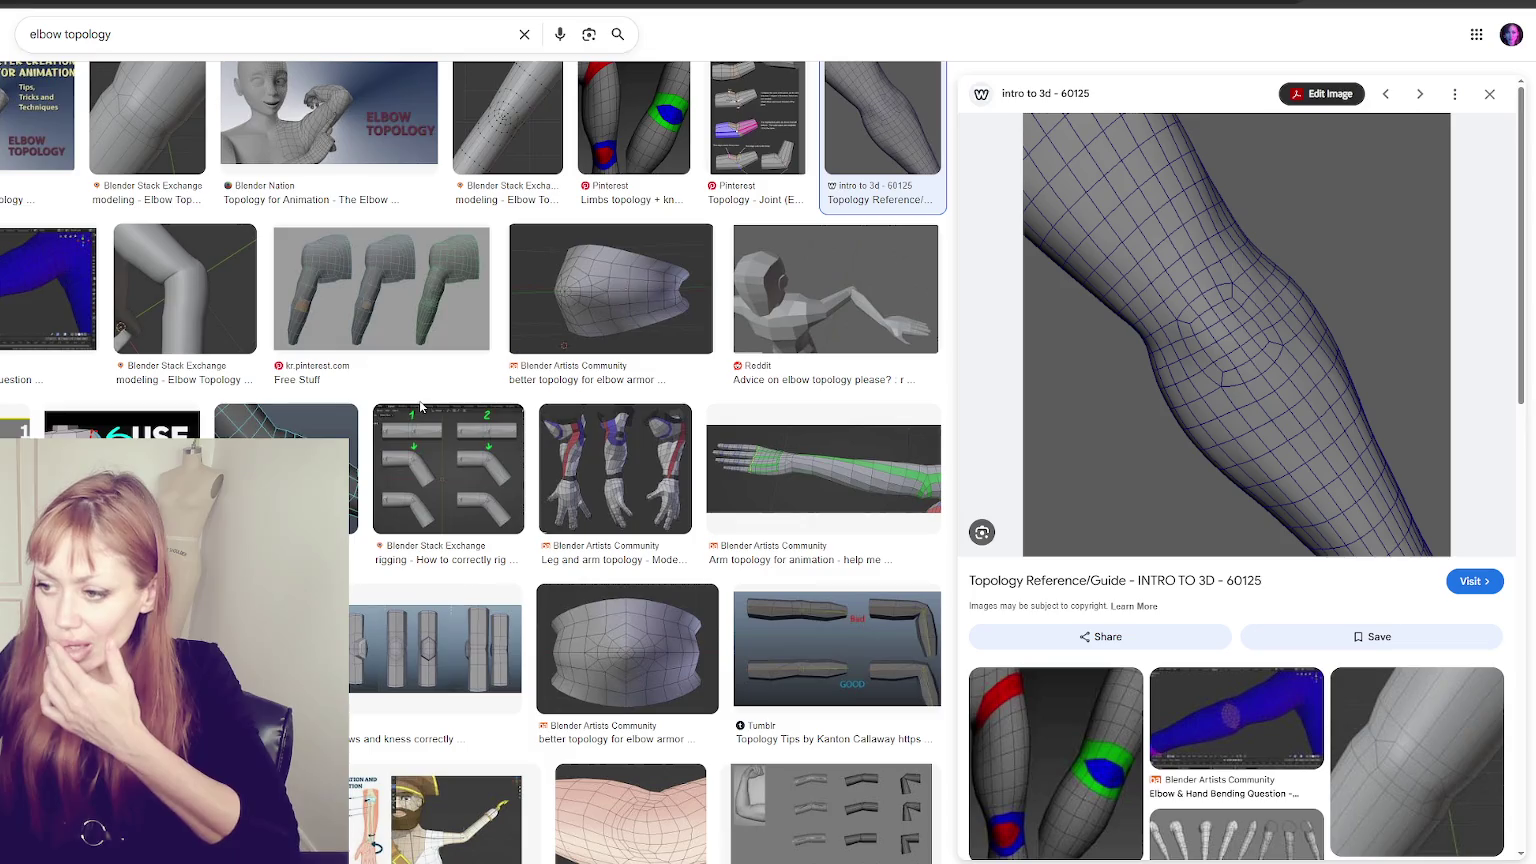
scroll(419, 400, "down", 1)
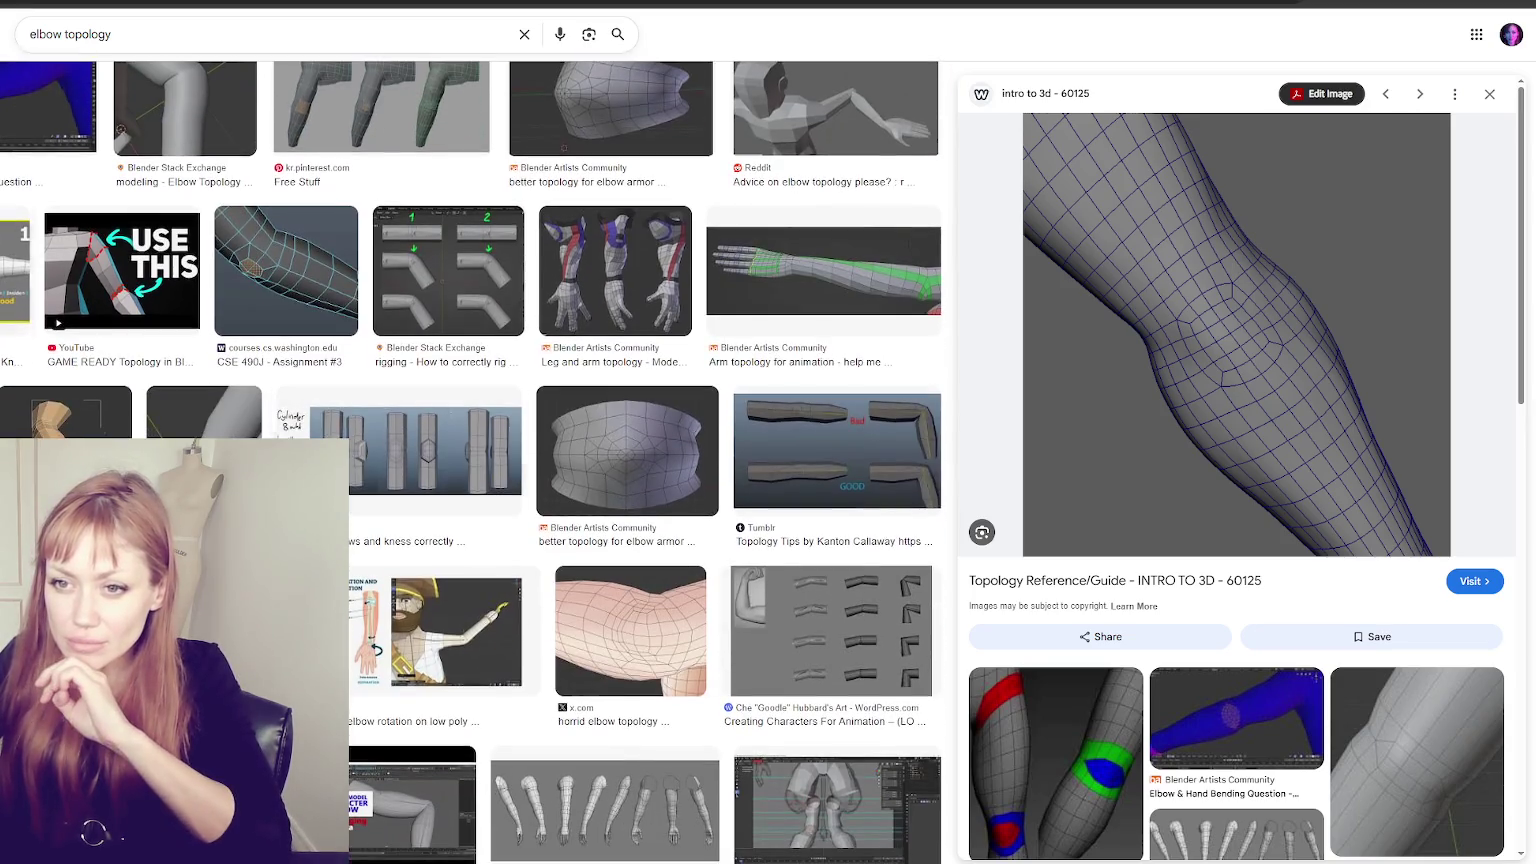
- Preview the Joint (Elbow & Knee), DeviantArt Pixar Elbow, Limb Topology and horrid elbow examples
left_click(18, 280)
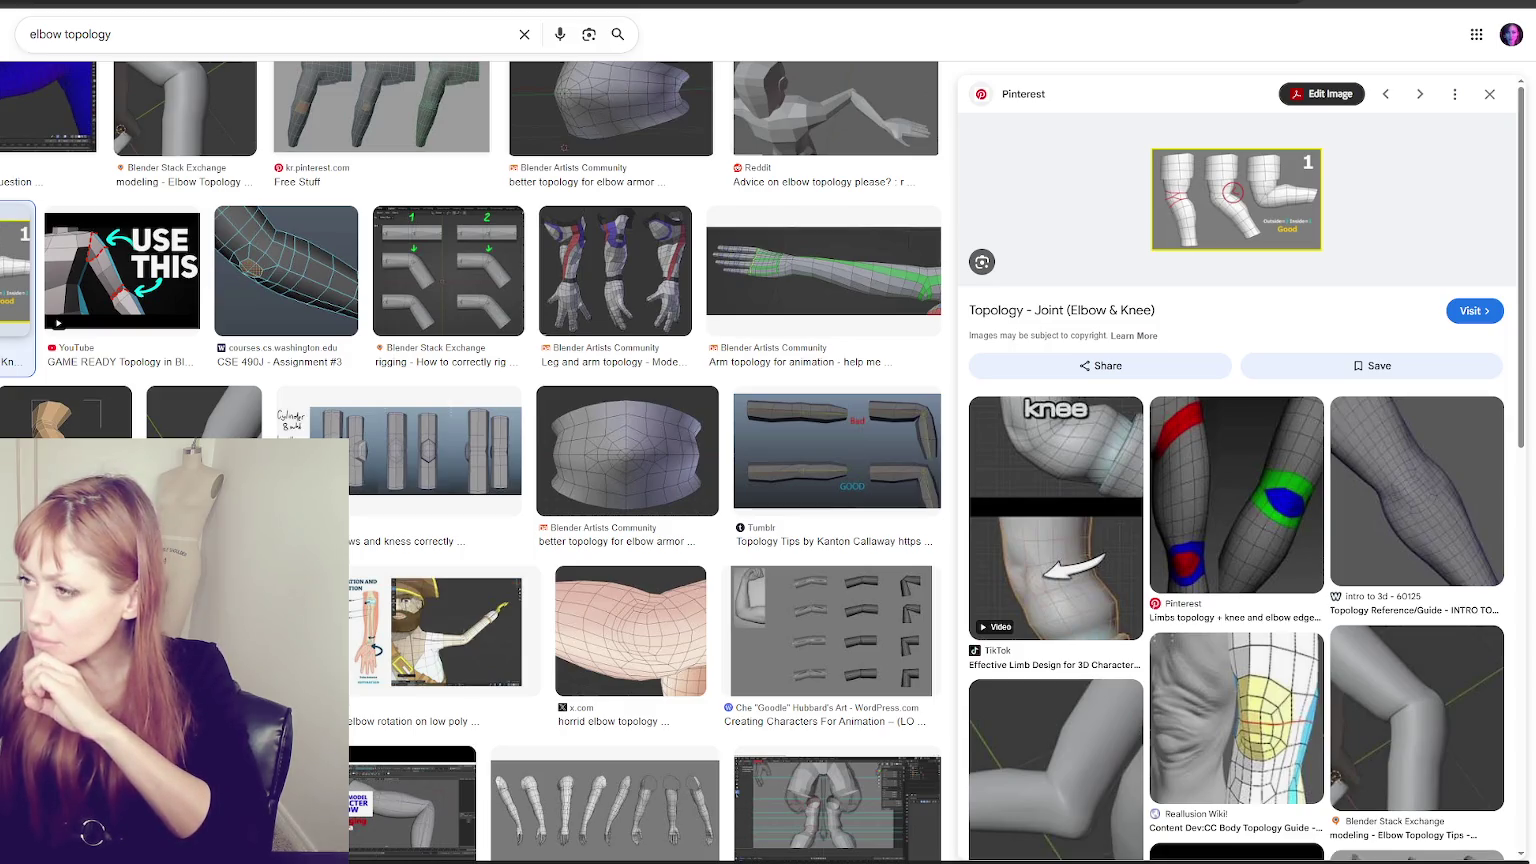
scroll(470, 460, "down", 1)
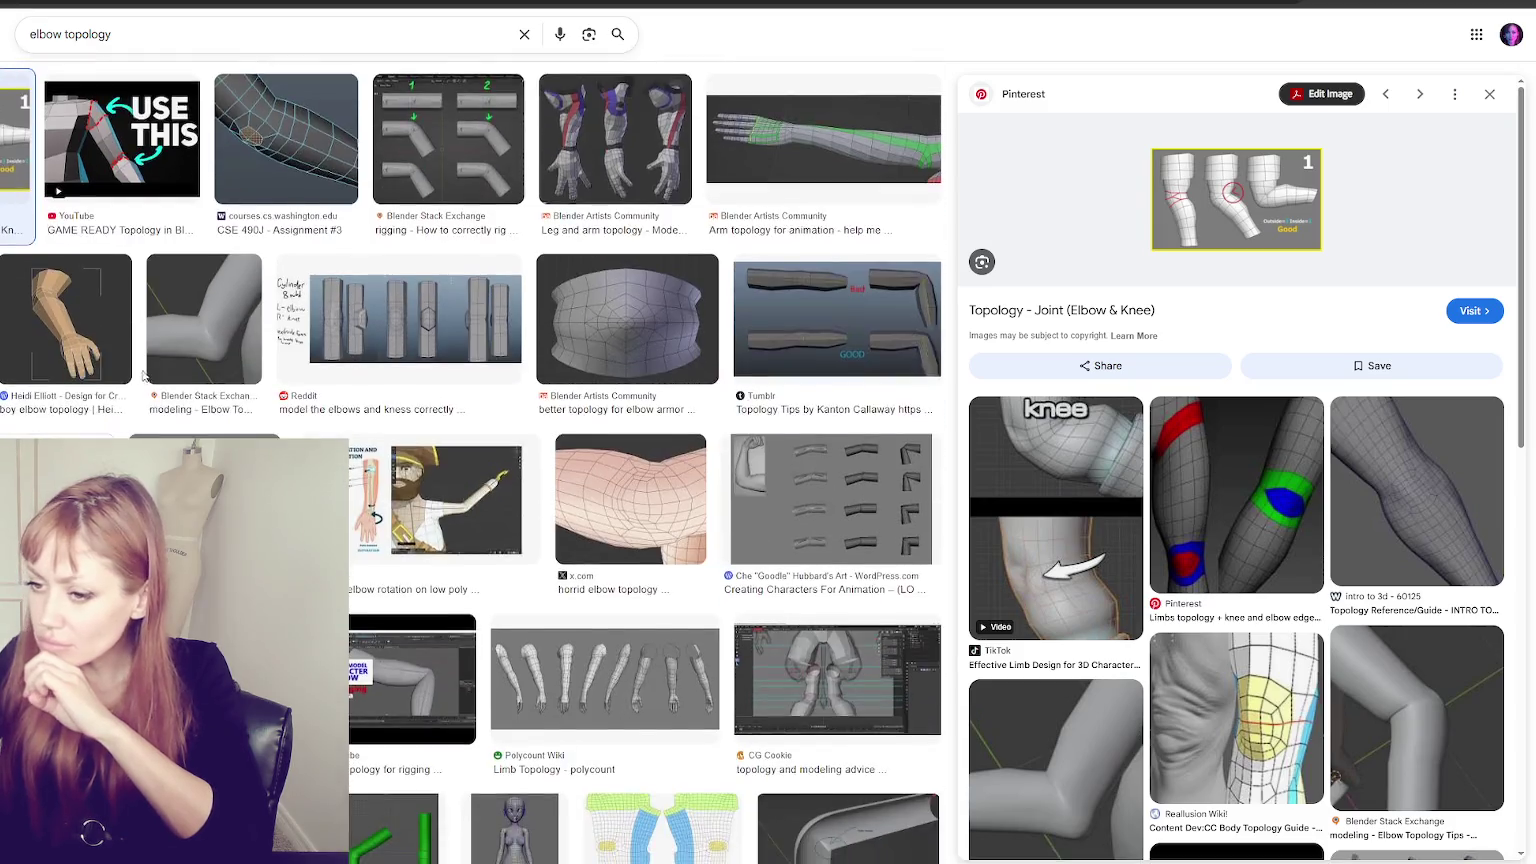
scroll(470, 460, "down", 2)
left_click(218, 426)
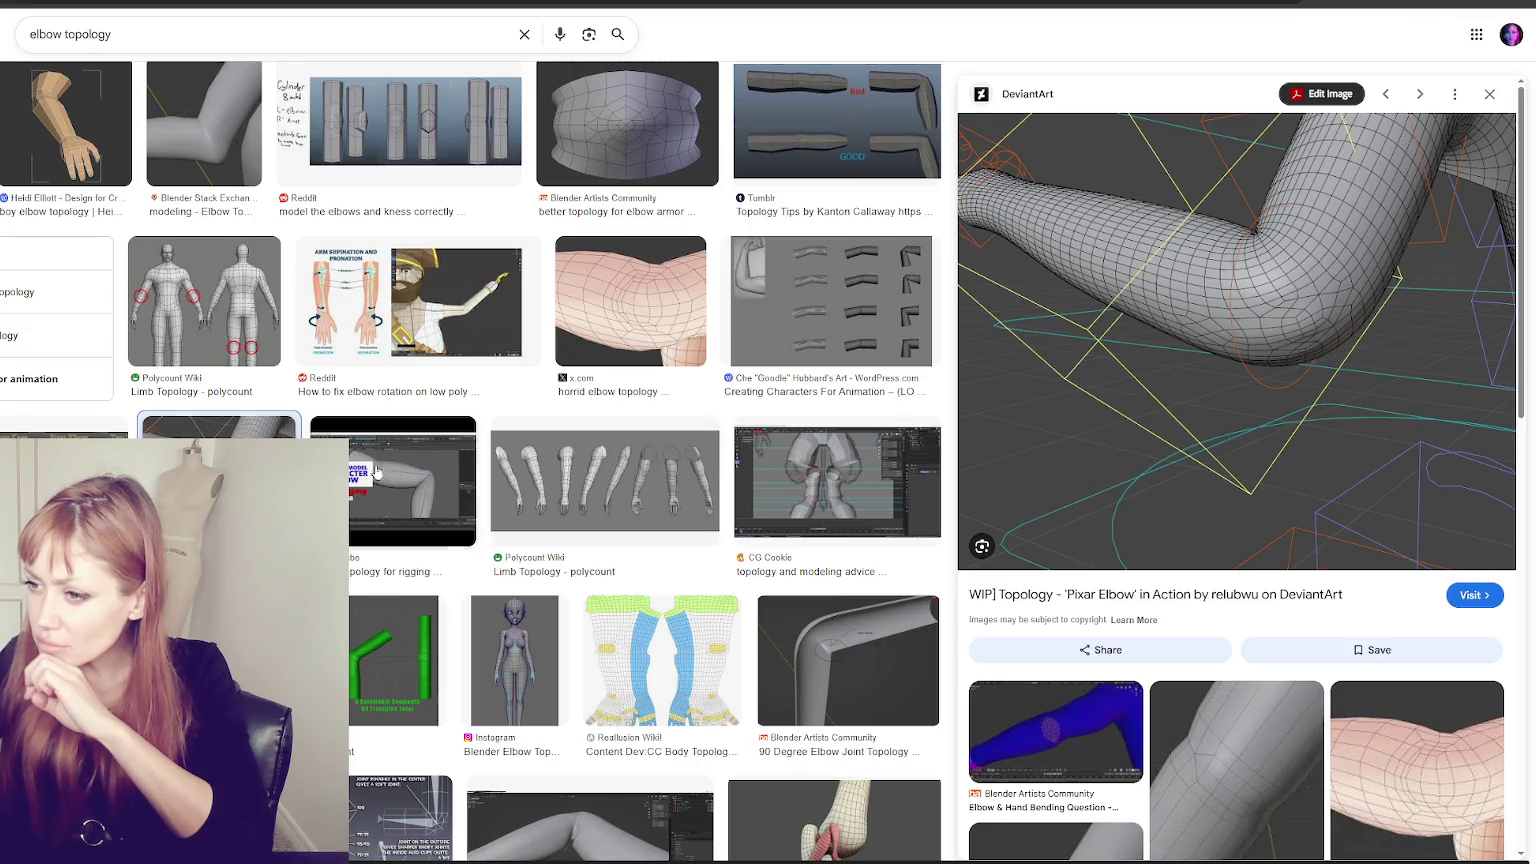
left_click(638, 495)
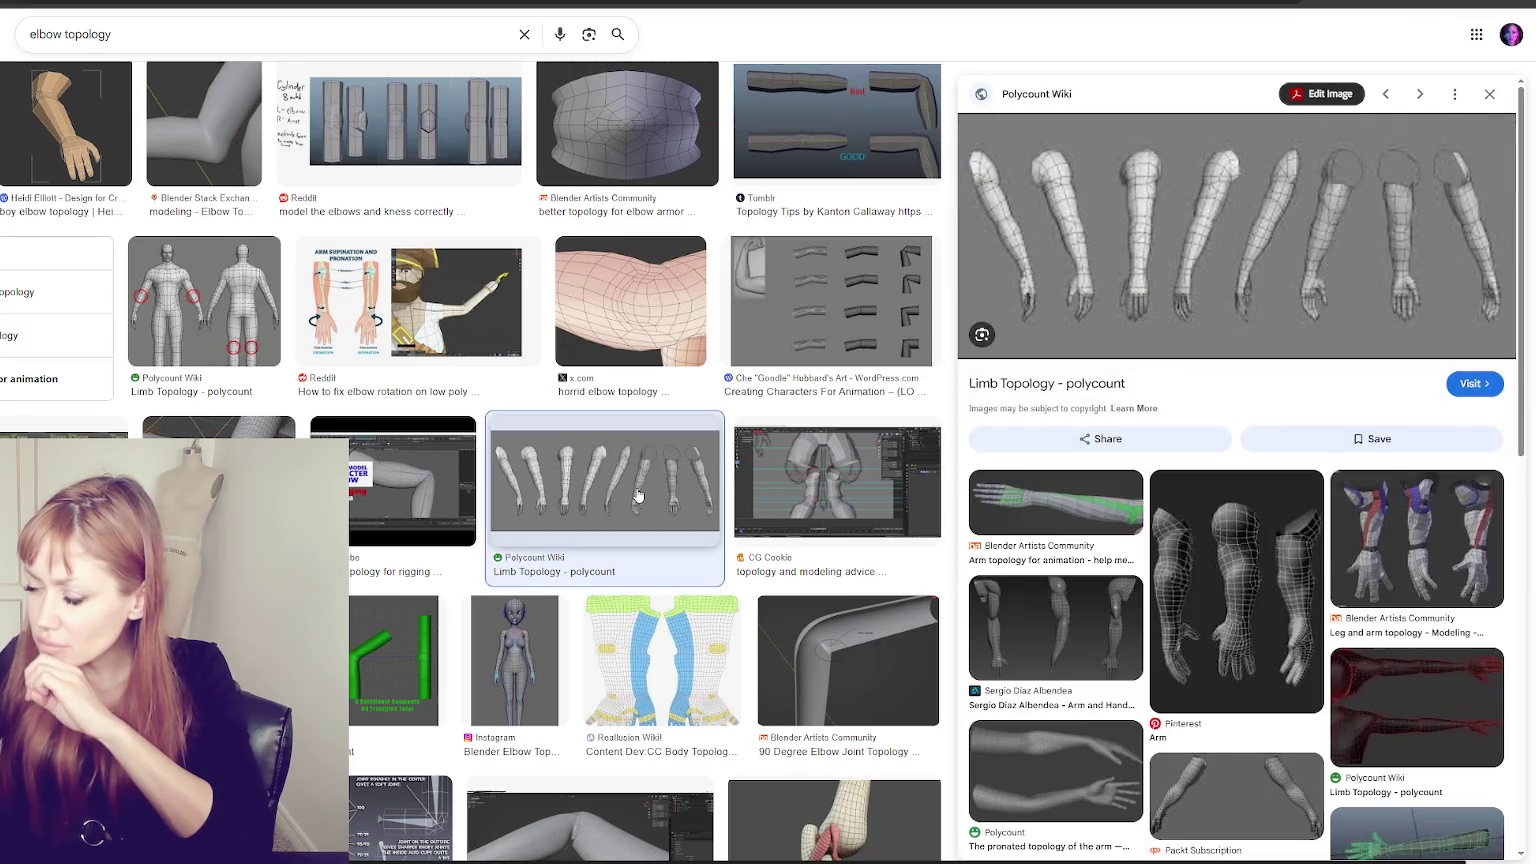
left_click(632, 320)
scroll(613, 481, "down", 2)
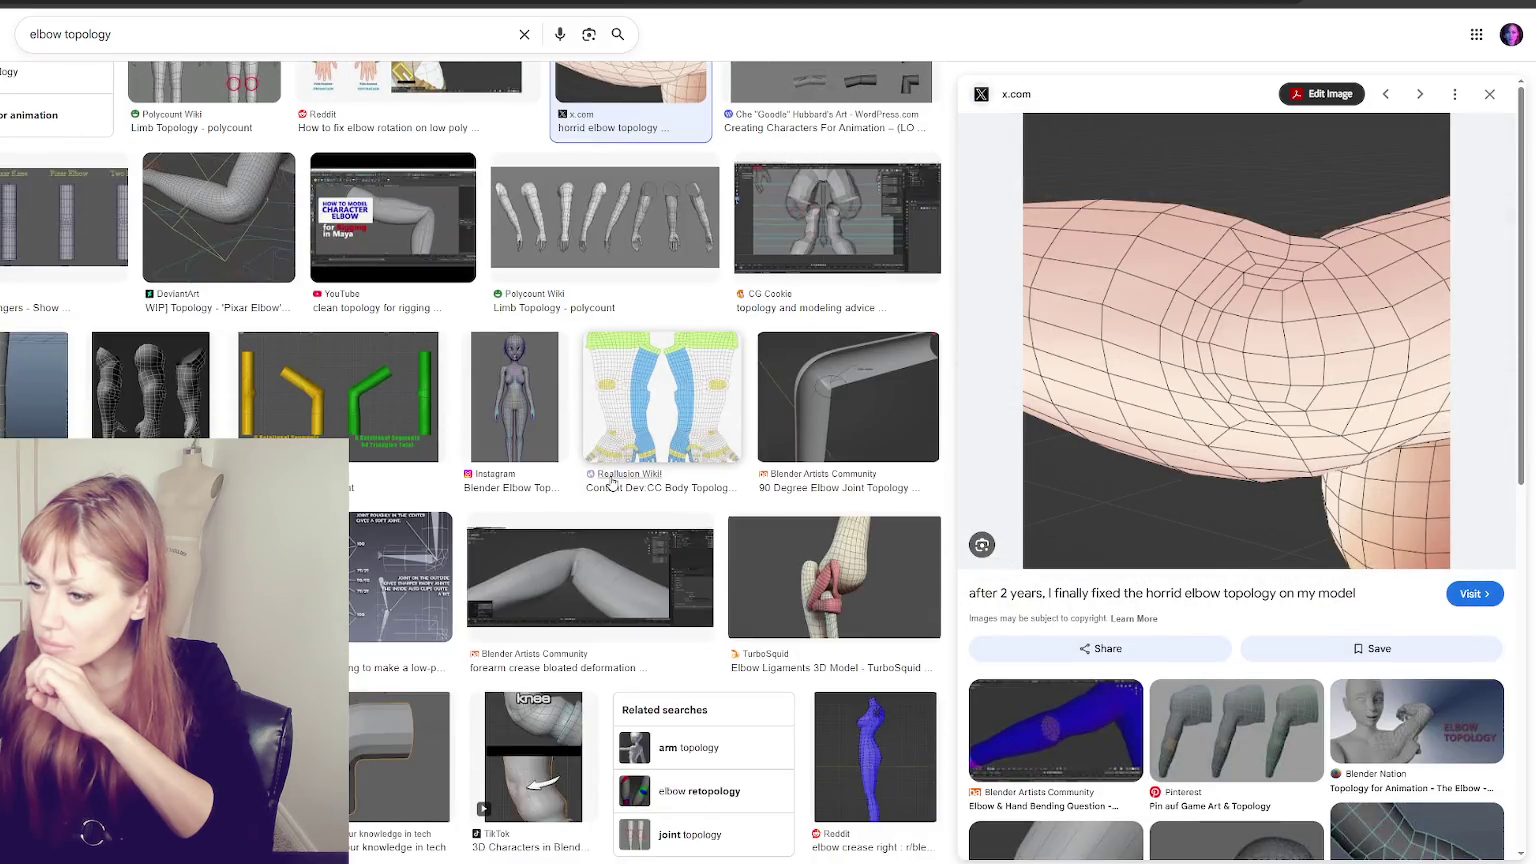
scroll(613, 481, "down", 1)
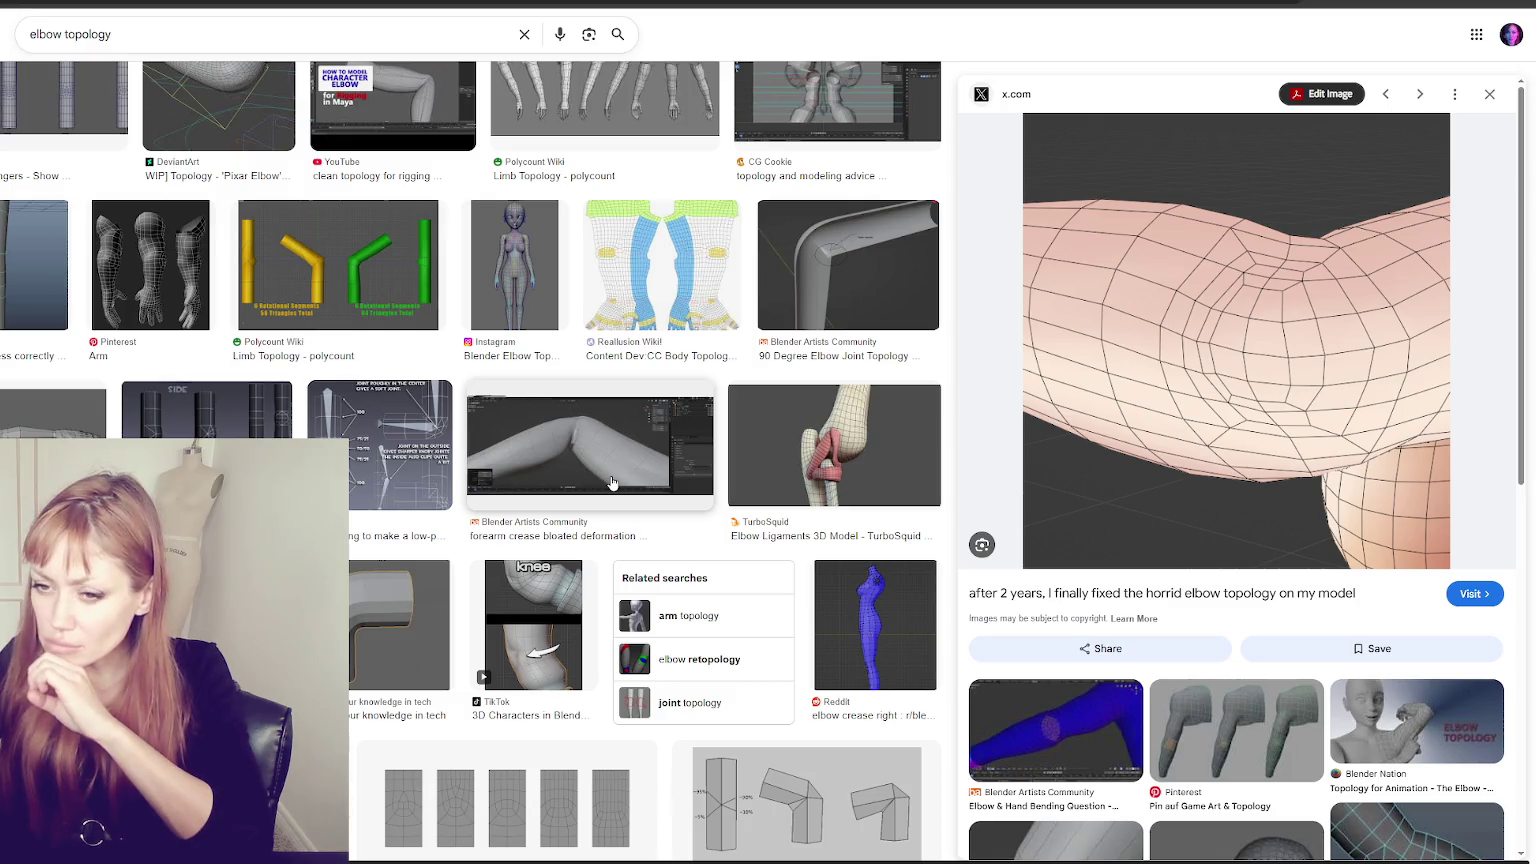
scroll(609, 472, "down", 2)
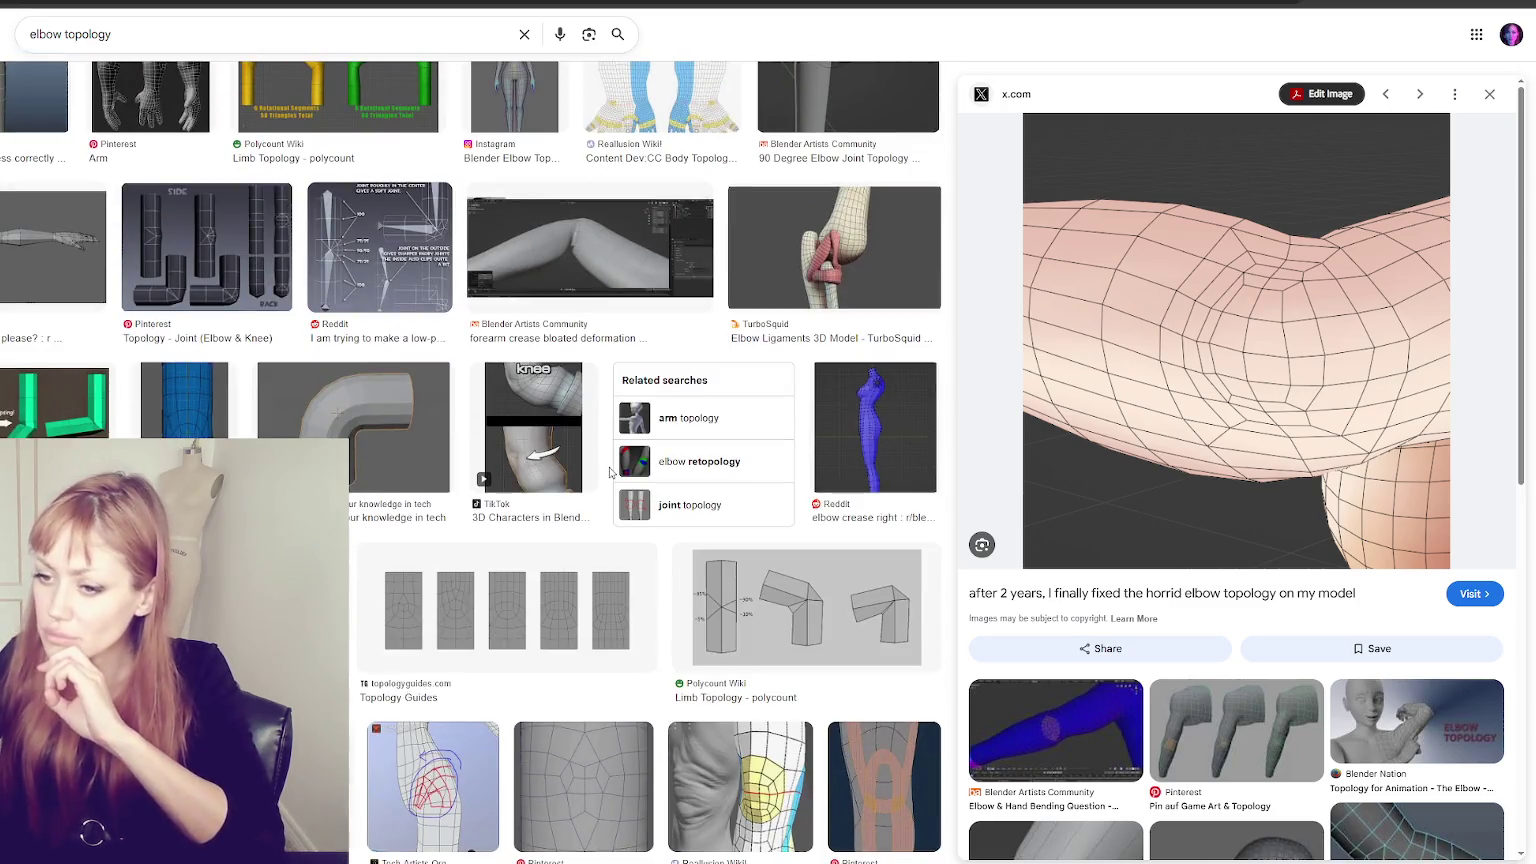
scroll(609, 472, "down", 1)
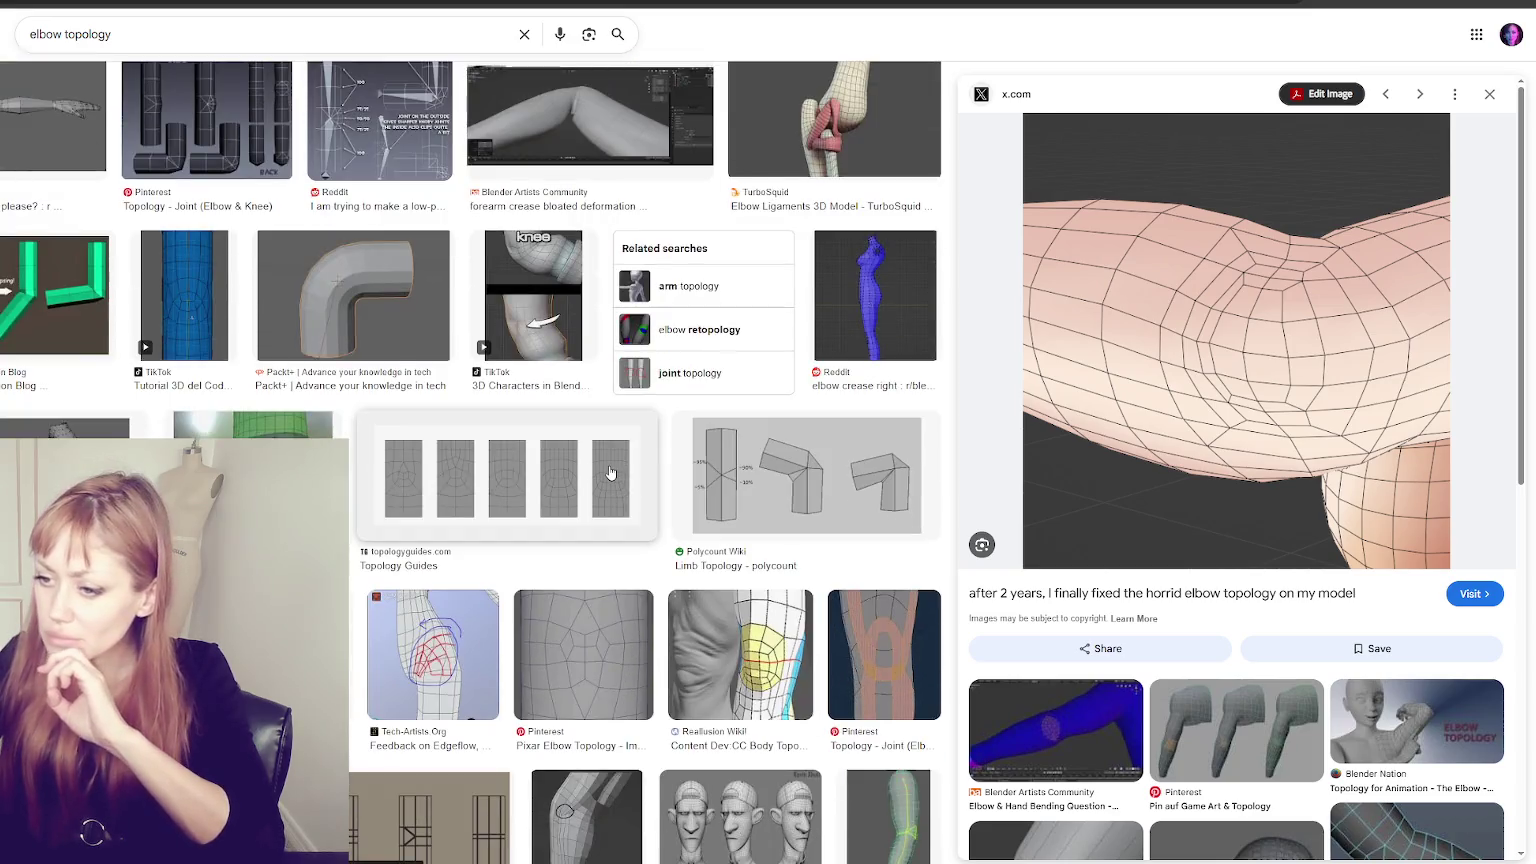
scroll(610, 472, "down", 1)
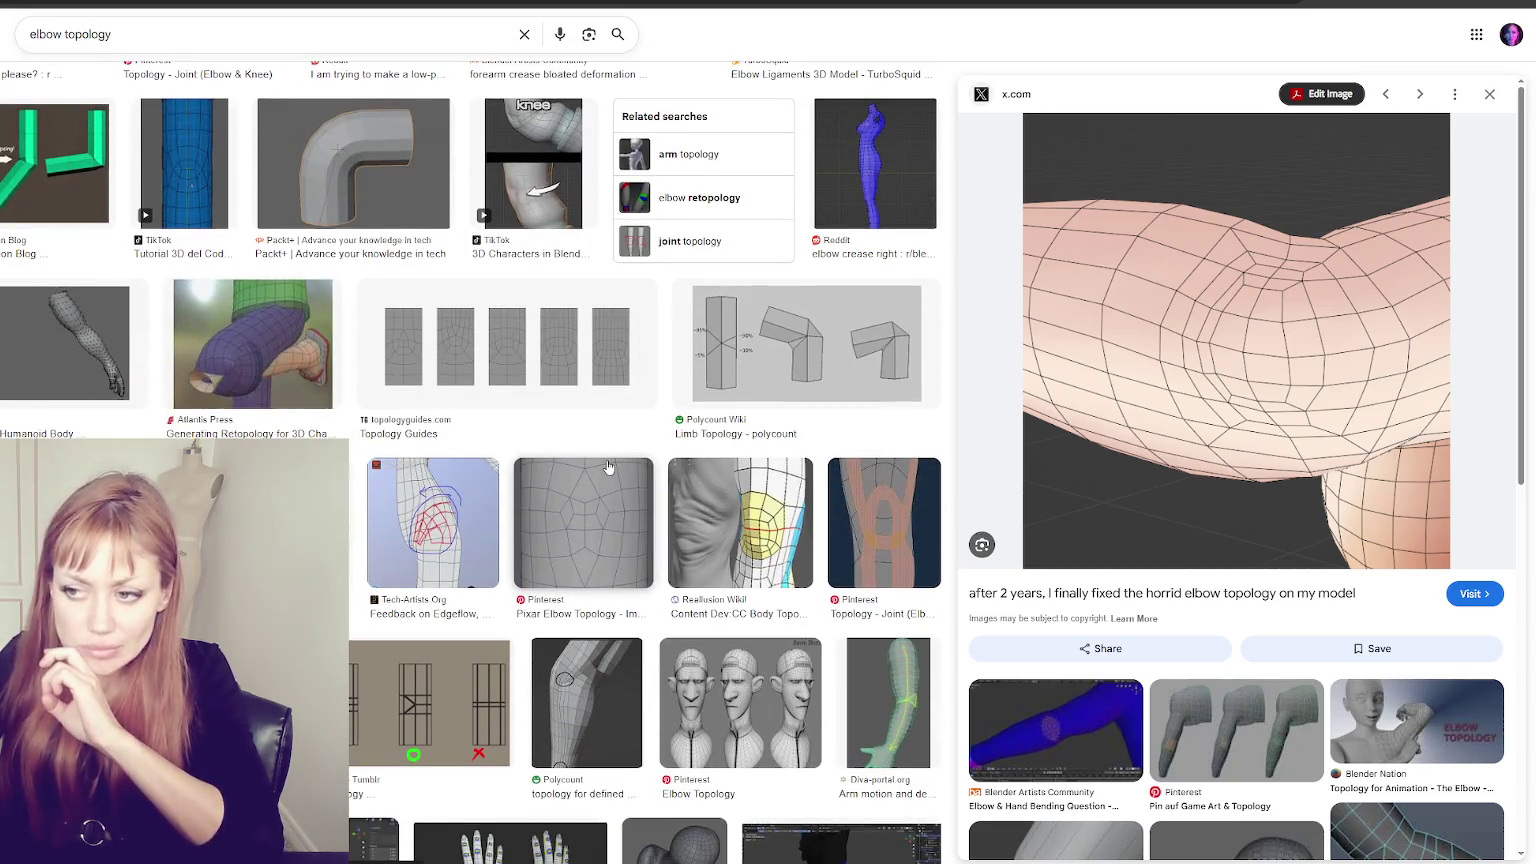
scroll(608, 467, "down", 1)
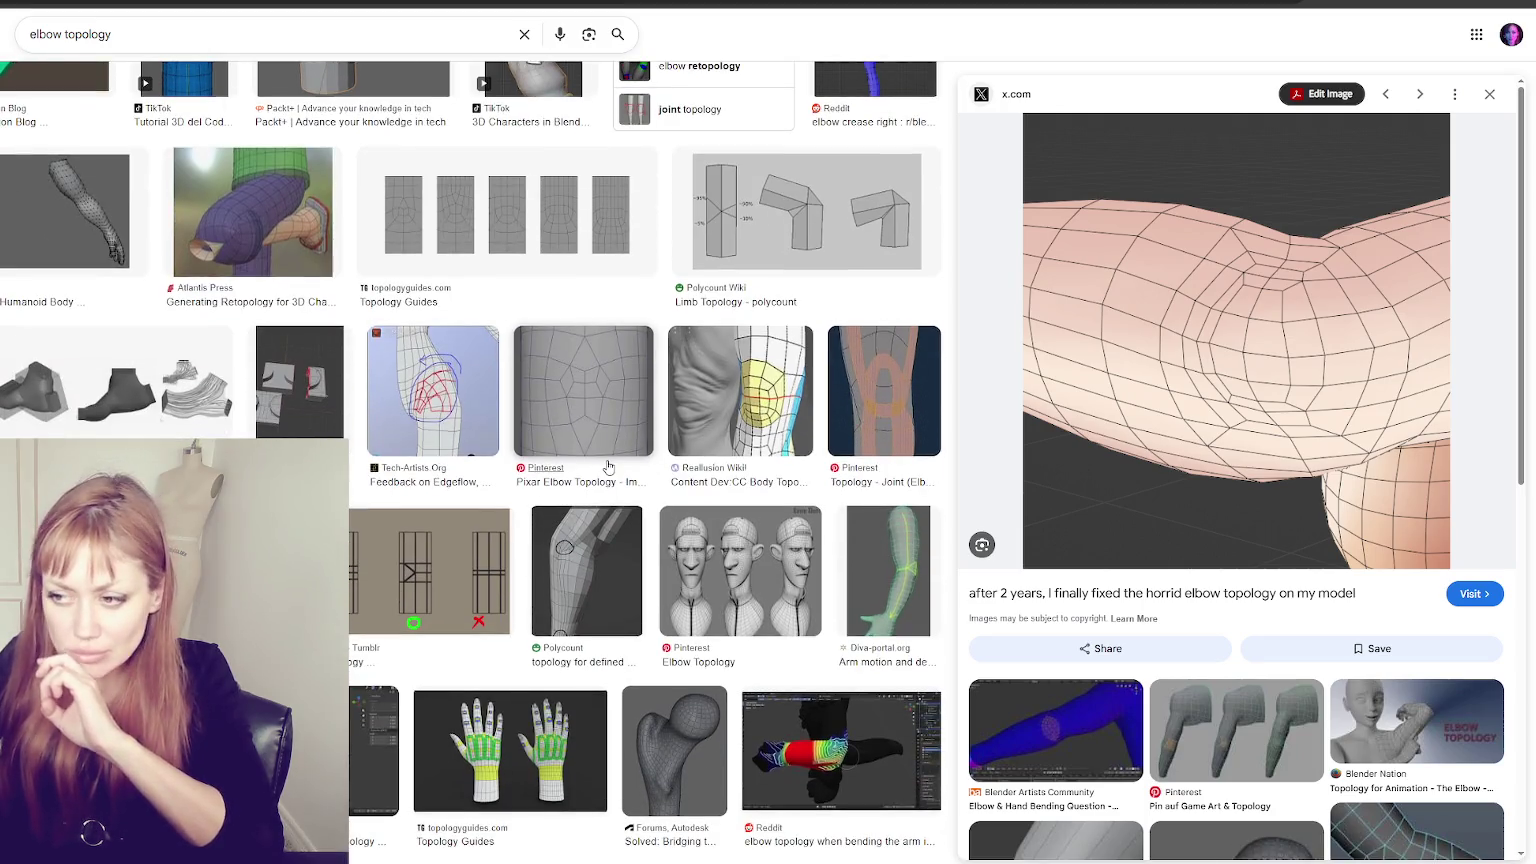
- Preview the Polycount elbow muscle and GameDev.tv images, then exit fullscreen and minimize the browser
left_click(586, 570)
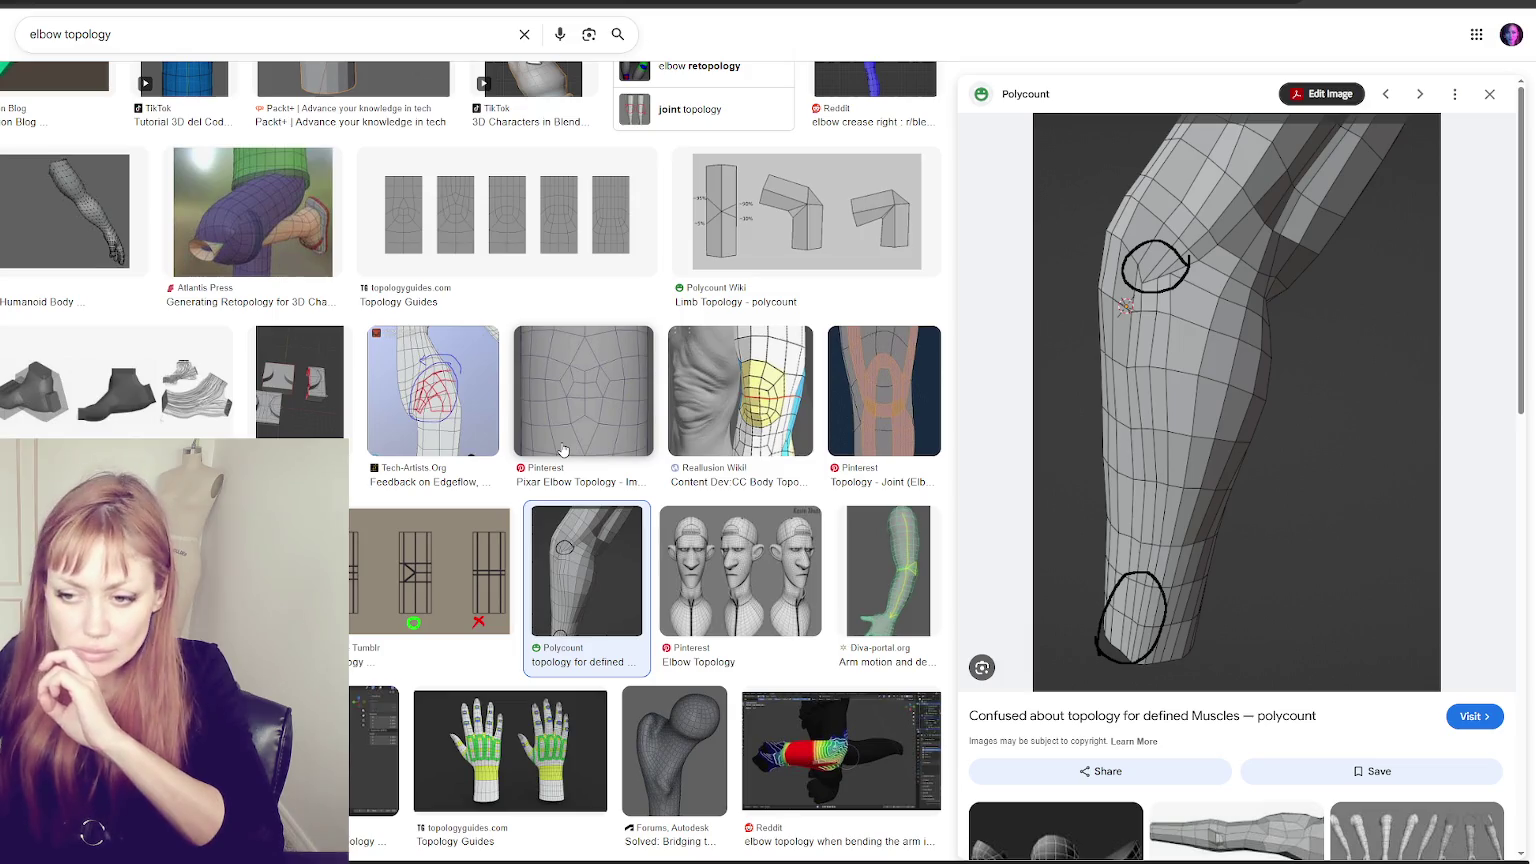
left_click(375, 750)
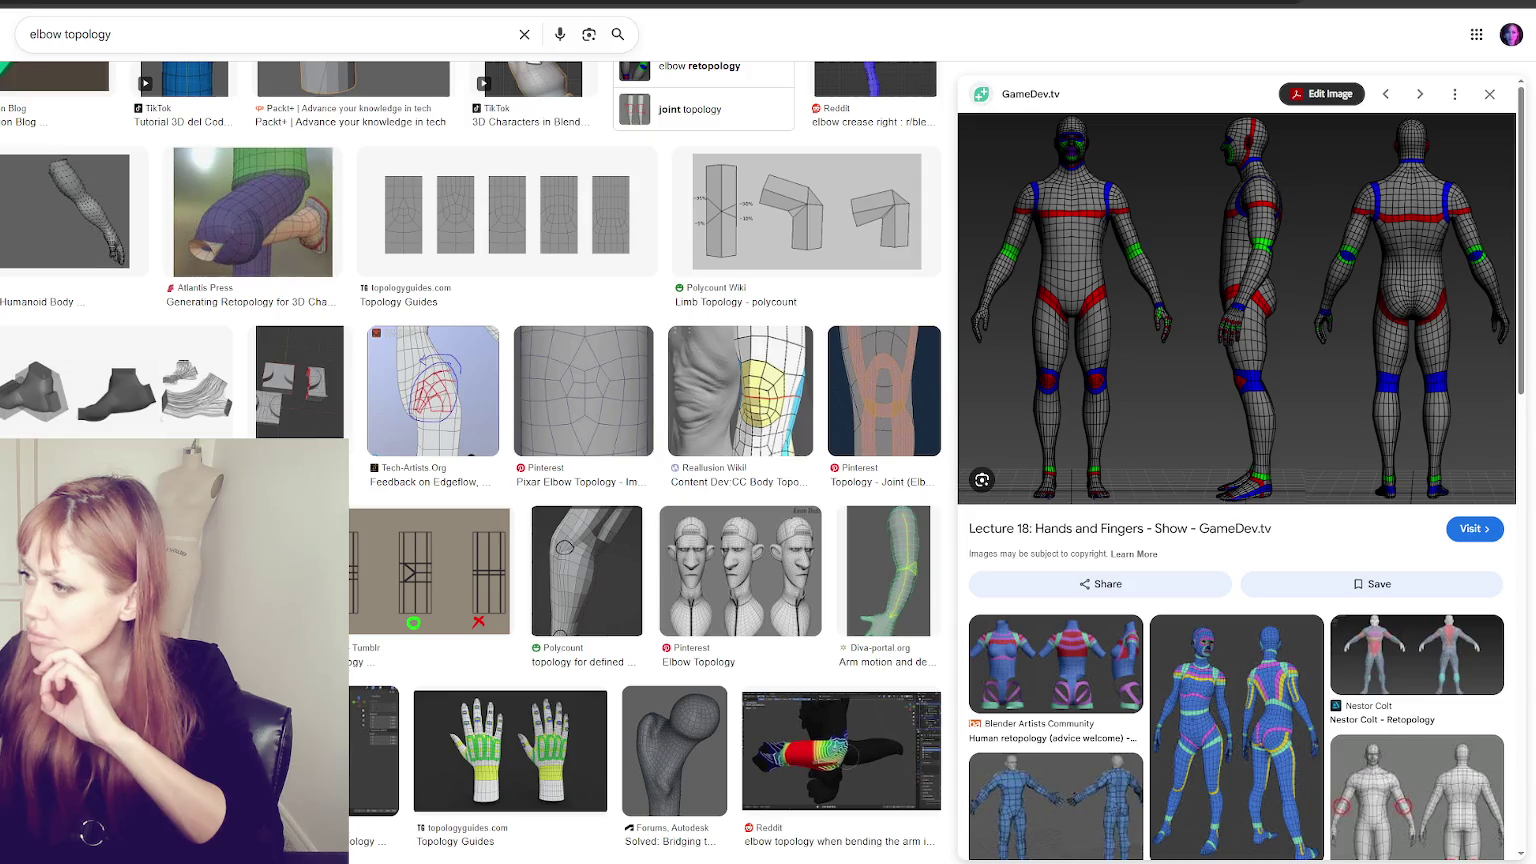
key("F11")
left_click(1033, 47)
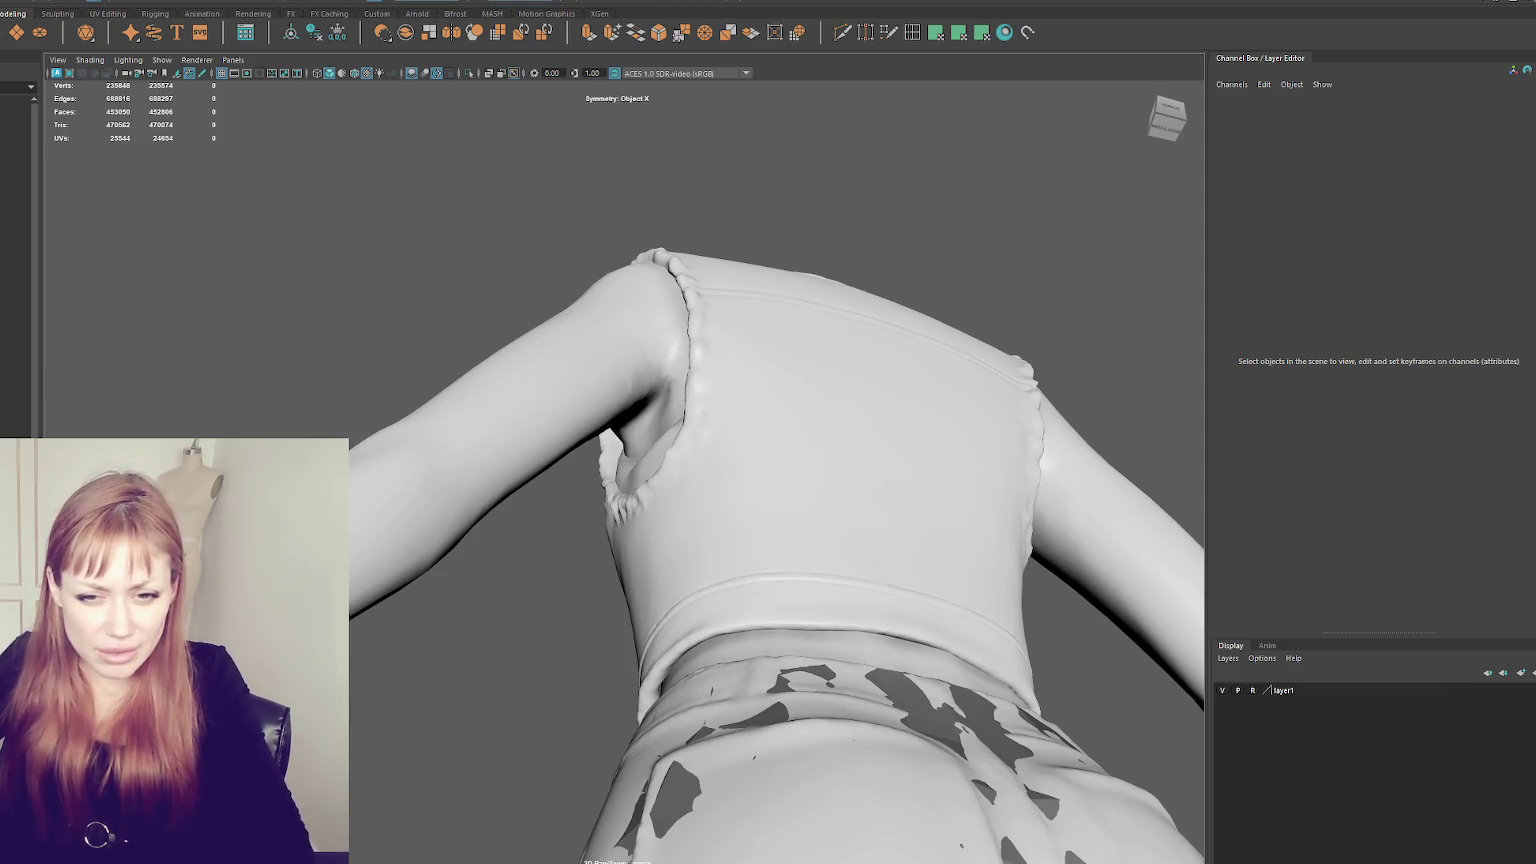
- Set layer1 to Reference display and fill the first retopology quad on the arm
left_click_drag(360, 505, 405, 521, "alt")
mouse_move(388, 530)
right_mouse_down("alt")
mouse_move(459, 521)
mouse_move(590, 213)
right_mouse_up("alt")
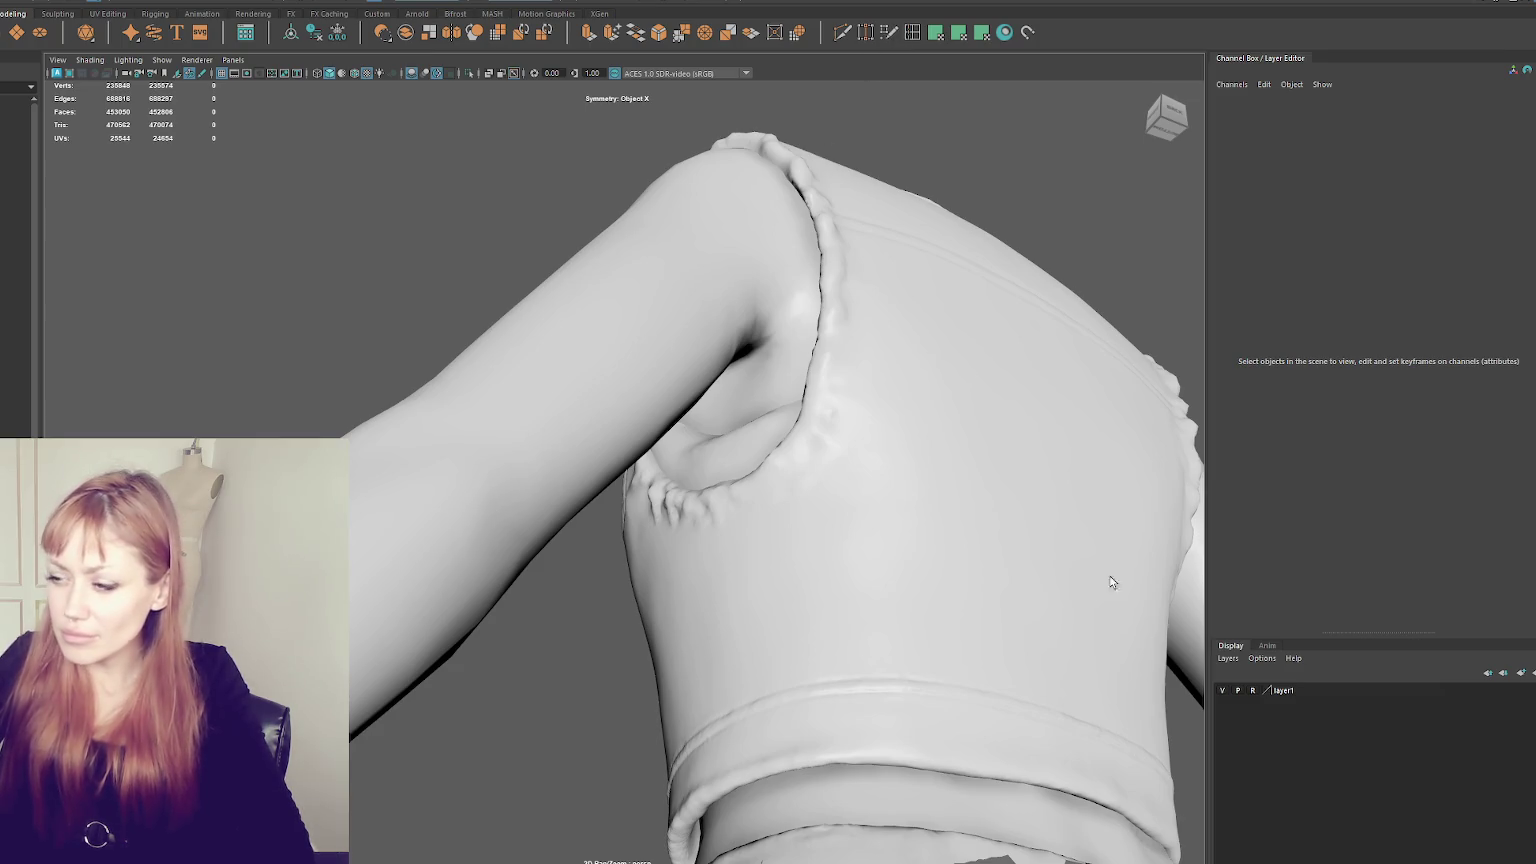
left_click(1259, 692)
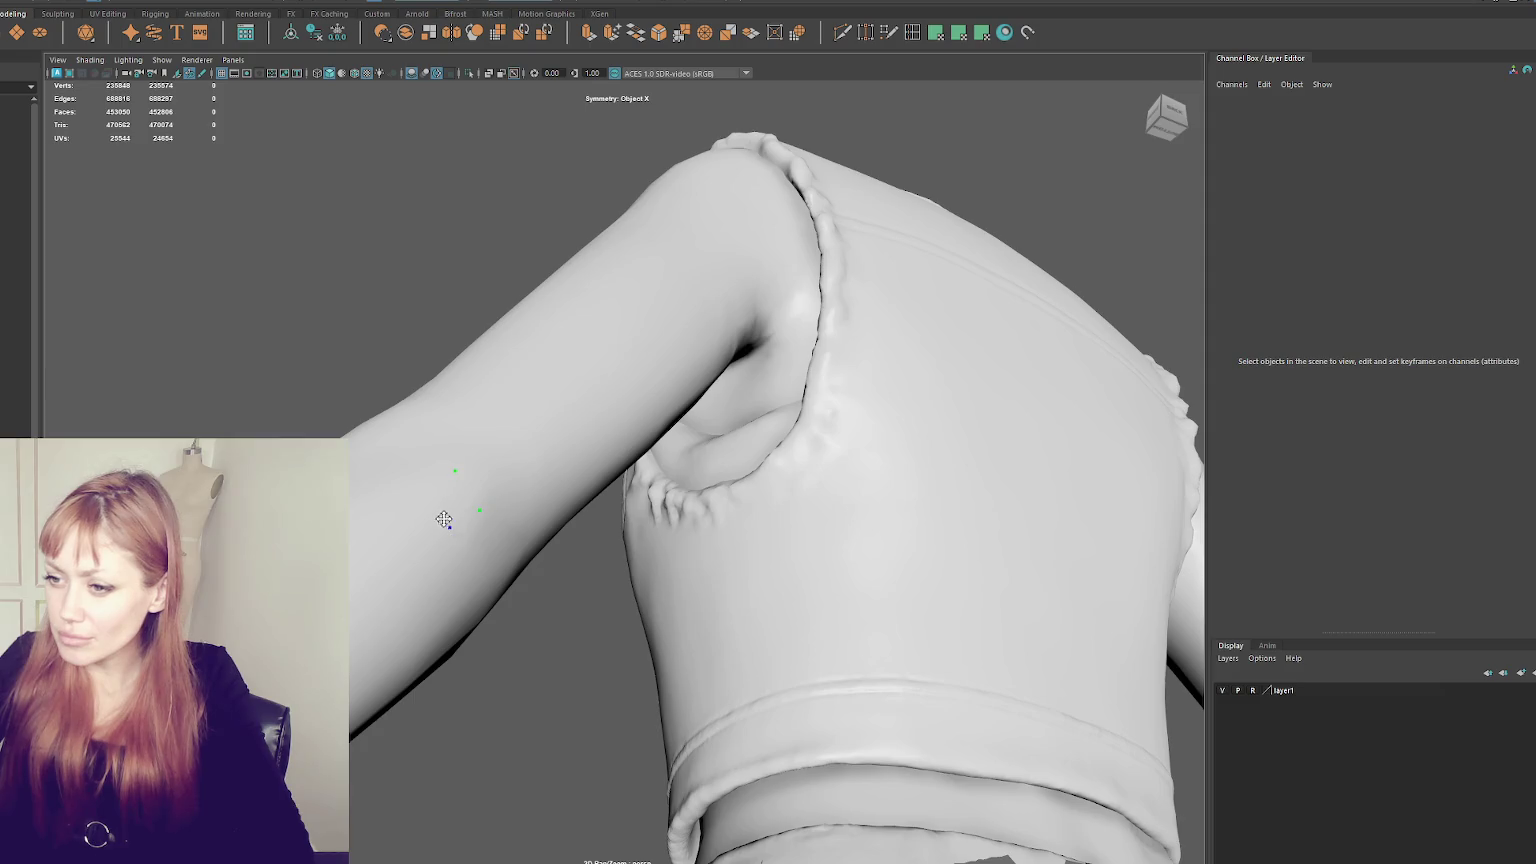
left_click(456, 494, "shift")
mouse_move(456, 494)
left_mouse_down("alt")
mouse_move(514, 511)
mouse_move(545, 484)
mouse_move(536, 441)
left_mouse_up("alt")
scroll(536, 441, "up", 3)
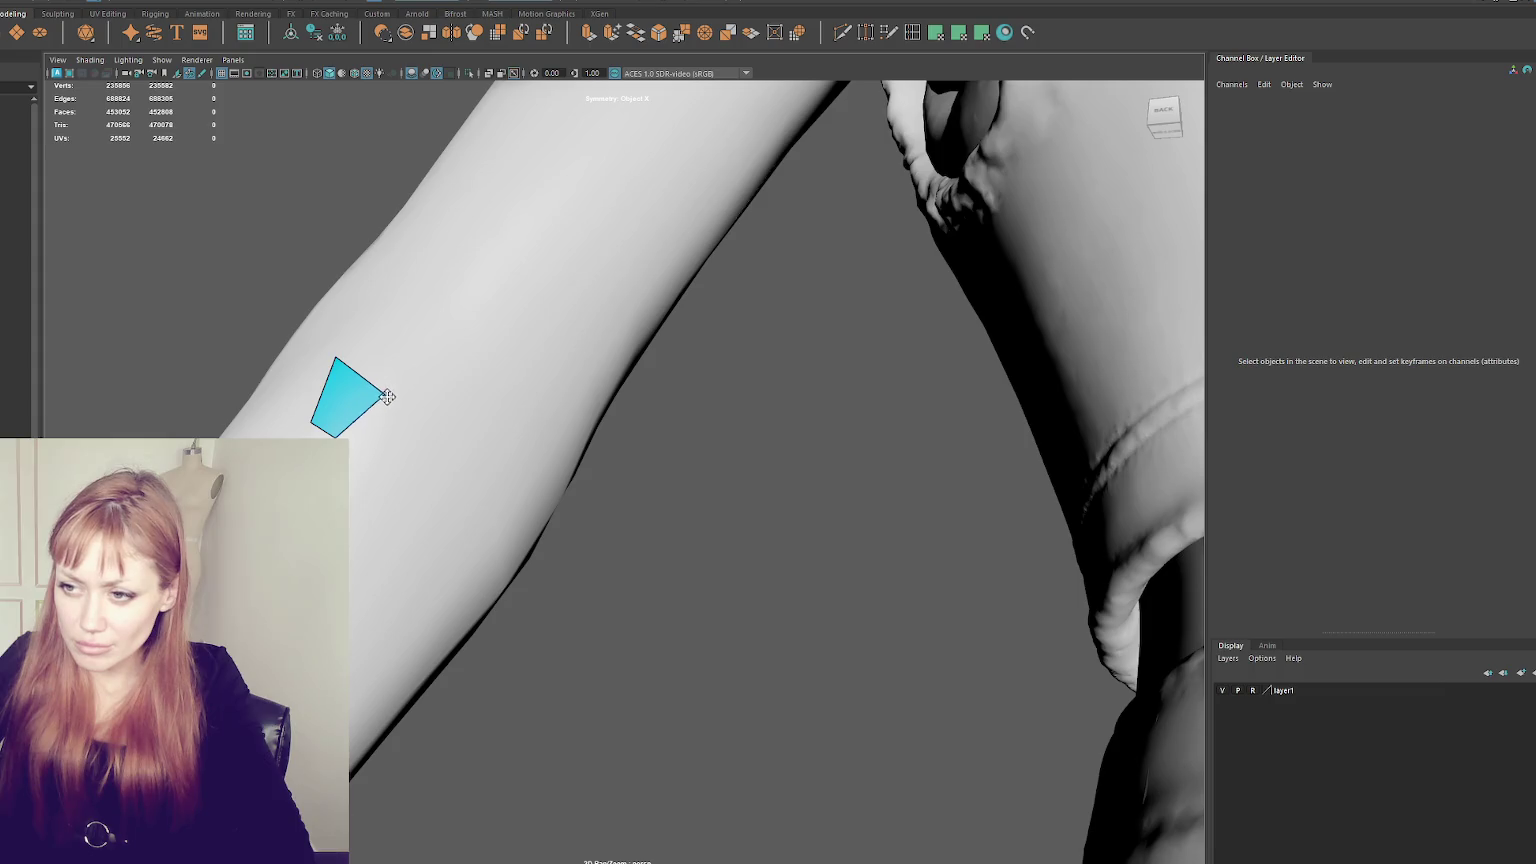
left_click_drag(422, 350, 847, 484, "alt")
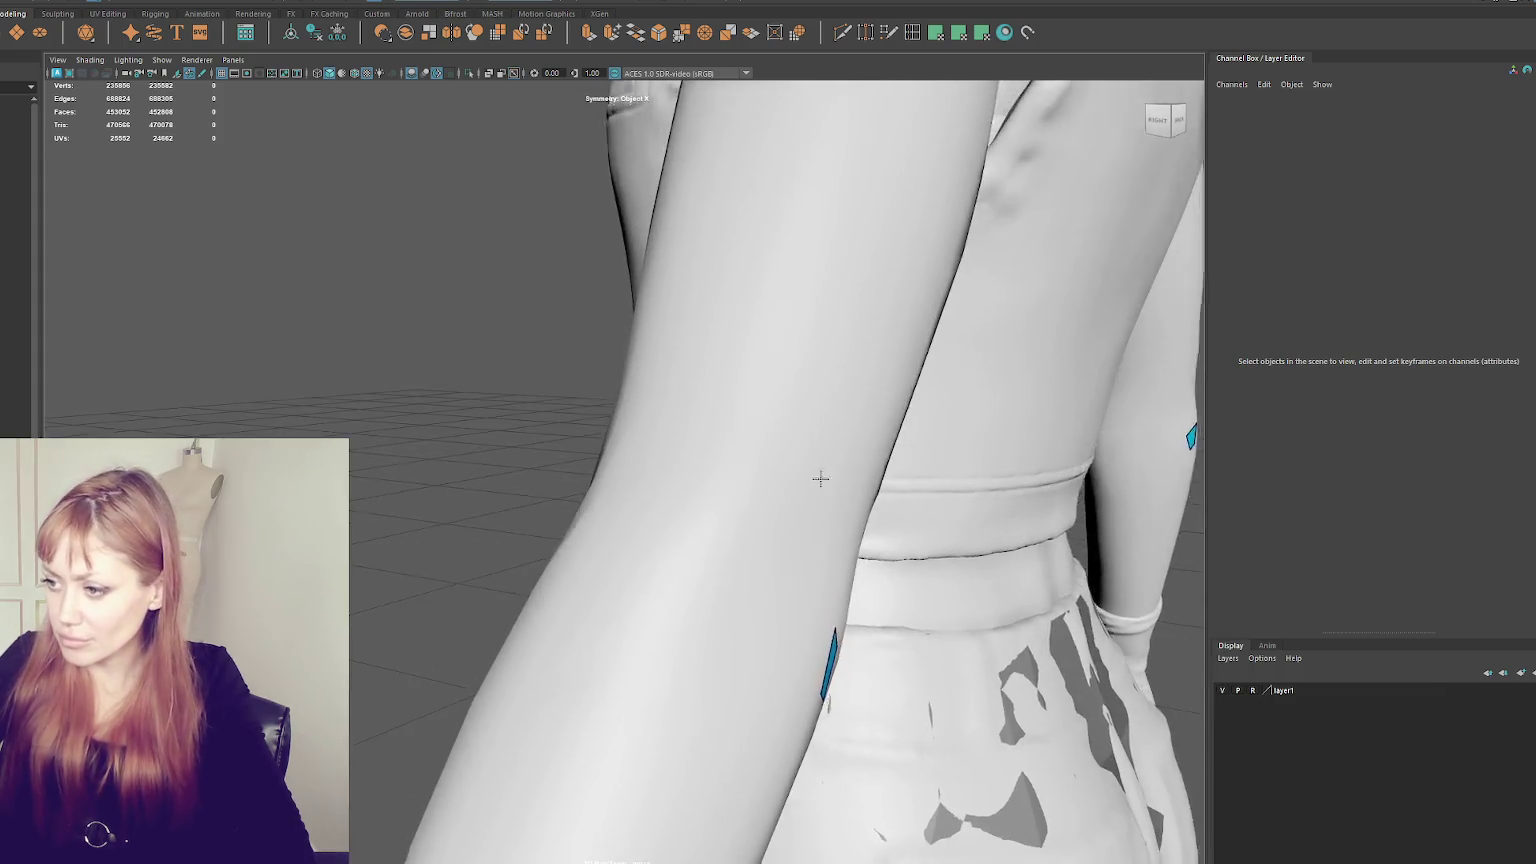
right_click_drag(847, 484, 508, 459, "alt")
mouse_move(508, 459)
left_mouse_down("alt")
mouse_move(429, 456)
mouse_move(569, 490)
left_mouse_up("alt")
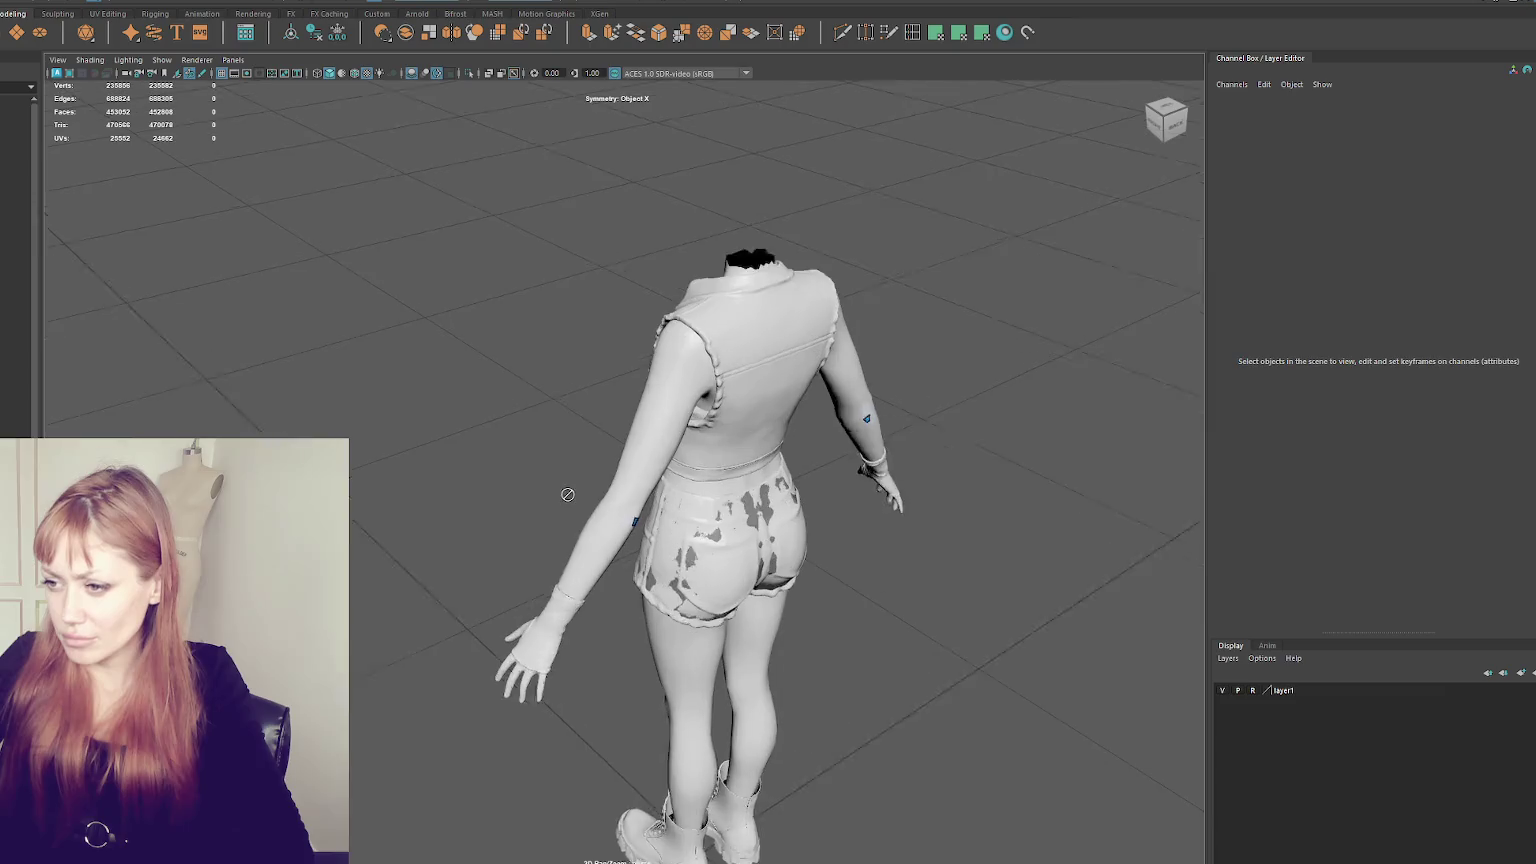
right_click_drag(569, 490, 627, 506, "alt")
mouse_move(627, 506)
left_mouse_down("alt")
mouse_move(569, 480)
mouse_move(584, 507)
left_mouse_up("alt")
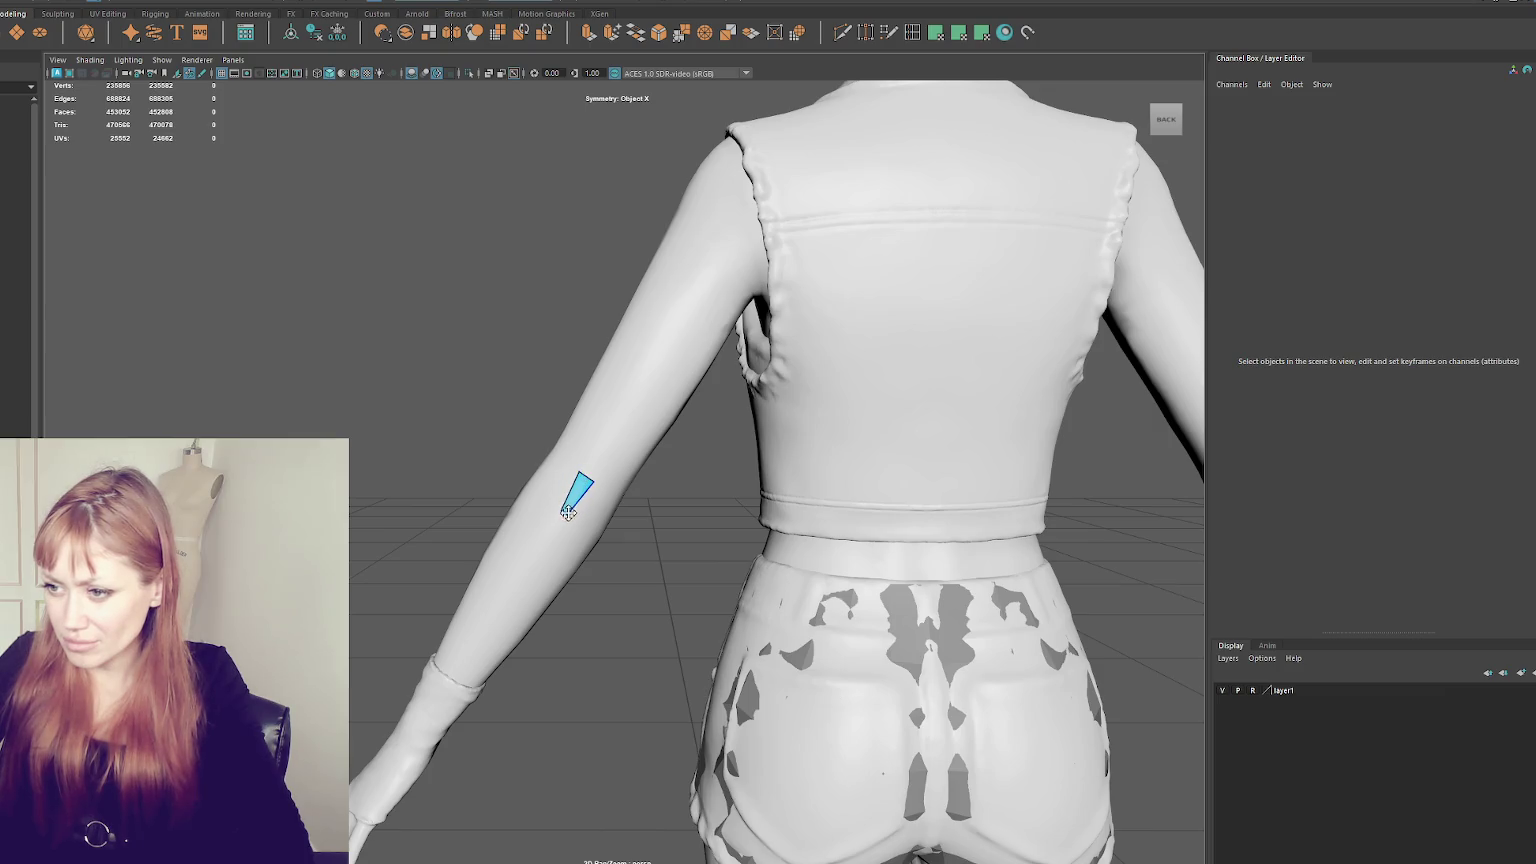
right_click_drag(595, 488, 470, 480, "alt")
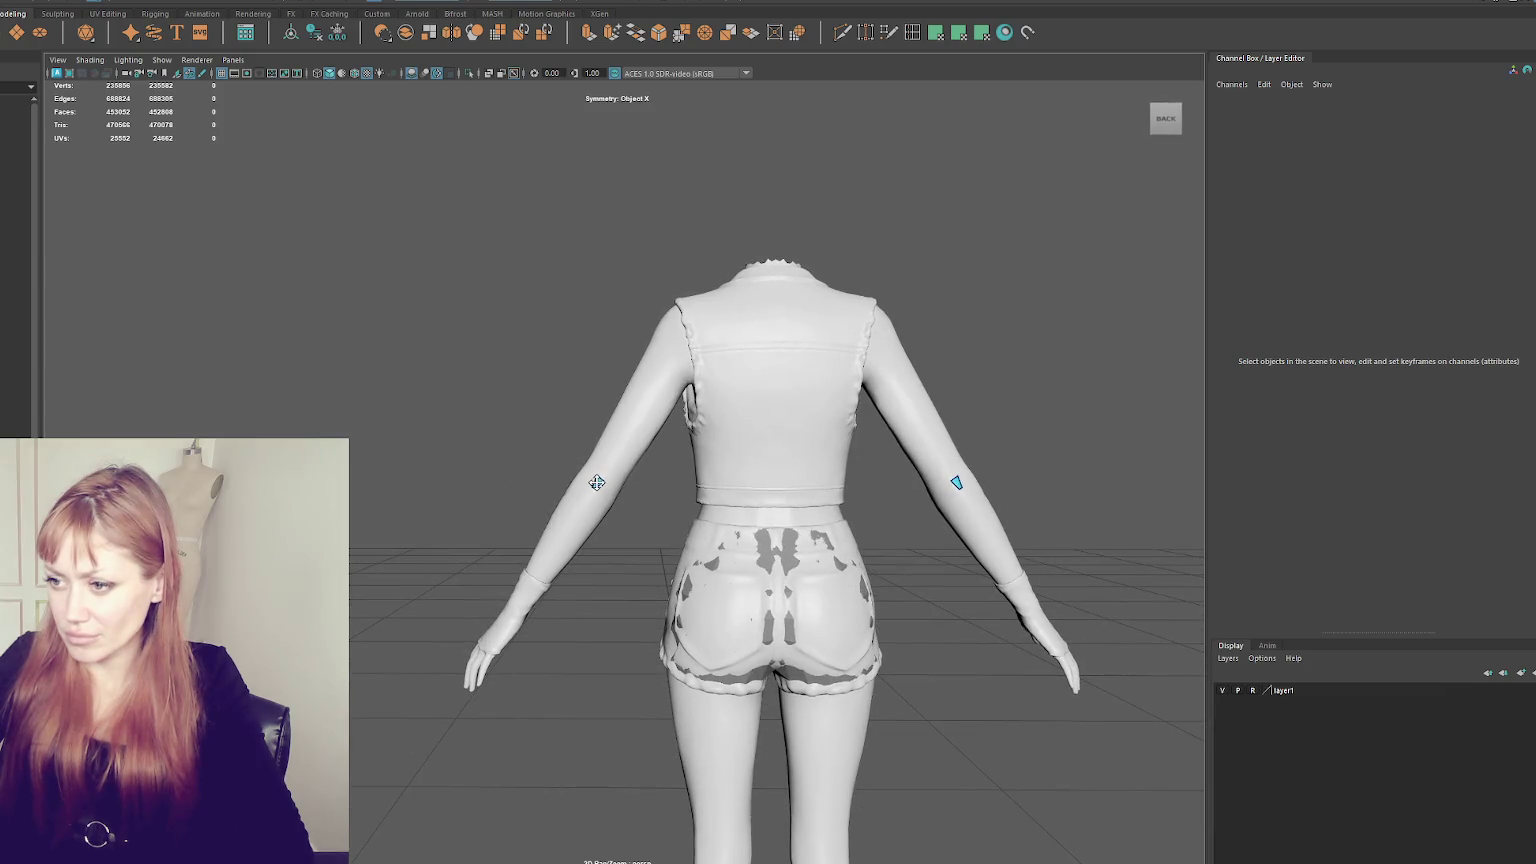
scroll(580, 498, "up", 2)
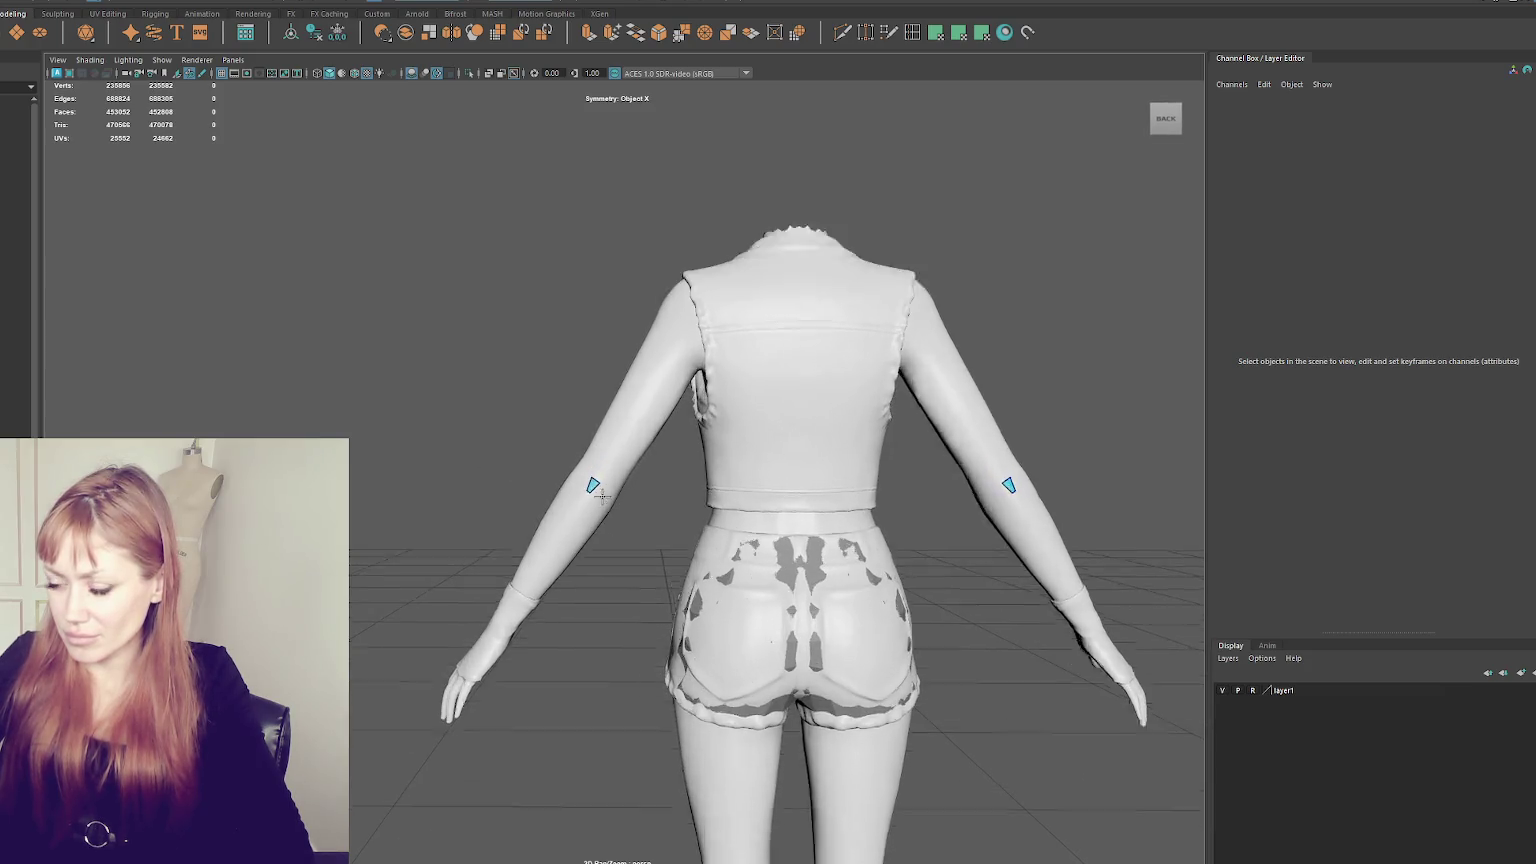
scroll(565, 492, "up", 5)
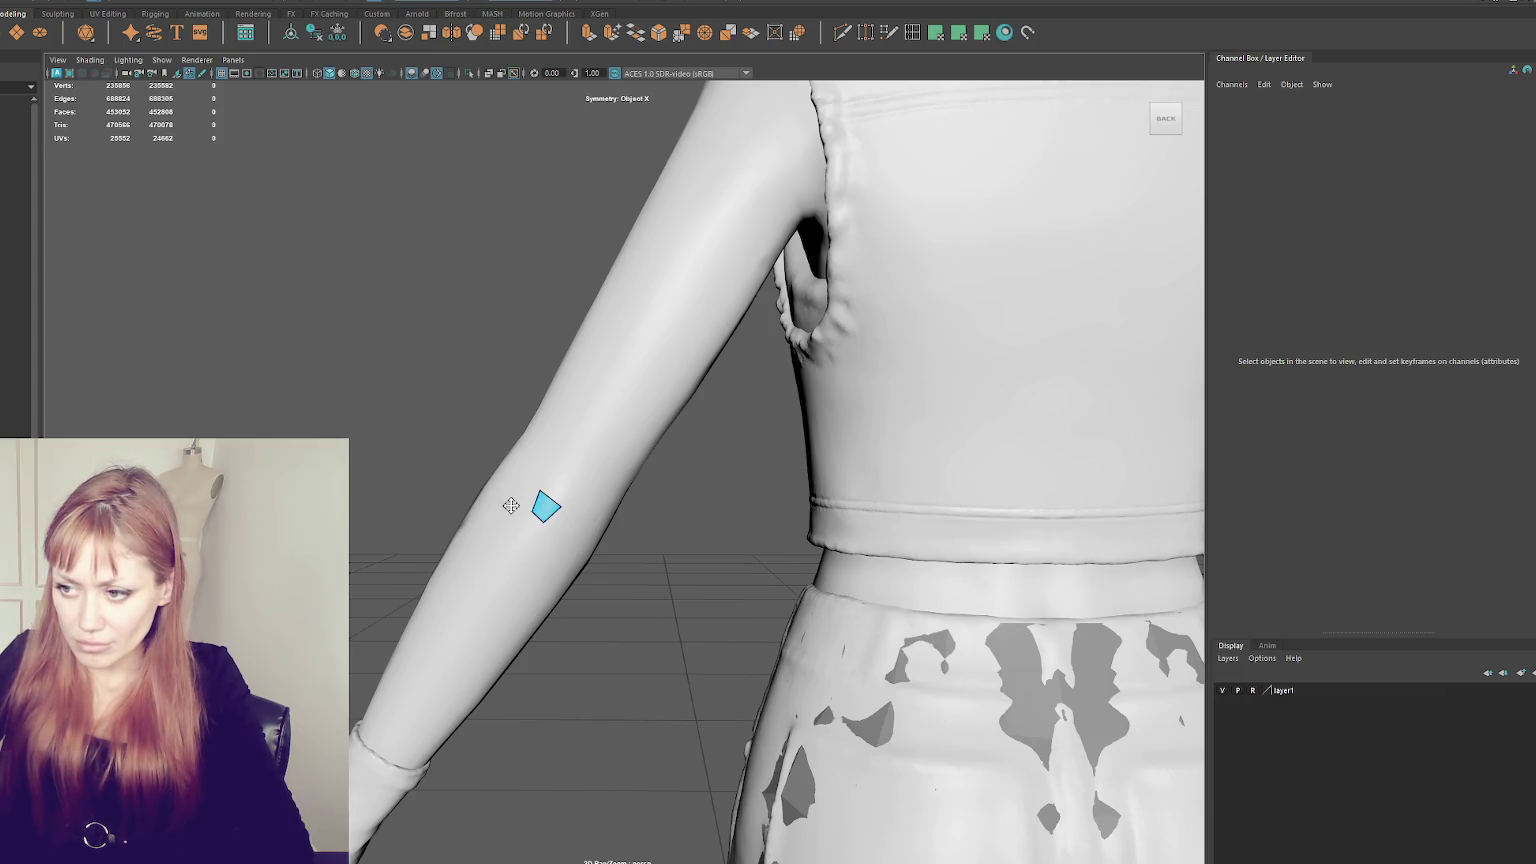
- Add quads to the left, right and below the first quad on the back of the elbow
left_click(518, 518, "shift")
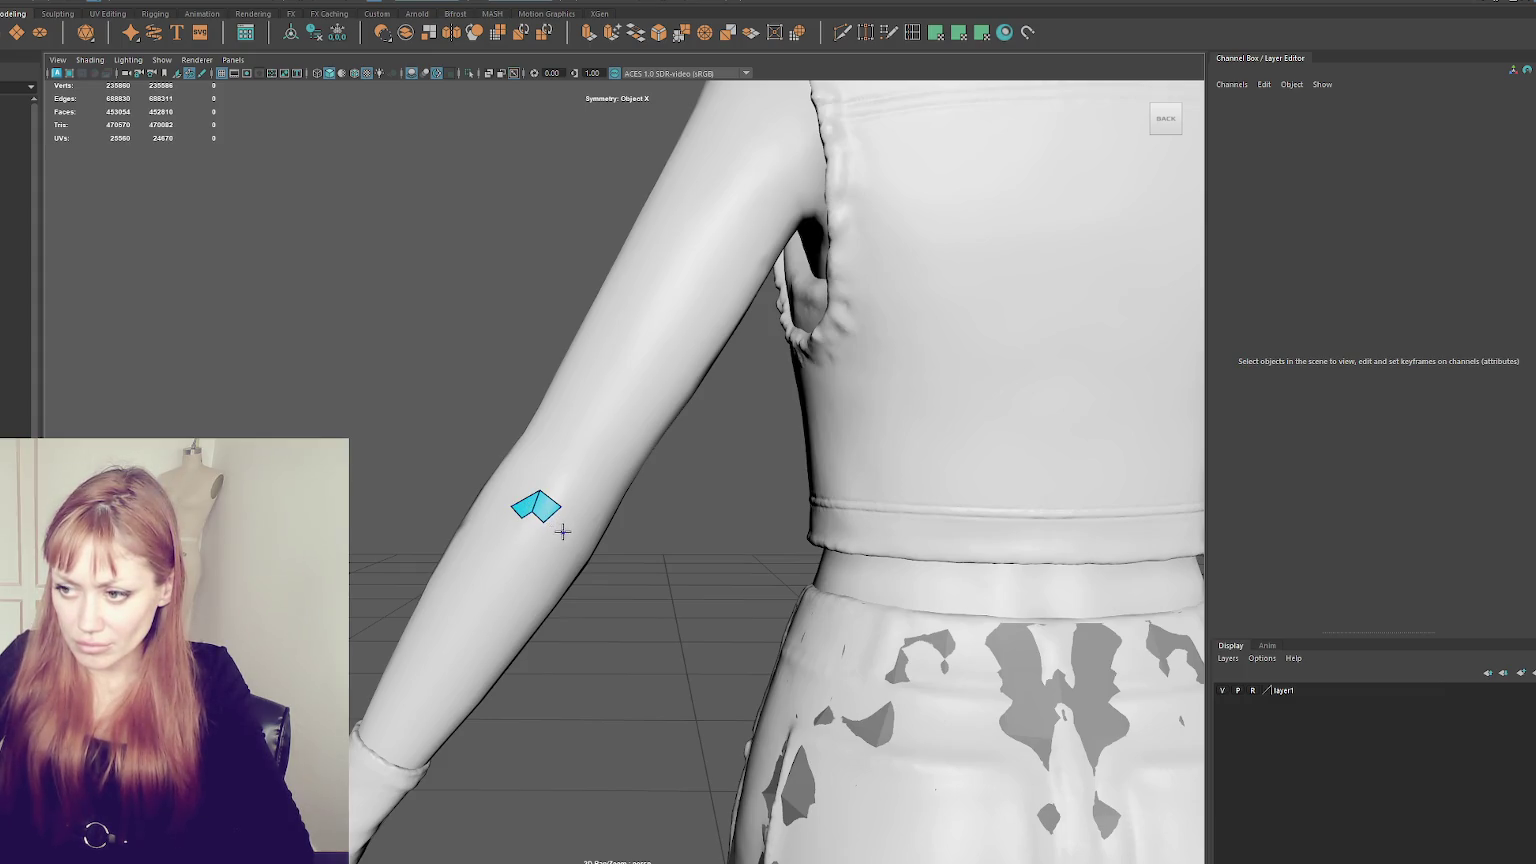
left_click(551, 532, "shift")
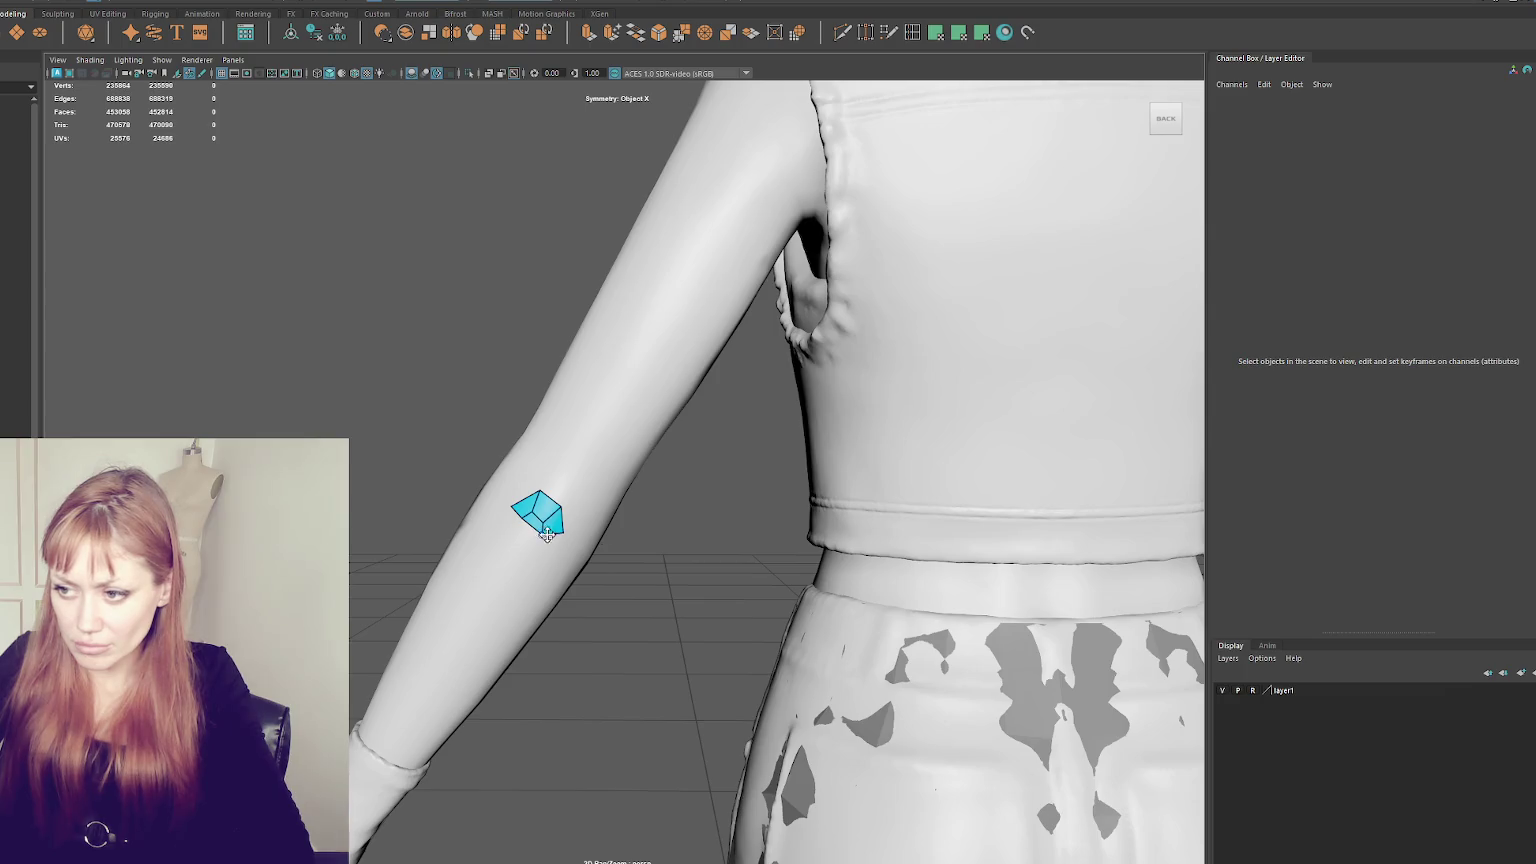
left_click(534, 557)
left_click(516, 540, "shift")
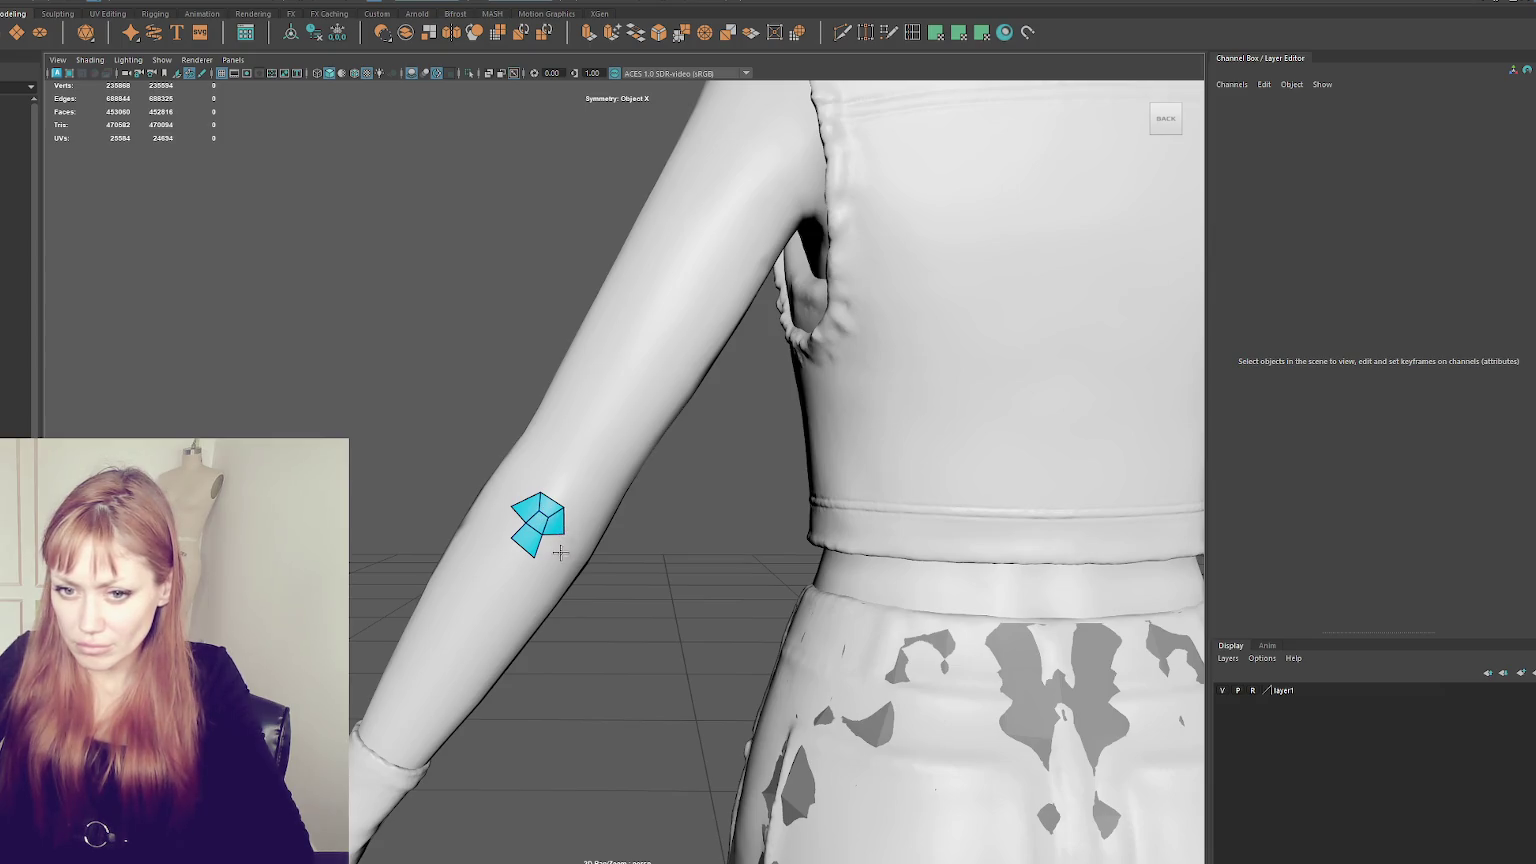
left_click(553, 548, "shift")
left_click(496, 518, "shift")
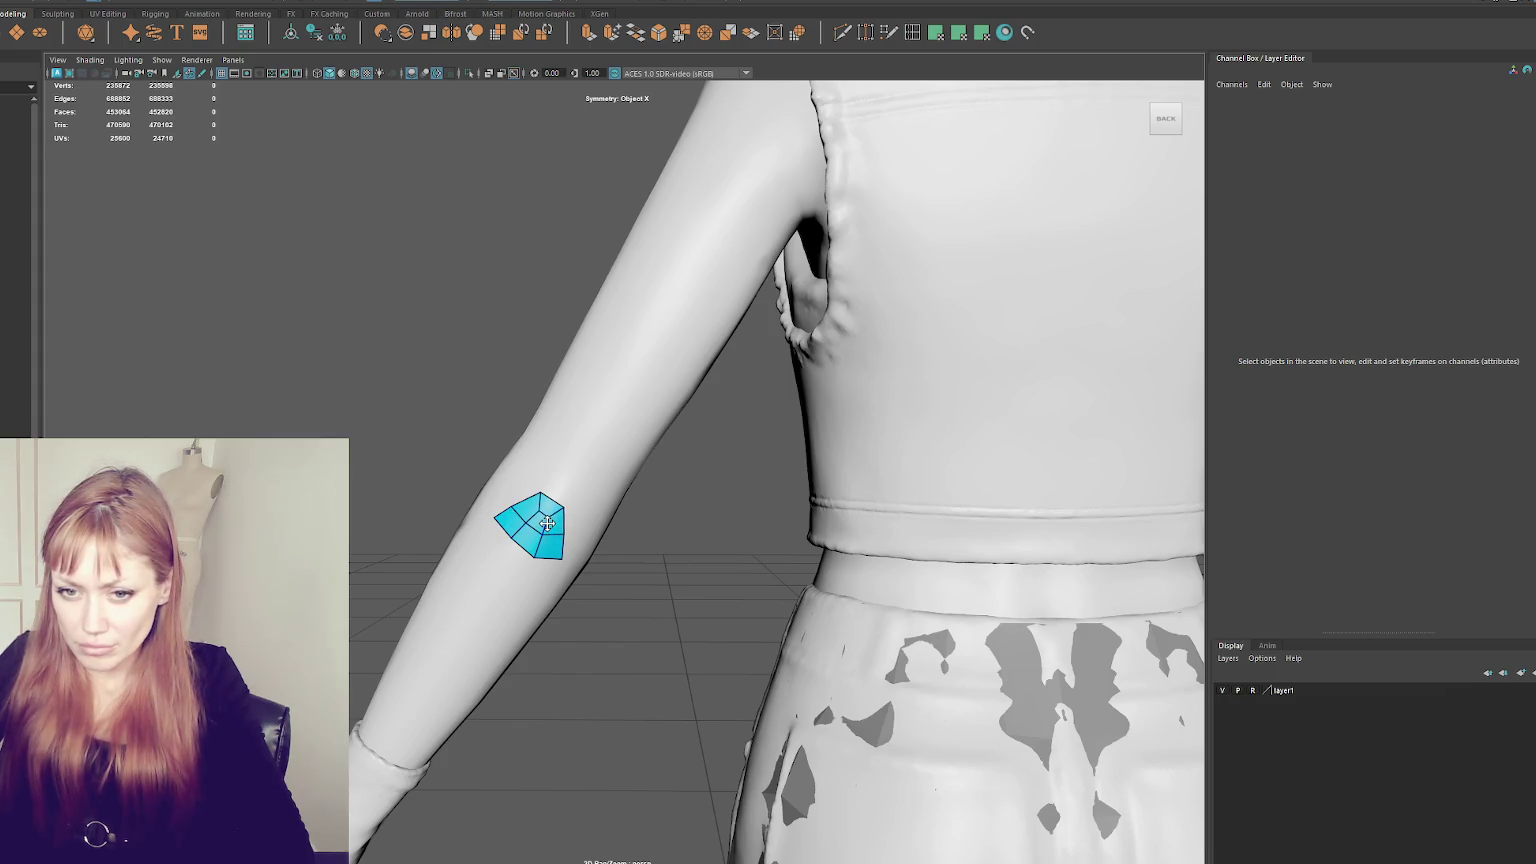
- Add quads along the patch's right side and upper edge, and fill the right-side notch
left_click(577, 495)
left_click(588, 511, "shift")
left_click(544, 471)
left_click(527, 470, "shift")
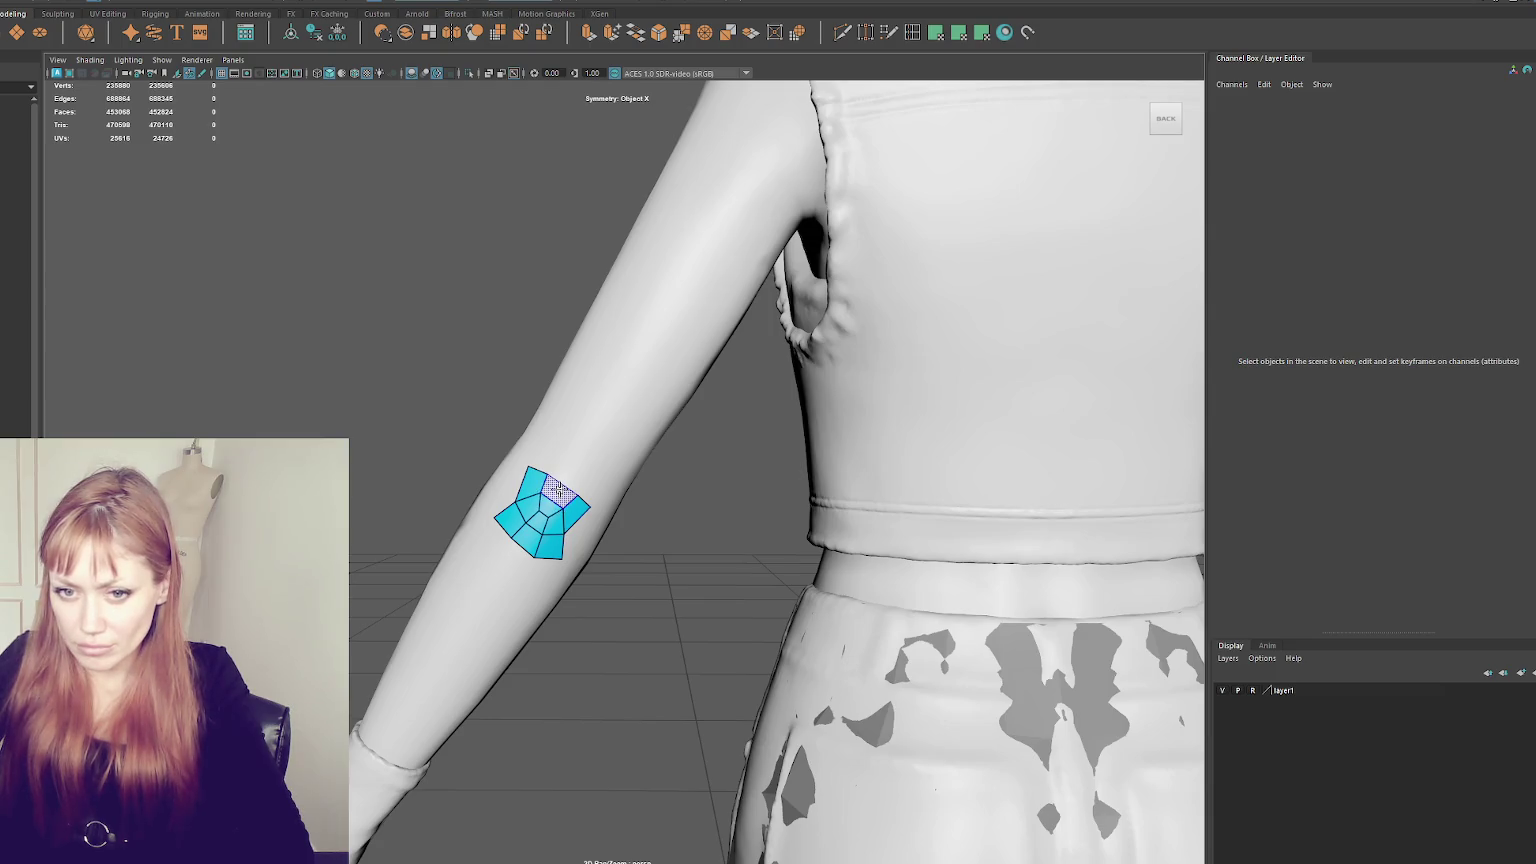
mouse_move(592, 506)
left_mouse_down("alt")
mouse_move(579, 488)
mouse_move(533, 489)
left_mouse_up("alt")
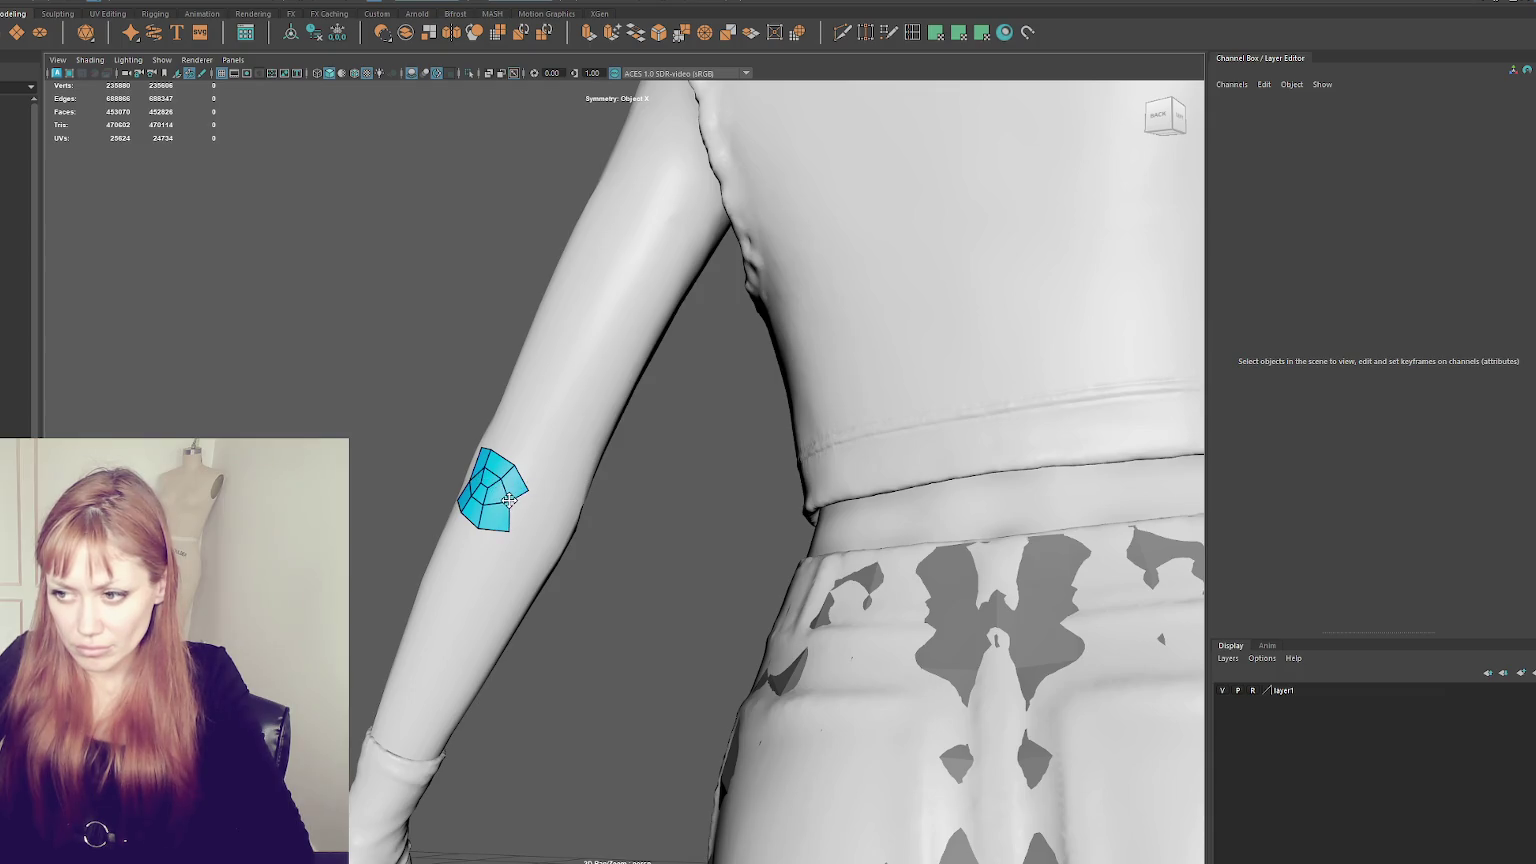
left_click(523, 488, "shift")
- Remove the lower-right face and rebuild faces to fill the right notch and upper-left wedge
left_click(518, 517, "ctrl+shift")
left_click(533, 501, "shift")
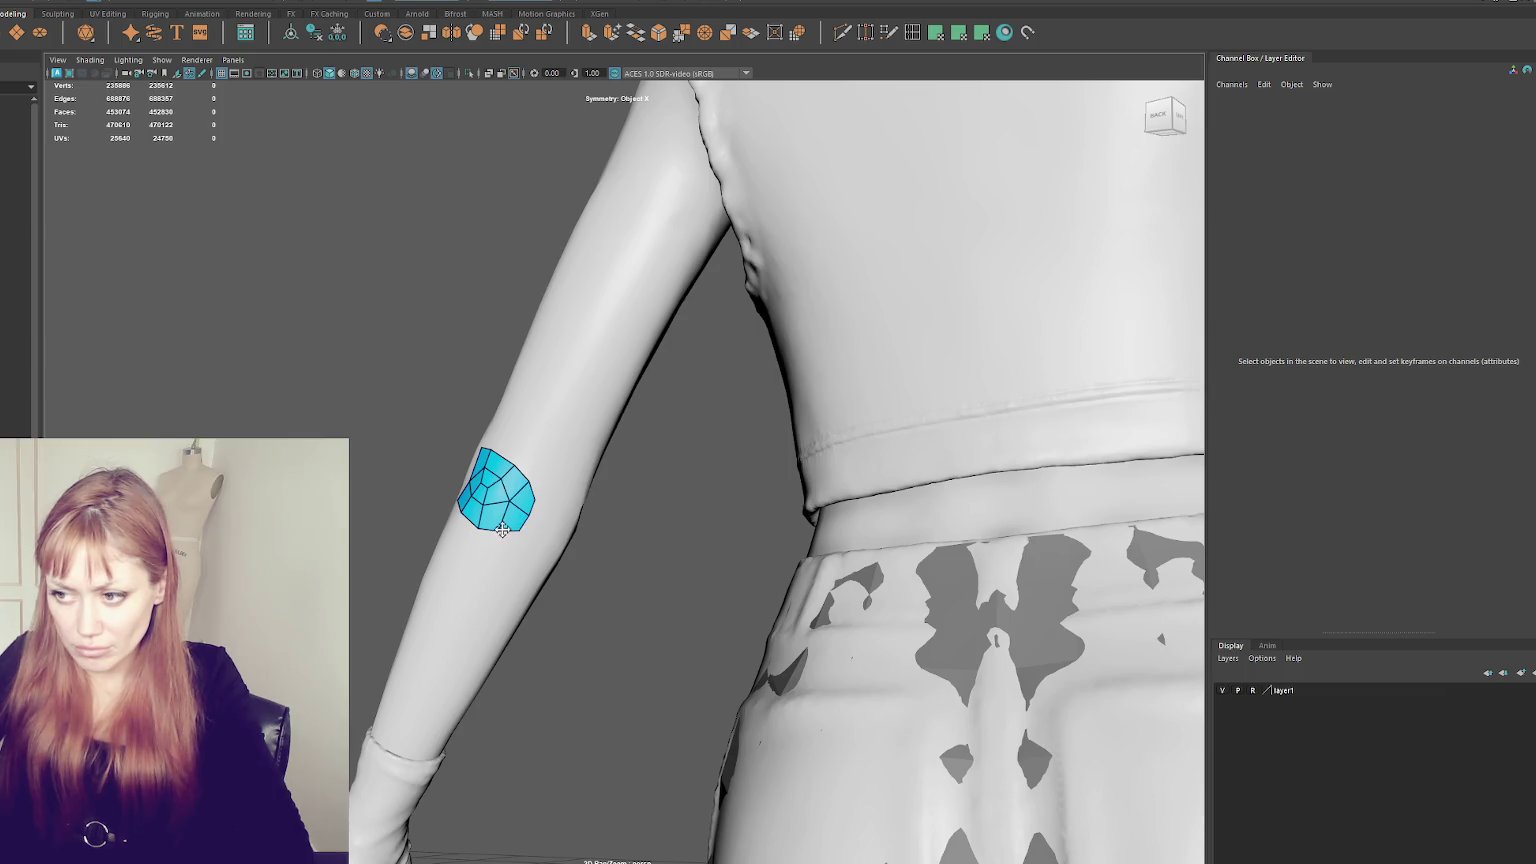
left_click_drag(525, 482, 577, 498, "alt")
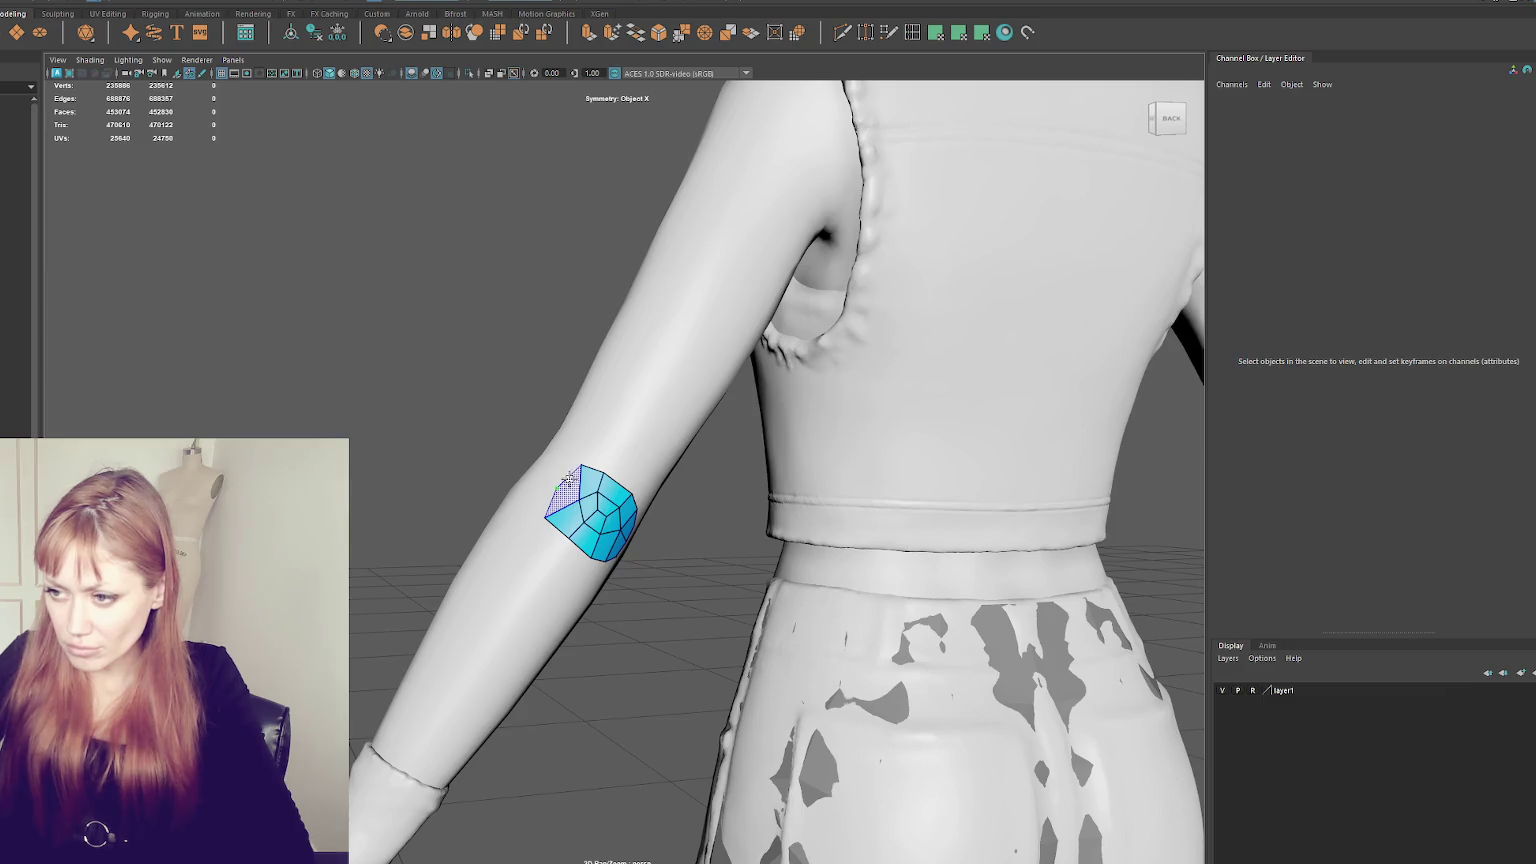
left_click(568, 477, "shift")
left_click(550, 495, "shift")
left_click(554, 498, "shift")
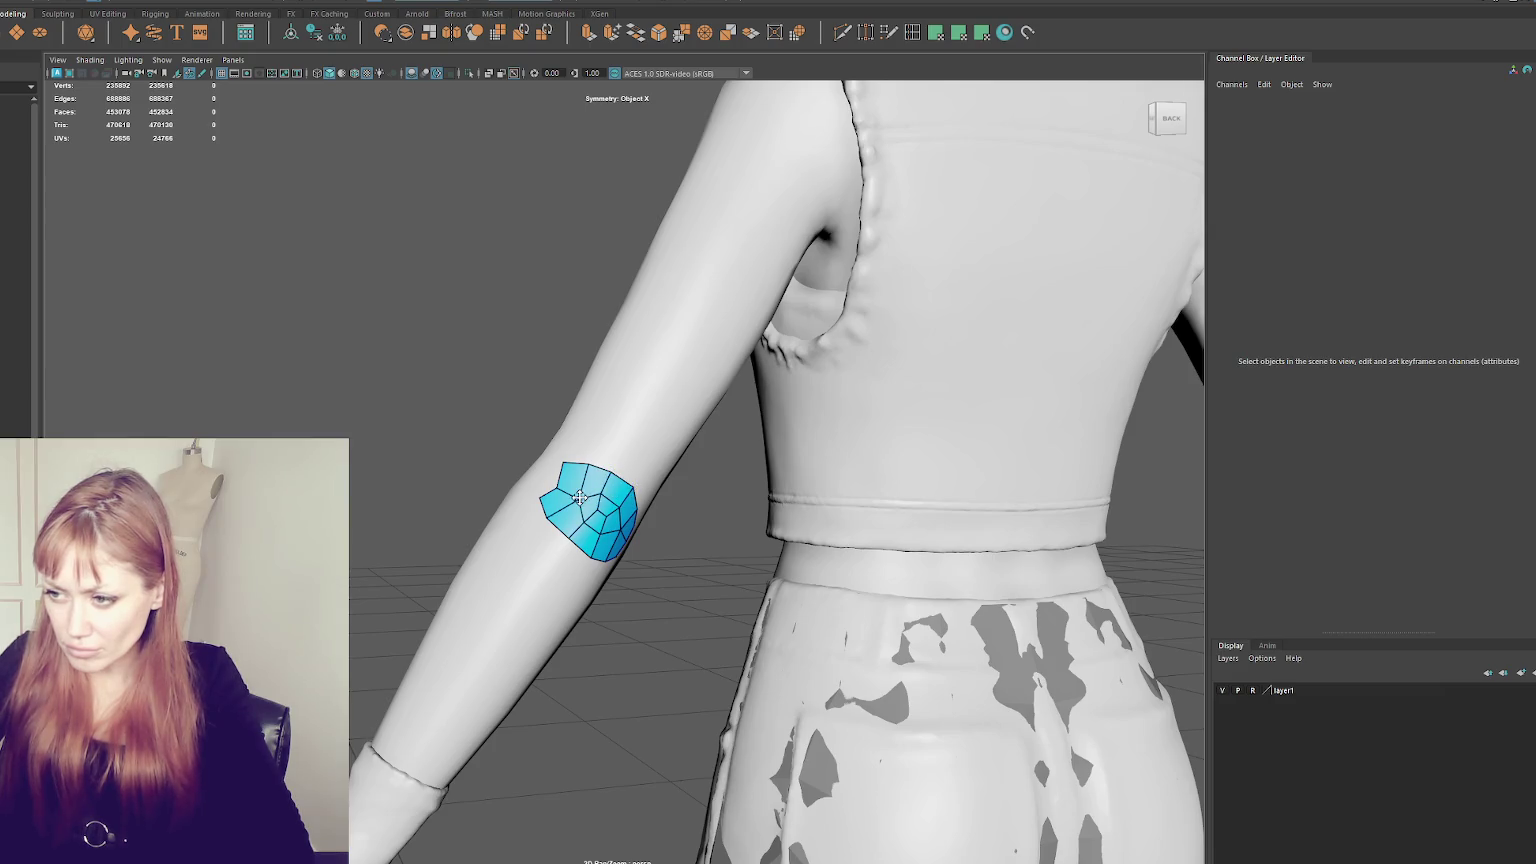
- Extend the patch leftward toward the inner elbow and add quads on its right side
left_click_drag(654, 495, 509, 512, "alt")
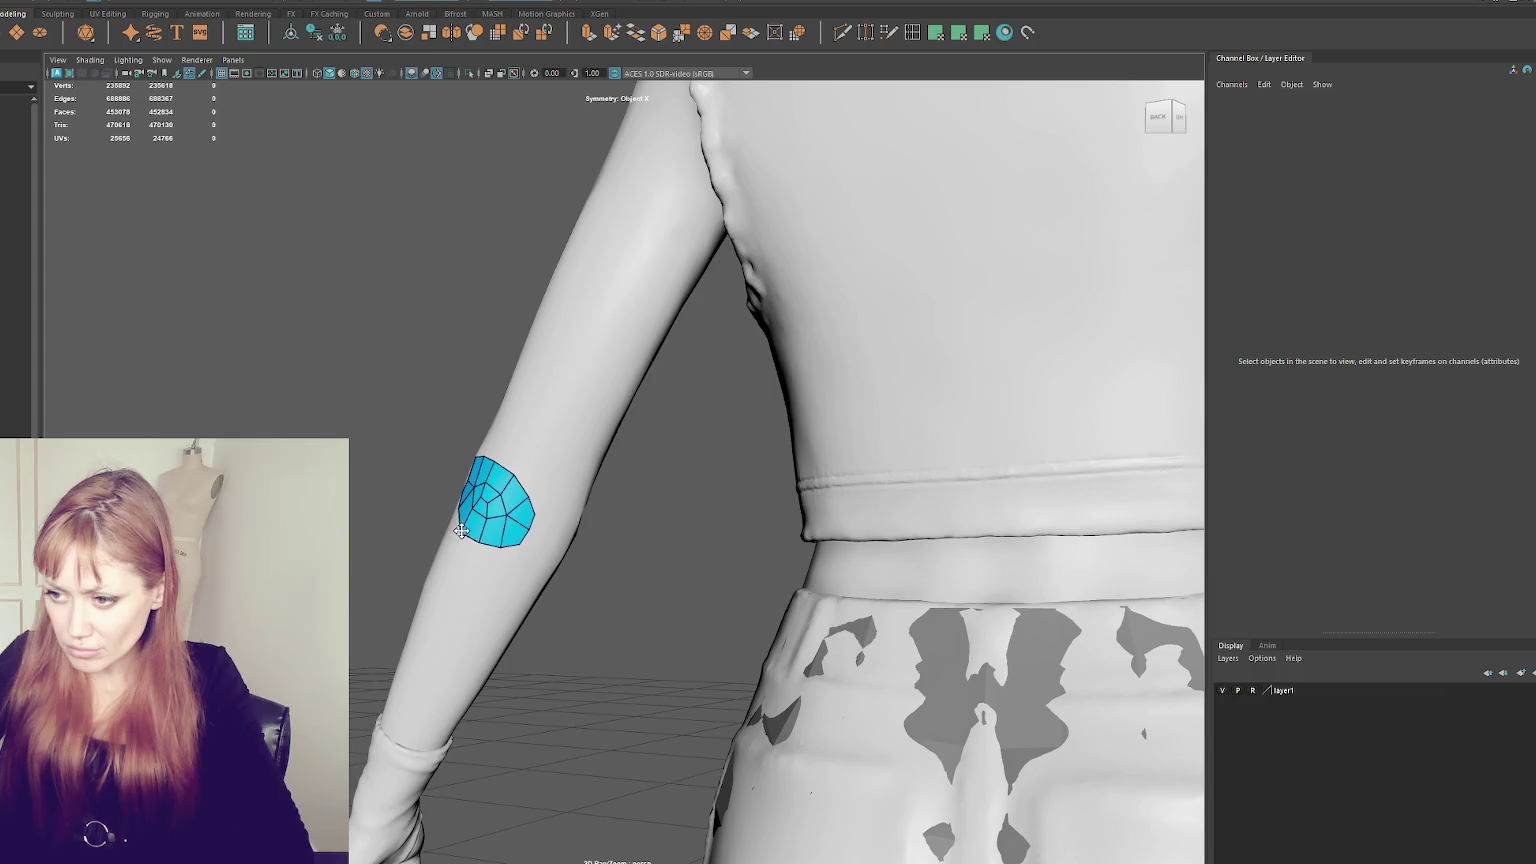
mouse_move(474, 544)
left_mouse_down("alt")
mouse_move(462, 540)
mouse_move(519, 538)
left_mouse_up("alt")
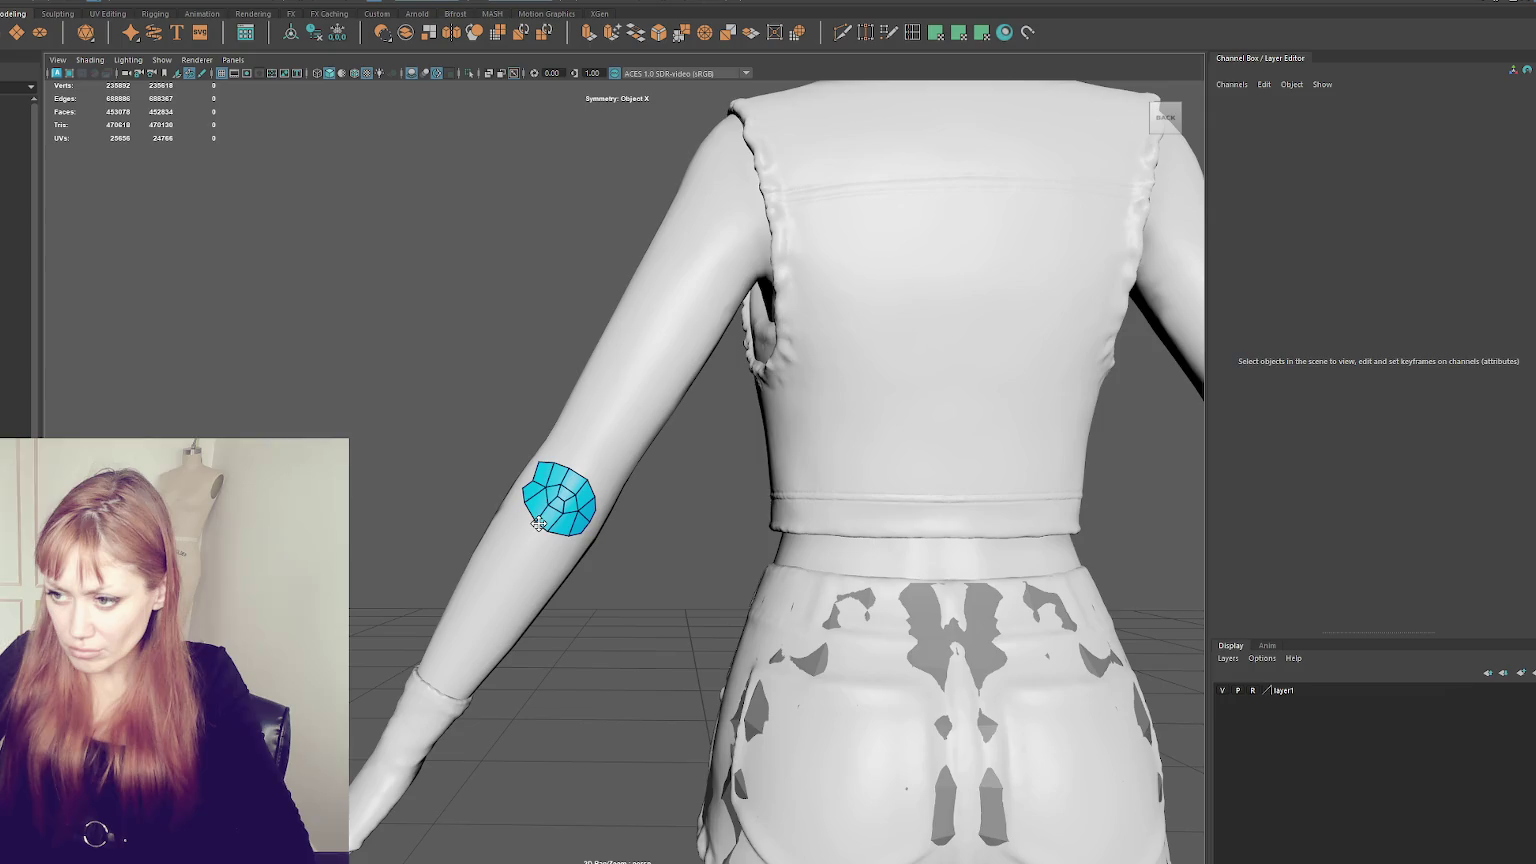
left_click_drag(559, 511, 529, 543, "alt")
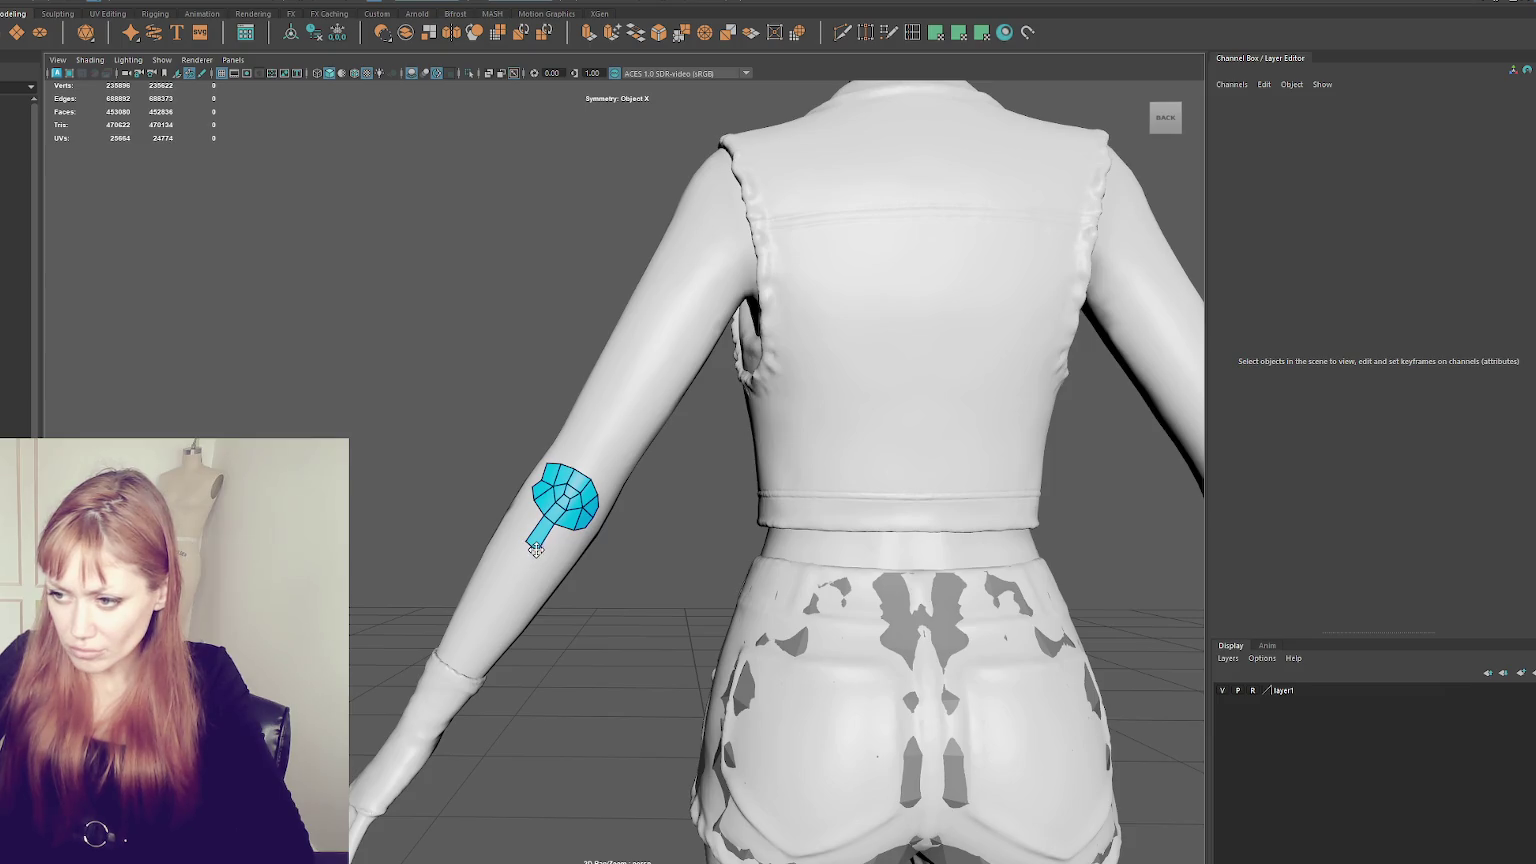
mouse_move(564, 566)
left_mouse_down("alt")
mouse_move(563, 494)
mouse_move(665, 527)
left_mouse_up("alt")
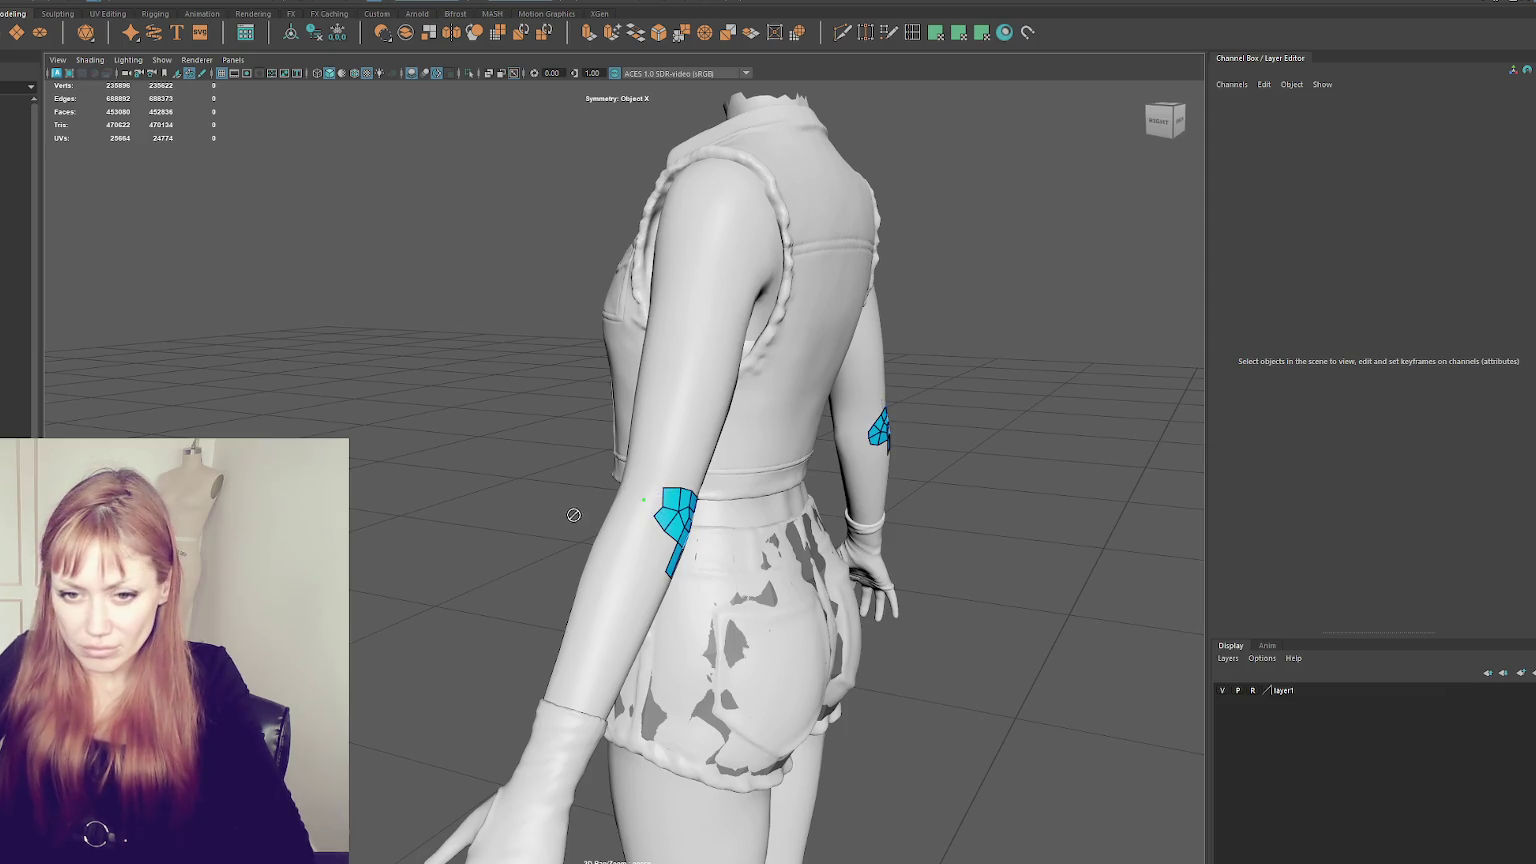
left_click_drag(637, 523, 760, 517, "alt")
left_click(670, 522, "shift")
left_click(666, 514, "shift")
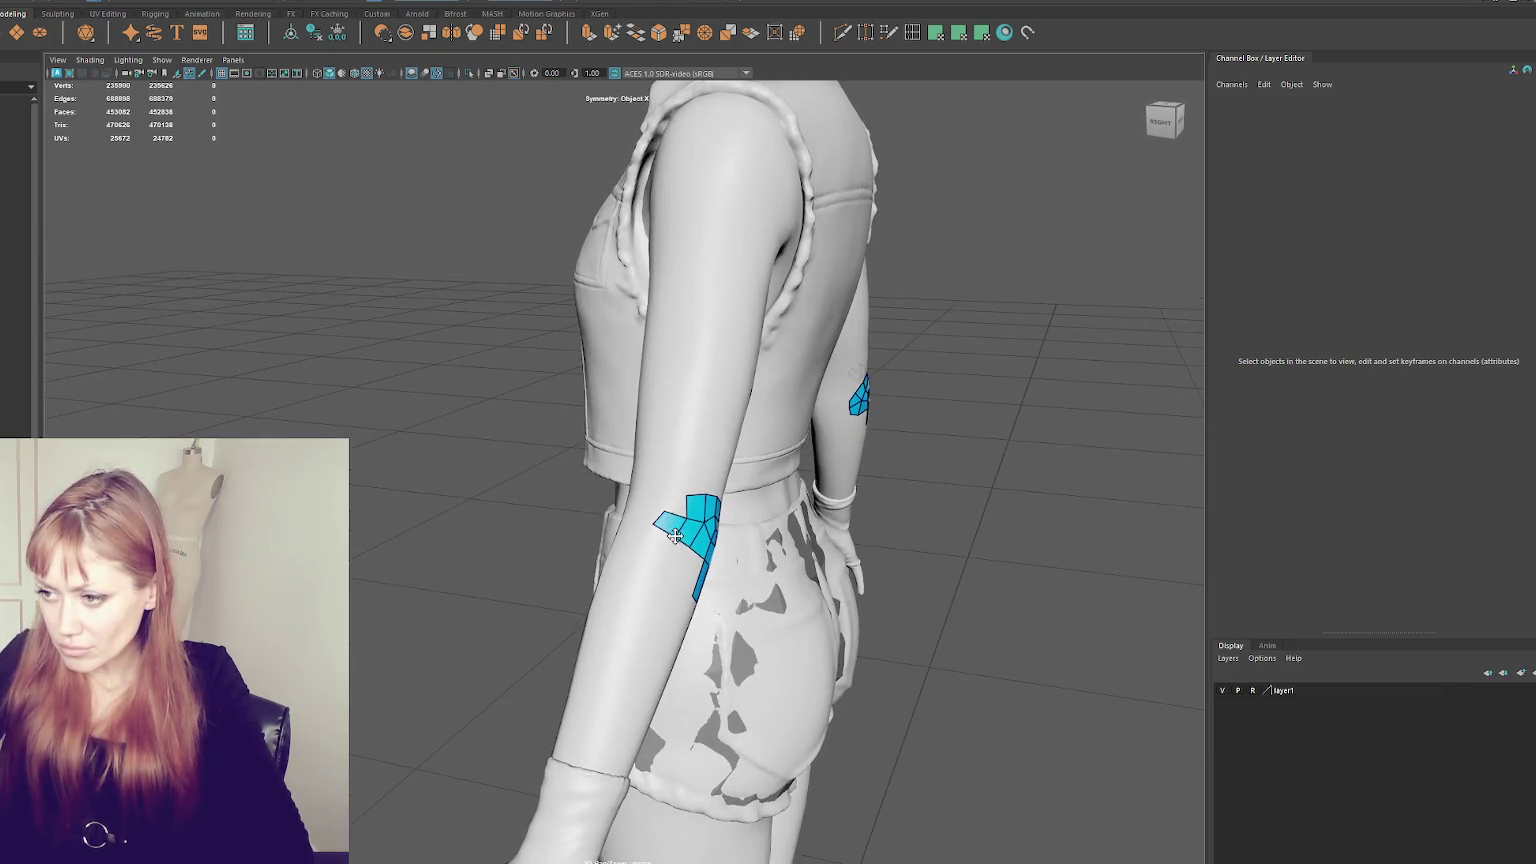
left_click(667, 503, "shift")
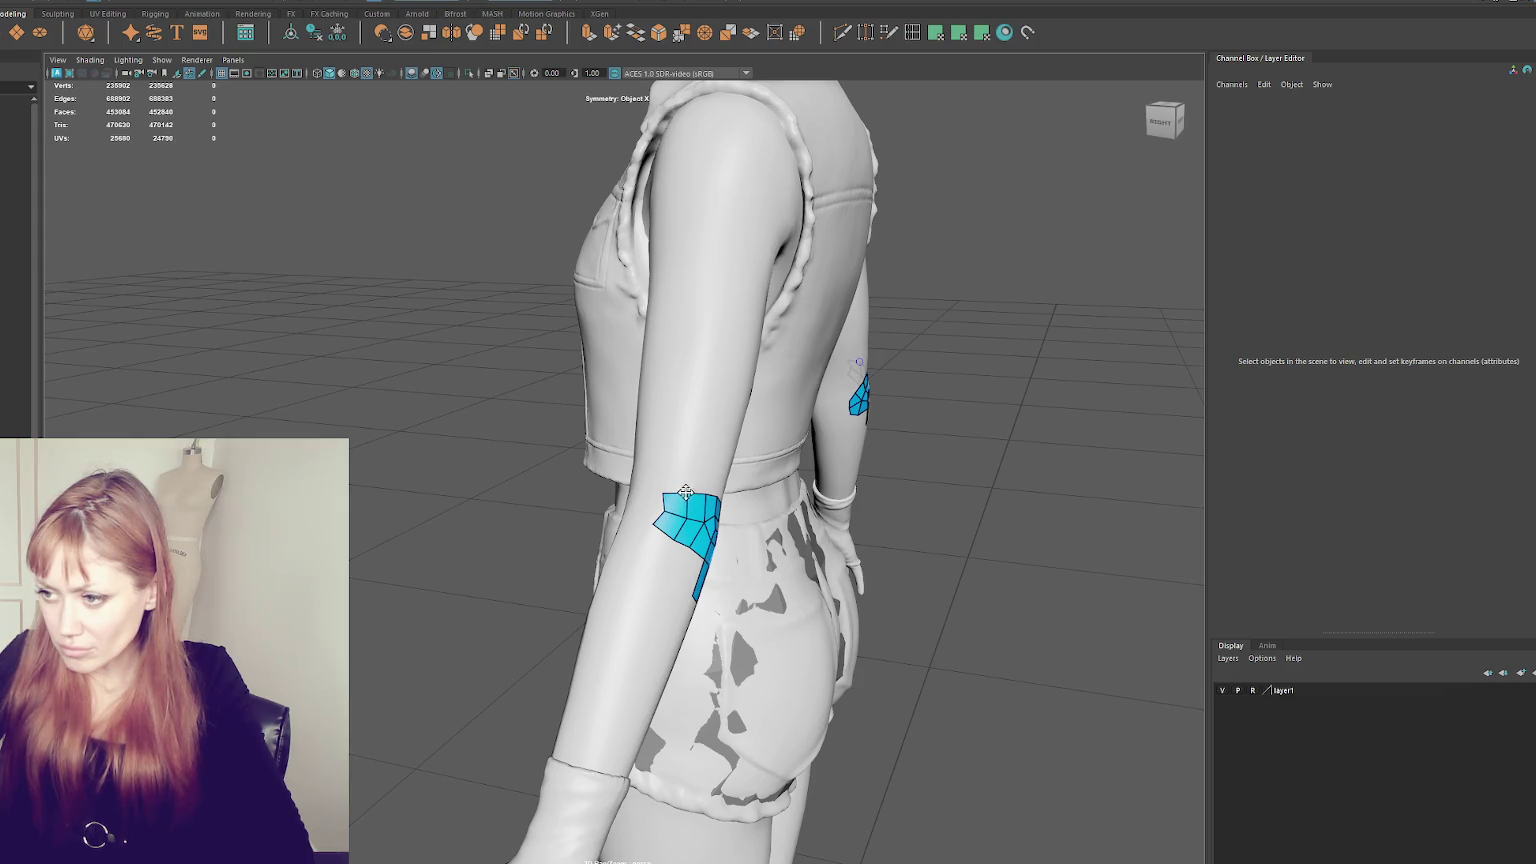
left_click_drag(669, 490, 567, 510, "alt")
left_click(562, 505, "shift")
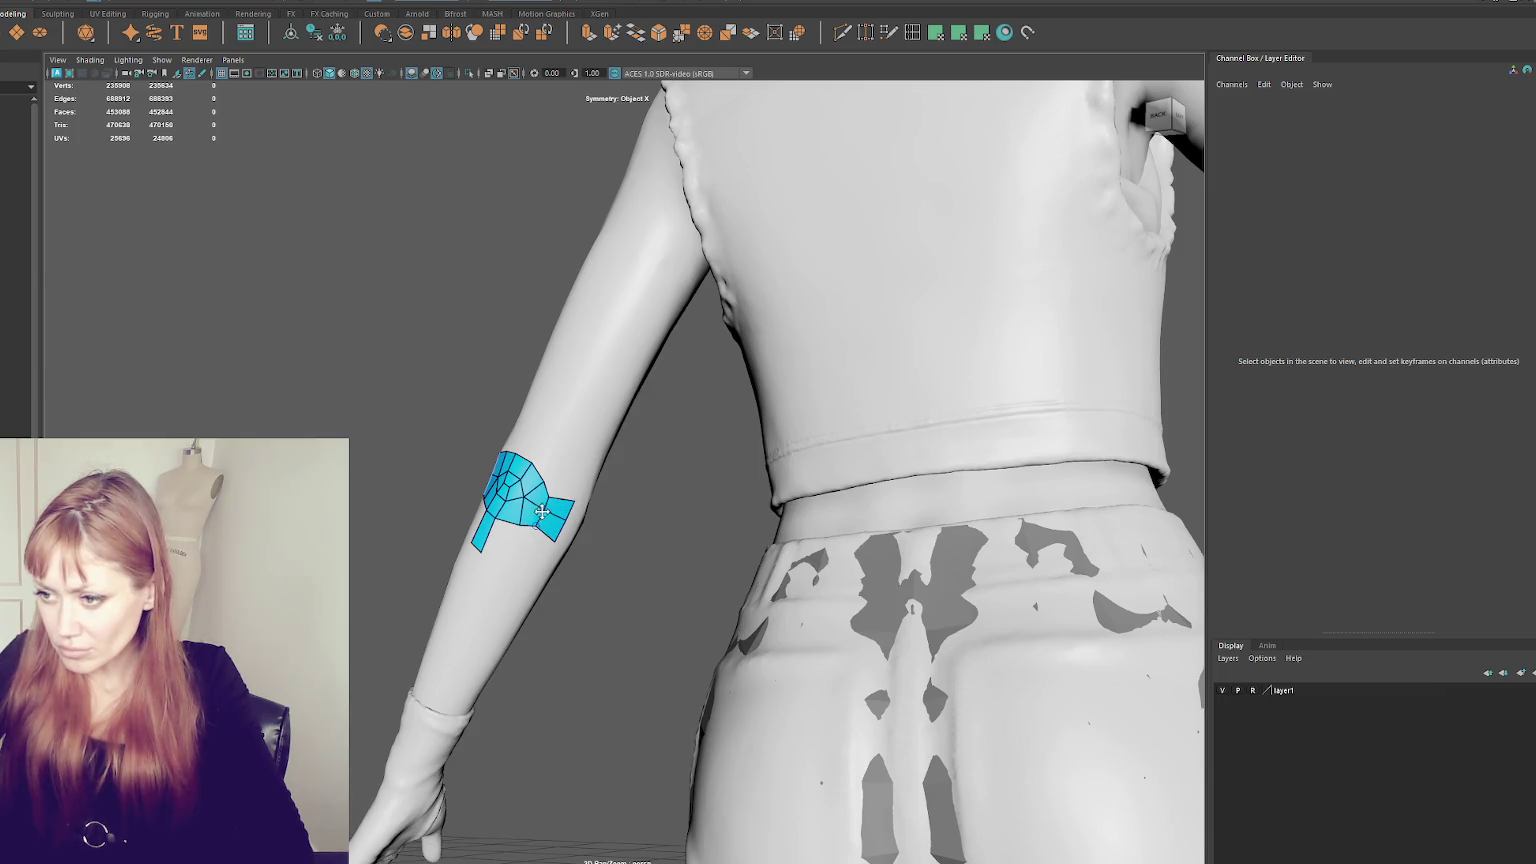
mouse_move(553, 496)
left_mouse_down("alt")
mouse_move(536, 544)
mouse_move(553, 512)
left_mouse_up("alt")
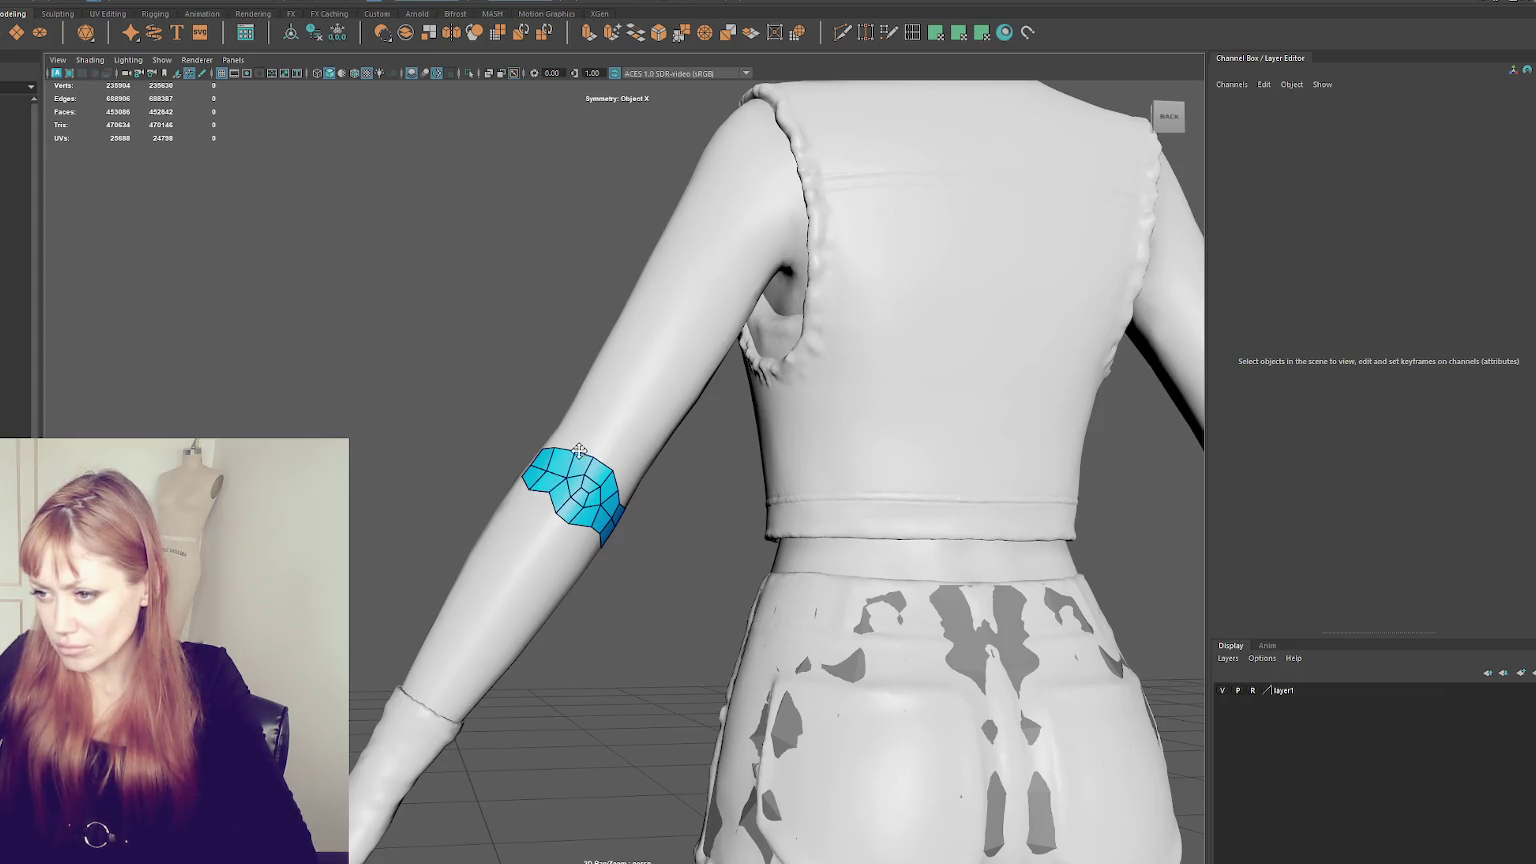
- Fill the upper-right triangle and top notch, then add quads along the patch's top edge
left_click_drag(570, 458, 525, 476, "alt")
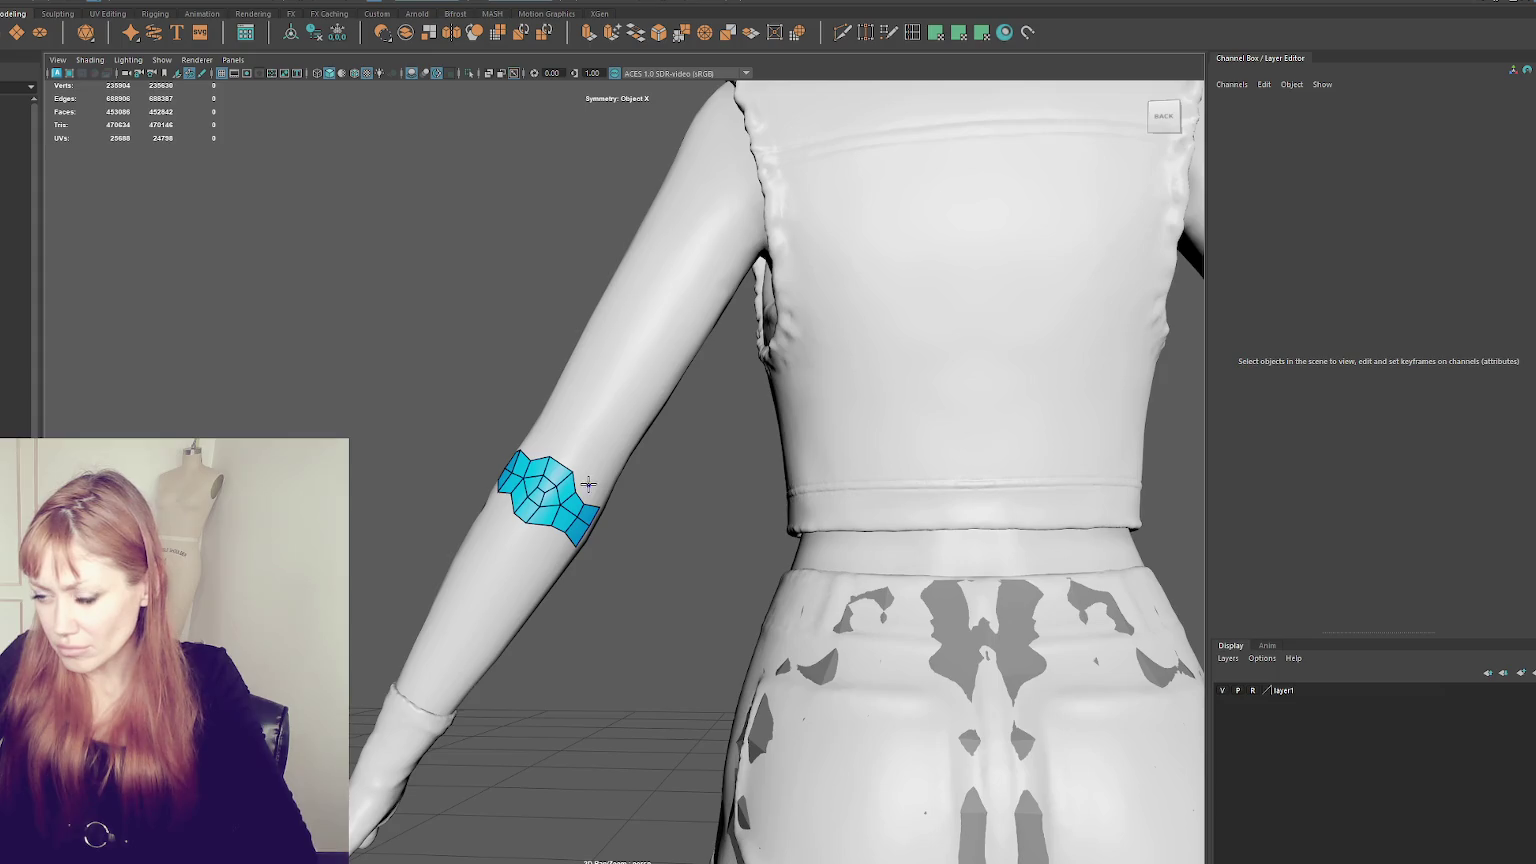
left_click(588, 472, "shift")
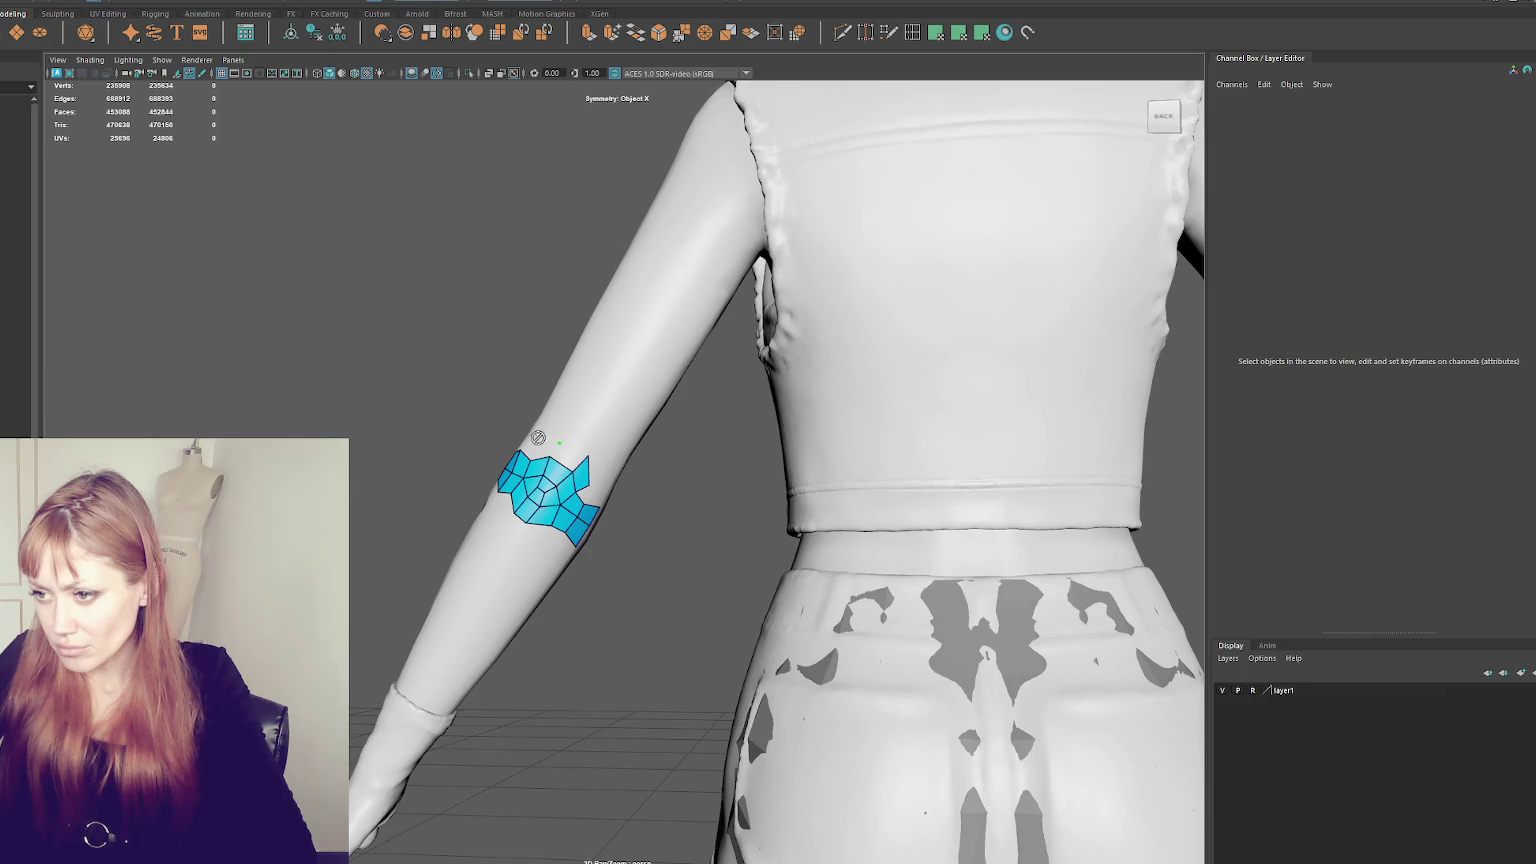
left_click_drag(542, 445, 567, 456, "alt")
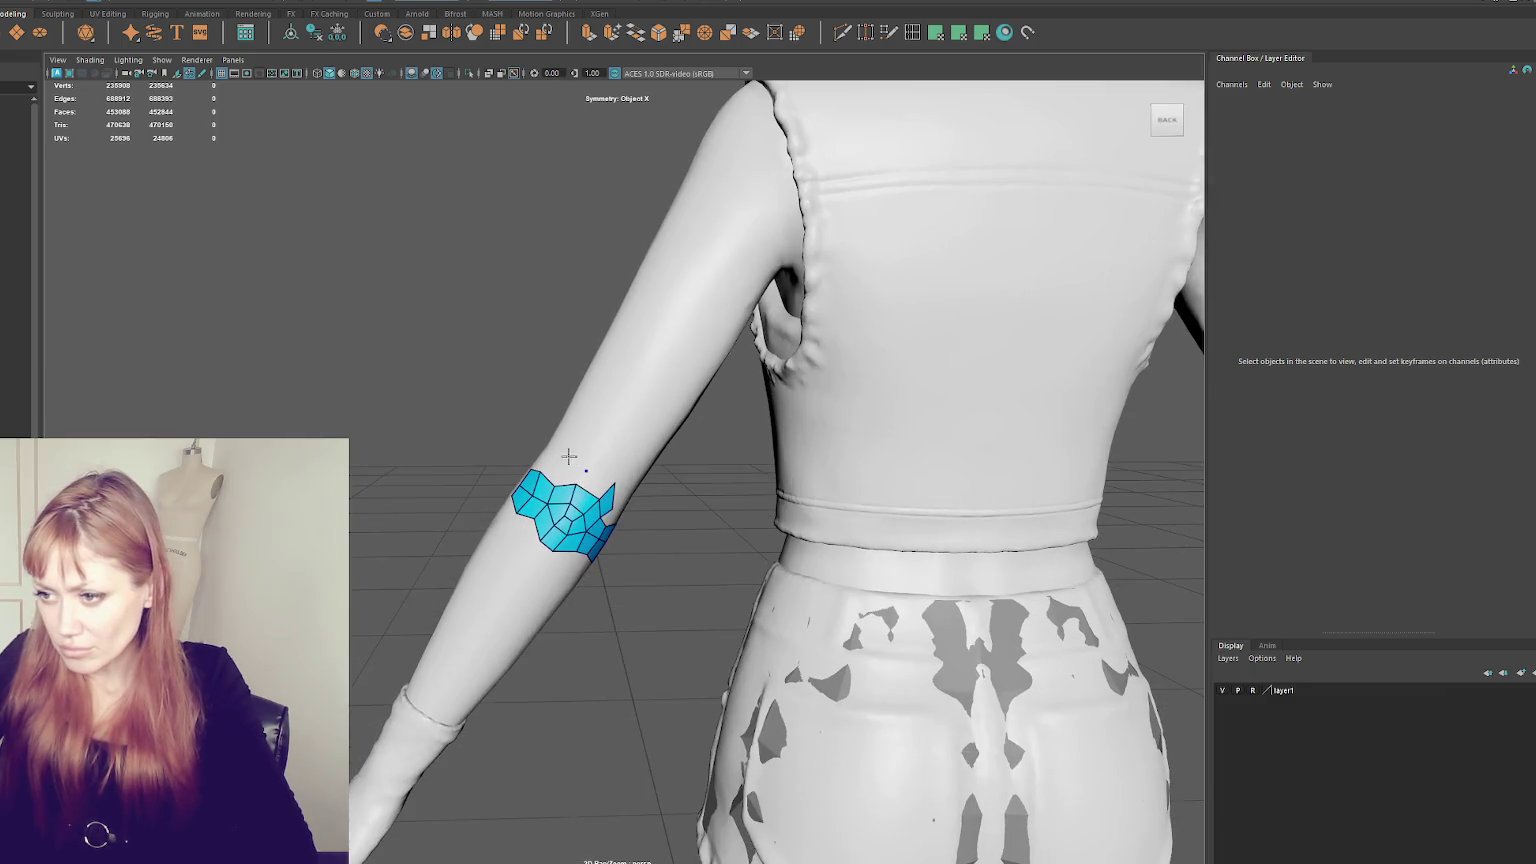
left_click(583, 472, "shift")
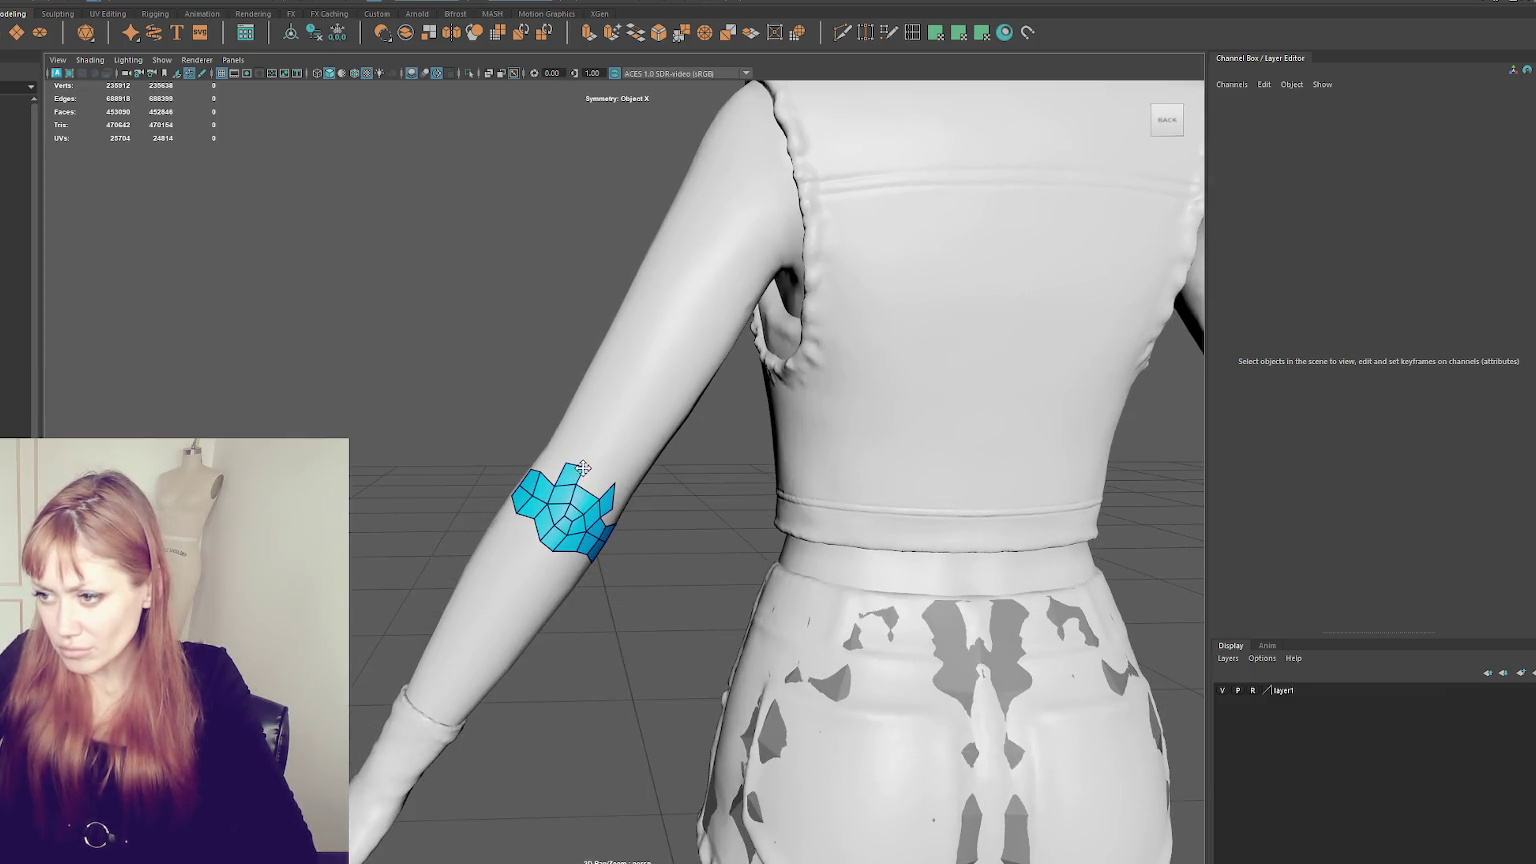
left_click(605, 455, "shift")
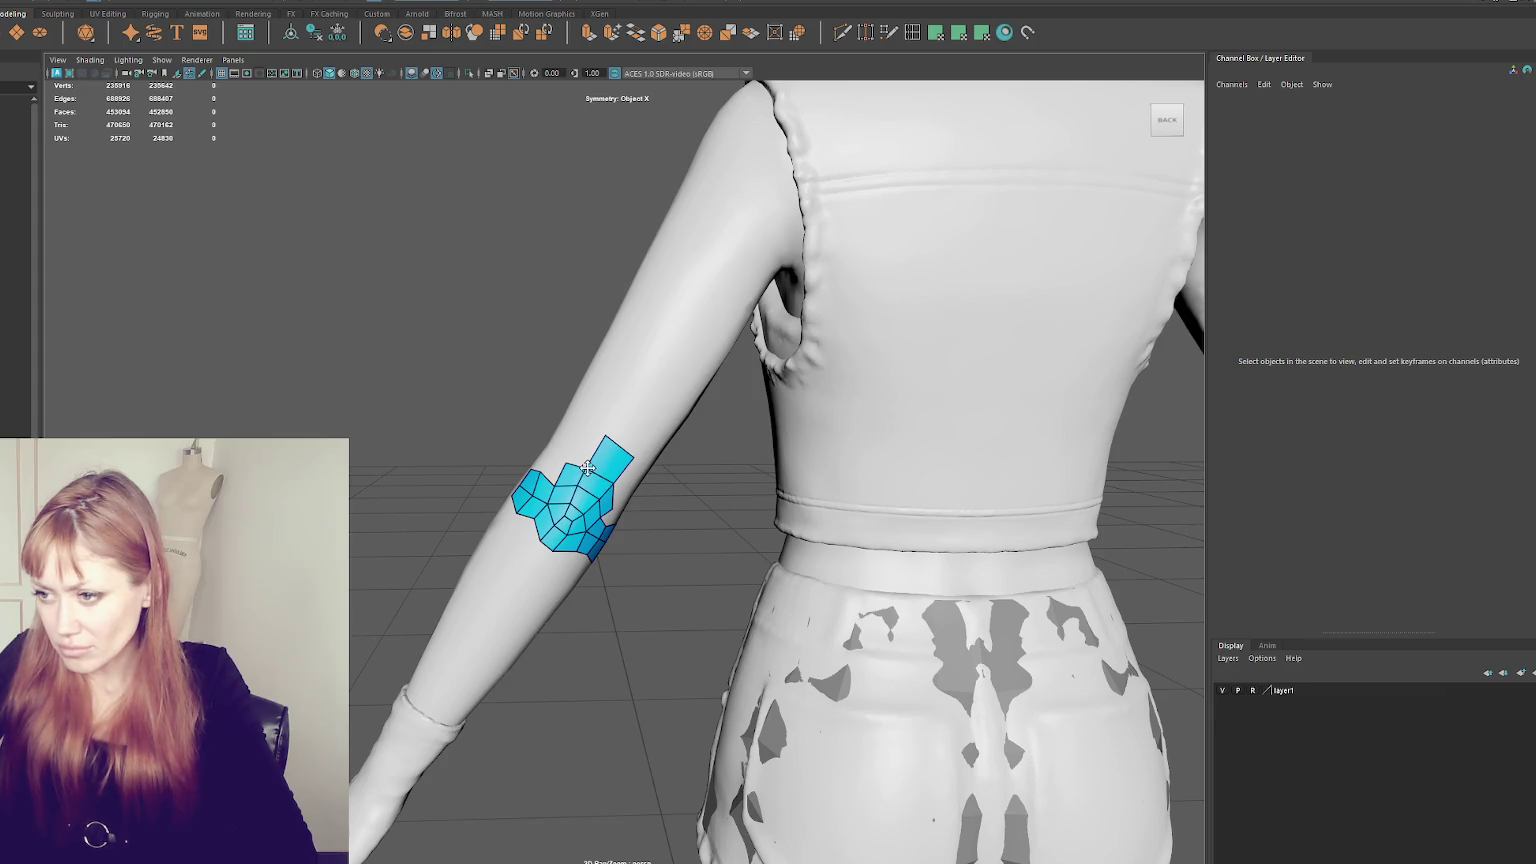
left_click(585, 450, "shift")
left_click_drag(585, 450, 560, 442, "alt")
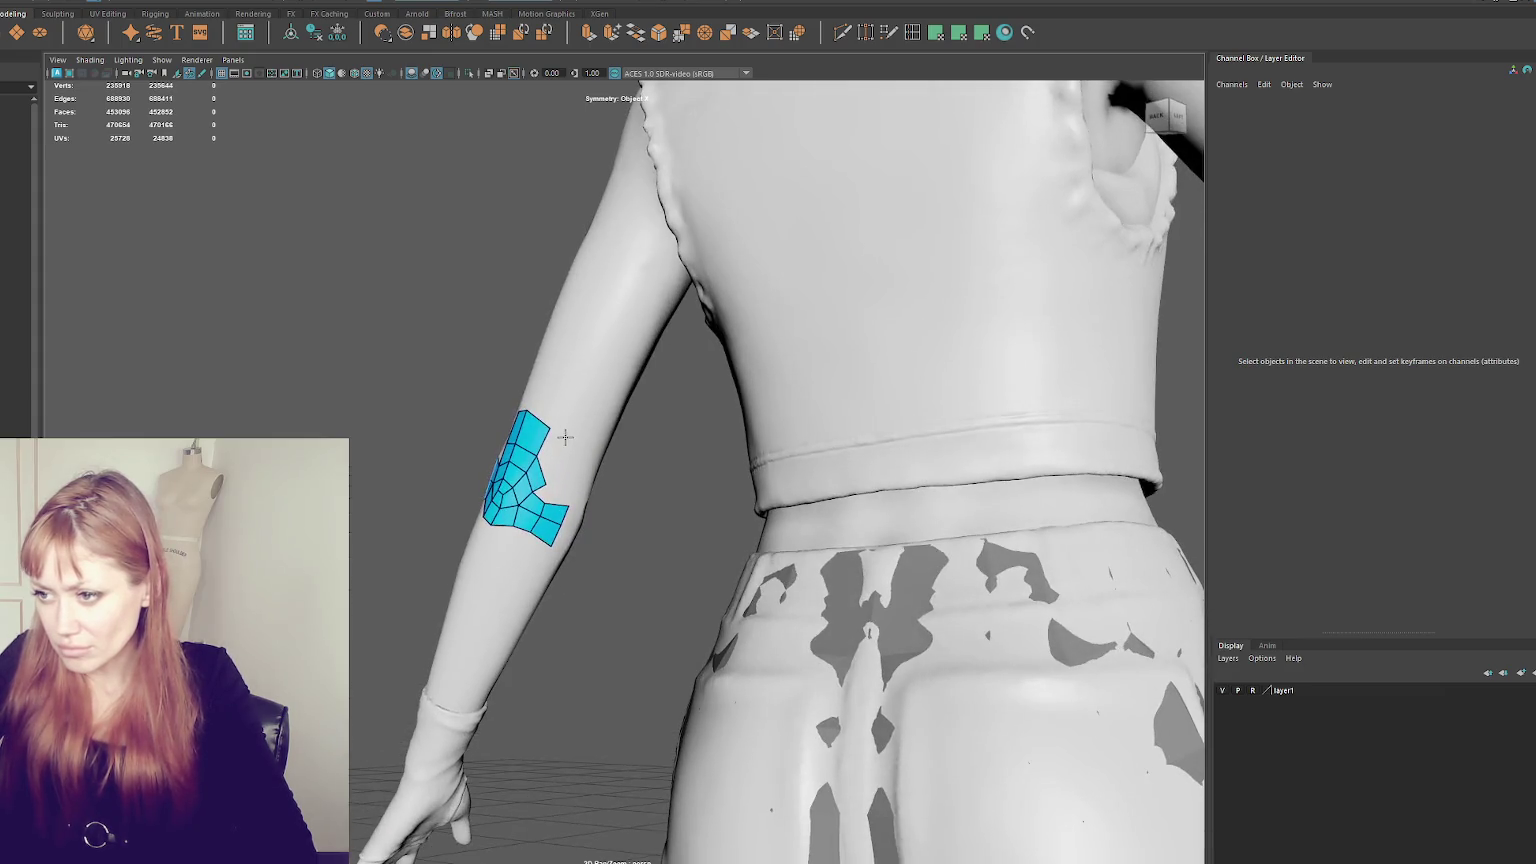
left_click(558, 439, "shift")
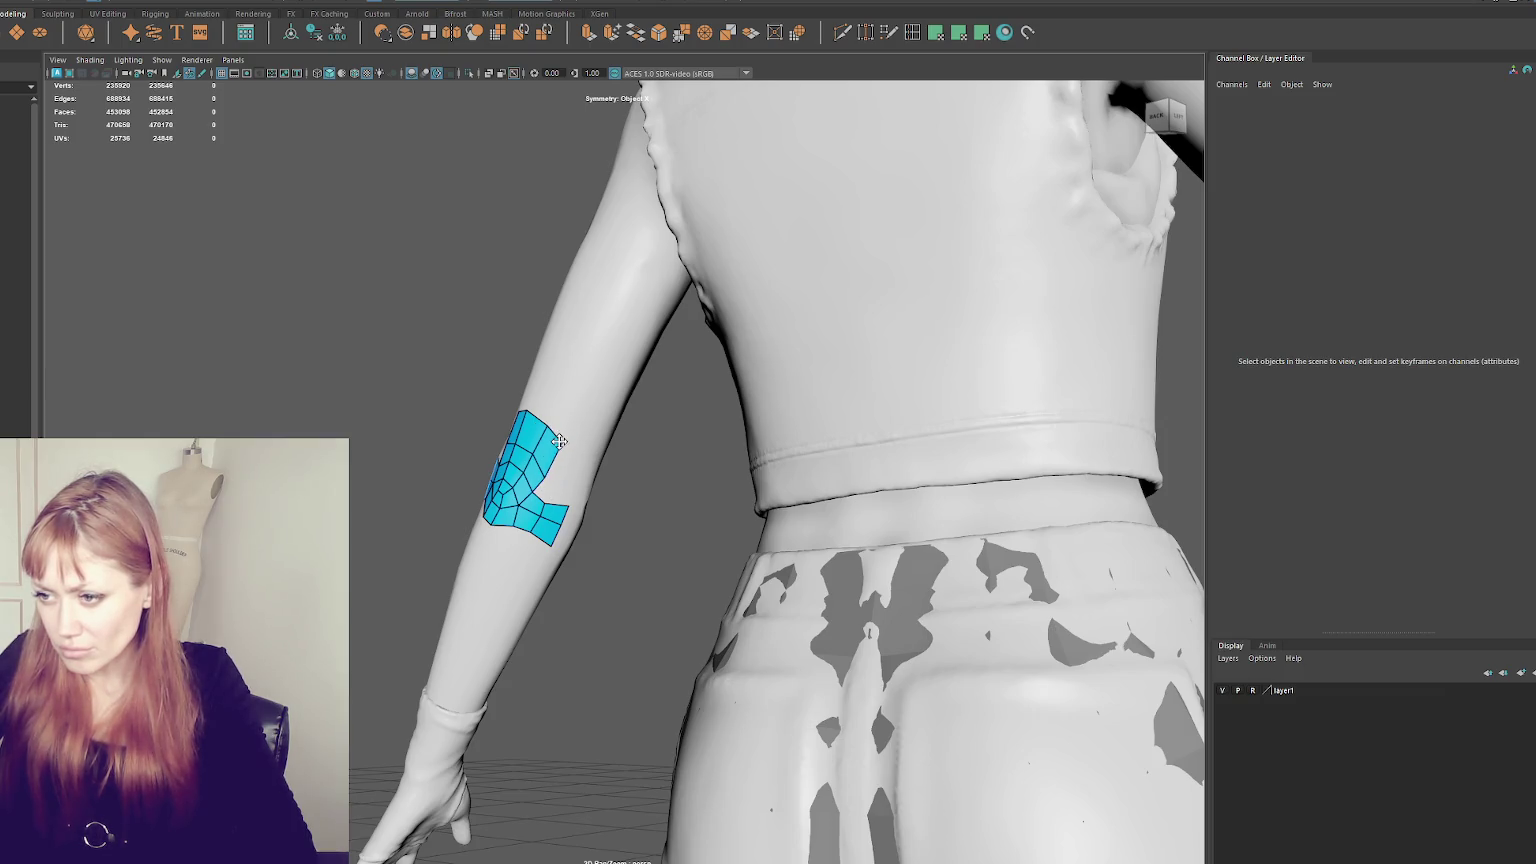
mouse_move(560, 441)
left_mouse_down("alt")
mouse_move(521, 466)
mouse_move(679, 463)
left_mouse_up("alt")
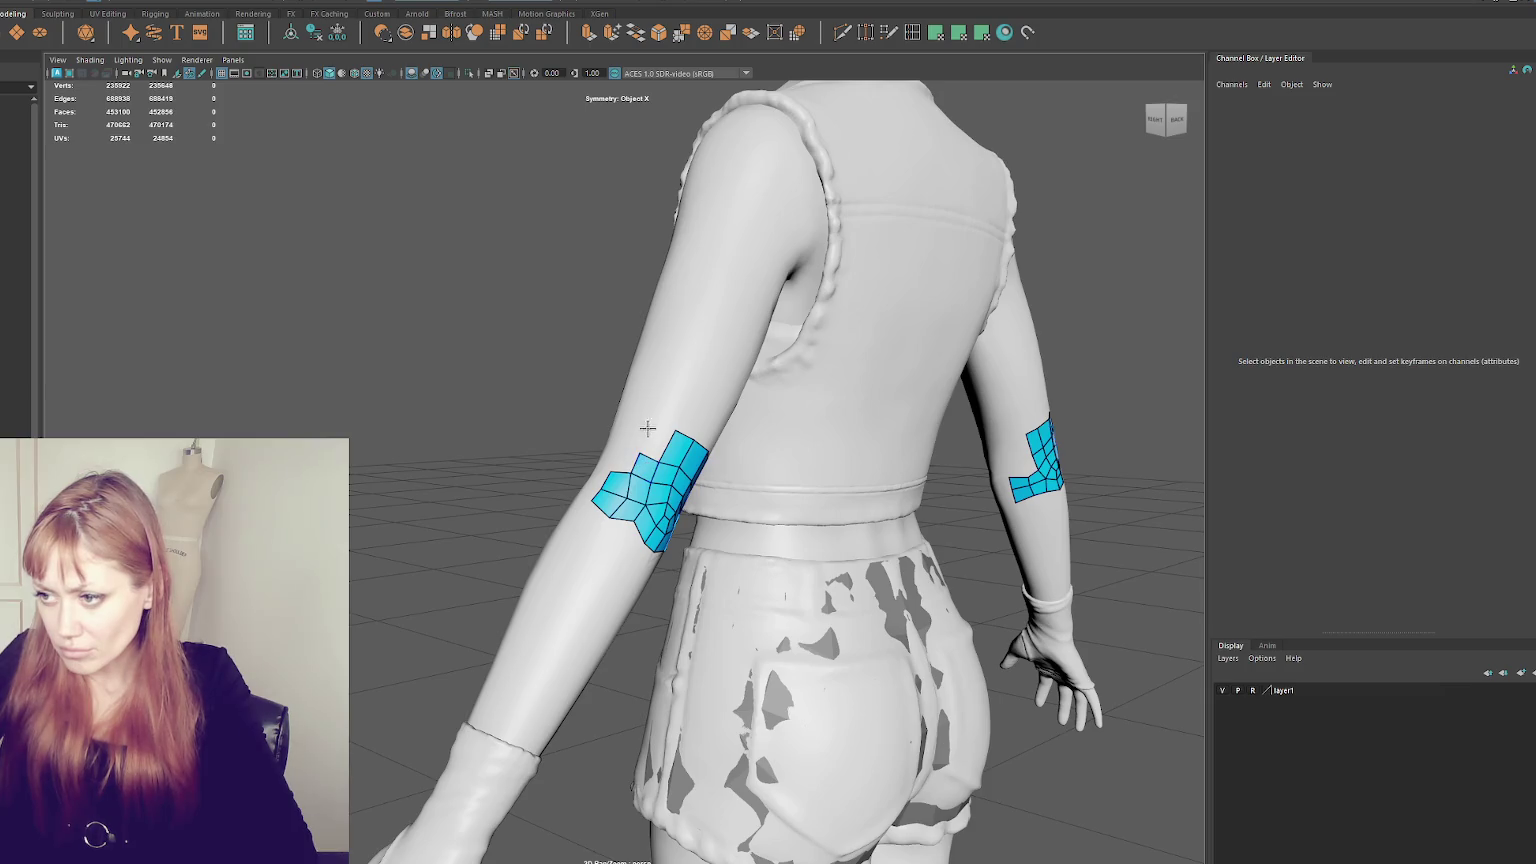
left_click(652, 440, "shift")
- Add quads at the patch's lower-left and fill the notch on its right edge
left_click_drag(630, 498, 541, 509, "alt")
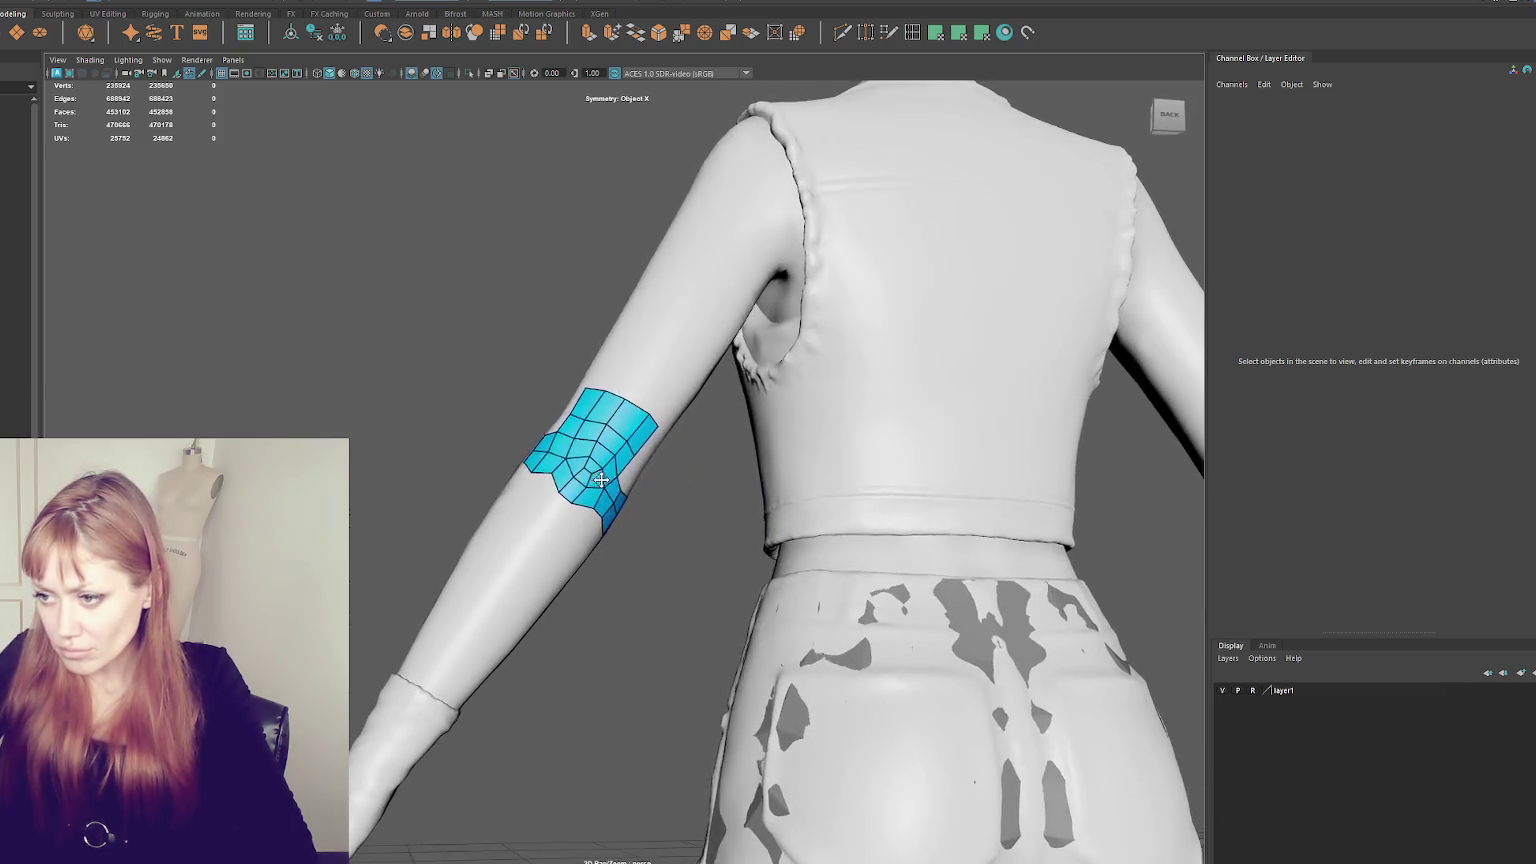
left_click(543, 494, "shift")
left_click(543, 494, "shift")
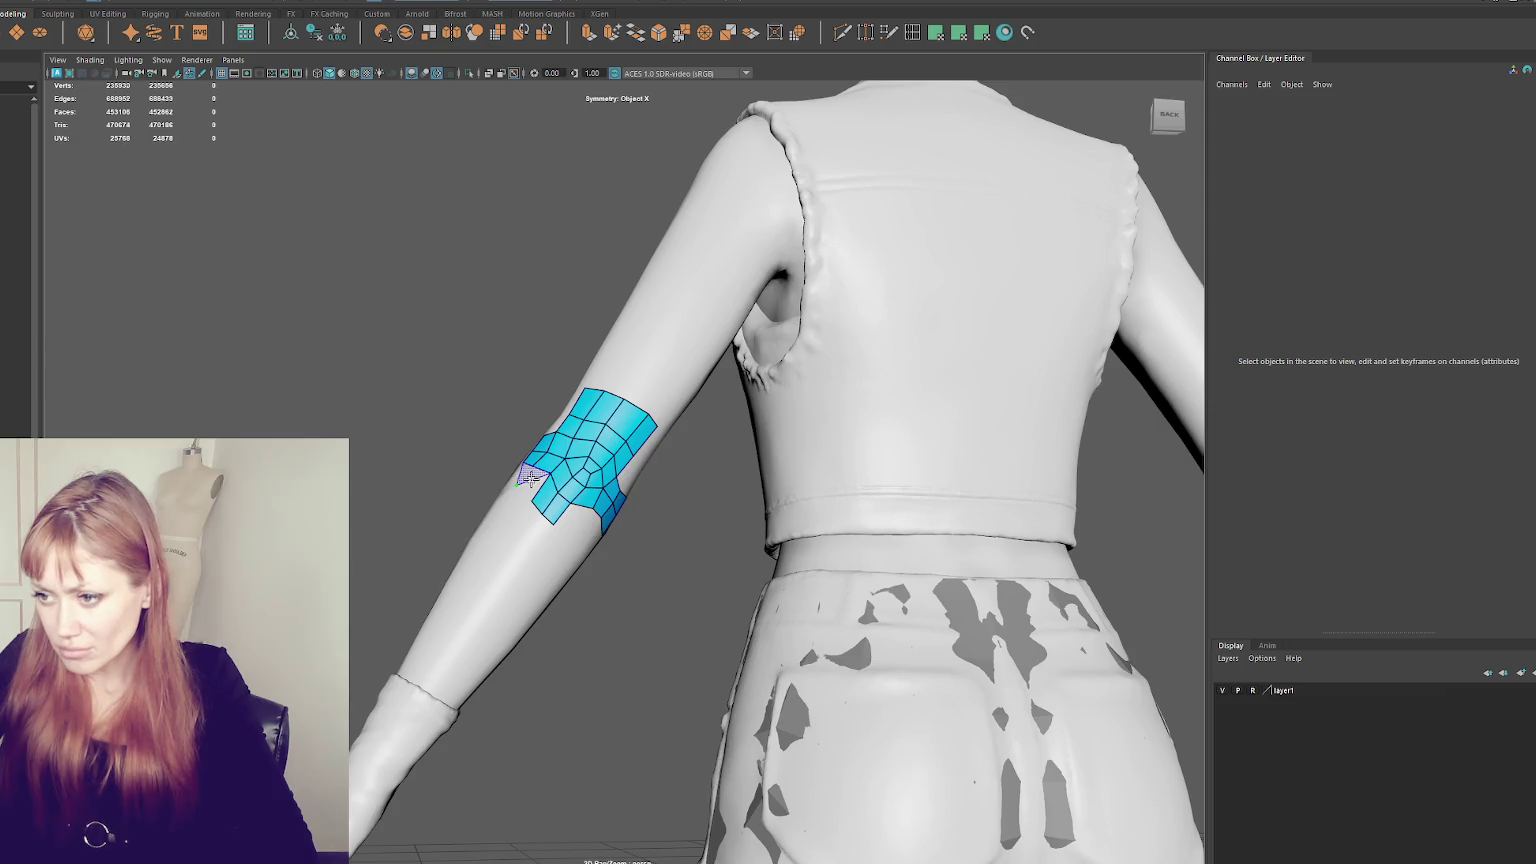
left_click_drag(540, 485, 525, 500, "alt")
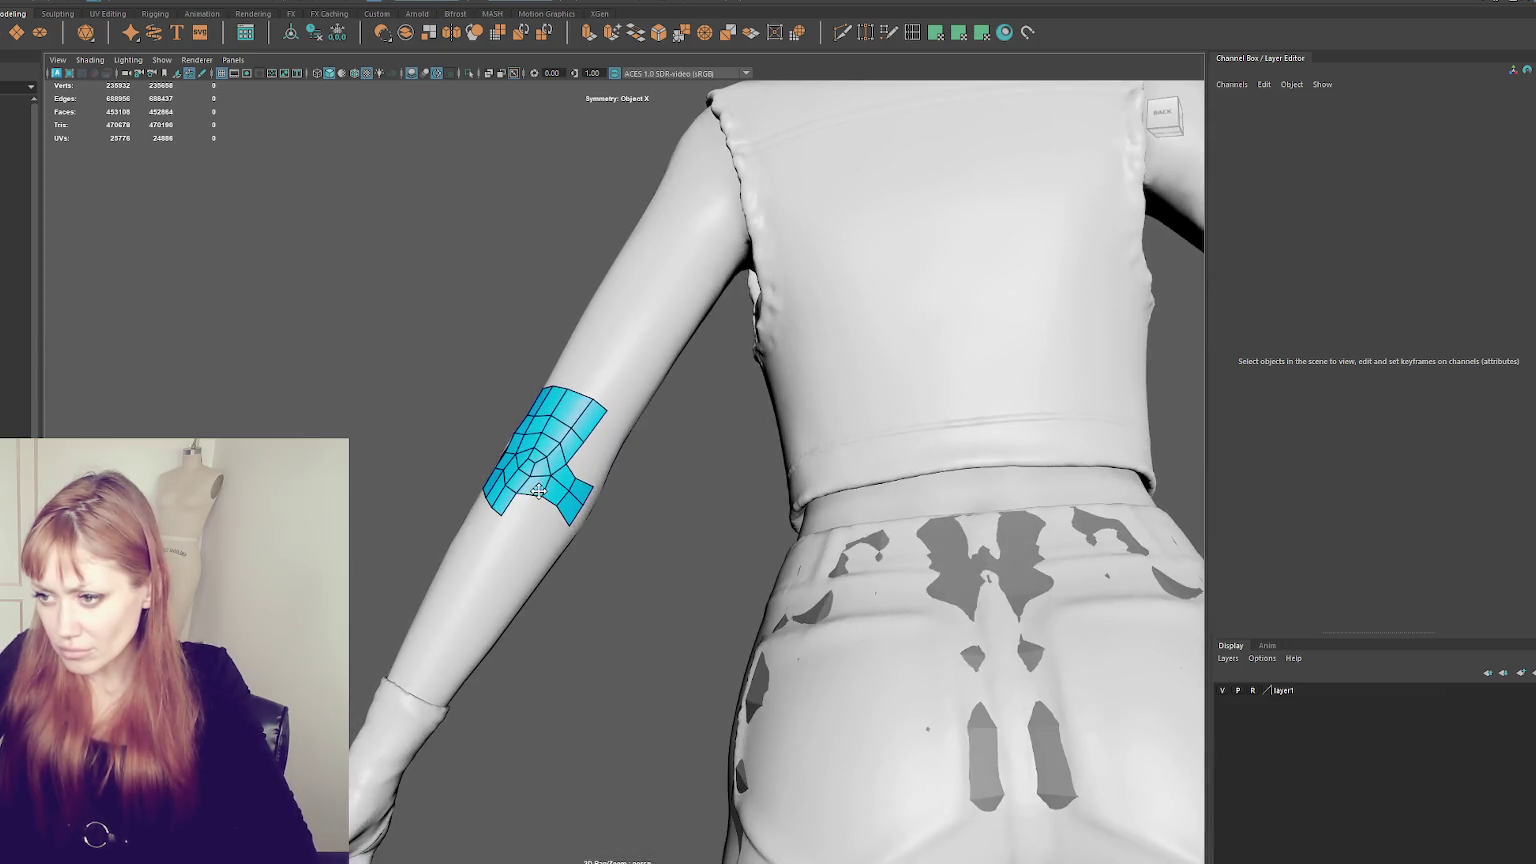
left_click(522, 508, "shift")
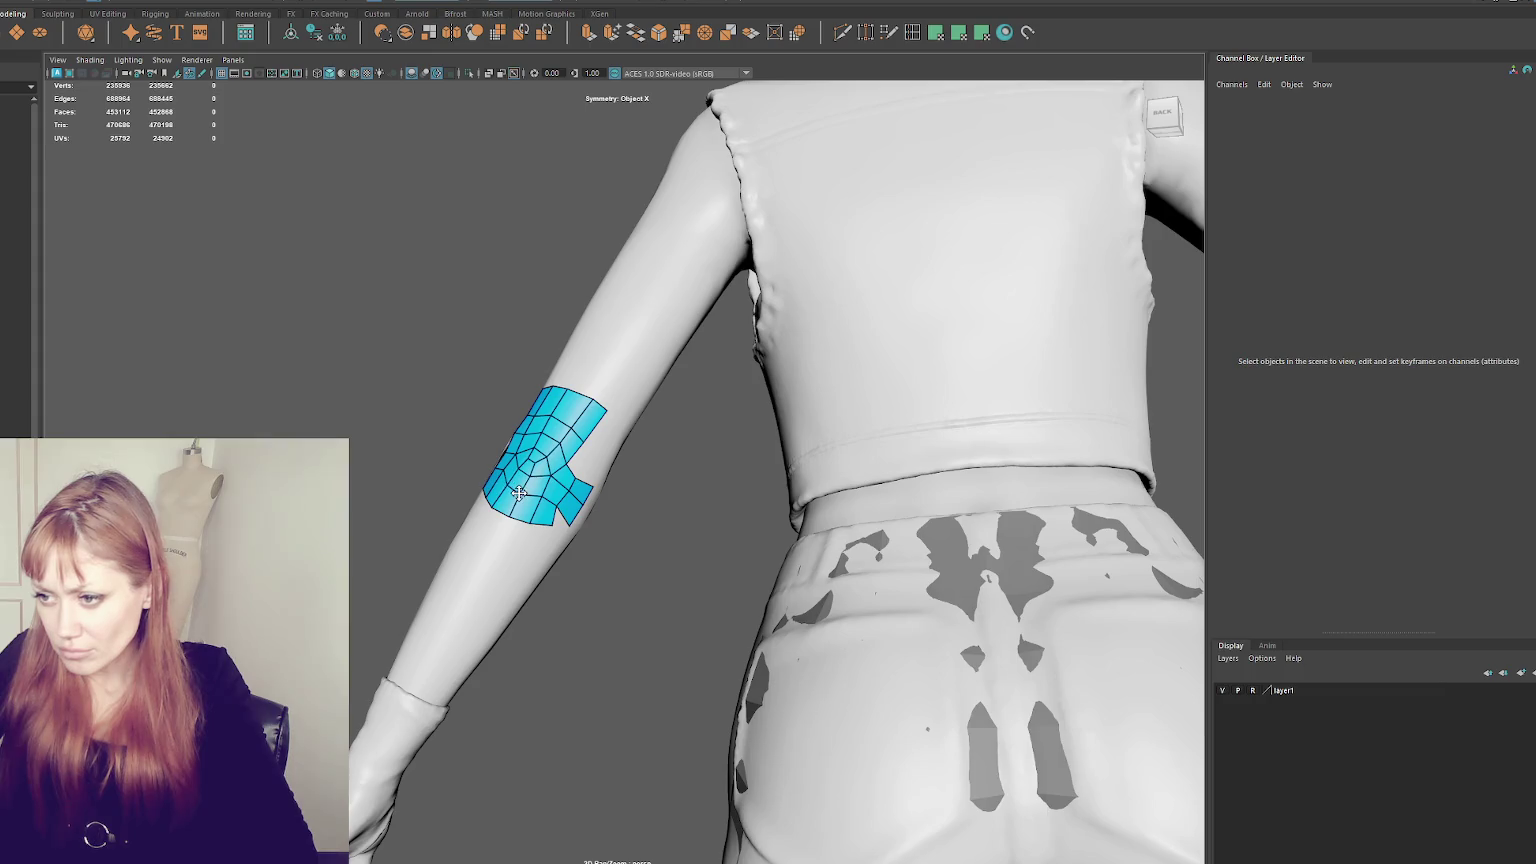
left_click(590, 466, "shift")
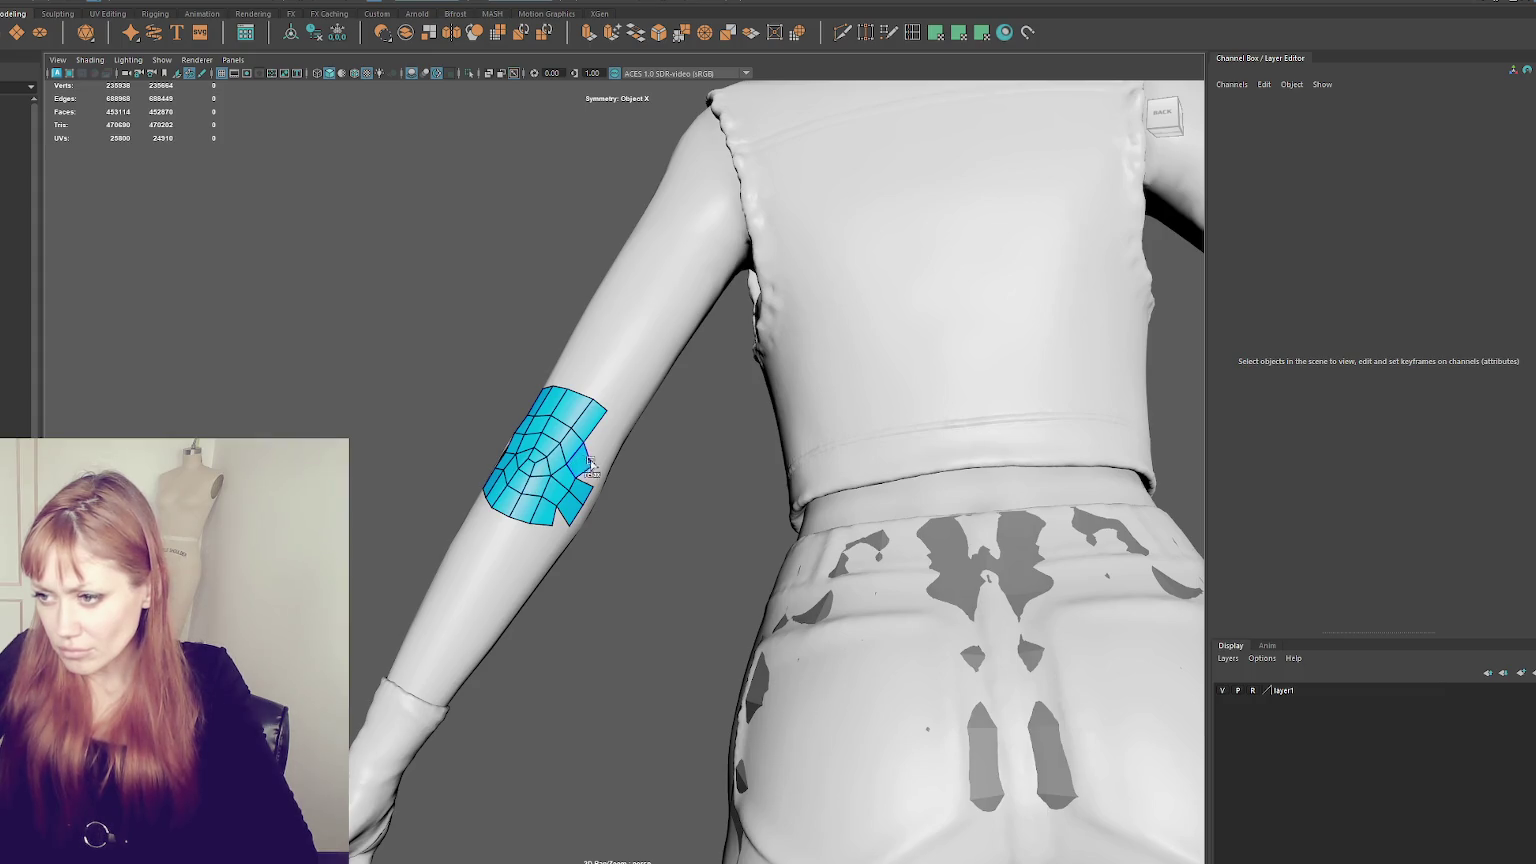
left_click_drag(590, 466, 544, 487, "alt")
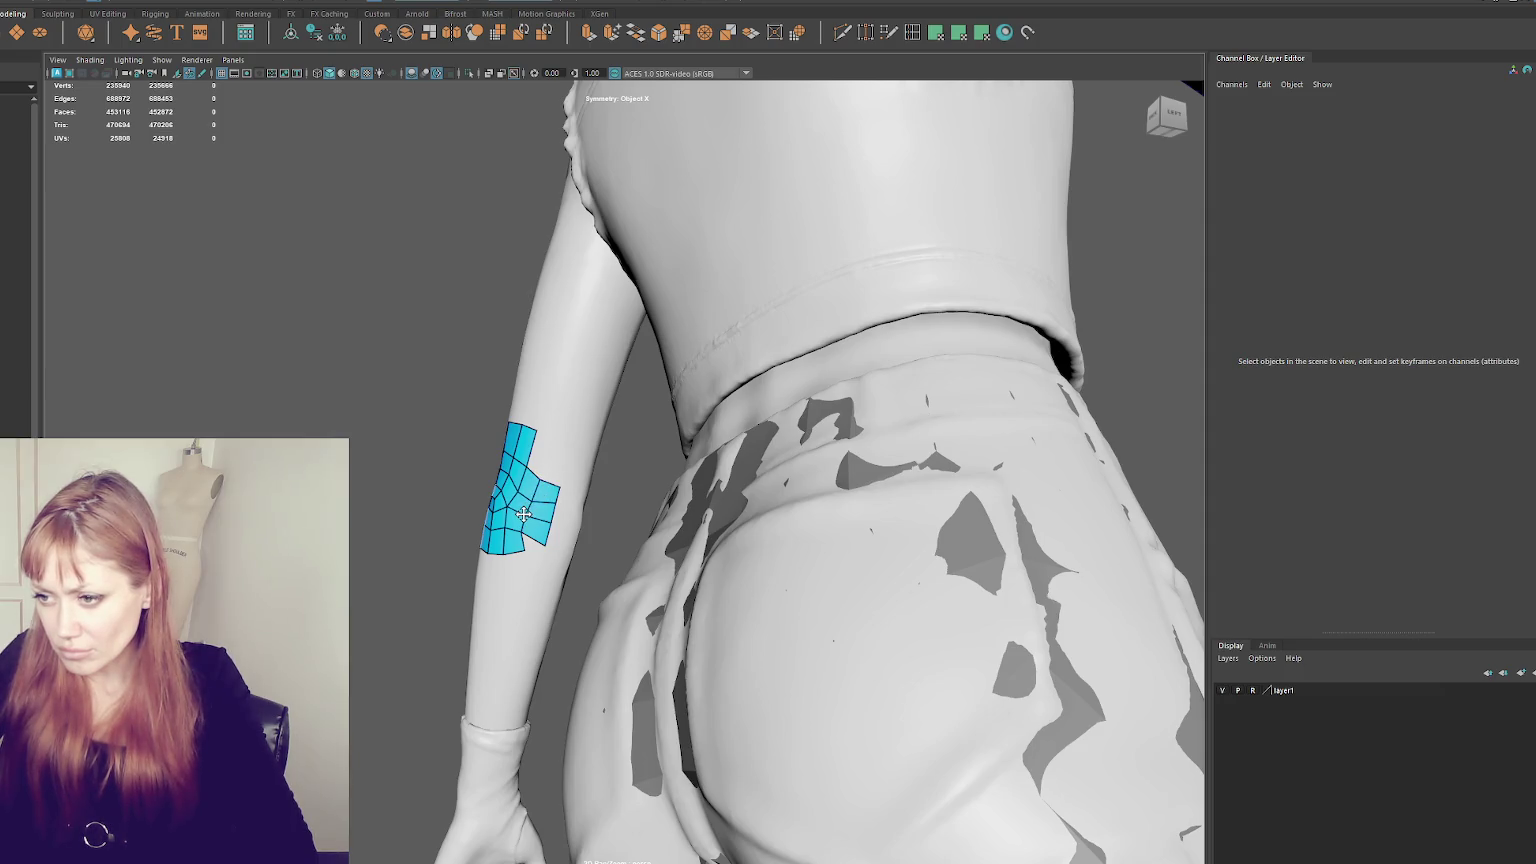
- Drag patch vertices to relax the edges and raise the left flap's upper corner
mouse_move(510, 507)
left_mouse_down()
mouse_move(528, 499)
mouse_move(502, 528)
mouse_move(763, 533)
left_mouse_up()
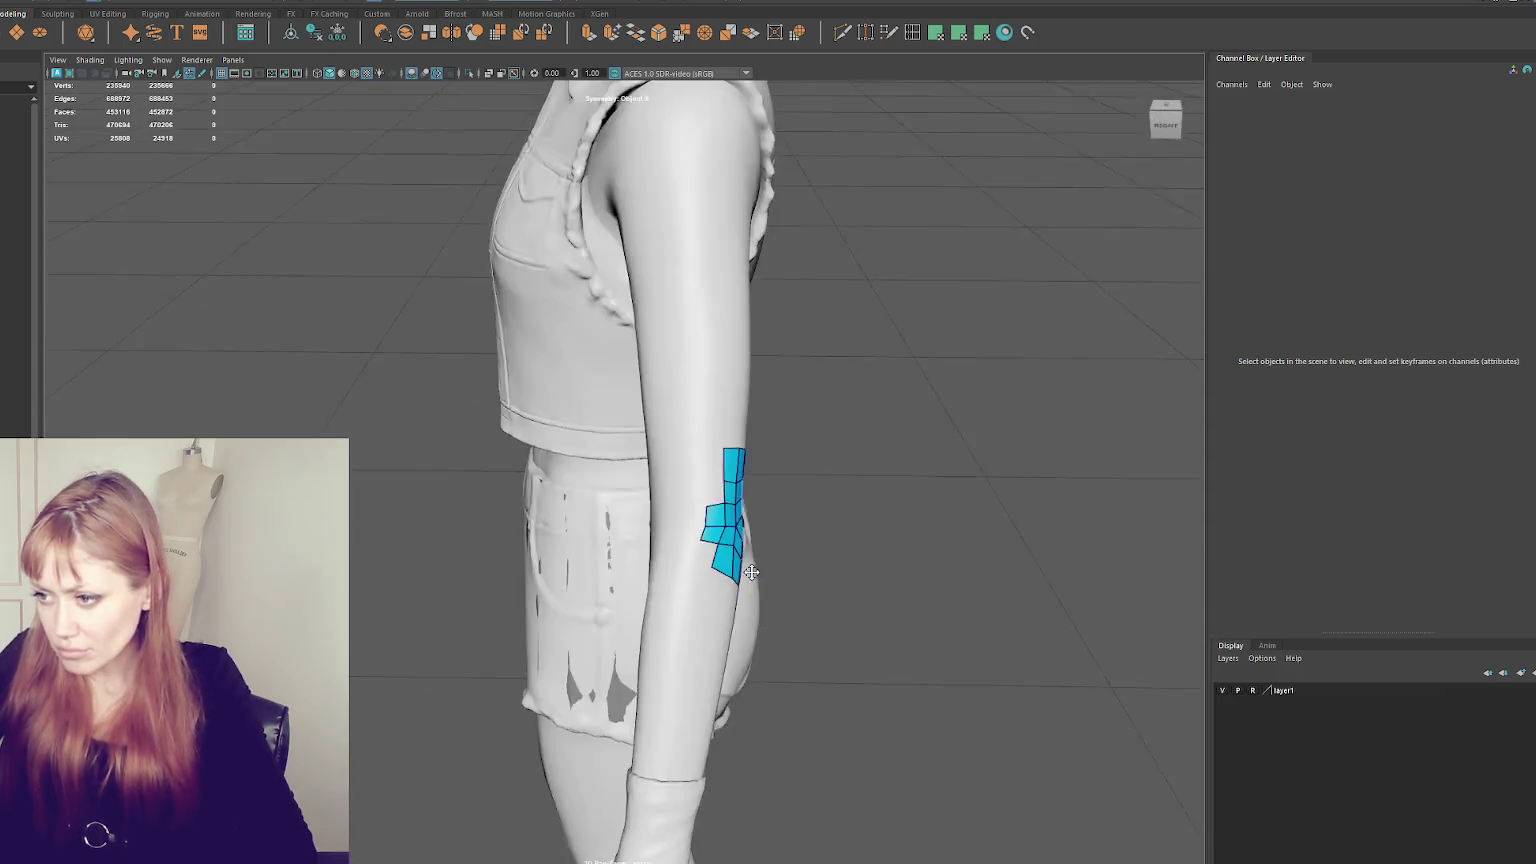
scroll(763, 533, "up", 3)
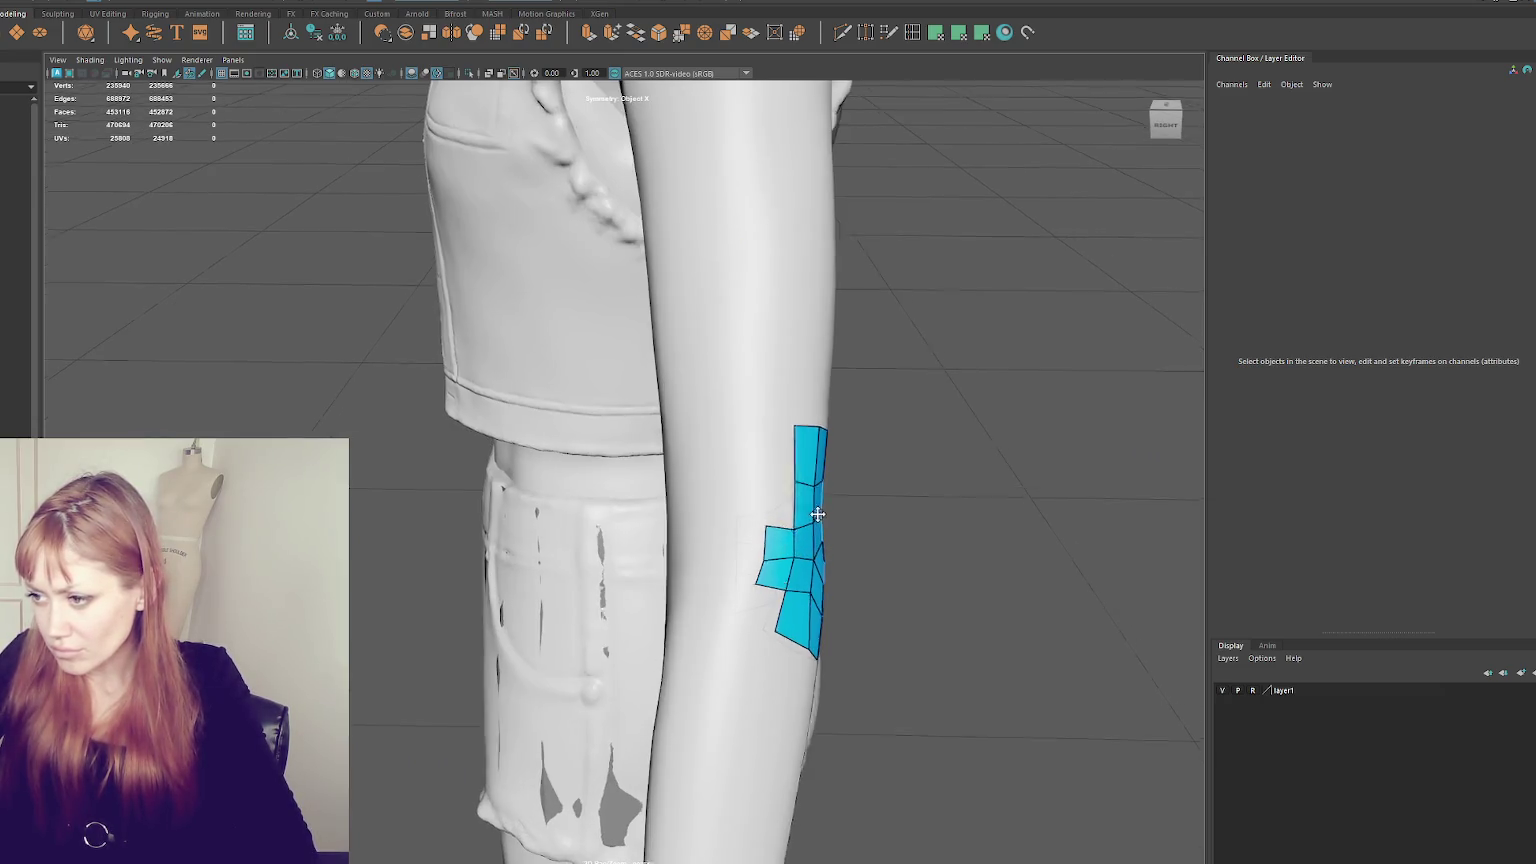
left_click_drag(799, 522, 775, 517, "alt")
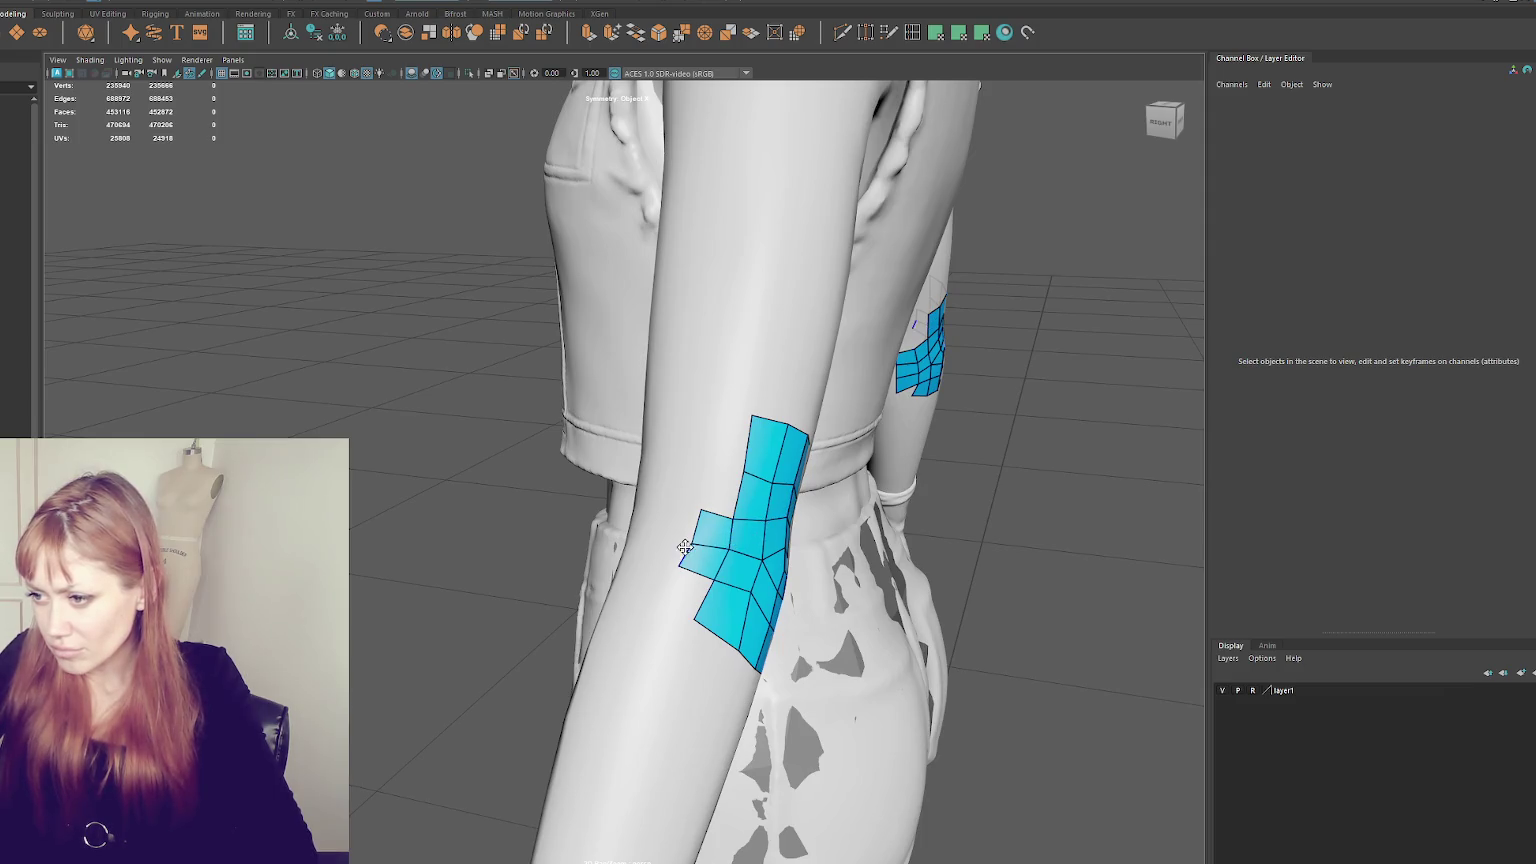
left_click_drag(694, 539, 701, 516)
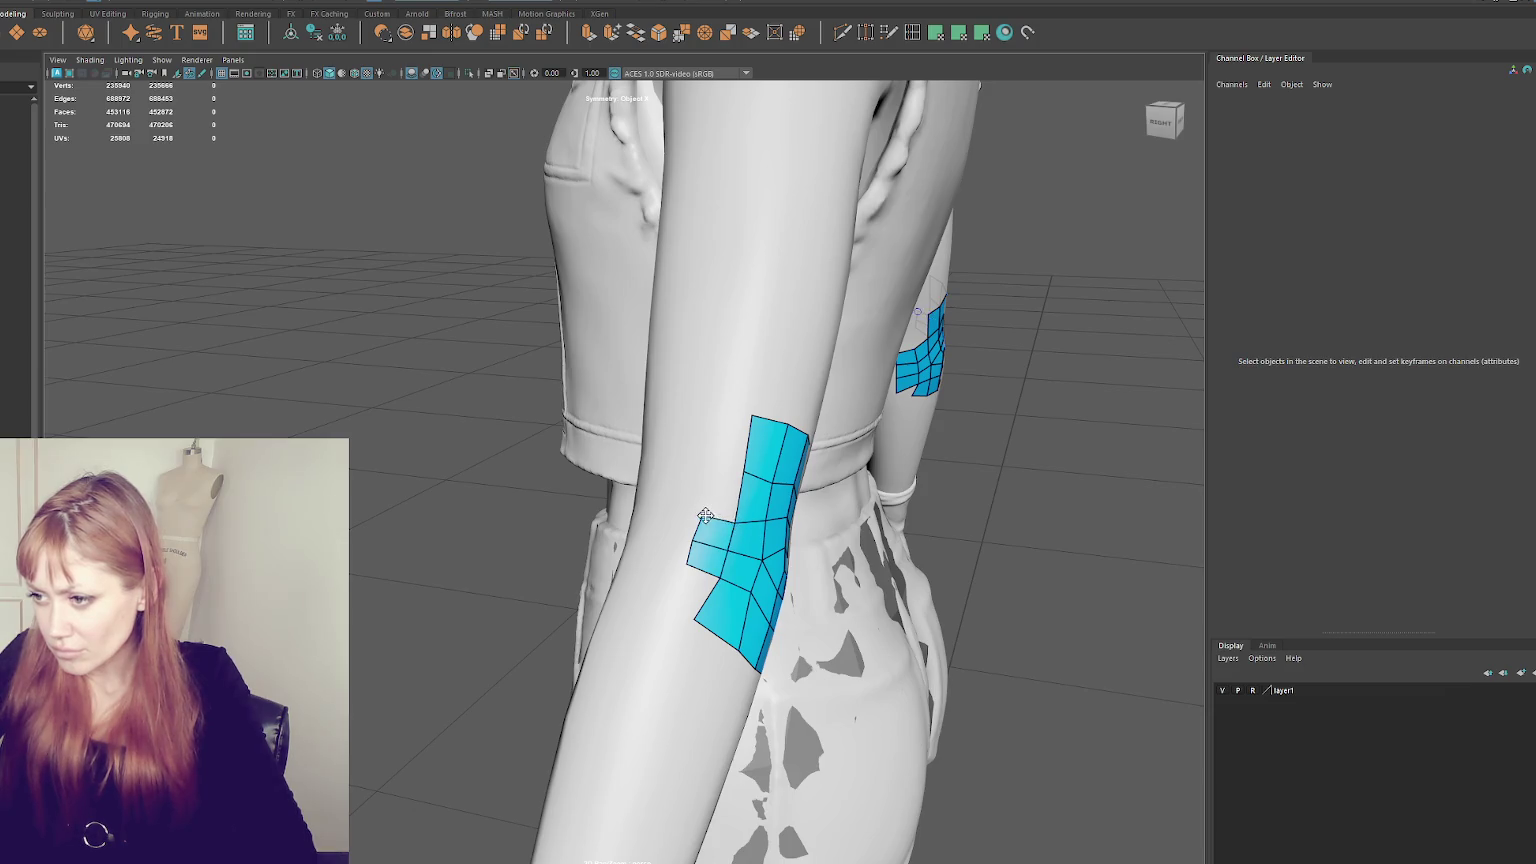
mouse_move(723, 516)
left_mouse_down("alt")
mouse_move(536, 485)
mouse_move(530, 505)
mouse_move(425, 512)
left_mouse_up("alt")
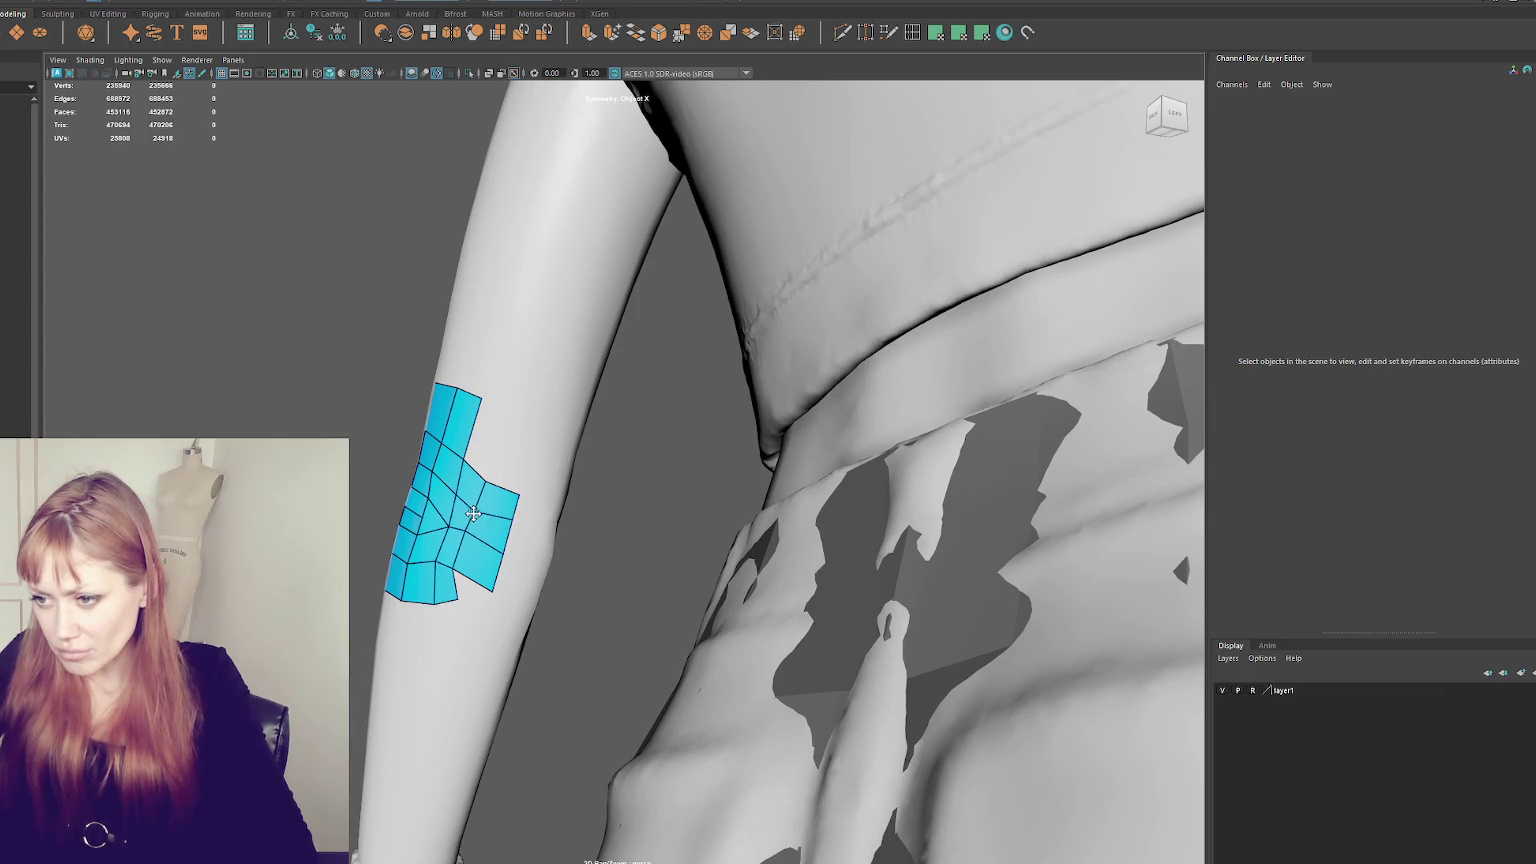
left_click_drag(499, 553, 538, 538, "alt")
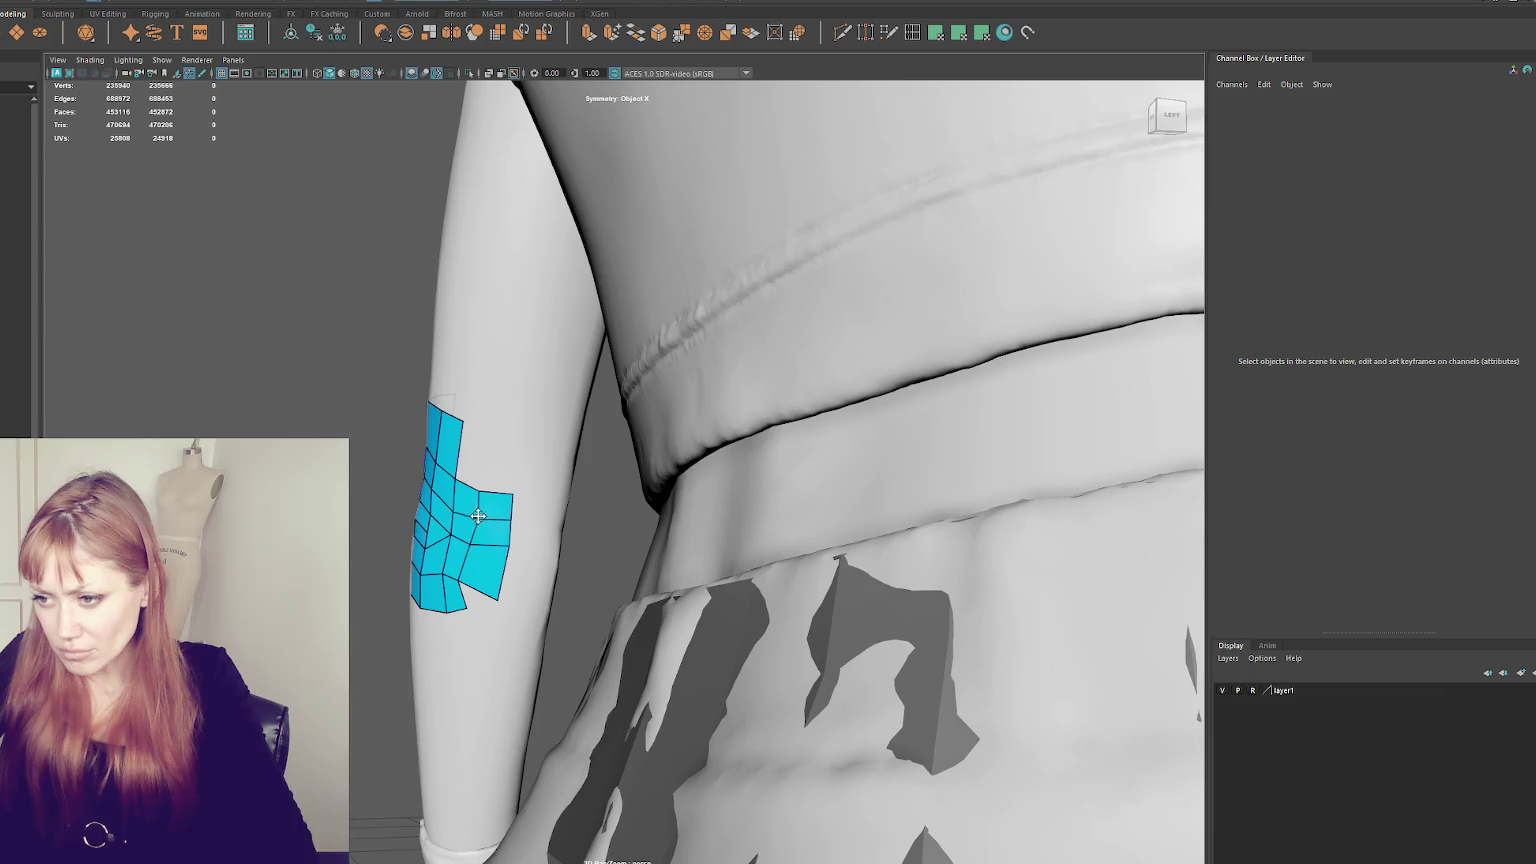
- Drag the left-flap vertex down and right to square off the adjacent quads
mouse_move(472, 540)
left_mouse_down("alt")
mouse_move(421, 530)
mouse_move(465, 491)
mouse_move(455, 512)
left_mouse_up("alt")
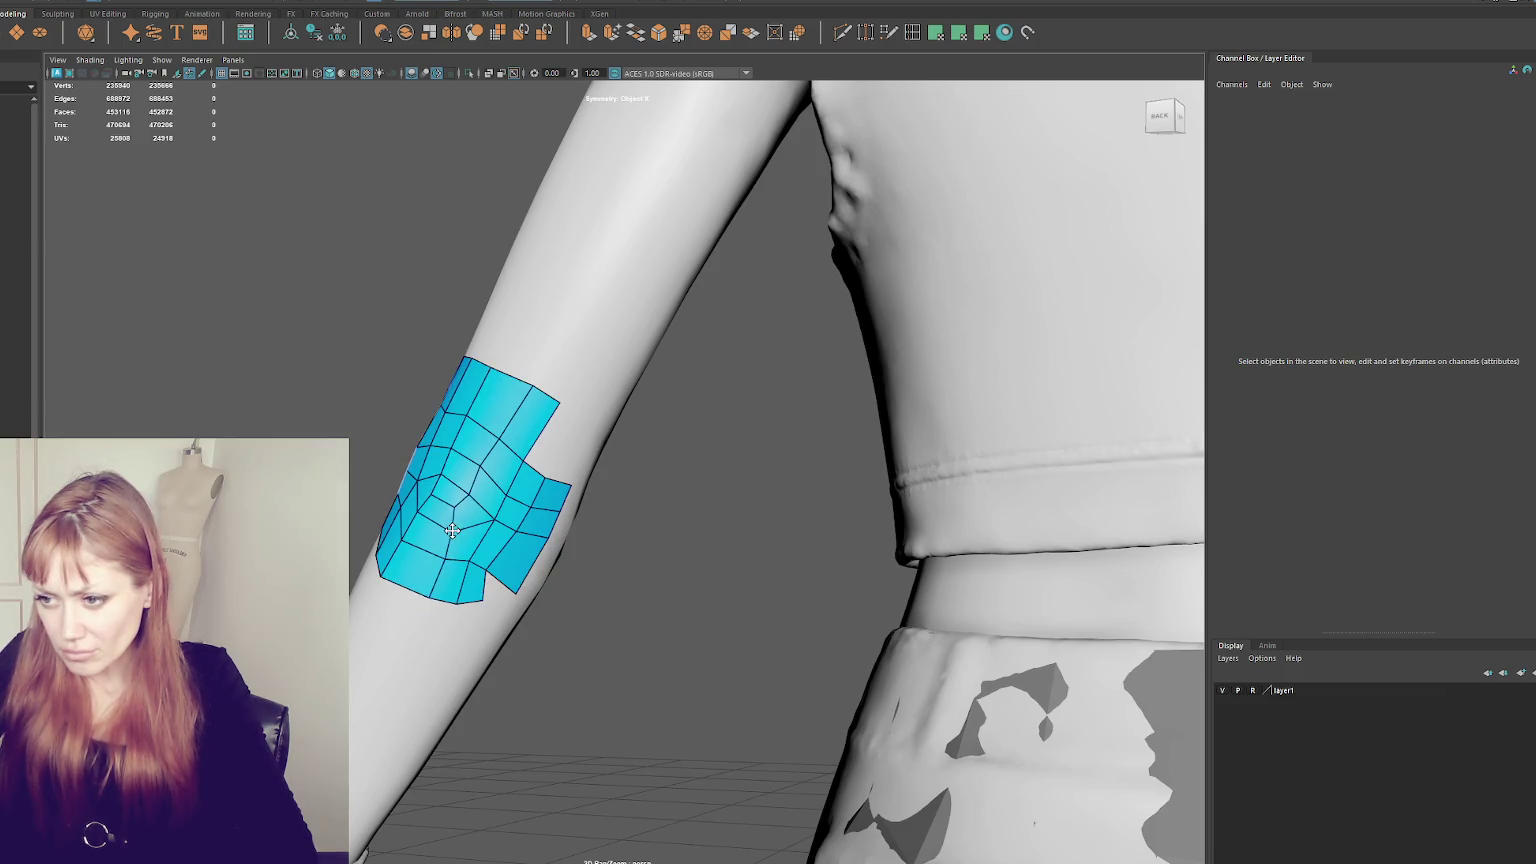
mouse_move(470, 485)
left_mouse_down()
mouse_move(497, 518)
mouse_move(456, 534)
mouse_move(484, 474)
left_mouse_up()
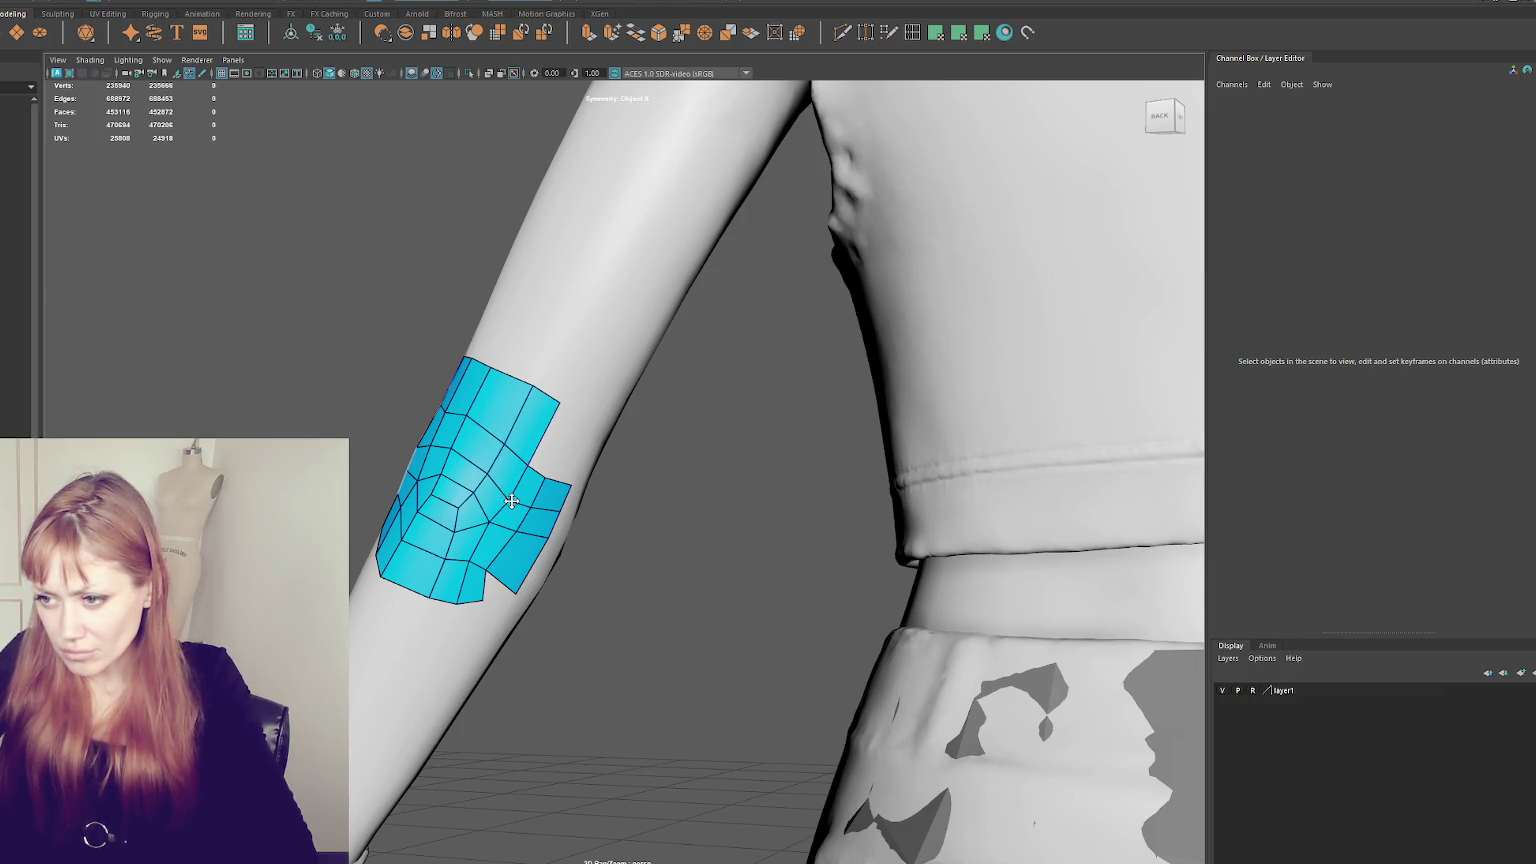
left_click_drag(511, 500, 516, 489, "alt")
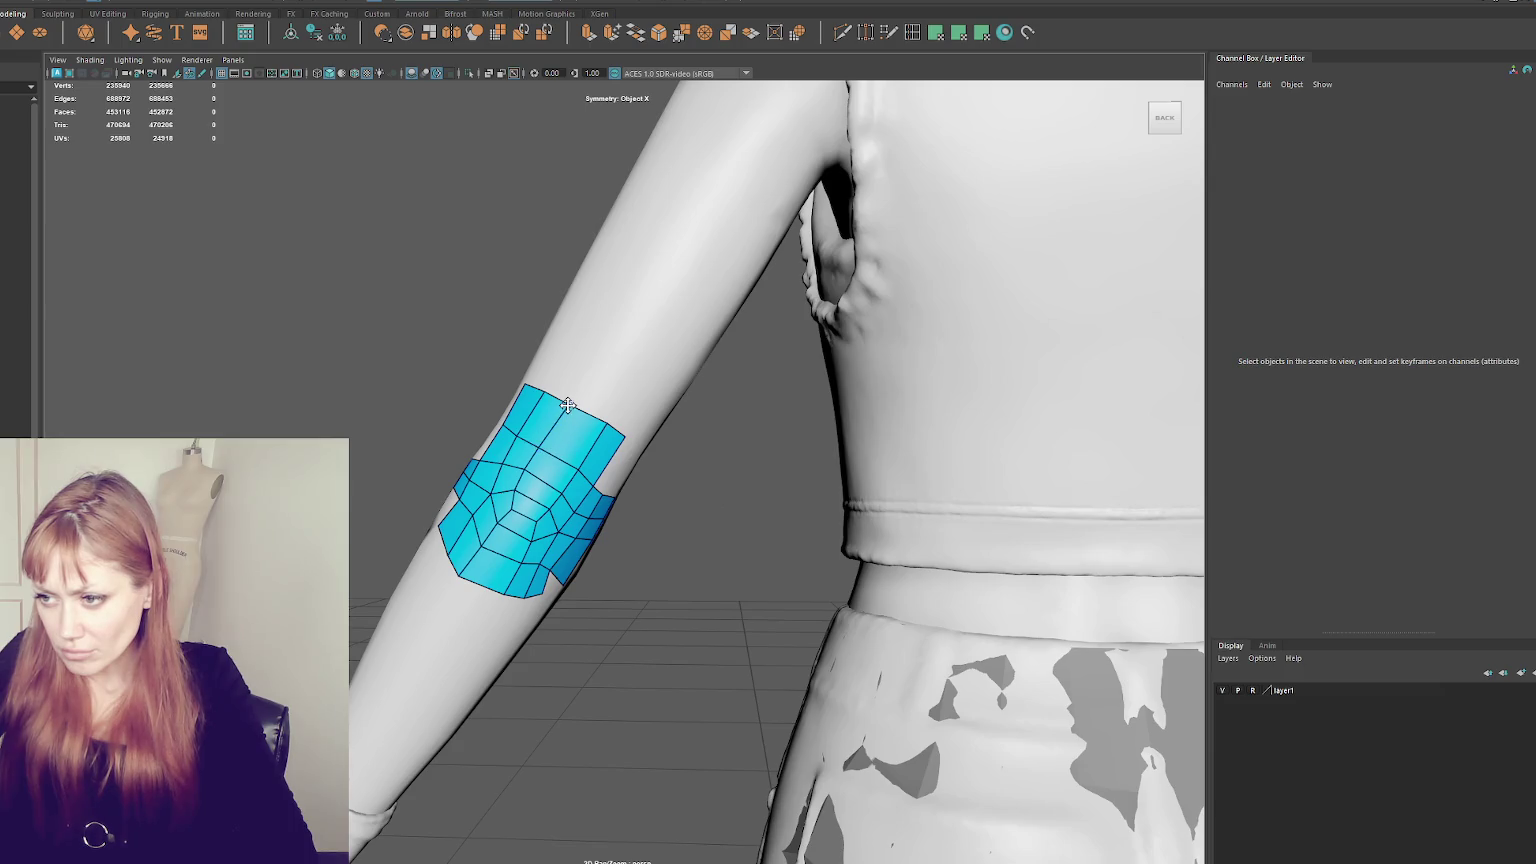
left_click_drag(566, 405, 514, 538, "alt")
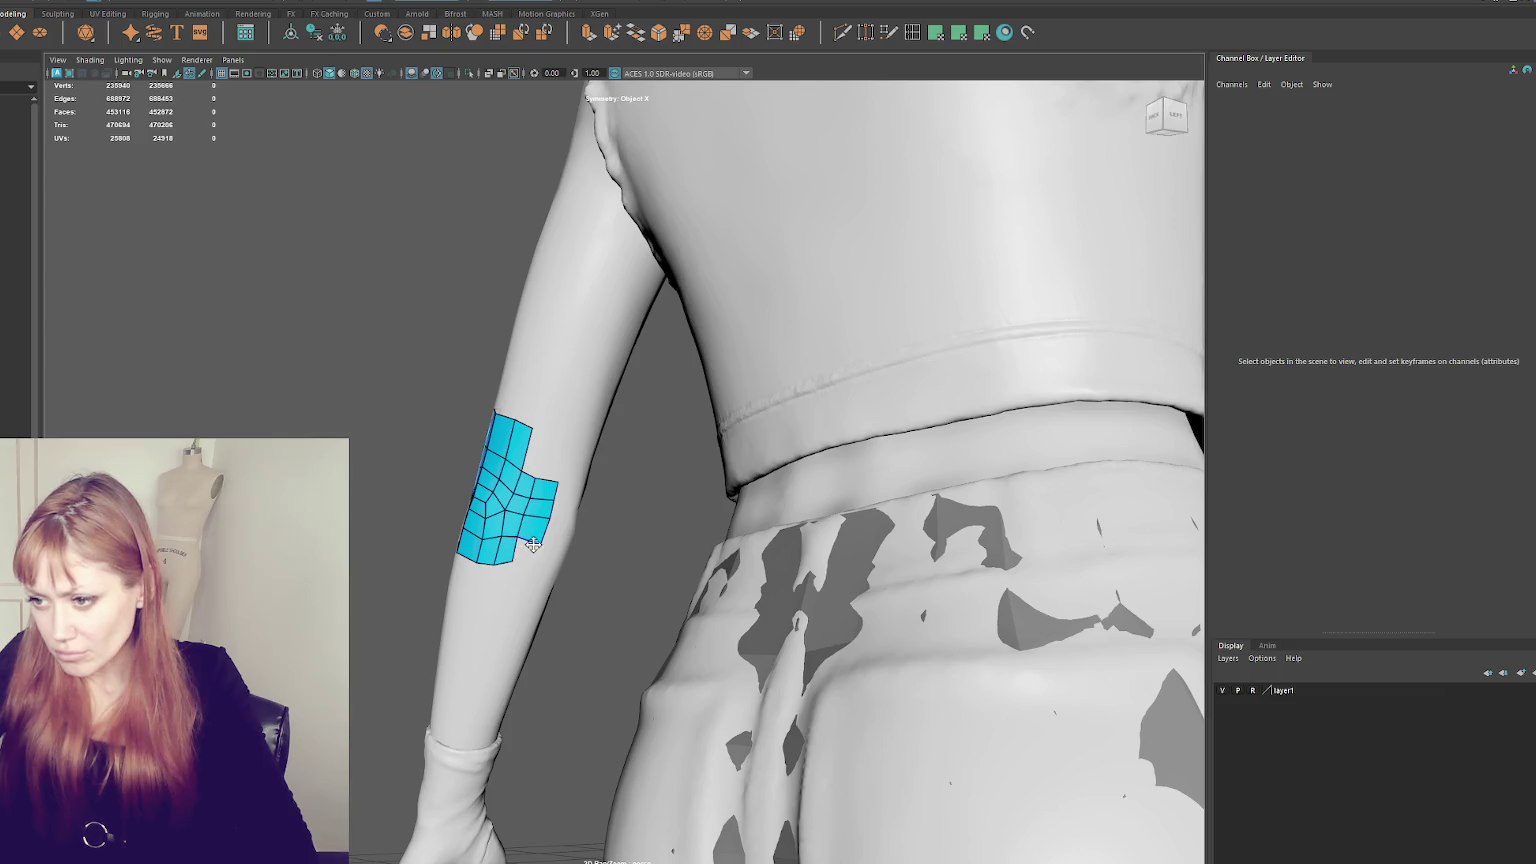
mouse_move(540, 541)
left_mouse_down("alt")
mouse_move(696, 549)
mouse_move(633, 529)
left_mouse_up("alt")
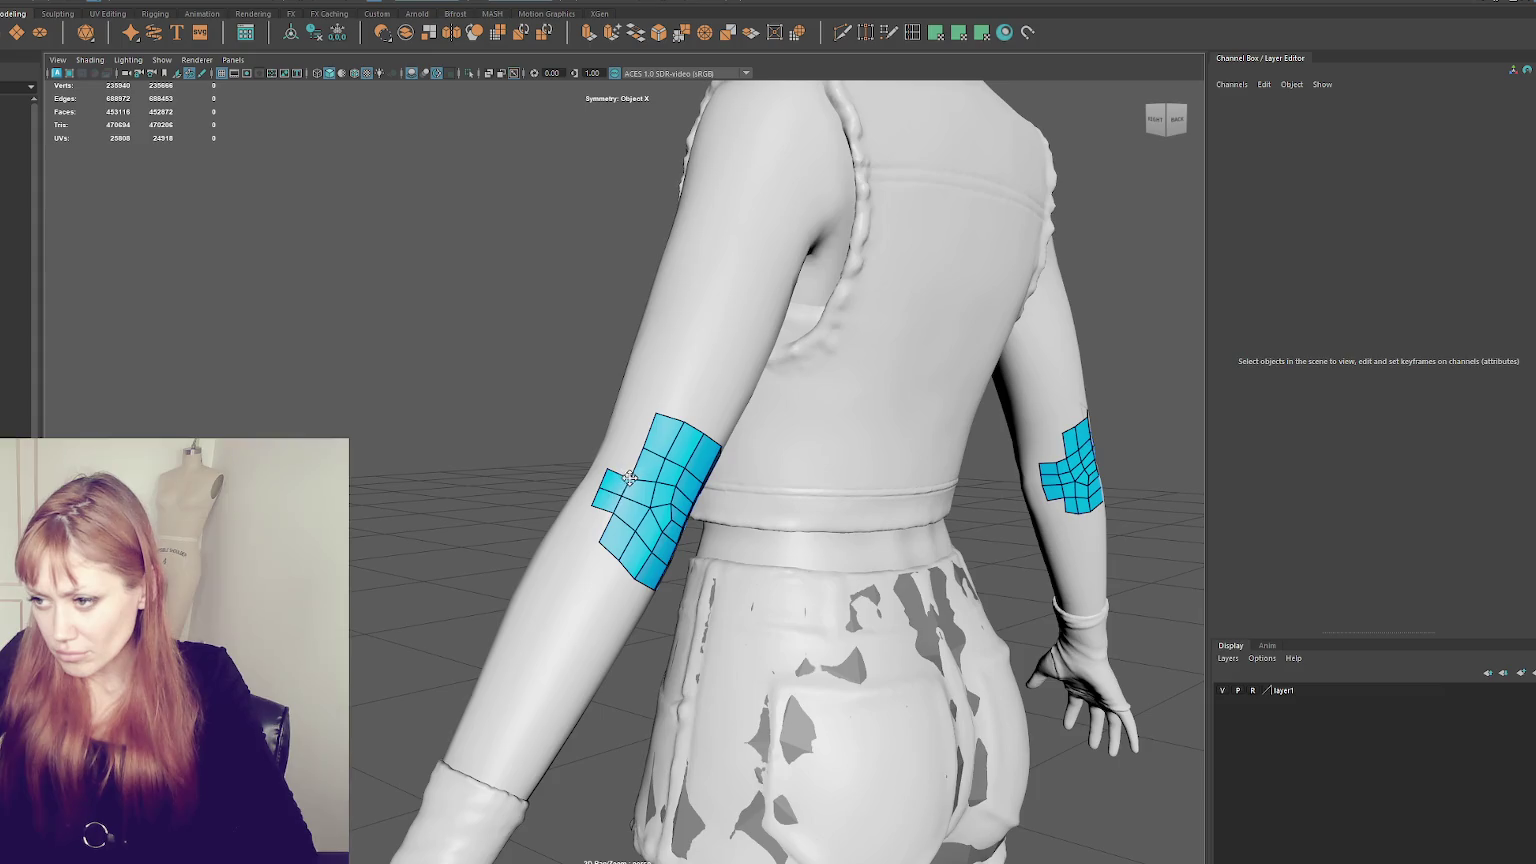
left_click_drag(600, 488, 697, 521, "alt")
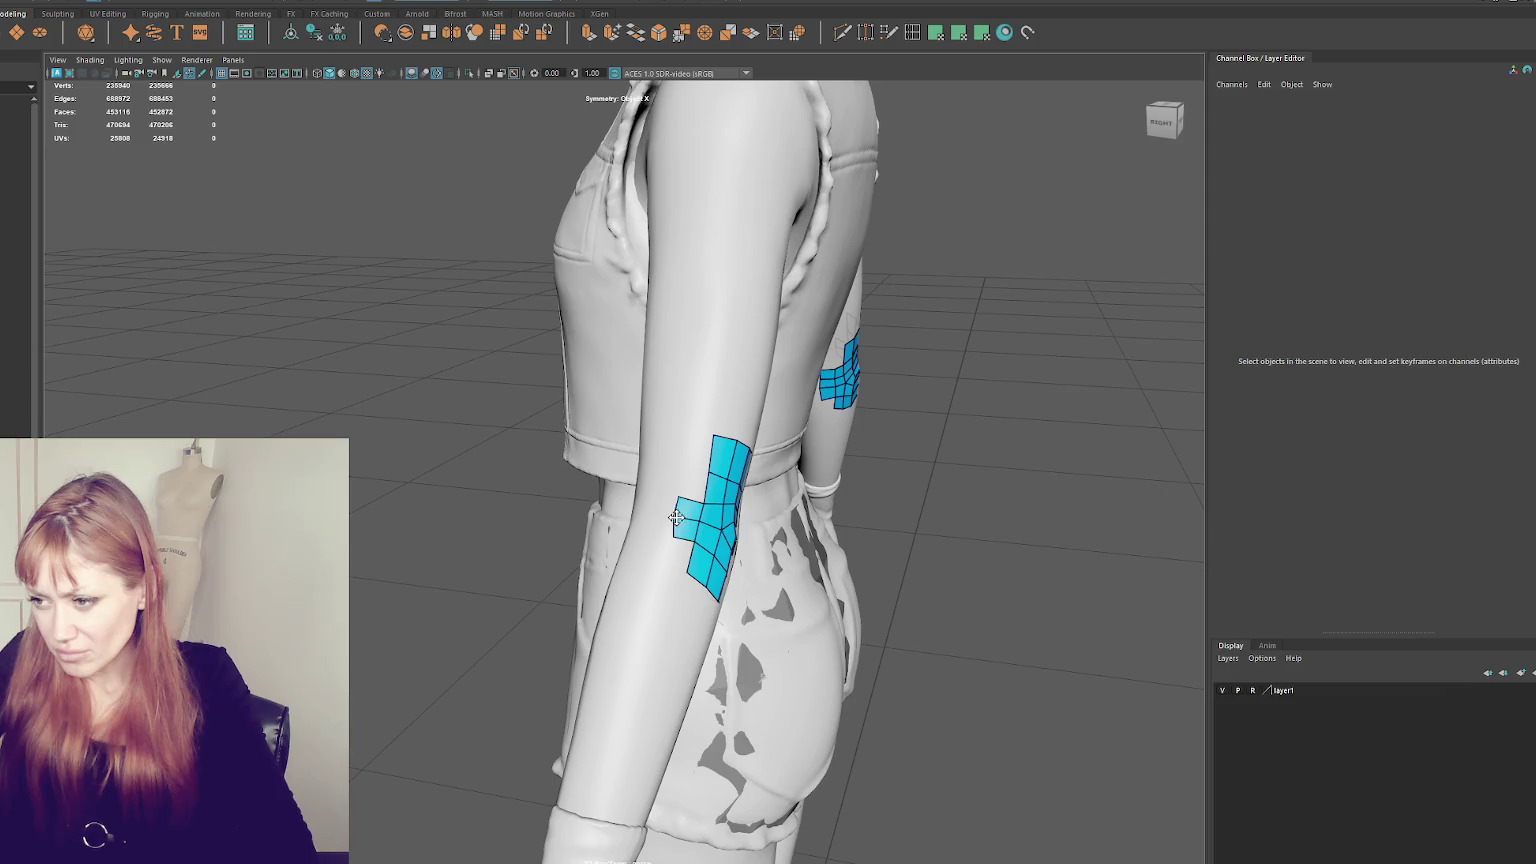
left_click_drag(669, 536, 760, 520, "alt")
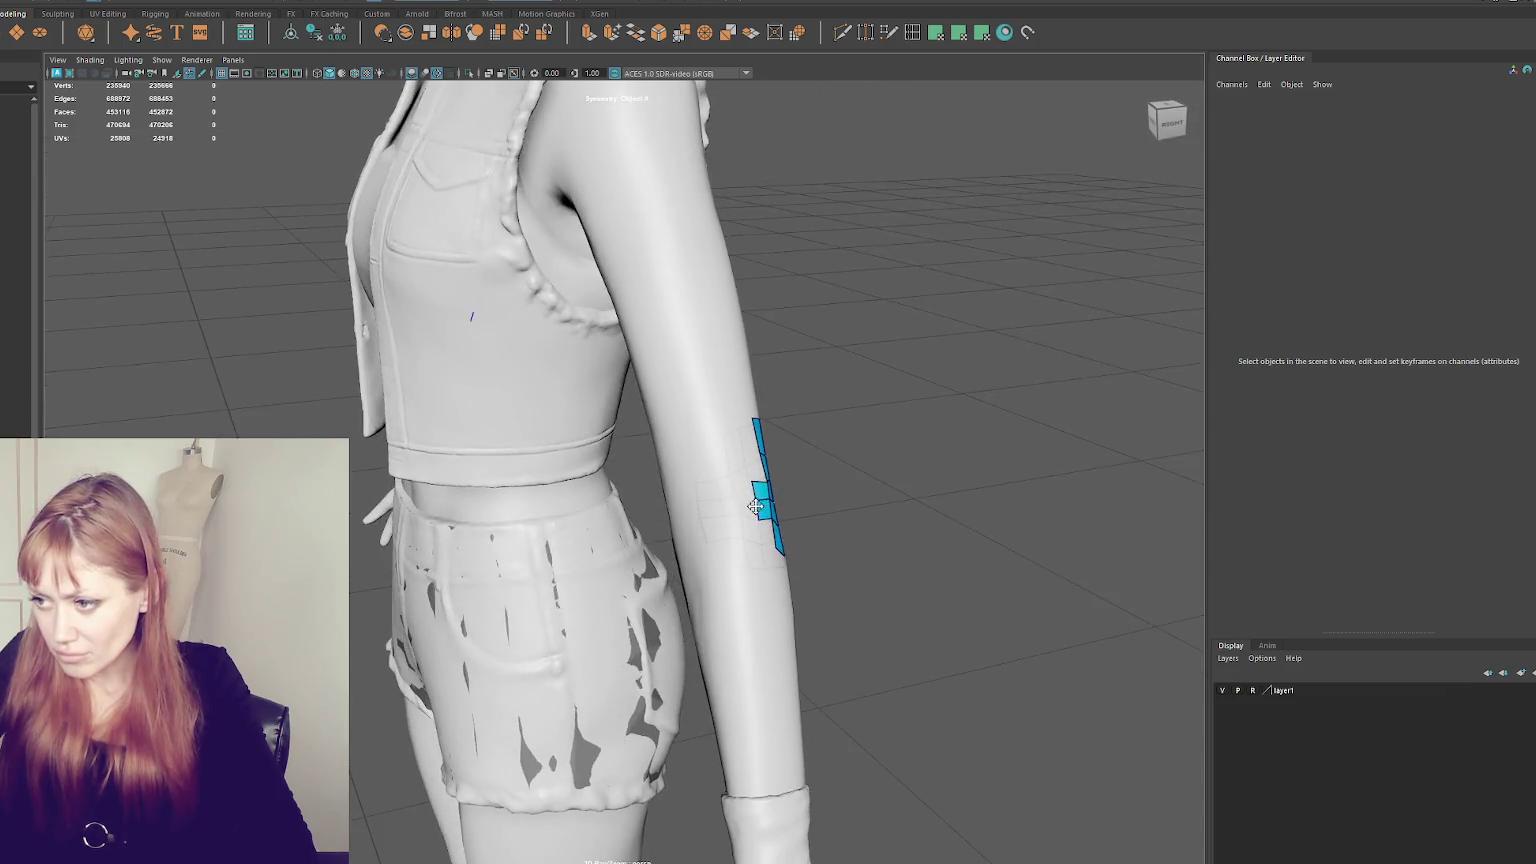
- Add a new quad on the front of the forearm
right_click_drag(760, 520, 874, 480, "alt")
left_click_drag(829, 505, 731, 510, "alt")
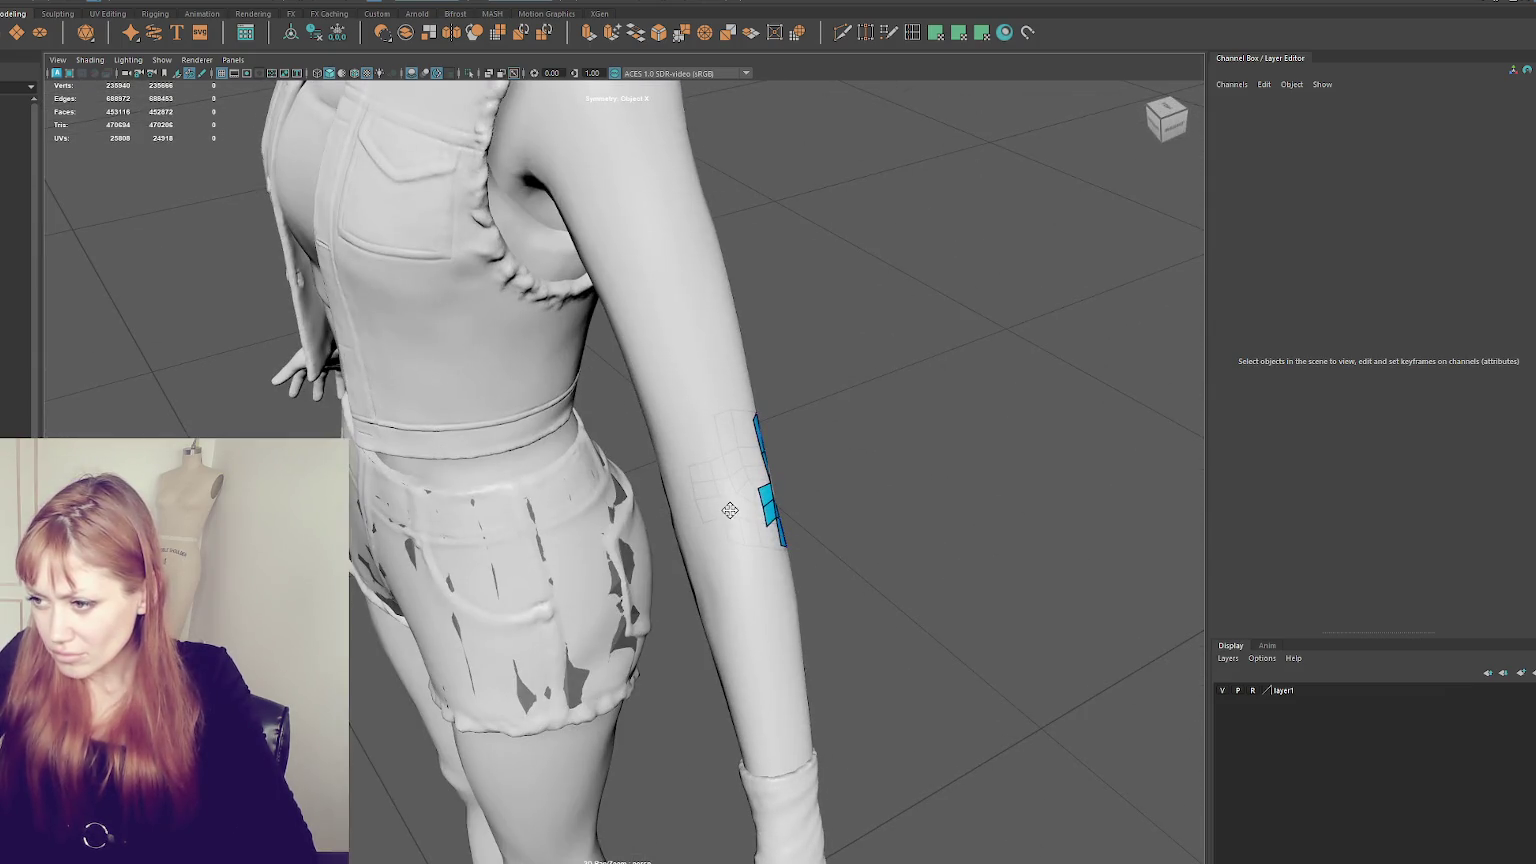
mouse_move(740, 510)
left_mouse_down("alt")
mouse_move(869, 535)
mouse_move(706, 474)
left_mouse_up("alt")
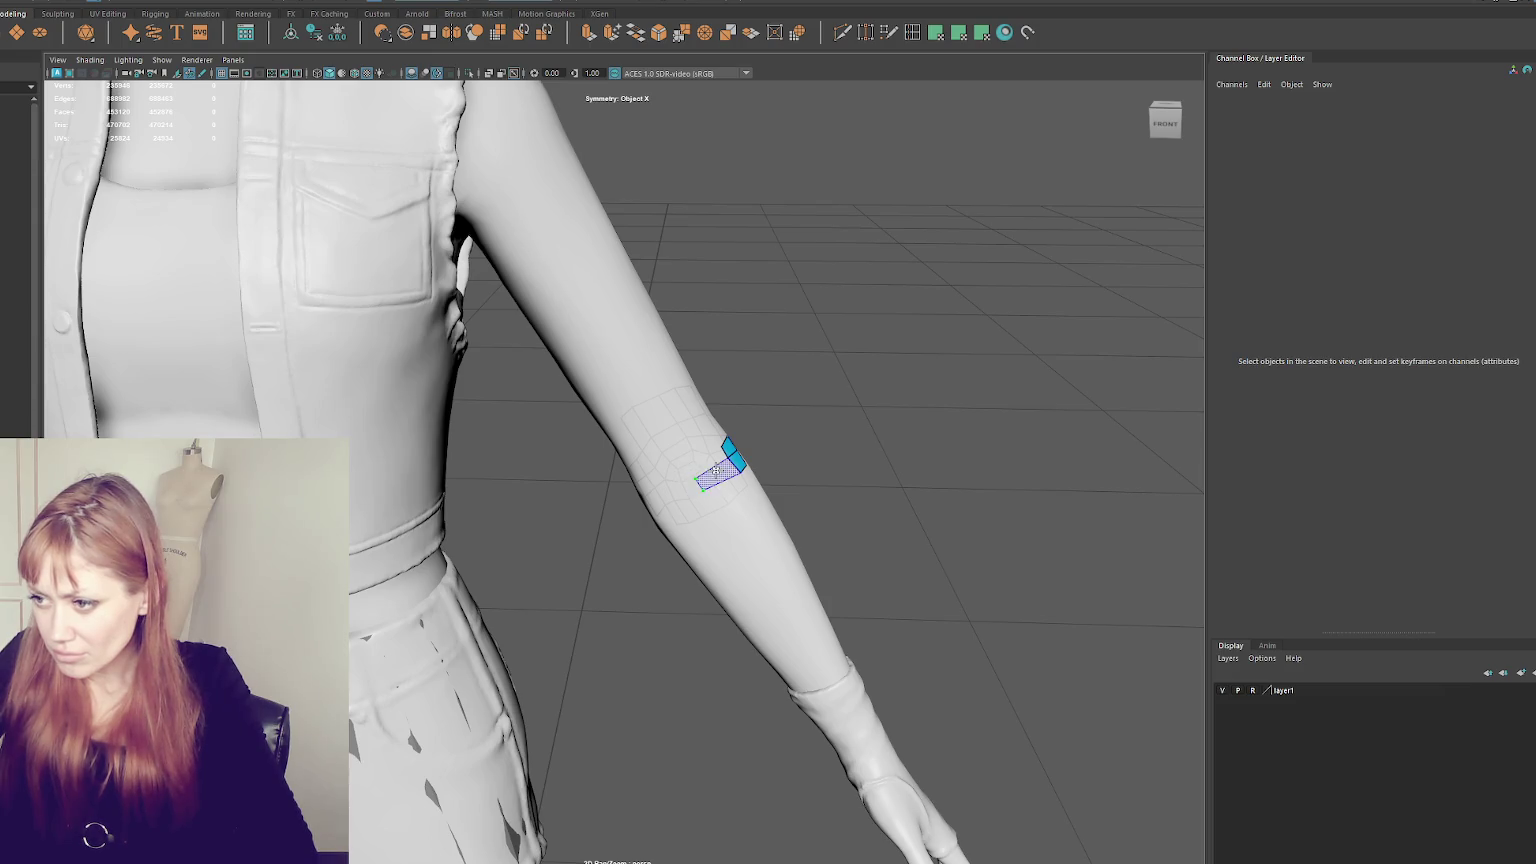
left_click(714, 488, "shift")
mouse_move(724, 491)
left_mouse_down("alt")
mouse_move(710, 479)
mouse_move(642, 521)
mouse_move(585, 513)
mouse_move(610, 525)
mouse_move(586, 526)
left_mouse_up("alt")
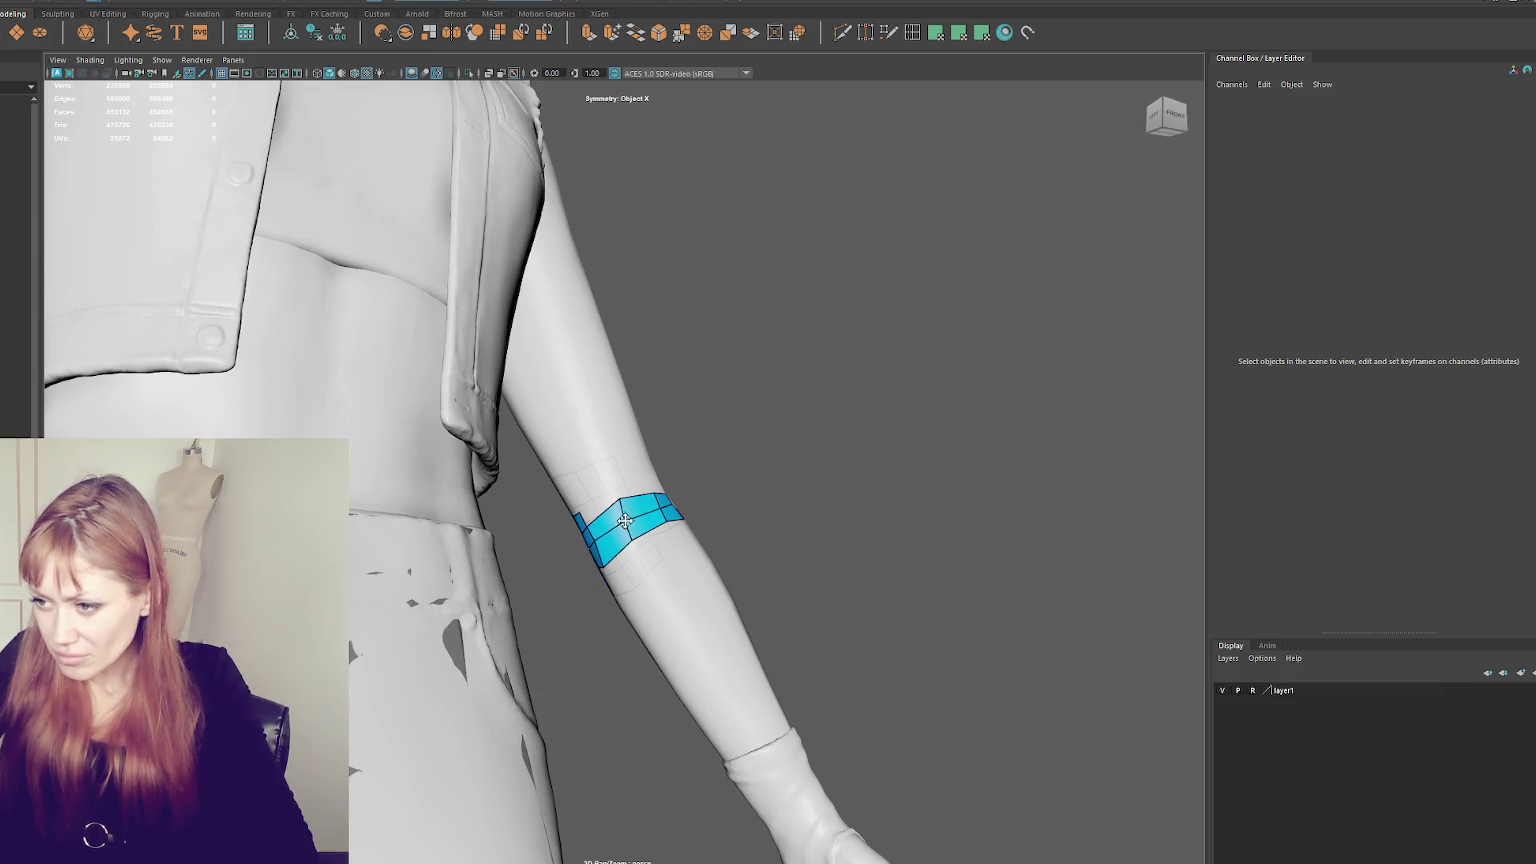
- Fill the gaps at the patch's upper-left, right and lower-right edges with quads
left_click_drag(773, 508, 739, 473, "alt")
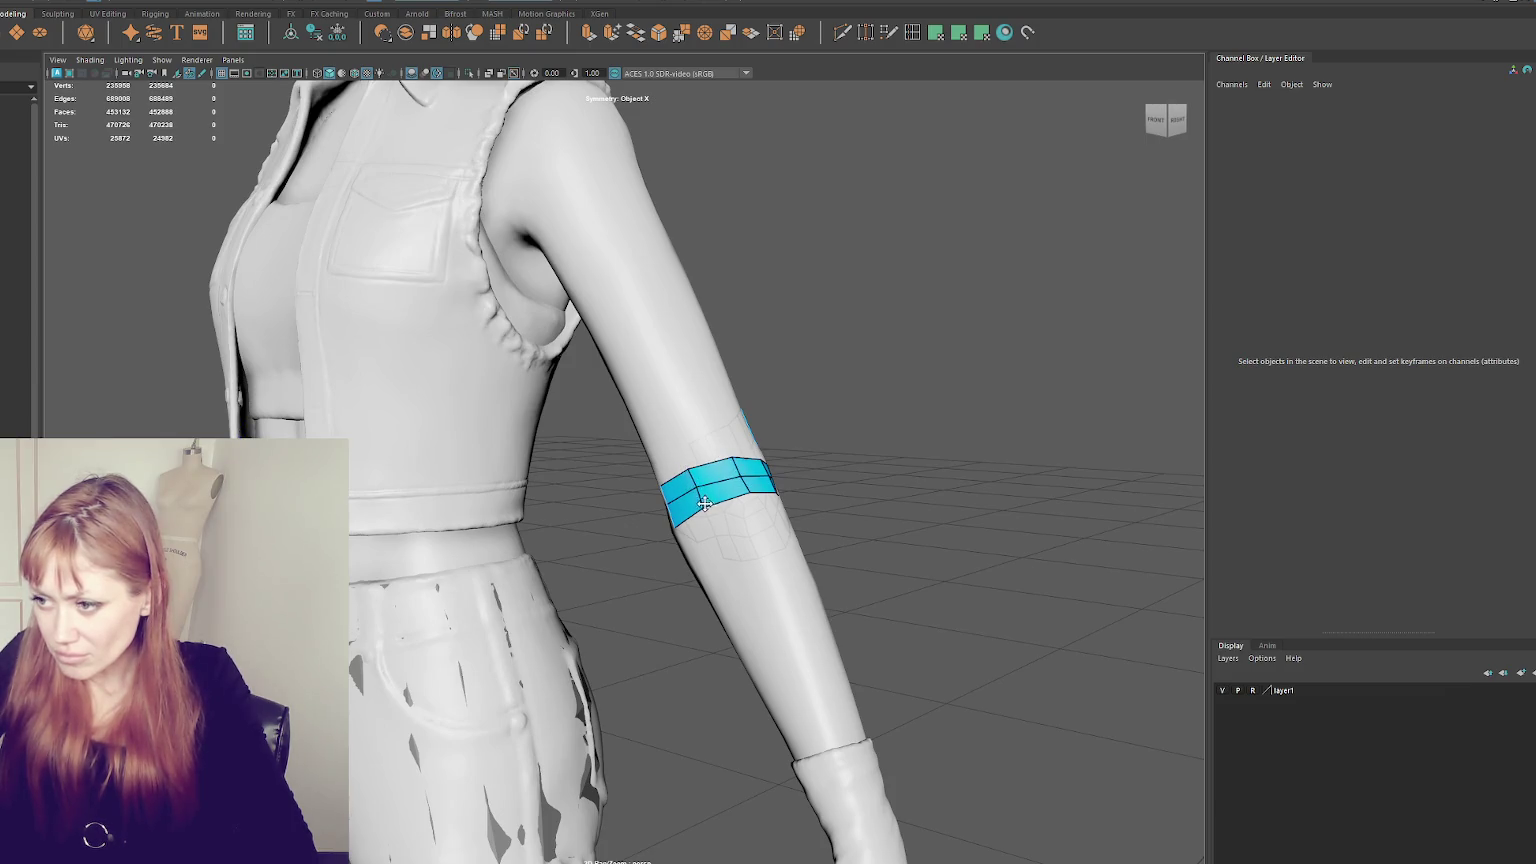
left_click_drag(696, 487, 705, 476, "alt")
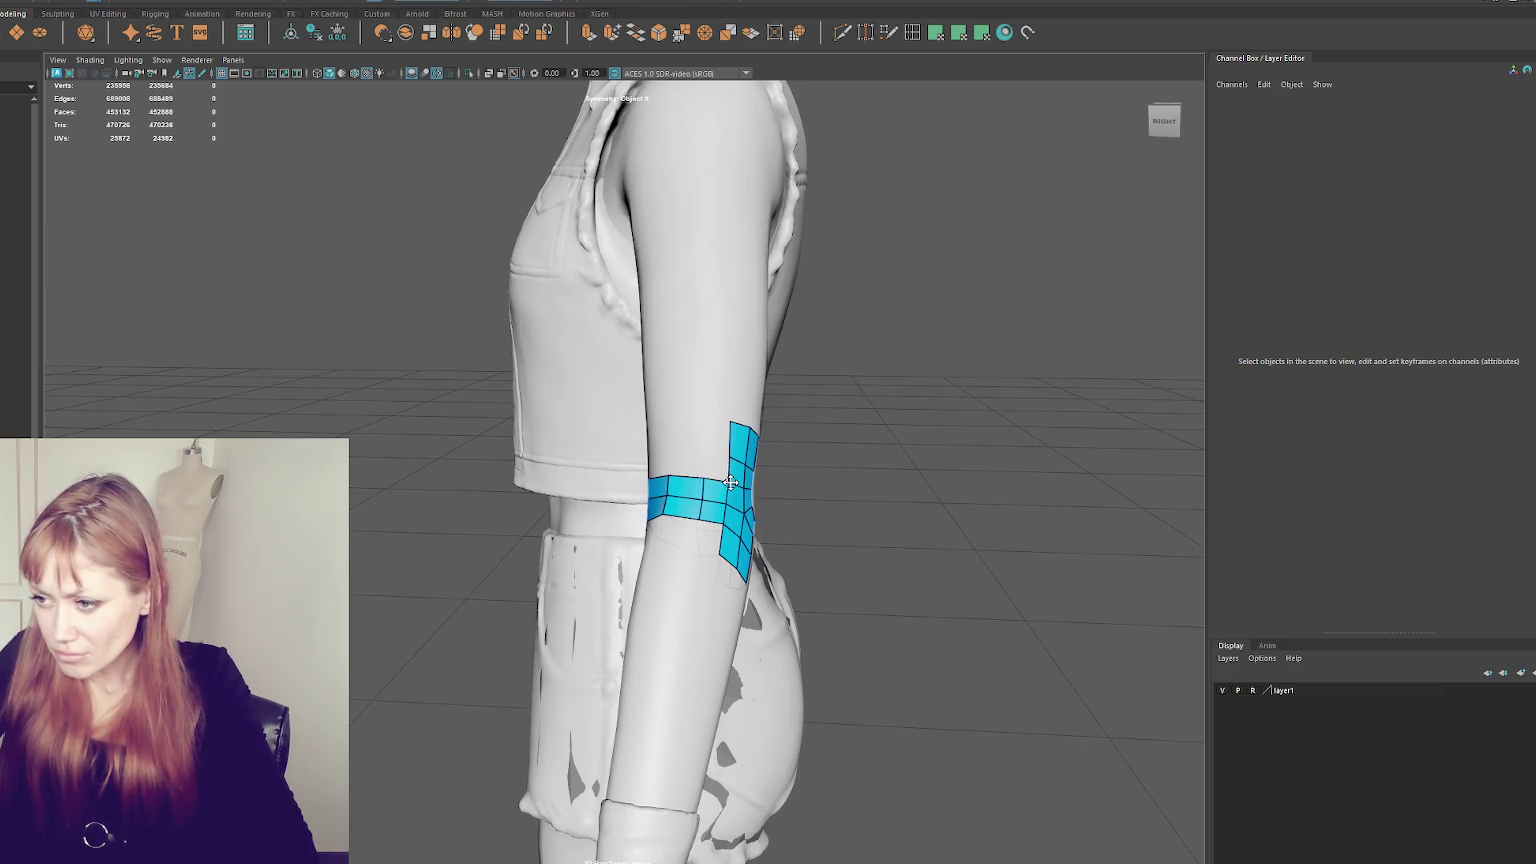
left_click_drag(730, 483, 568, 464, "alt")
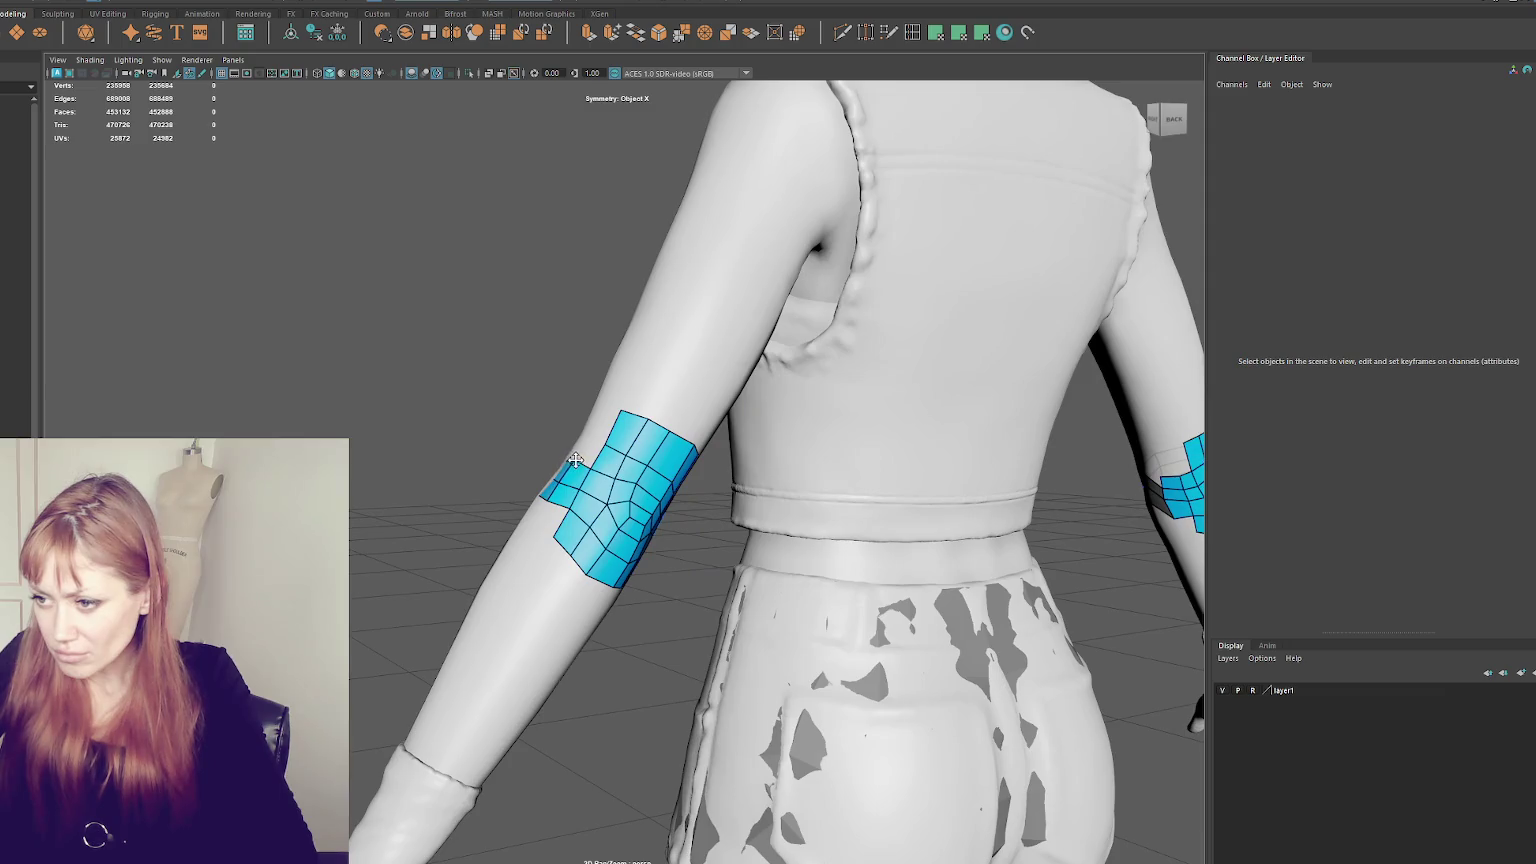
mouse_move(557, 478)
left_mouse_down("alt")
mouse_move(586, 501)
mouse_move(533, 490)
mouse_move(872, 525)
left_mouse_up("alt")
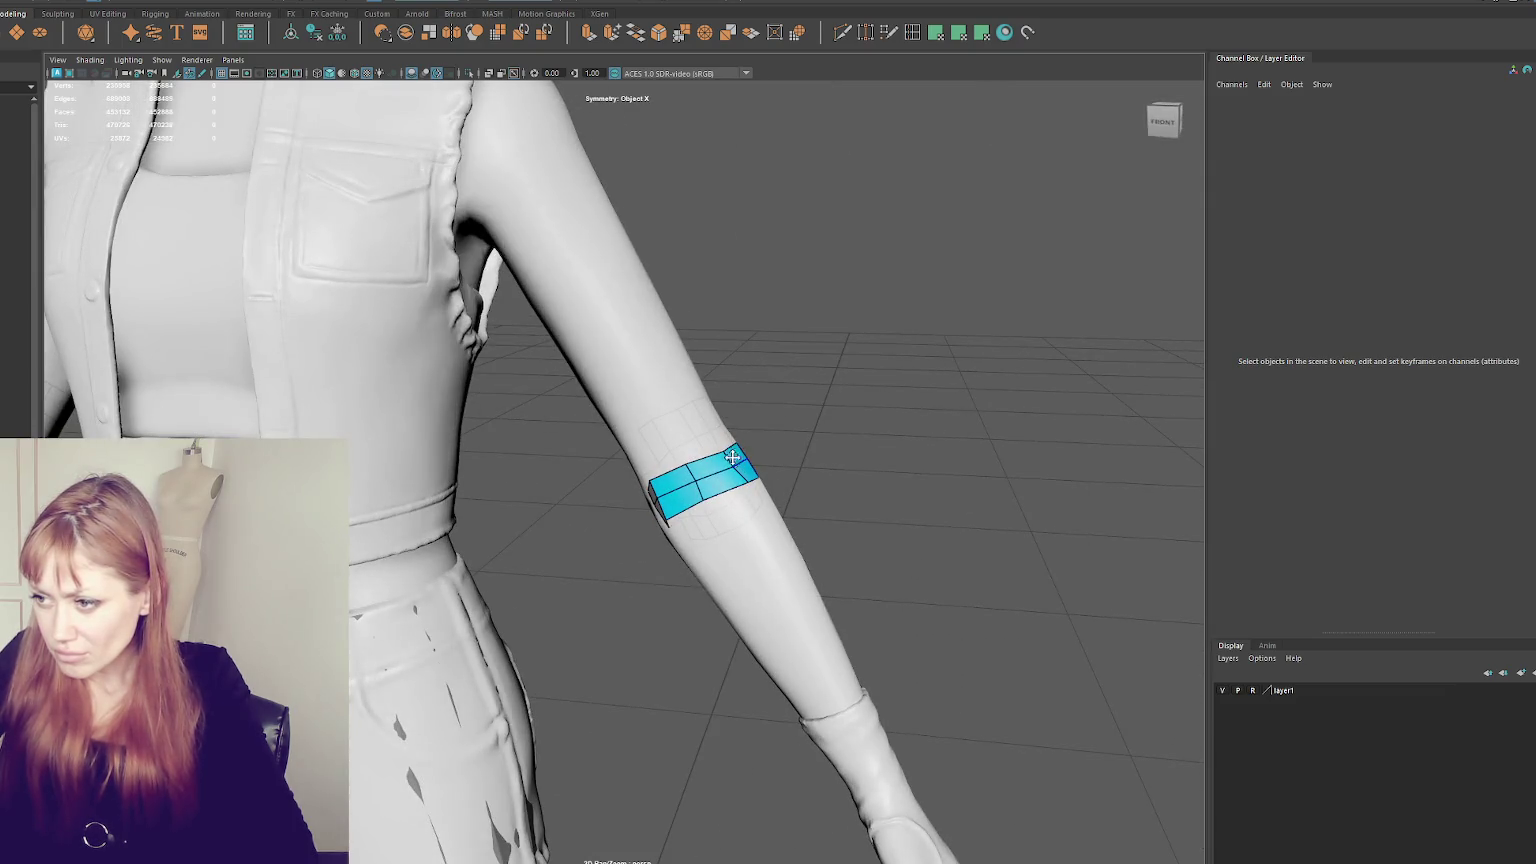
left_click_drag(814, 450, 580, 471, "alt")
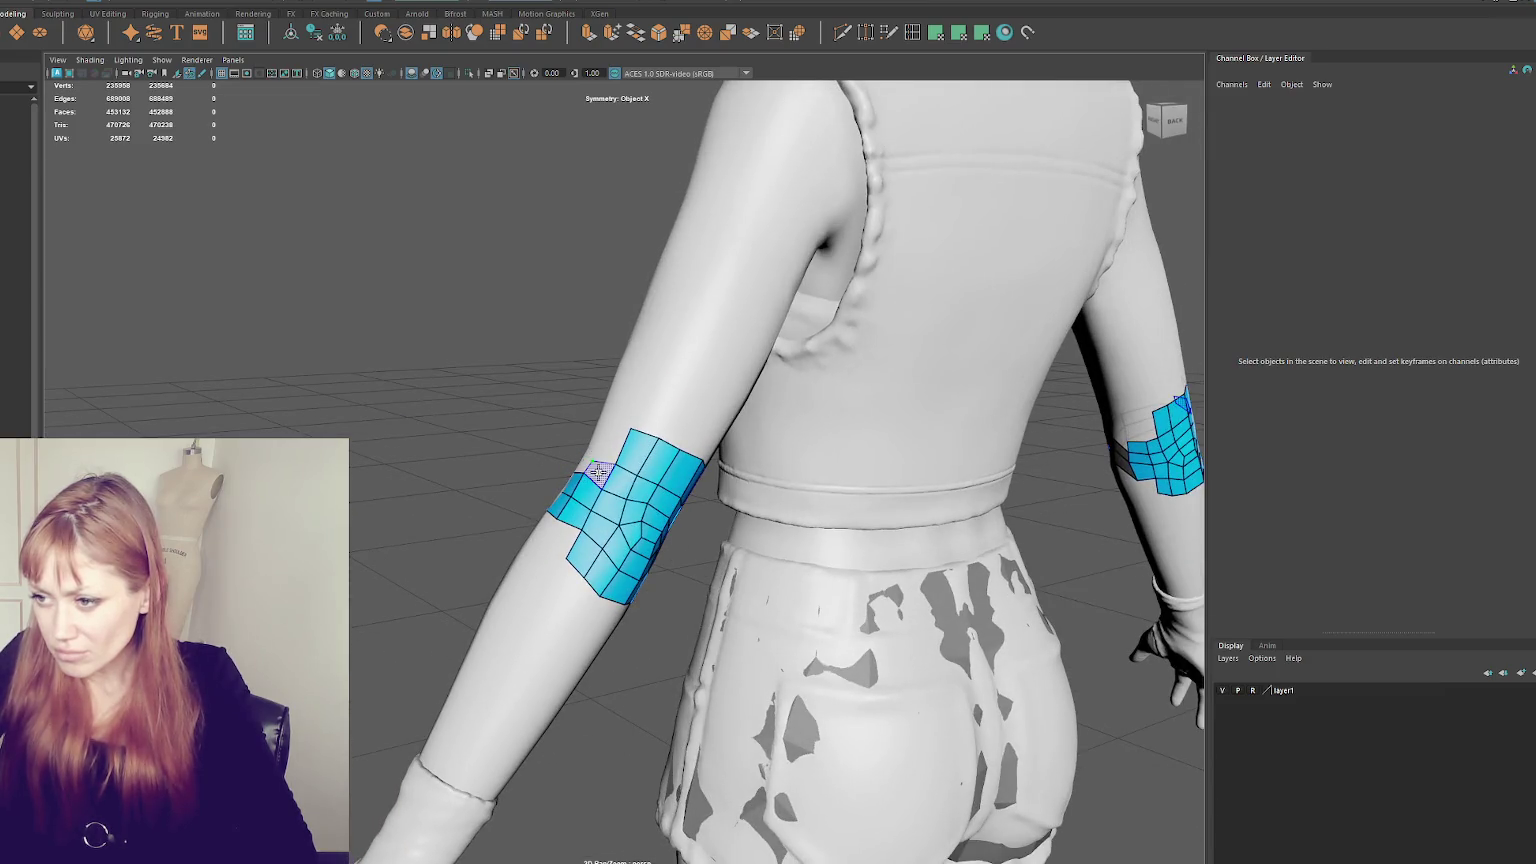
left_click(614, 449, "shift")
left_click(562, 540, "shift")
left_click_drag(565, 535, 580, 455, "alt")
left_click(573, 443, "shift")
left_click(540, 540, "shift")
mouse_move(523, 547)
left_mouse_down("alt")
mouse_move(908, 566)
mouse_move(743, 483)
mouse_move(510, 502)
left_mouse_up("alt")
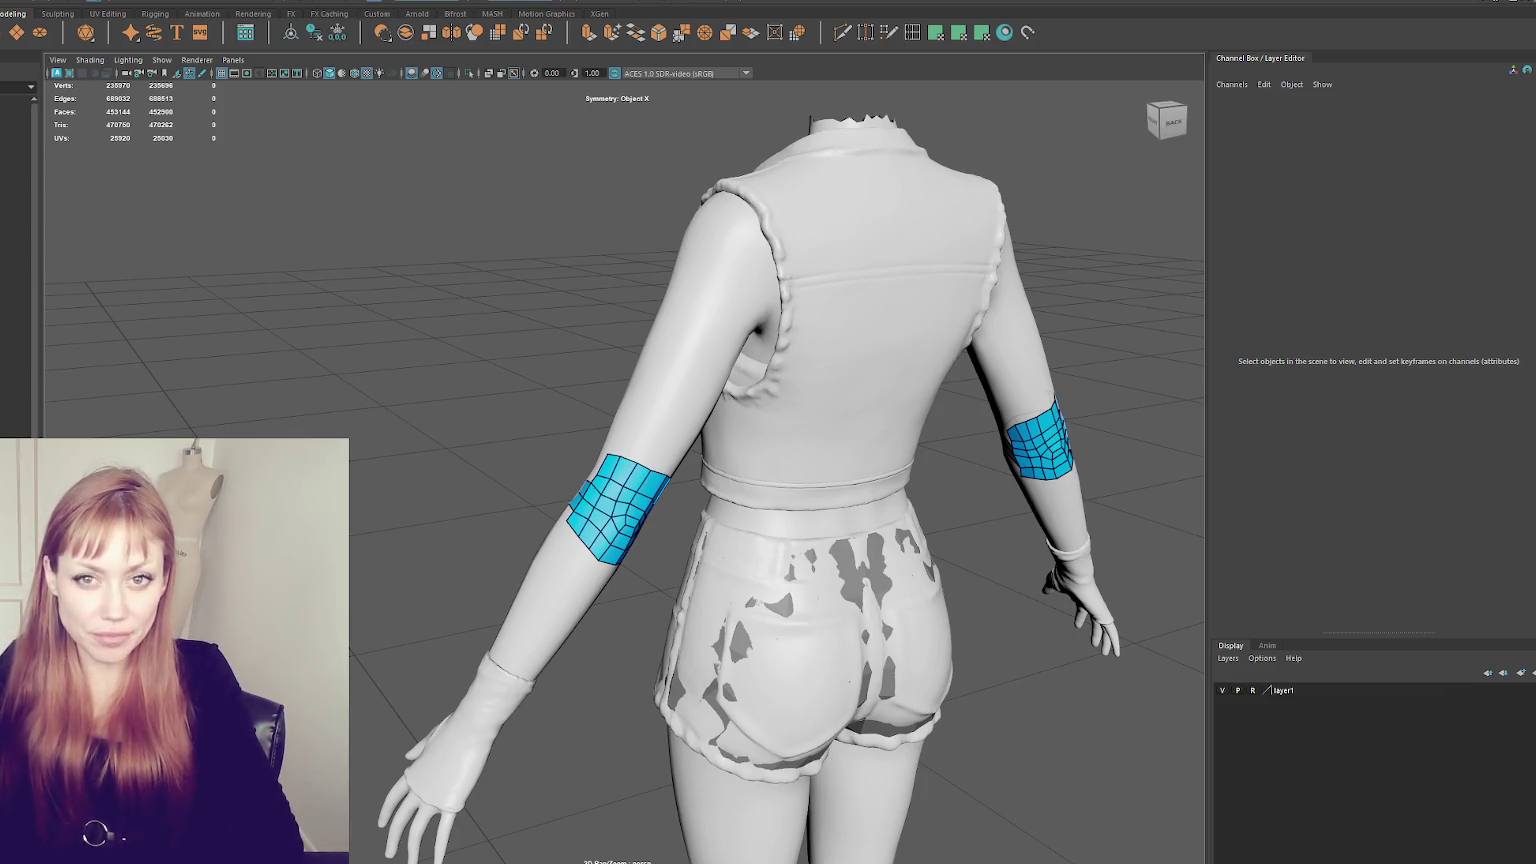
- Orbit and zoom around the arm to review the finished elbow quad patch and its central pole
left_click_drag(780, 400, 404, 385, "alt")
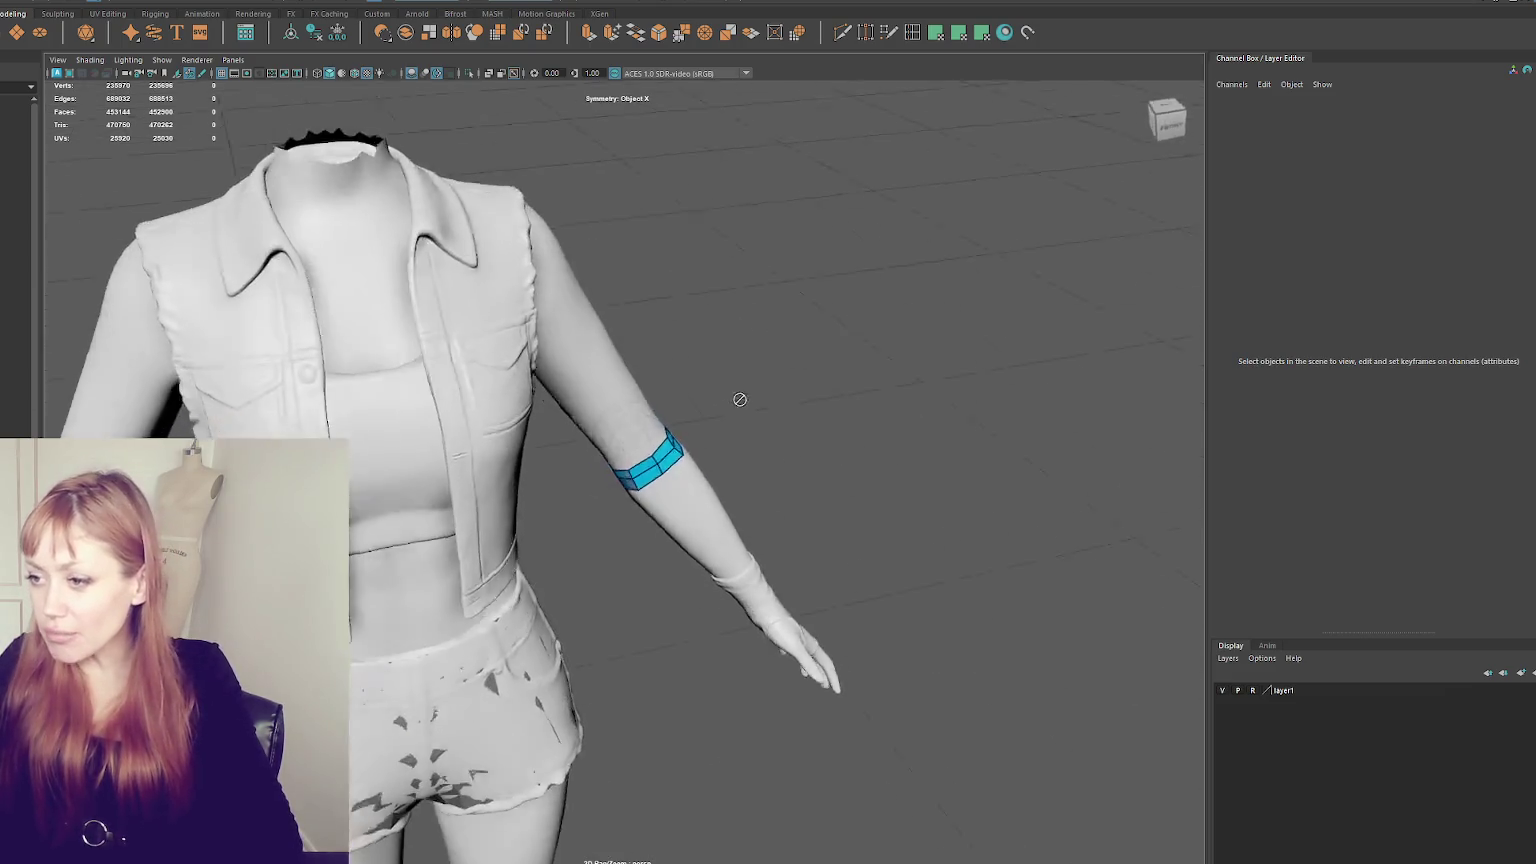
scroll(415, 363, "up", 3)
scroll(540, 480, "up", 2)
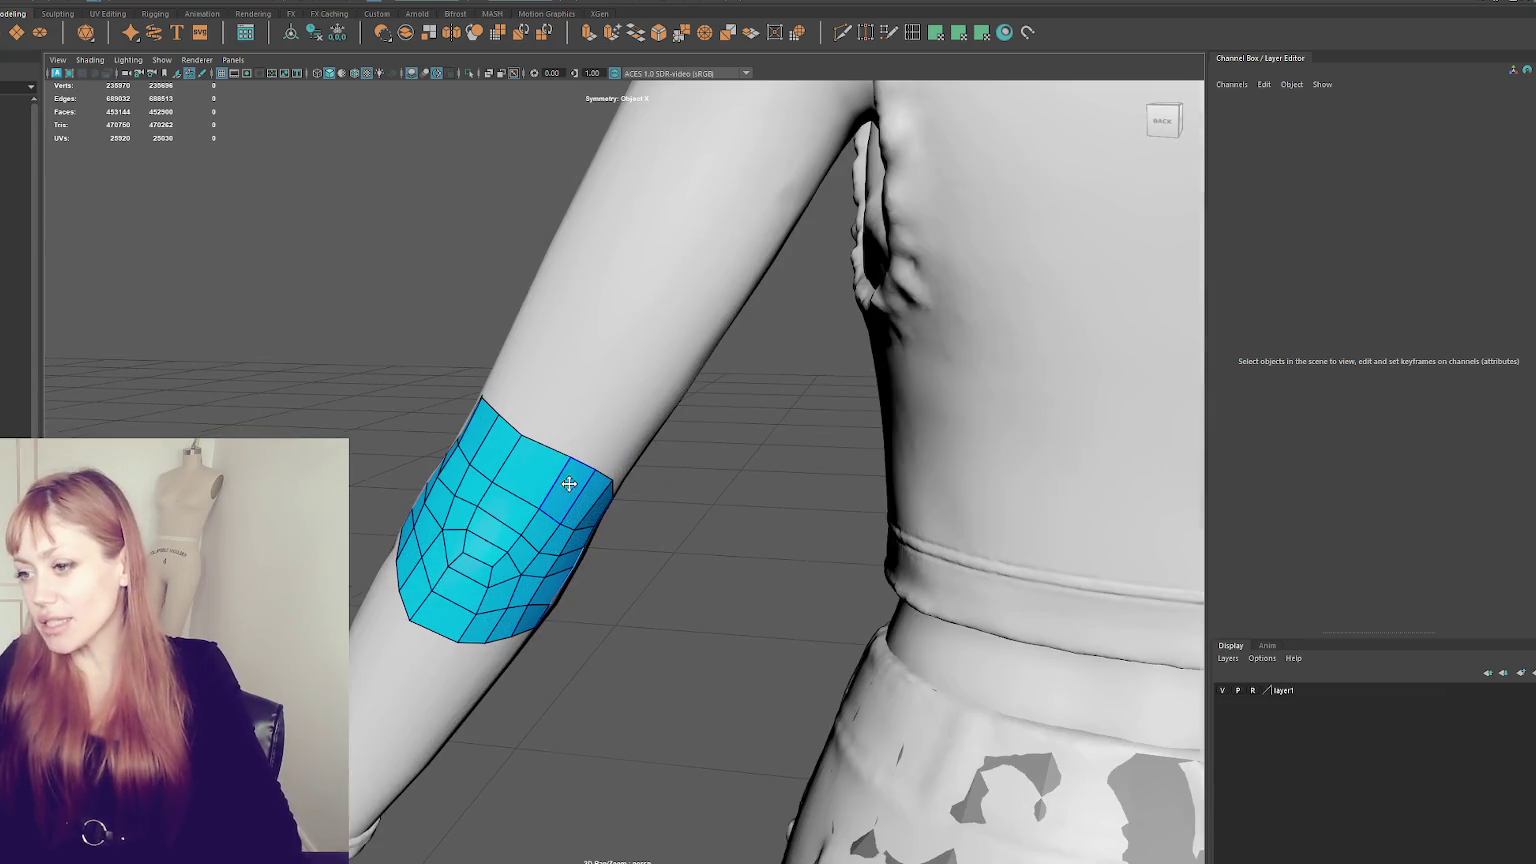
left_click_drag(571, 469, 552, 495, "alt")
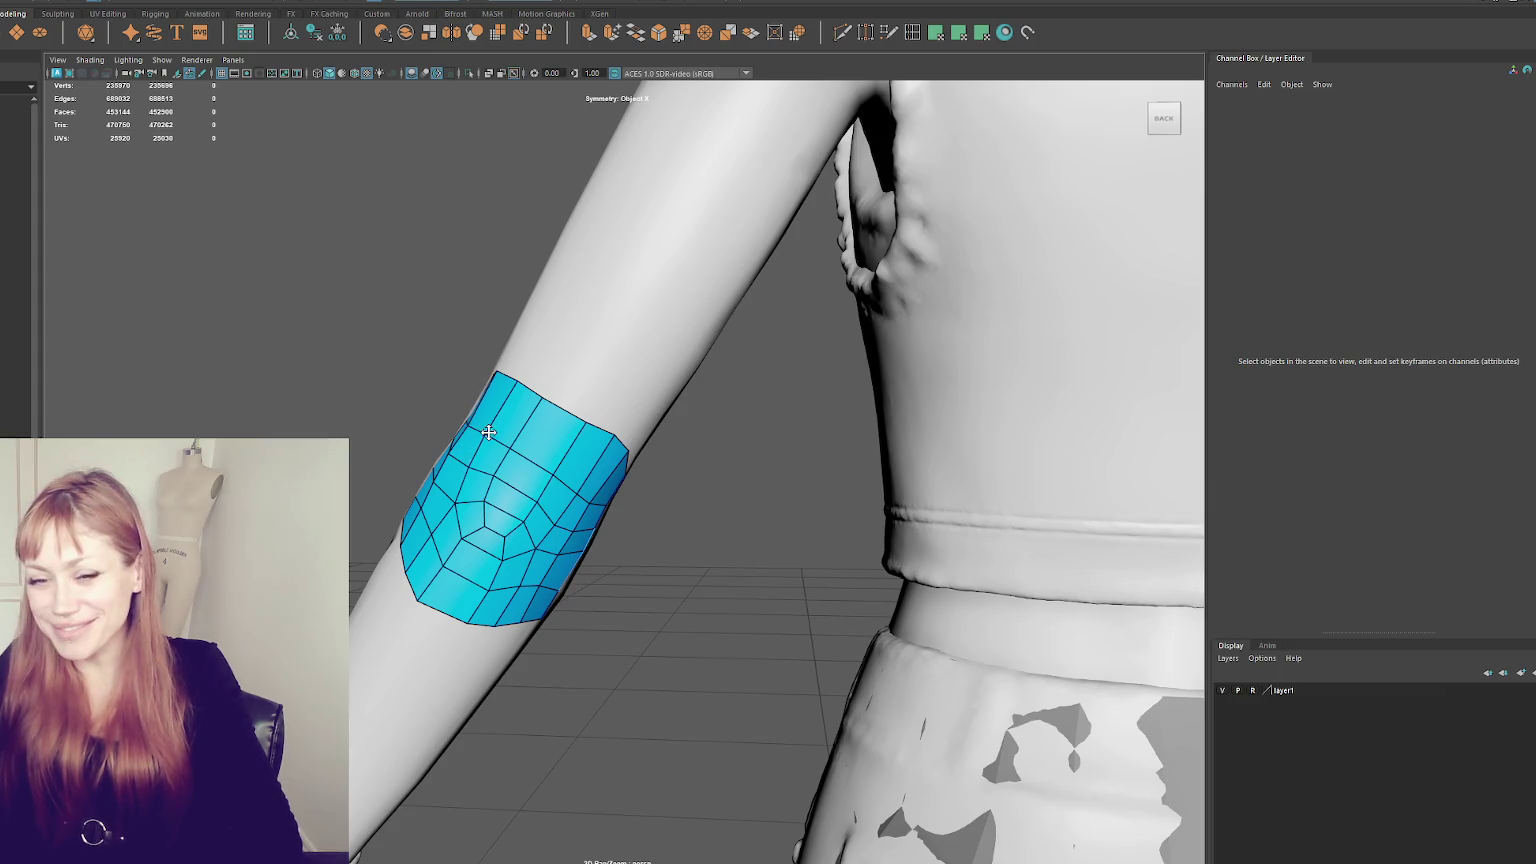
left_click_drag(488, 432, 554, 478, "alt")
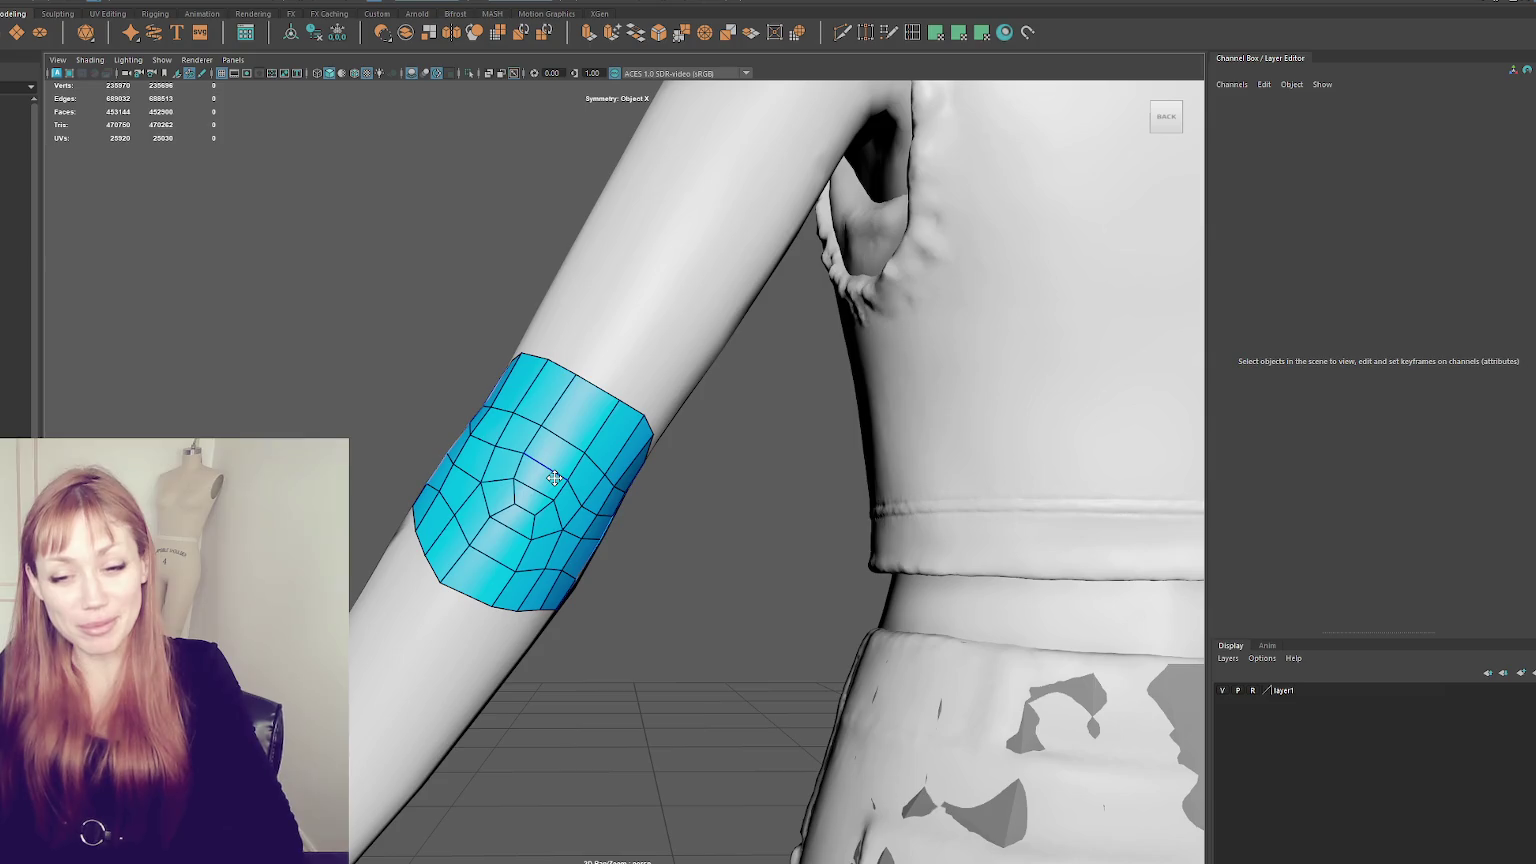
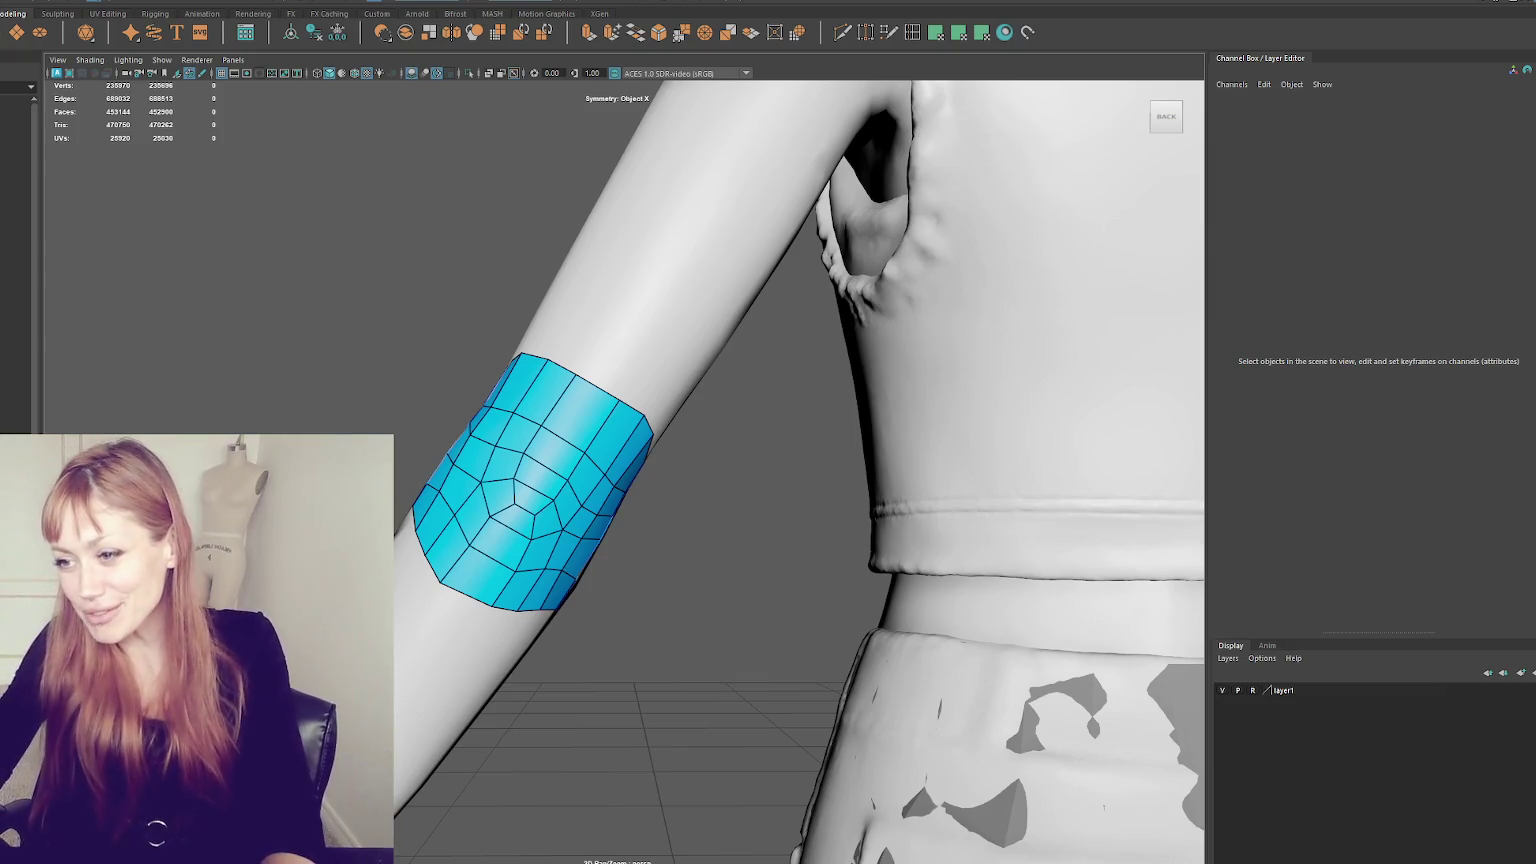
- Orbit around both blue forearm patches from front, side and back, then bring up the mesh marking menu
mouse_move(479, 517)
left_mouse_down("alt")
mouse_move(564, 517)
mouse_move(497, 525)
left_mouse_up("alt")
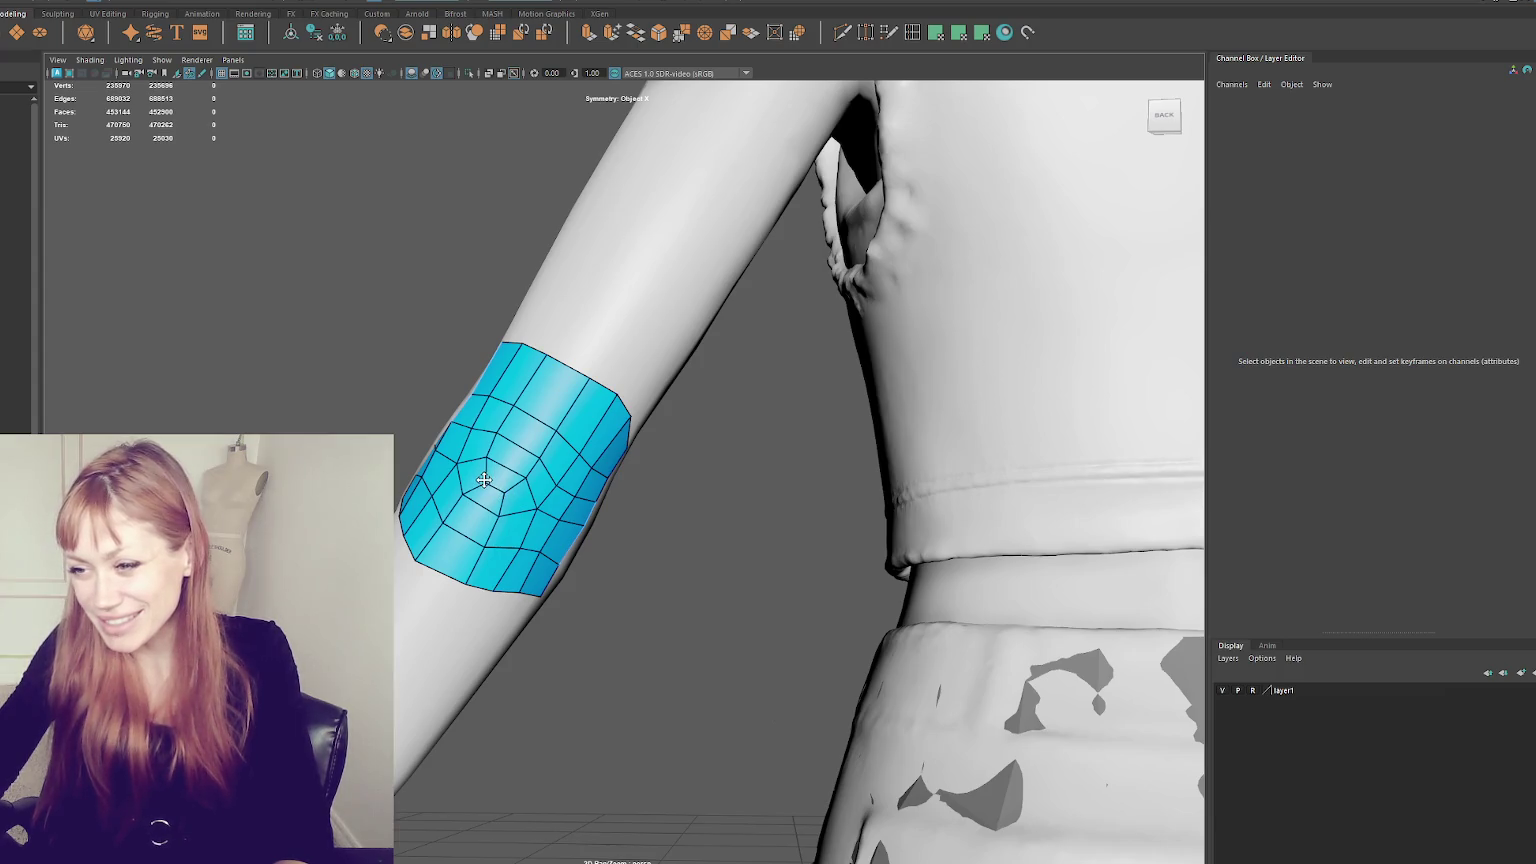
mouse_move(610, 492)
left_mouse_down("alt")
mouse_move(759, 527)
mouse_move(755, 577)
left_mouse_up("alt")
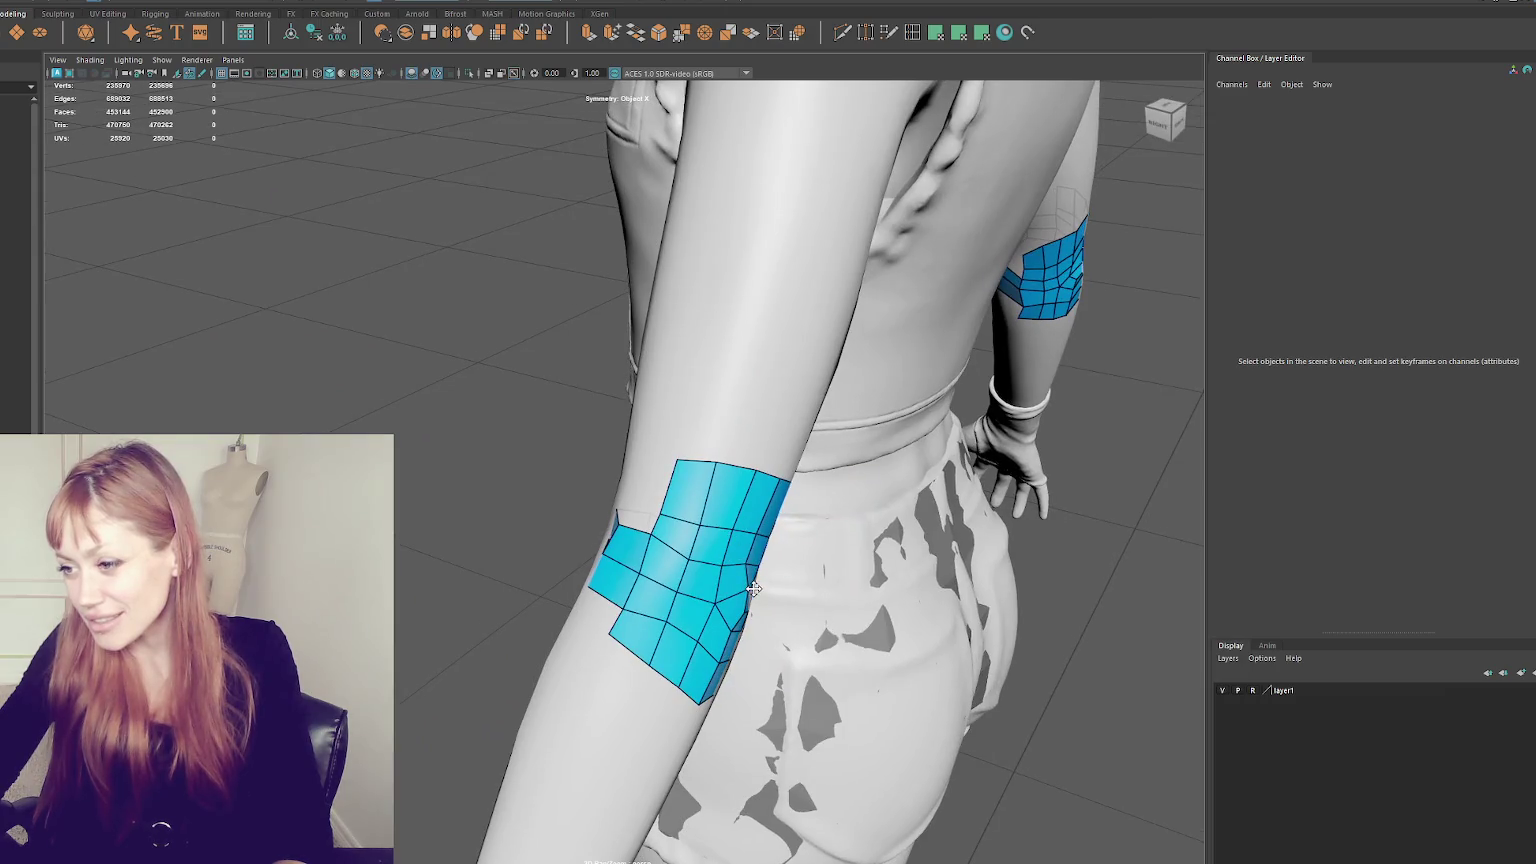
scroll(782, 583, "up", 5)
mouse_move(559, 531)
left_mouse_down("alt")
mouse_move(564, 551)
mouse_move(531, 531)
mouse_move(419, 531)
mouse_move(560, 538)
mouse_move(525, 527)
mouse_move(524, 420)
left_mouse_up("alt")
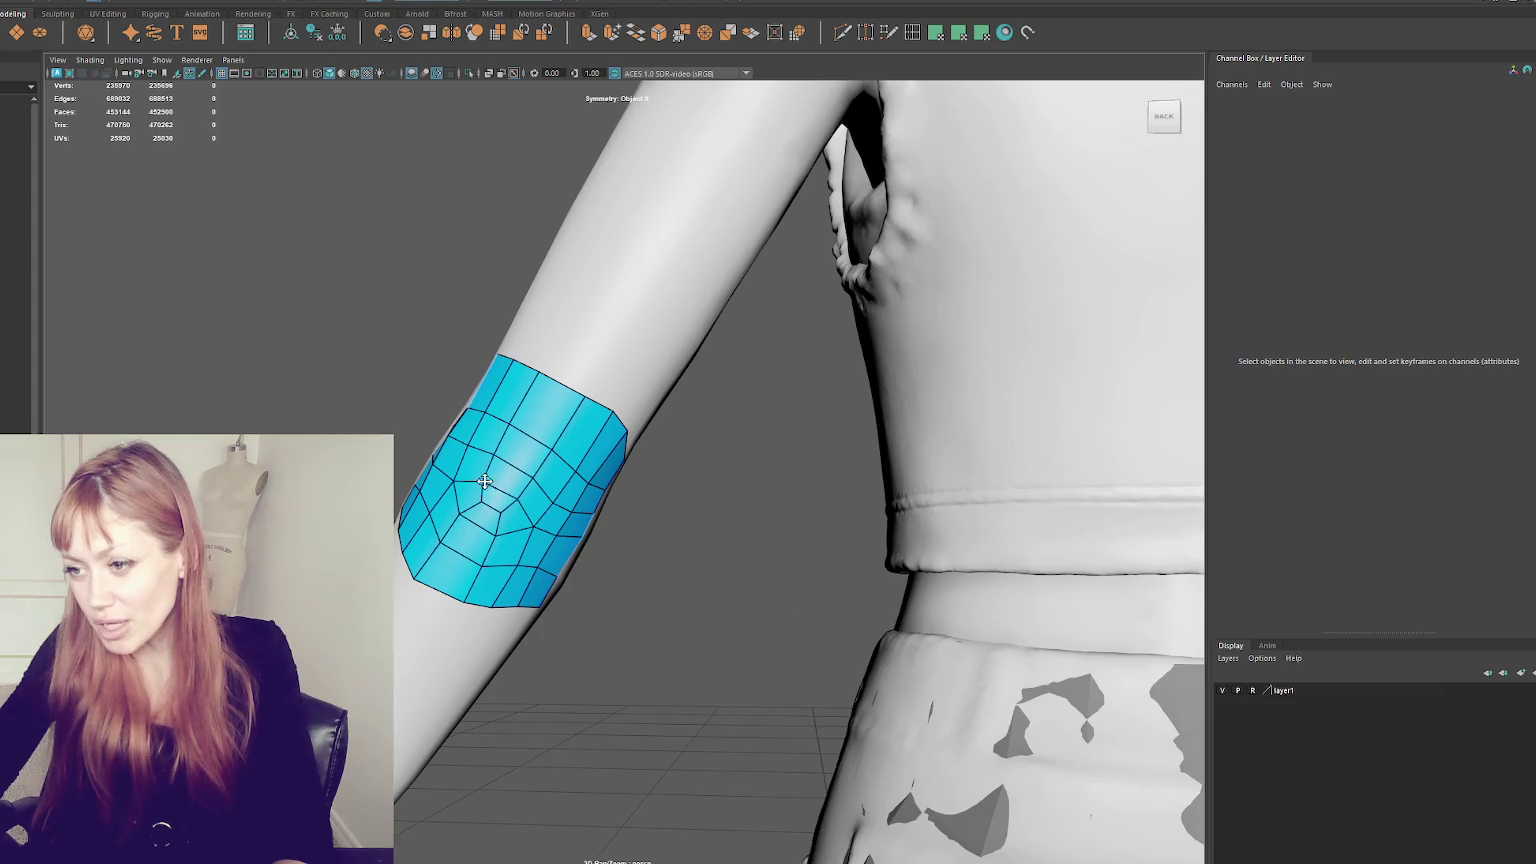
left_click_drag(483, 479, 450, 515, "alt")
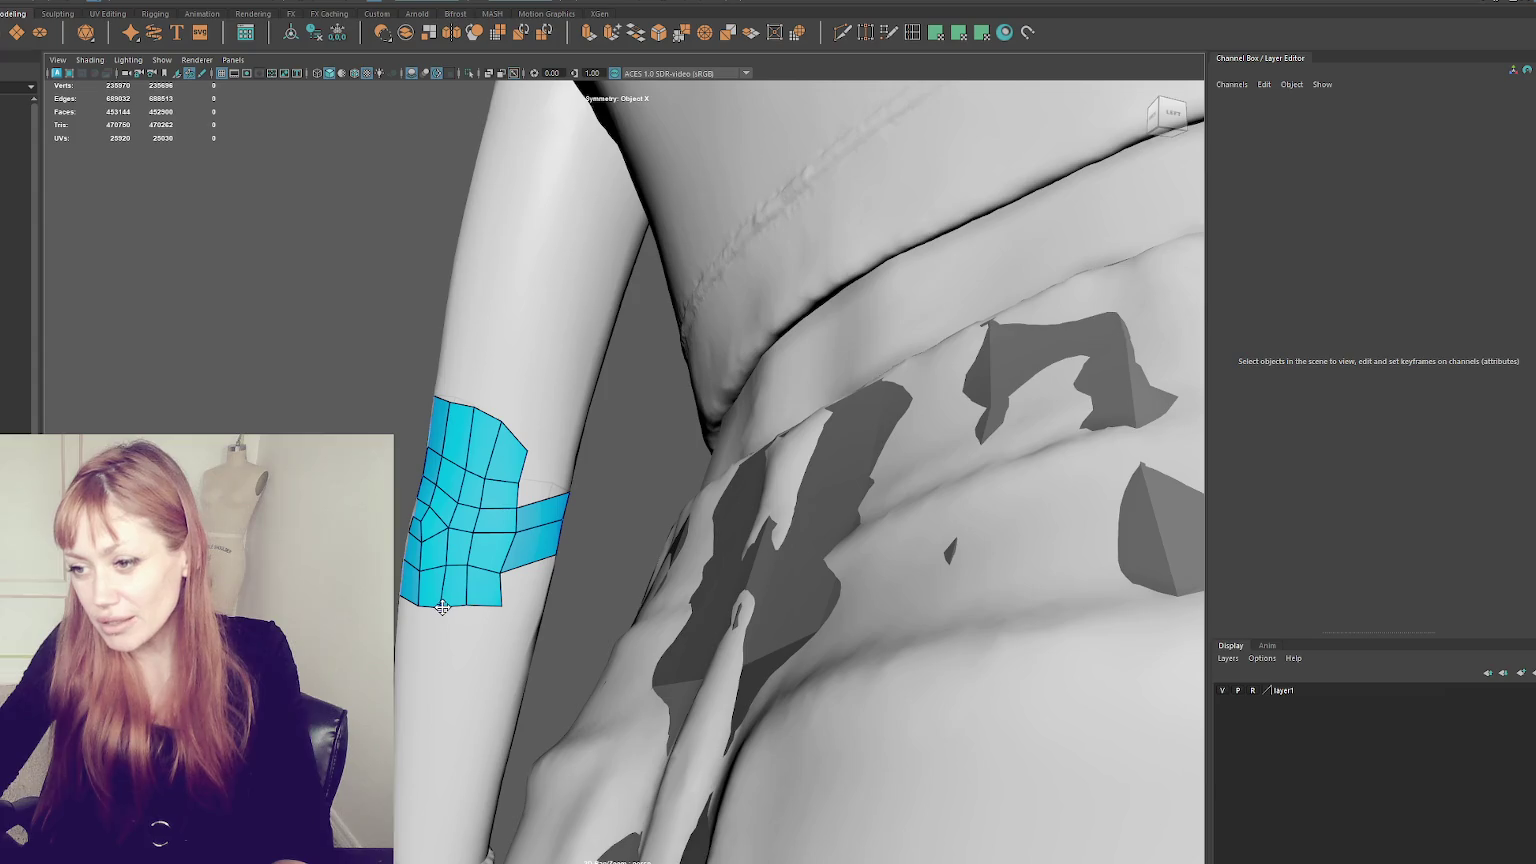
left_click_drag(446, 603, 736, 587, "alt")
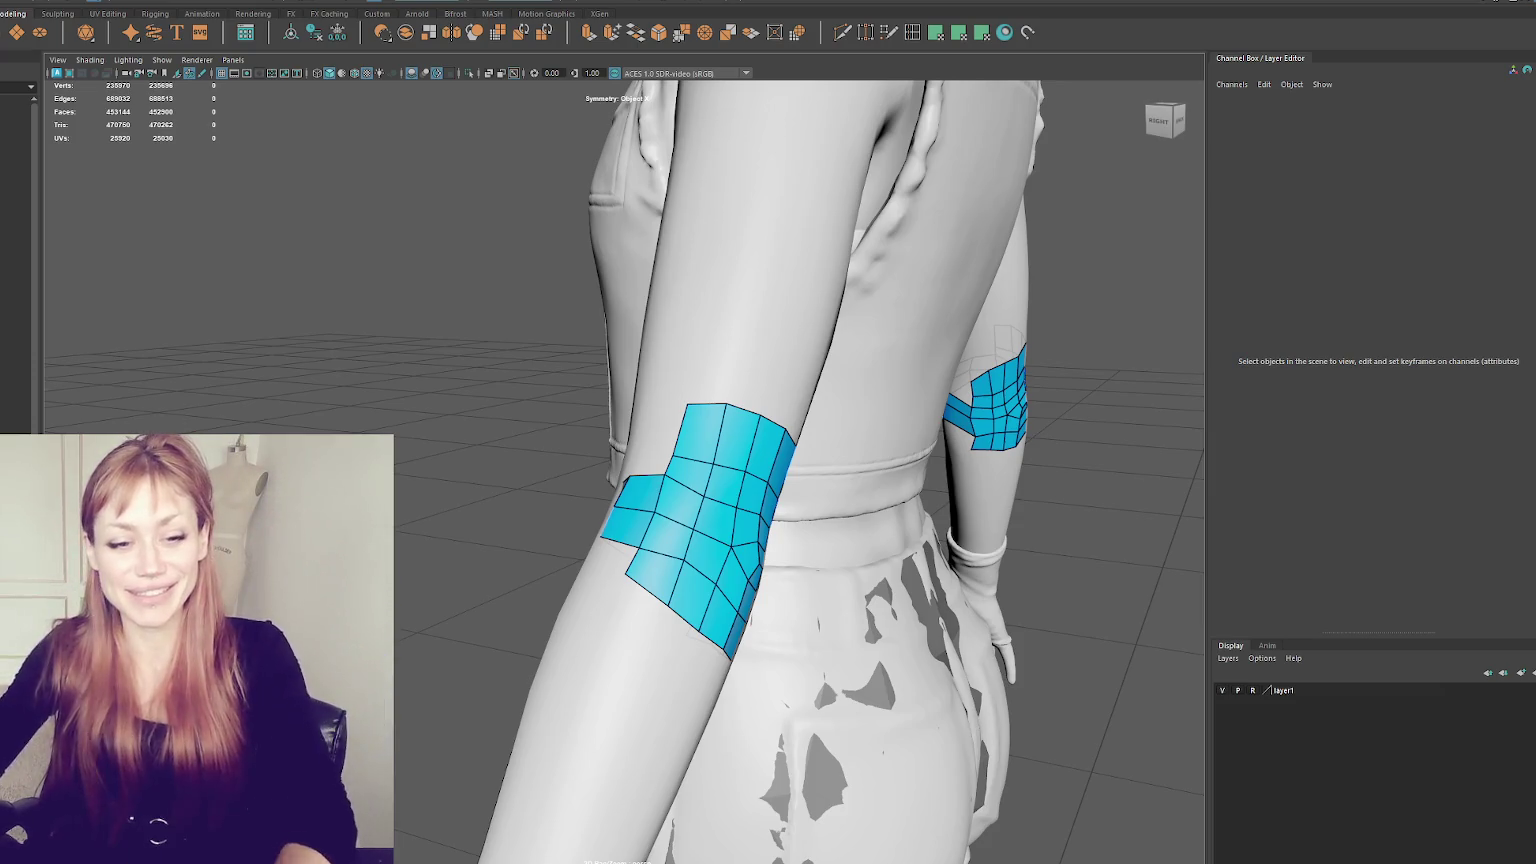
left_click_drag(411, 488, 601, 476, "alt")
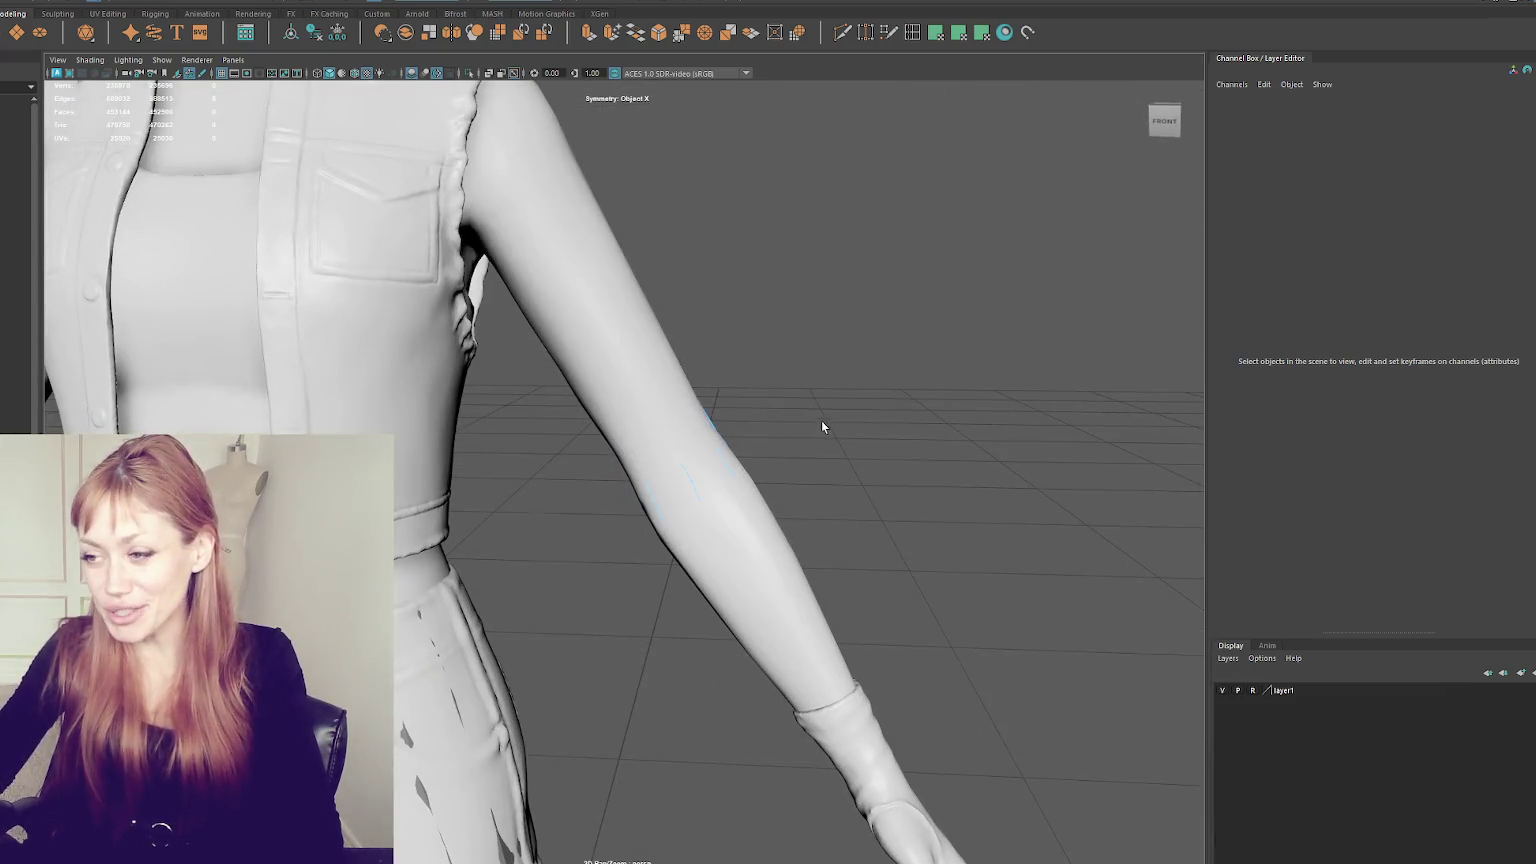
mouse_move(821, 420)
left_mouse_down("alt")
mouse_move(662, 446)
mouse_move(627, 507)
mouse_move(563, 504)
left_mouse_up("alt")
right_click(449, 364)
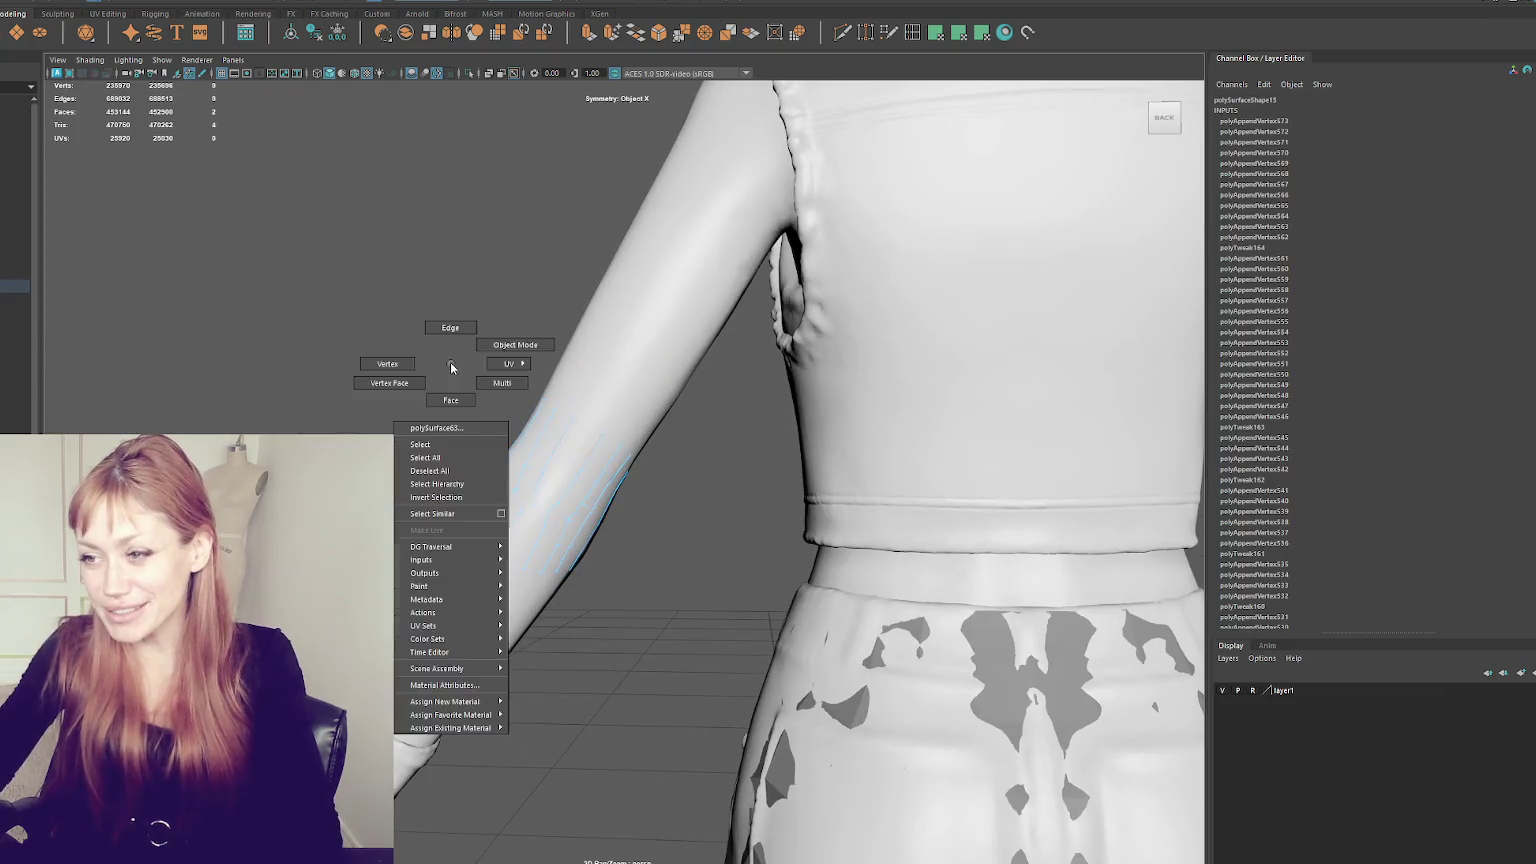
- Select the forearm retopology piece polySurface63 while cycling between wireframe and shaded display
mouse_move(449, 364)
left_mouse_down("alt")
mouse_move(662, 541)
mouse_move(585, 507)
left_mouse_up("alt")
key("6")
key("4")
left_click(585, 507)
key("5")
key("6")
- Reselect polySurface63 and orbit to a front three-quarter view of the forearm
mouse_move(305, 397)
left_mouse_down("alt")
mouse_move(769, 409)
mouse_move(488, 456)
mouse_move(720, 540)
mouse_move(850, 514)
mouse_move(842, 463)
mouse_move(576, 474)
left_mouse_up("alt")
left_click(769, 409)
left_click(488, 456)
scroll(576, 474, "down", 3)
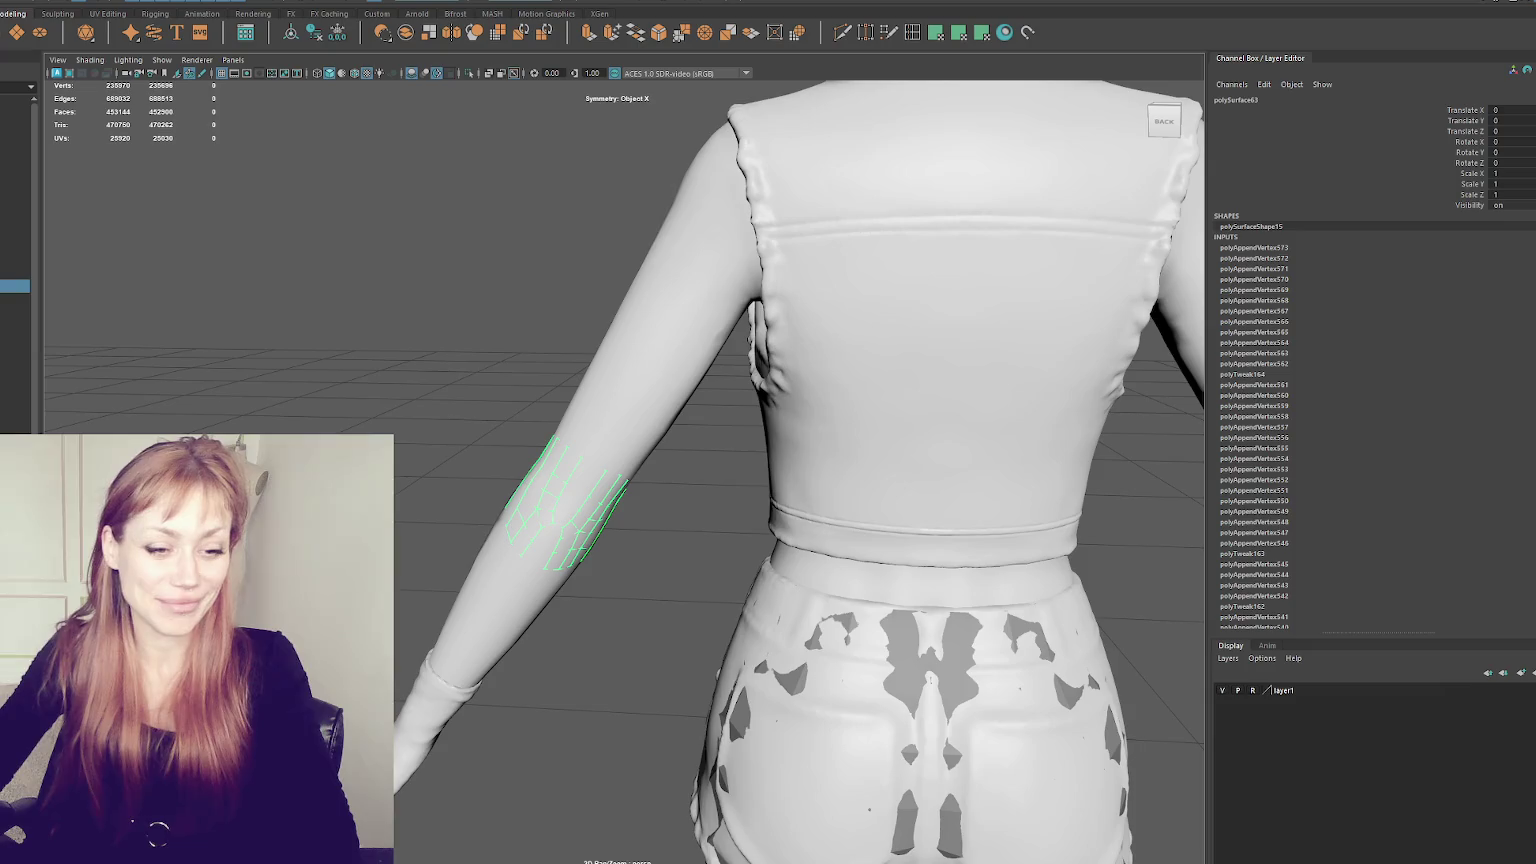
scroll(800, 400, "down", 5)
left_click_drag(600, 300, 919, 299, "alt")
scroll(750, 334, "up", 3)
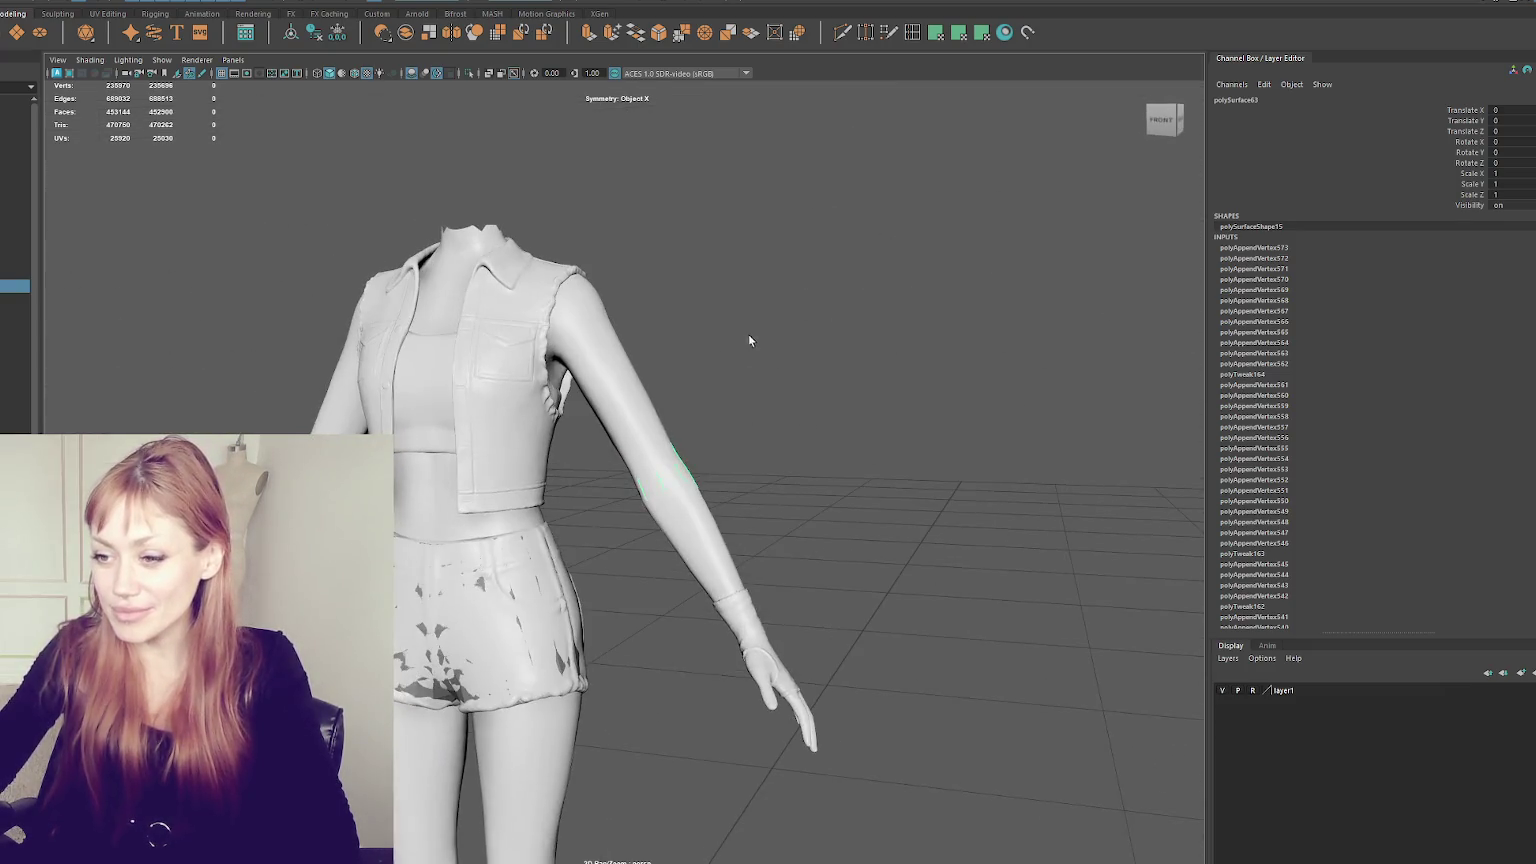
- Switch to wireframe and hide the HIFI sculpt selected in the Outliner
key("4")
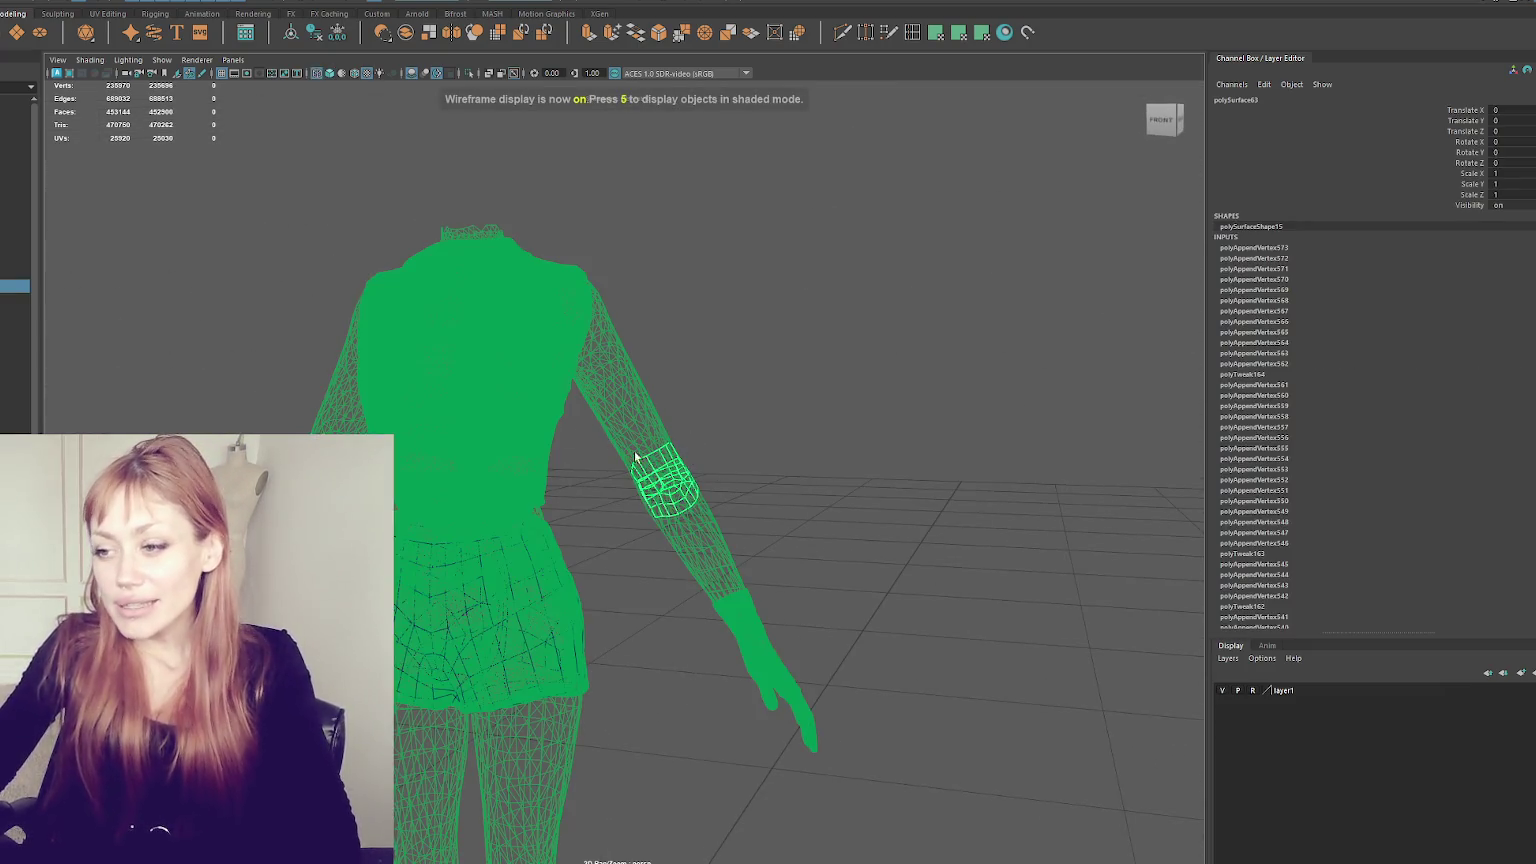
left_click(683, 298)
mouse_move(710, 320)
left_mouse_down("alt")
mouse_move(380, 345)
mouse_move(311, 381)
mouse_move(476, 257)
left_mouse_up("alt")
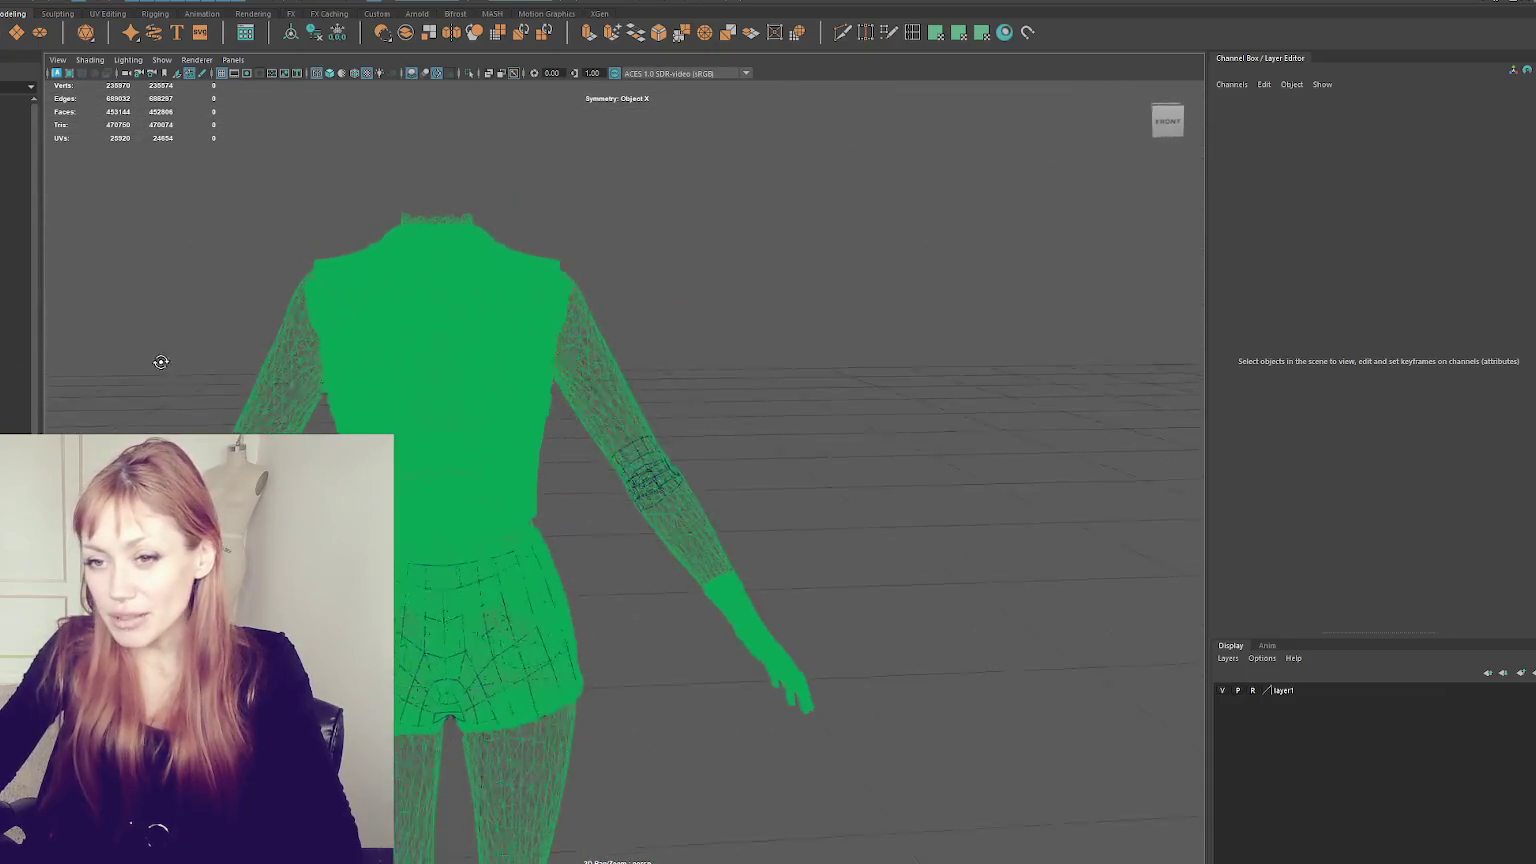
scroll(476, 257, "up", 3)
scroll(396, 327, "up", 3)
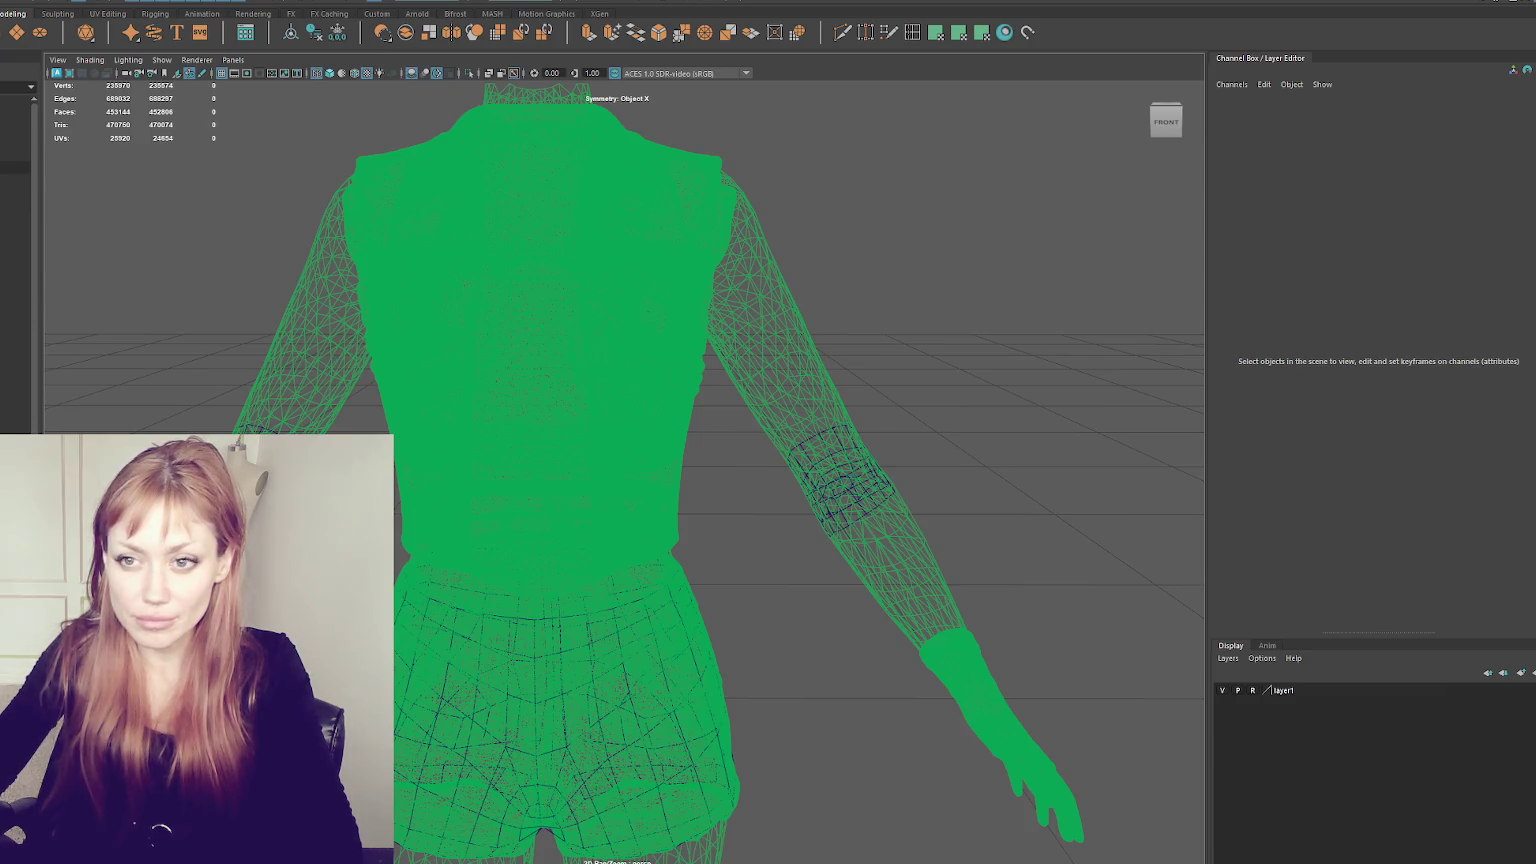
left_click(15, 153)
key("ctrl+h")
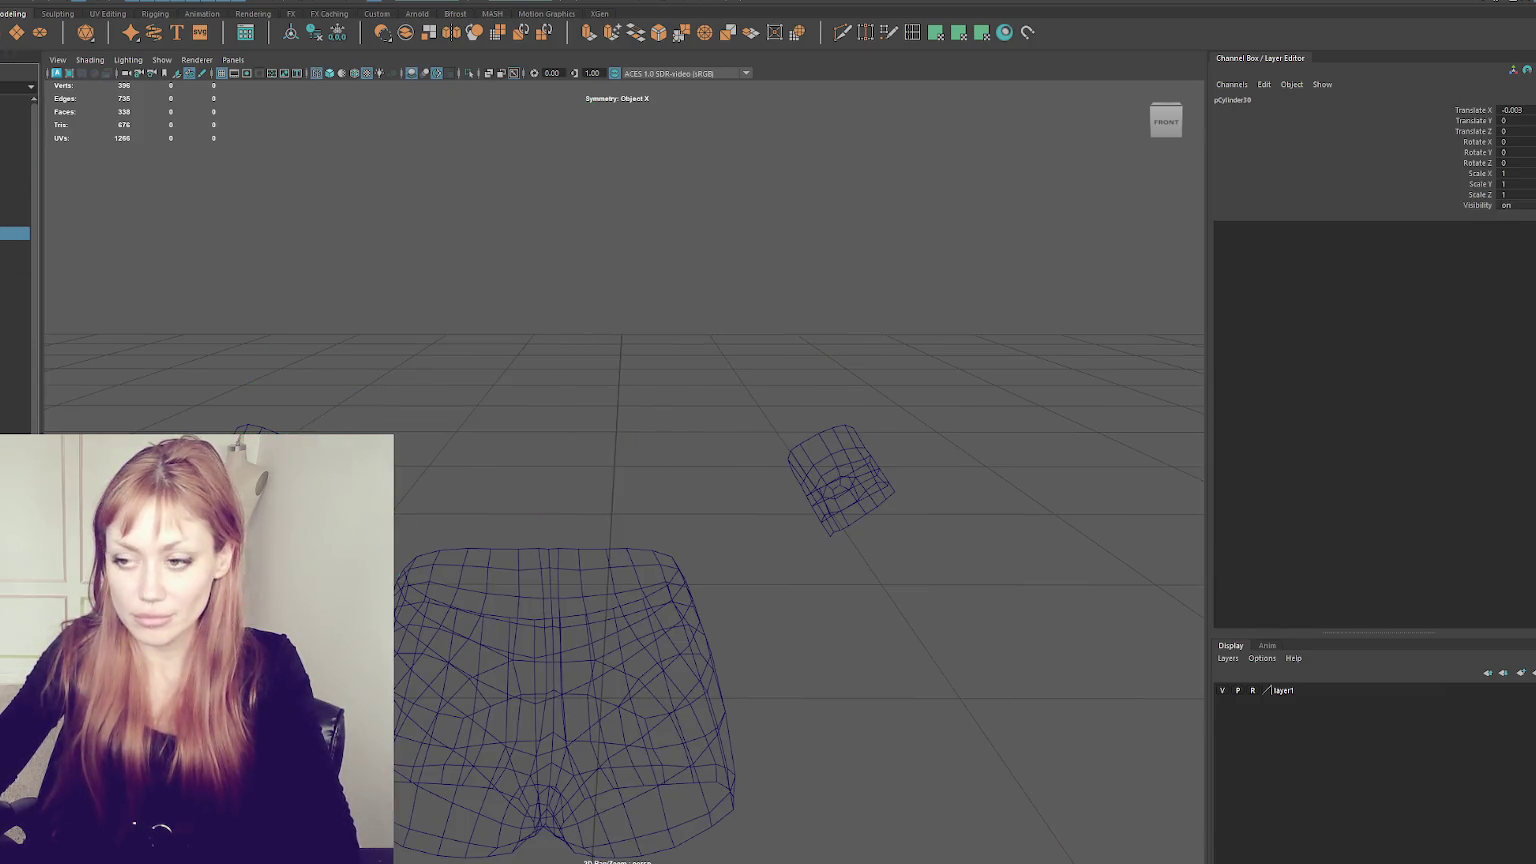
- Select the low-poly jacket mesh in the Outliner and isolate it in the viewport
left_click(86, 278)
left_click(15, 206)
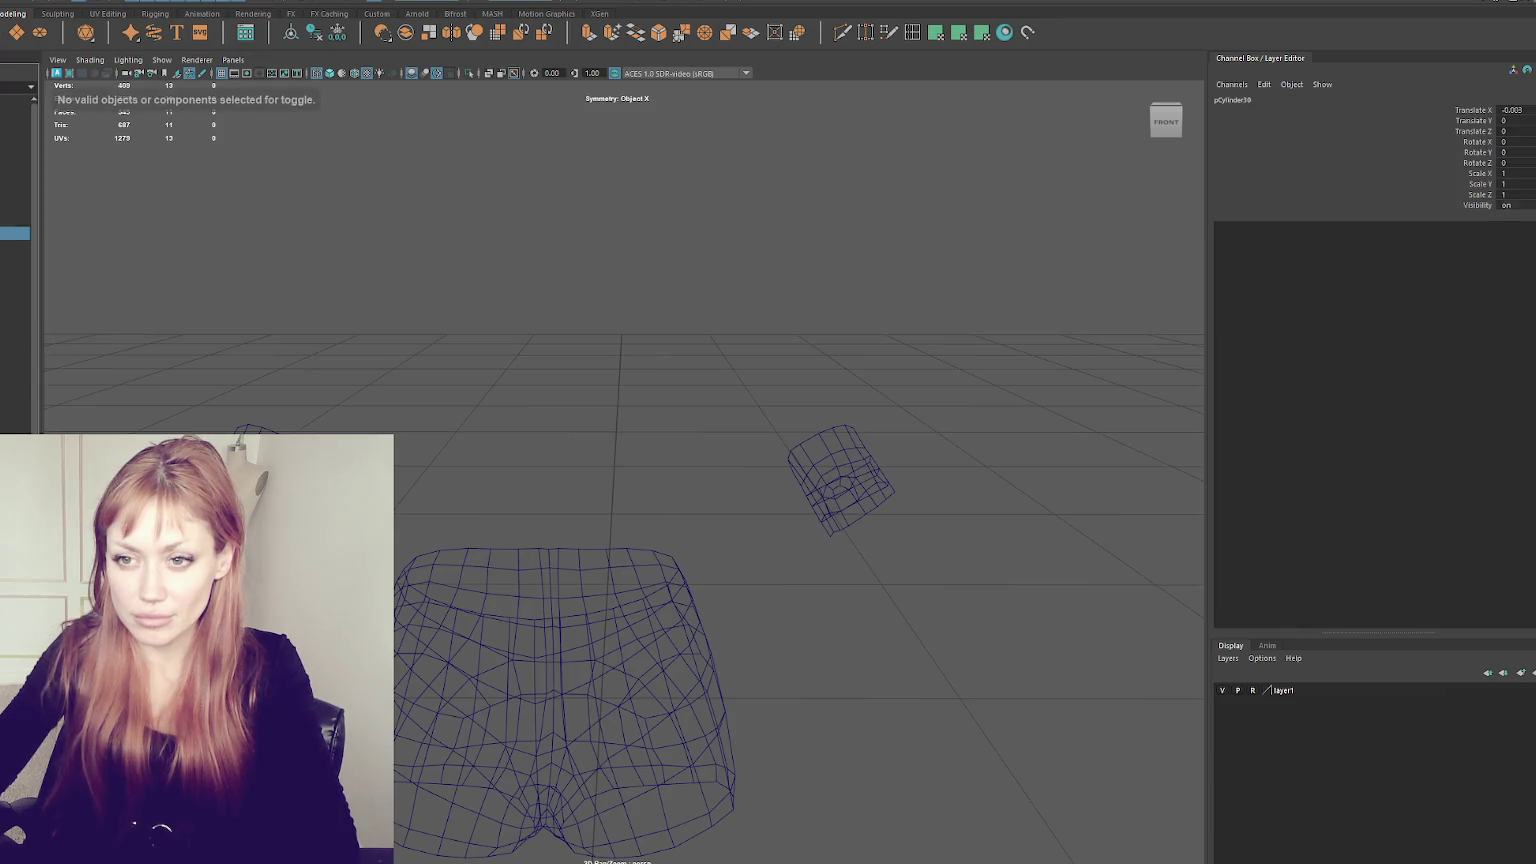
left_click(15, 233)
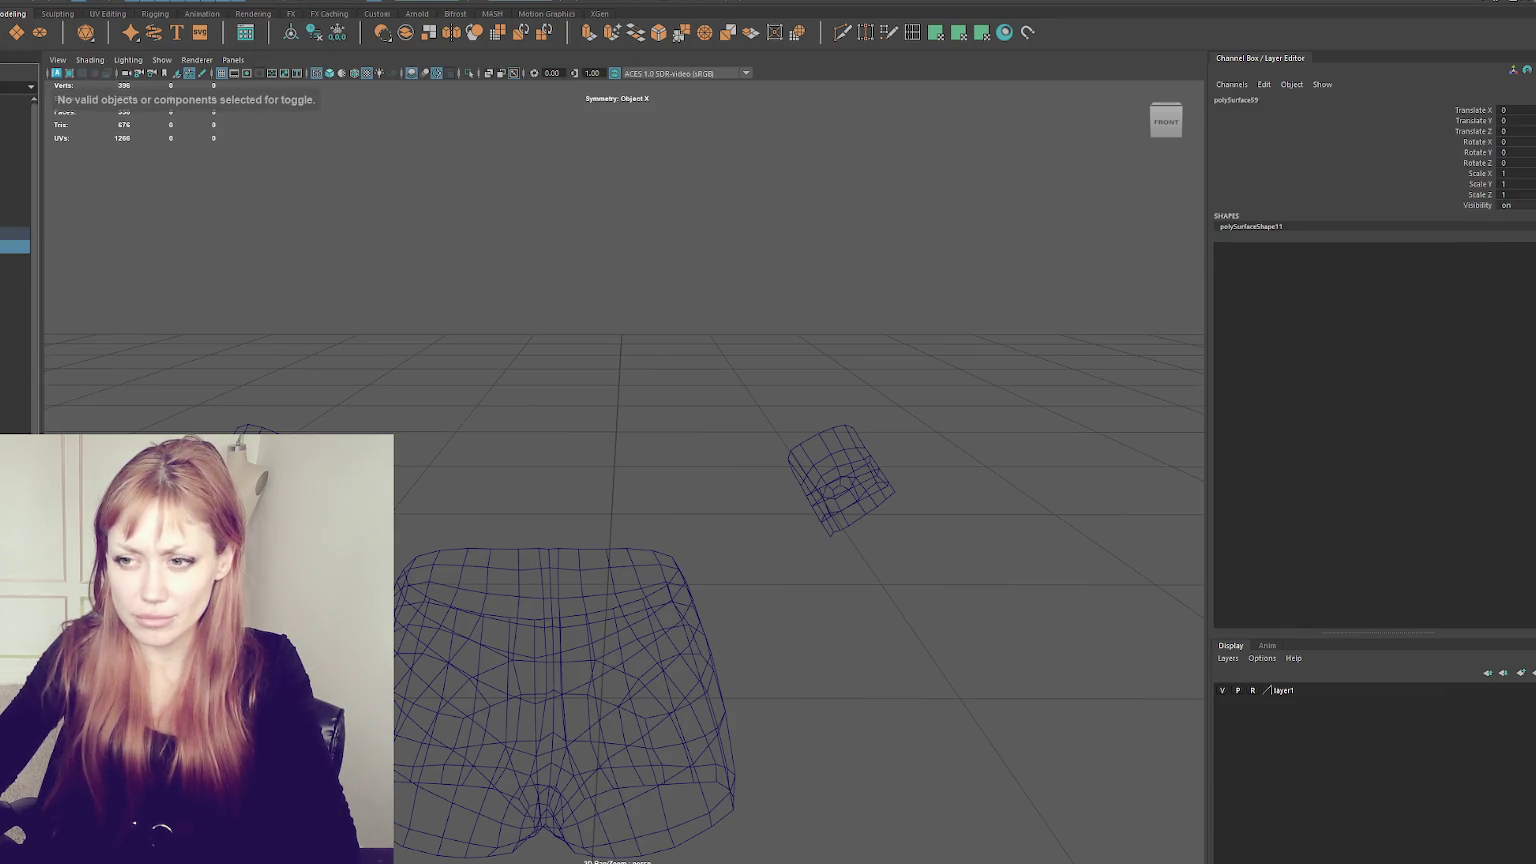
left_click(15, 246)
key("ctrl+1")
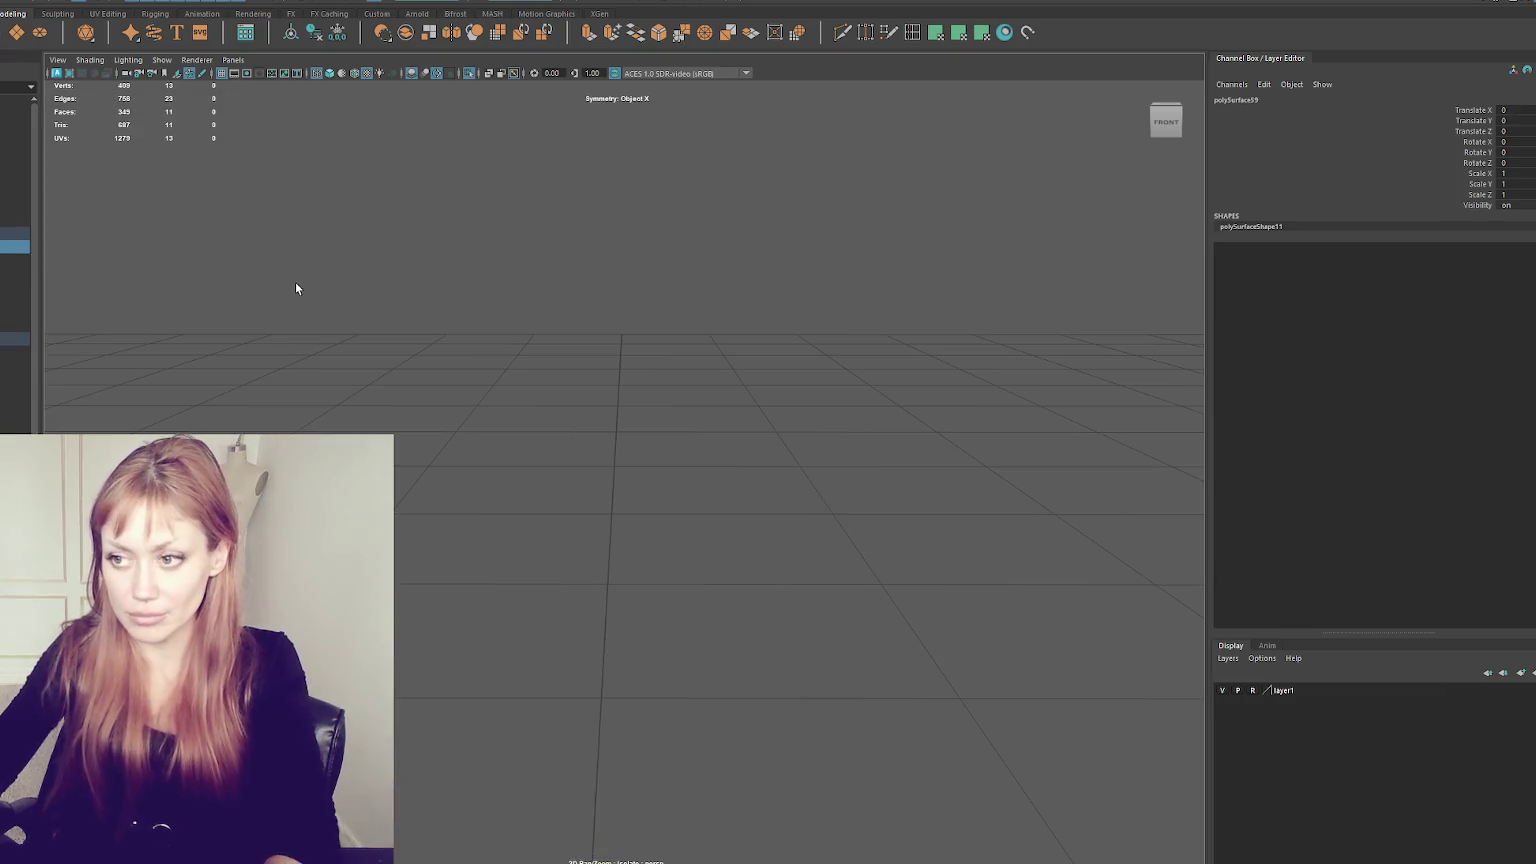
key("5")
key("4")
left_click(355, 300)
left_click(15, 246)
left_click(108, 202)
left_click(15, 208)
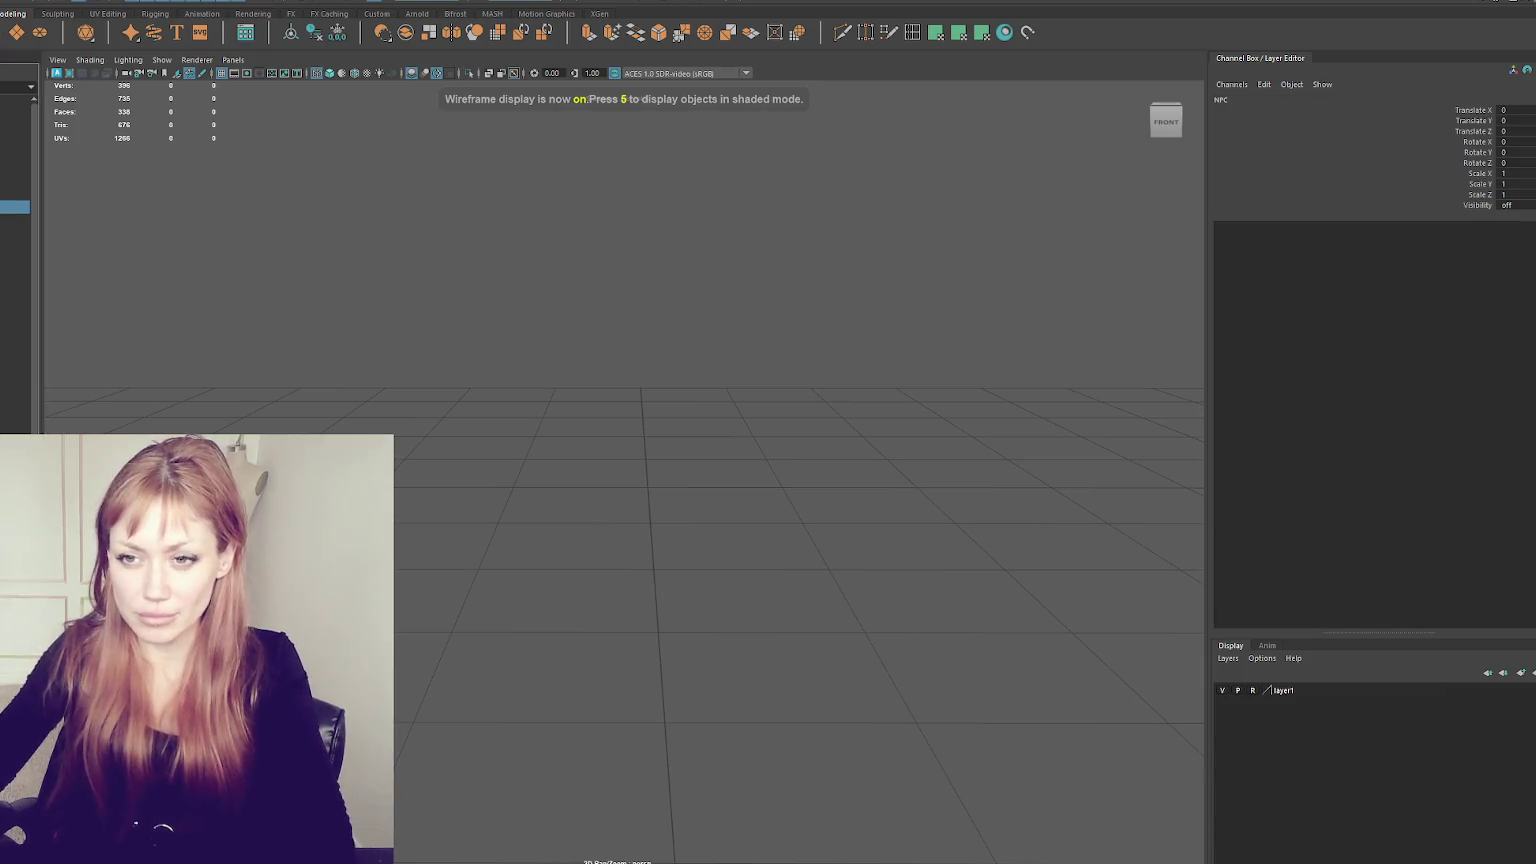
middle_click_drag(15, 208, 395, 352)
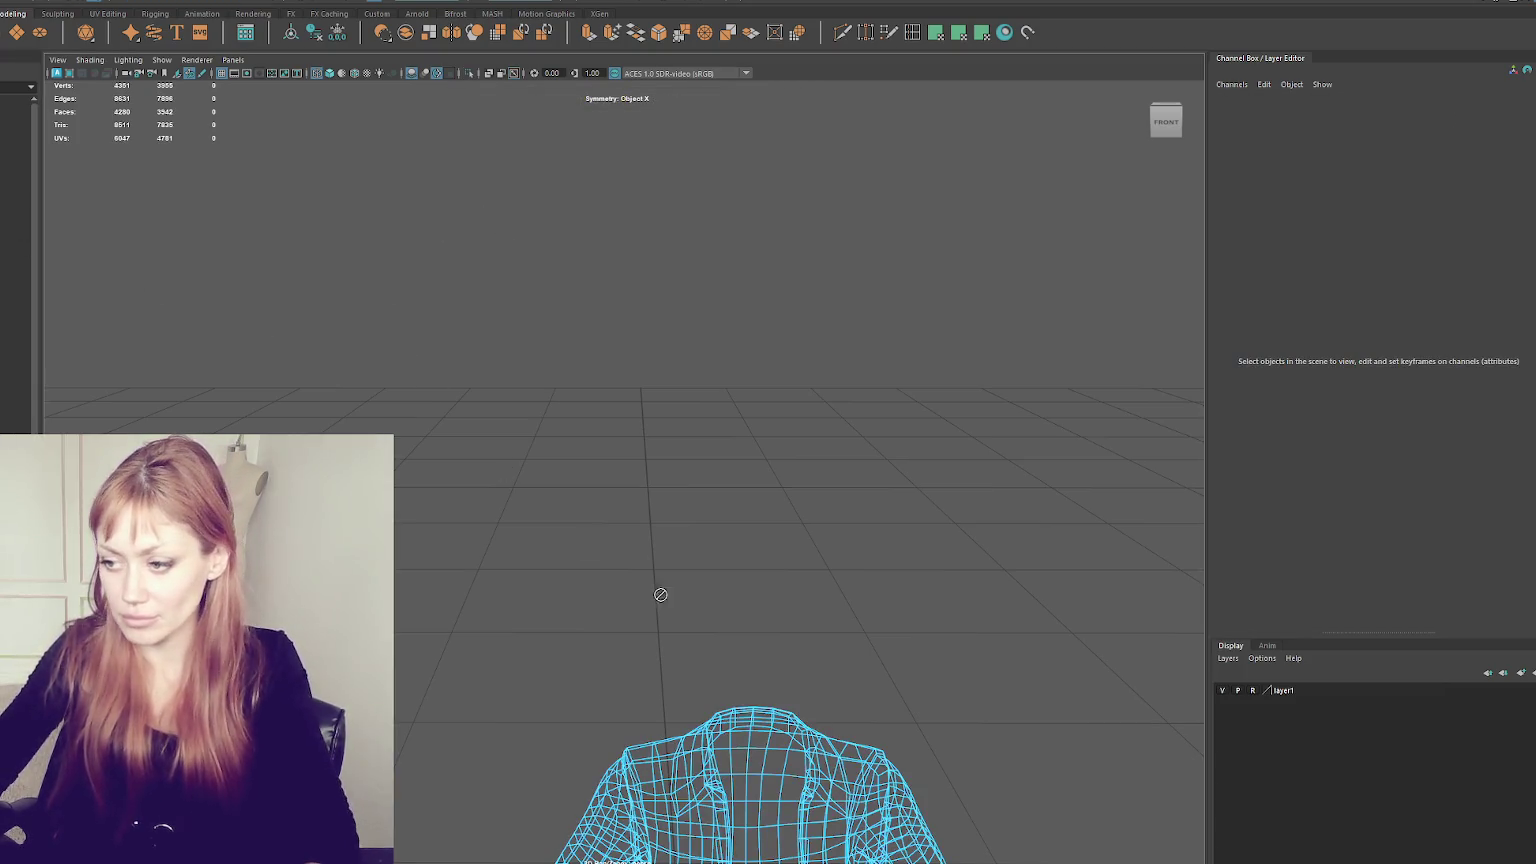
- Exit Isolate Select and switch the viewport to textured shaded display
key("ctrl+1")
middle_click_drag(651, 583, 576, 219, "alt")
key("5")
key("6")
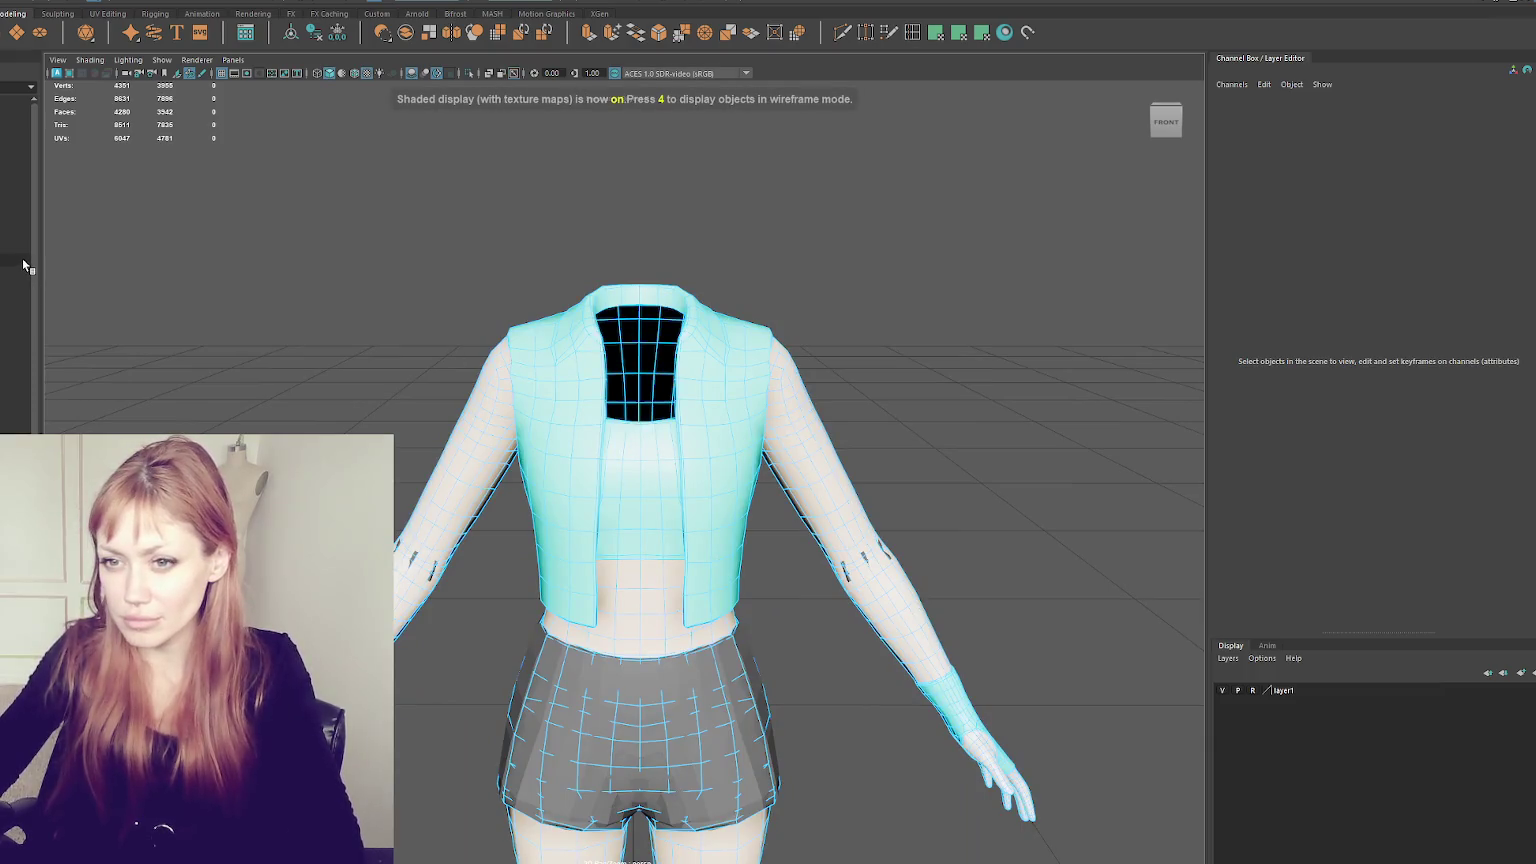
- Isolate the two forearm patch pieces, inspect them from behind, then end isolation
left_click(22, 260)
left_click(3, 273)
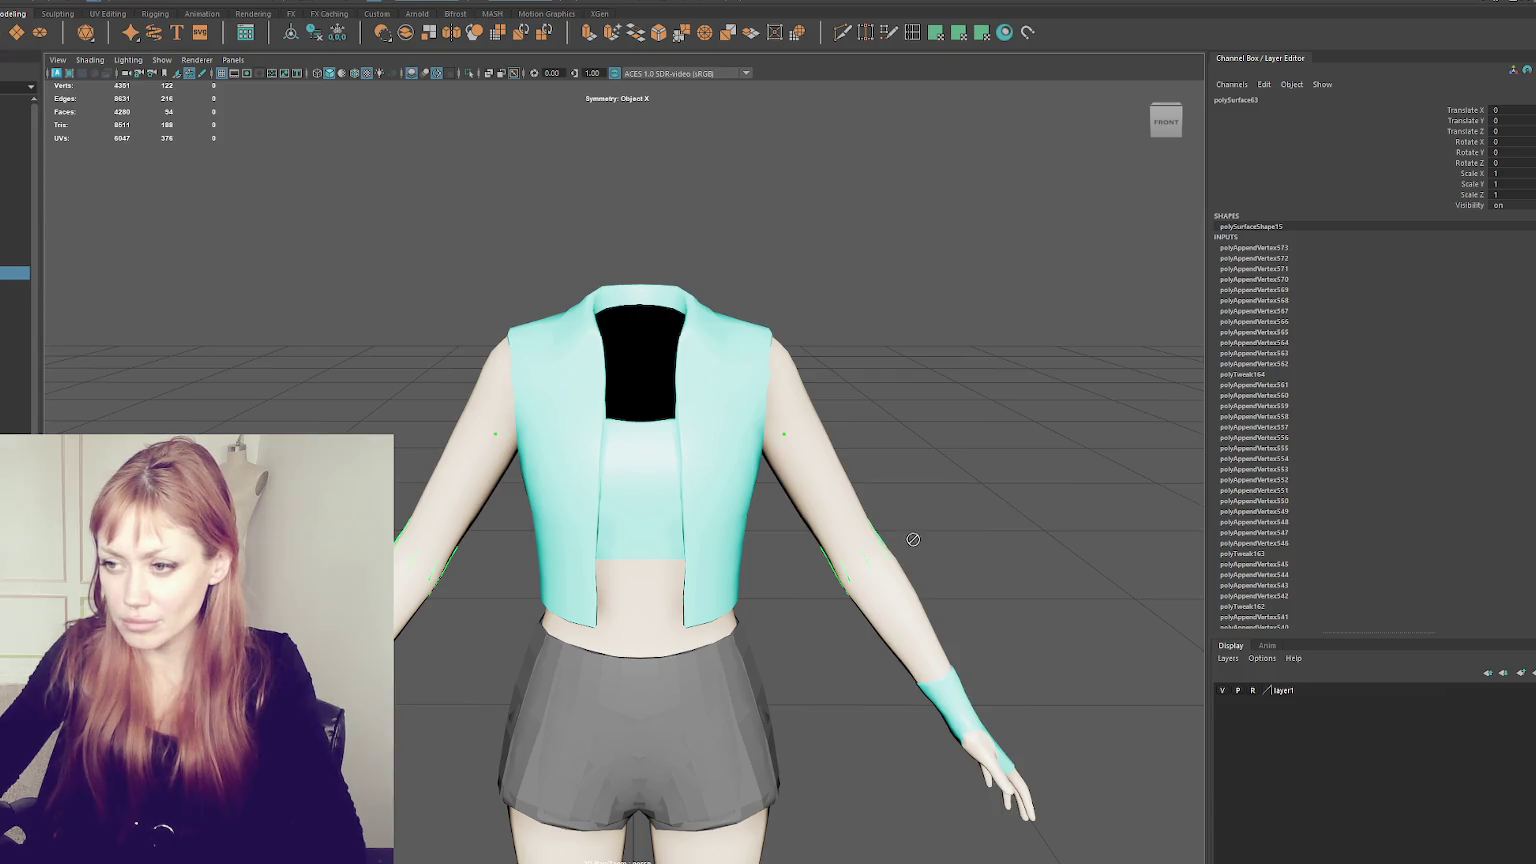
left_click(817, 195)
left_click(813, 465)
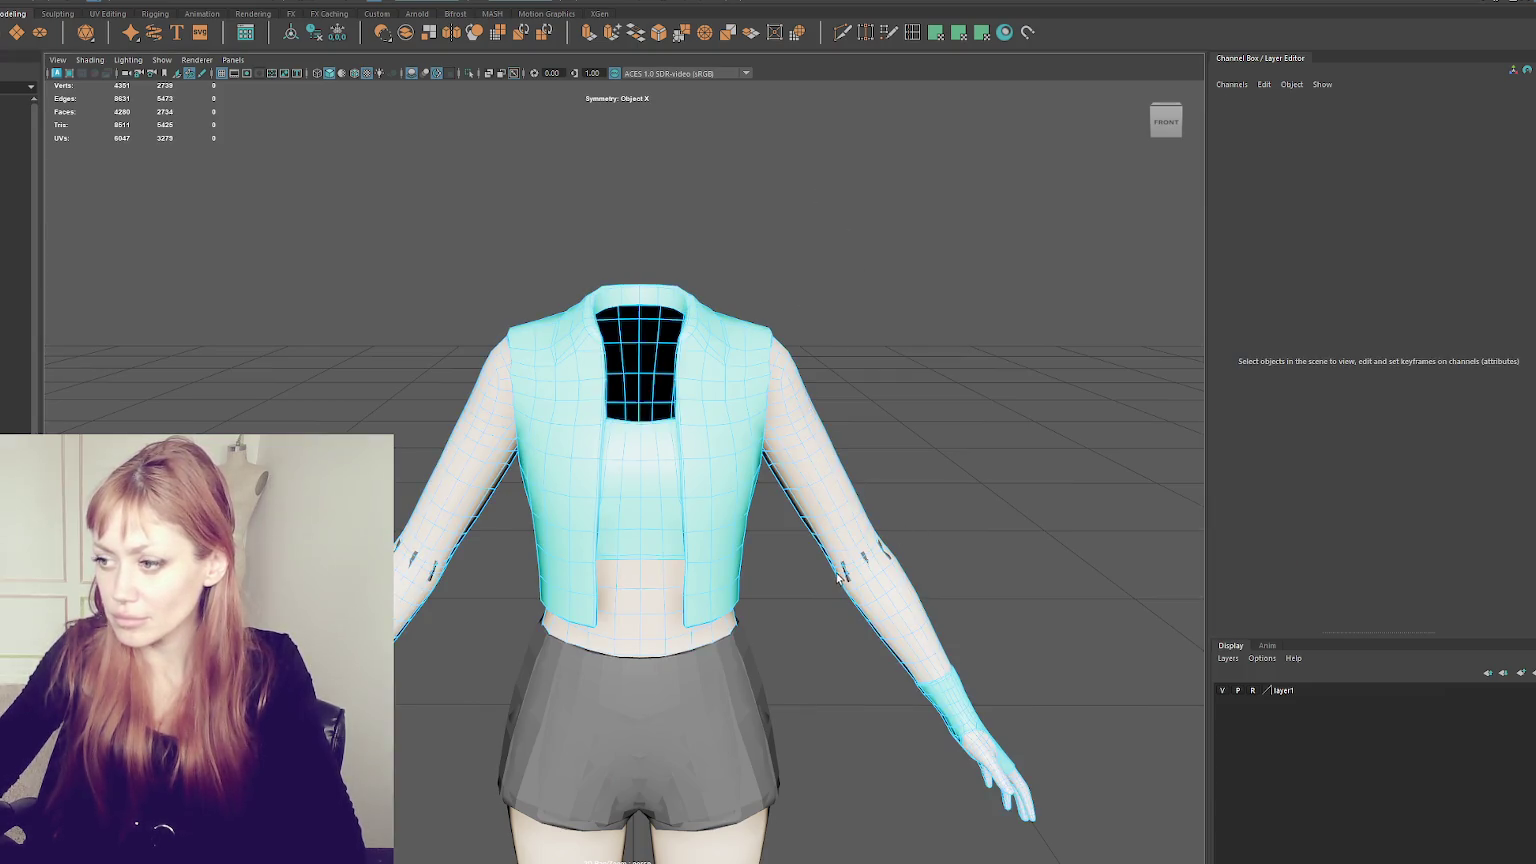
left_click(14, 272)
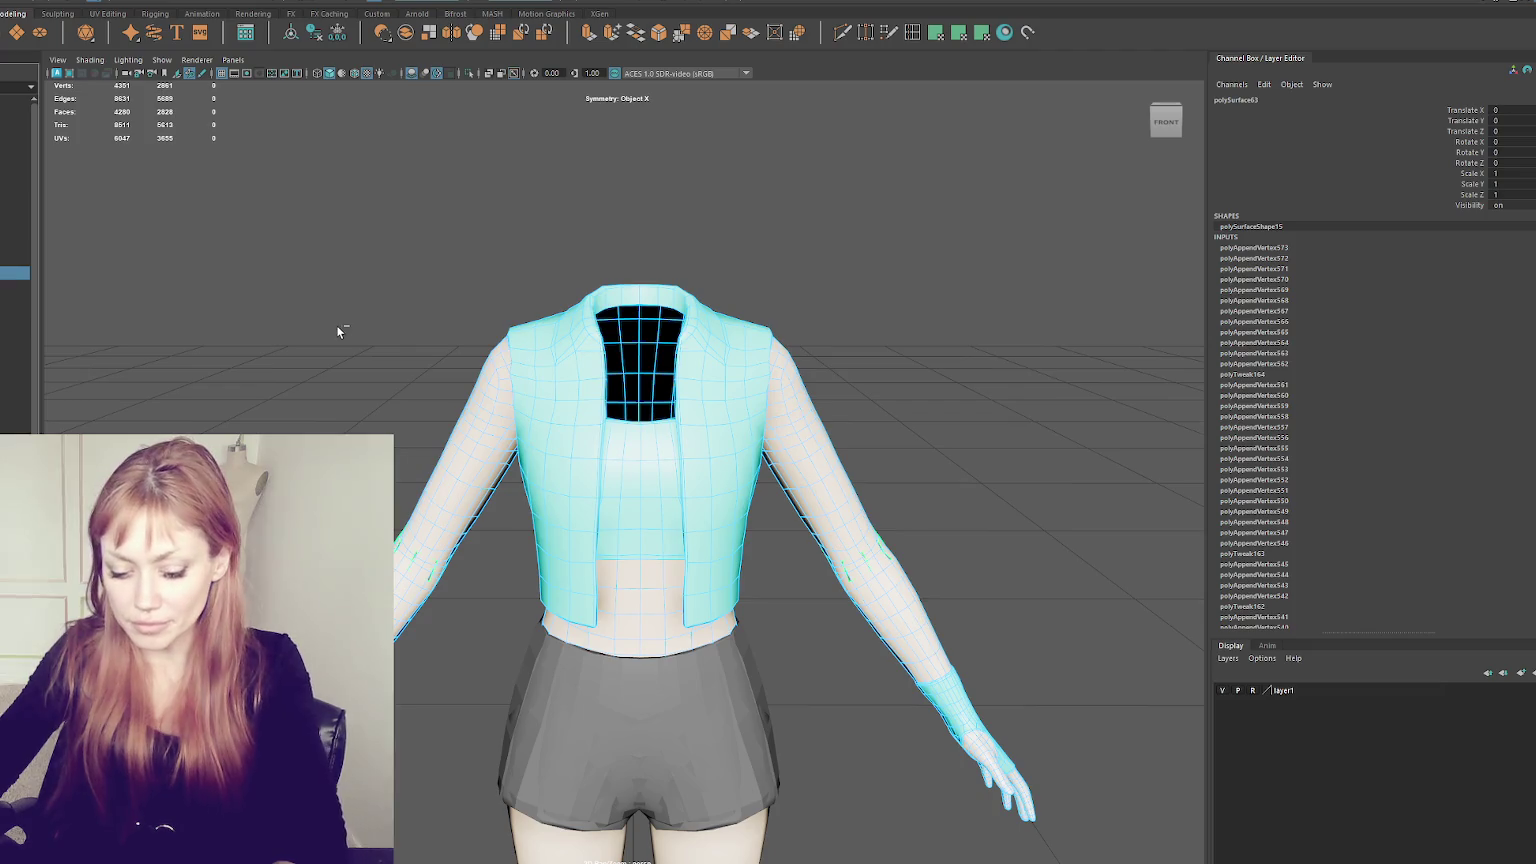
key("ctrl+1")
left_click_drag(864, 446, 668, 453, "alt")
left_click(751, 398)
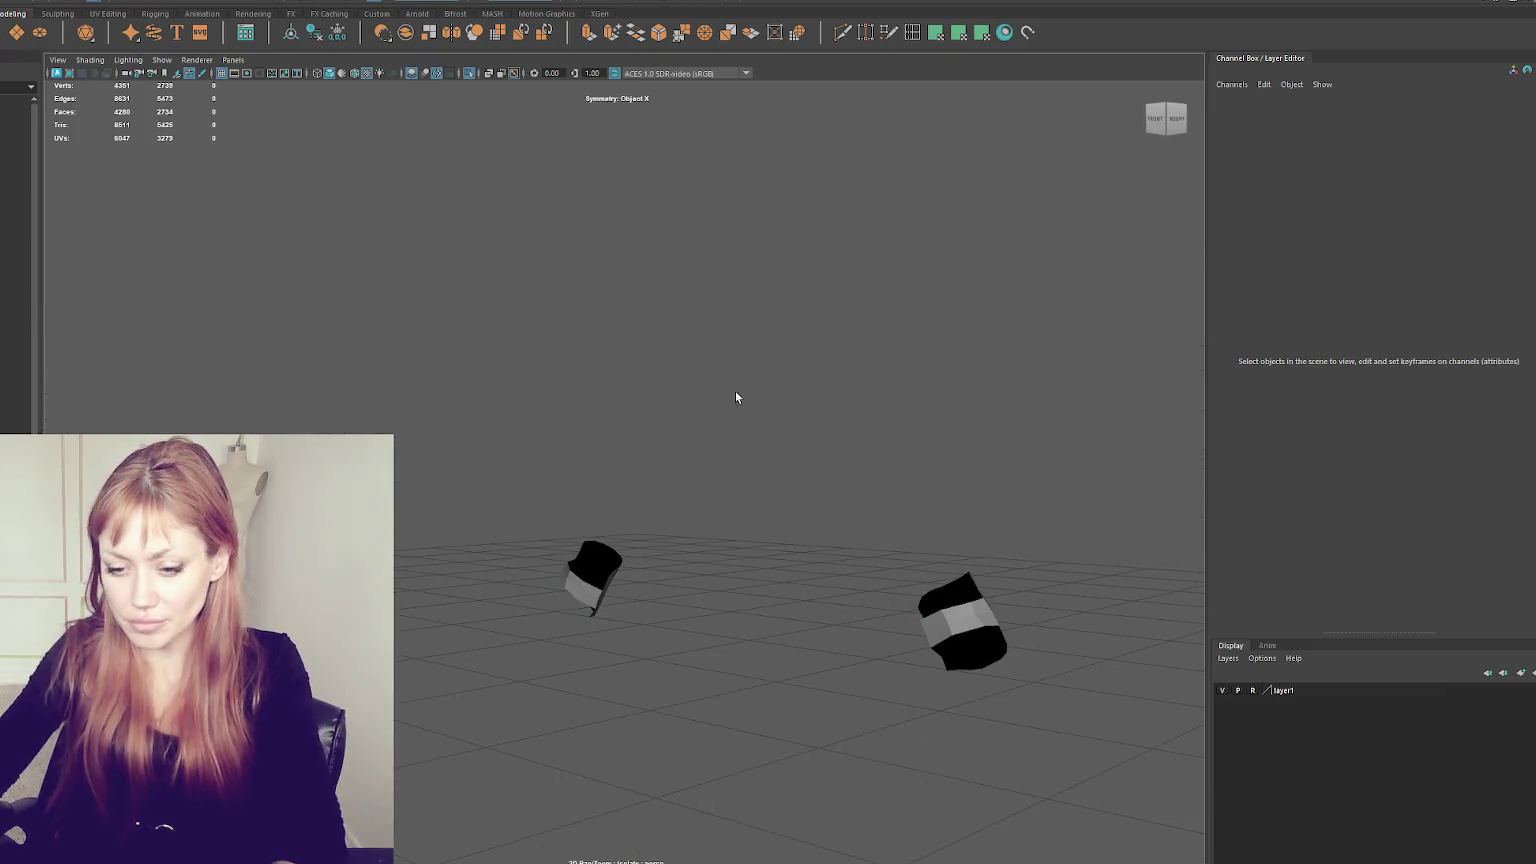
key("ctrl+1")
- Isolate the arm and Top1 low-poly mesh and inspect the forearm from front and back
left_click(14, 153)
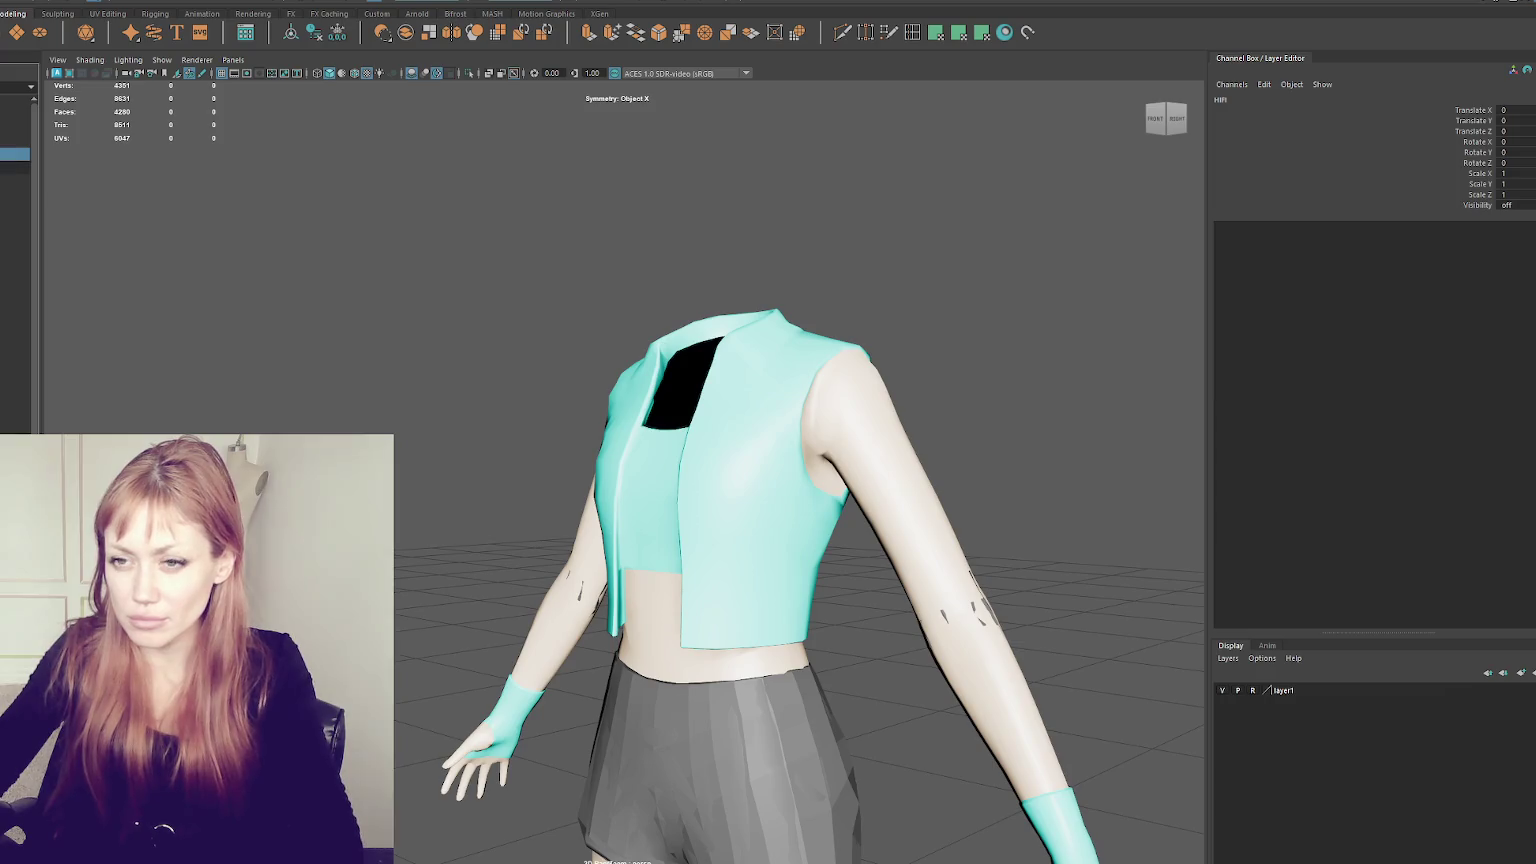
left_click(1000, 300)
left_click(760, 450)
left_click_drag(760, 450, 707, 430, "alt")
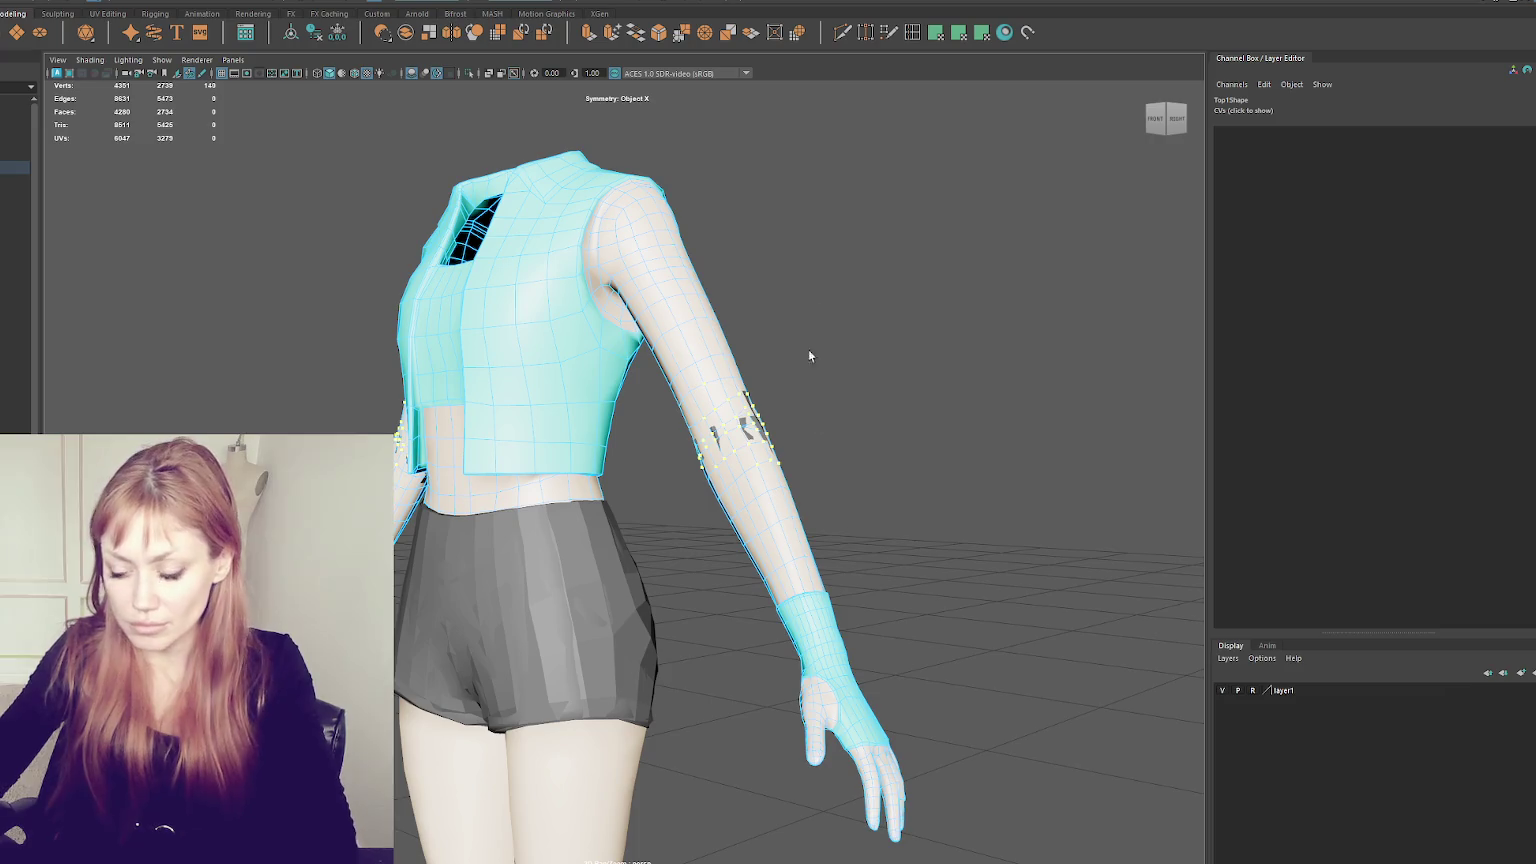
left_click(750, 430)
key("ctrl+1")
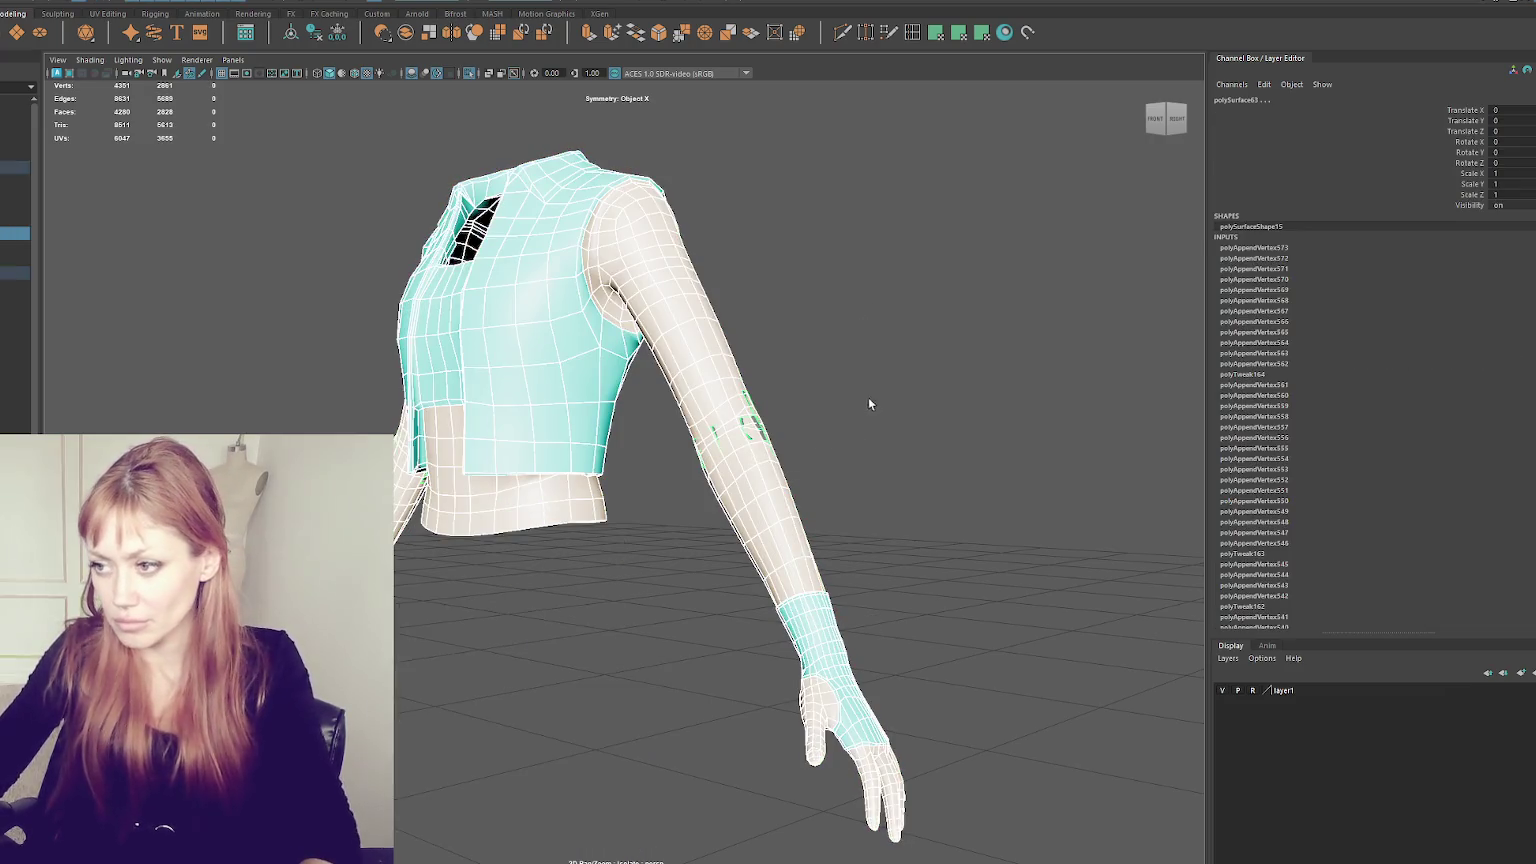
left_click_drag(870, 398, 901, 400, "alt")
left_click(901, 400)
scroll(849, 452, "up", 5)
left_click(849, 452)
left_click_drag(849, 452, 454, 410, "alt")
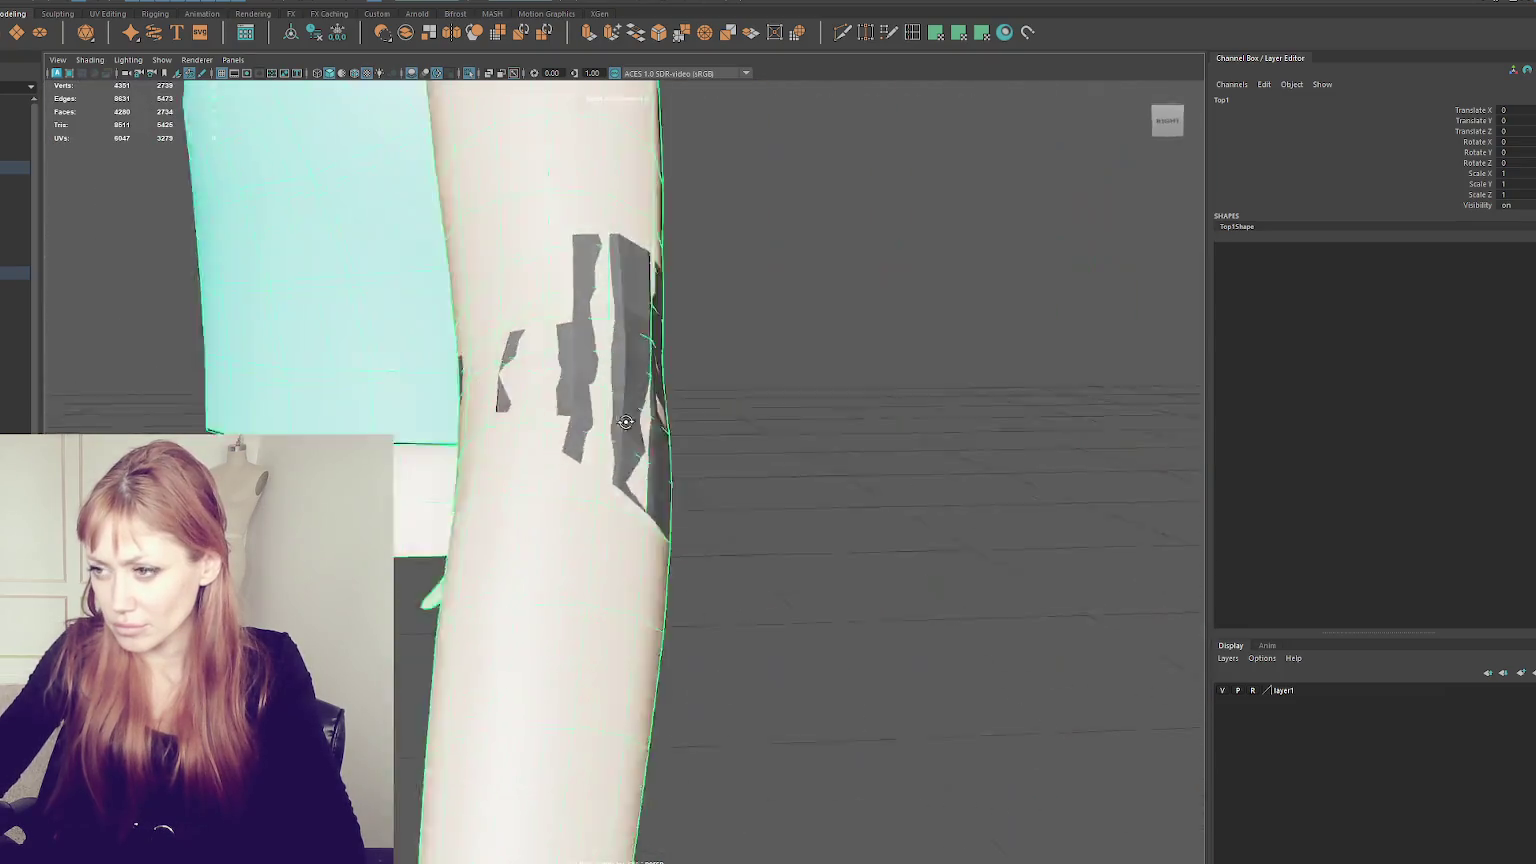
left_click_drag(454, 410, 744, 425, "alt")
scroll(685, 420, "down", 5)
scroll(388, 408, "up", 2)
scroll(460, 400, "up", 2)
scroll(536, 395, "up", 3)
left_click_drag(702, 376, 451, 377, "alt")
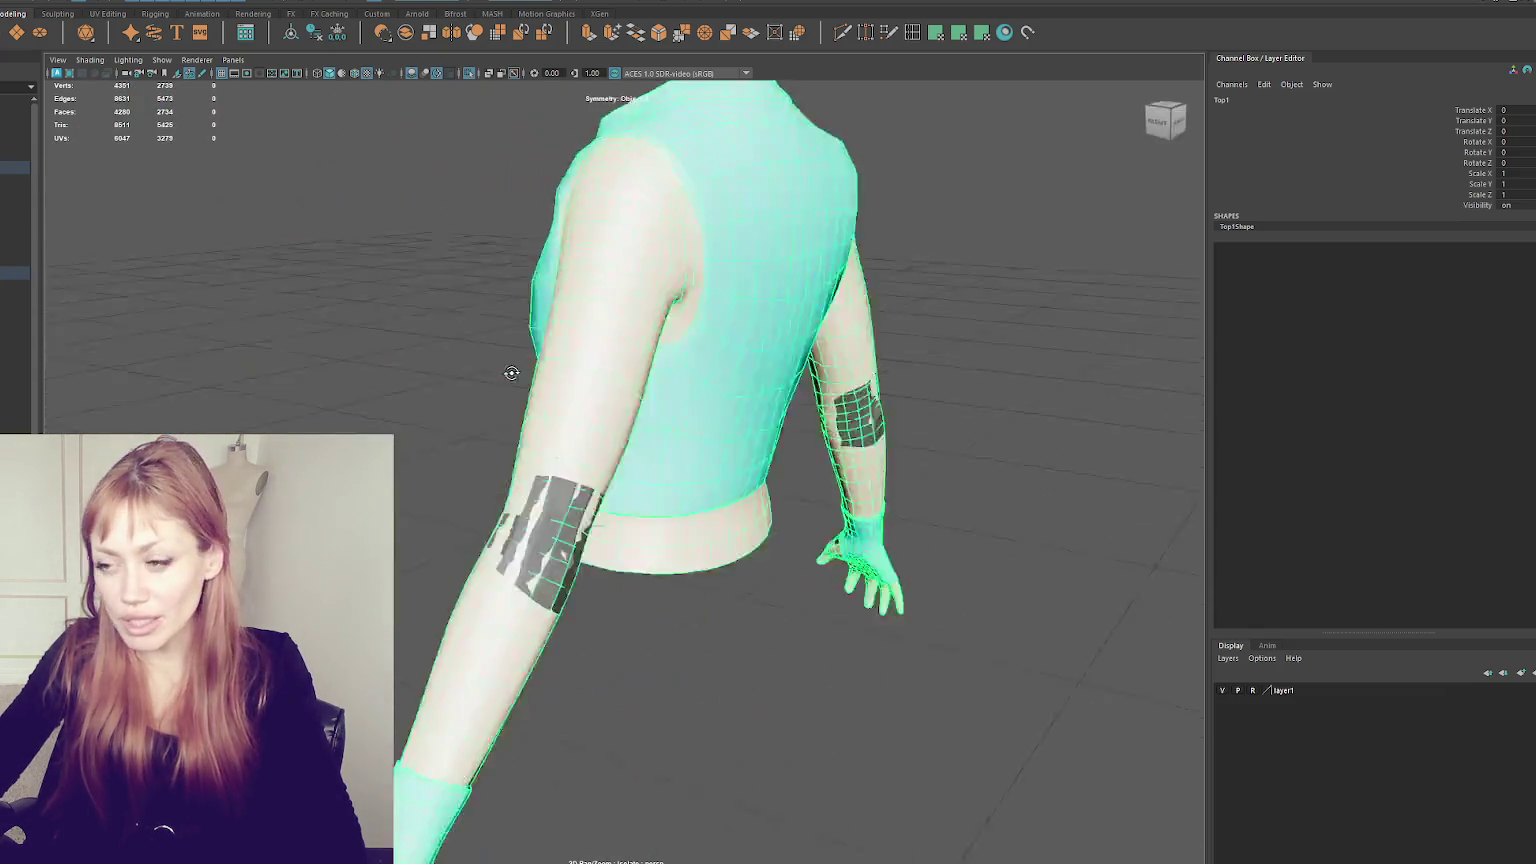
- Turn off Make Live and deselect the low-poly top
left_click(565, 546)
right_click_drag(470, 298, 346, 253)
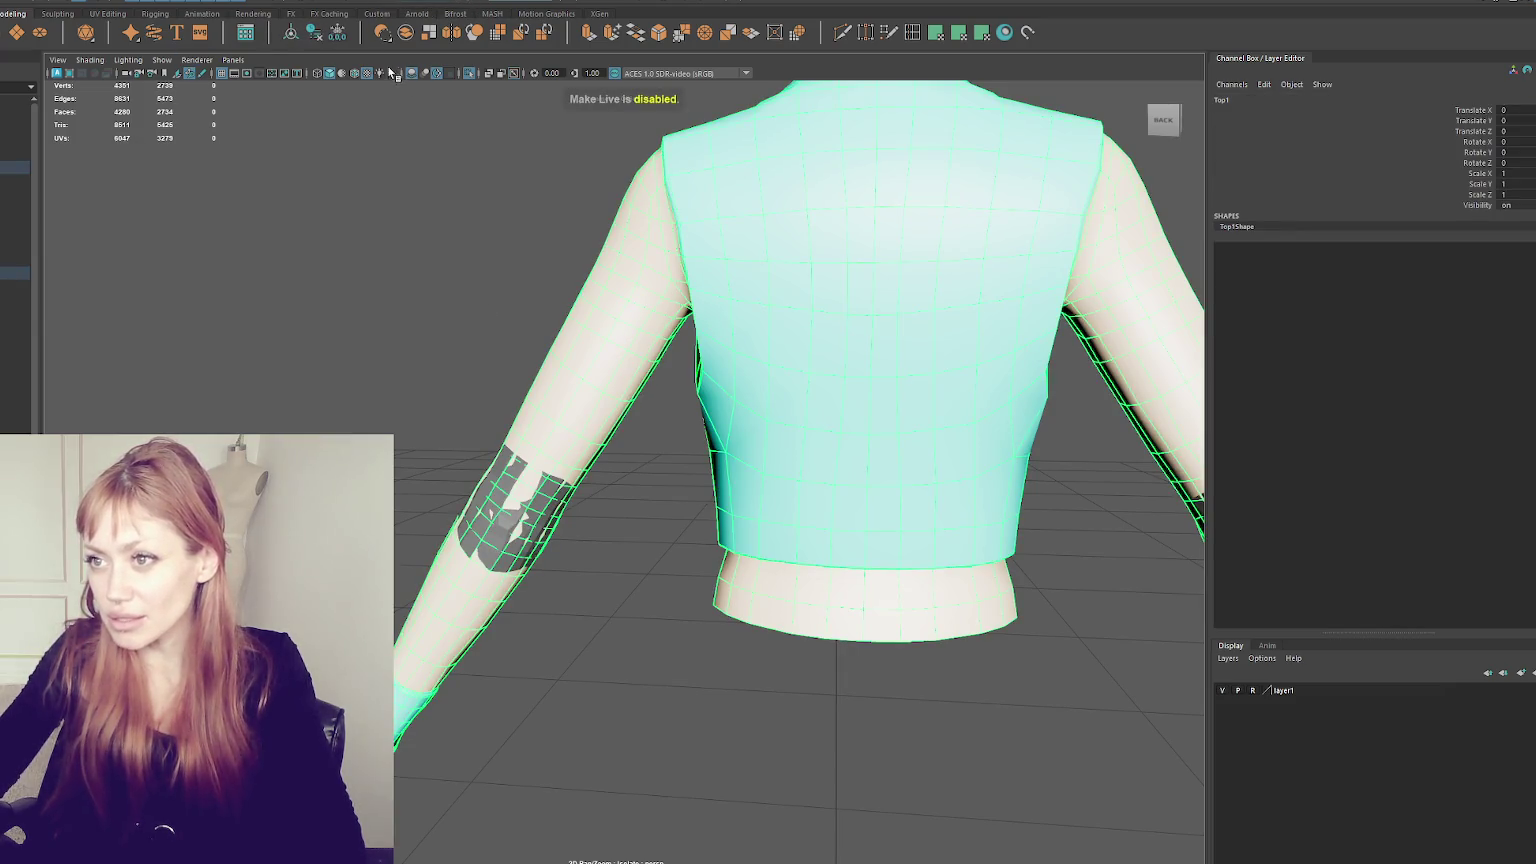
left_click(273, 246)
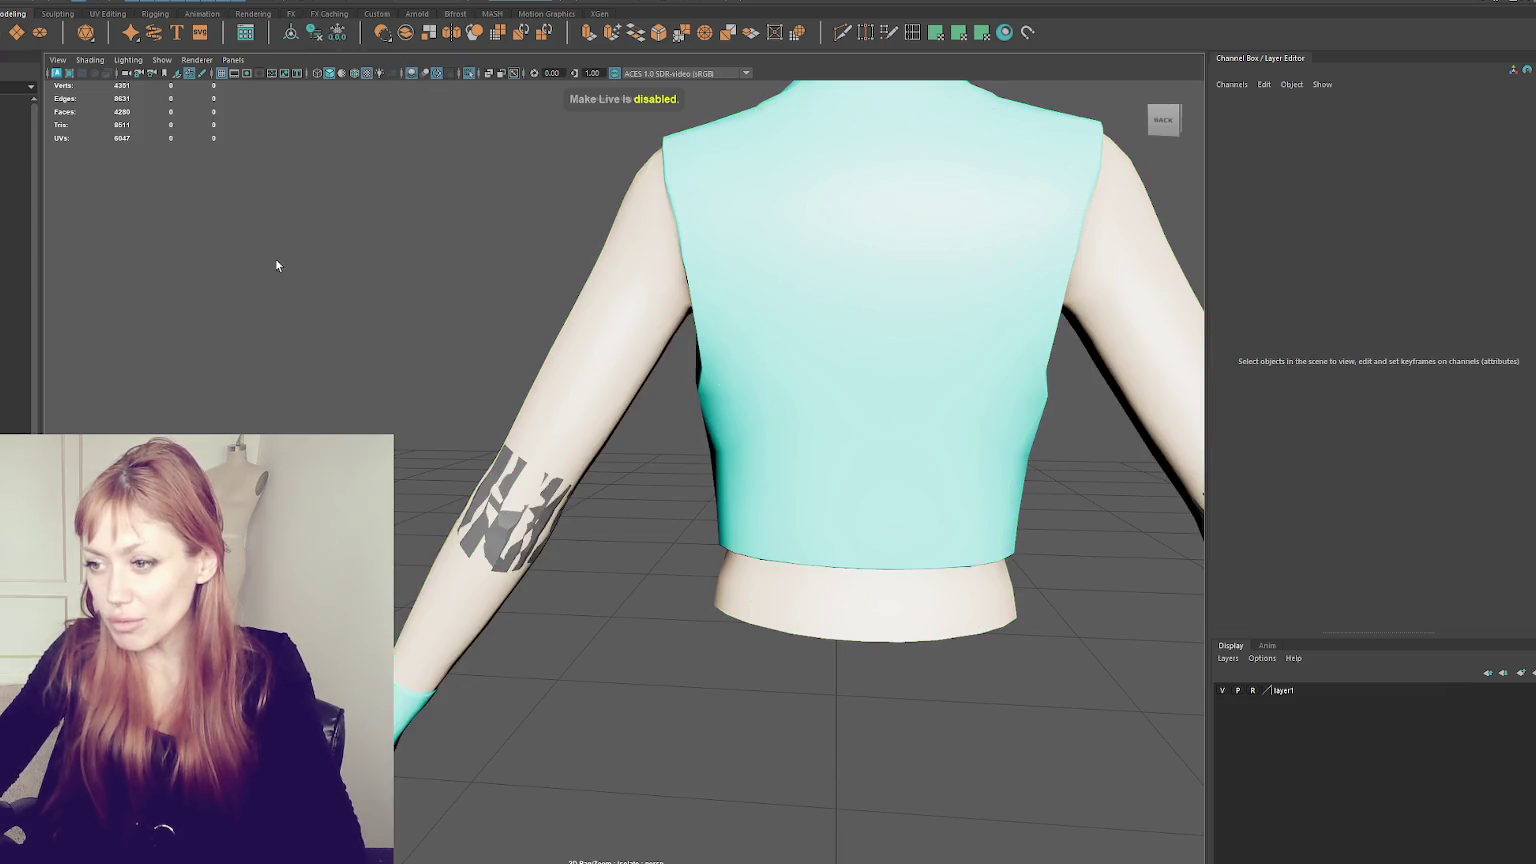
- Select the Top1 jacket mesh and orbit to the back of the arm
left_click(482, 498)
left_click(507, 517)
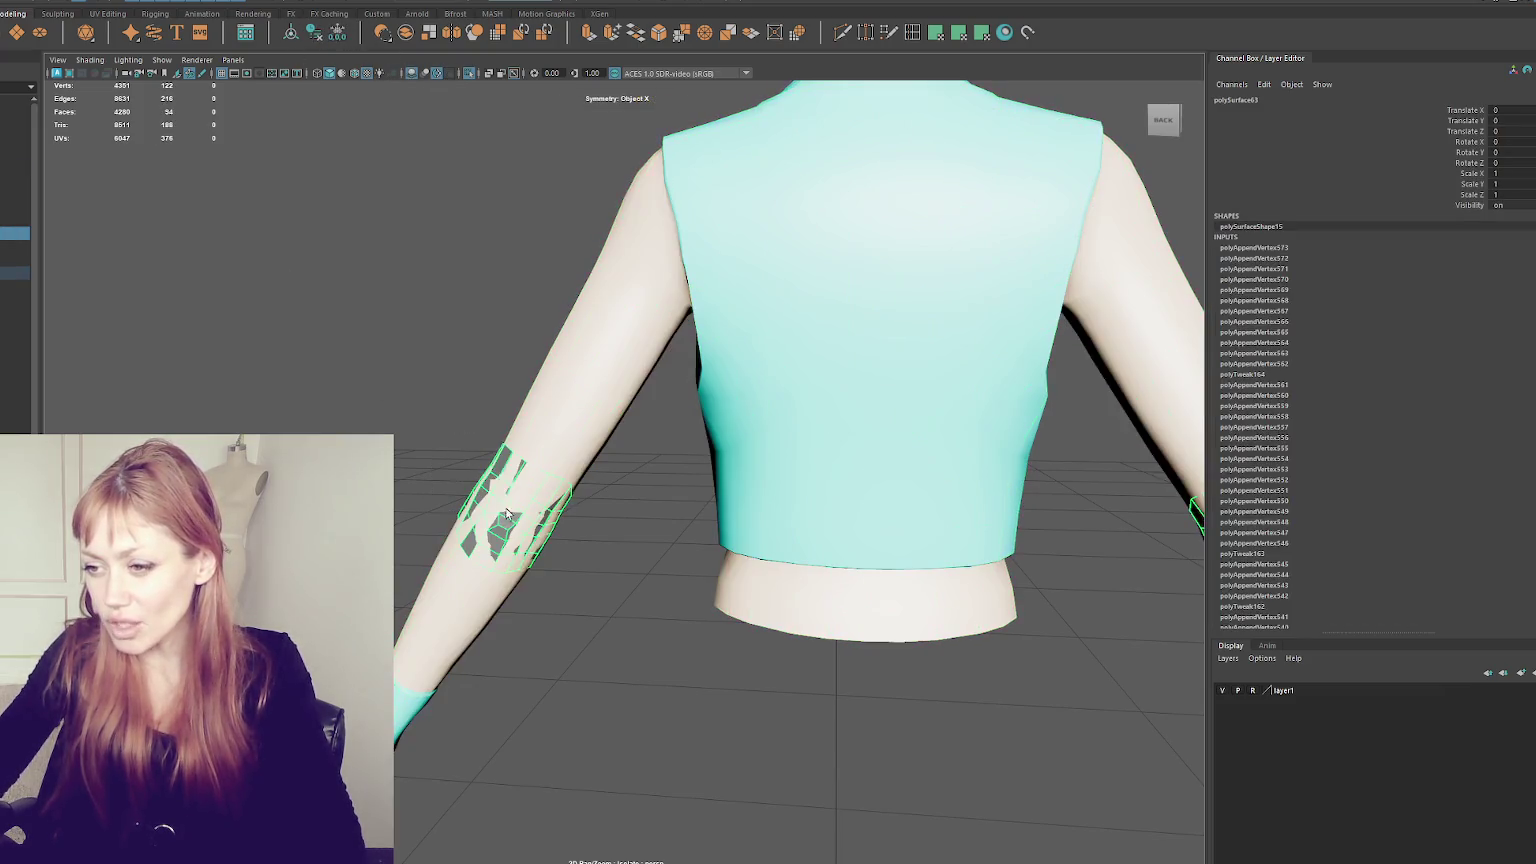
mouse_move(482, 427)
left_mouse_down("alt")
mouse_move(600, 400)
mouse_move(780, 410)
mouse_move(505, 428)
mouse_move(504, 415)
left_mouse_up("alt")
left_click(782, 411)
mouse_move(491, 413)
left_mouse_down("alt")
mouse_move(782, 398)
mouse_move(851, 424)
mouse_move(789, 429)
mouse_move(830, 377)
left_mouse_up("alt")
scroll(732, 396, "up", 5)
left_click_drag(732, 396, 560, 395, "alt")
- Delete the ring of forearm faces near the wrist and the inner wrist-cuff faces
right_click_drag(218, 230, 218, 275)
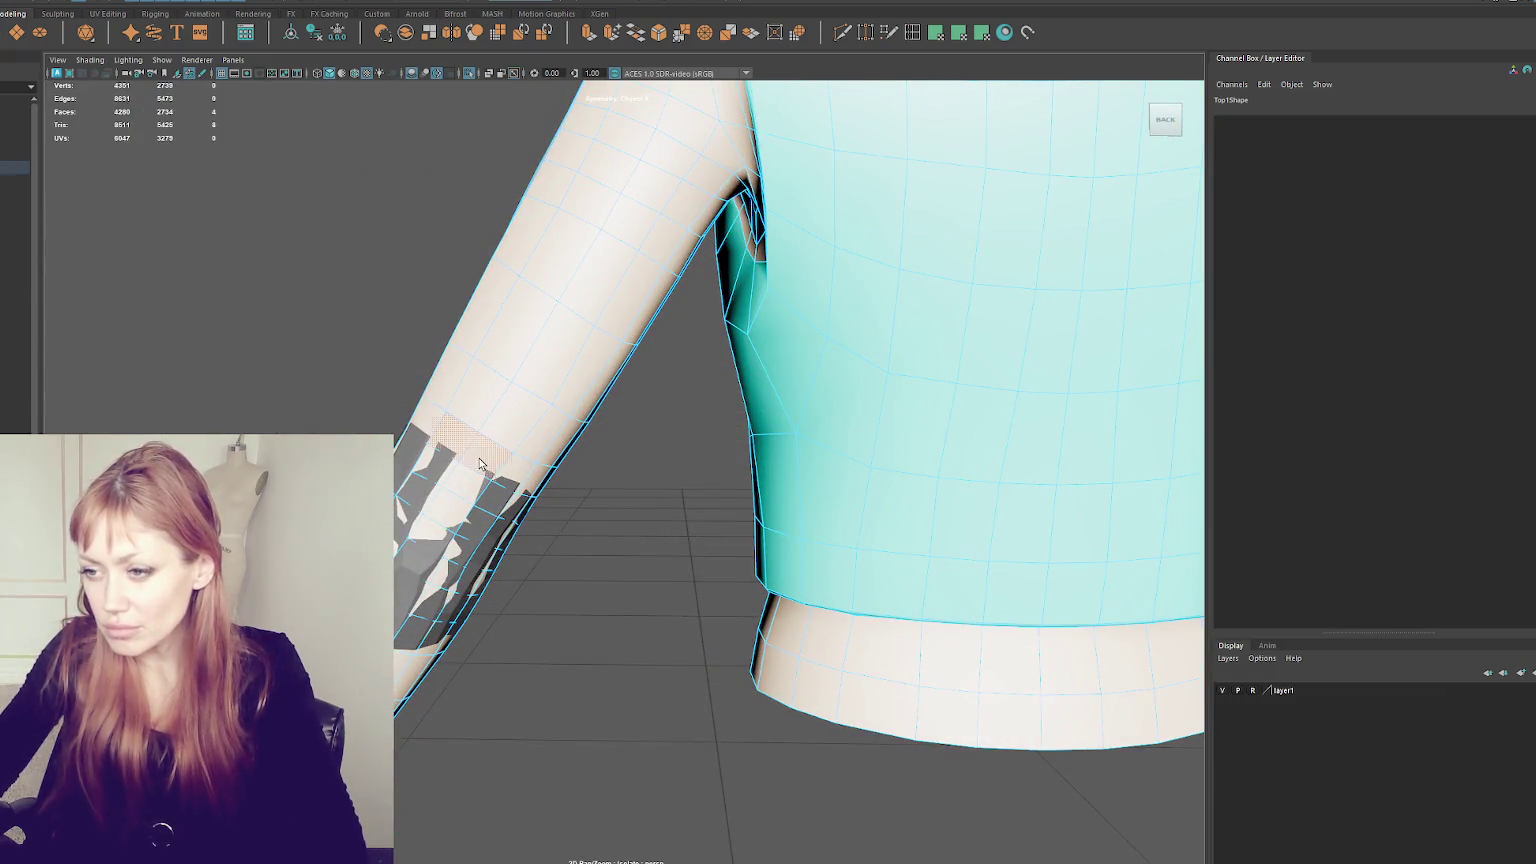
key("Delete")
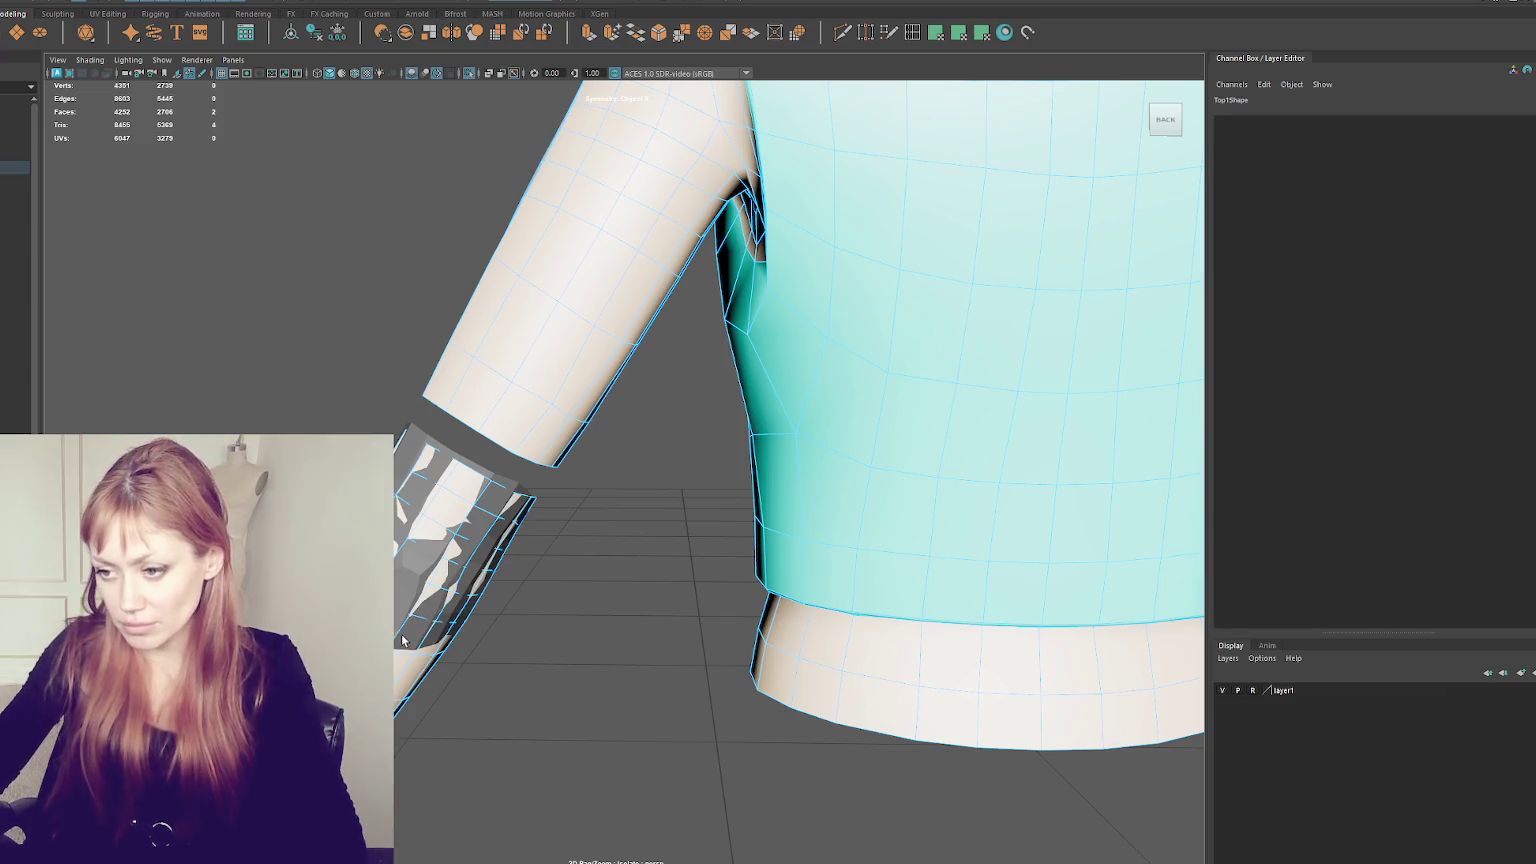
double_click(398, 555)
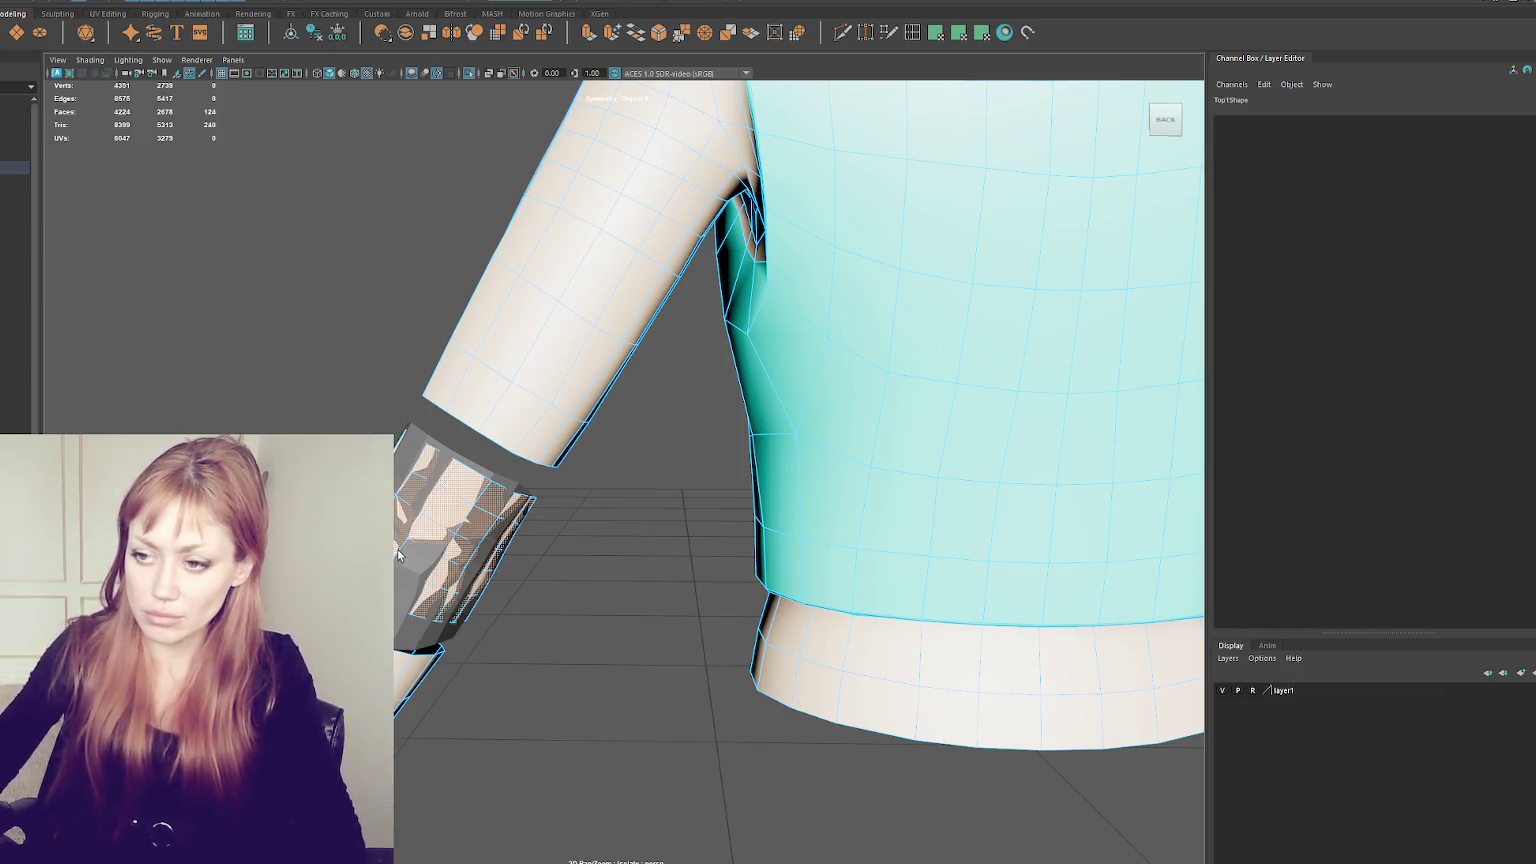
key("Delete")
- Select Top1 together with the grey wrist piece
mouse_move(397, 550)
left_mouse_down("alt")
mouse_move(753, 542)
mouse_move(335, 356)
left_mouse_up("alt")
left_click(449, 514)
left_click(449, 514)
mouse_move(449, 514)
left_mouse_down("alt")
mouse_move(472, 453)
mouse_move(627, 490)
left_mouse_up("alt")
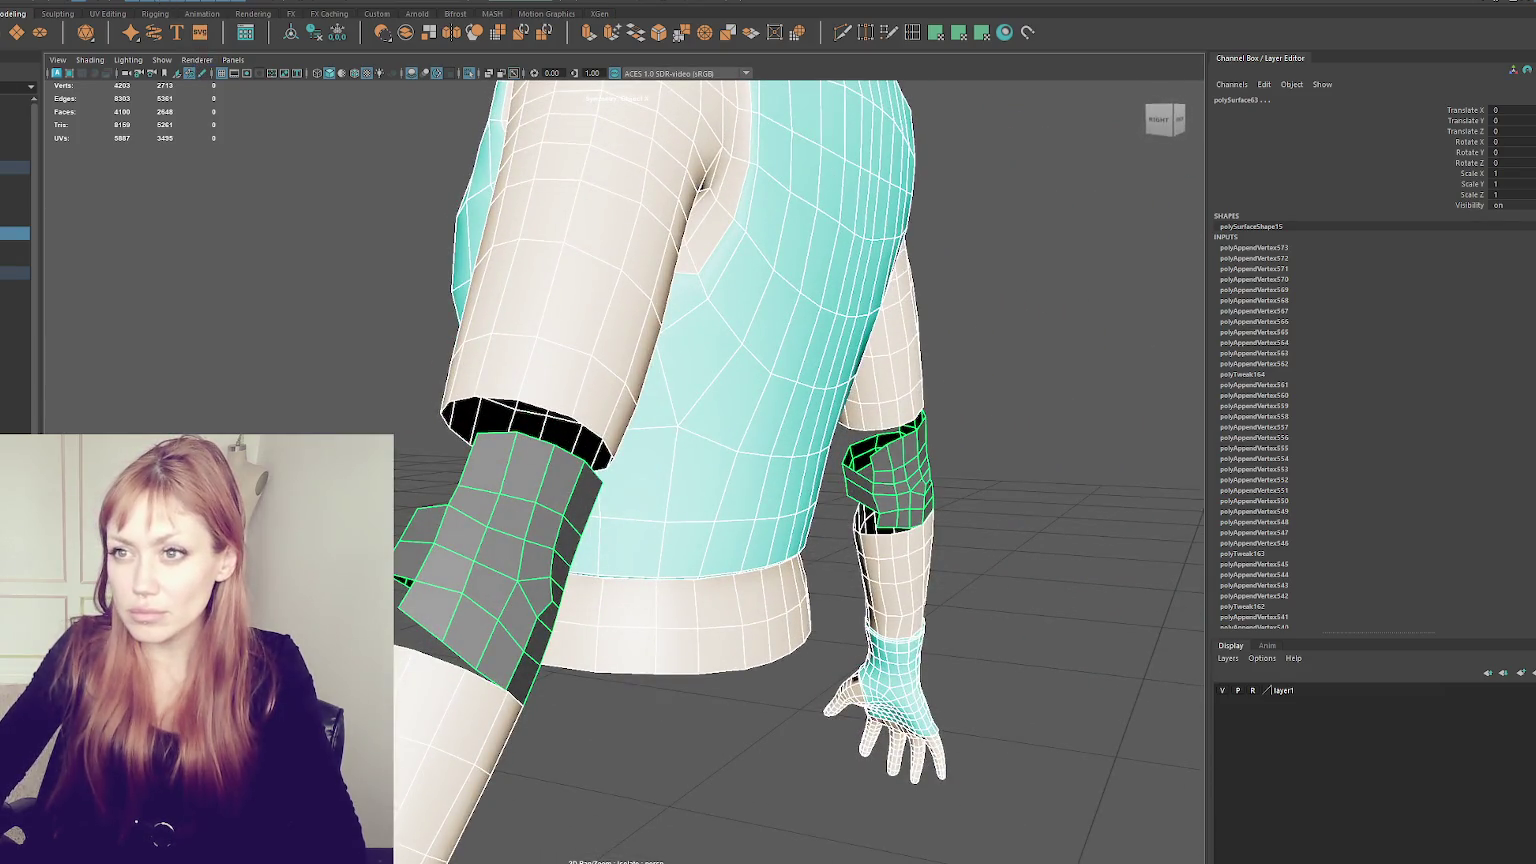
- Combine the selected pieces into Top1 with Mesh > Combine and delete its history
left_click(115, 3)
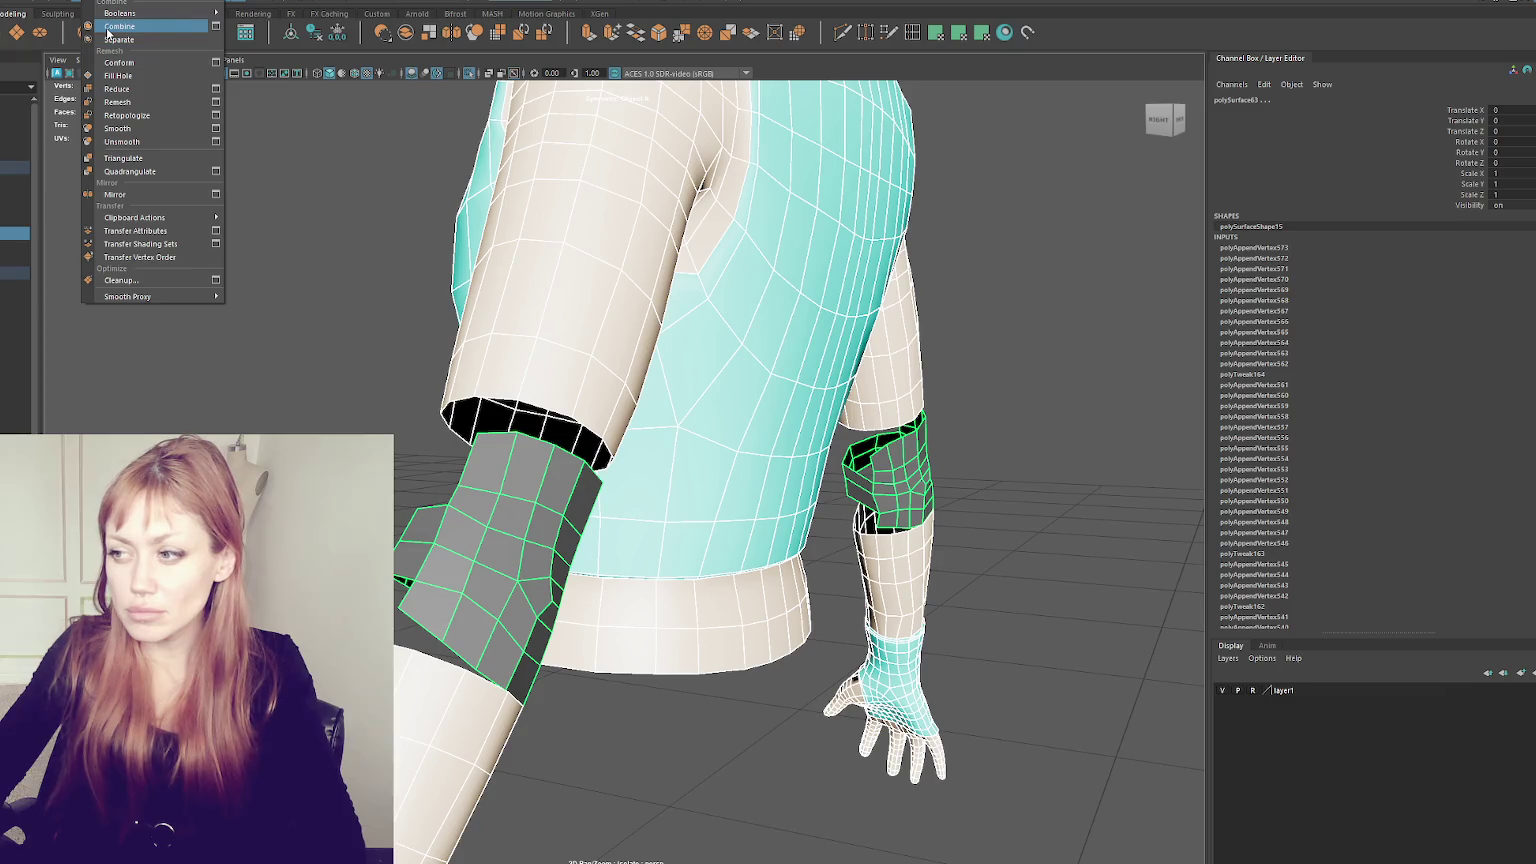
left_click(107, 27)
left_click(330, 32)
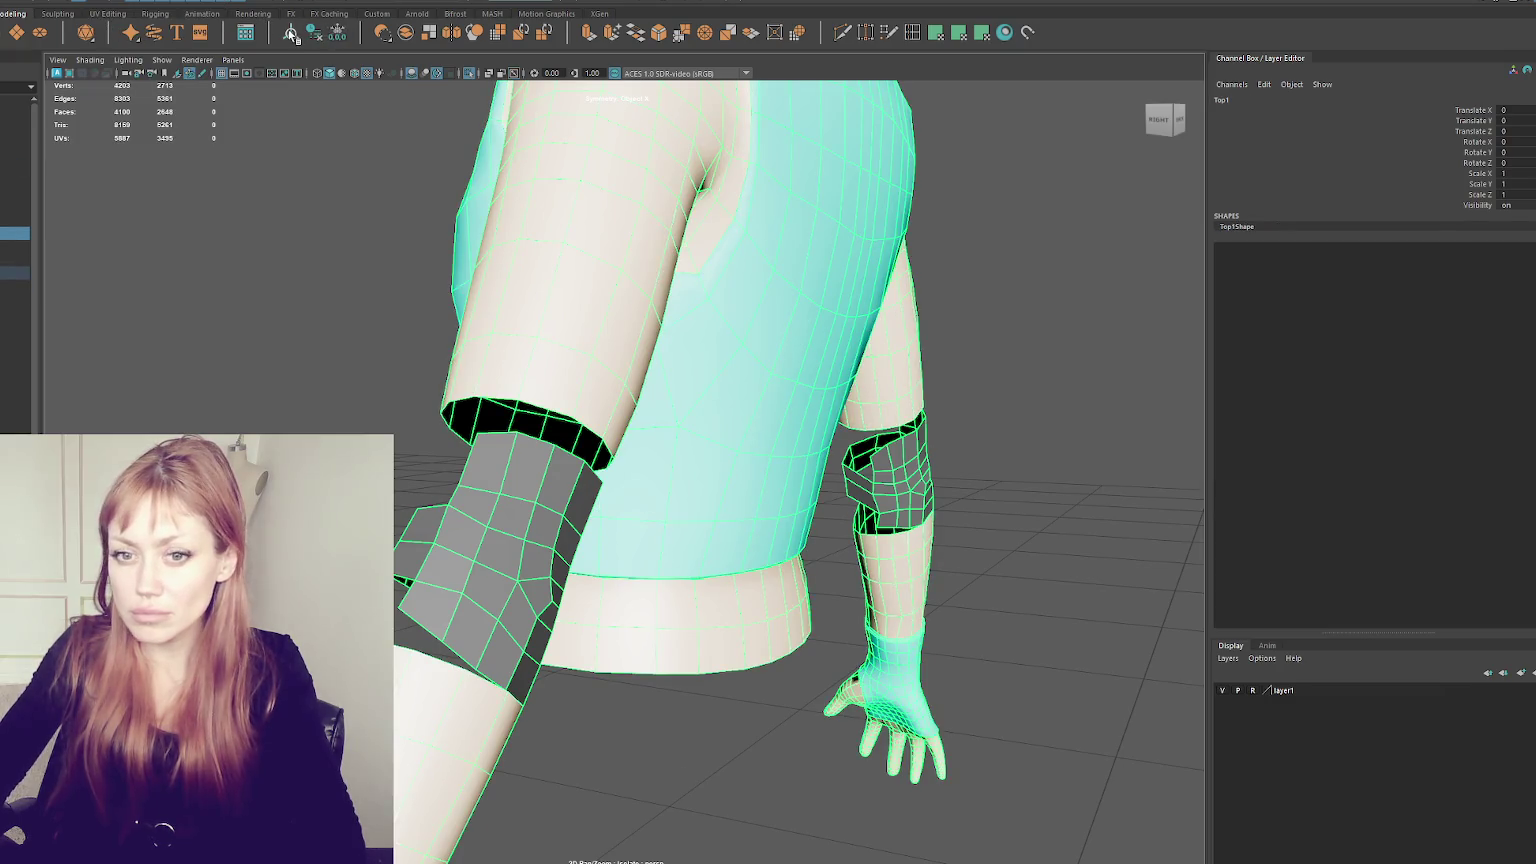
- Reselect Top1 and toggle between face and object selection on the mesh
left_click(352, 313)
mouse_move(352, 313)
left_mouse_down("alt")
mouse_move(300, 480)
mouse_move(727, 429)
left_mouse_up("alt")
left_click(300, 480)
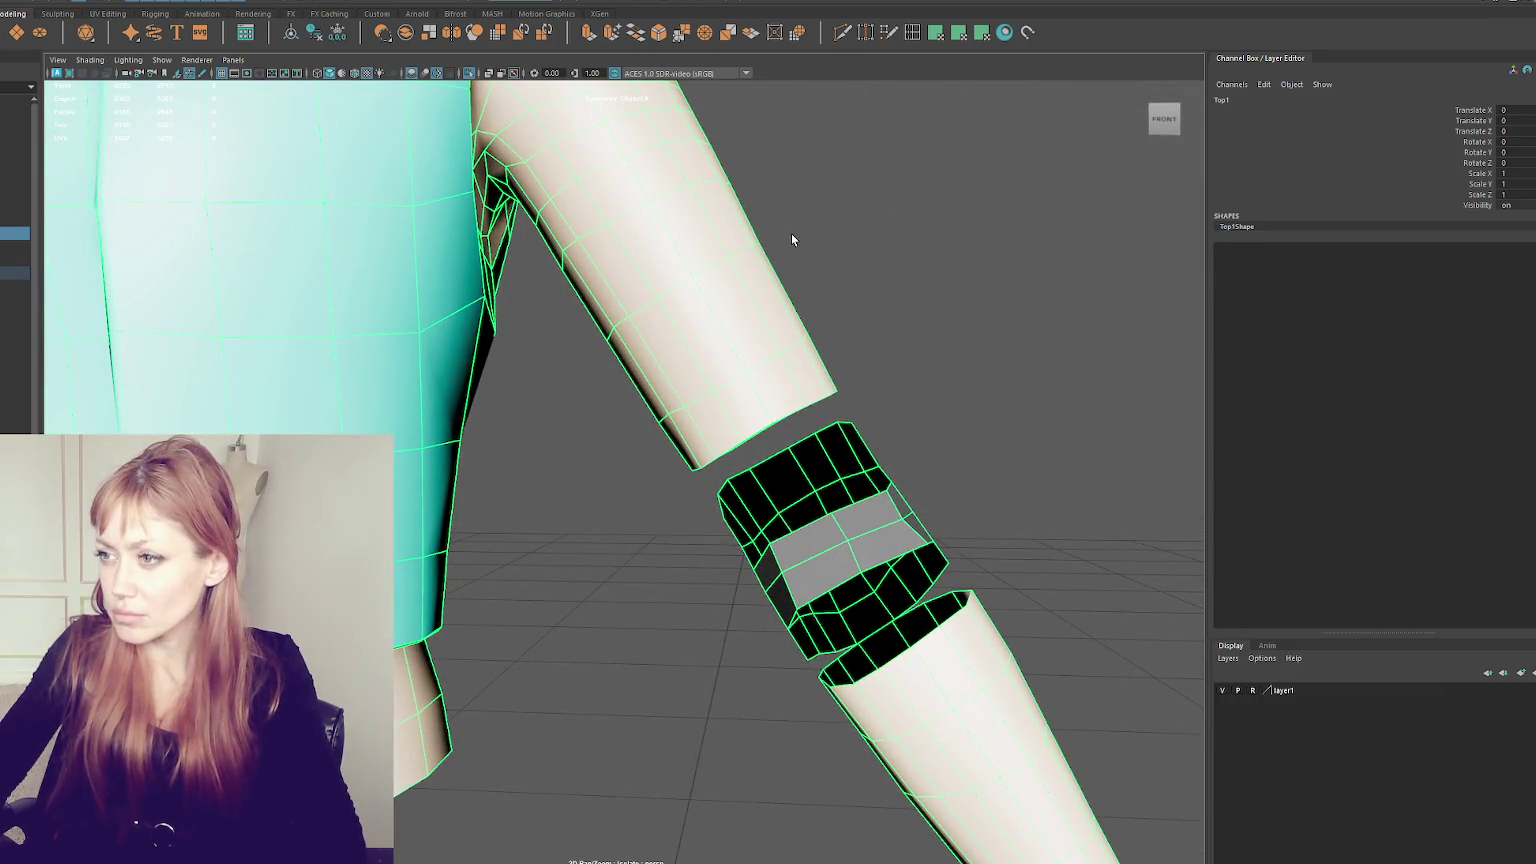
right_click_drag(875, 299, 943, 349)
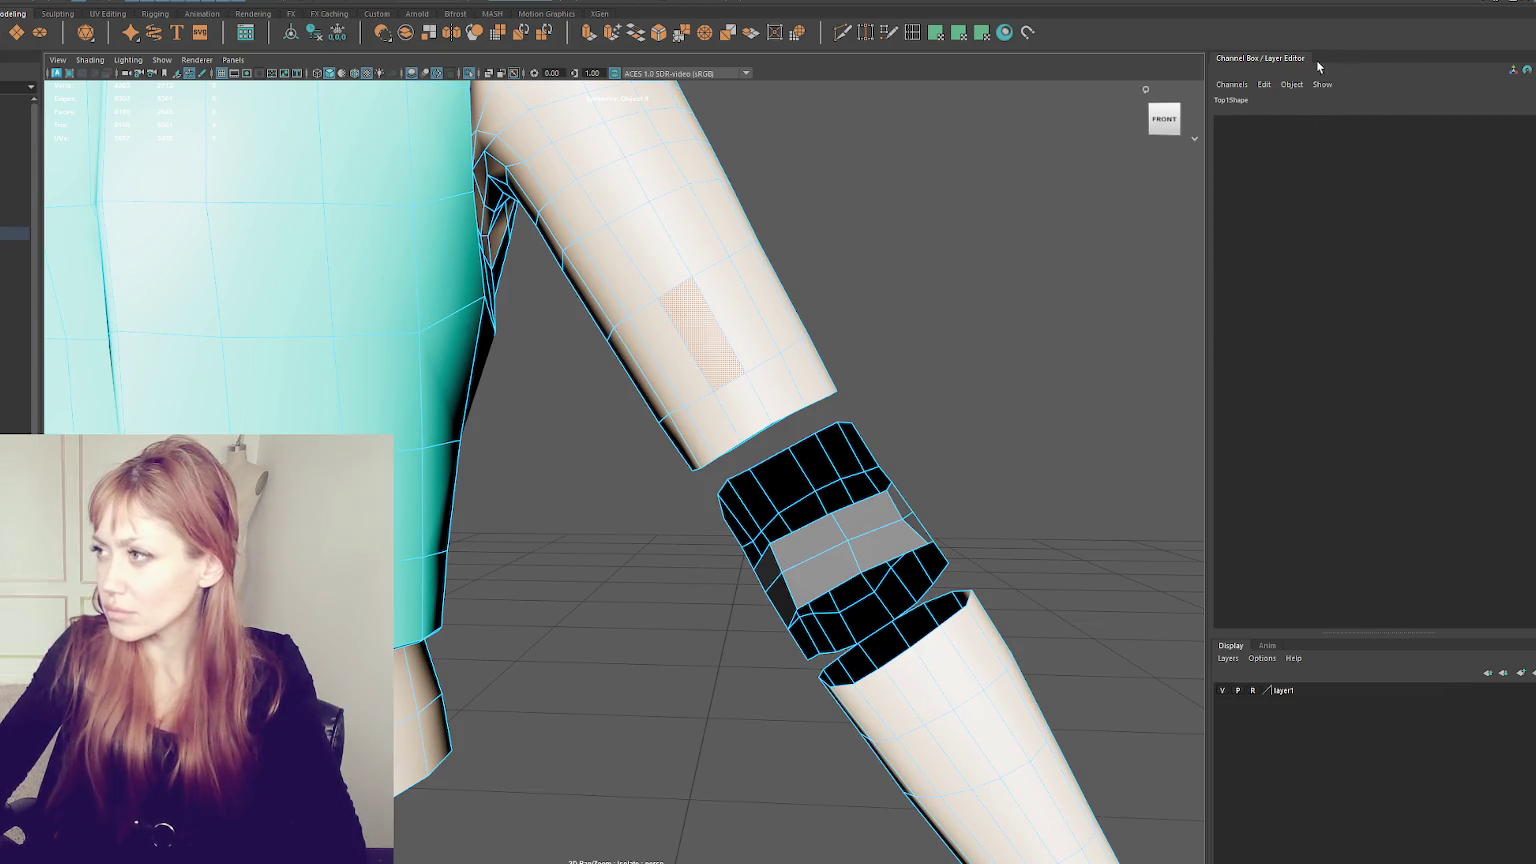
double_click(1234, 100)
right_click_drag(965, 178, 963, 142)
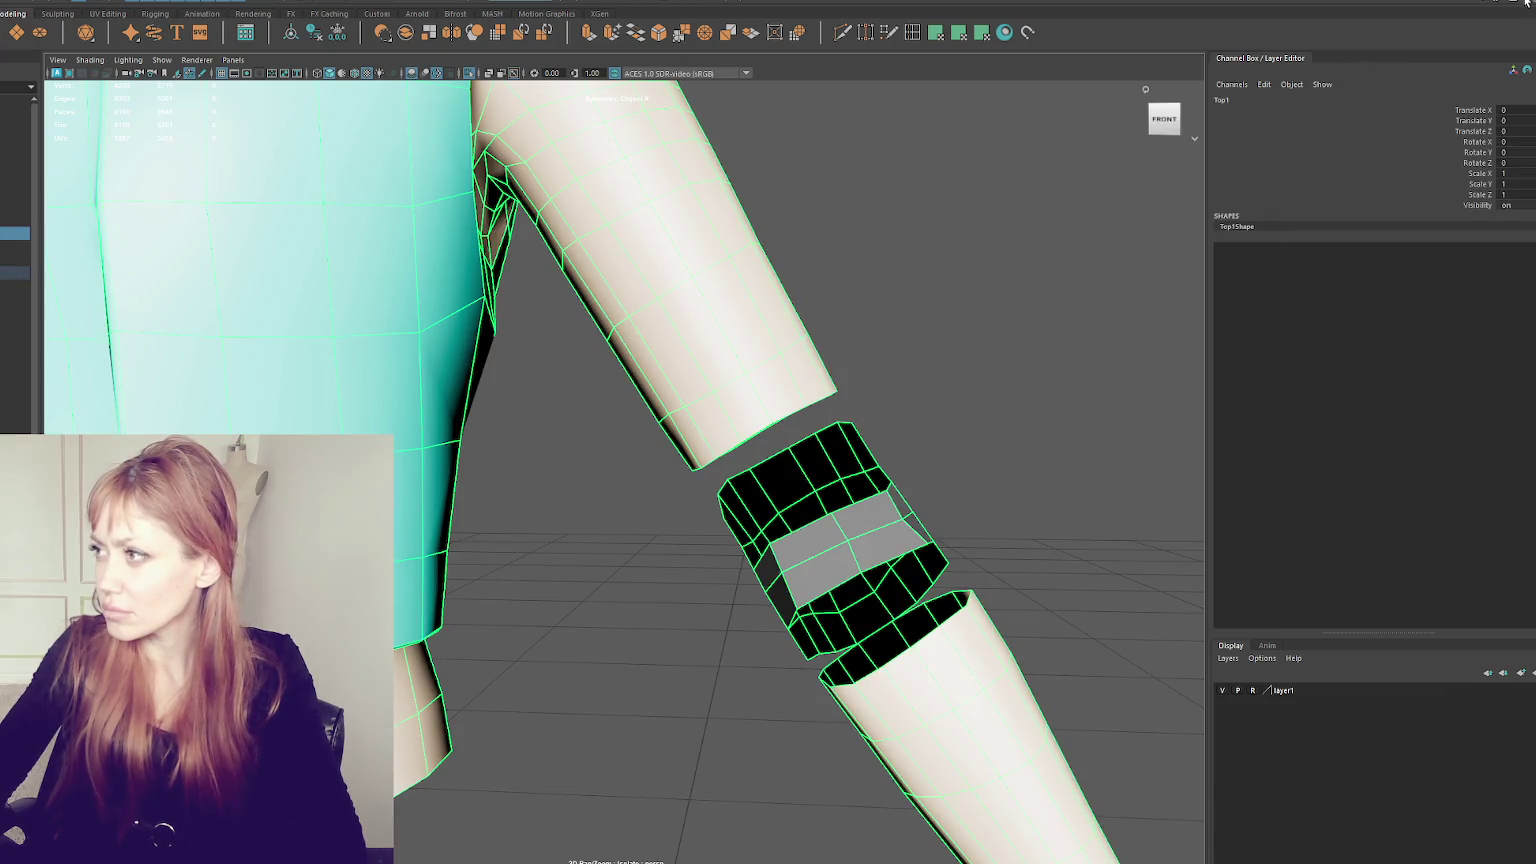
- Open the Attribute Editor, dock it above the Channel Box and enlarge the channel and layer panels
key("ctrl+a")
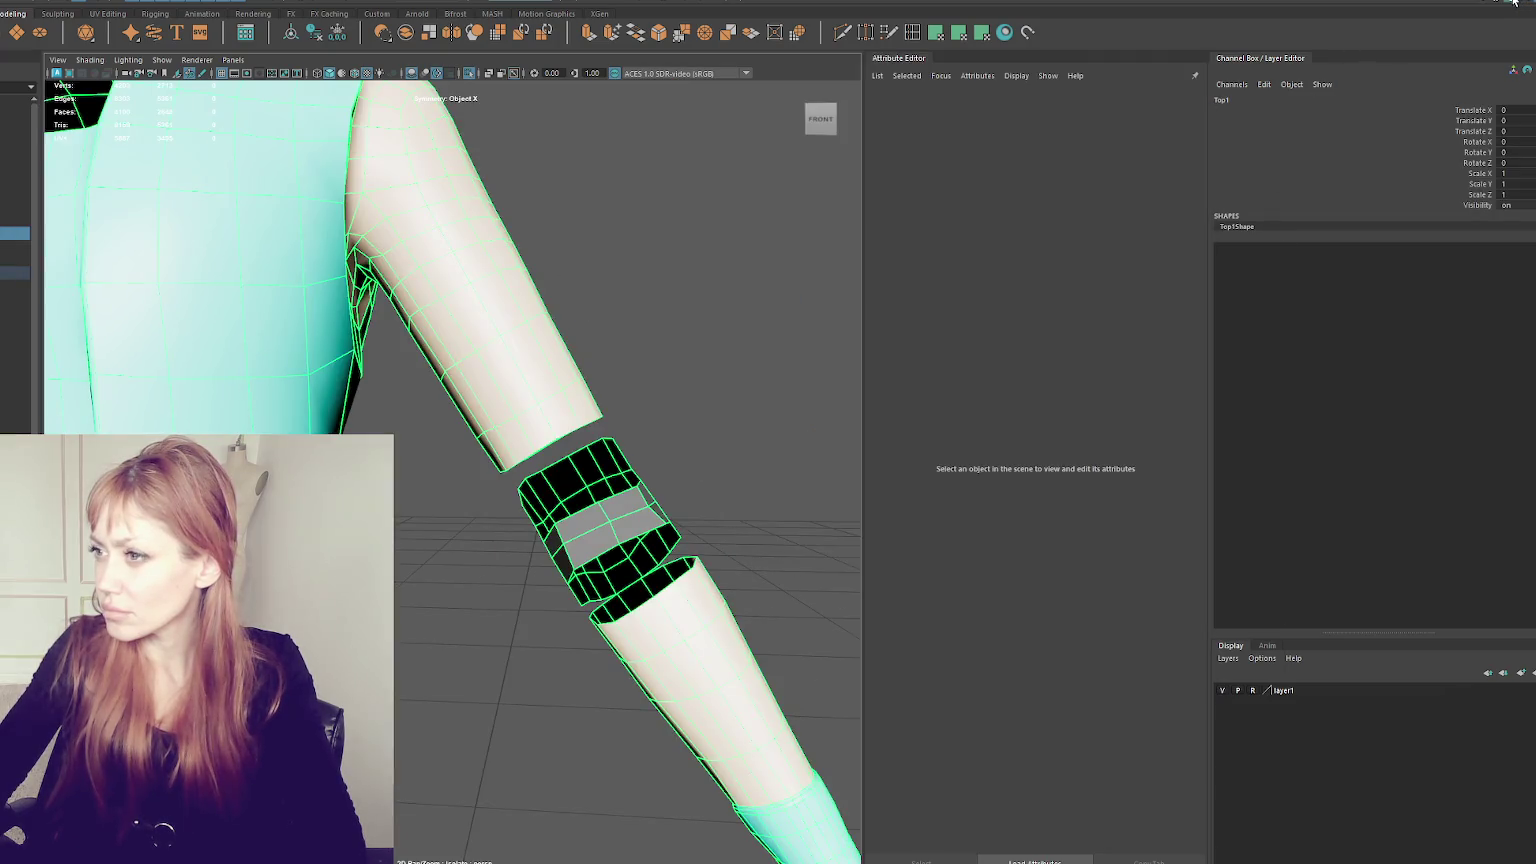
left_click_drag(897, 58, 1268, 64)
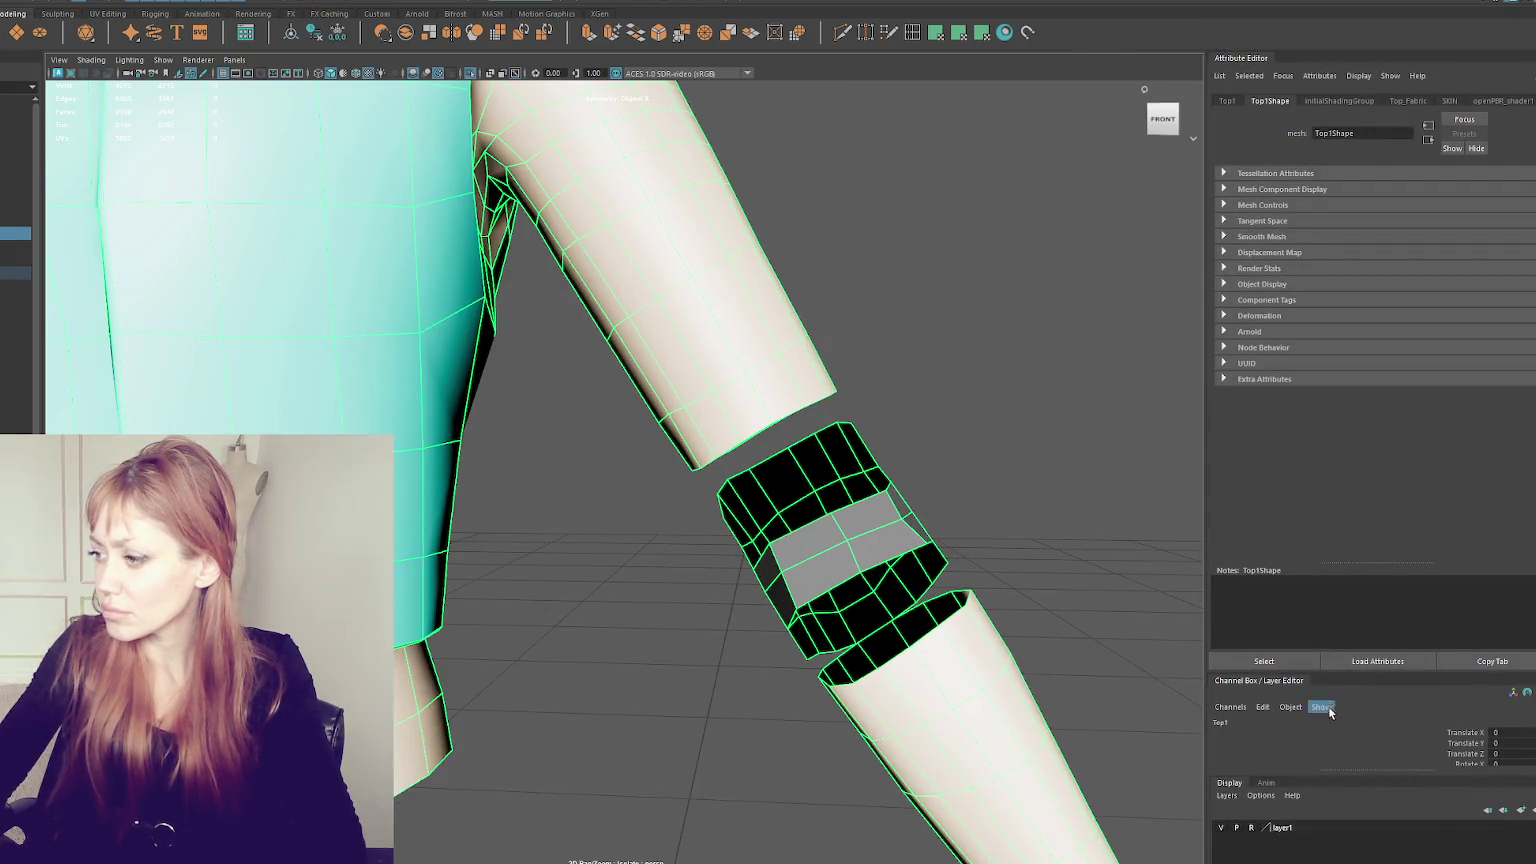
mouse_move(1339, 675)
left_mouse_down()
mouse_move(1336, 380)
mouse_move(1330, 425)
left_mouse_up()
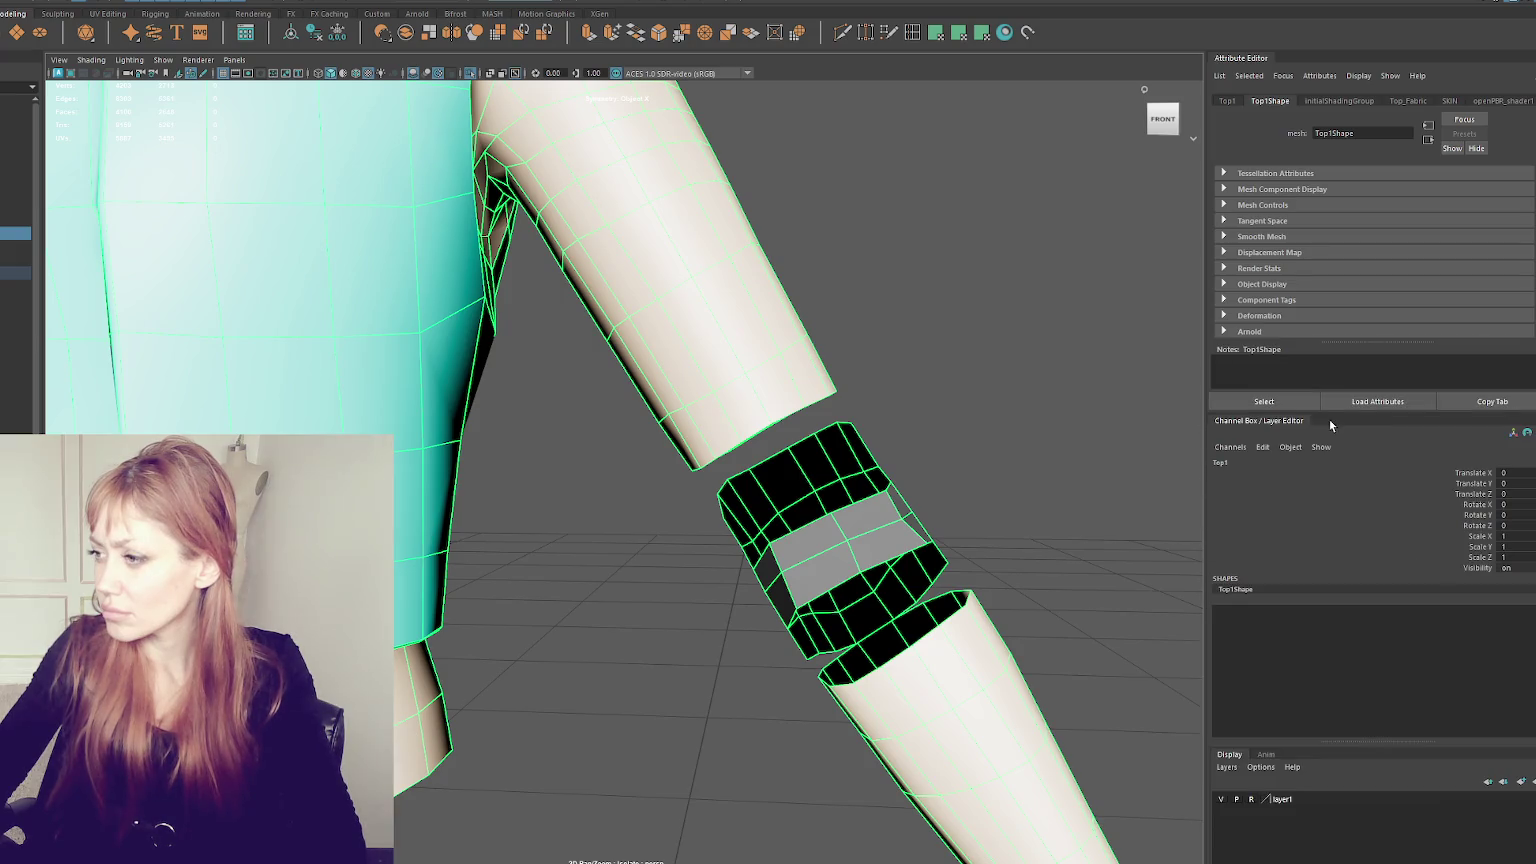
left_click(1325, 797)
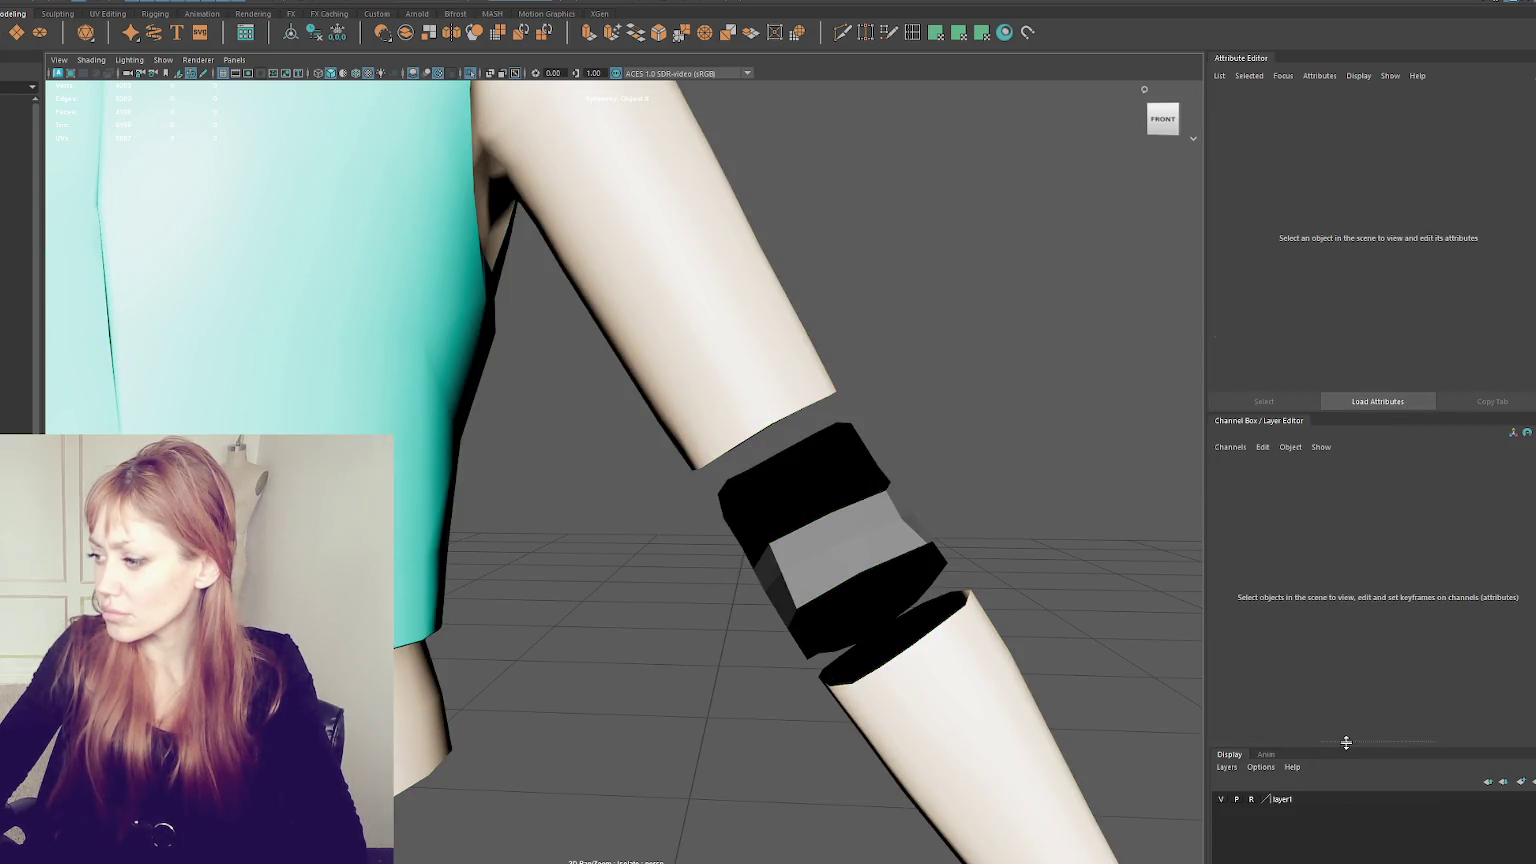
left_click_drag(1343, 741, 1344, 507)
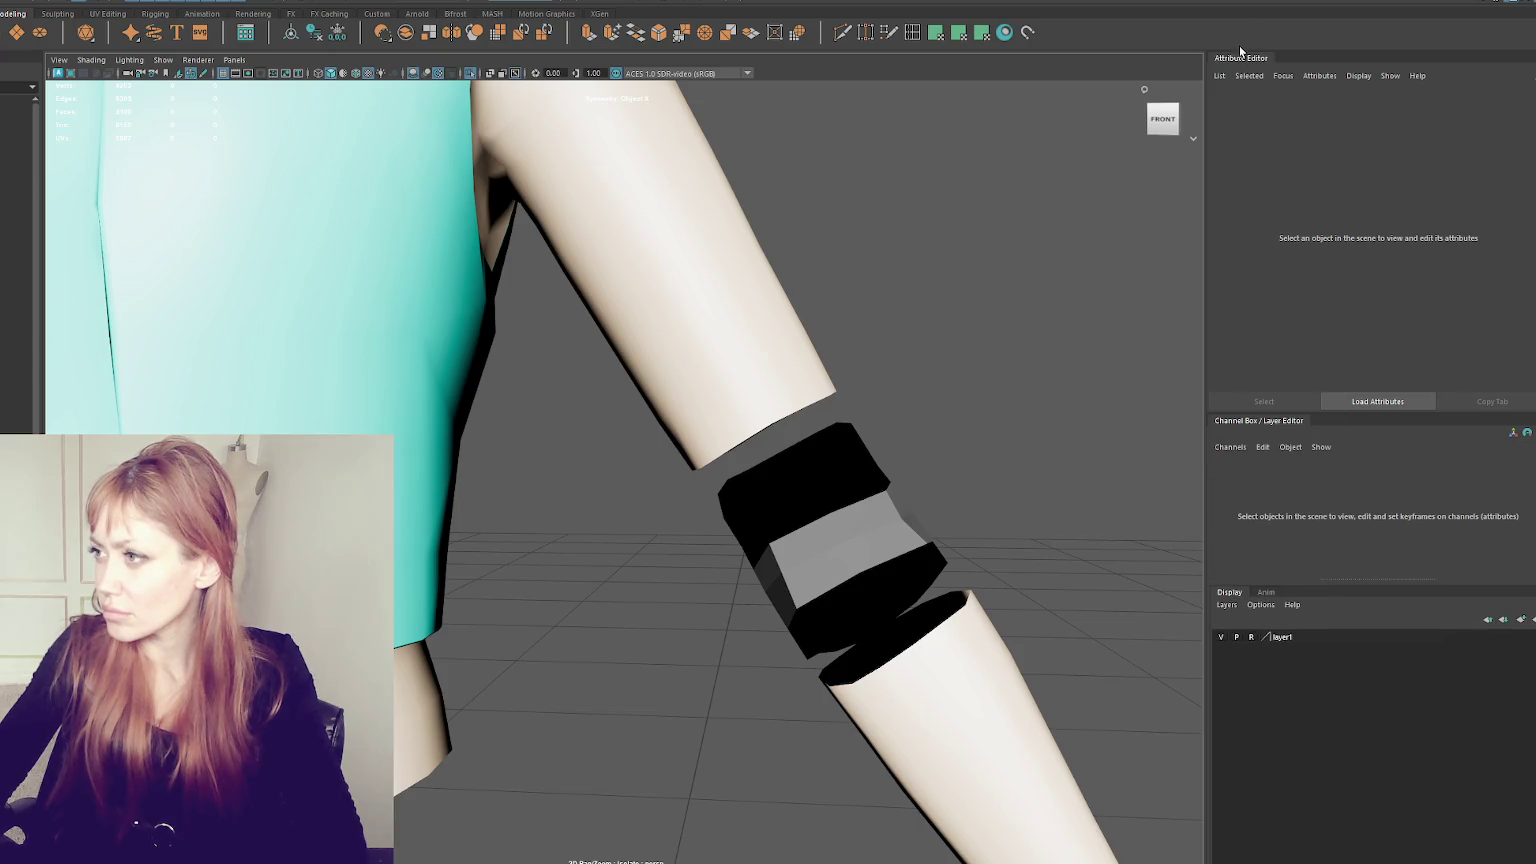
- Select the block of Top1 faces over the elbow
left_click(821, 462)
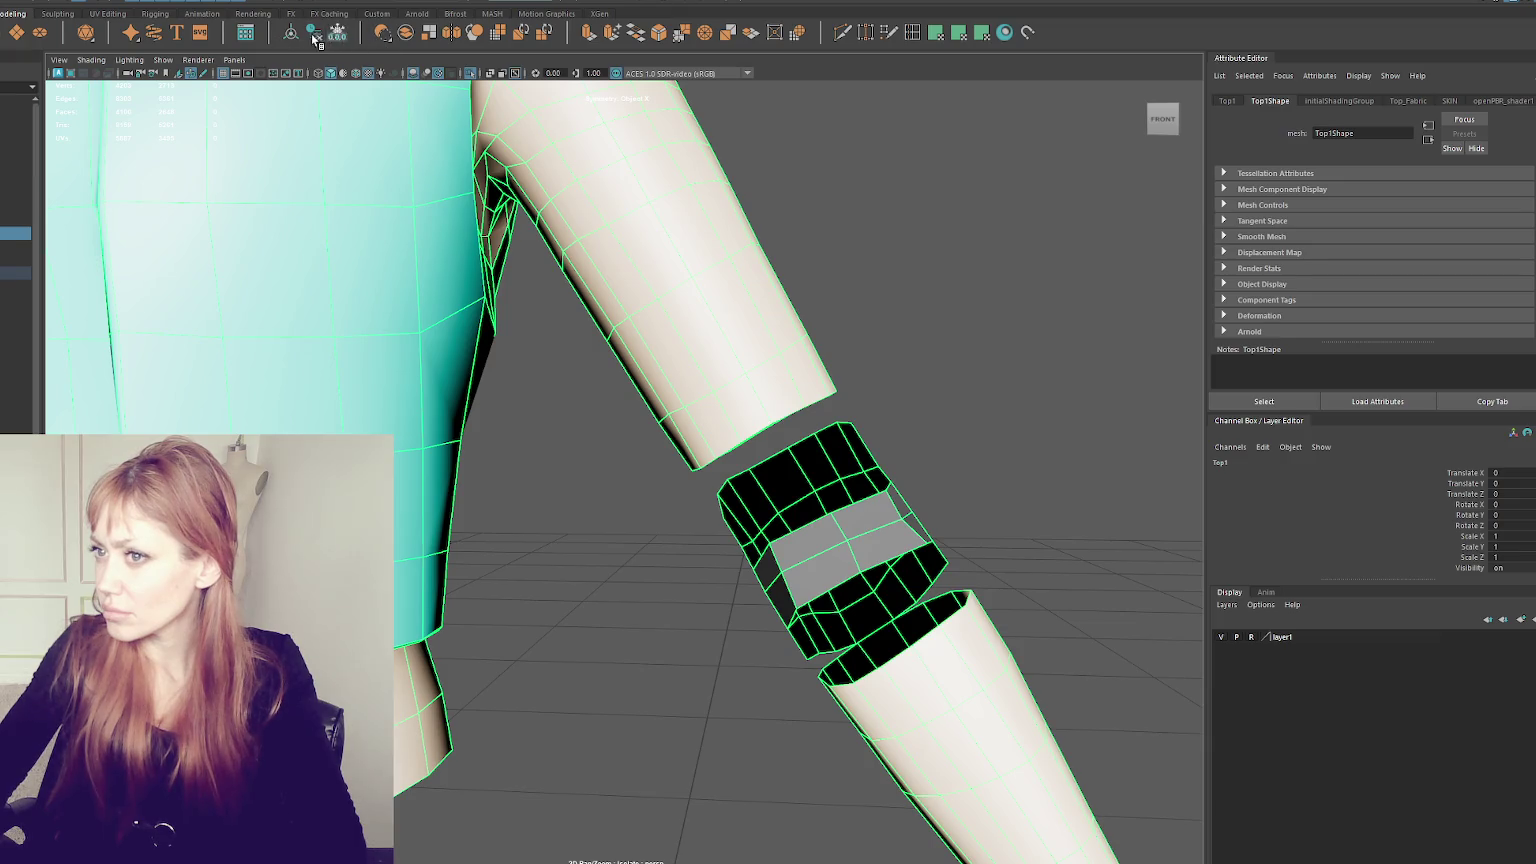
right_click_drag(909, 333, 985, 281)
left_click_drag(1035, 335, 656, 722)
right_click_drag(909, 290, 998, 758)
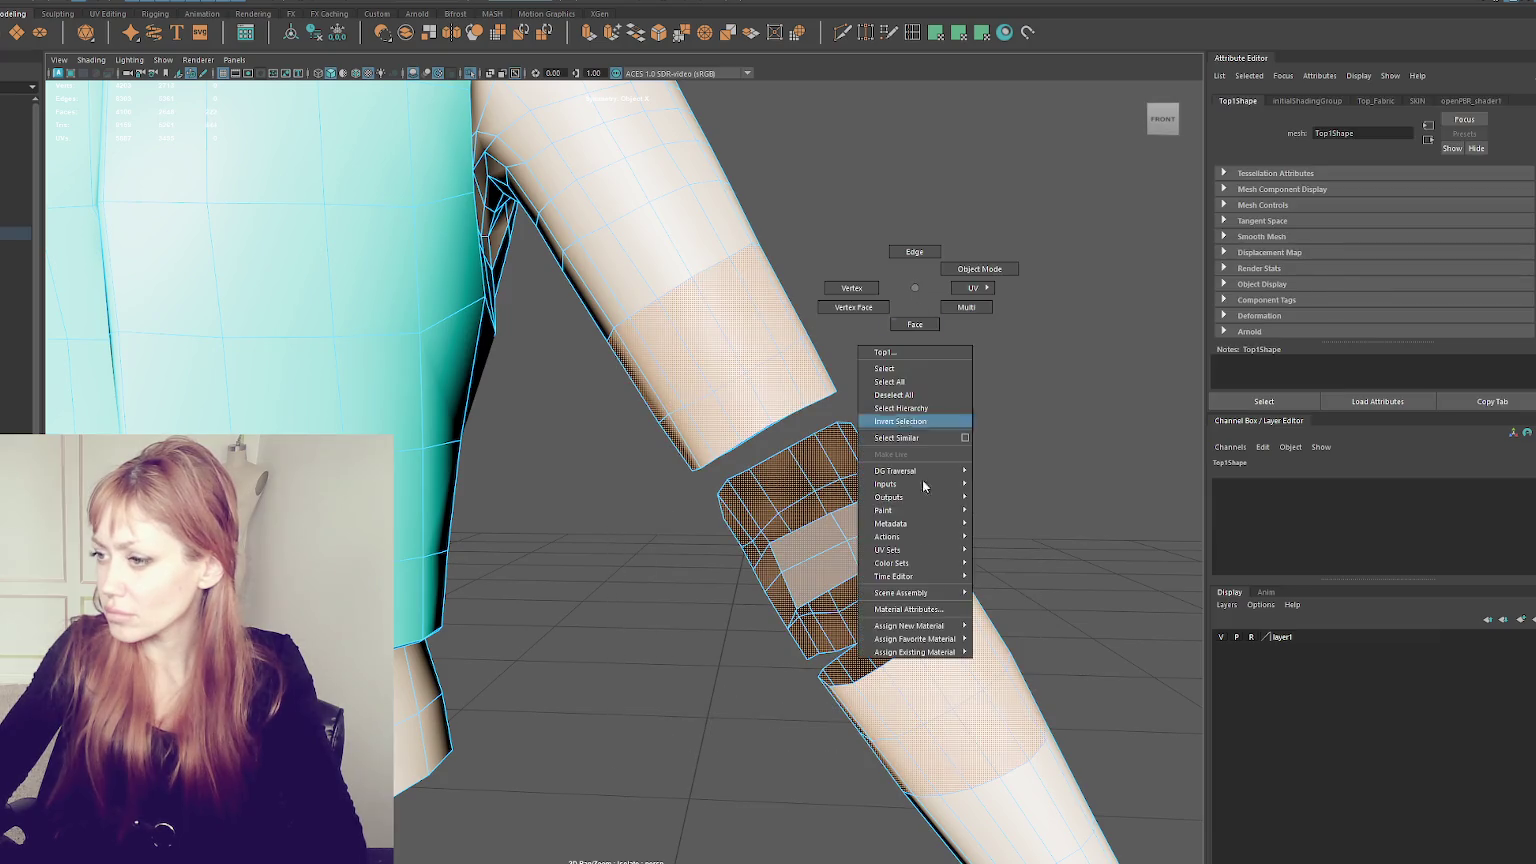
- Delete the overlapping elbow faces and switch Top1 to vertex selection
right_click_drag(880, 320, 842, 358)
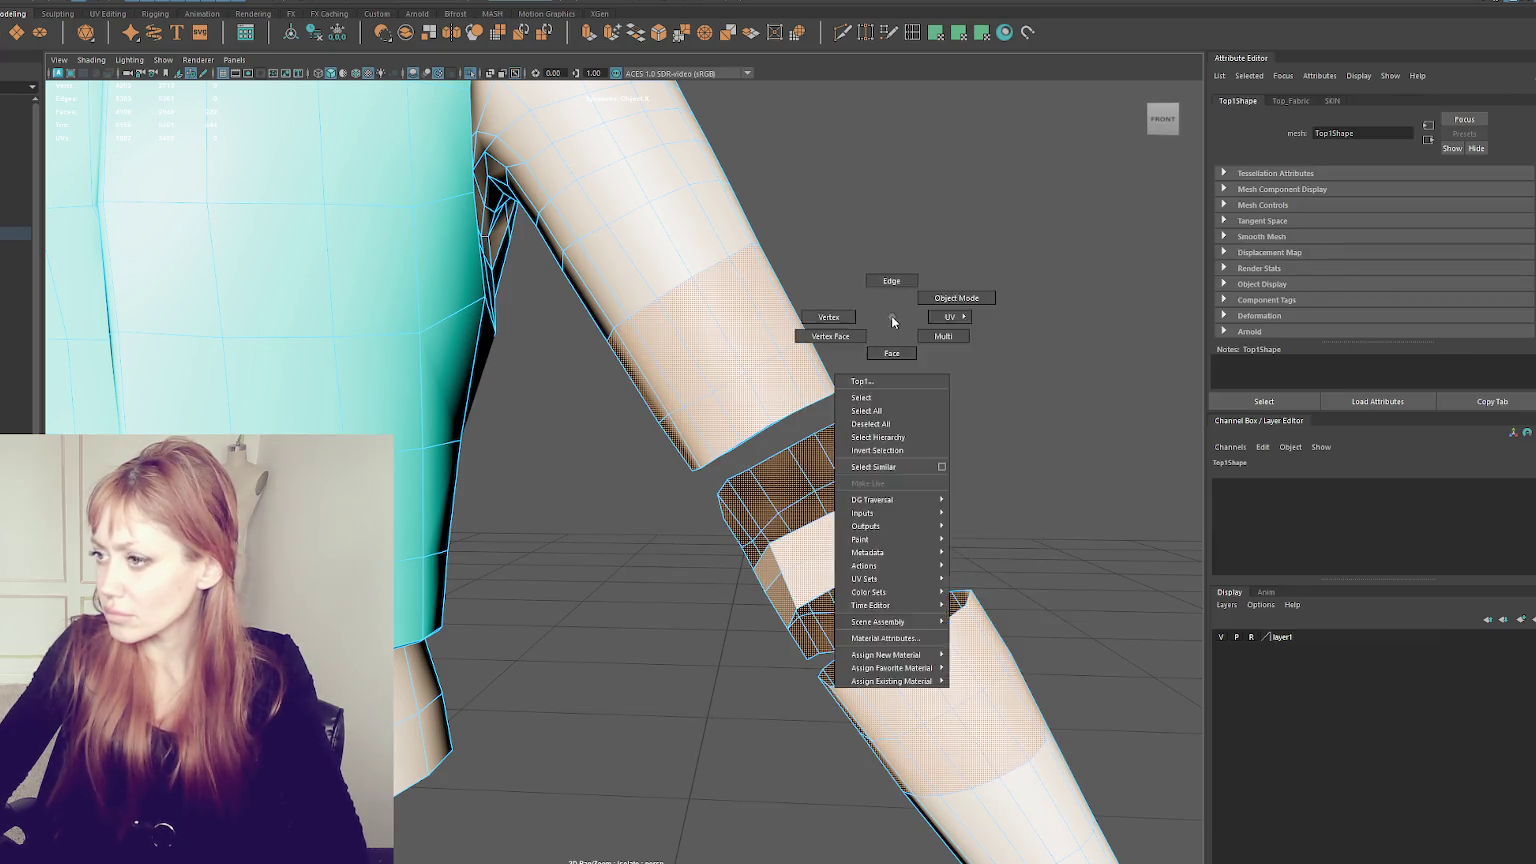
mouse_move(917, 430)
left_mouse_down("alt")
mouse_move(790, 452)
mouse_move(494, 444)
left_mouse_up("alt")
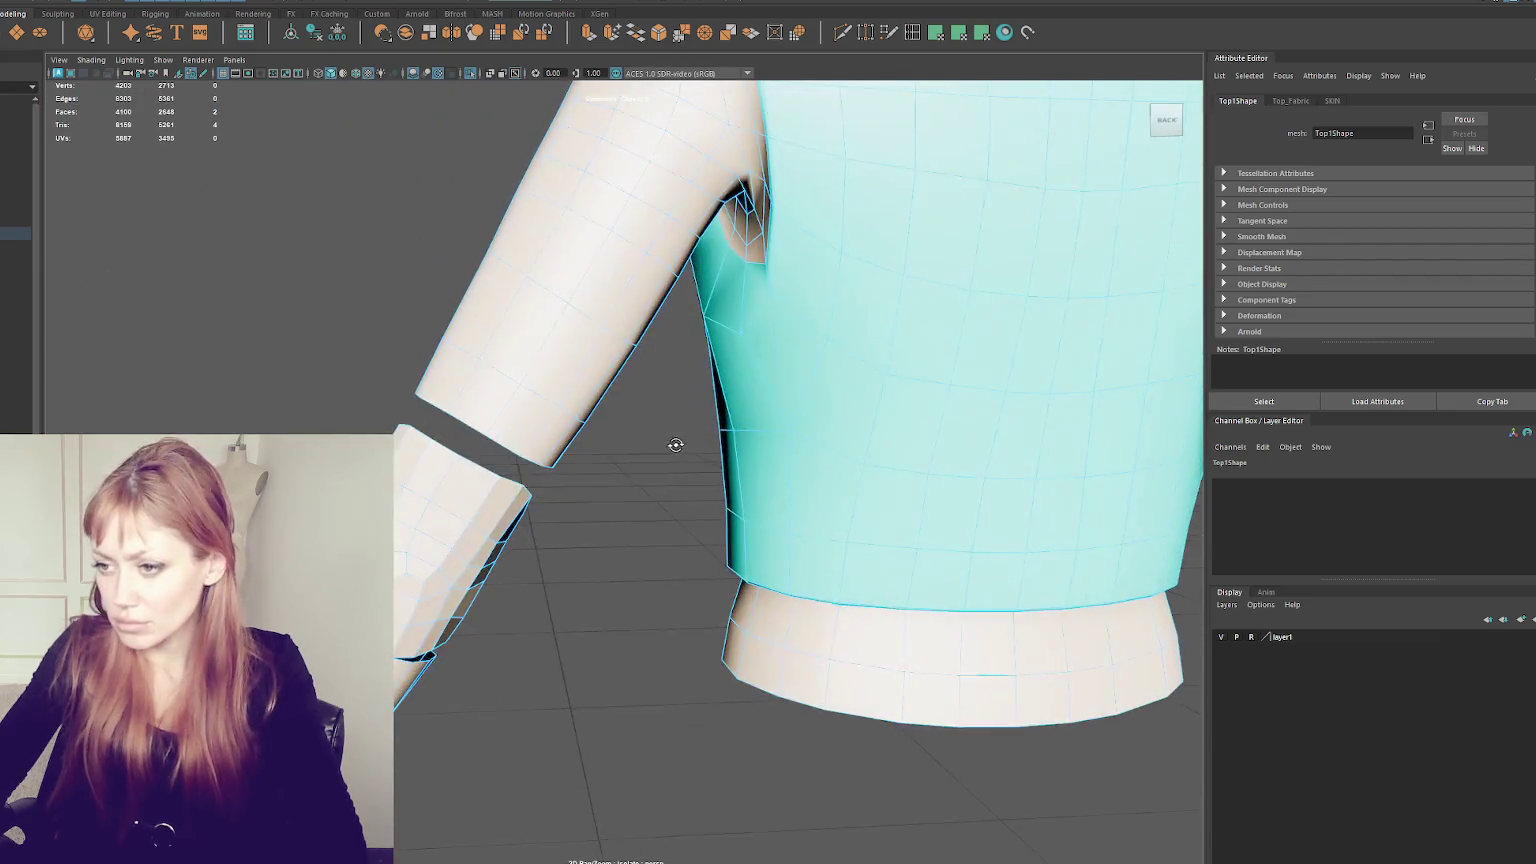
right_click_drag(502, 437, 460, 458)
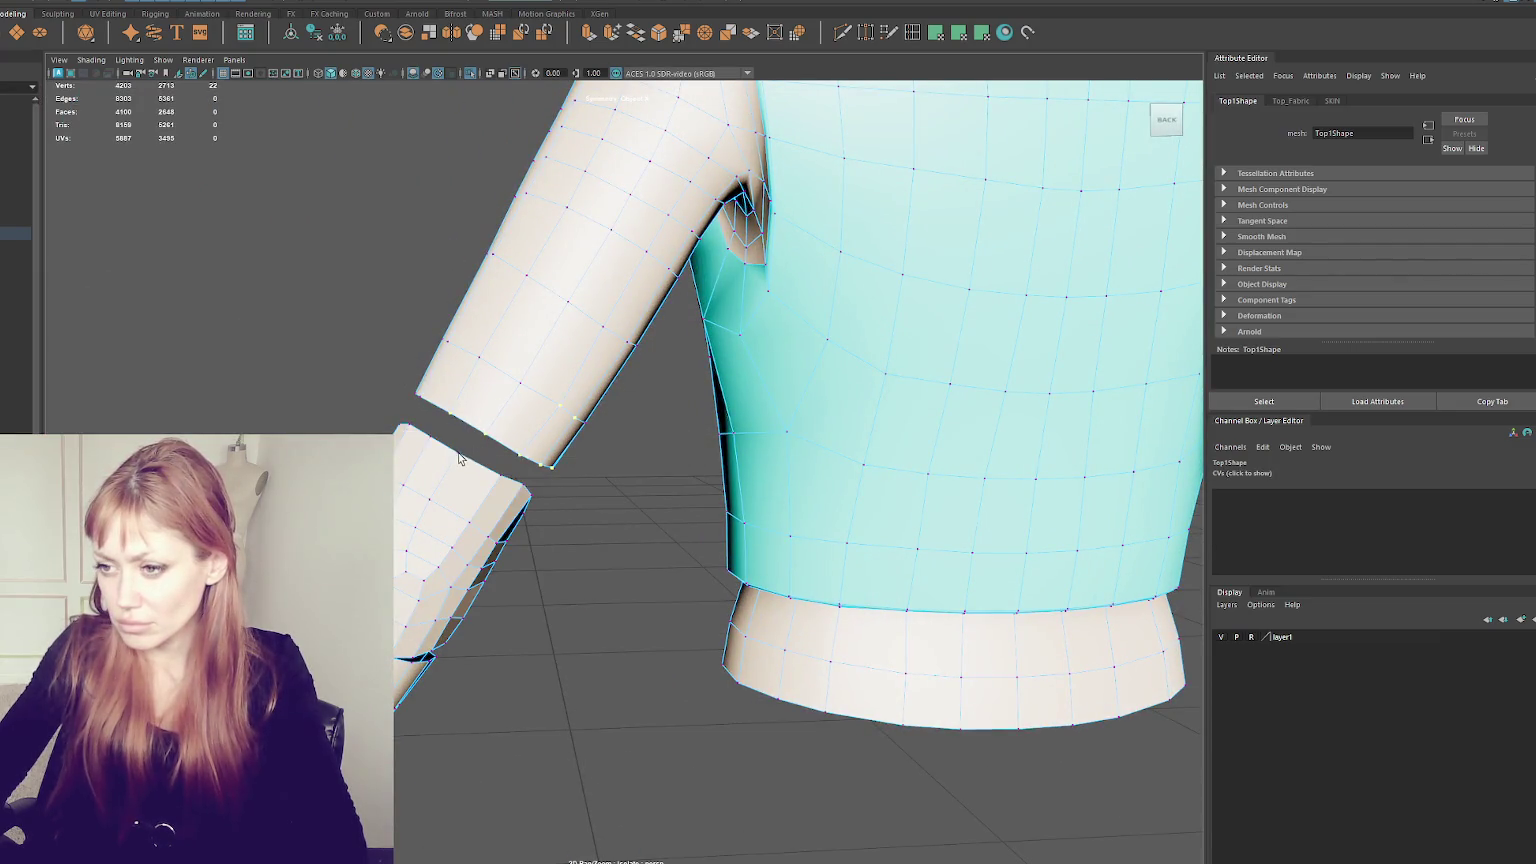
scroll(490, 240, "down", 2)
scroll(421, 266, "down", 5)
mouse_move(421, 266)
left_mouse_down("alt")
mouse_move(573, 340)
mouse_move(485, 342)
left_mouse_up("alt")
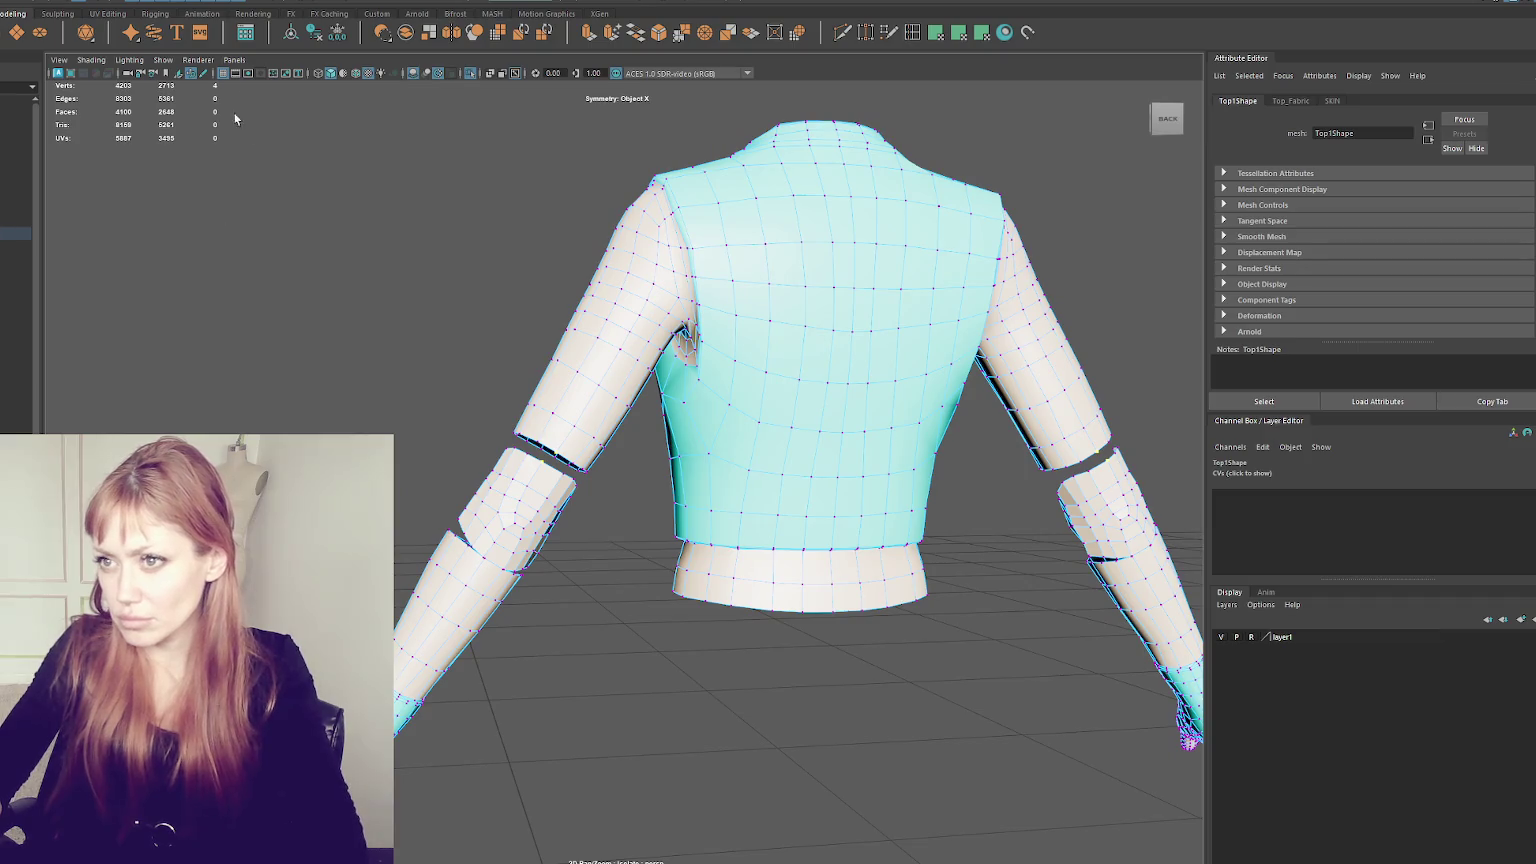
- Merge vertex pairs at the sleeve seam with Edit Mesh > Merge, undoing the last merge
left_click(195, 144)
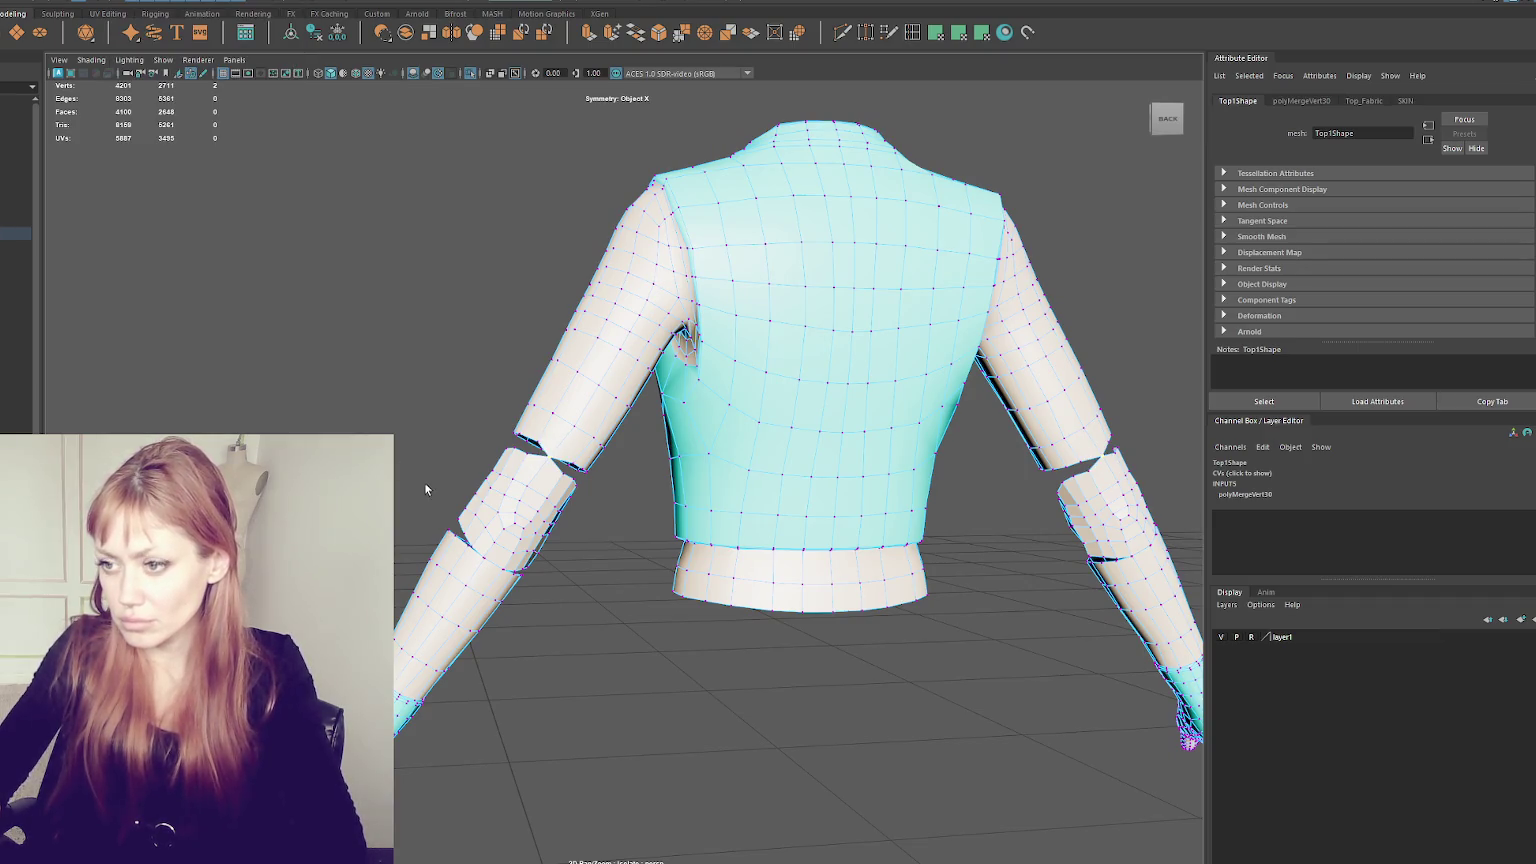
right_click_drag(530, 459, 530, 470, "shift")
mouse_move(530, 470)
left_mouse_down("alt")
mouse_move(575, 452)
mouse_move(582, 500)
mouse_move(730, 480)
mouse_move(587, 489)
mouse_move(620, 483)
mouse_move(493, 549)
left_mouse_up("alt")
left_click(607, 476)
left_click(586, 487)
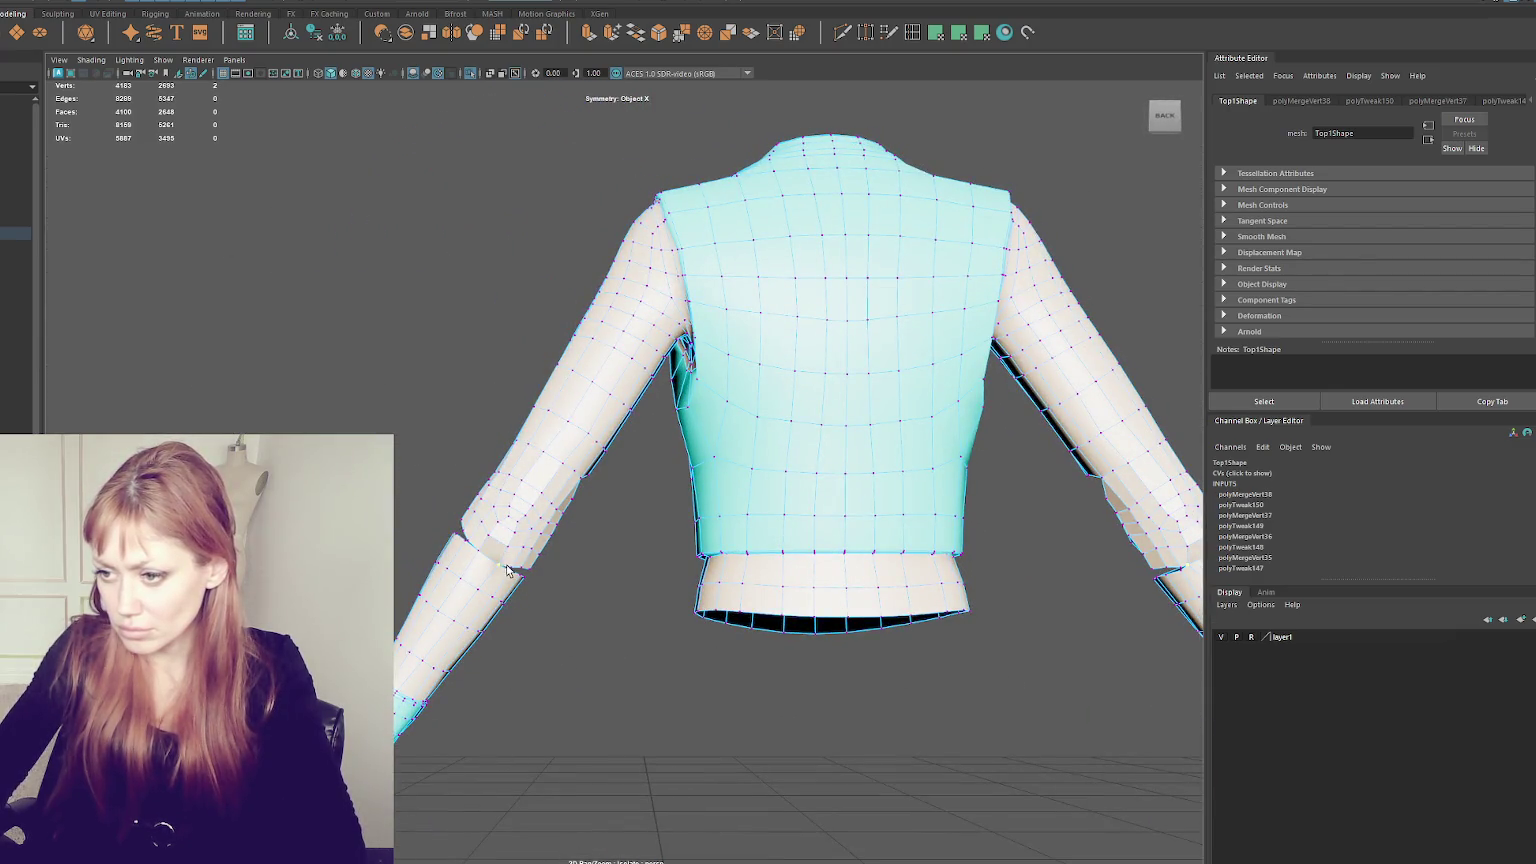
key("ctrl+z")
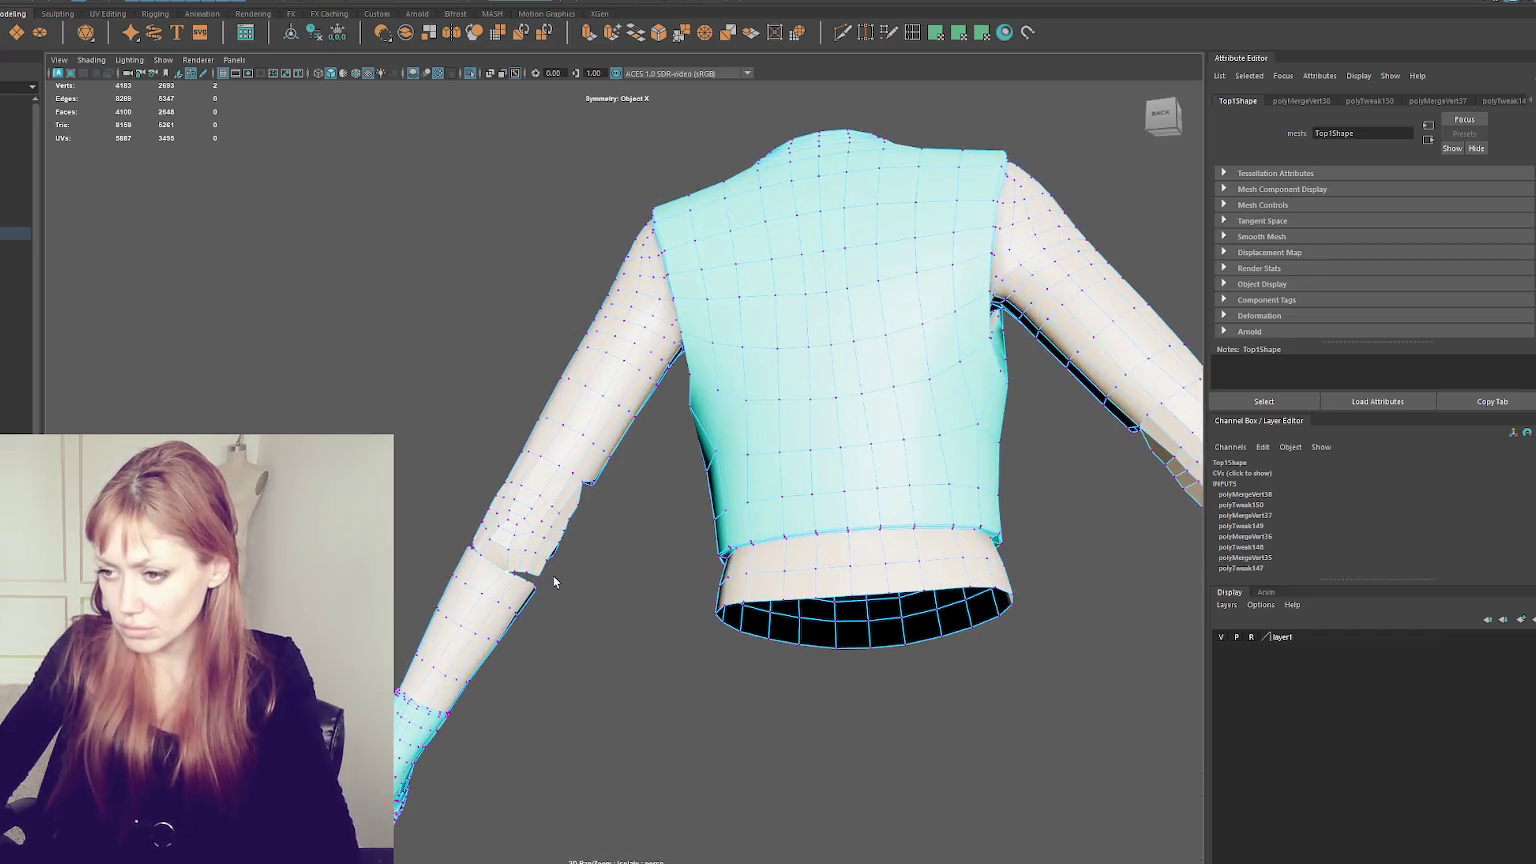
- Toggle wireframe and textured display, then merge vertices to close the forearm hole
key("ctrl+z")
key("ctrl+z")
key("ctrl+z")
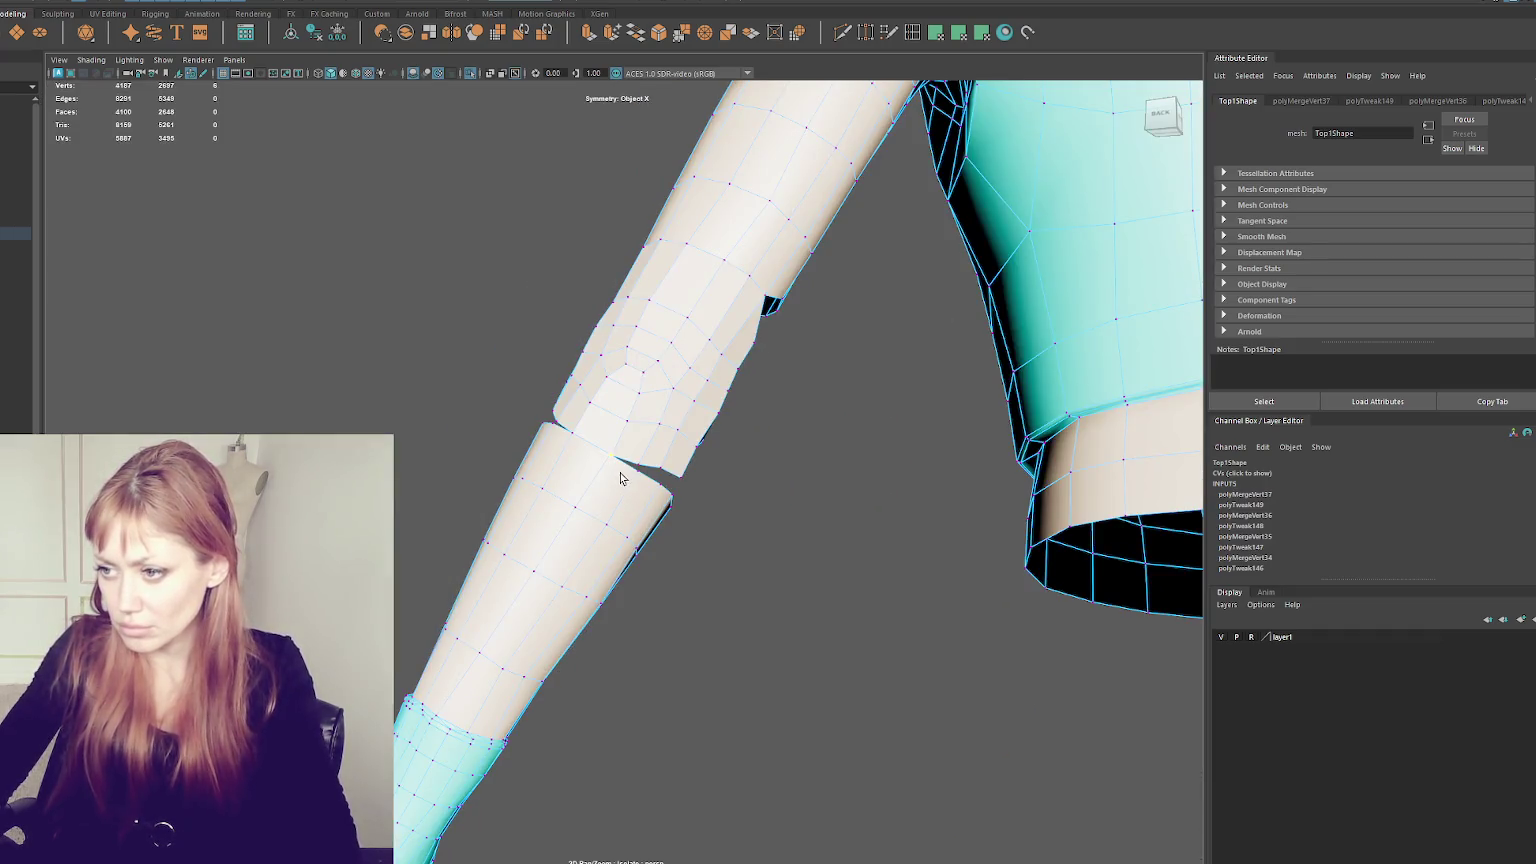
key("4")
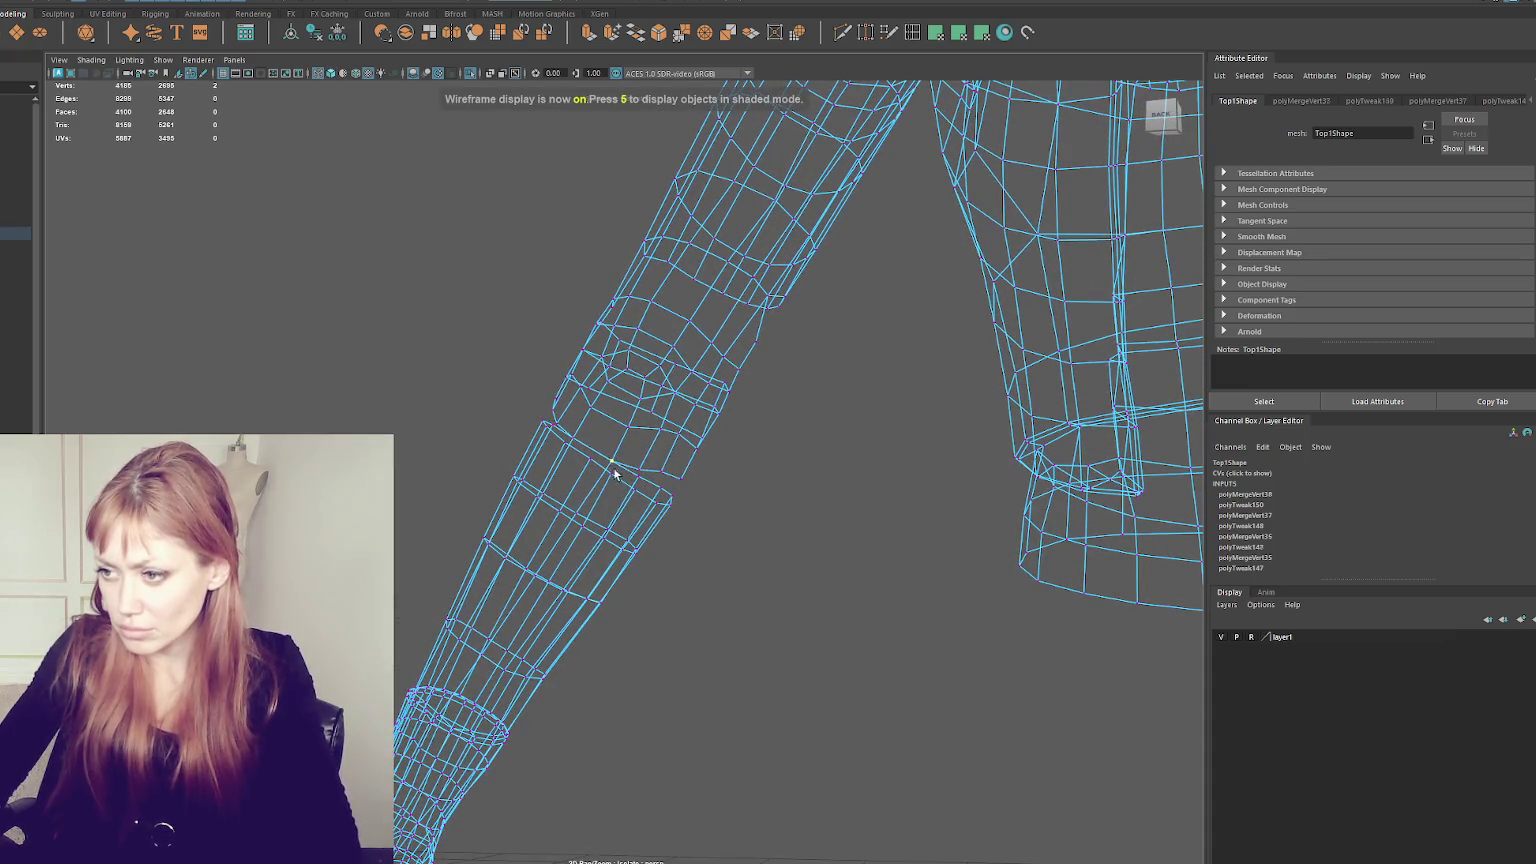
key("6")
key("shift+z")
right_click_drag(672, 473, 672, 420, "shift")
key("ctrl+z")
key("shift+z")
- Merge another vertex pair along the elbow sleeve seam of the jacket mesh
left_click_drag(672, 473, 641, 468, "alt")
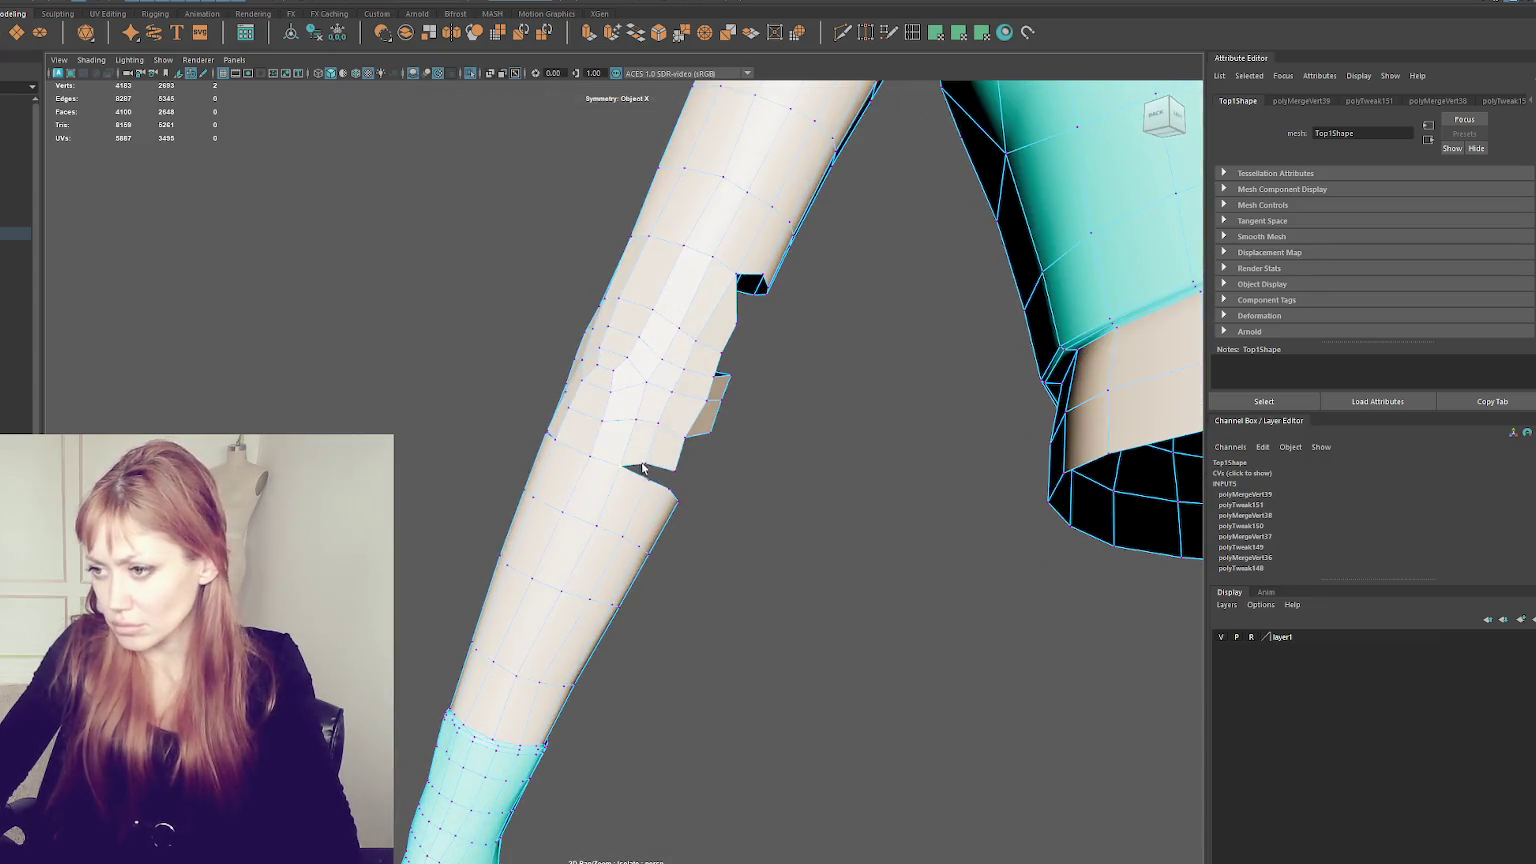
left_click(649, 483)
left_click(677, 472)
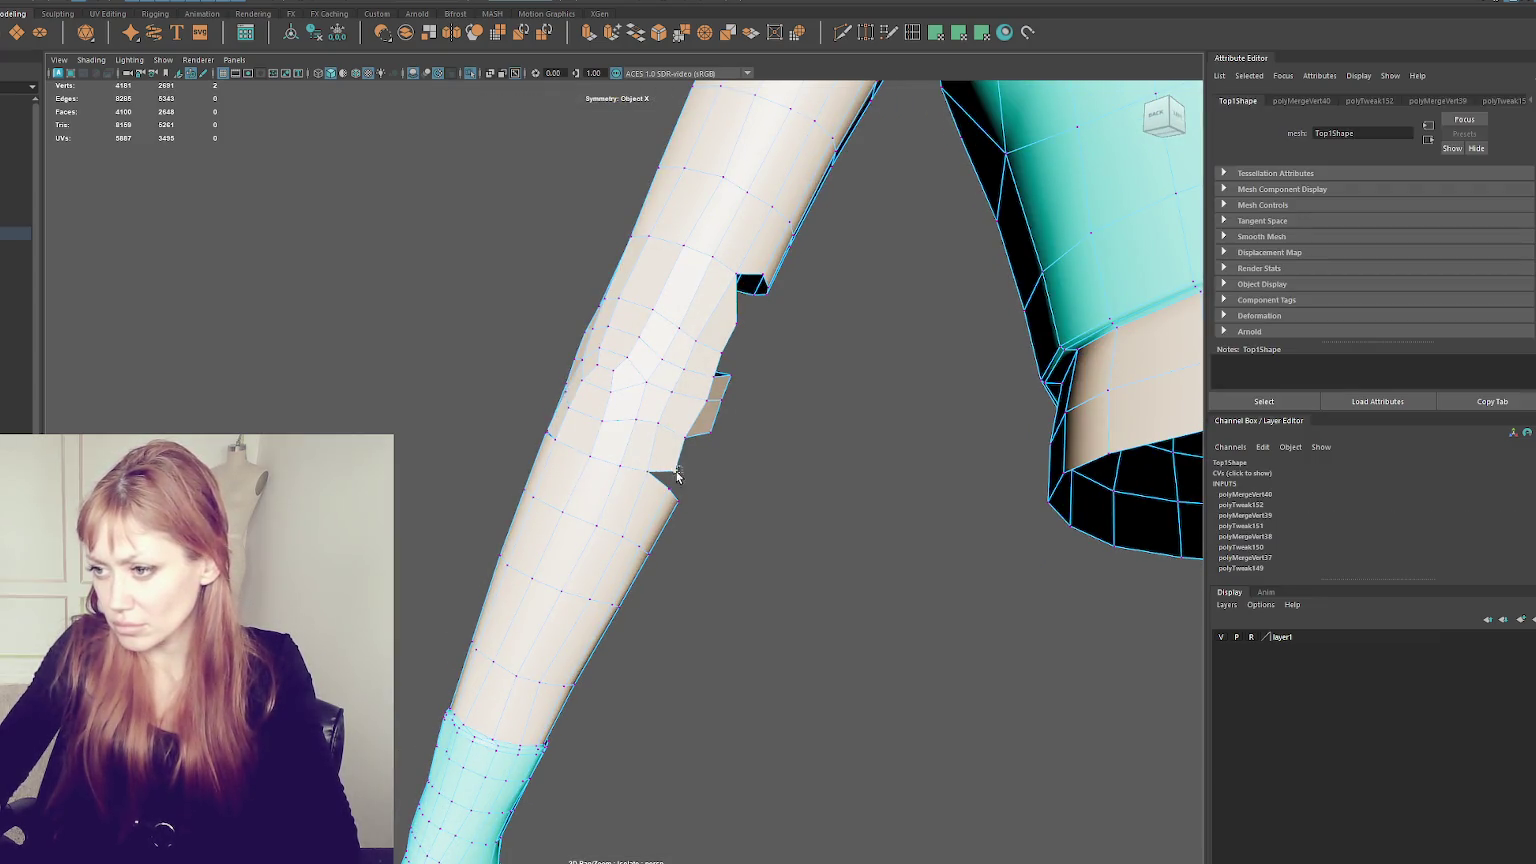
right_click_drag(669, 494, 669, 450, "shift")
mouse_move(669, 494)
left_mouse_down("alt")
mouse_move(806, 538)
mouse_move(616, 452)
mouse_move(641, 480)
mouse_move(727, 483)
left_mouse_up("alt")
left_click(647, 469)
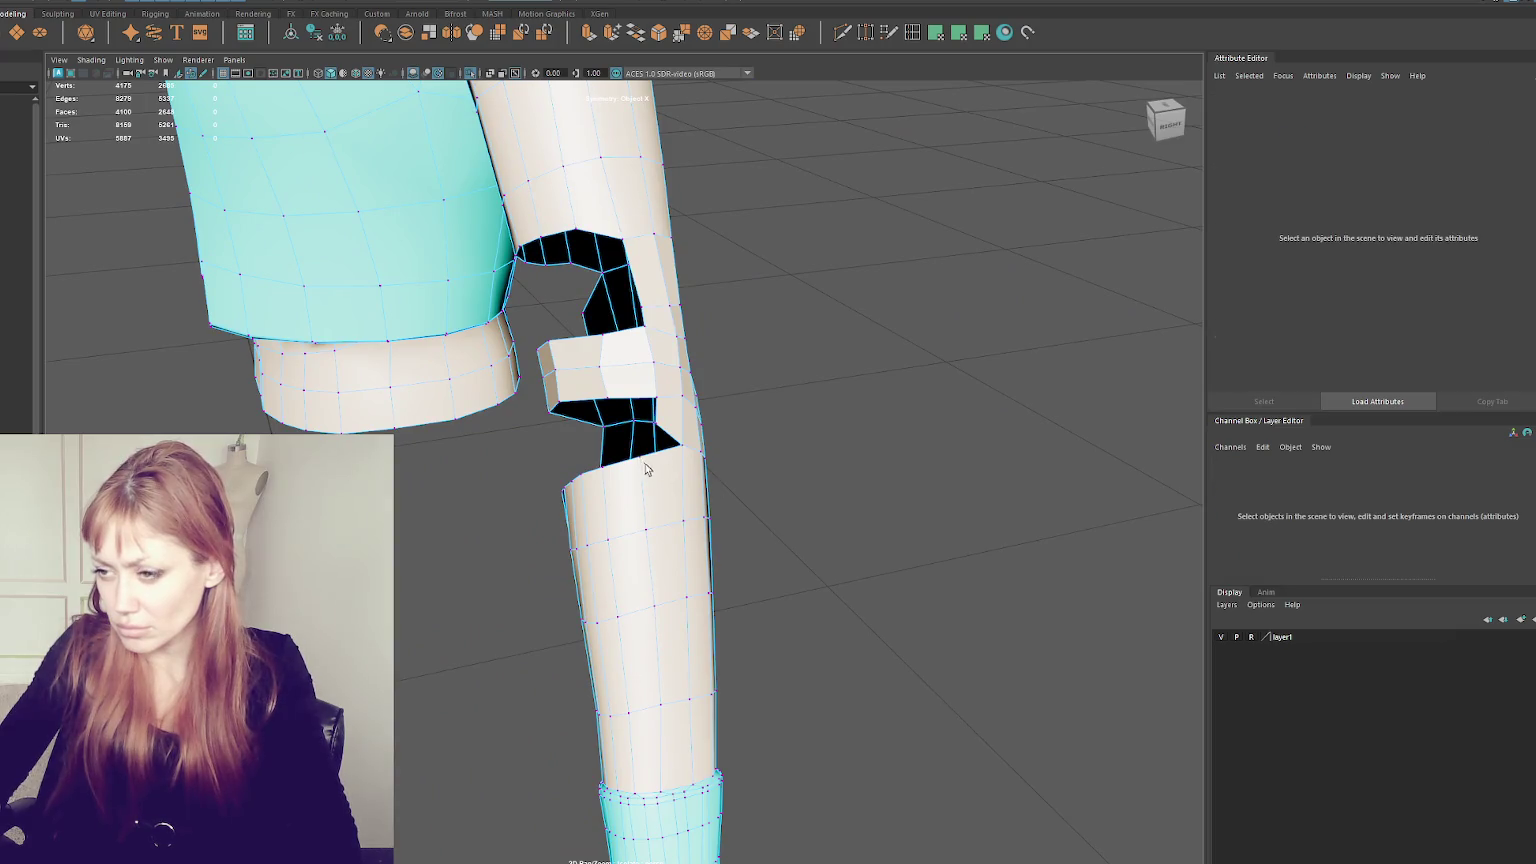
- Select vertices around the elbow gap between the upper and lower sleeve, zooming in on the elbow
left_click(643, 457)
left_click(655, 428)
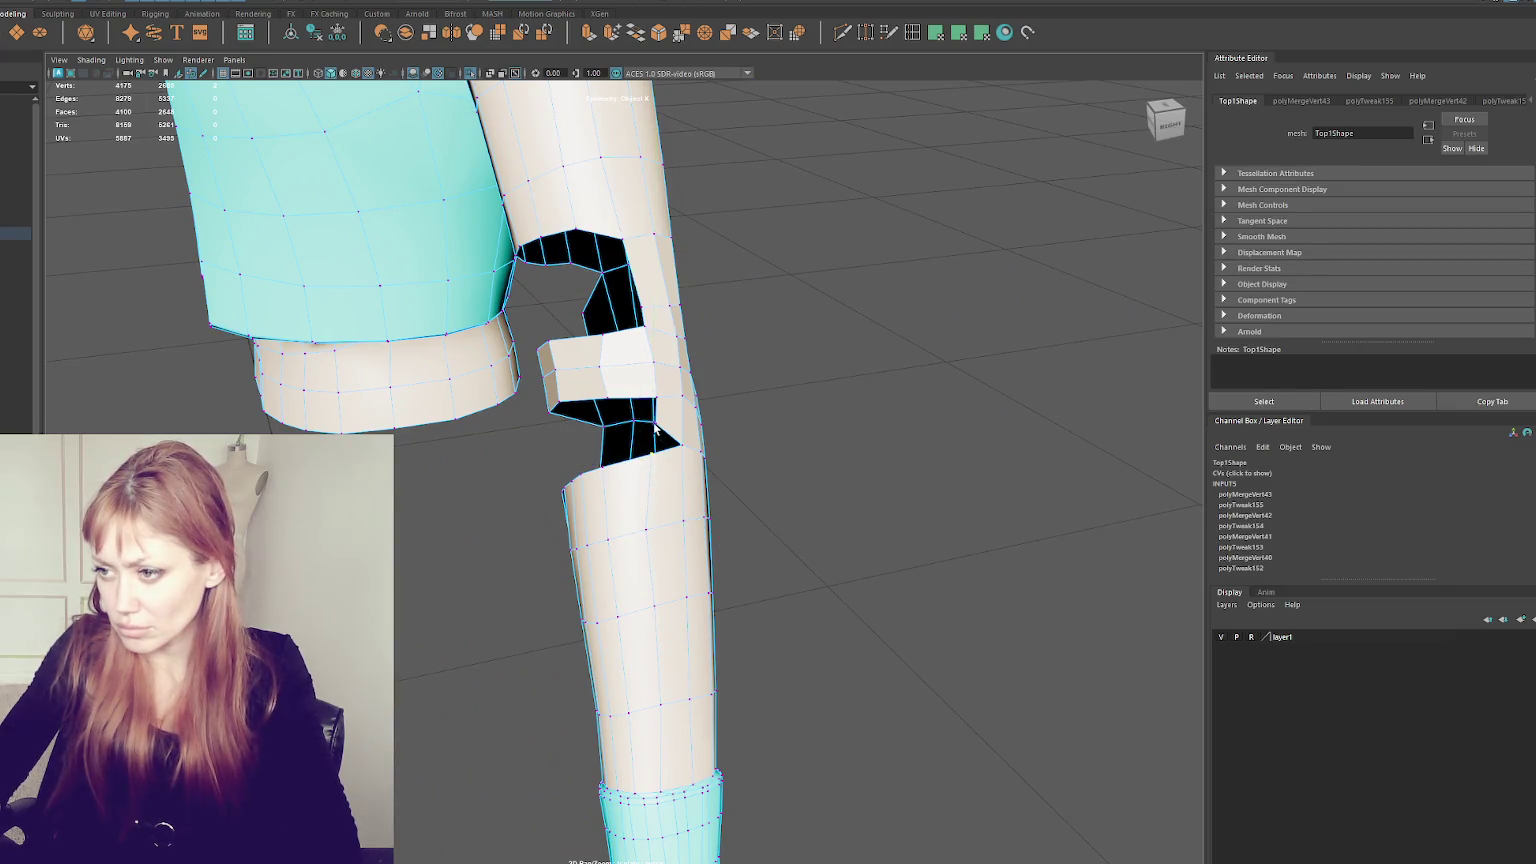
left_click(655, 446)
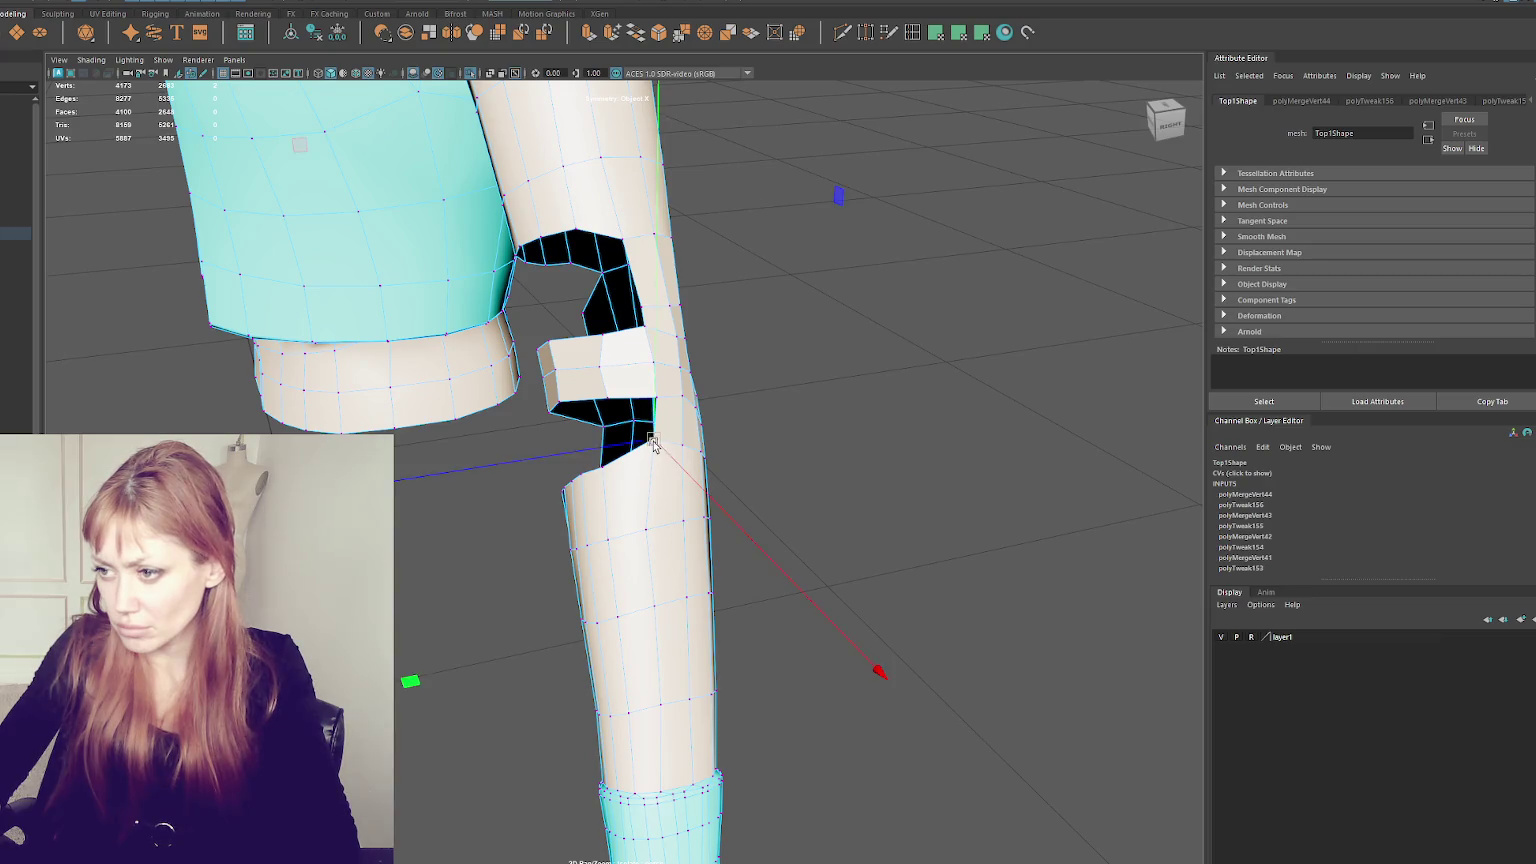
left_click(649, 531)
mouse_move(653, 530)
left_mouse_down("alt")
mouse_move(820, 476)
mouse_move(514, 504)
mouse_move(624, 500)
left_mouse_up("alt")
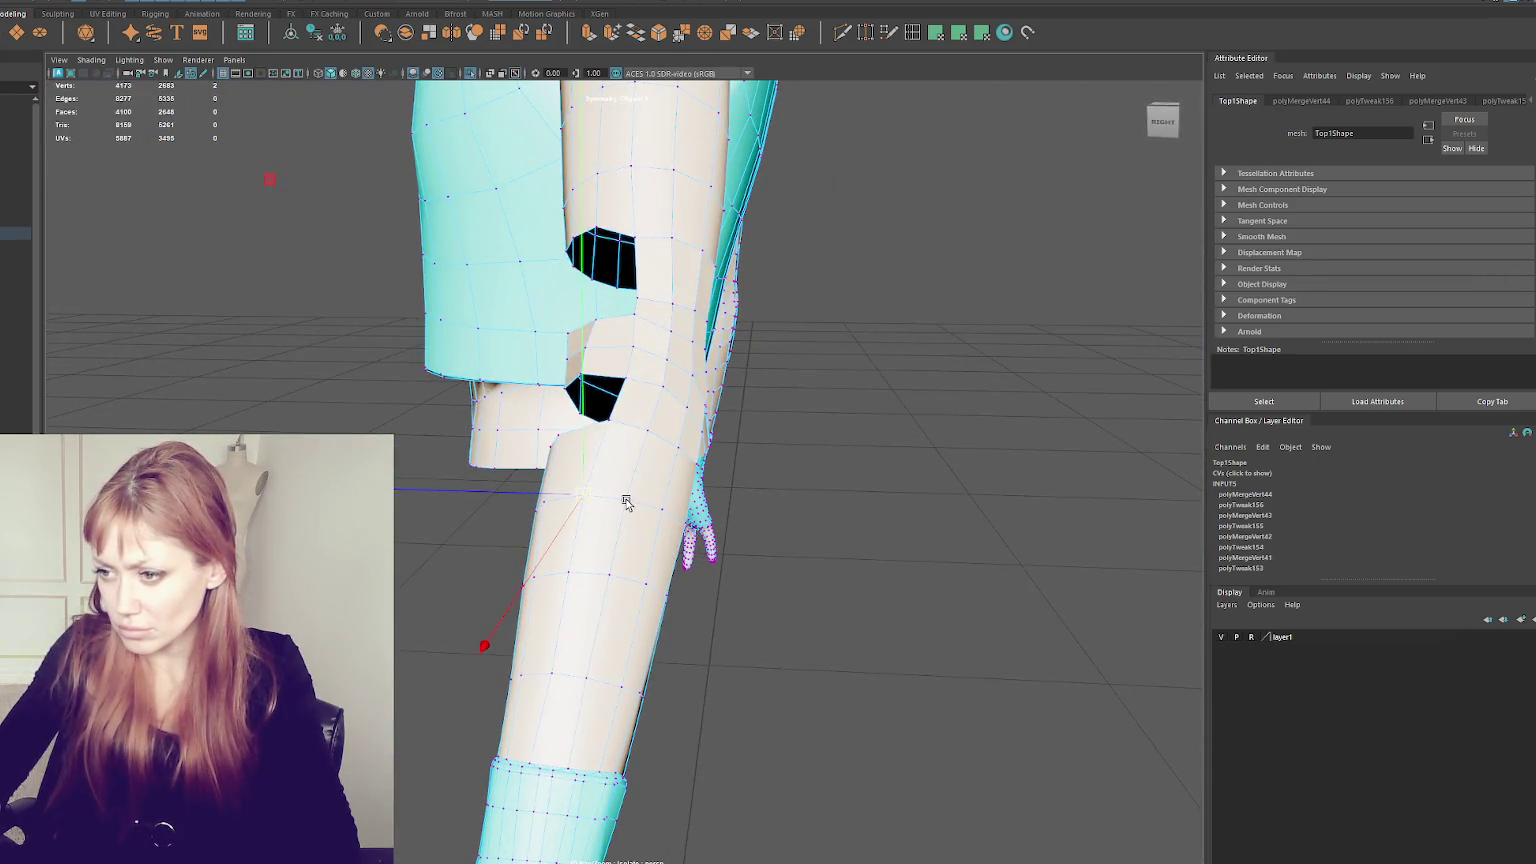
- Step through vertices from the lower sleeve up to the one just below the lower hole
left_click(613, 577)
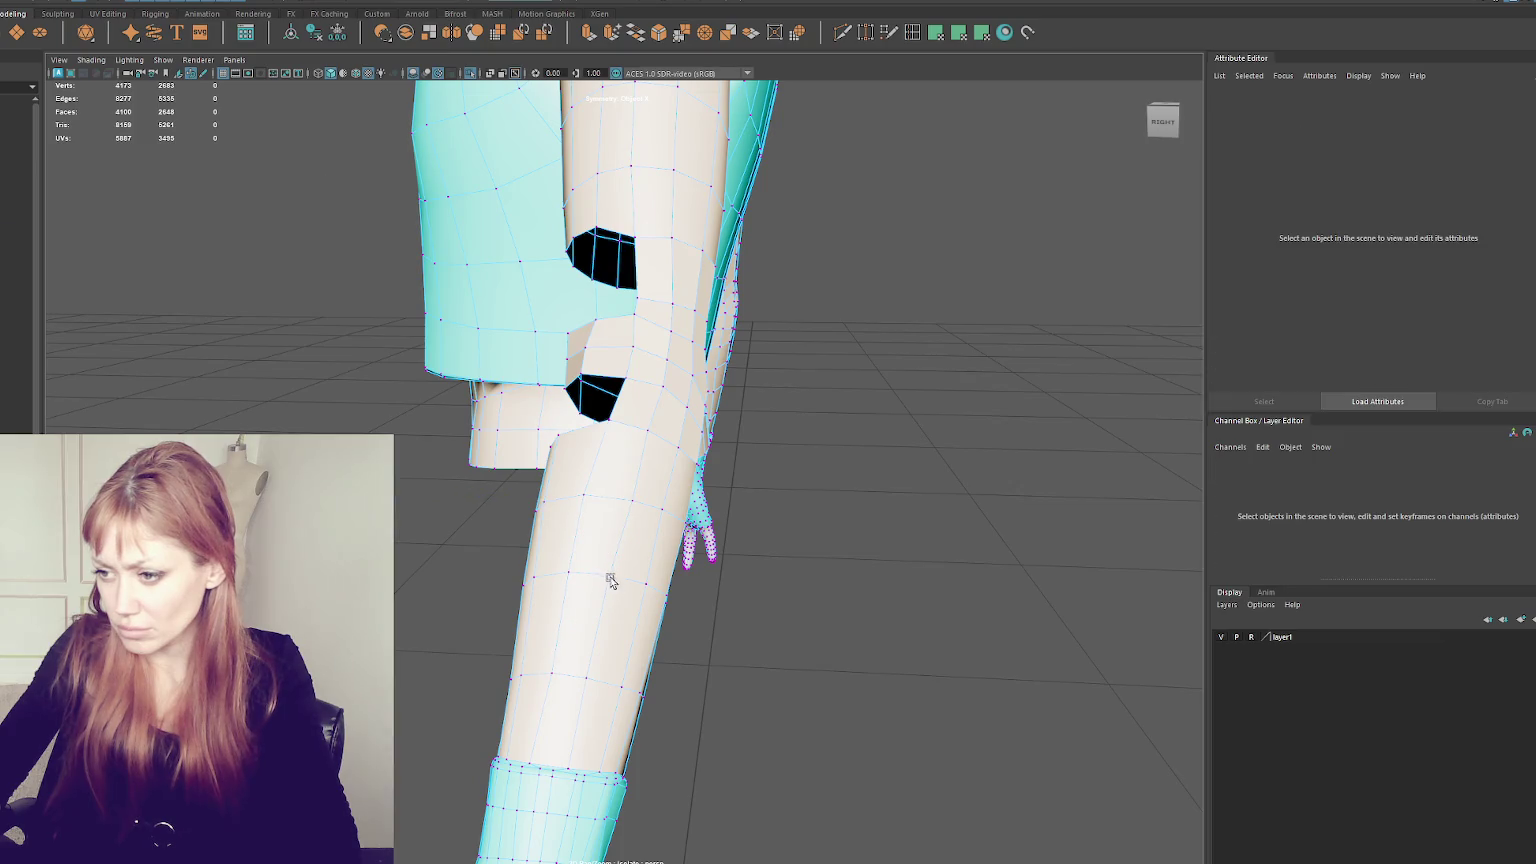
left_click(614, 578)
left_click(588, 686)
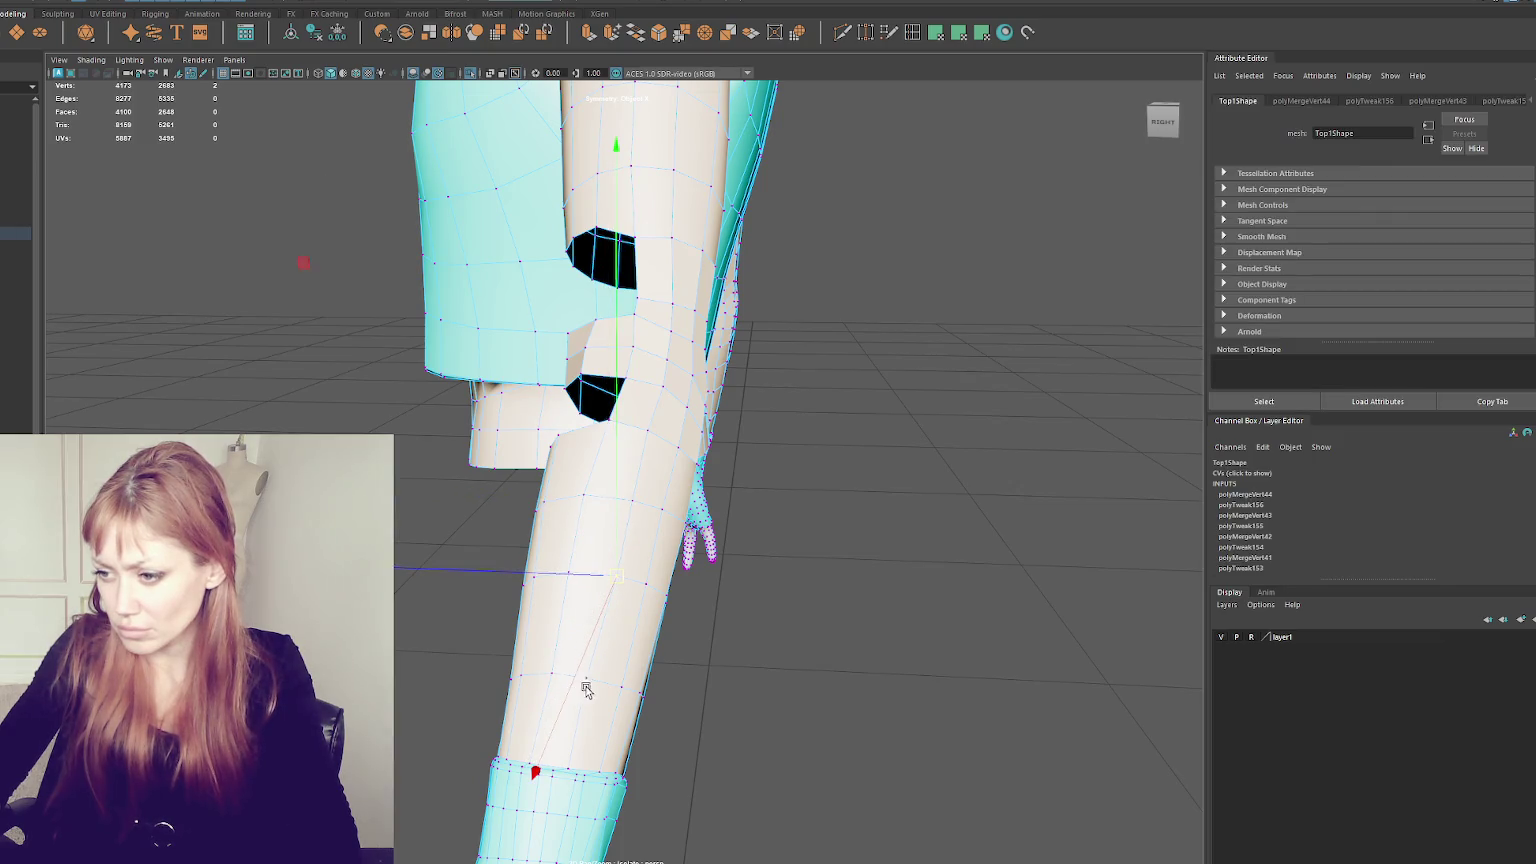
left_click(587, 681)
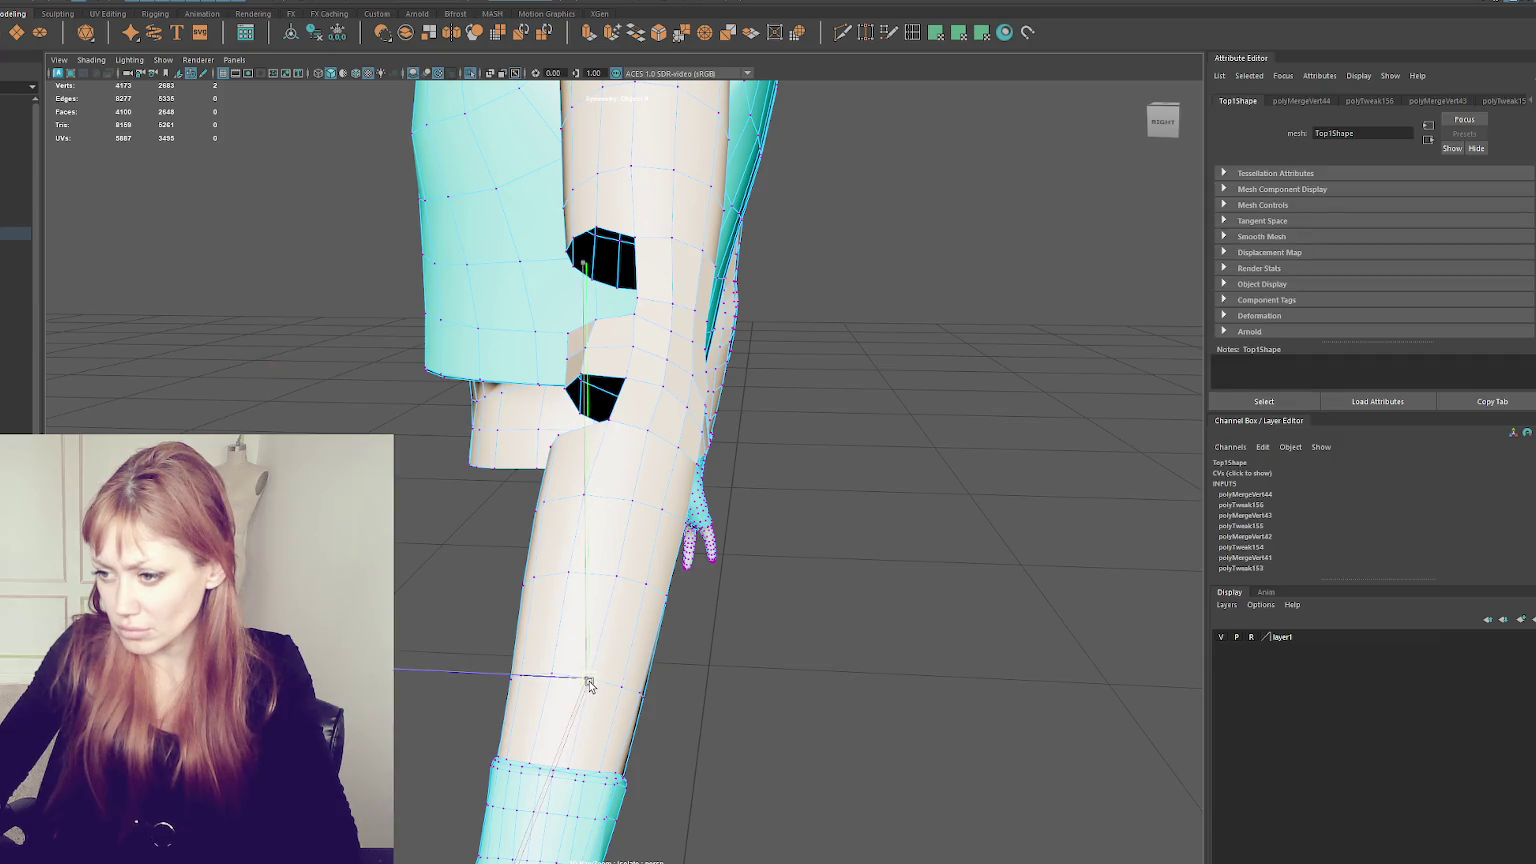
left_click(569, 573)
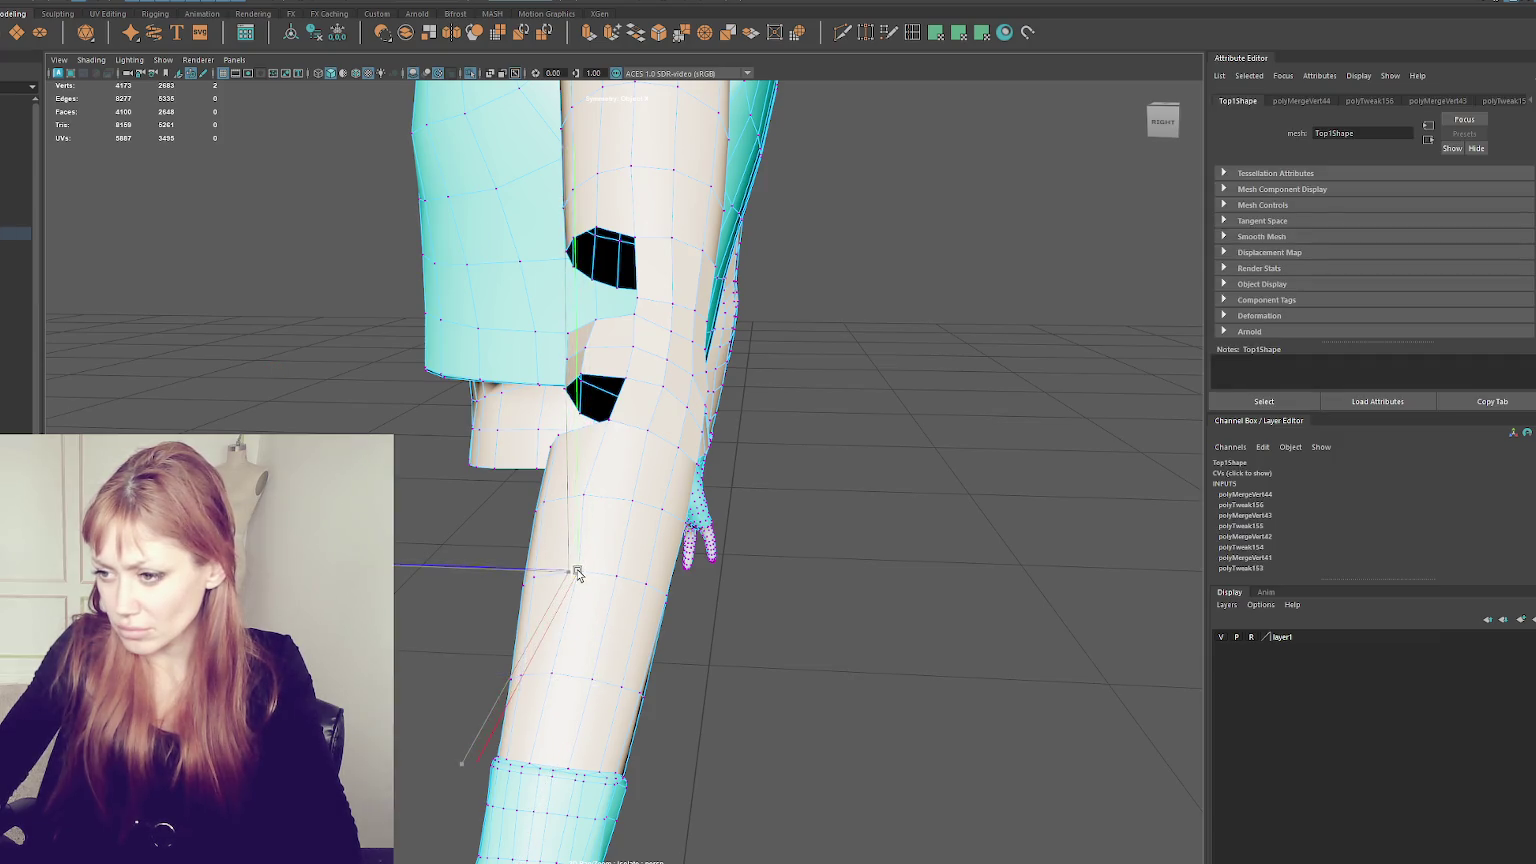
left_click(586, 500)
left_click(598, 492)
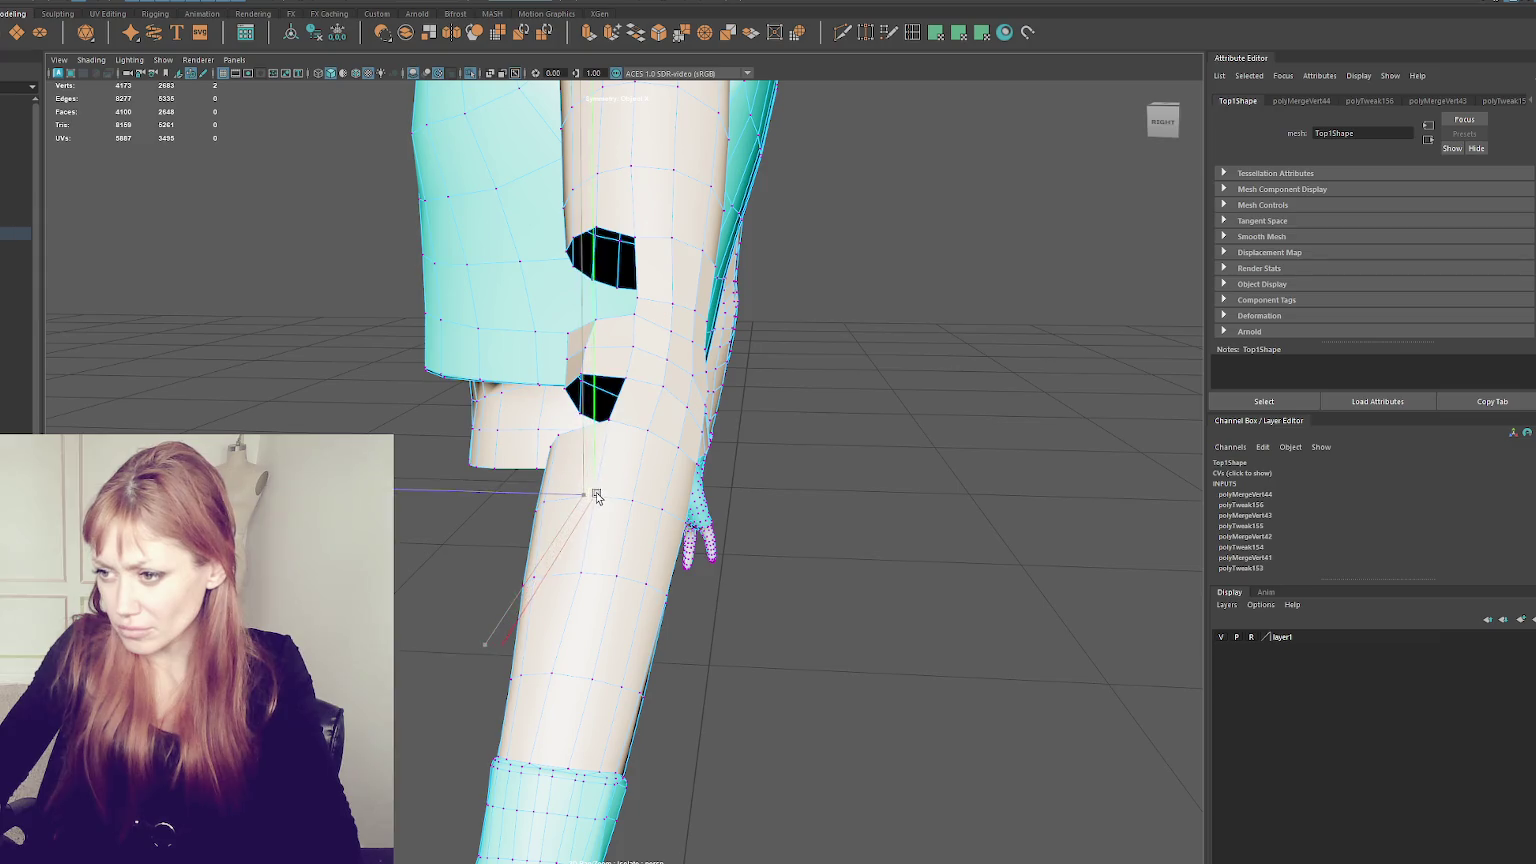
left_click(614, 418)
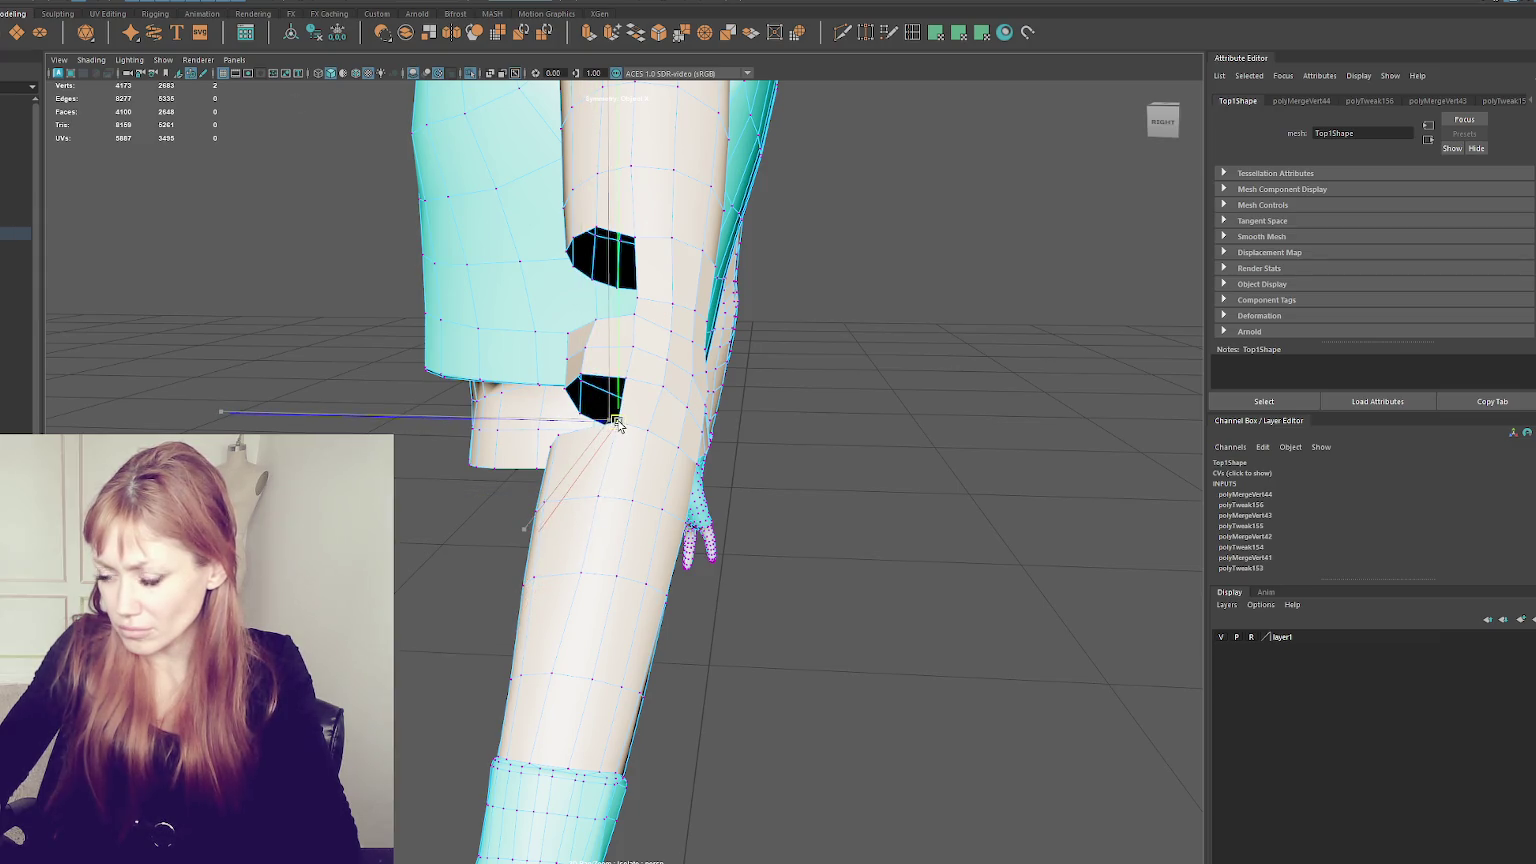
- Orbit round to the sleeve's front and clear the vertex selection
left_click_drag(676, 398, 780, 396, "alt")
left_click(816, 333)
mouse_move(898, 319)
left_mouse_down("alt")
mouse_move(948, 298)
mouse_move(768, 332)
mouse_move(700, 420)
left_mouse_up("alt")
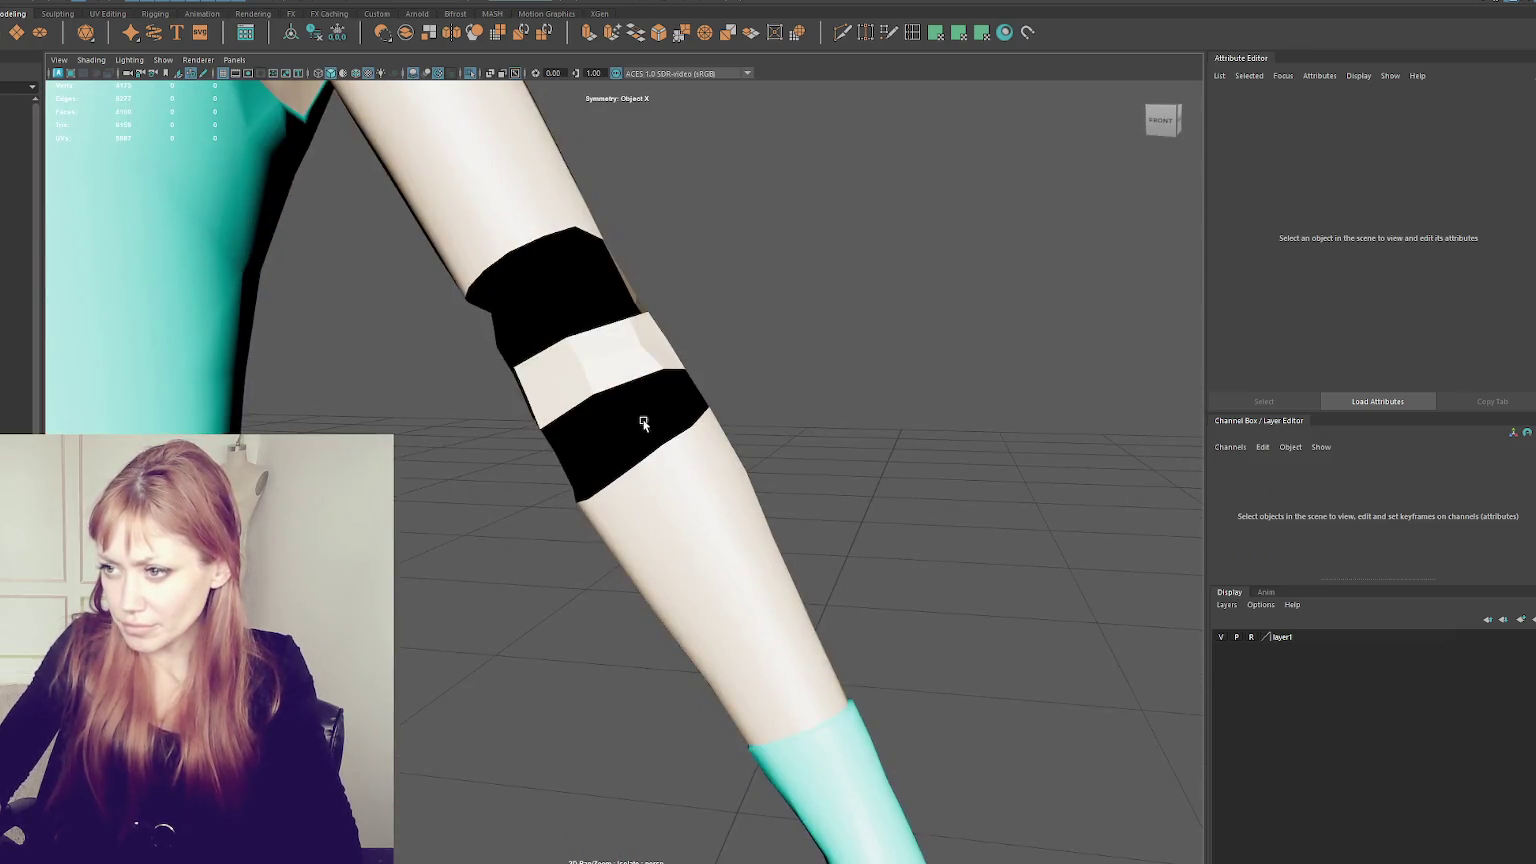
- Return from vertex editing to object mode and select the HIFI sculpt in the Outliner
left_click(700, 430)
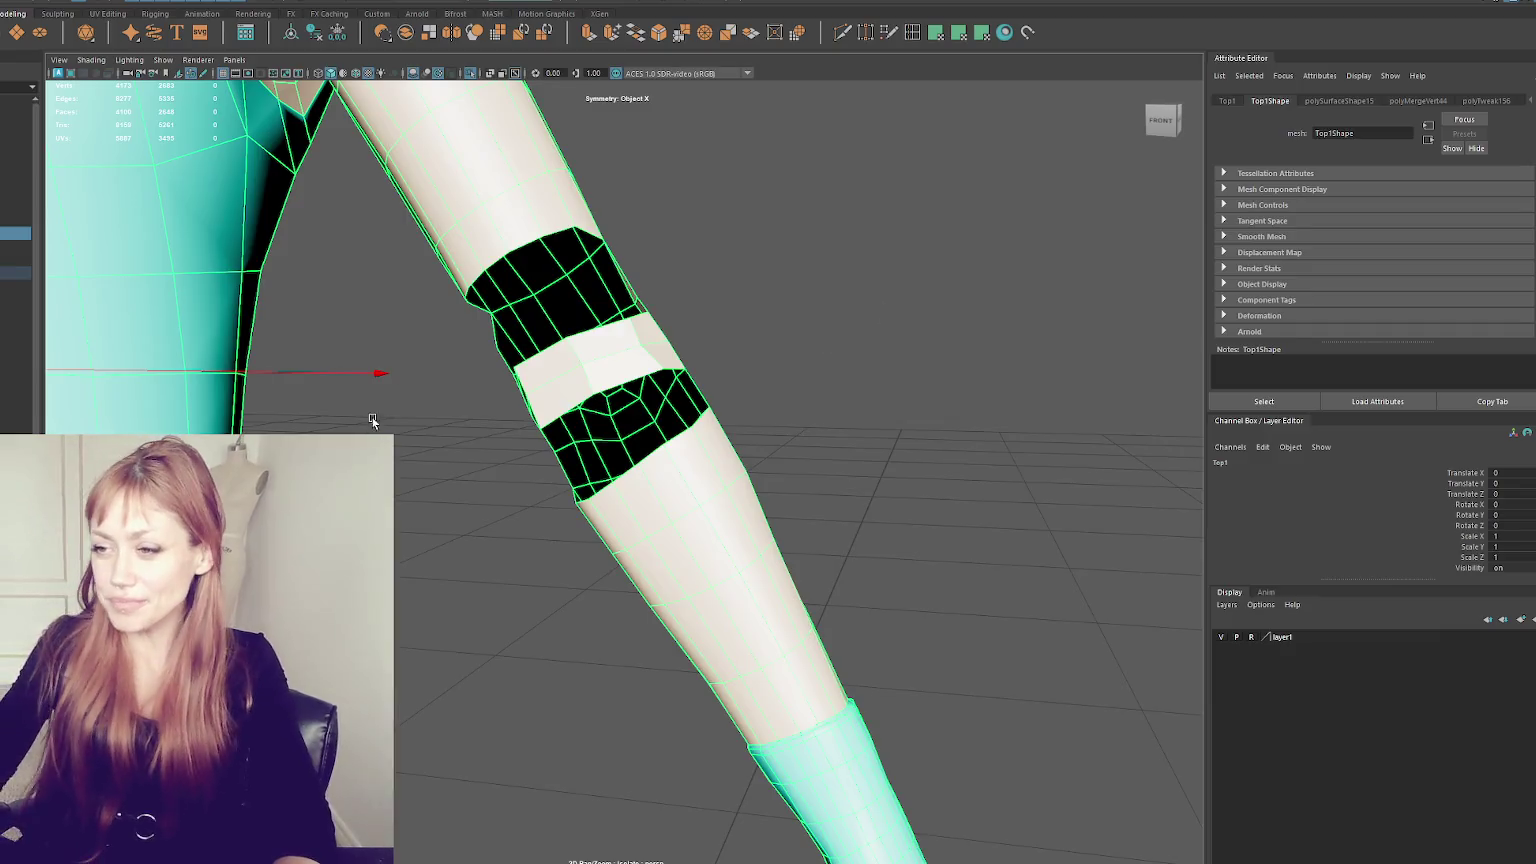
right_click(684, 361)
left_click(480, 425)
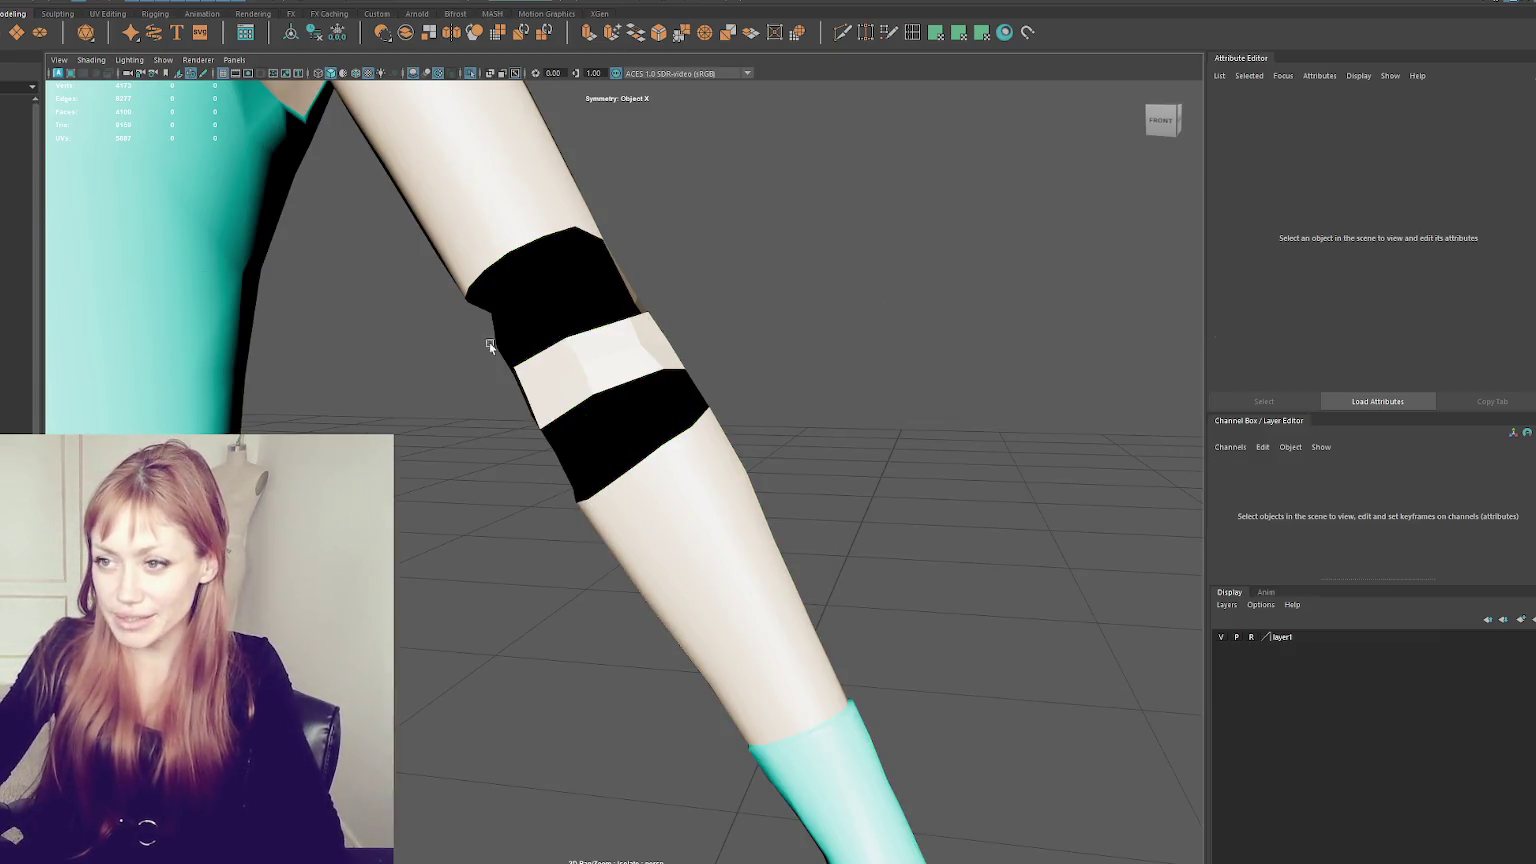
left_click(15, 153)
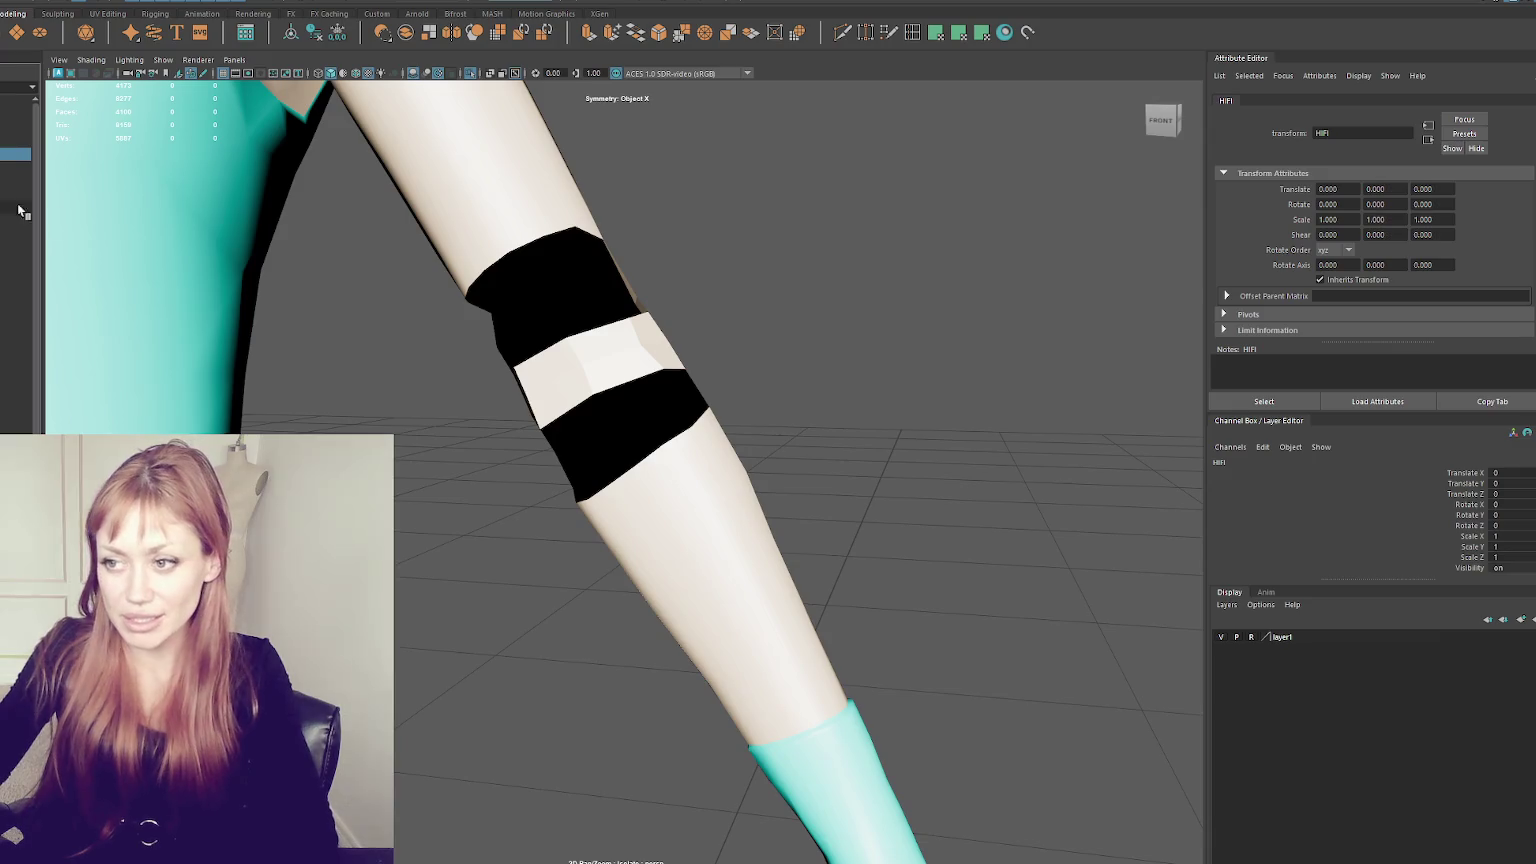
- Turn off layer1's reference display and select the Top1 jacket mesh
left_click(1170, 572)
left_click(1252, 638)
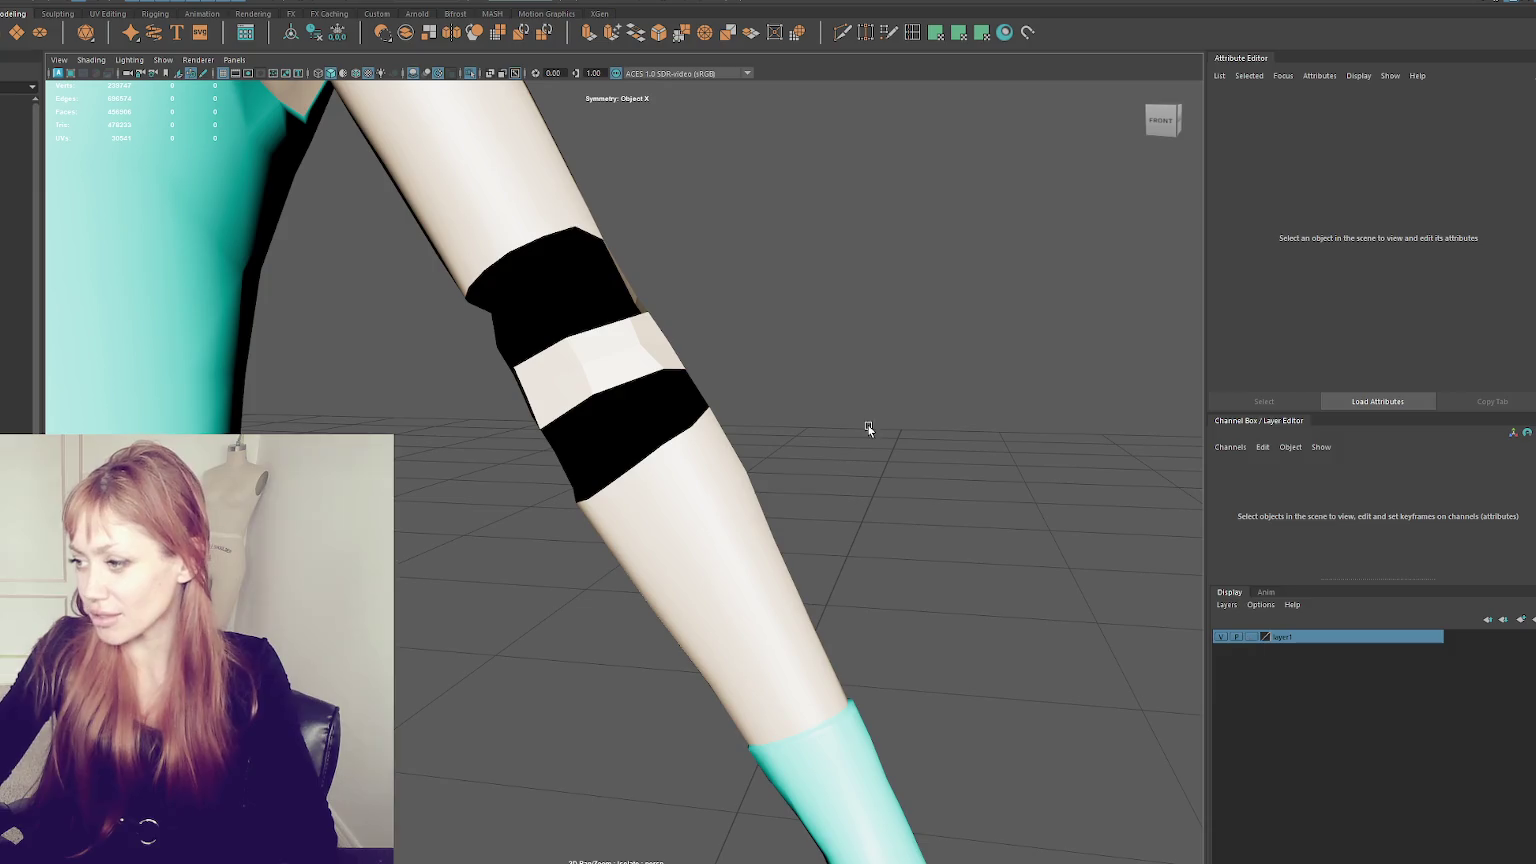
left_click(482, 384)
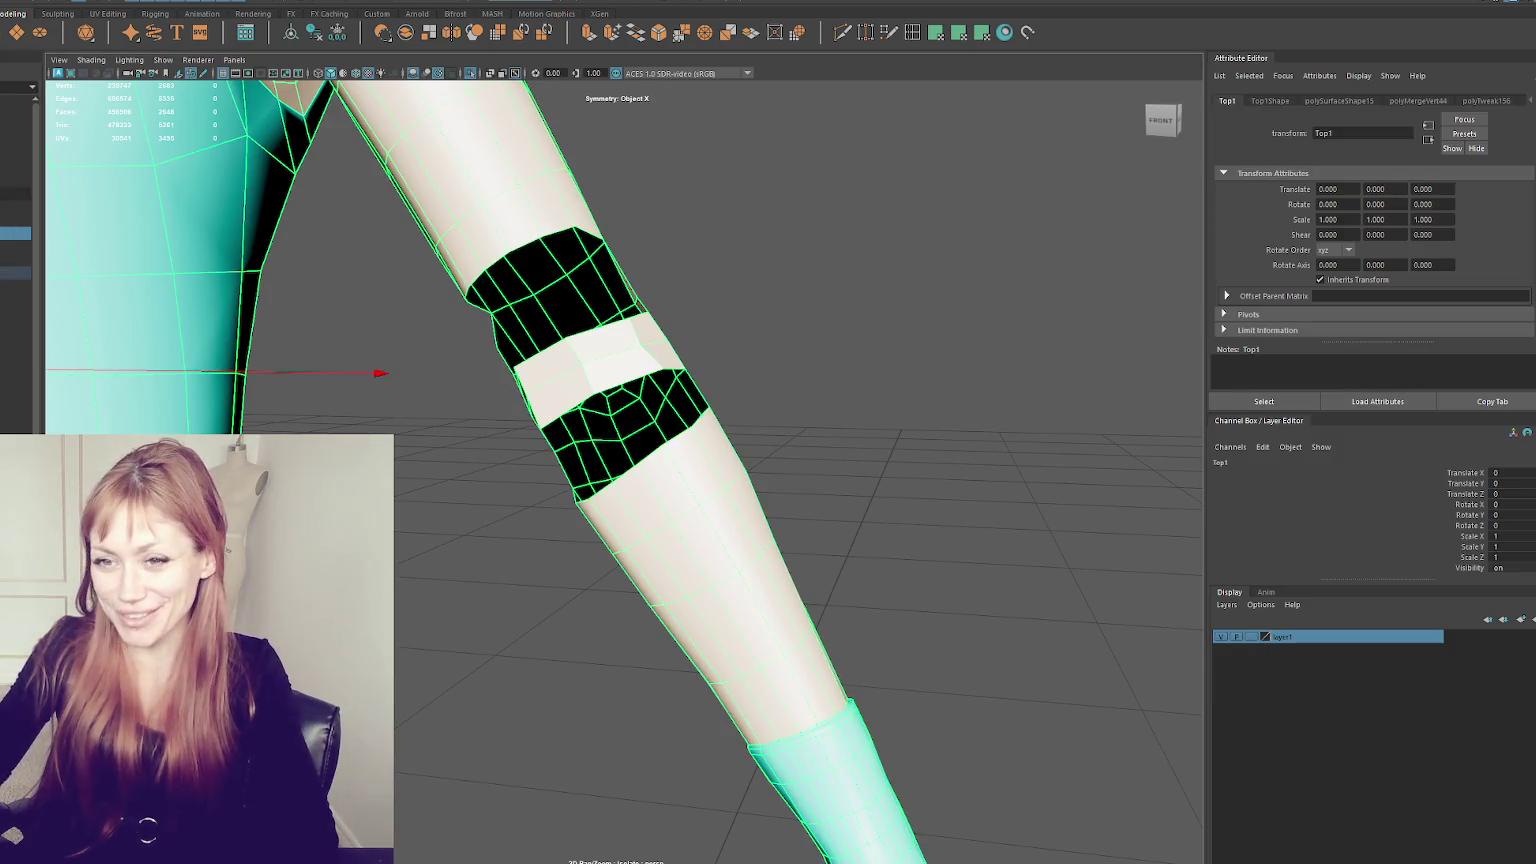
- Select HIFI_WITH_NO_LACES and toggle layer1 between template and reference display
left_click(380, 377)
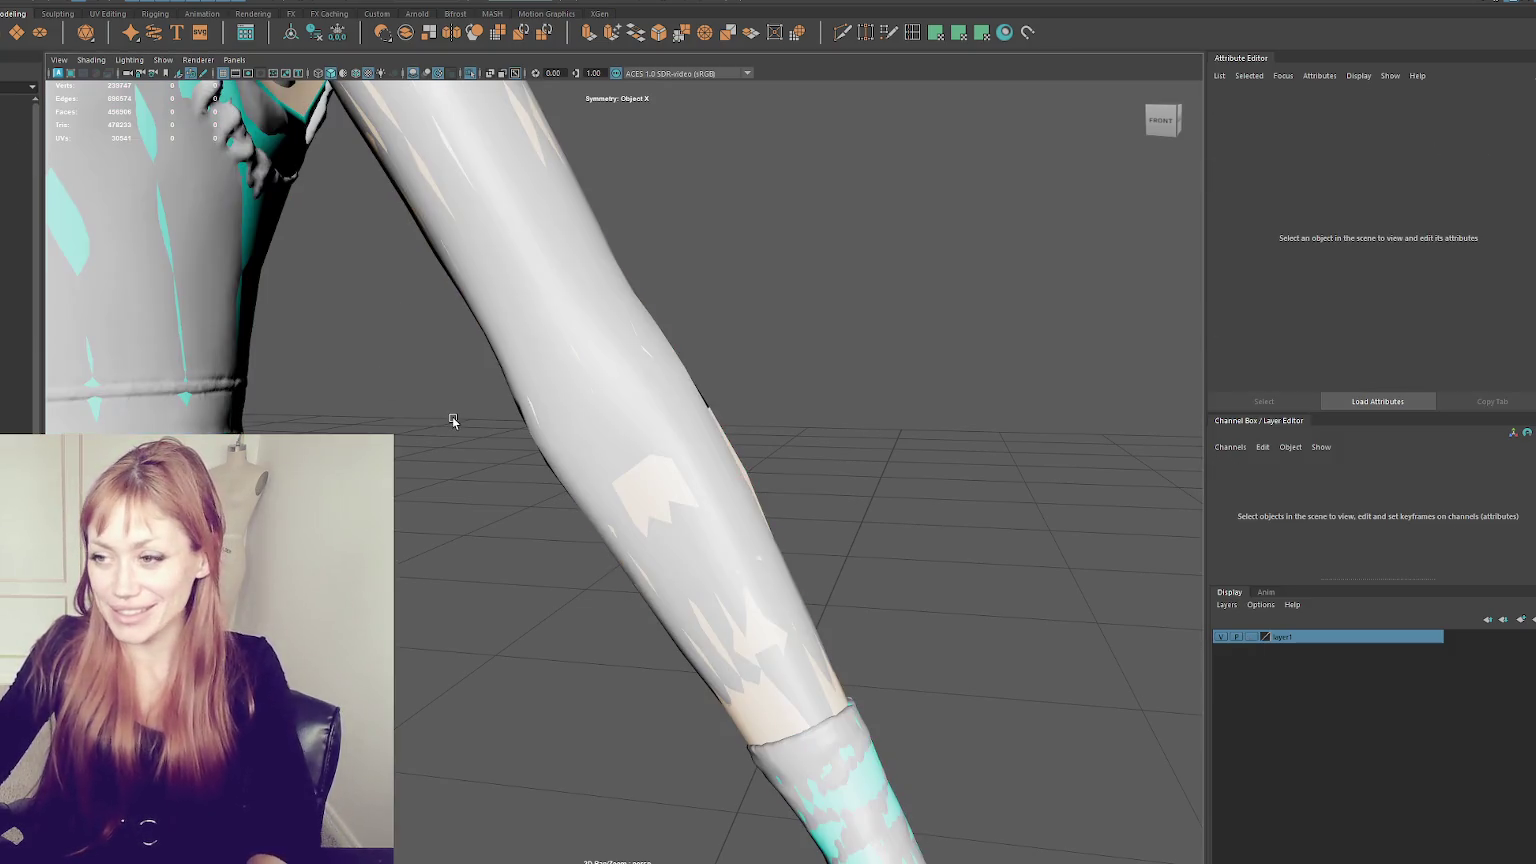
left_click(688, 419)
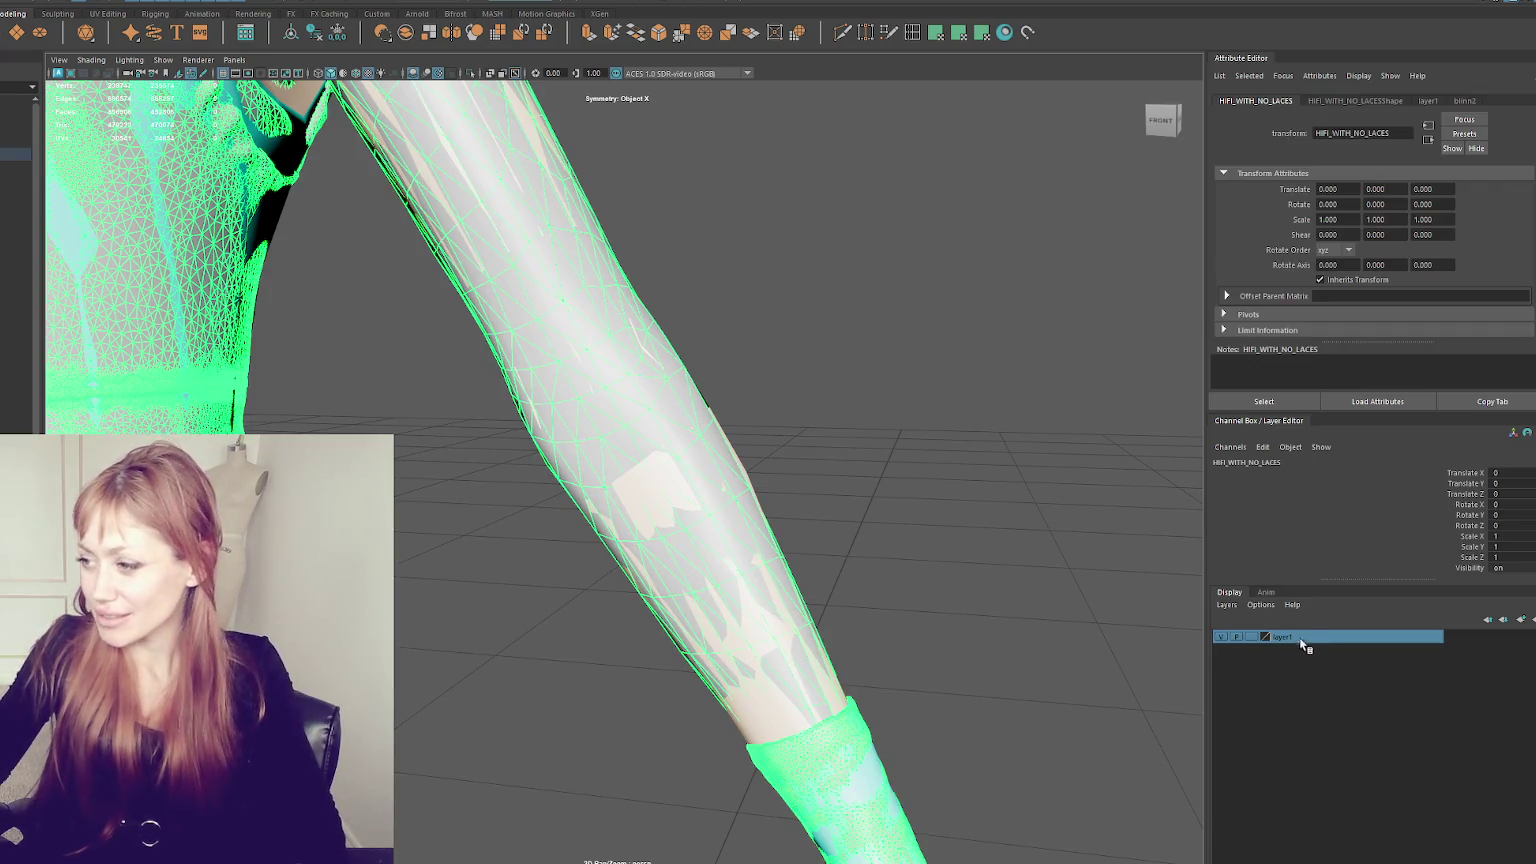
left_click(1252, 636)
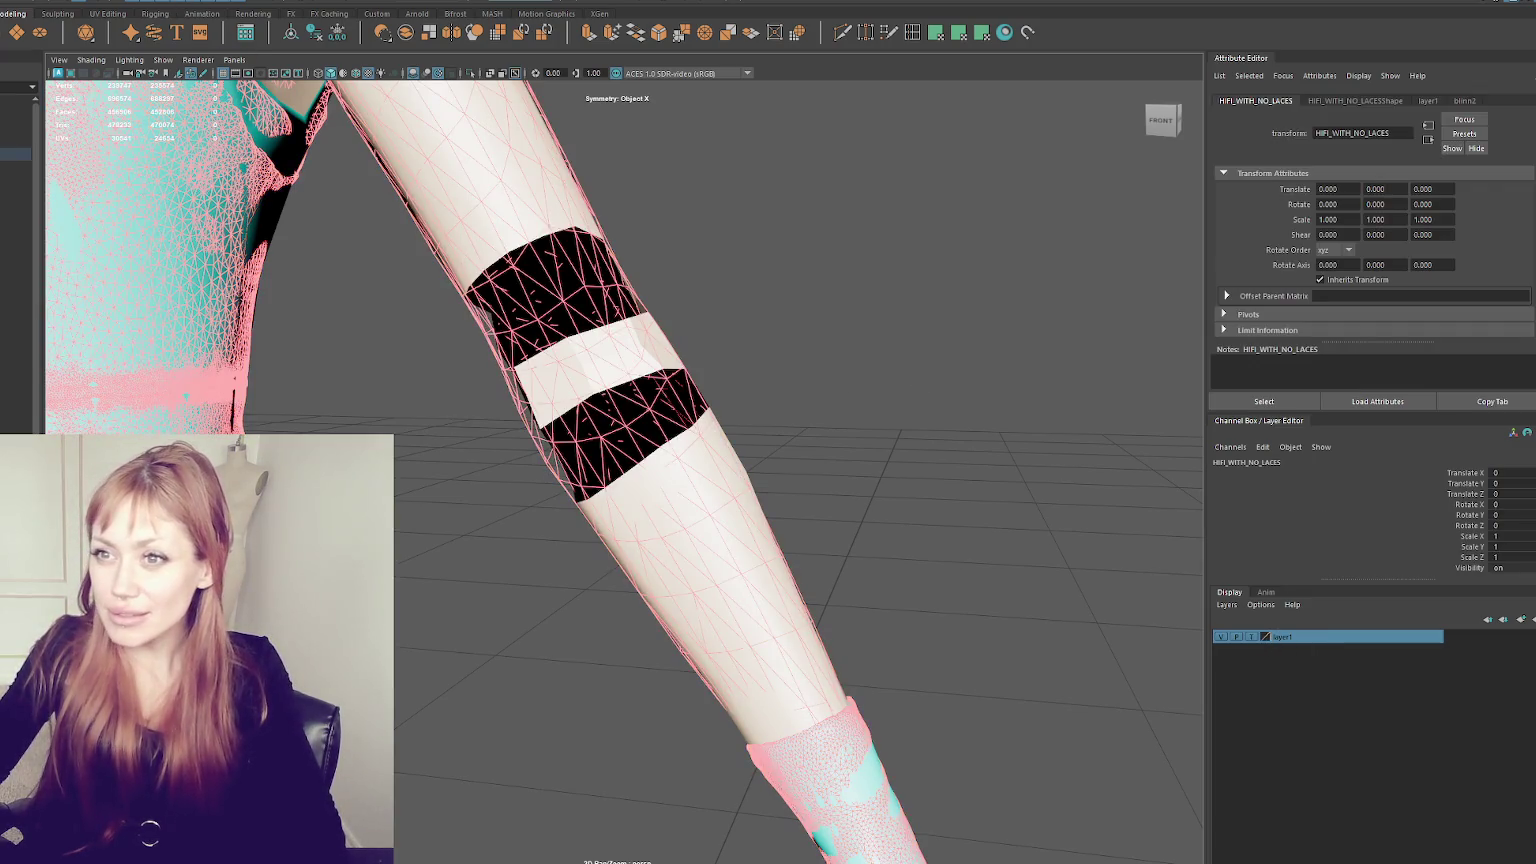
left_click(1250, 637)
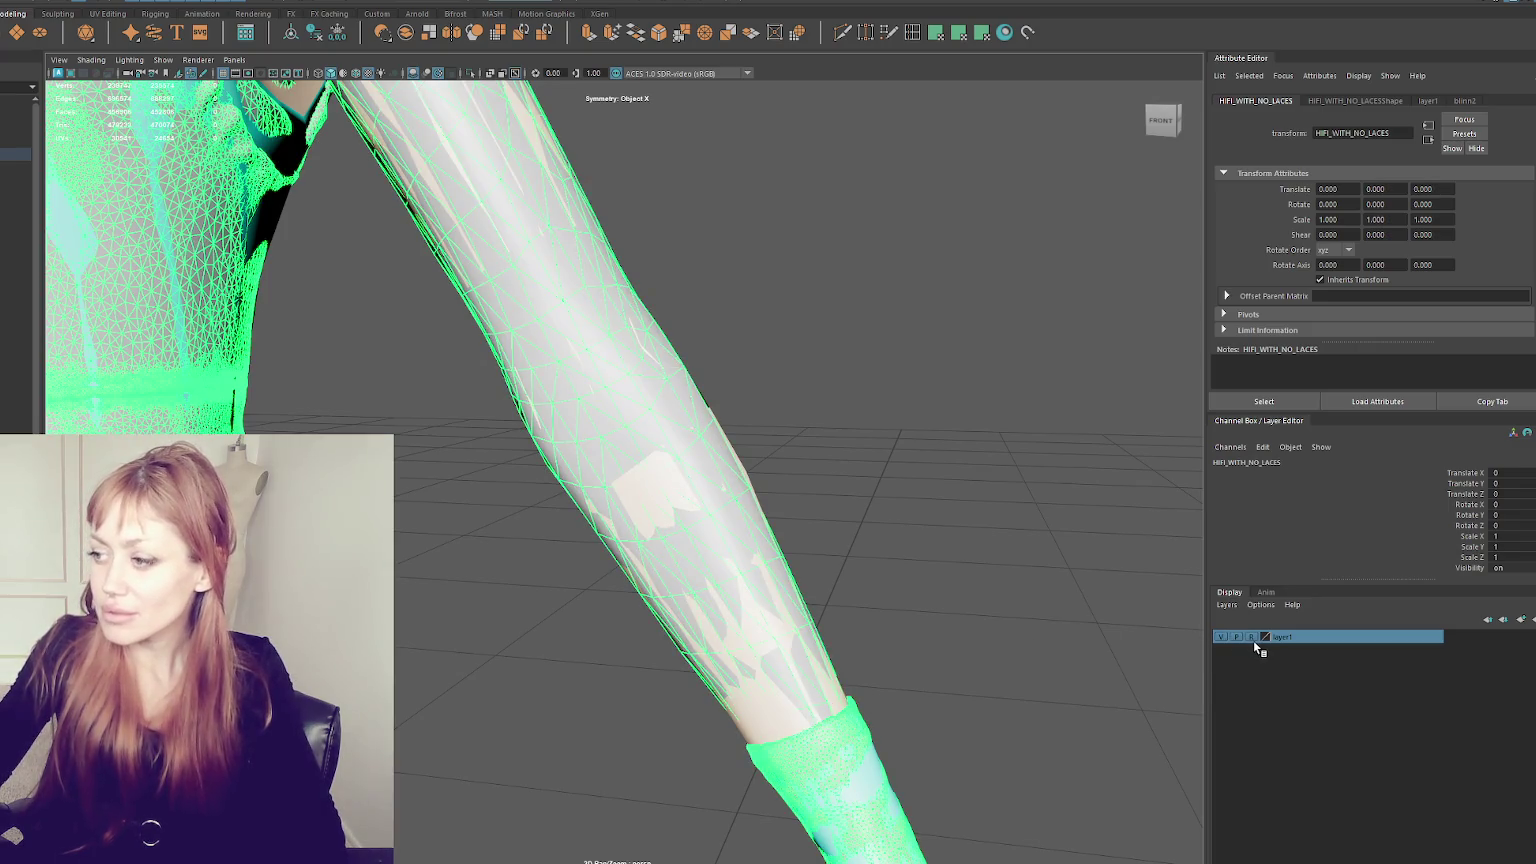
left_click(1253, 637)
left_click(1253, 637)
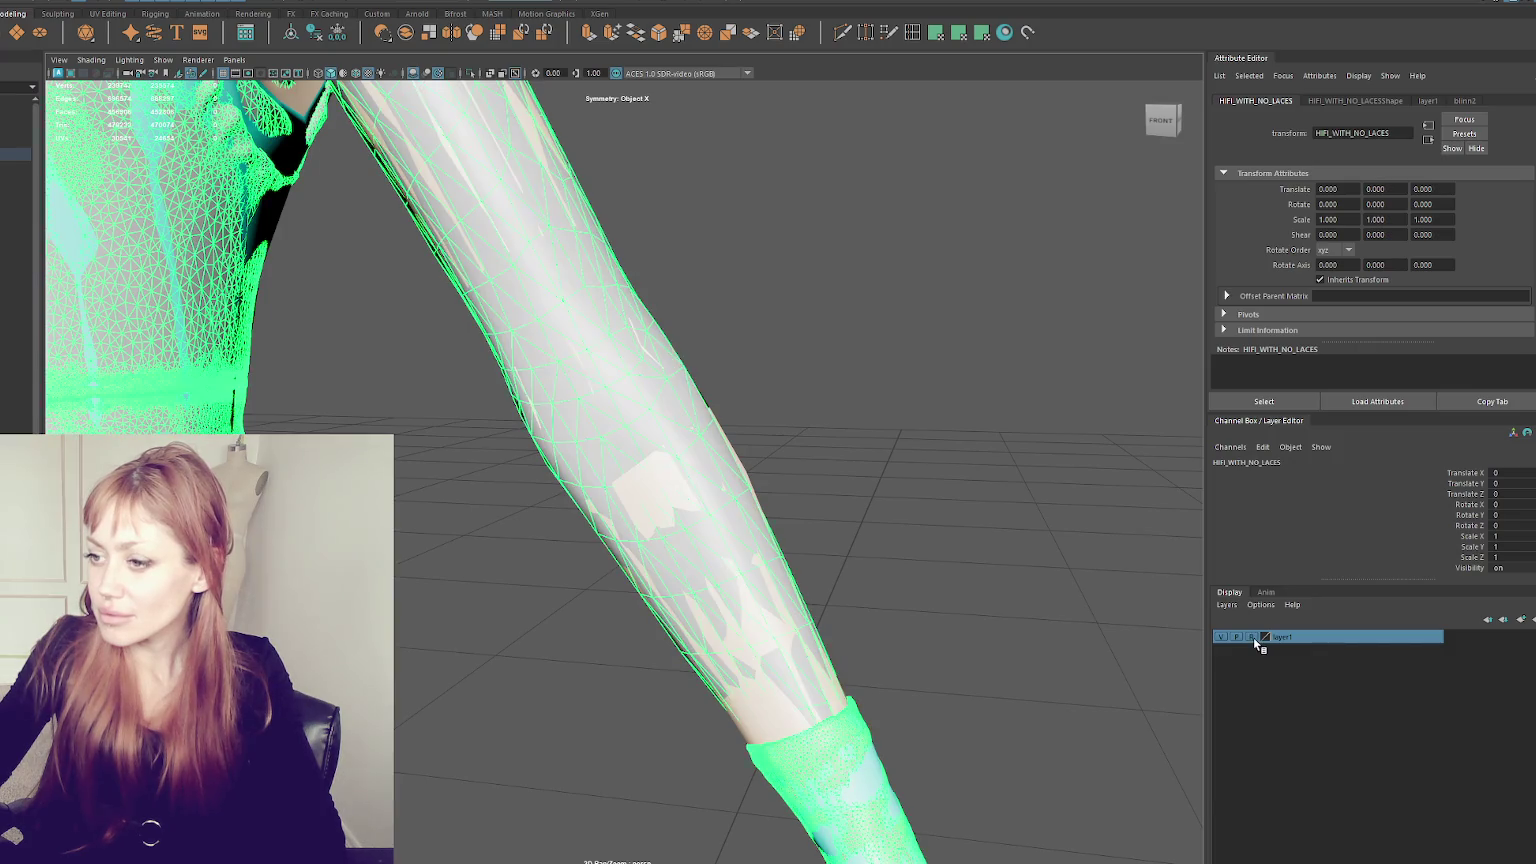
- Make HIFI_WITH_NO_LACES live, select Top1, and activate Quad Draw on it
left_click(40, 3)
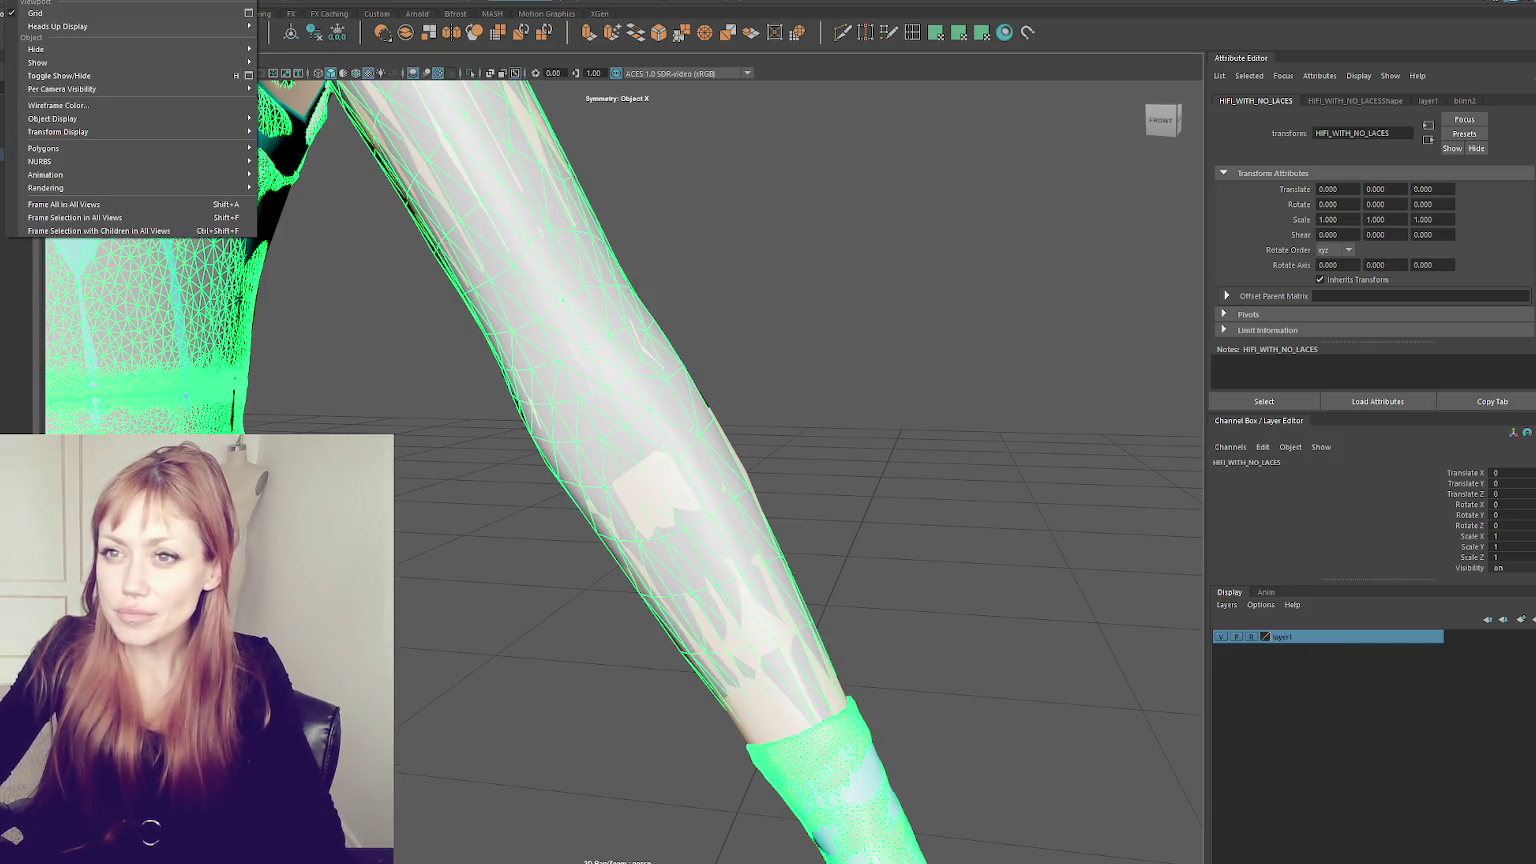
left_click(43, 300)
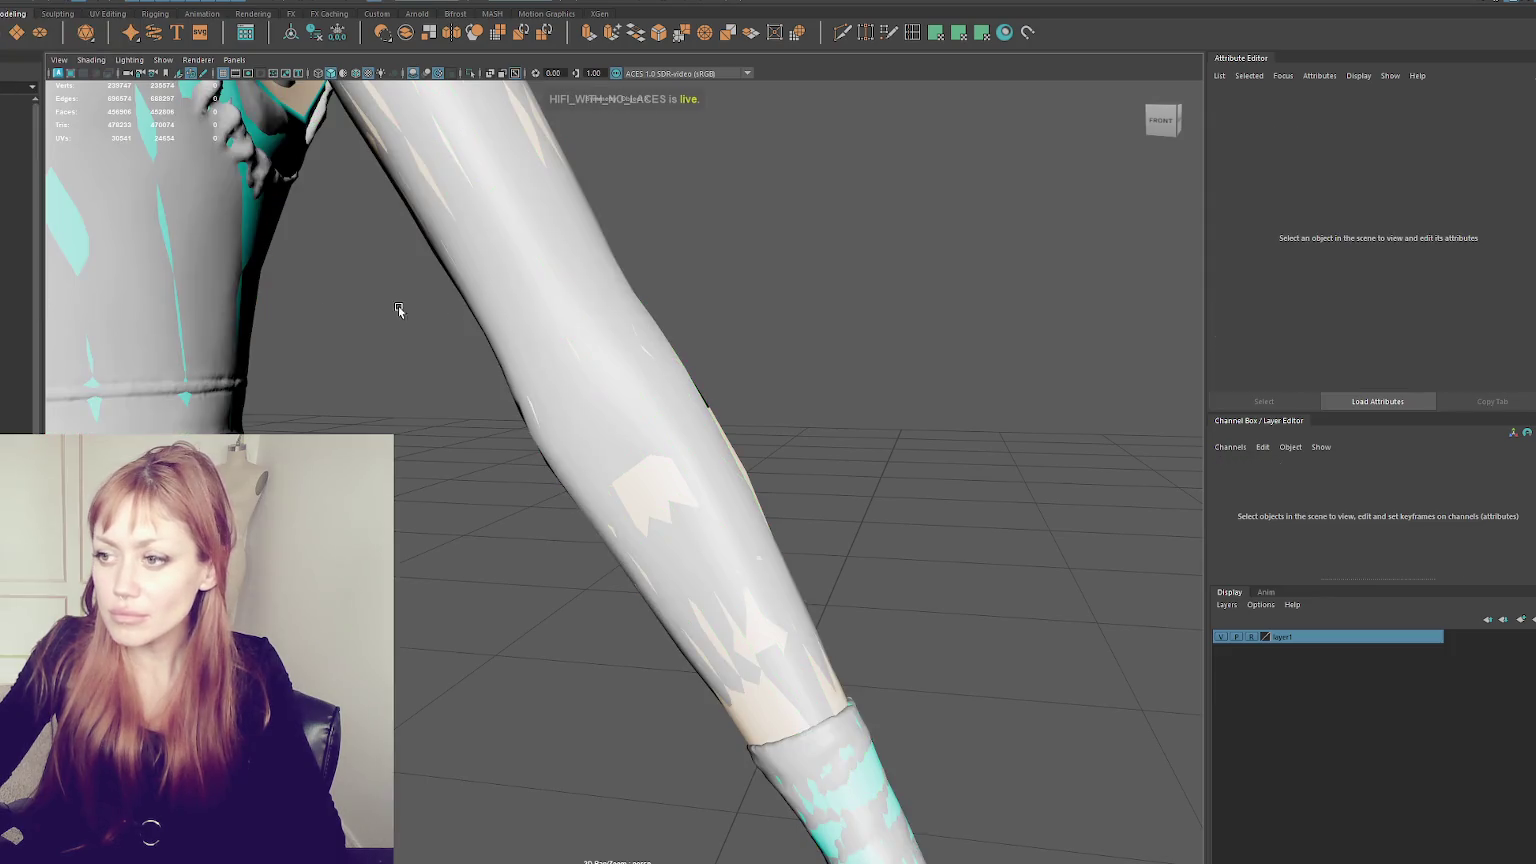
left_click(20, 220)
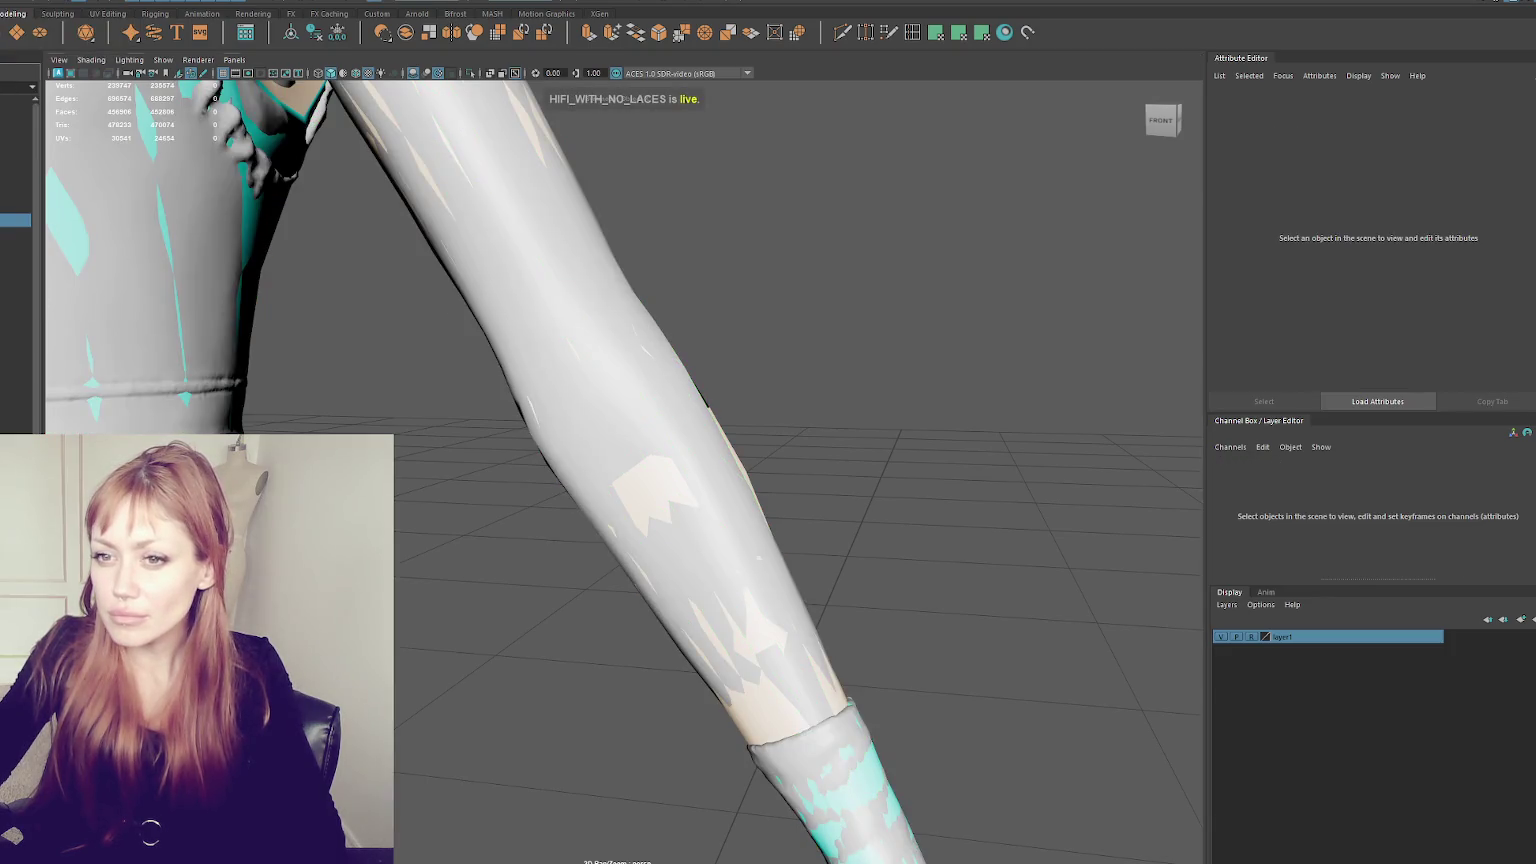
left_click(560, 398)
left_click(743, 31)
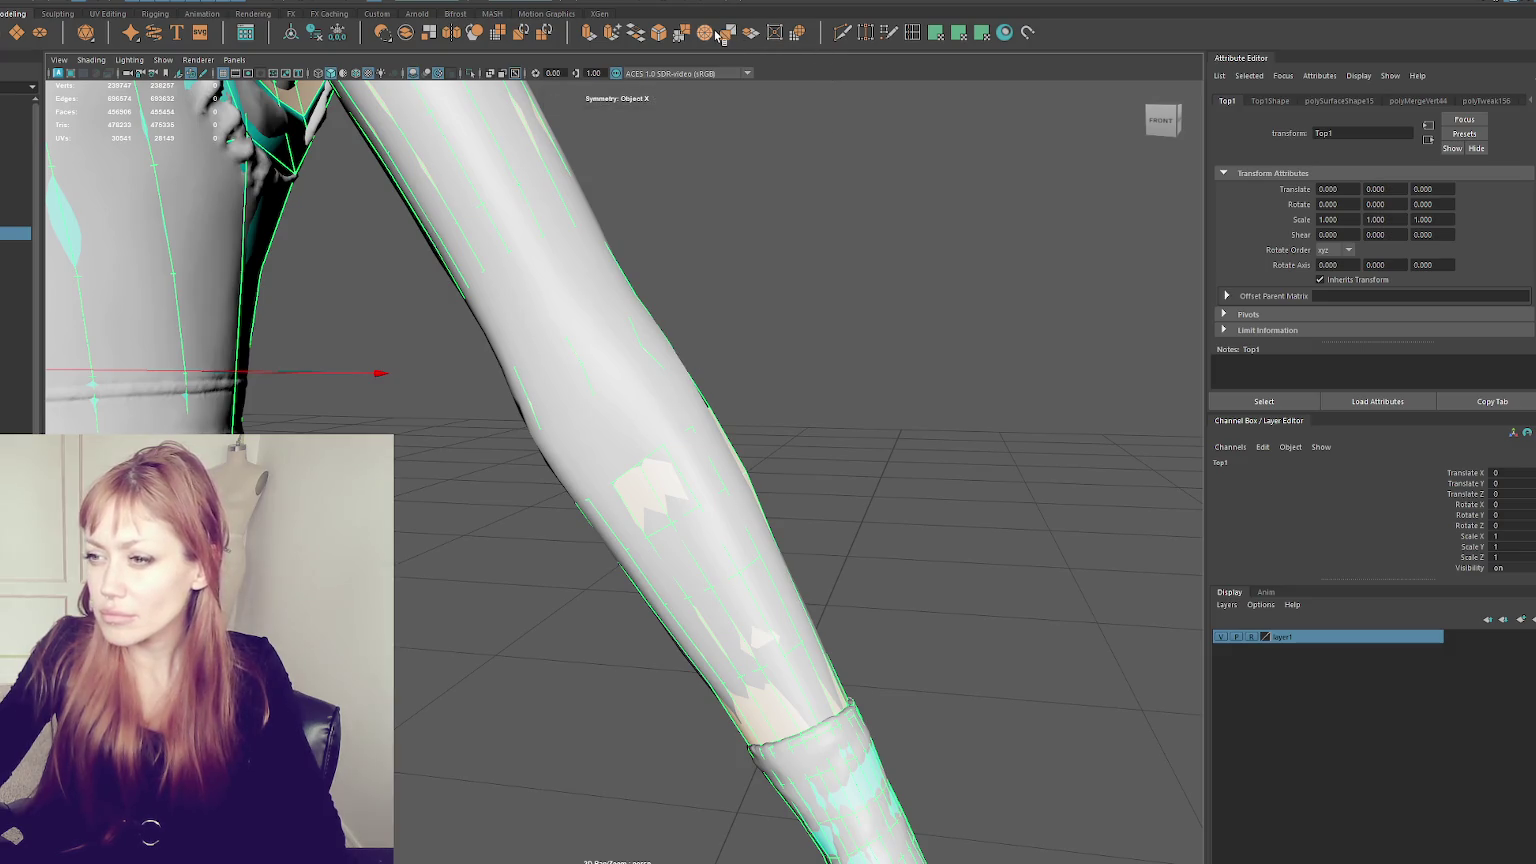
left_click(888, 33)
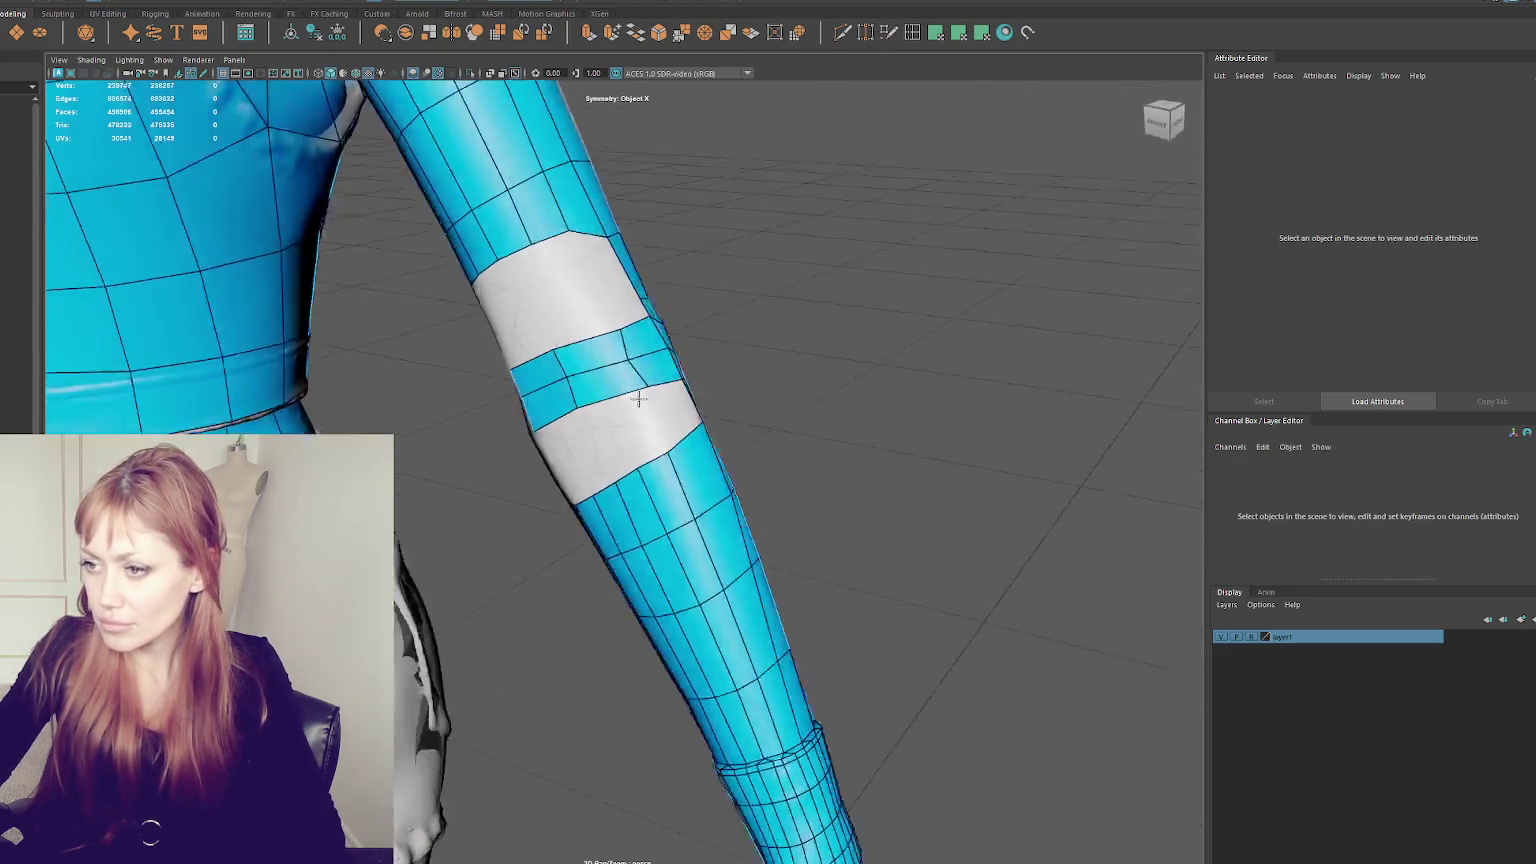
- Frame the forearm from the front and Shift-click the first new quad into the lower sleeve gap
left_click_drag(644, 398, 609, 398, "alt")
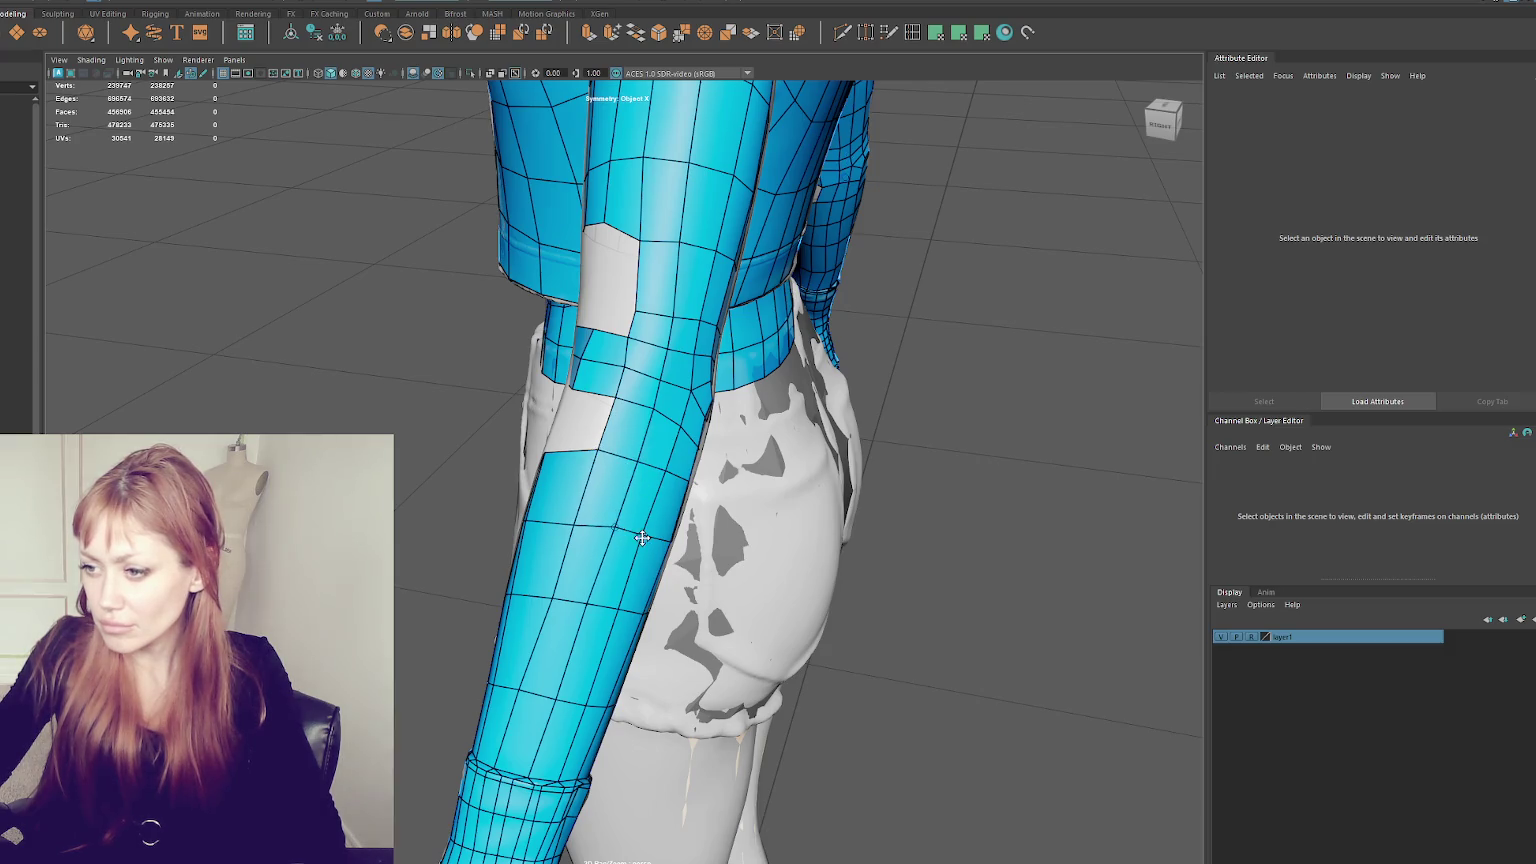
left_click_drag(697, 514, 614, 451, "alt")
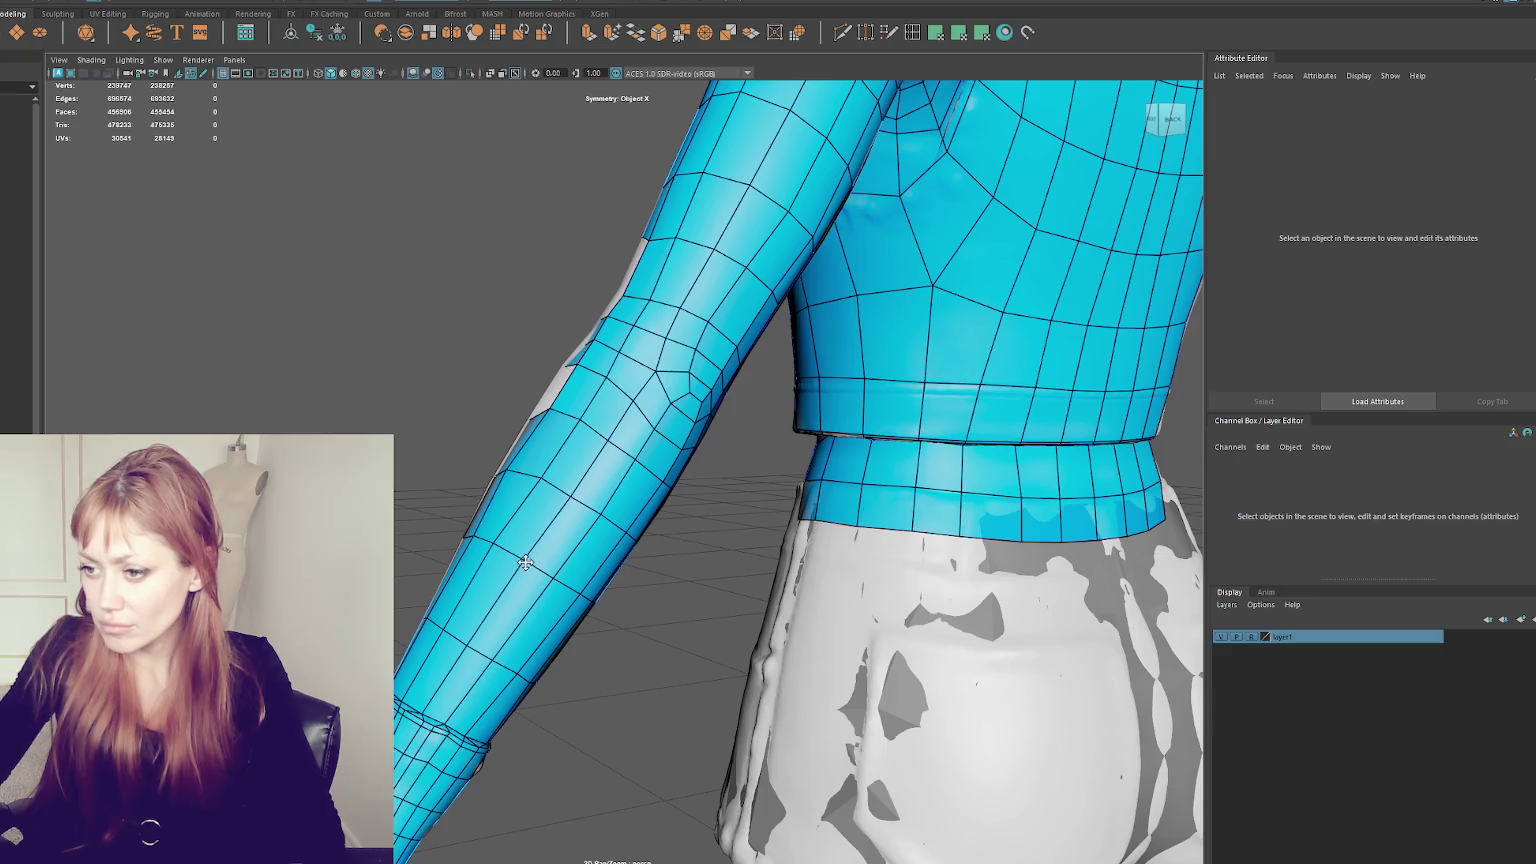
scroll(495, 551, "down", 3)
scroll(560, 450, "up", 5)
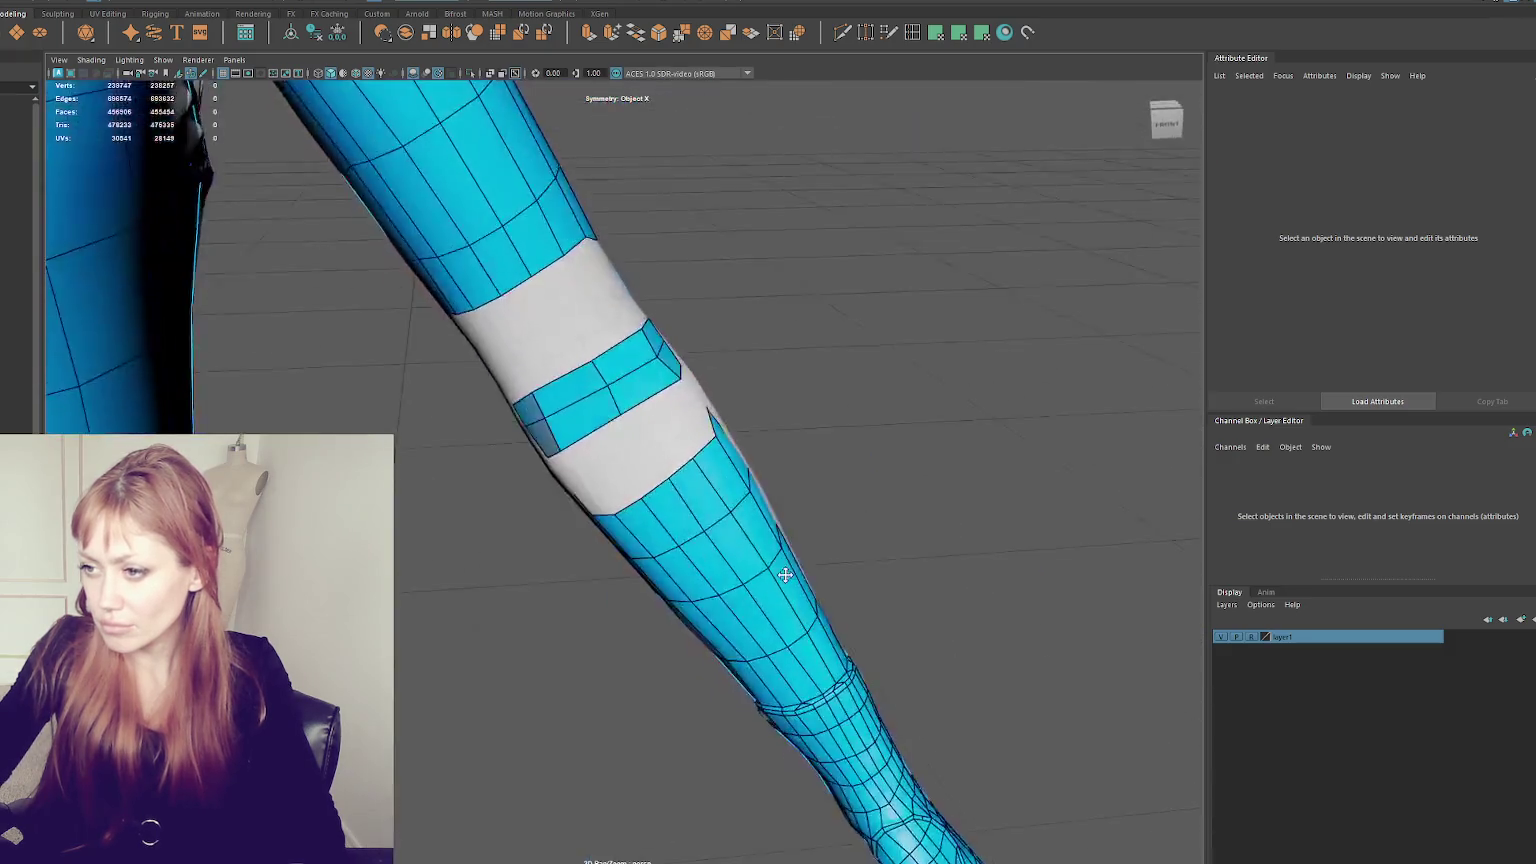
left_click_drag(600, 420, 637, 388, "alt")
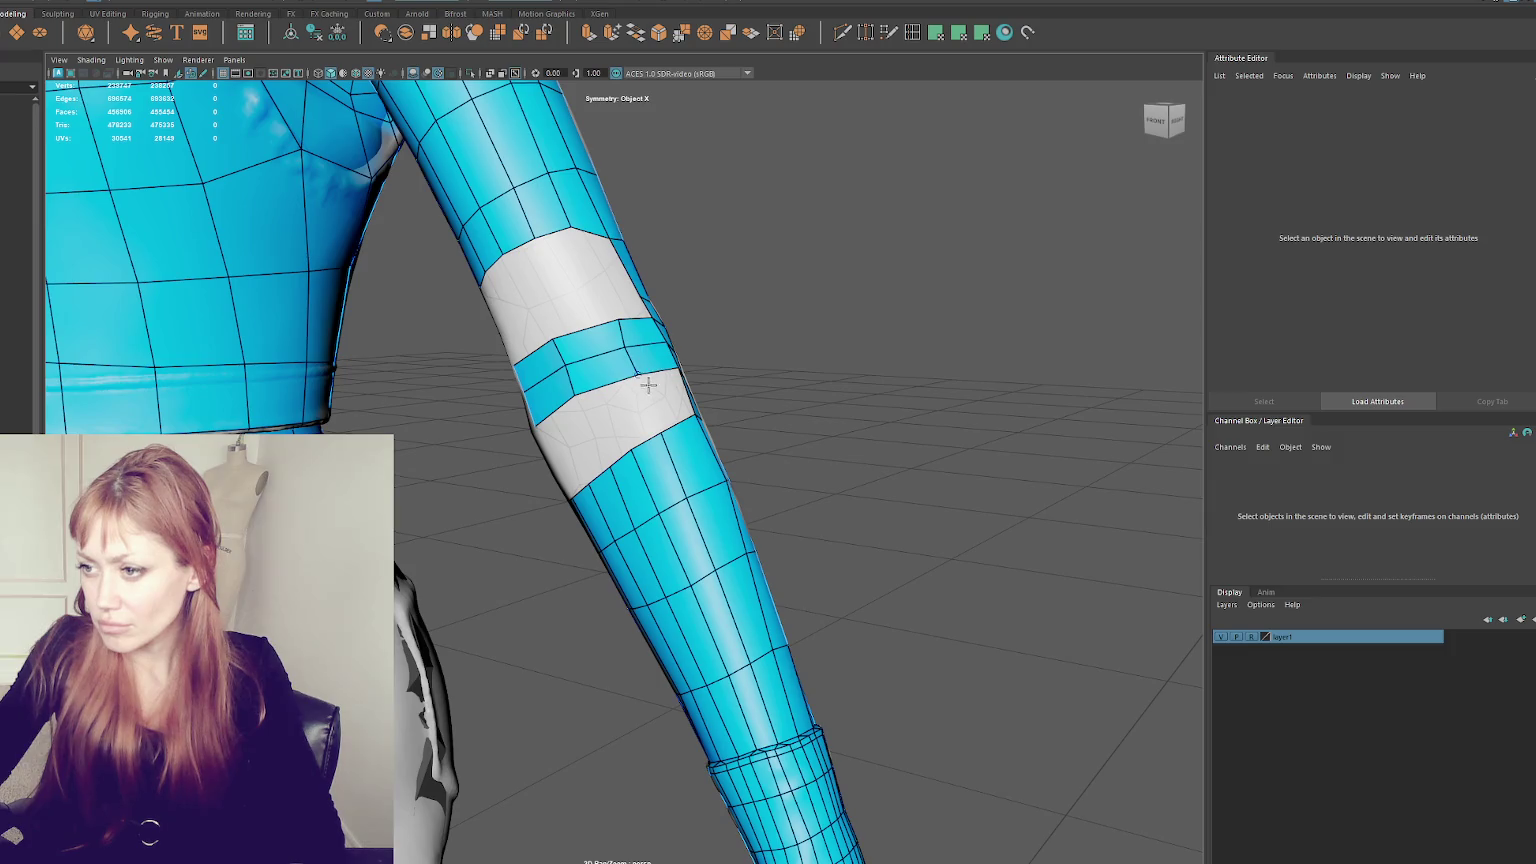
mouse_move(627, 411)
left_mouse_down("alt")
mouse_move(738, 432)
mouse_move(630, 383)
mouse_move(736, 412)
mouse_move(722, 424)
left_mouse_up("alt")
left_click(625, 415)
left_click(648, 425, "shift")
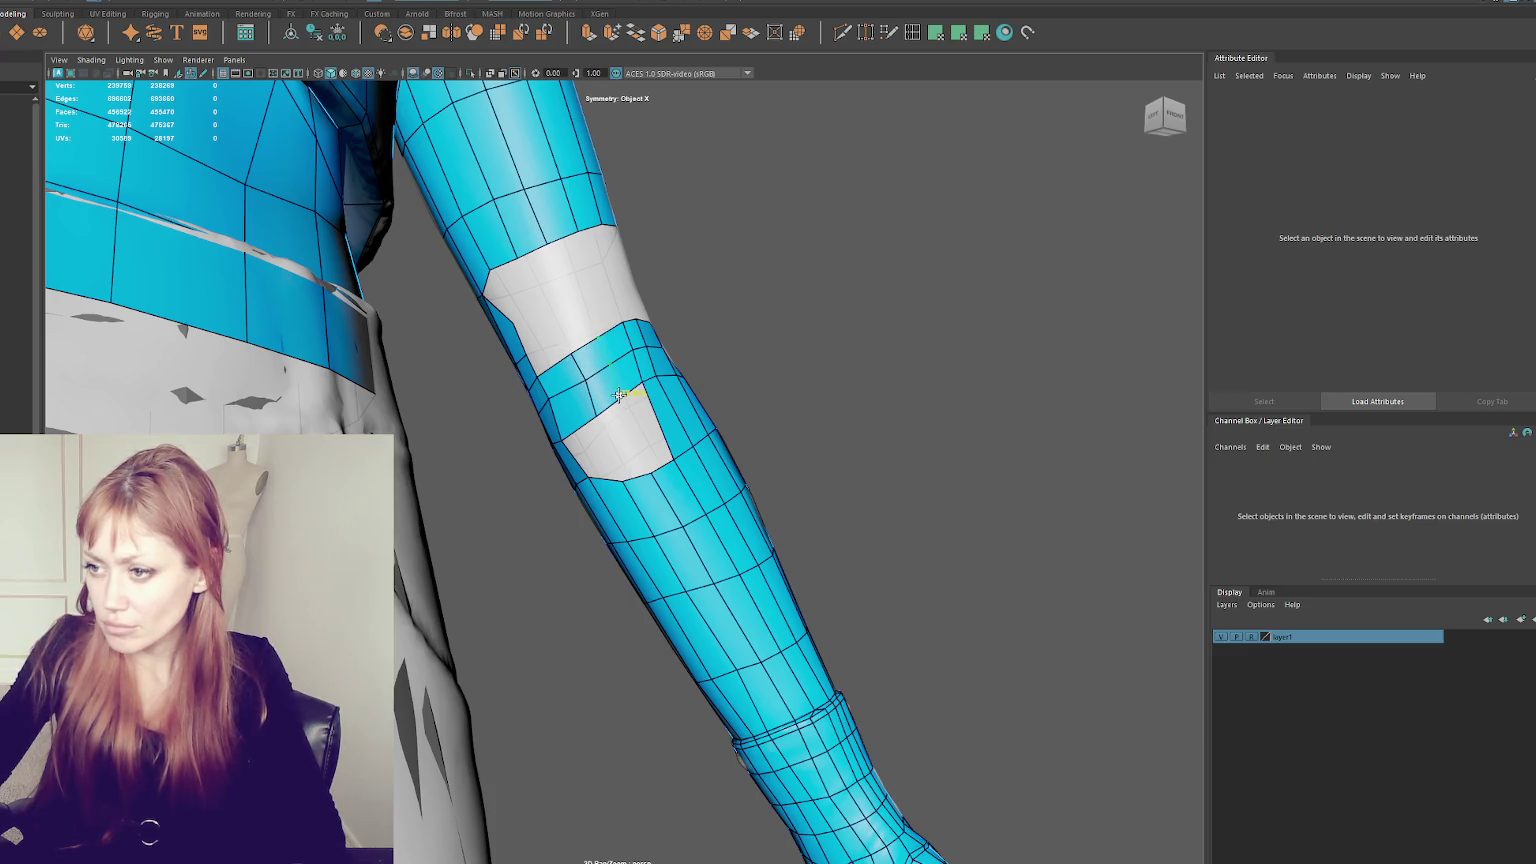
- Add two quads to close the forearm gap and relax the edges around them
left_click_drag(659, 450, 615, 423)
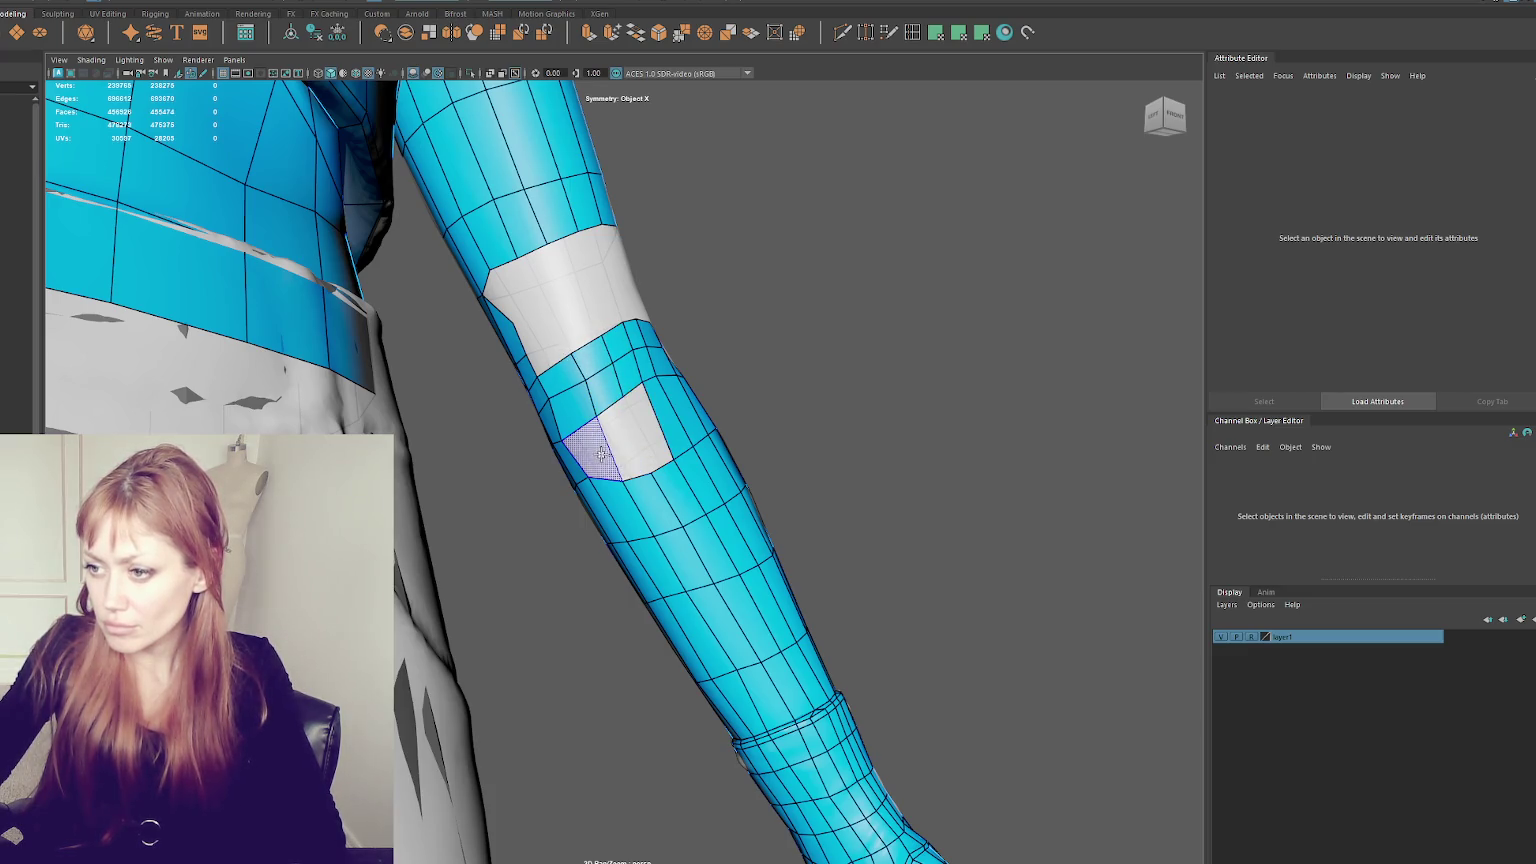
left_click(616, 435, "shift")
left_click(655, 432, "shift")
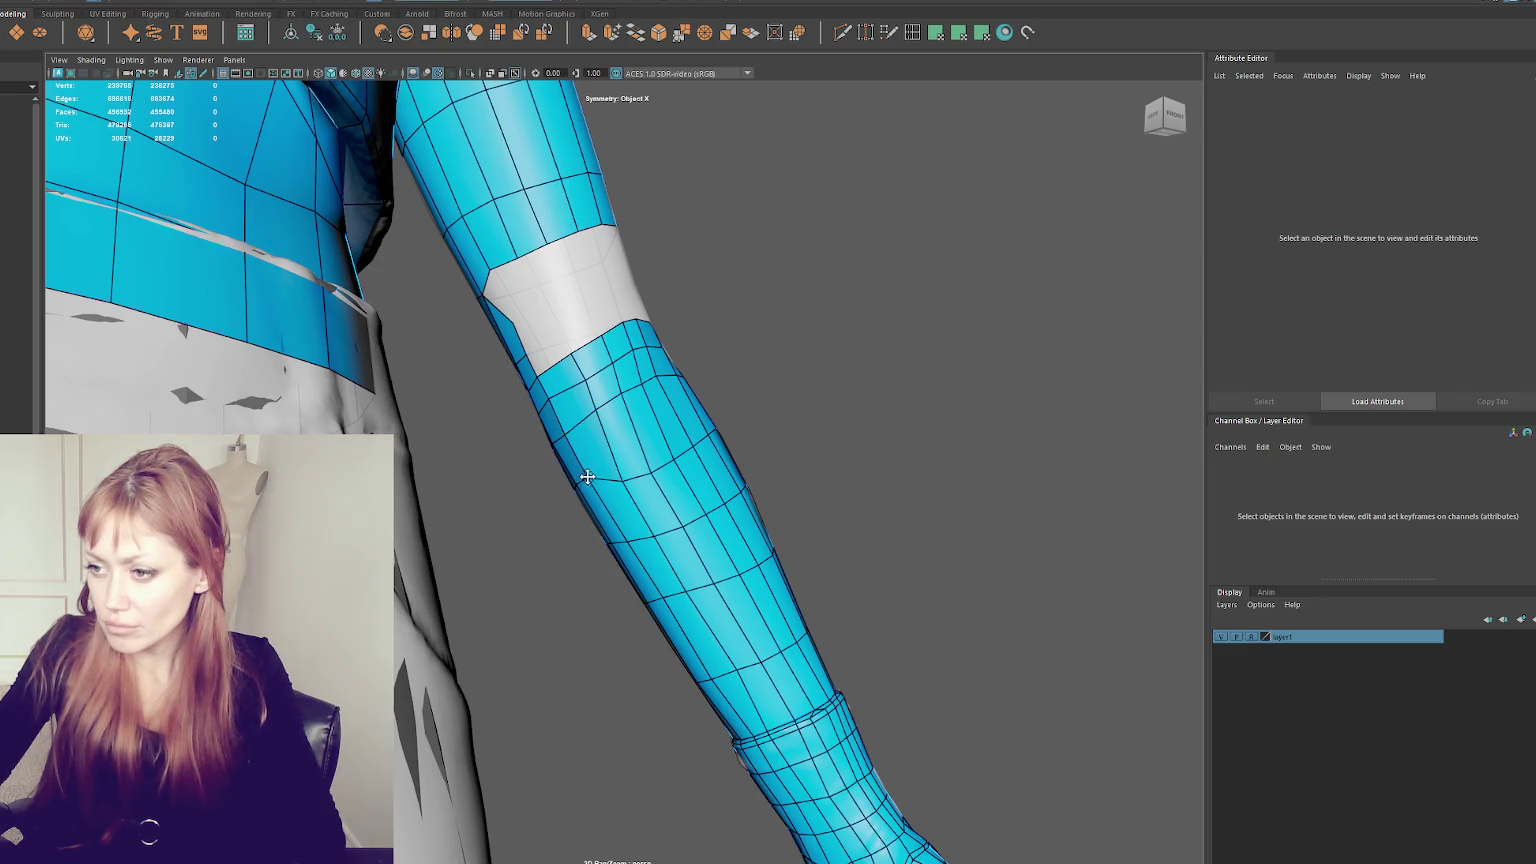
left_click_drag(620, 481, 639, 443)
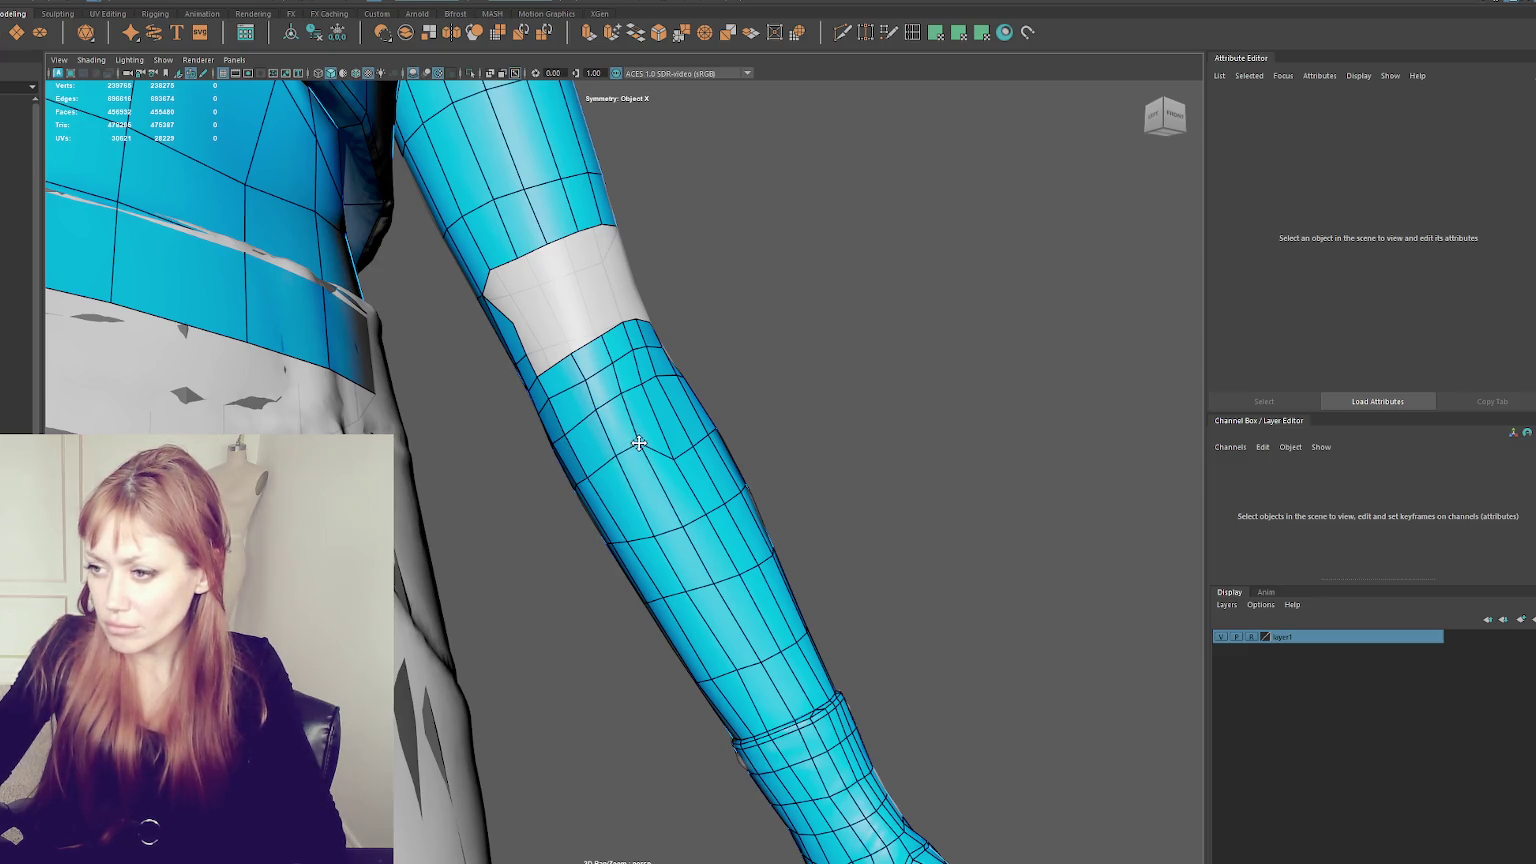
mouse_move(744, 446)
left_mouse_down("alt")
mouse_move(477, 495)
mouse_move(601, 387)
mouse_move(662, 416)
mouse_move(608, 385)
left_mouse_up("alt")
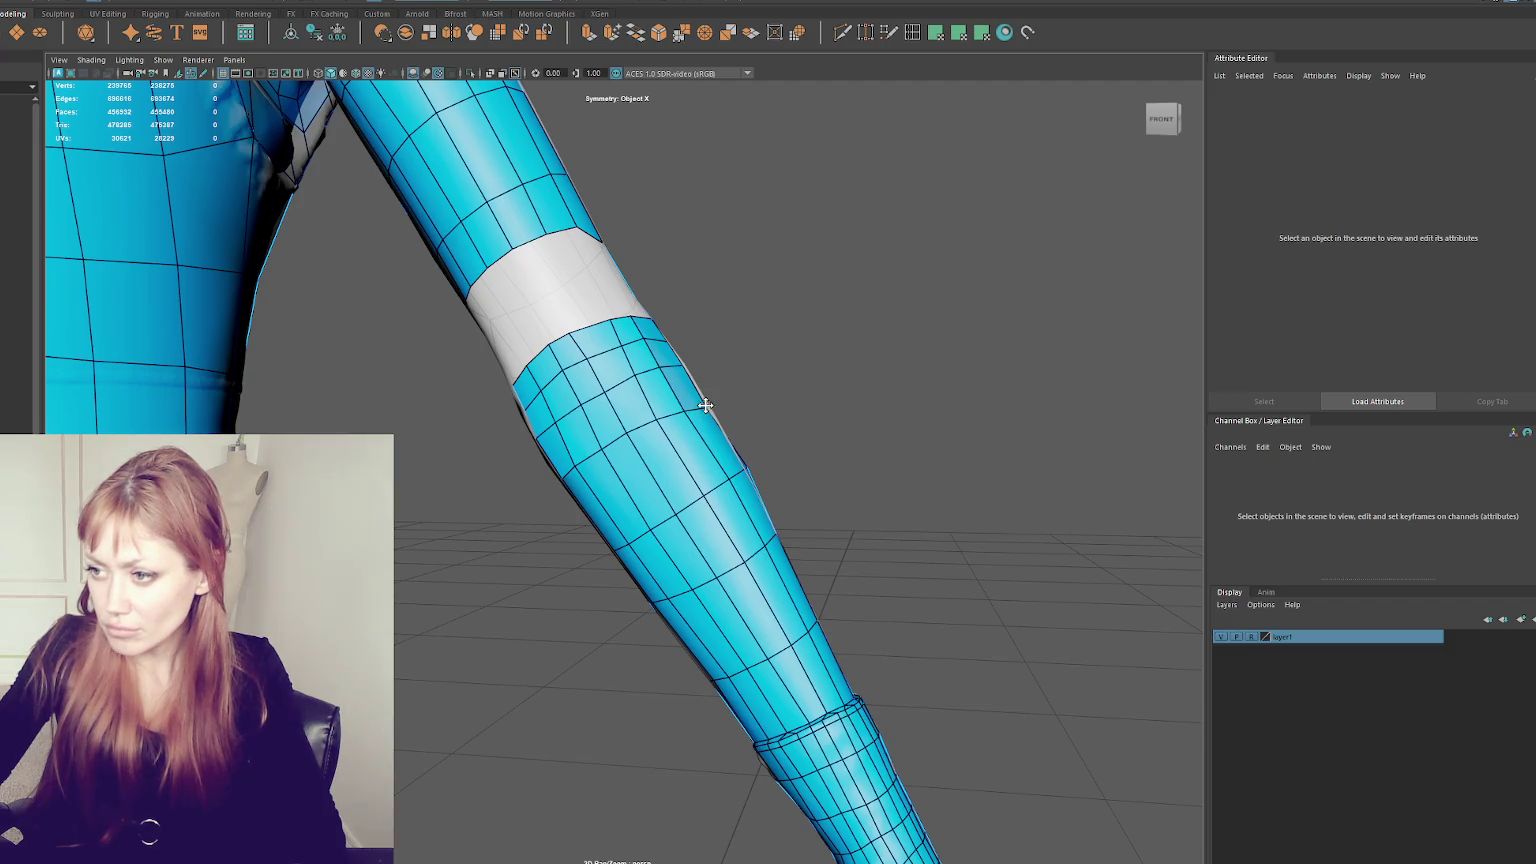
- From a side view, place a point and build a new face across the forearm gap
mouse_move(778, 416)
left_mouse_down("alt")
mouse_move(685, 434)
mouse_move(661, 590)
left_mouse_up("alt")
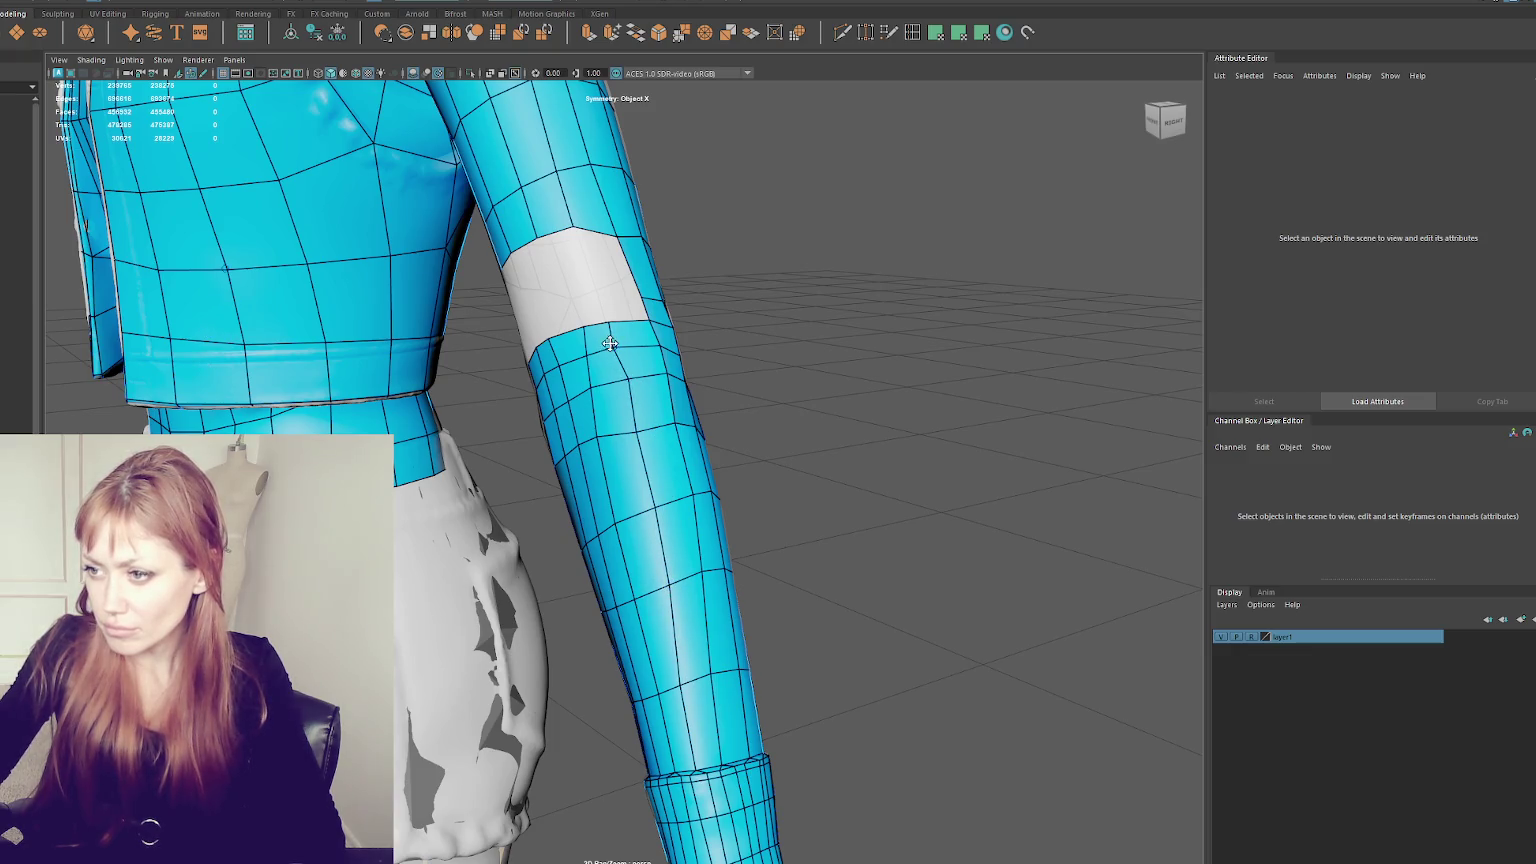
mouse_move(612, 327)
left_mouse_down("alt")
mouse_move(608, 298)
mouse_move(663, 301)
left_mouse_up("alt")
left_click(556, 306)
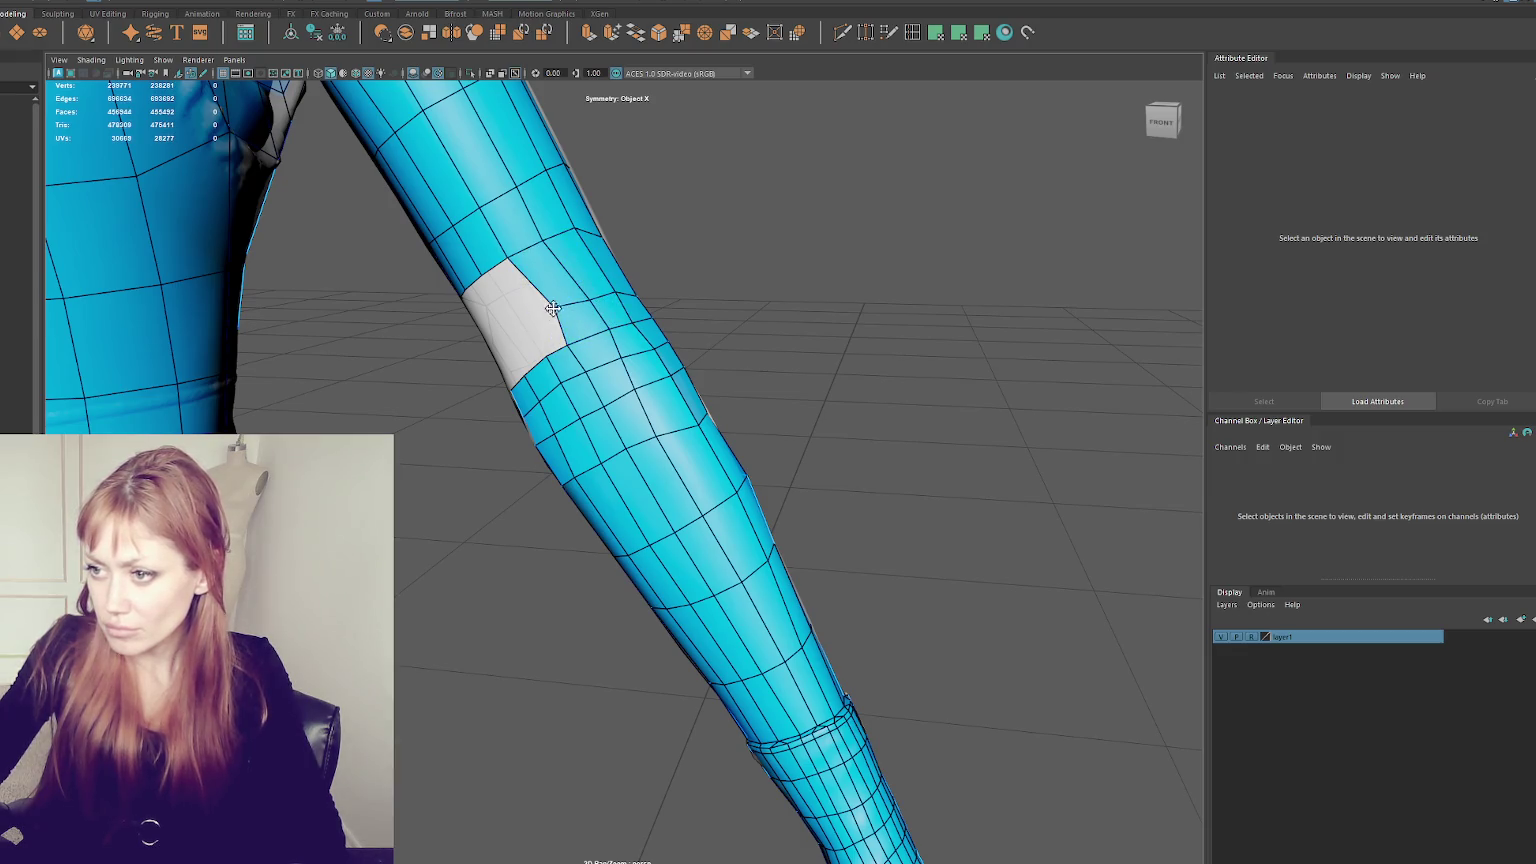
mouse_move(562, 315)
left_mouse_down("alt")
mouse_move(634, 299)
mouse_move(570, 290)
mouse_move(682, 345)
left_mouse_up("alt")
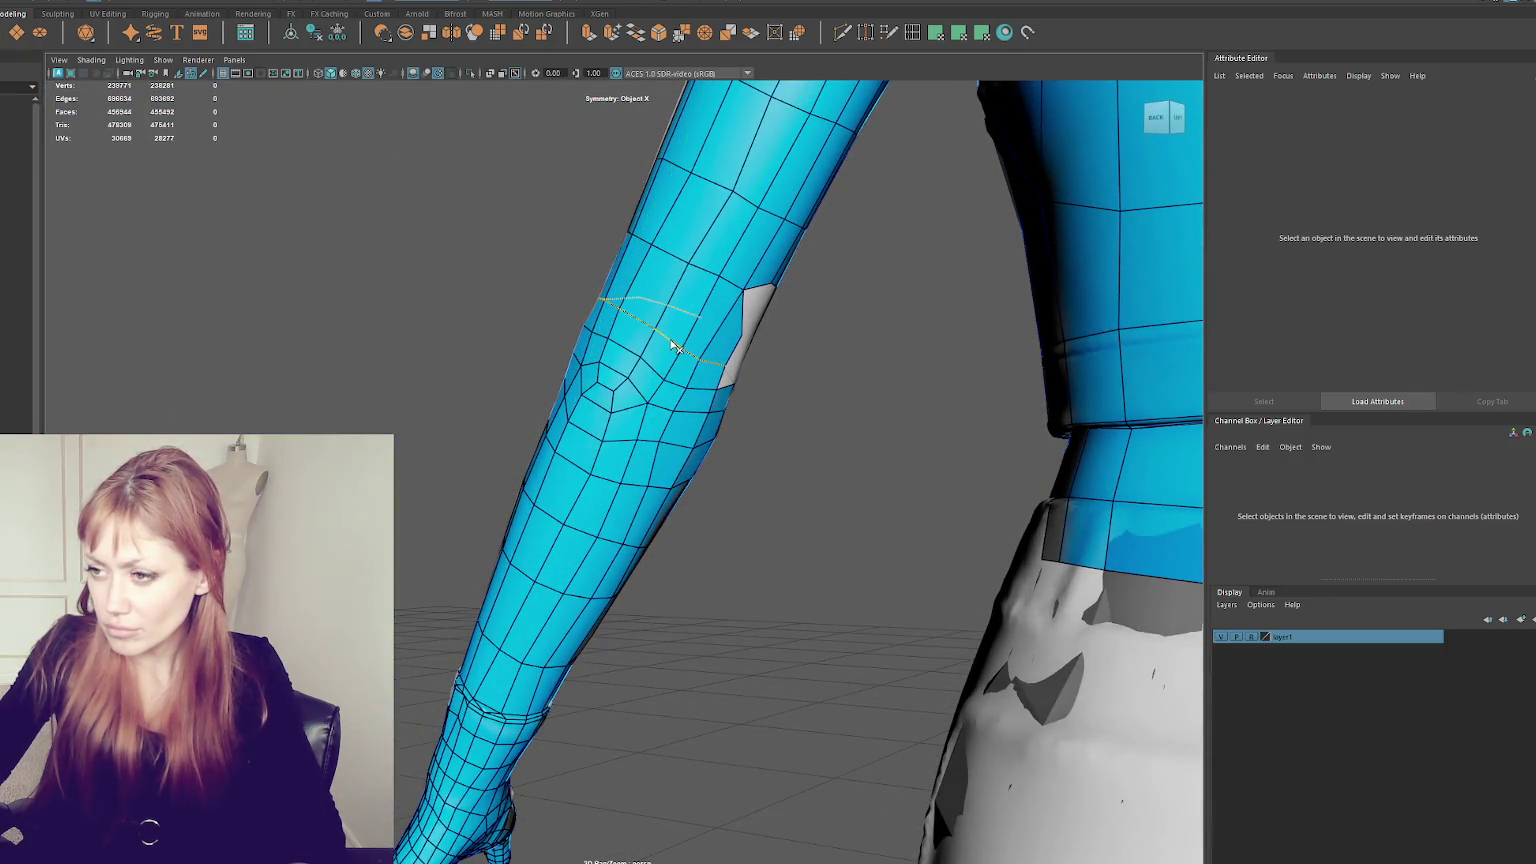
- Inspect the patch and fill the remaining forearm opening with Append to Polygon
mouse_move(672, 345)
left_mouse_down("alt")
mouse_move(515, 322)
mouse_move(671, 303)
mouse_move(617, 401)
left_mouse_up("alt")
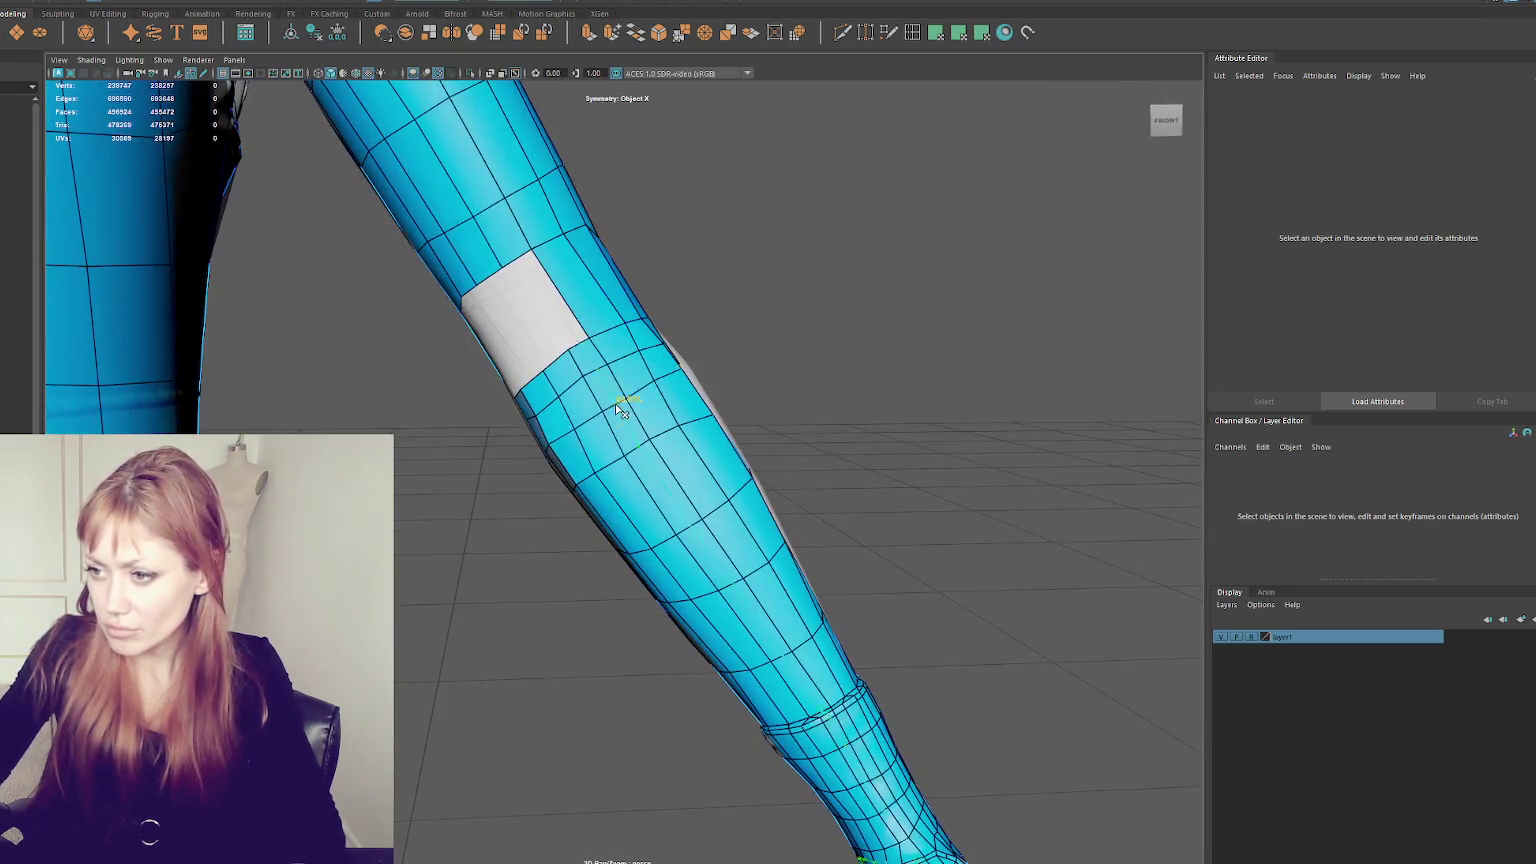
mouse_move(710, 435)
left_mouse_down("alt")
mouse_move(1095, 483)
mouse_move(1046, 466)
left_mouse_up("alt")
mouse_move(823, 460)
left_mouse_down("alt")
mouse_move(651, 455)
mouse_move(789, 452)
mouse_move(855, 420)
left_mouse_up("alt")
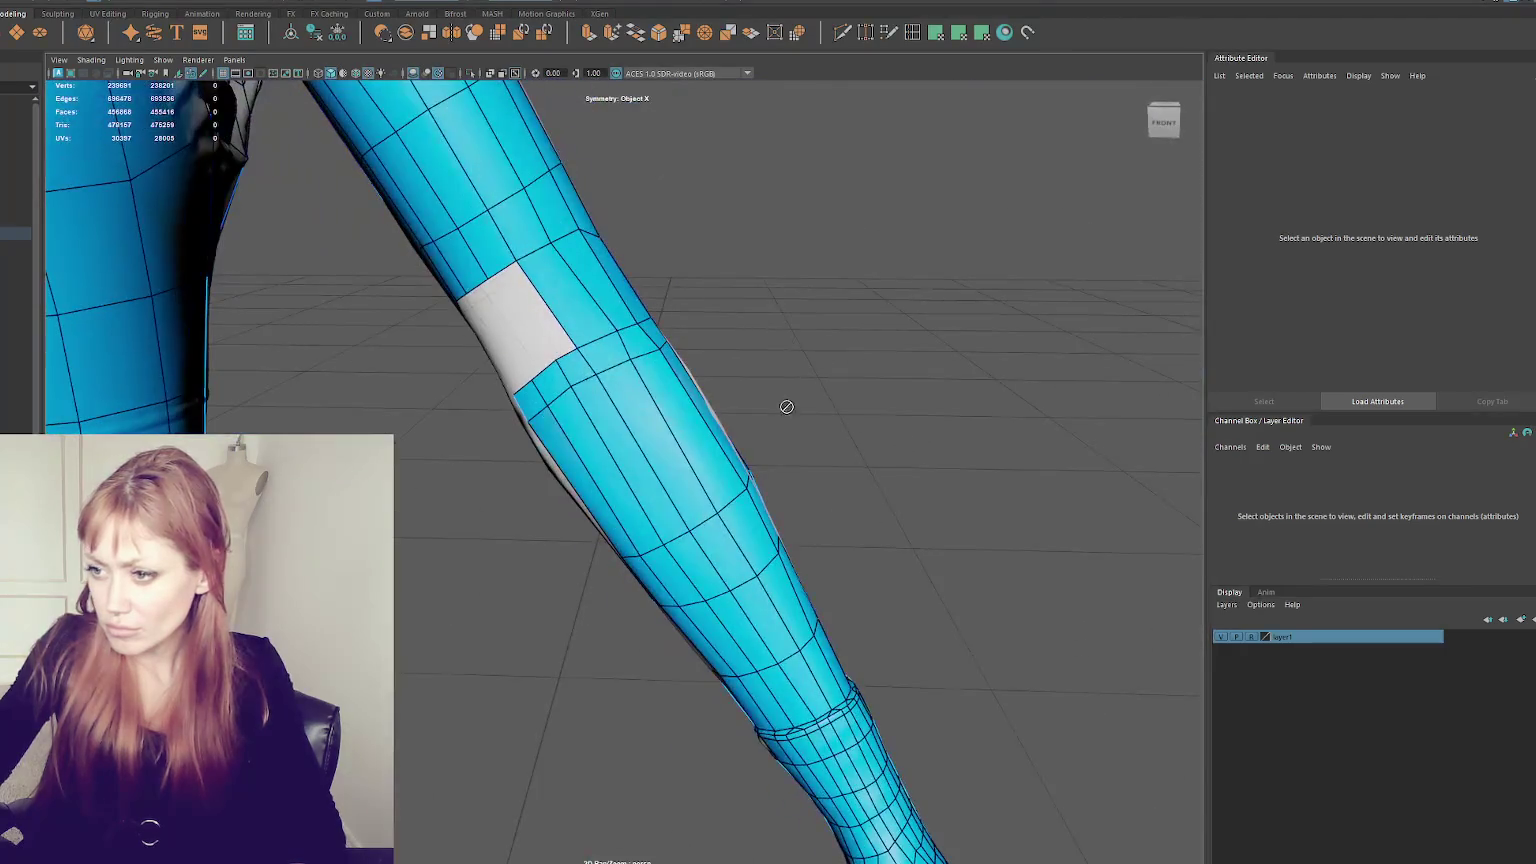
left_click(527, 326)
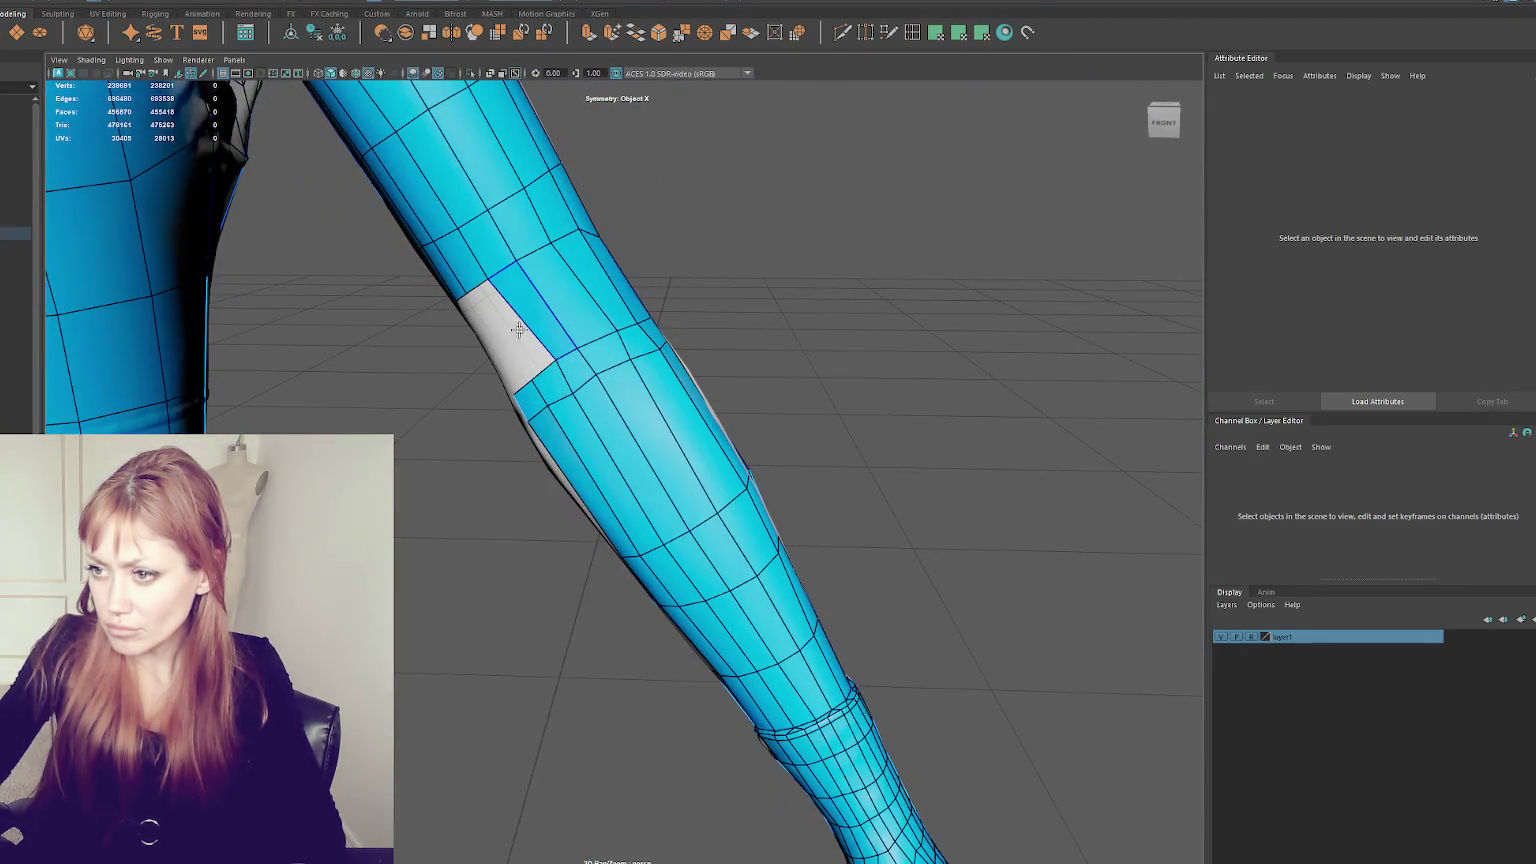
key("Return")
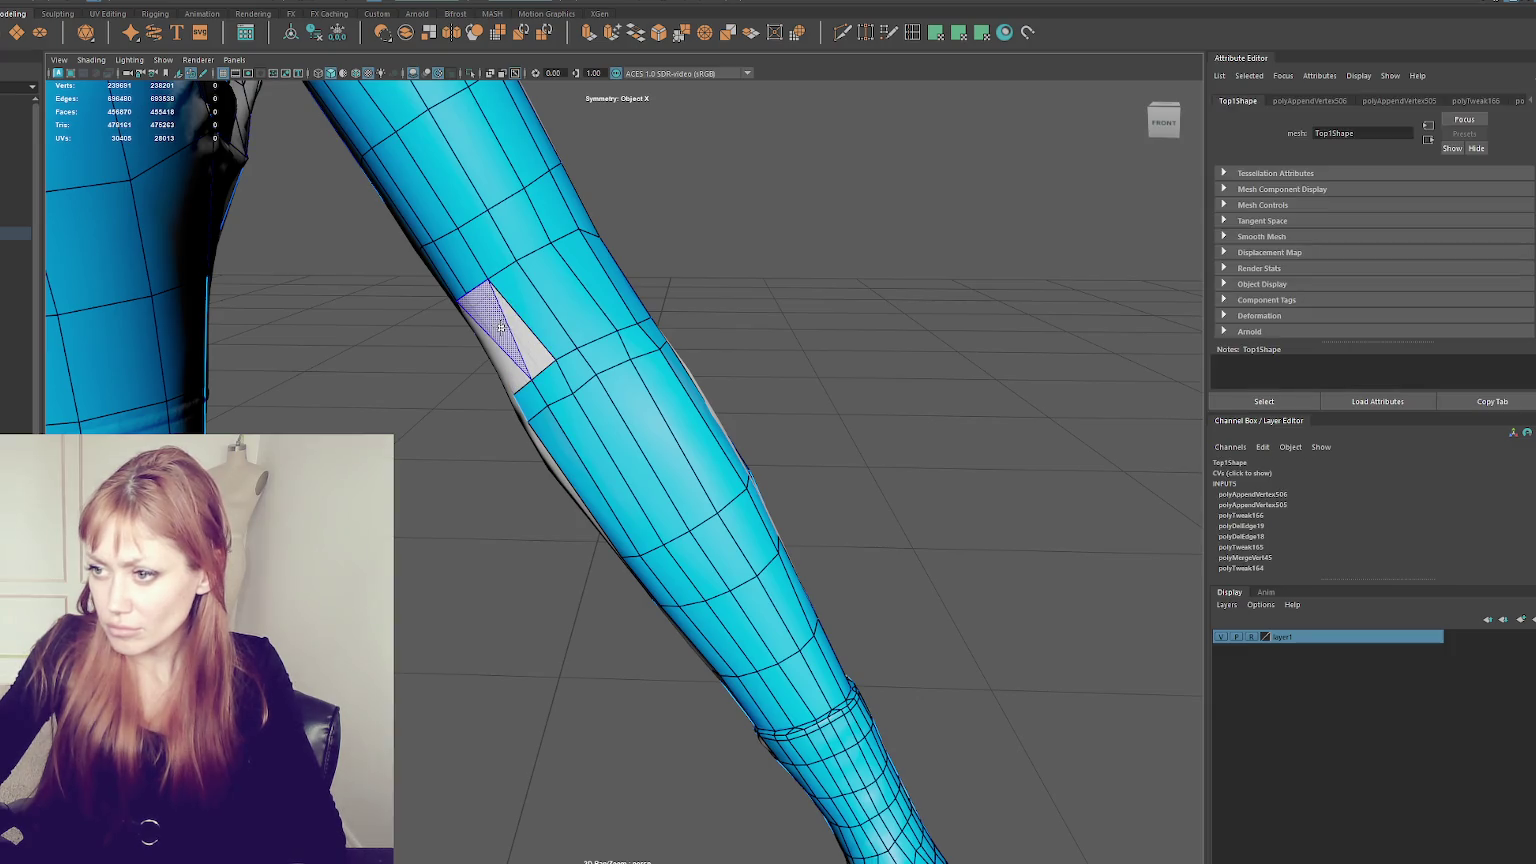
- Append polygons to close the last part of the forearm hole
mouse_move(488, 310)
left_mouse_down("alt")
mouse_move(662, 367)
mouse_move(780, 362)
mouse_move(705, 300)
left_mouse_up("alt")
left_click(705, 300)
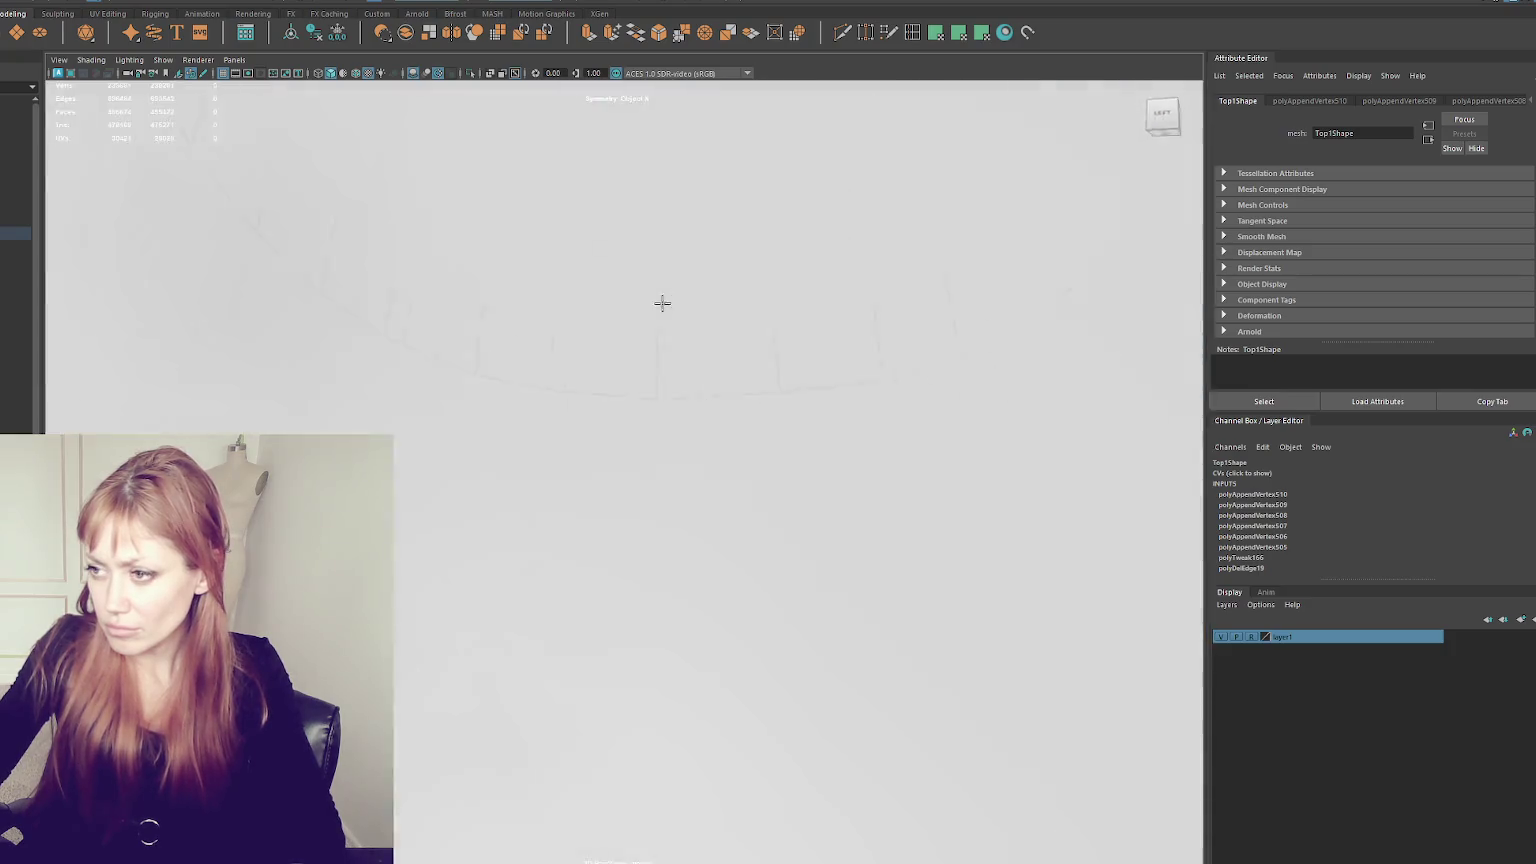
mouse_move(716, 317)
left_mouse_down("alt")
mouse_move(545, 343)
mouse_move(594, 364)
mouse_move(767, 339)
mouse_move(621, 347)
left_mouse_up("alt")
left_click(545, 343)
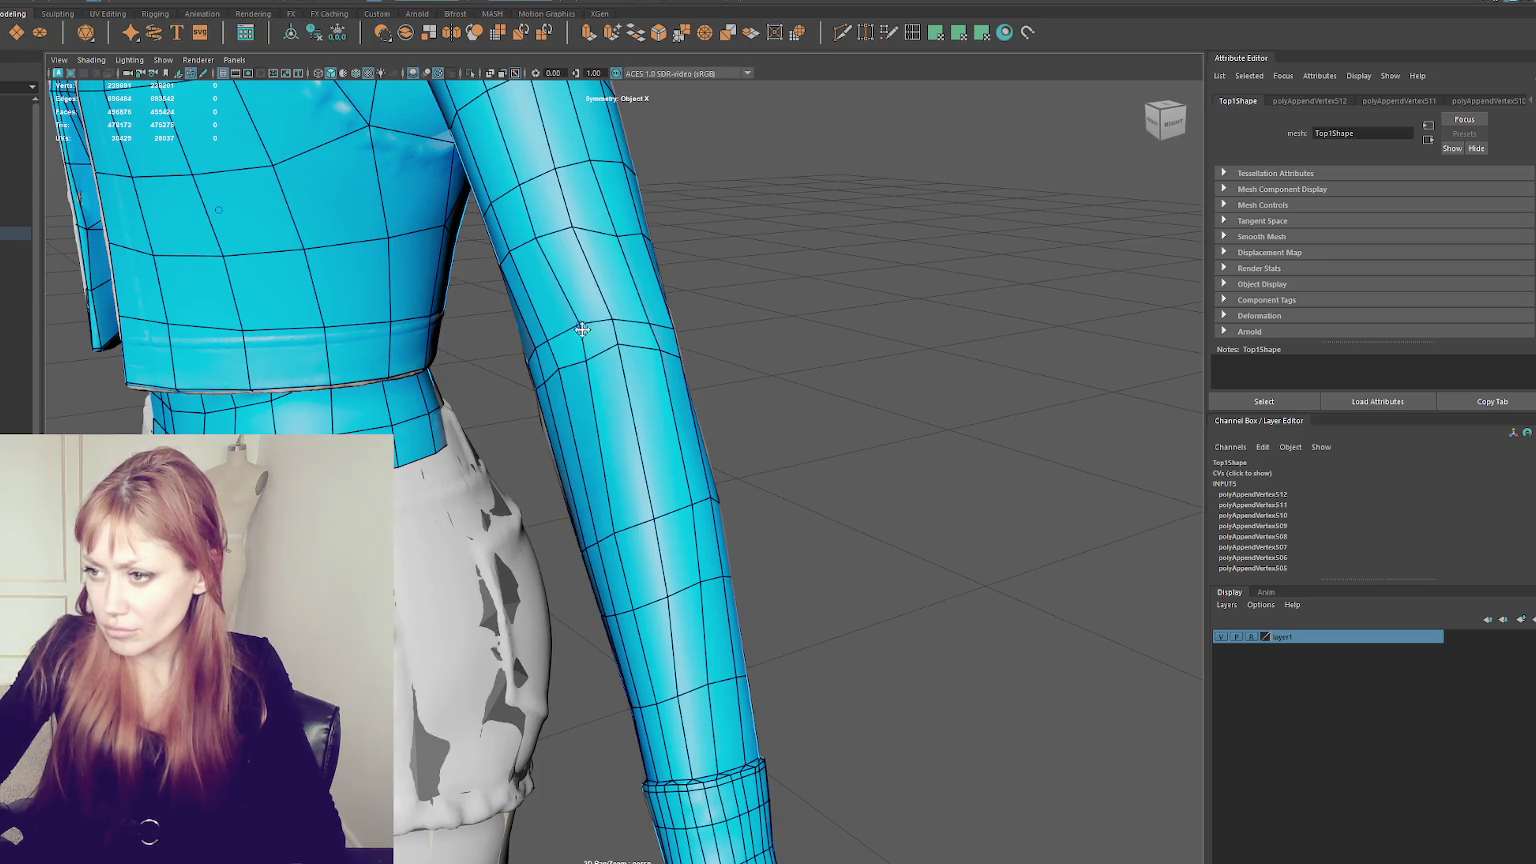
- Ctrl+Shift-click to delete the surplus edge loop on the sleeve
mouse_move(583, 356)
left_mouse_down("alt")
mouse_move(521, 346)
mouse_move(823, 377)
mouse_move(648, 333)
left_mouse_up("alt")
left_click(647, 341, "ctrl+shift")
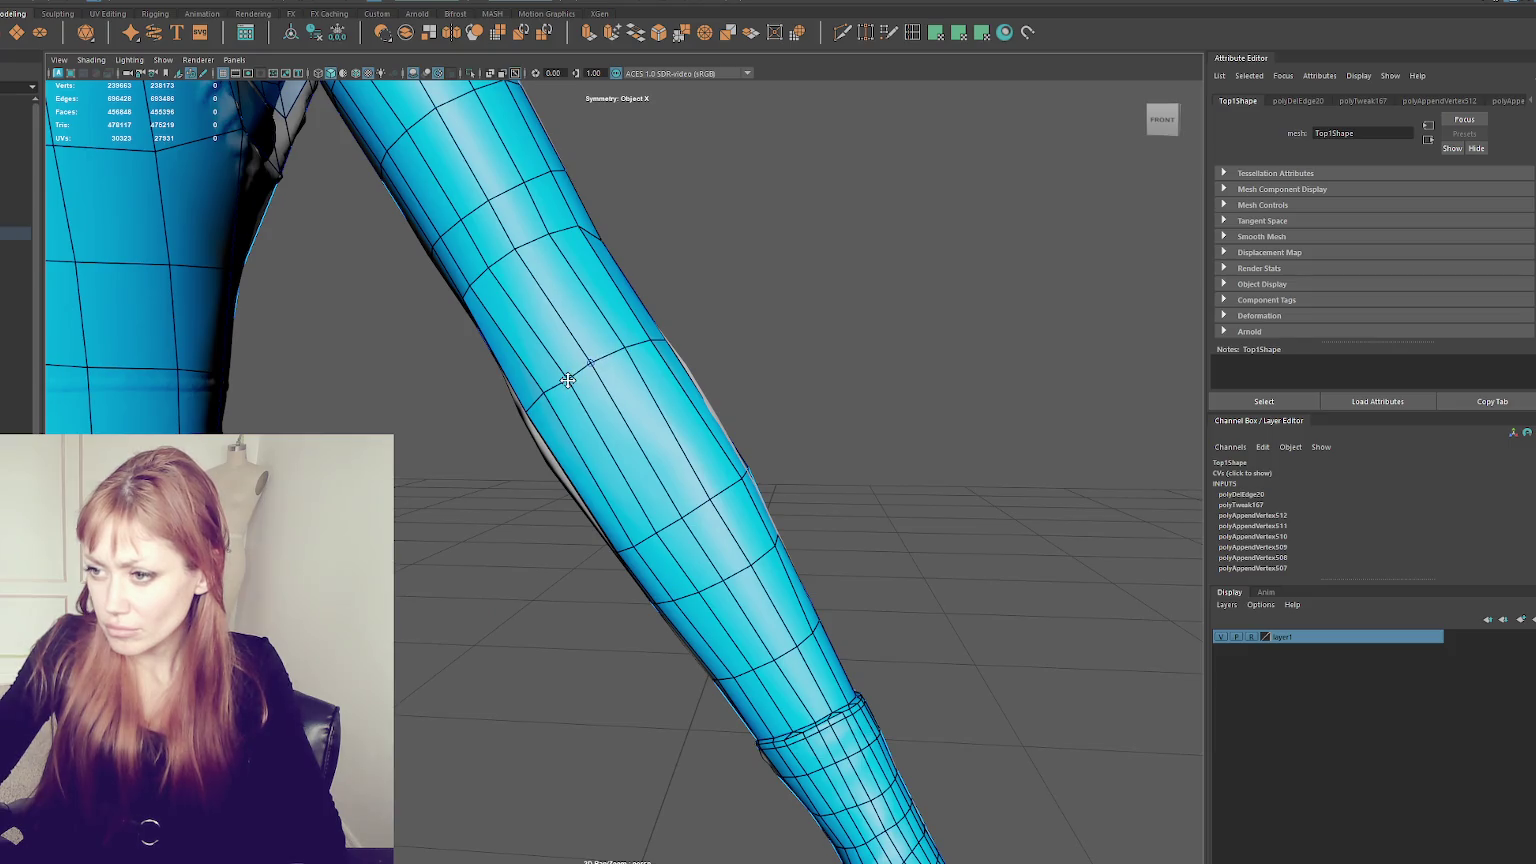
scroll(571, 375, "down", 10)
left_click_drag(696, 384, 616, 424, "alt")
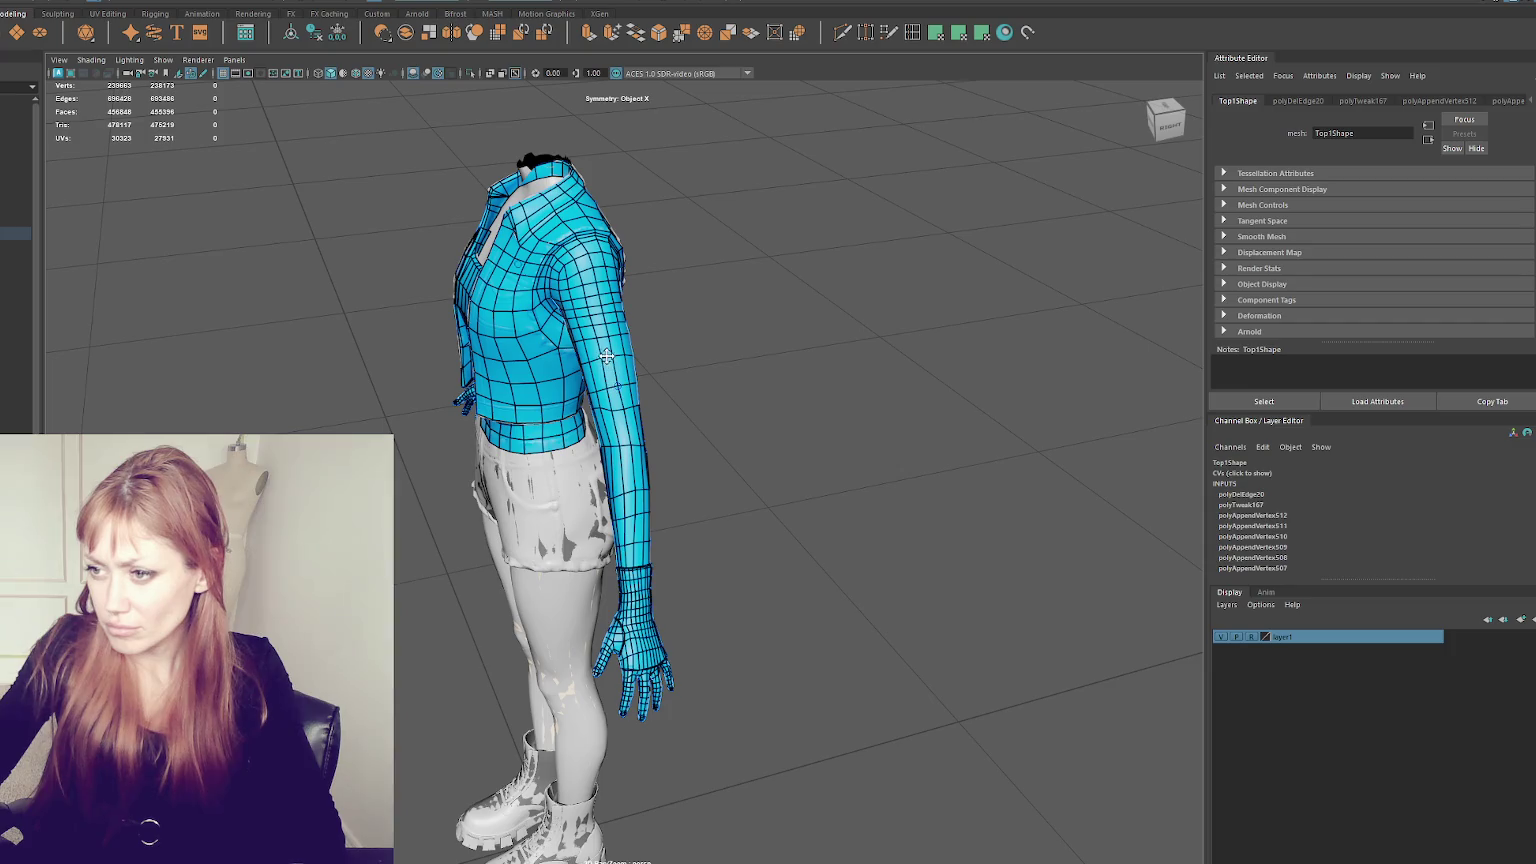
mouse_move(601, 341)
left_mouse_down("alt")
mouse_move(703, 333)
mouse_move(603, 405)
left_mouse_up("alt")
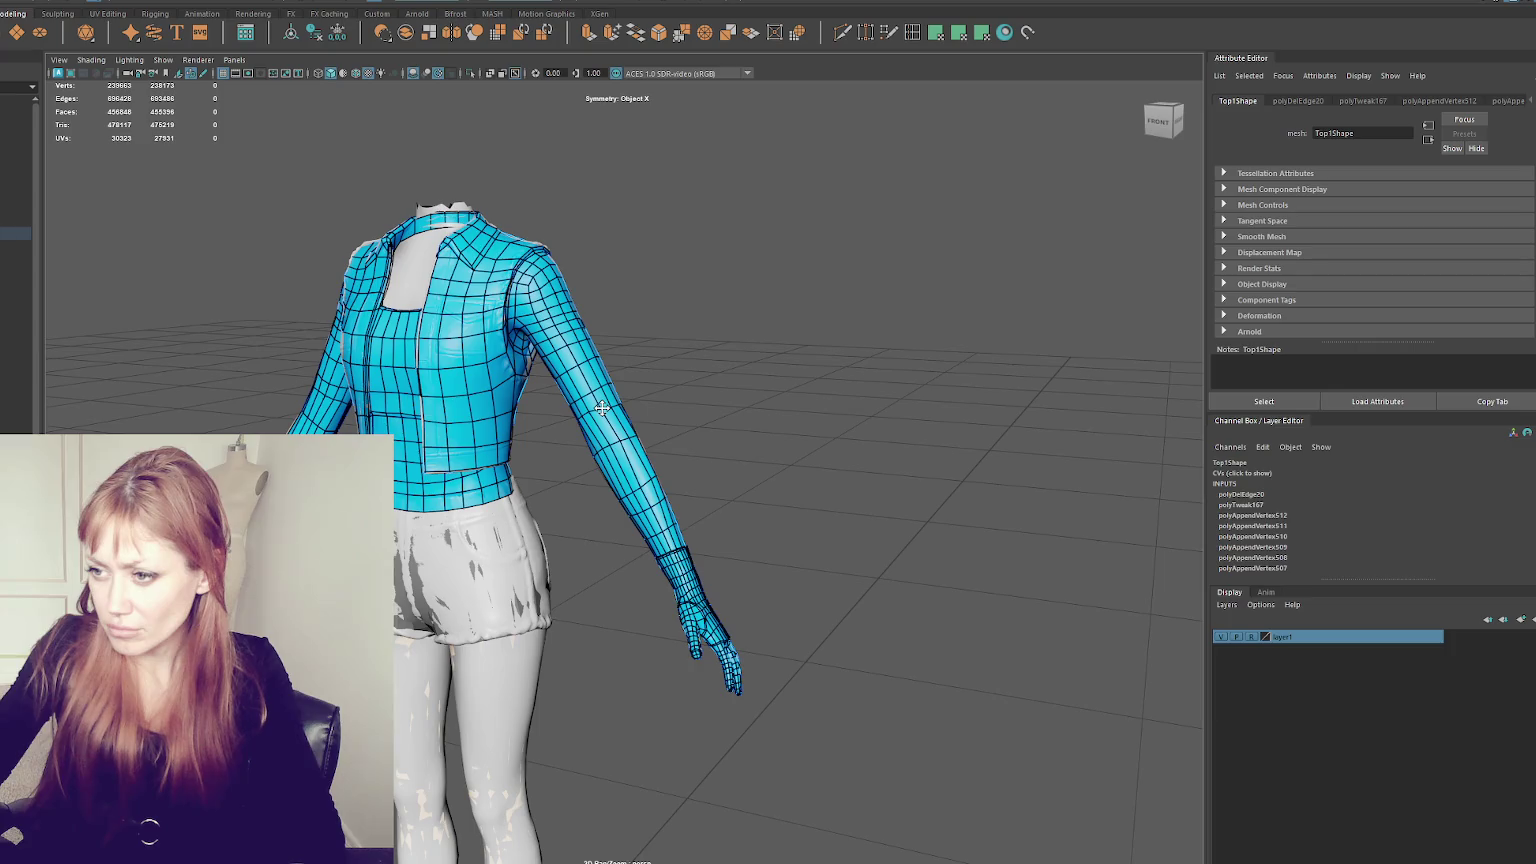
scroll(601, 407, "up", 3)
scroll(595, 391, "up", 3)
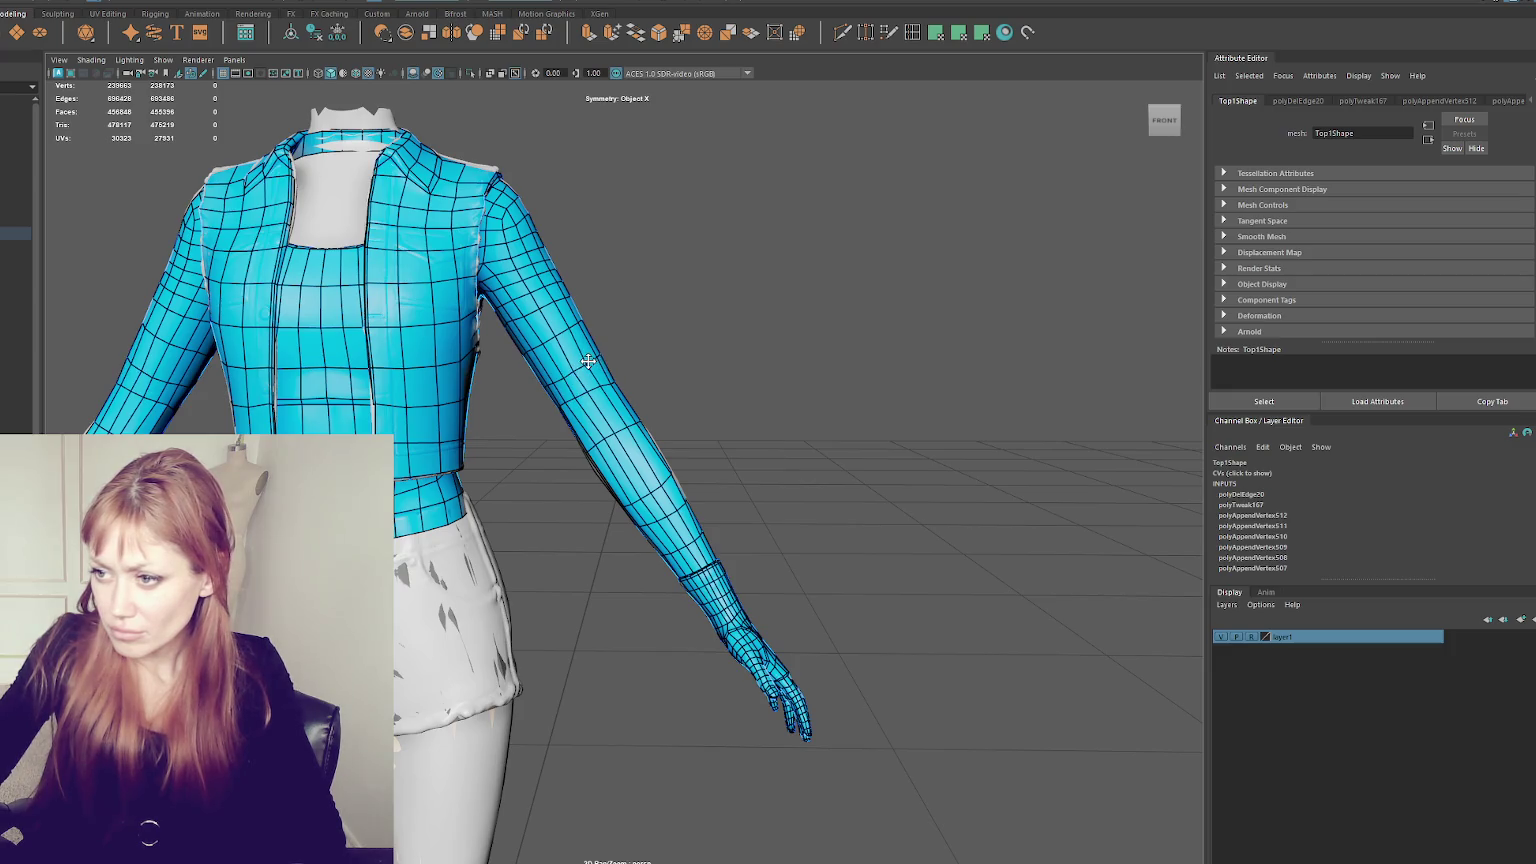
mouse_move(588, 361)
left_mouse_down("alt")
mouse_move(449, 384)
mouse_move(695, 372)
mouse_move(594, 366)
left_mouse_up("alt")
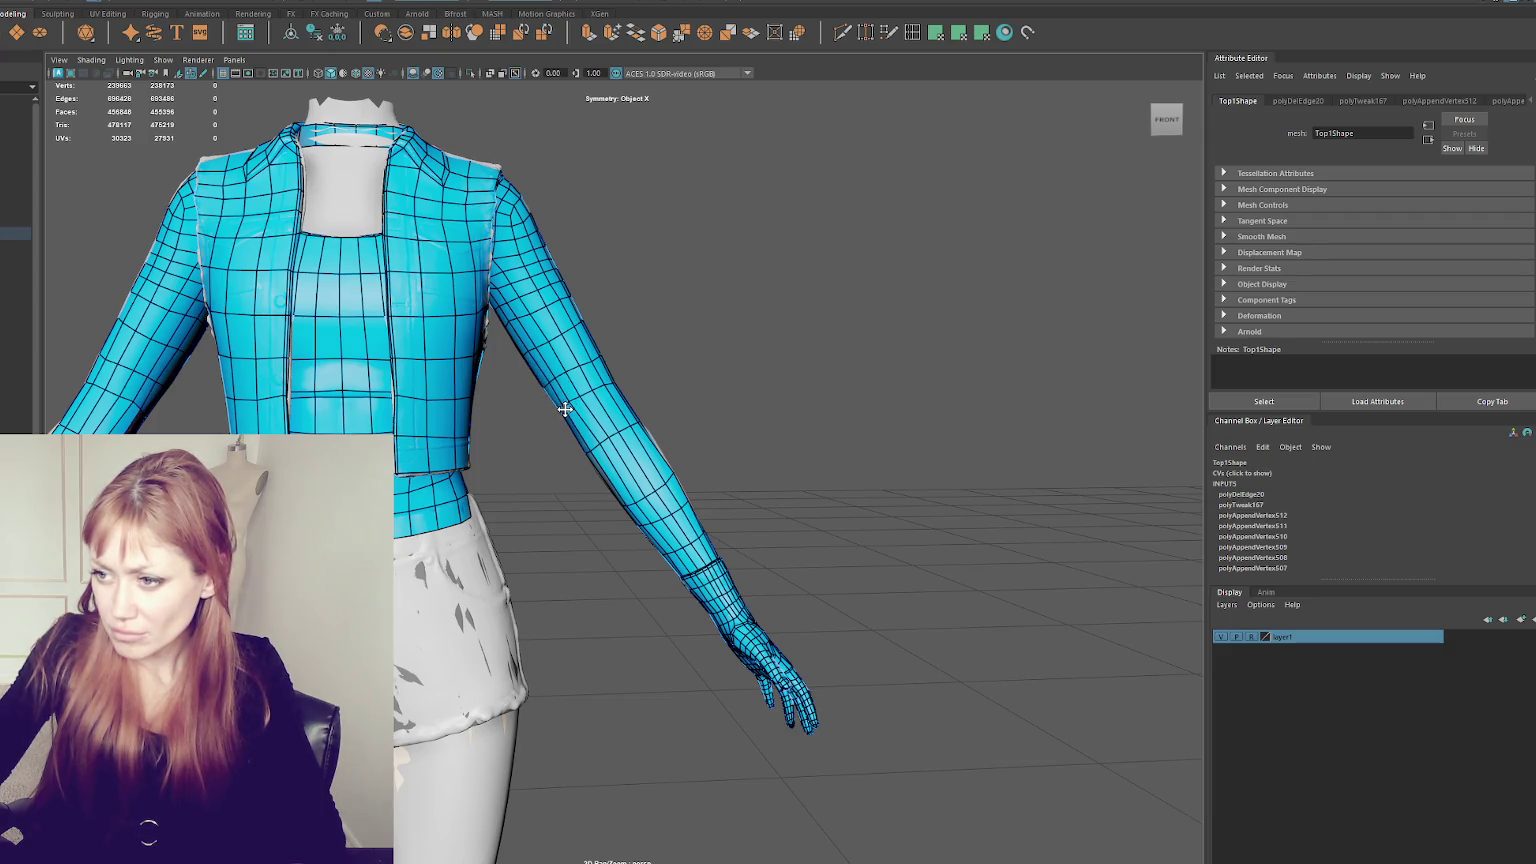
mouse_move(582, 398)
left_mouse_down("alt")
mouse_move(641, 398)
mouse_move(562, 380)
left_mouse_up("alt")
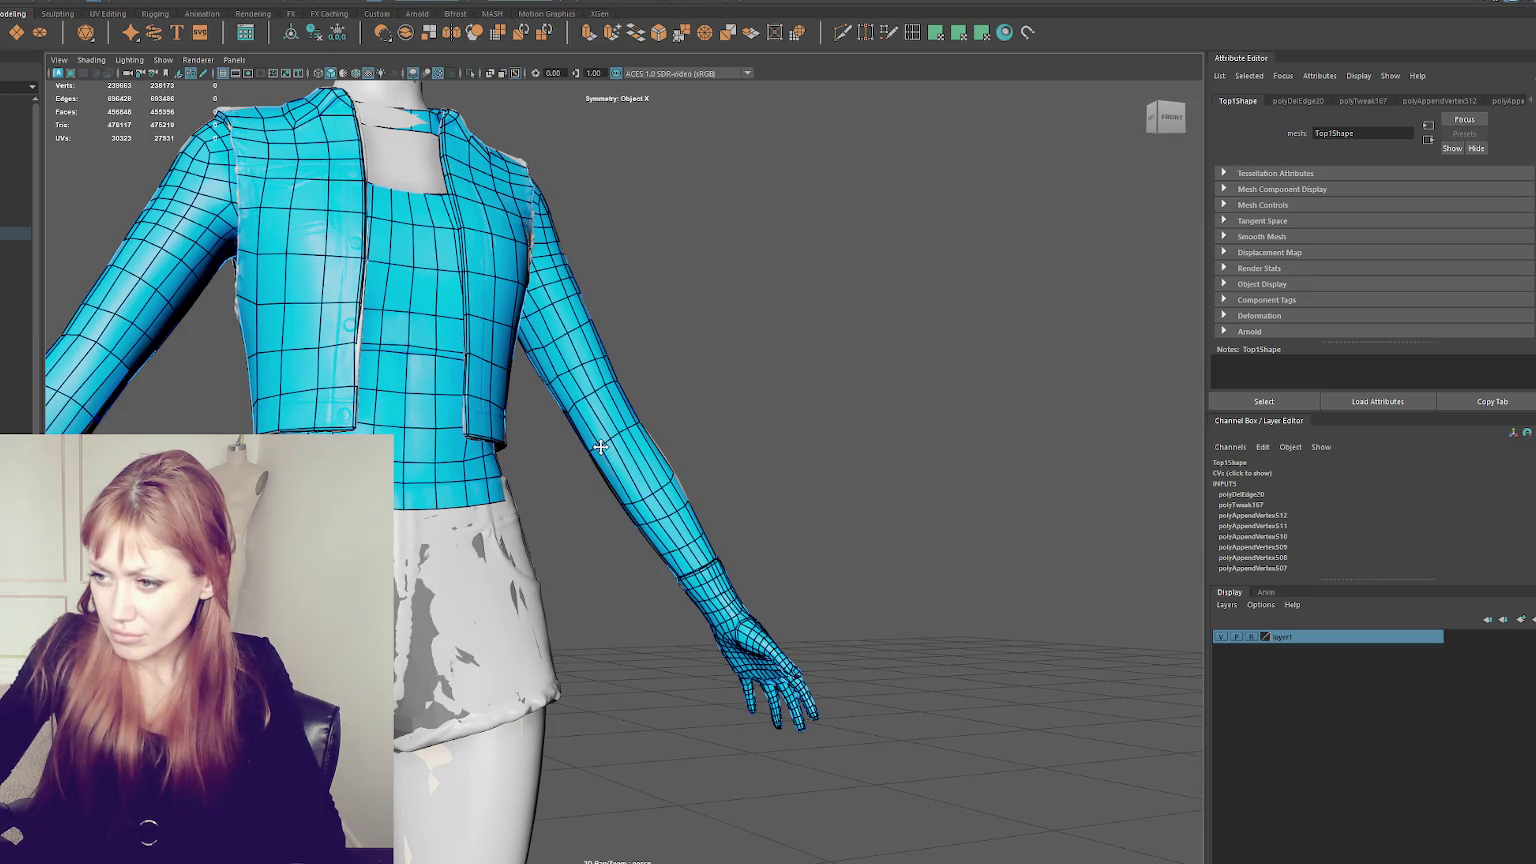
left_click_drag(646, 500, 623, 495, "alt")
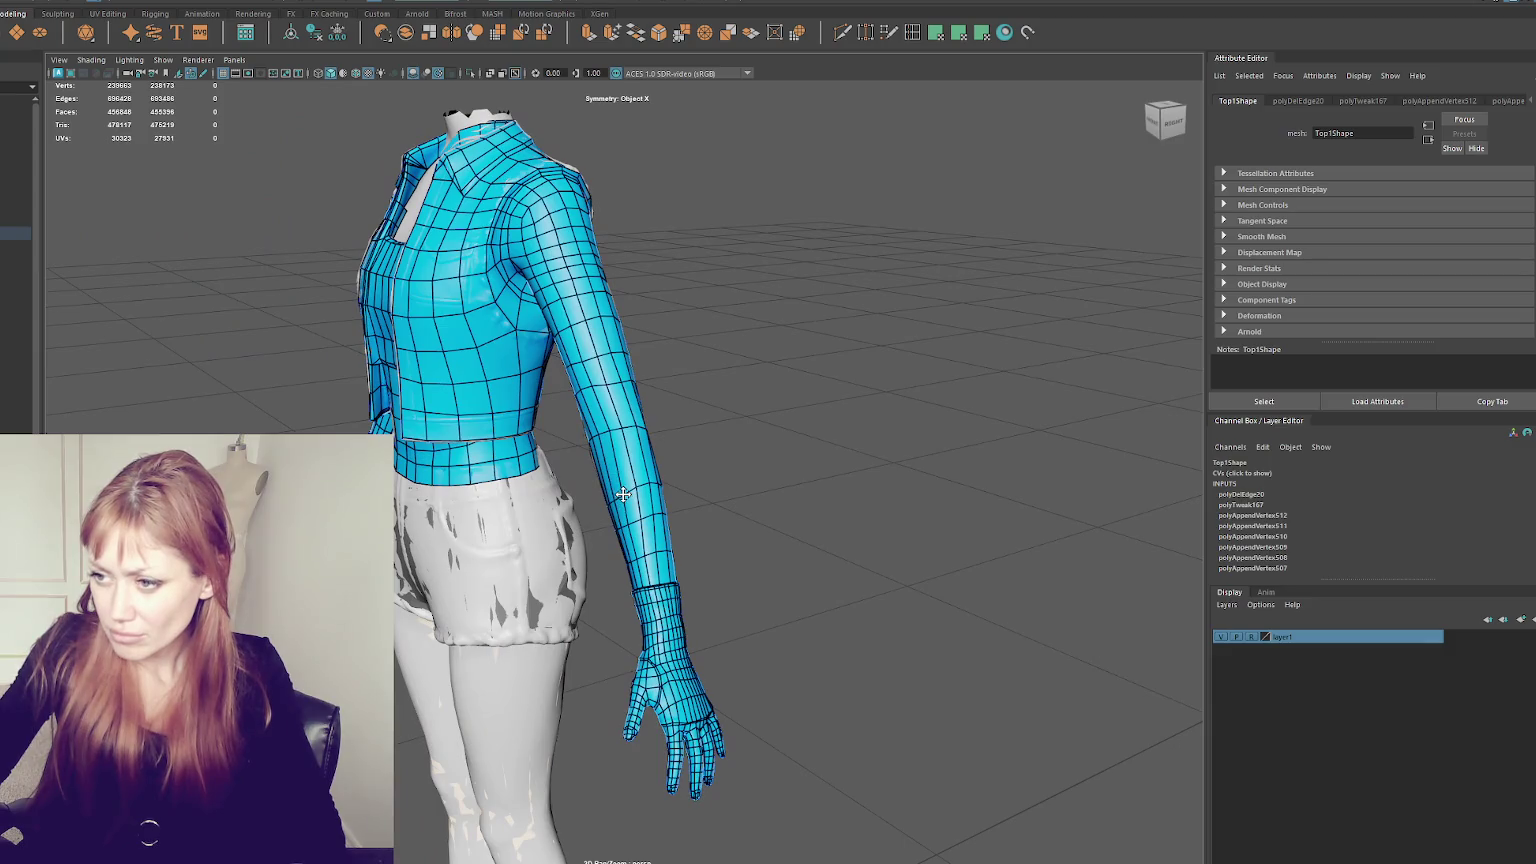
left_click_drag(610, 432, 603, 436, "alt")
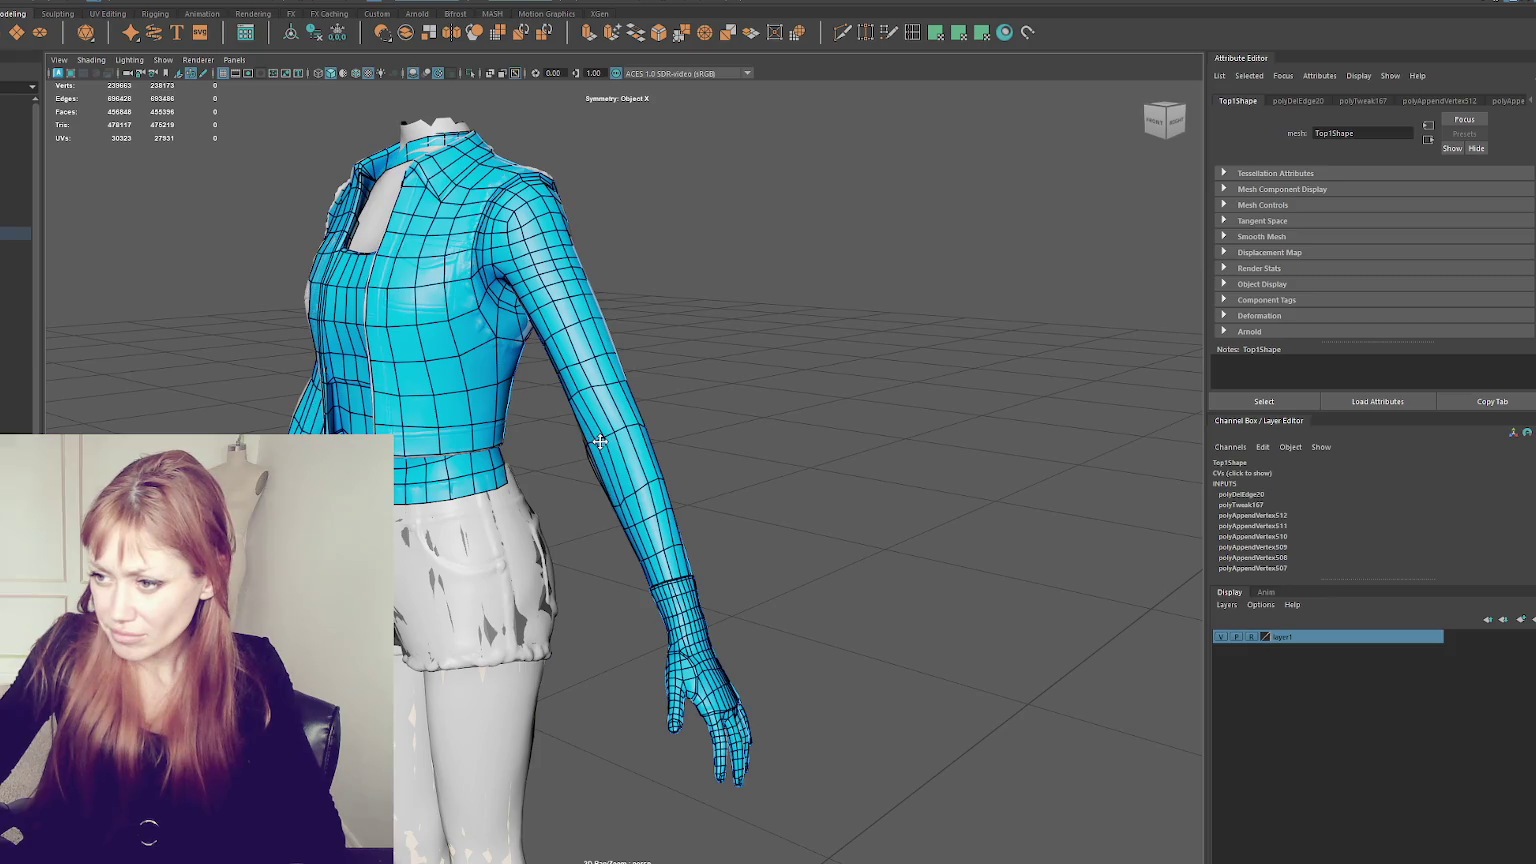
left_click_drag(599, 442, 599, 442, "alt")
scroll(599, 442, "up", 2)
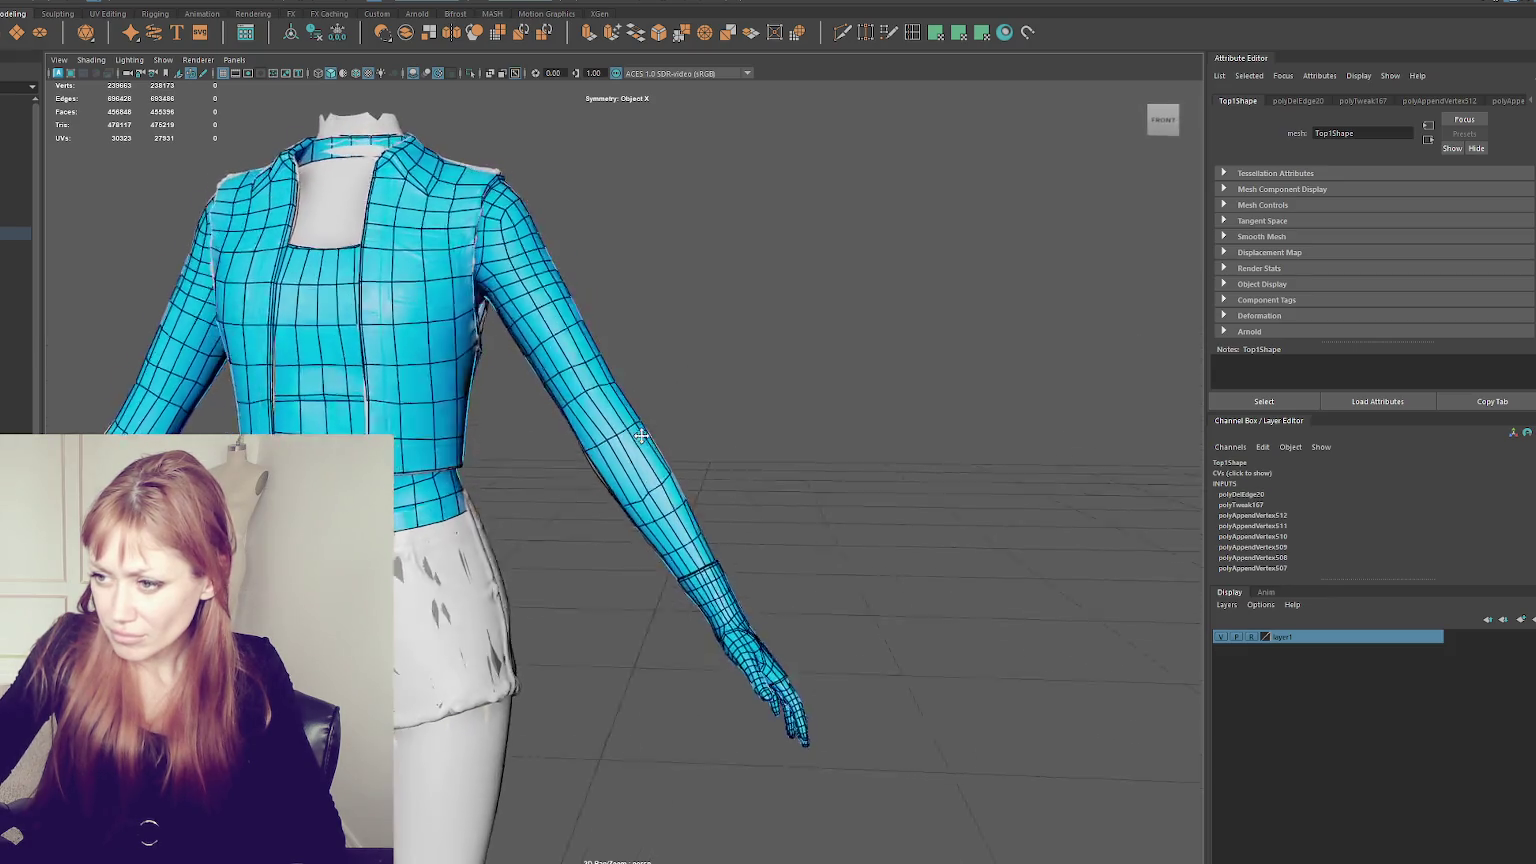
scroll(599, 442, "up", 3)
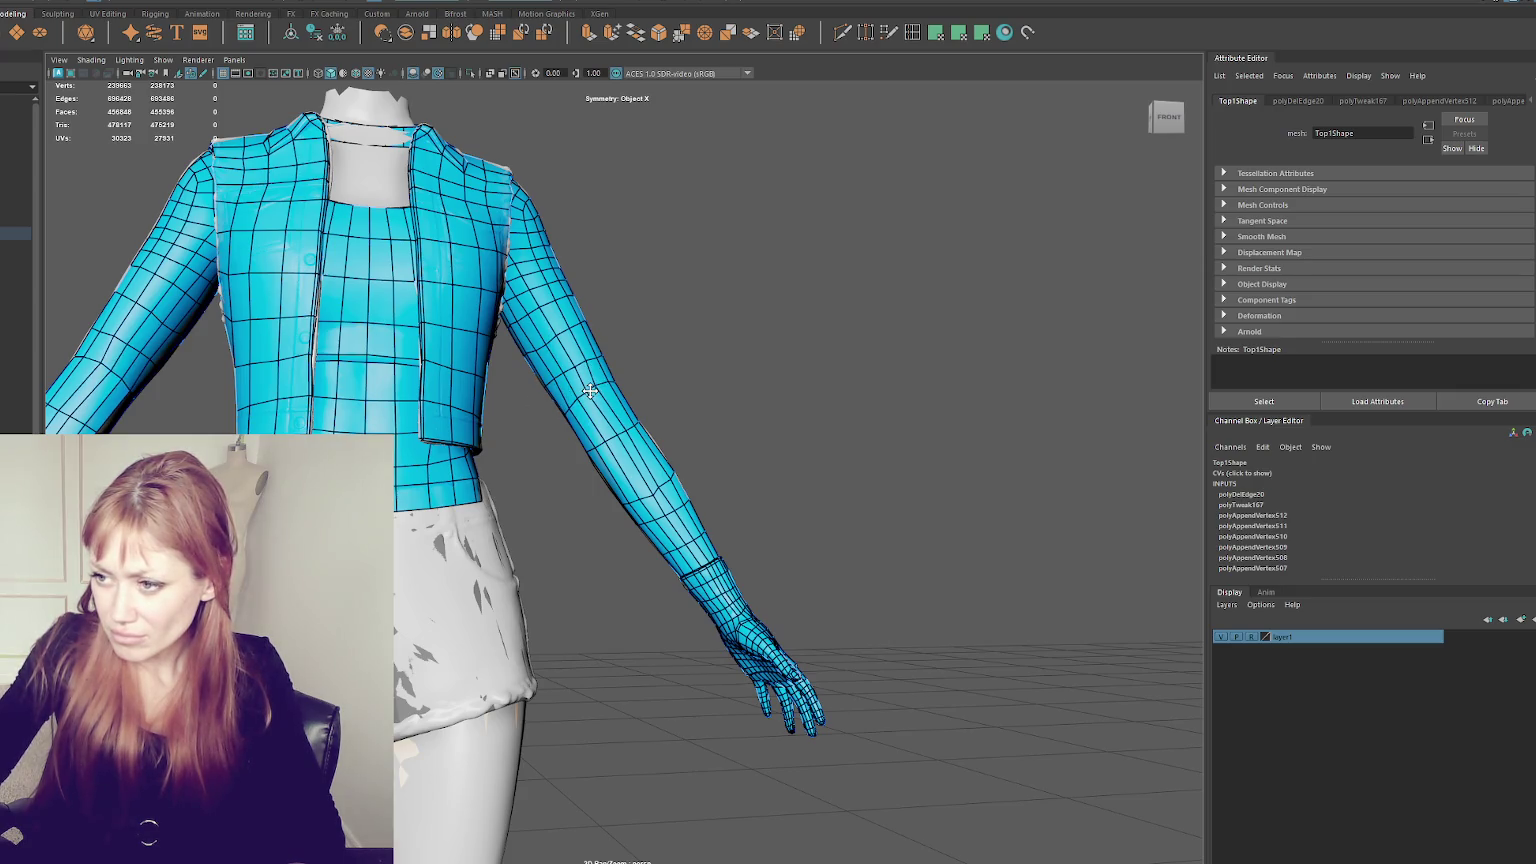
scroll(590, 391, "up", 5)
scroll(590, 314, "up", 1)
scroll(590, 314, "down", 1)
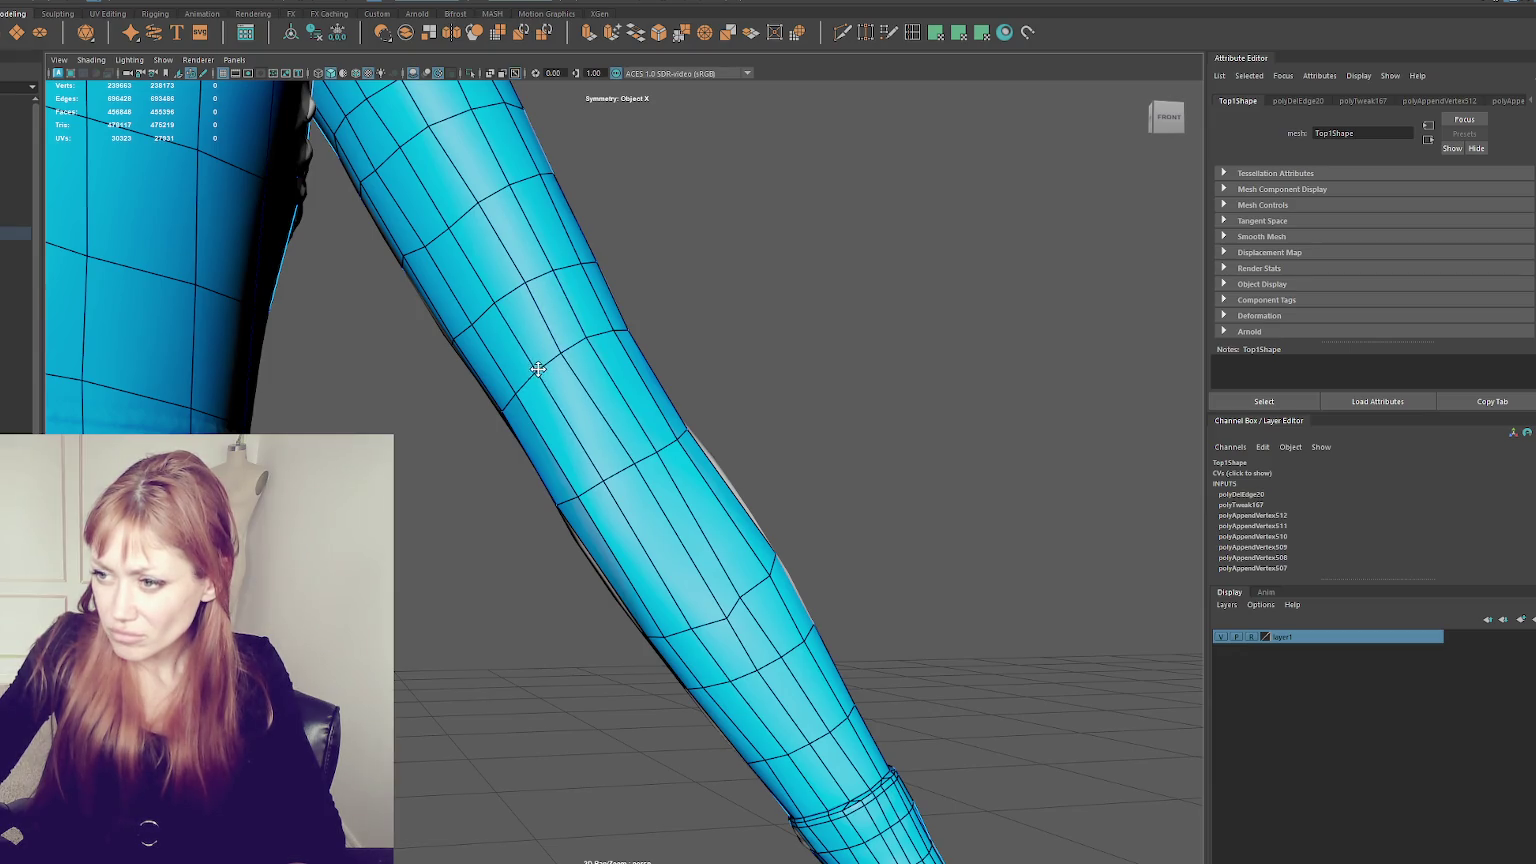
- Reselect Top1 and Ctrl+Shift-click with Quad Draw to delete a stray vertex on the lower sleeve
scroll(540, 372, "down", 3)
mouse_move(540, 372)
left_mouse_down("alt")
mouse_move(531, 401)
mouse_move(483, 404)
mouse_move(618, 340)
left_mouse_up("alt")
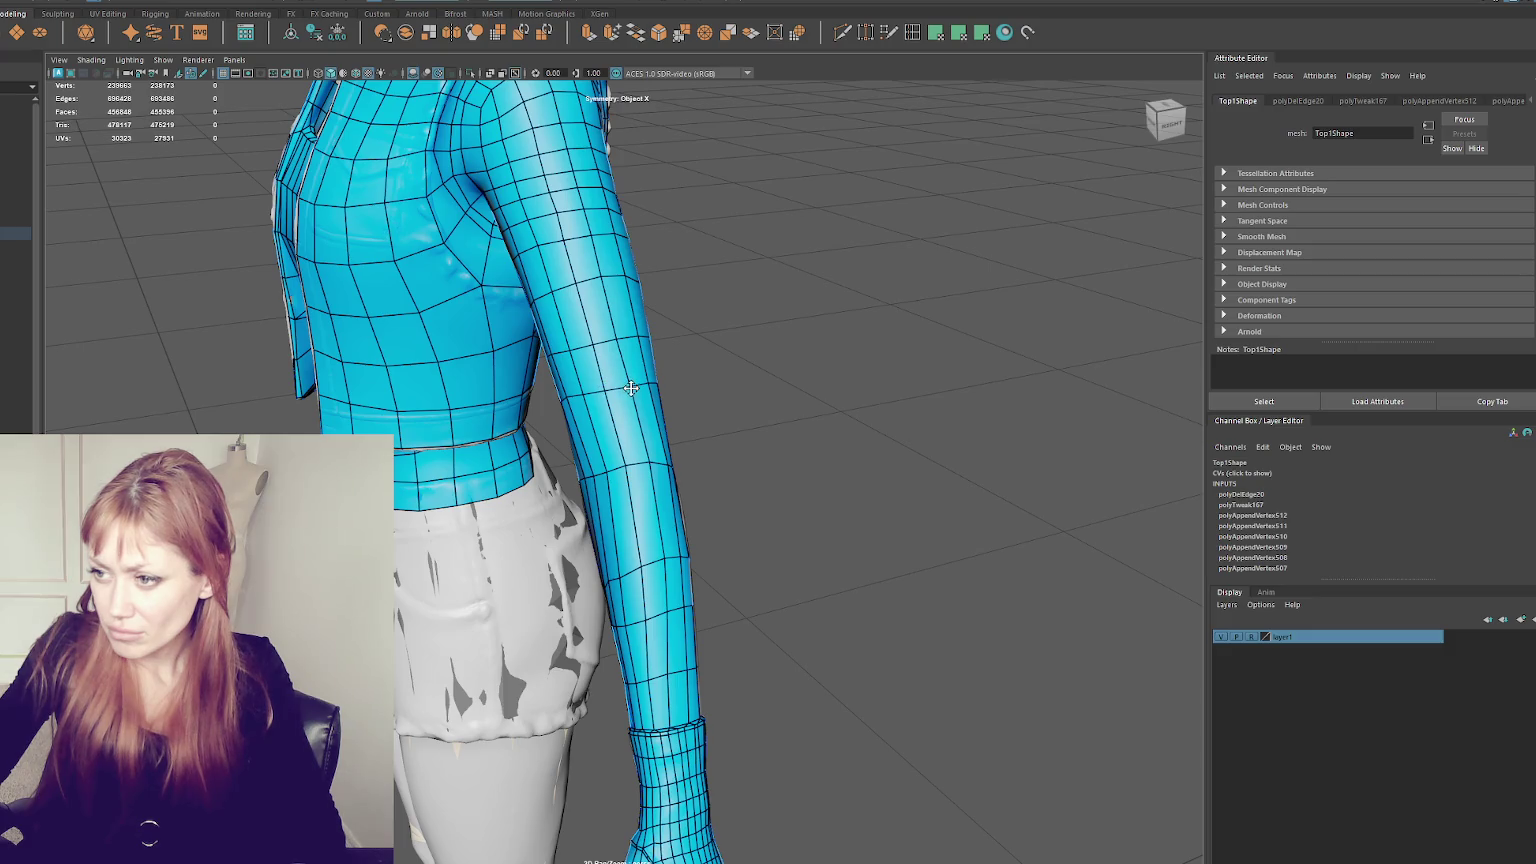
left_click_drag(670, 413, 656, 472, "alt")
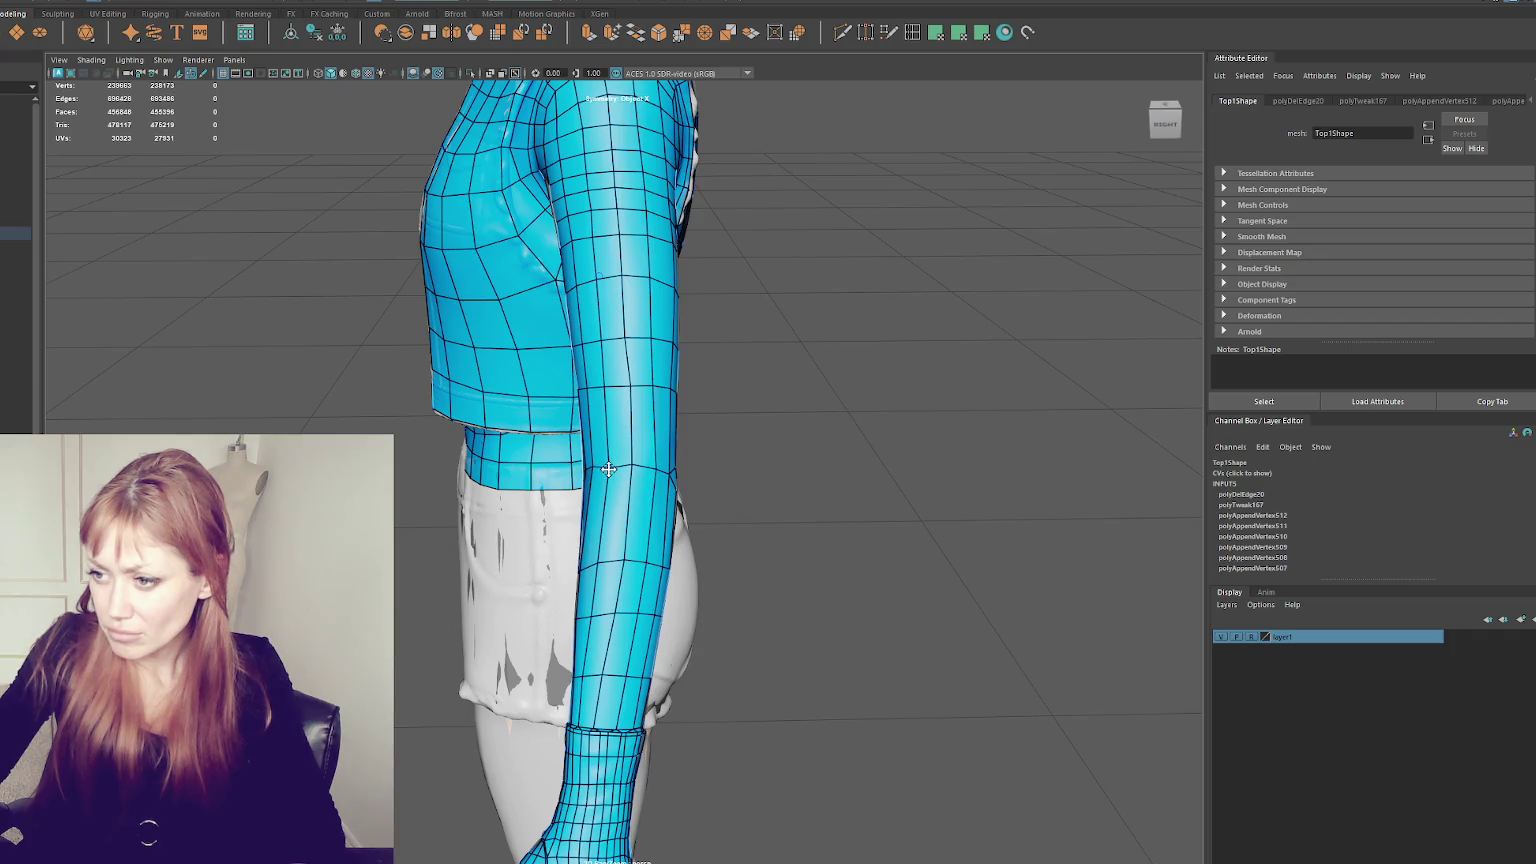
mouse_move(595, 470)
left_mouse_down("alt")
mouse_move(611, 474)
mouse_move(594, 475)
left_mouse_up("alt")
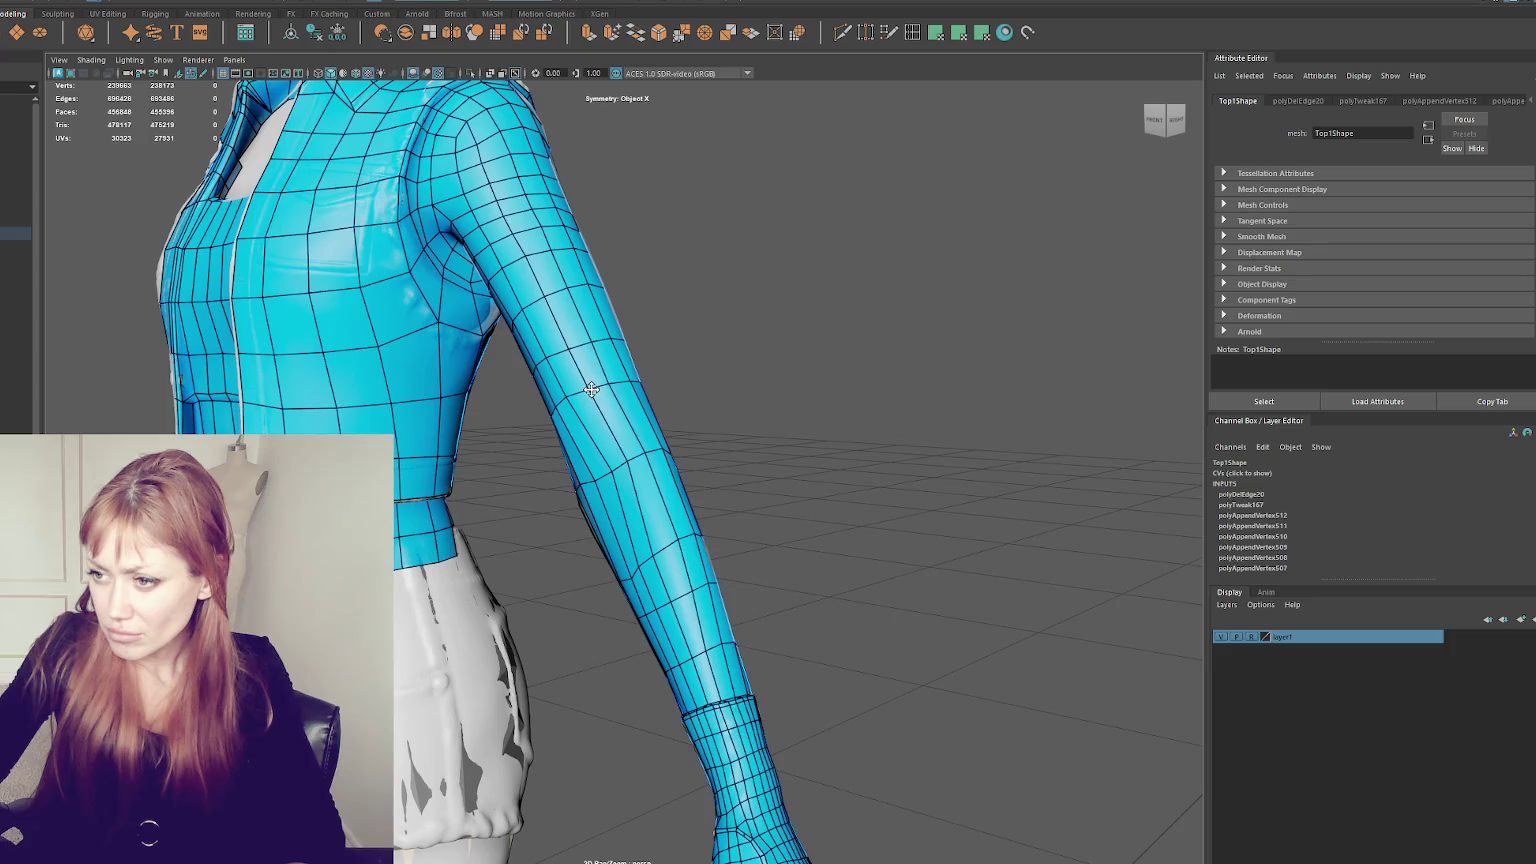
left_click_drag(567, 396, 587, 466, "alt")
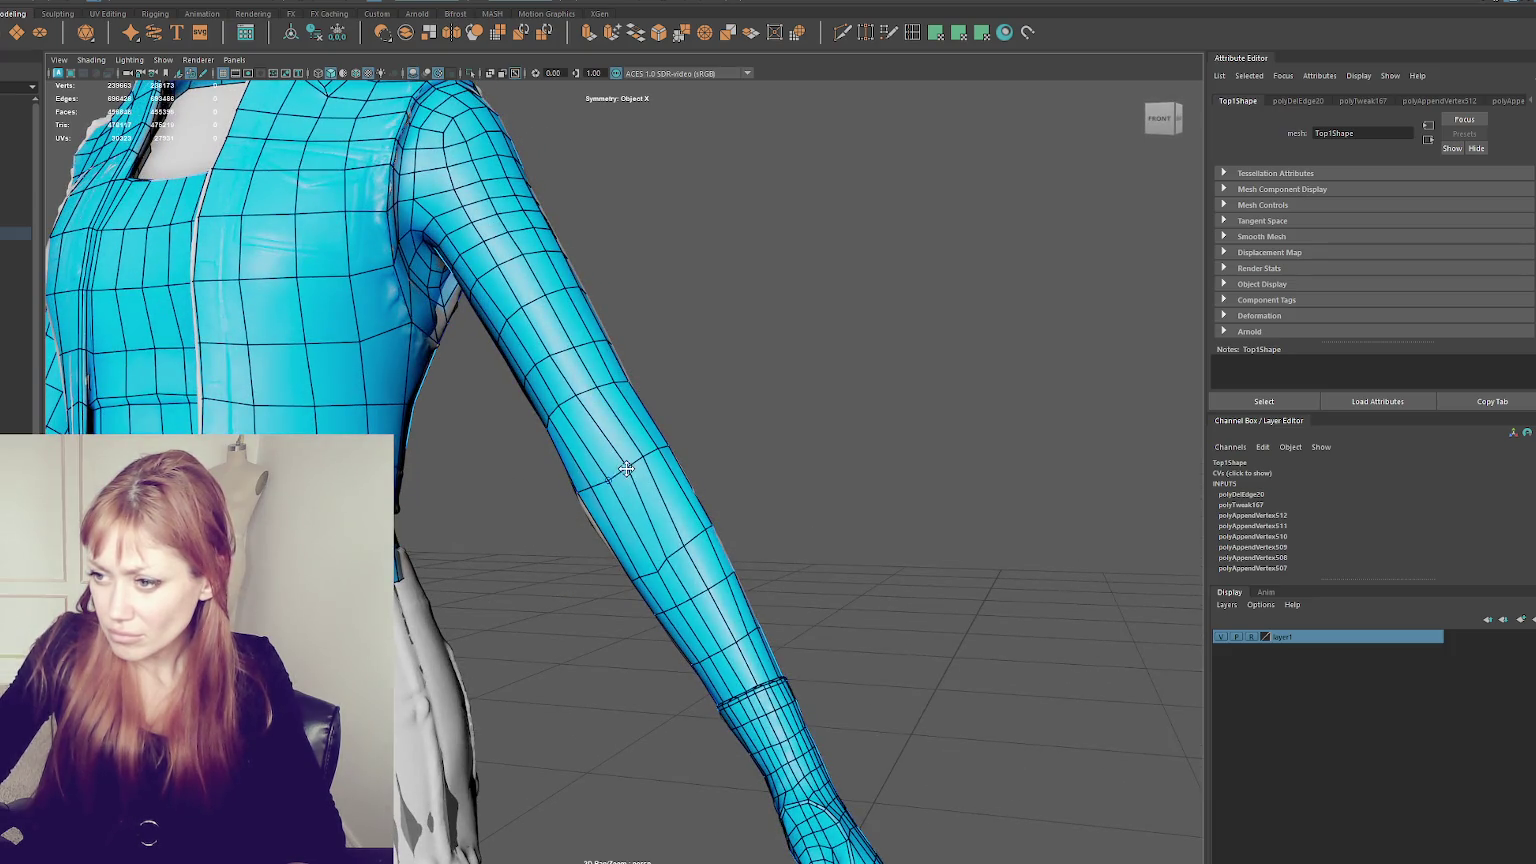
right_click_drag(626, 468, 700, 449, "alt")
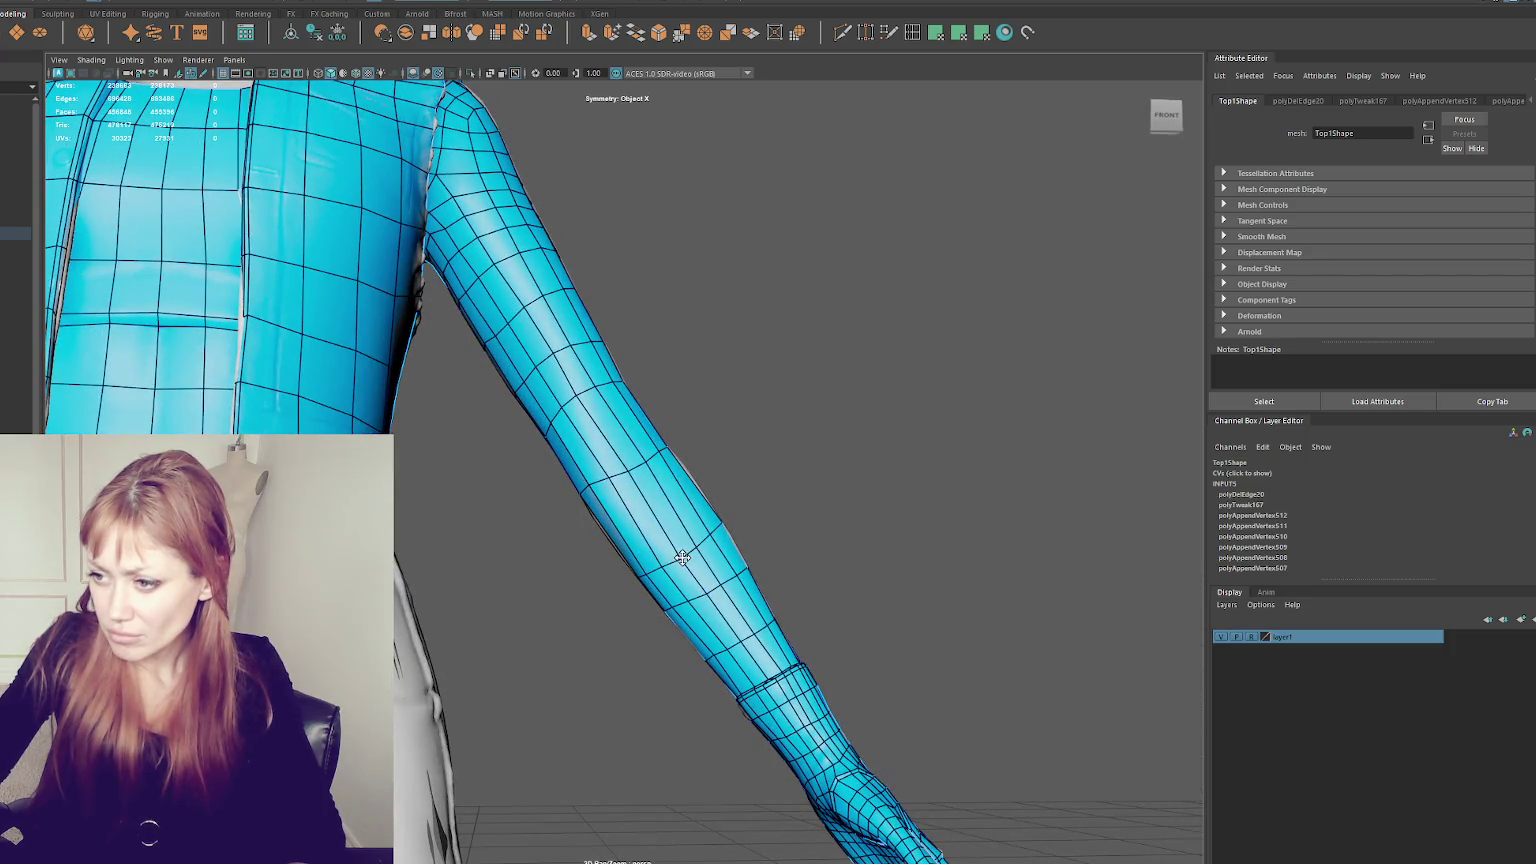
left_click_drag(642, 572, 620, 530, "alt")
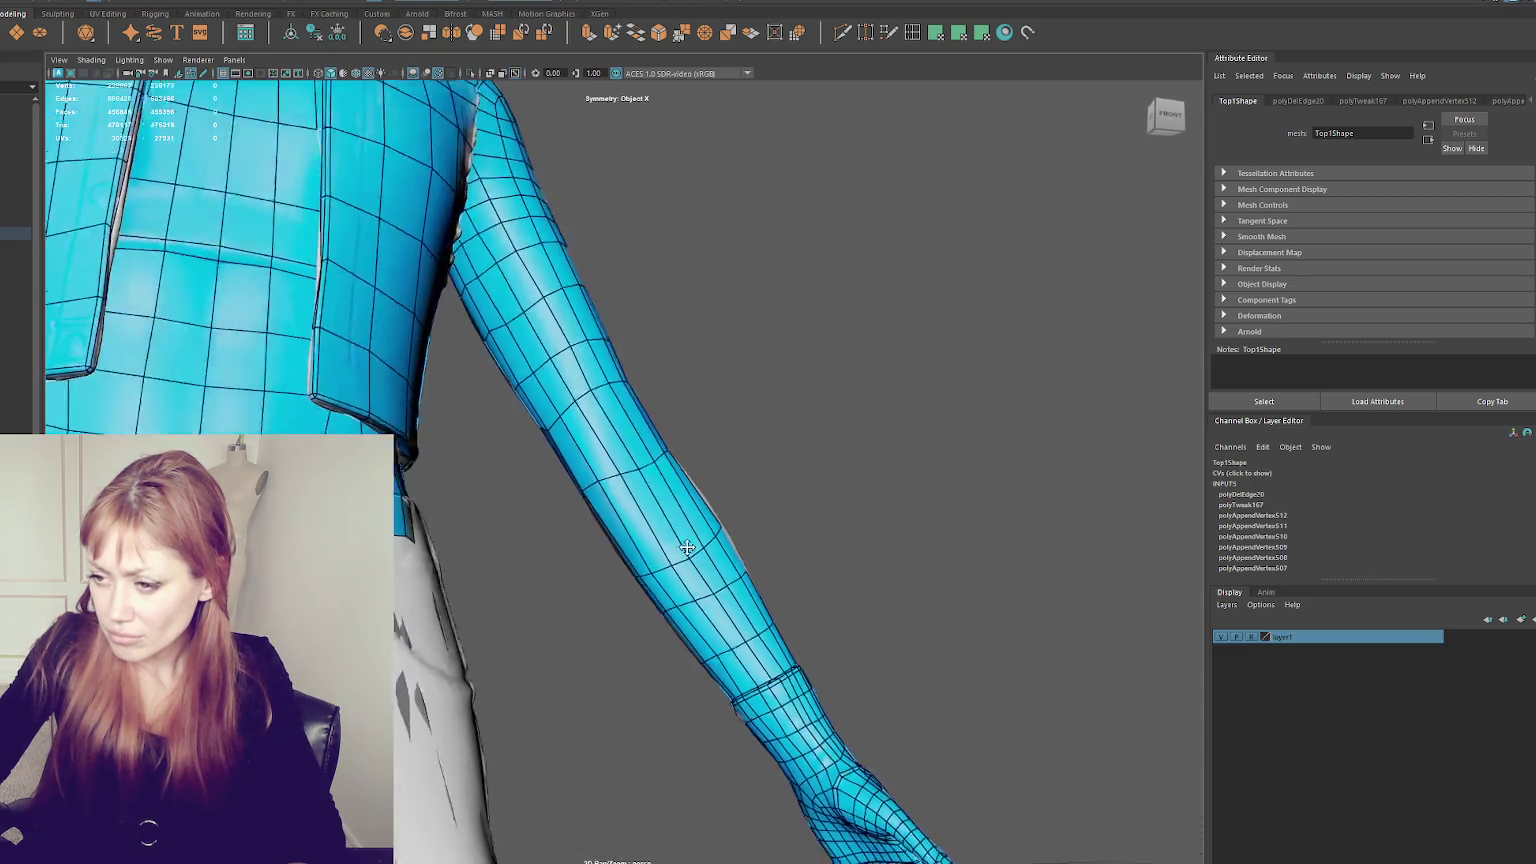
left_click(607, 478)
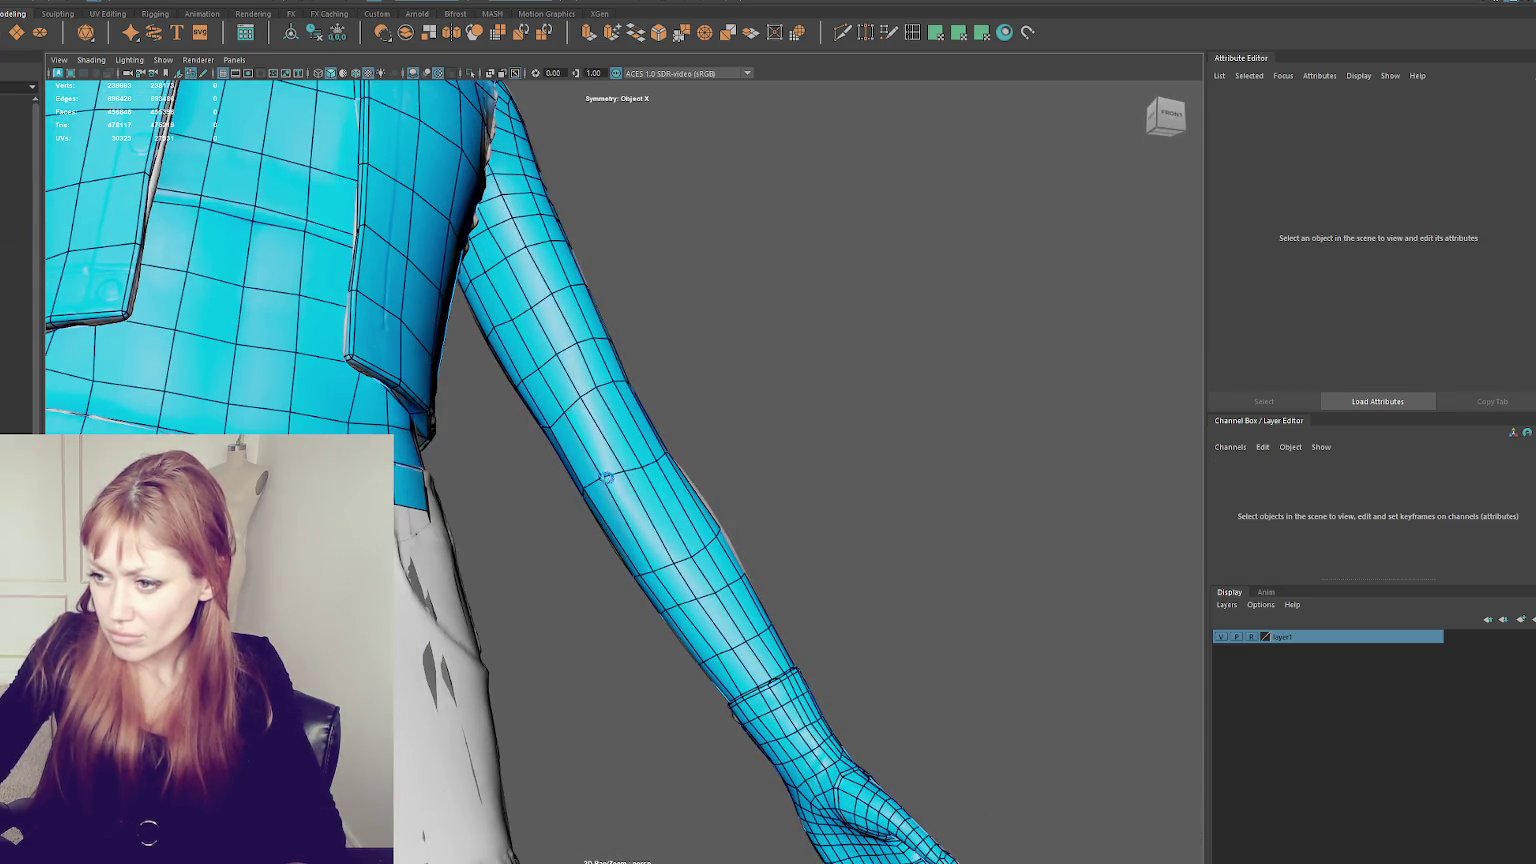
left_click(610, 476)
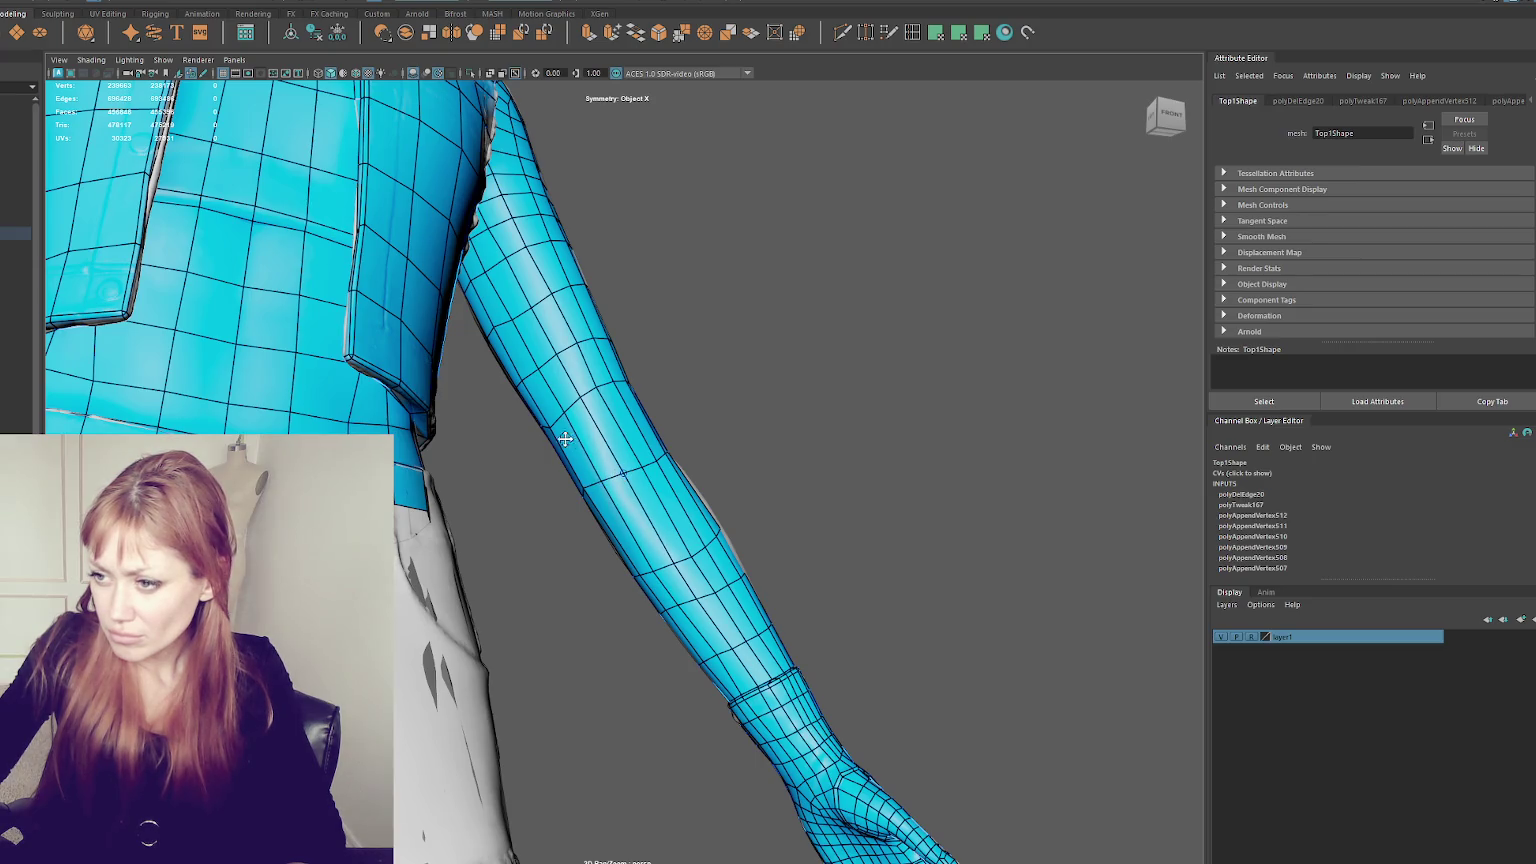
left_click_drag(577, 442, 643, 387, "alt")
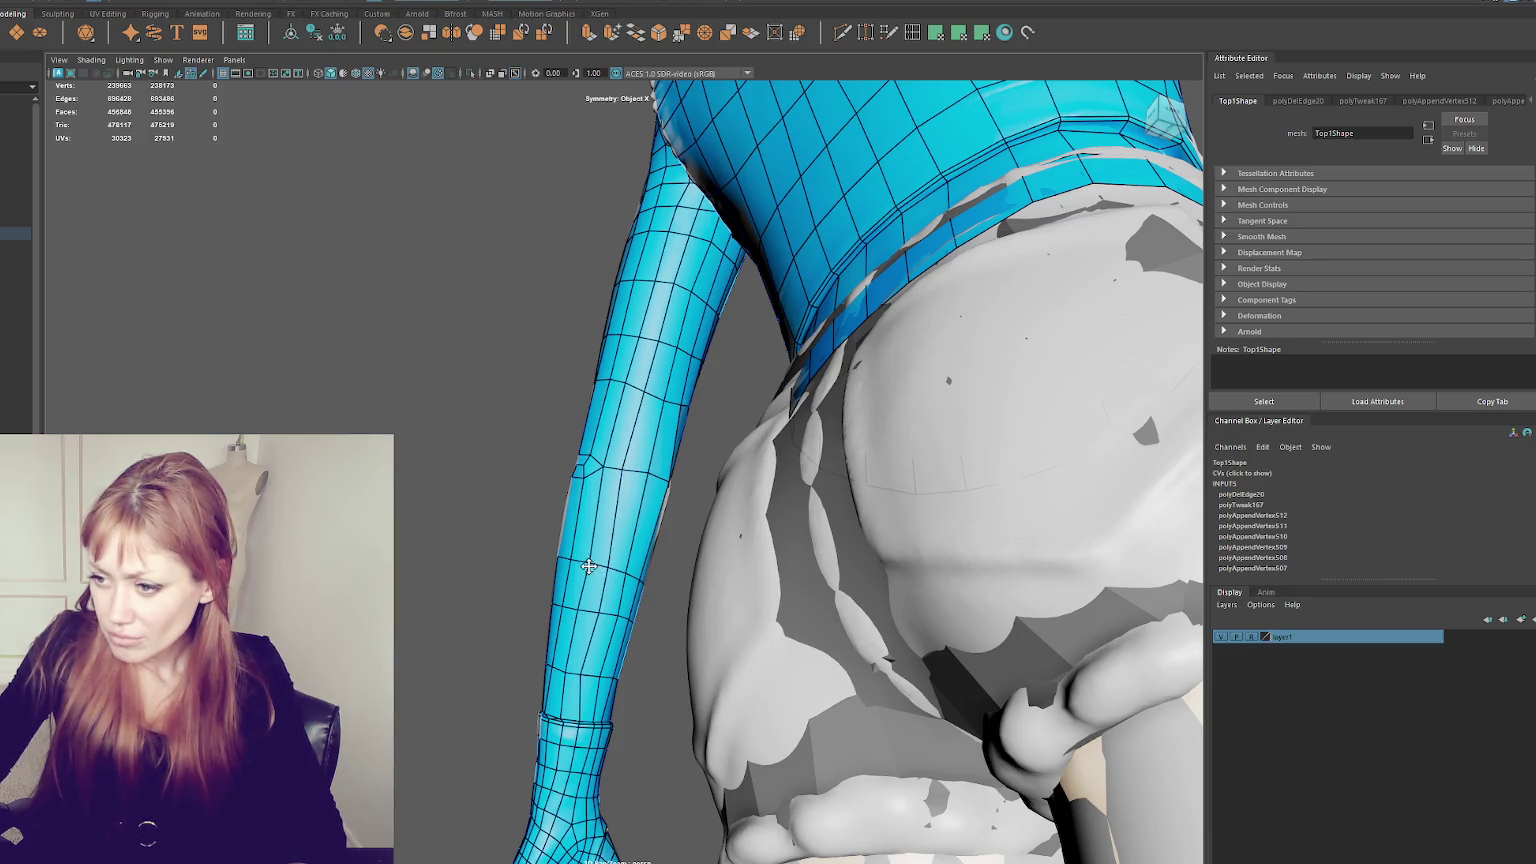
left_click(574, 673, "ctrl+shift")
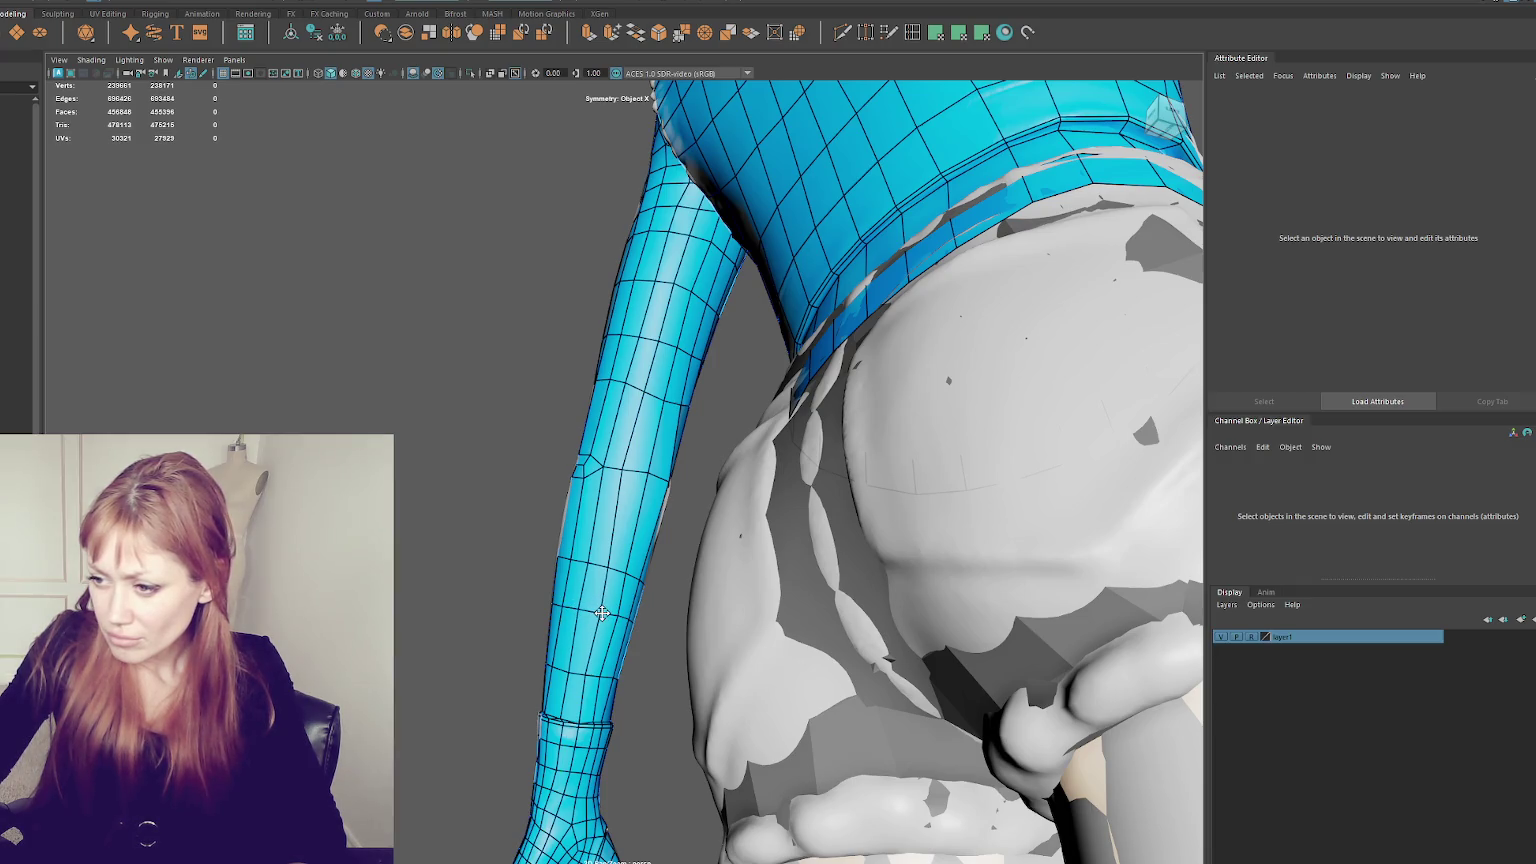
- Ctrl+click four new edge loops around the forearm, from the lower forearm up to the elbow
left_click_drag(602, 612, 619, 612, "alt")
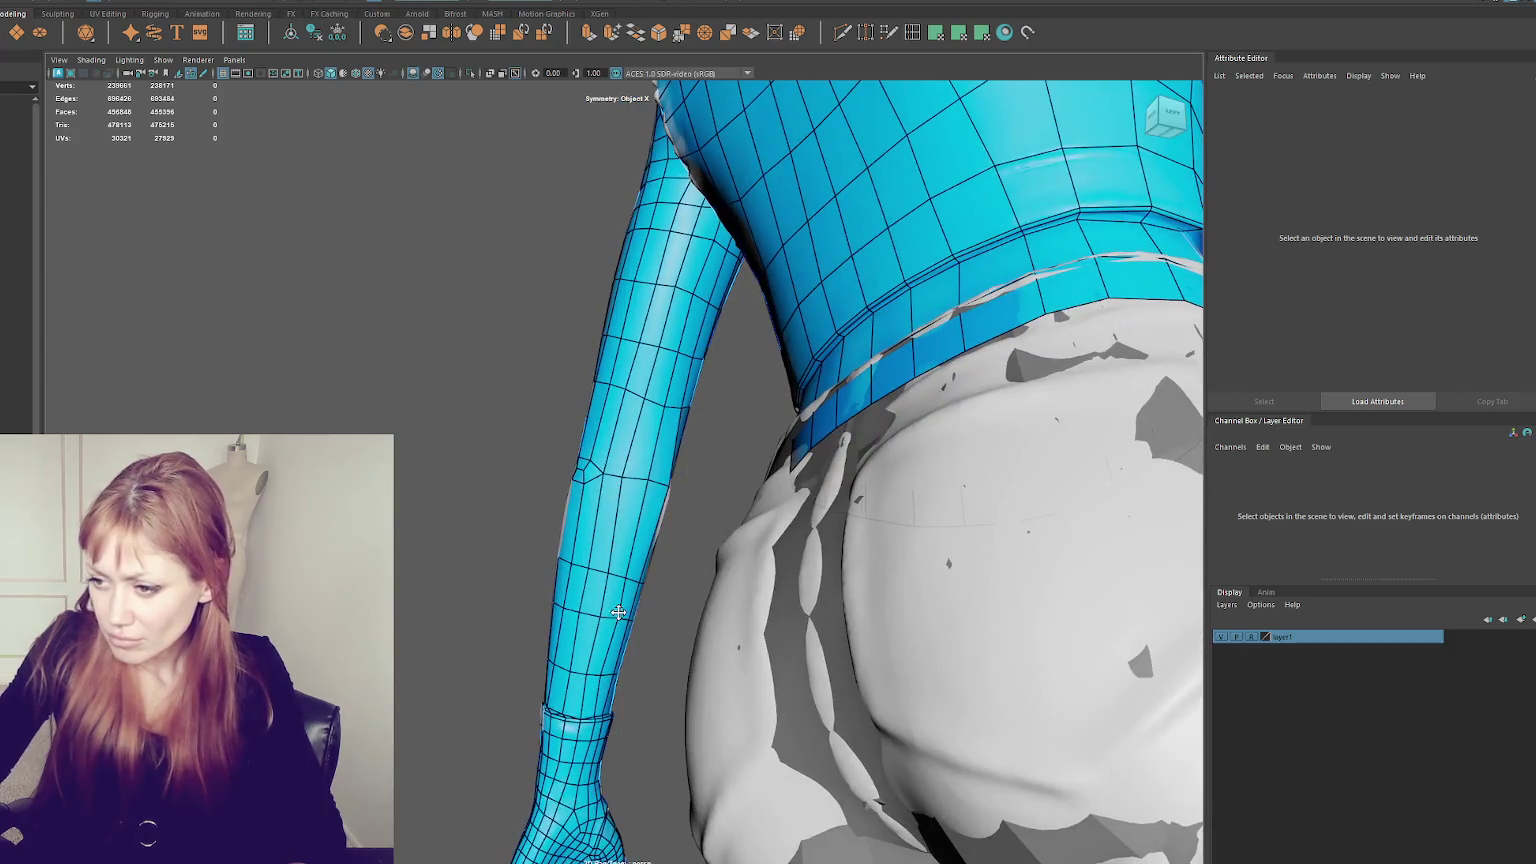
left_click(610, 538)
left_click(620, 503)
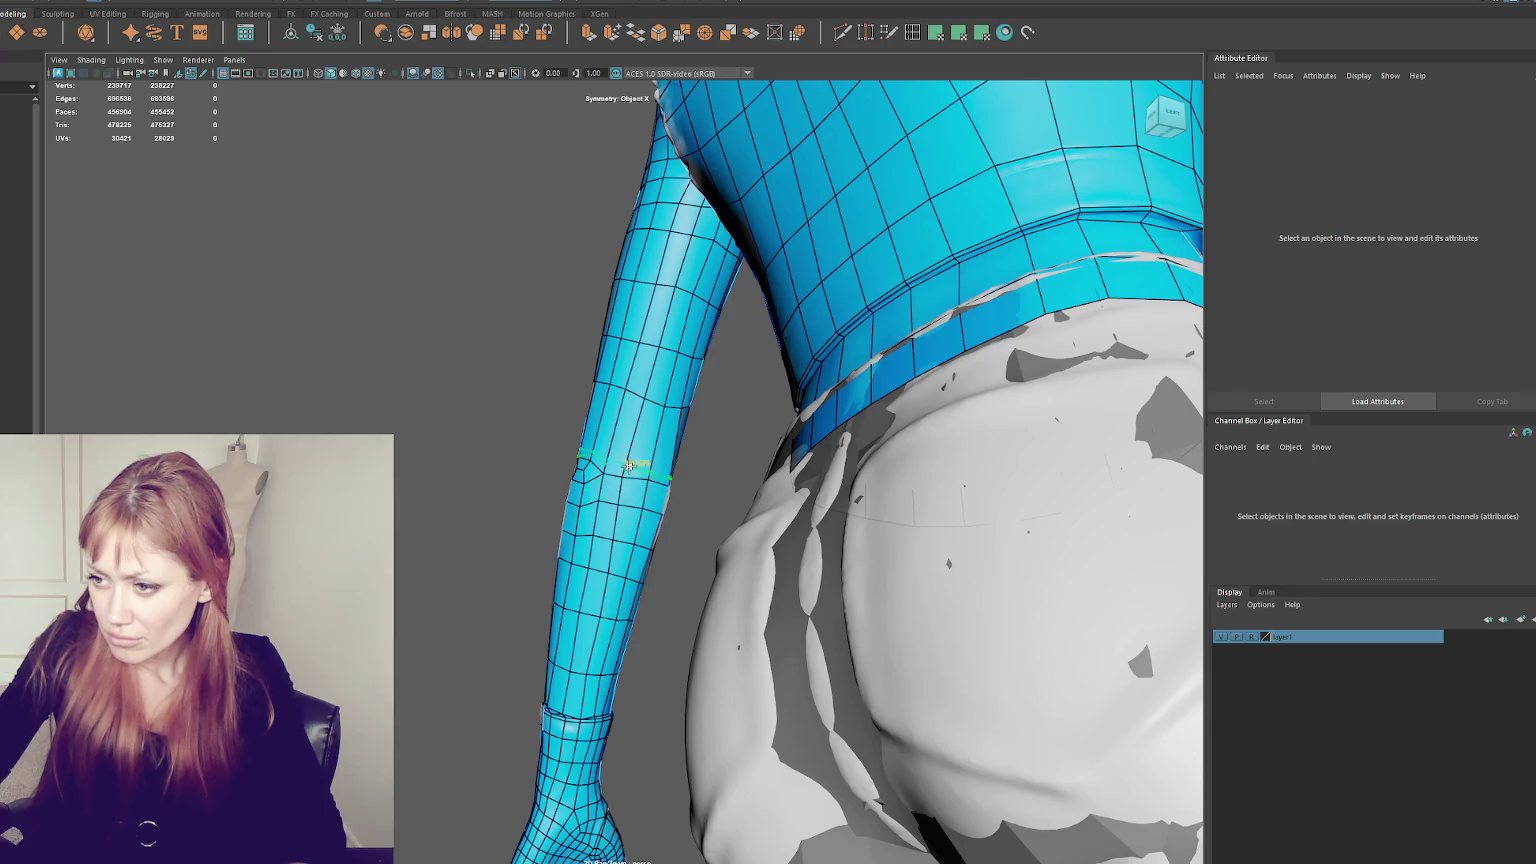
left_click(631, 455)
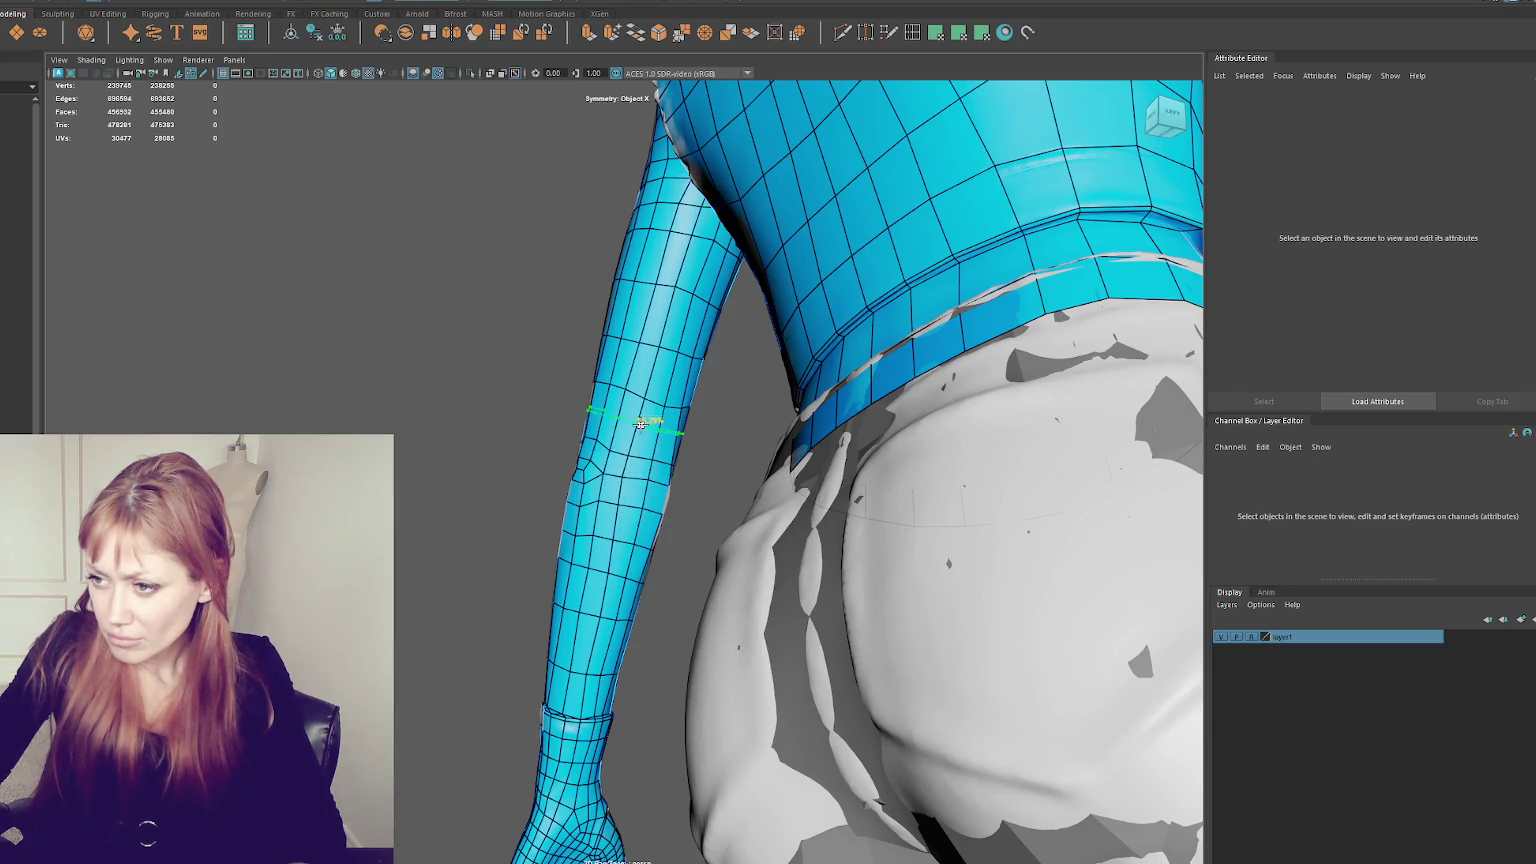
left_click(641, 424)
mouse_move(641, 424)
left_mouse_down("alt")
mouse_move(851, 575)
mouse_move(909, 573)
mouse_move(840, 480)
left_mouse_up("alt")
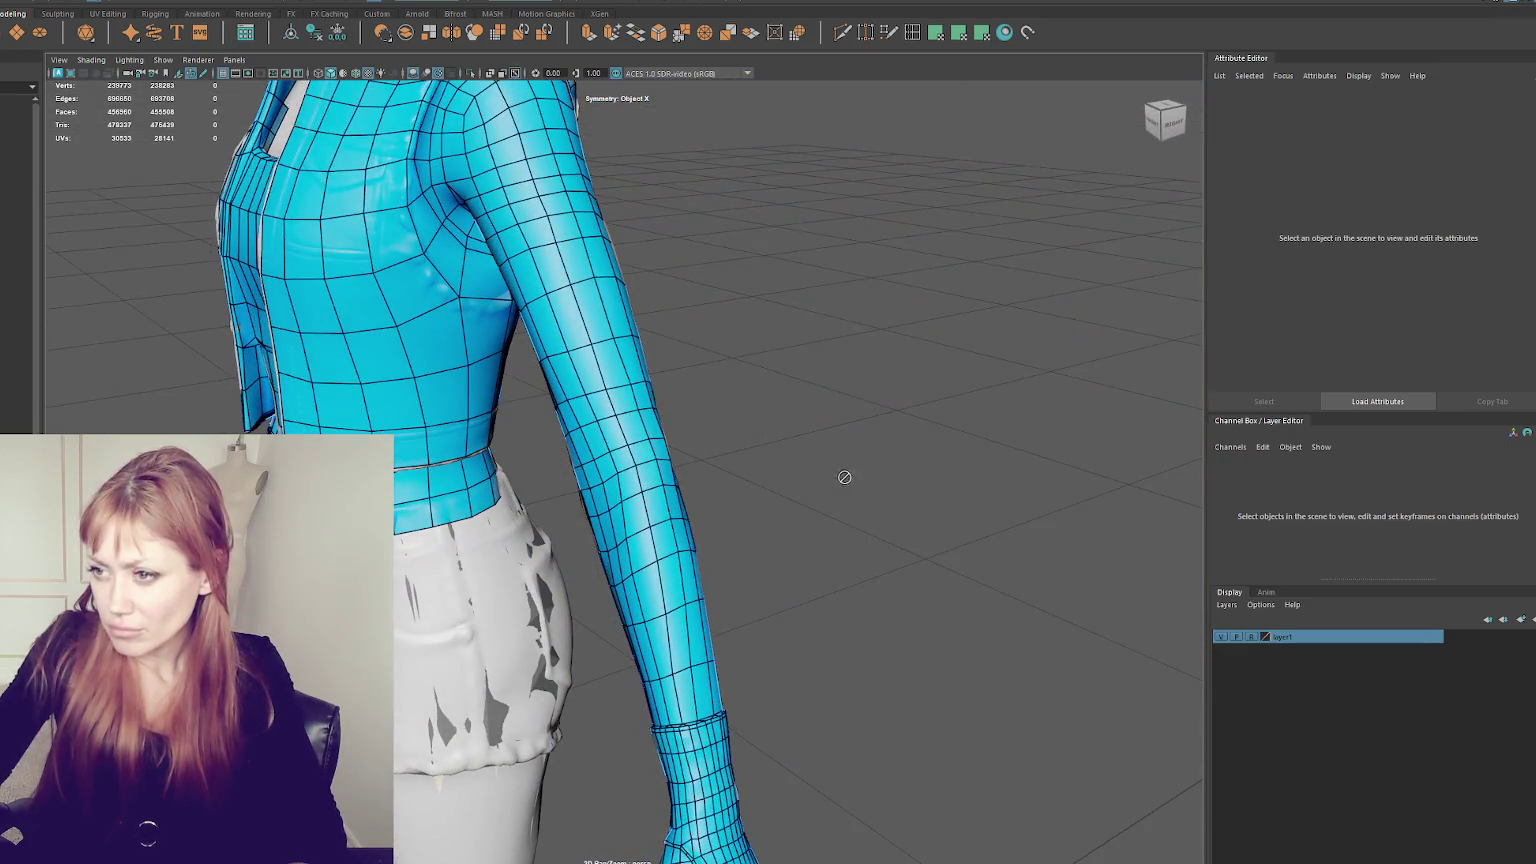
- Zoom out and tumble from back to front to review Top1's shaded jacket over the character
right_click_drag(840, 453, 720, 439, "alt")
mouse_move(720, 439)
left_mouse_down("alt")
mouse_move(792, 408)
mouse_move(640, 430)
mouse_move(689, 432)
mouse_move(754, 422)
mouse_move(521, 425)
mouse_move(468, 406)
left_mouse_up("alt")
scroll(747, 415, "up", 2)
scroll(747, 415, "up", 2)
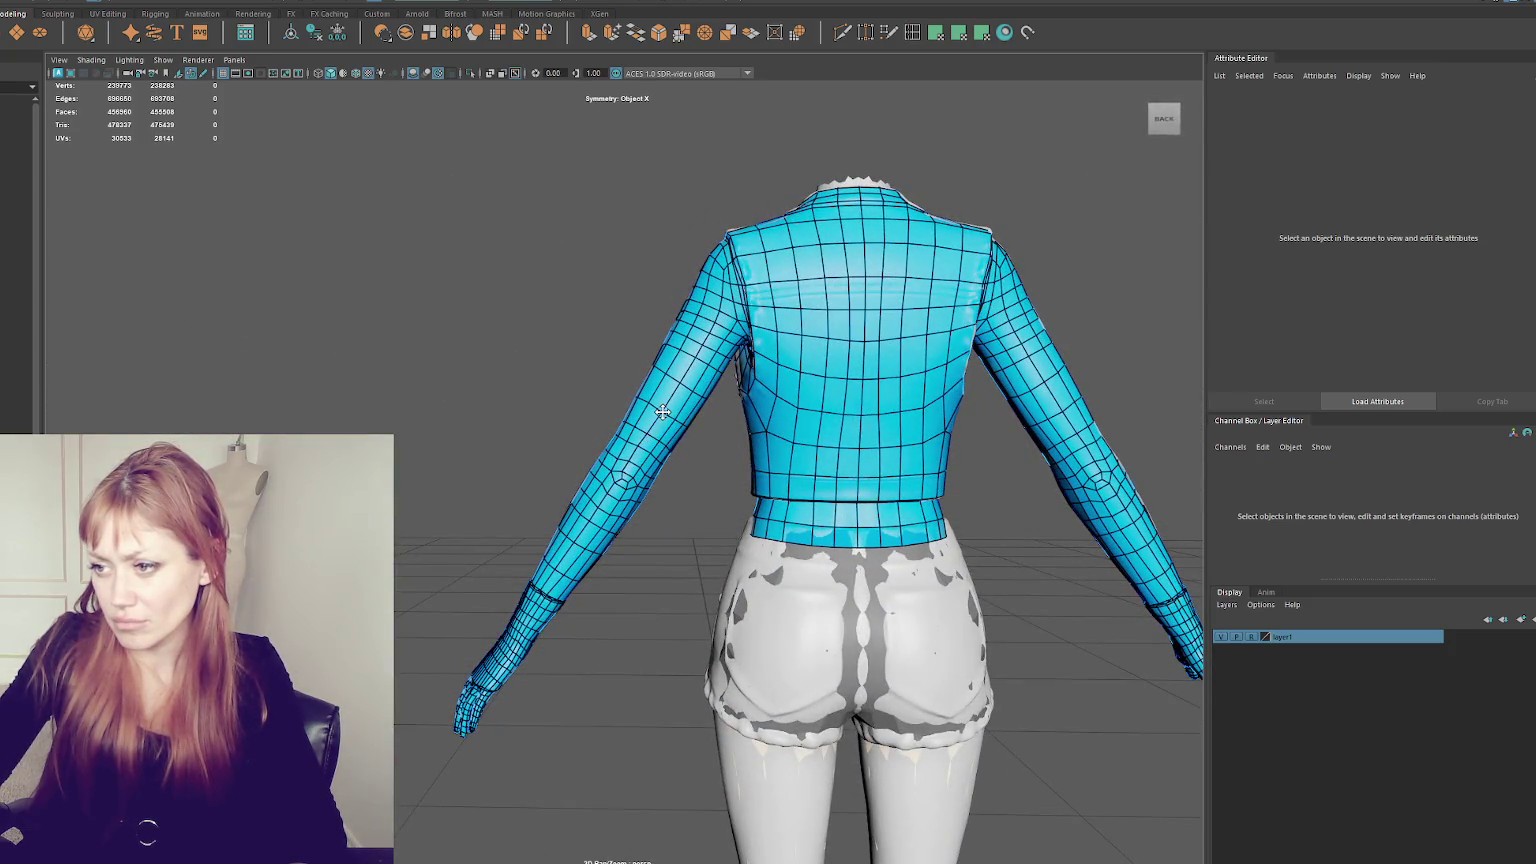
mouse_move(662, 412)
left_mouse_down("alt")
mouse_move(682, 432)
mouse_move(802, 432)
mouse_move(764, 413)
left_mouse_up("alt")
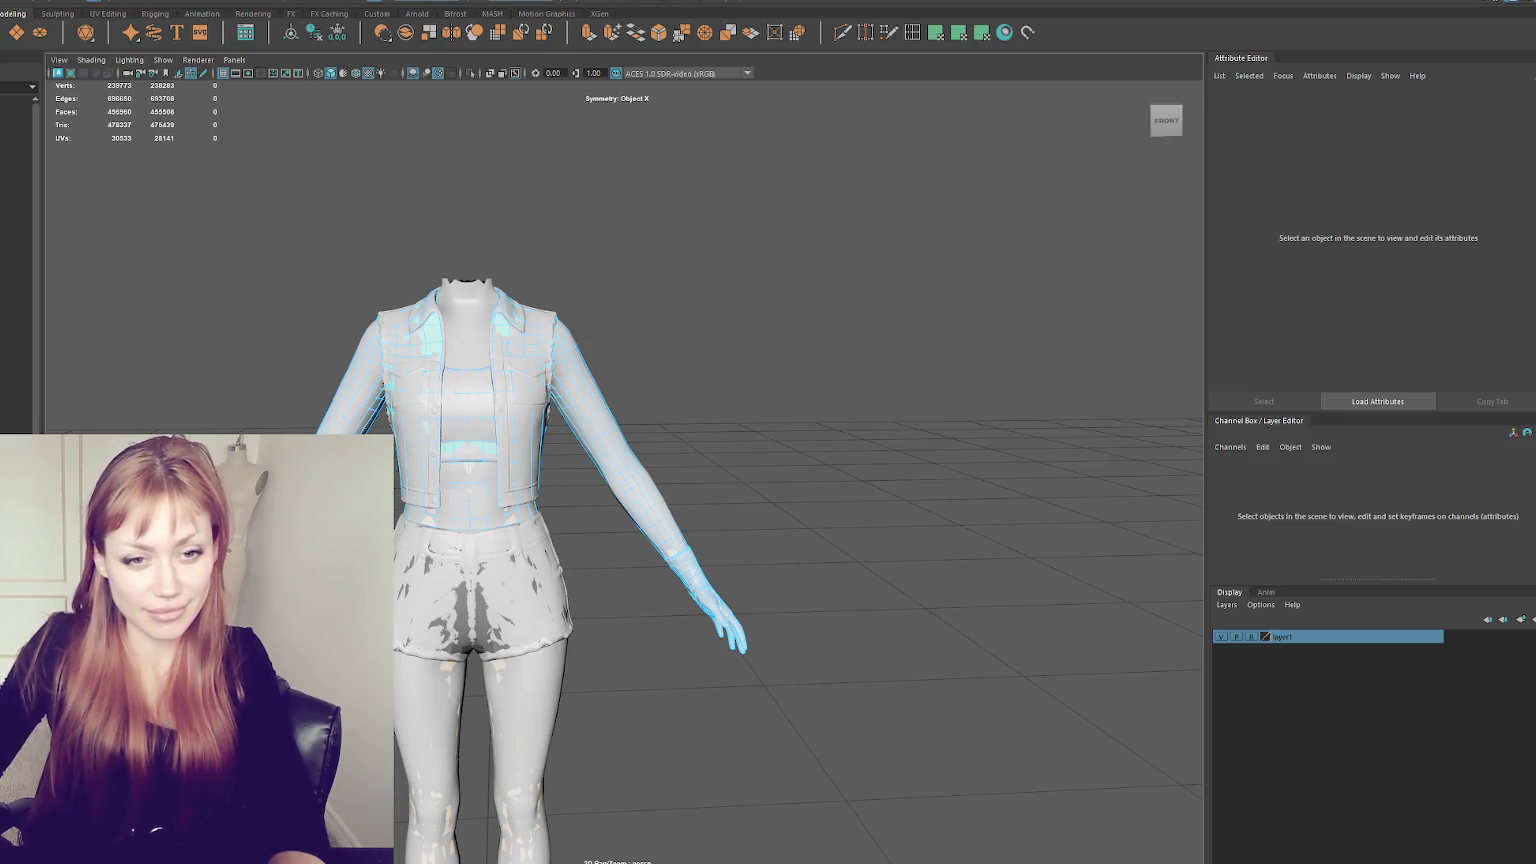
scroll(408, 461, "up", 3)
- Select the low-poly jacket Top1 and zoom in on its shoulder from the side
left_click(586, 319)
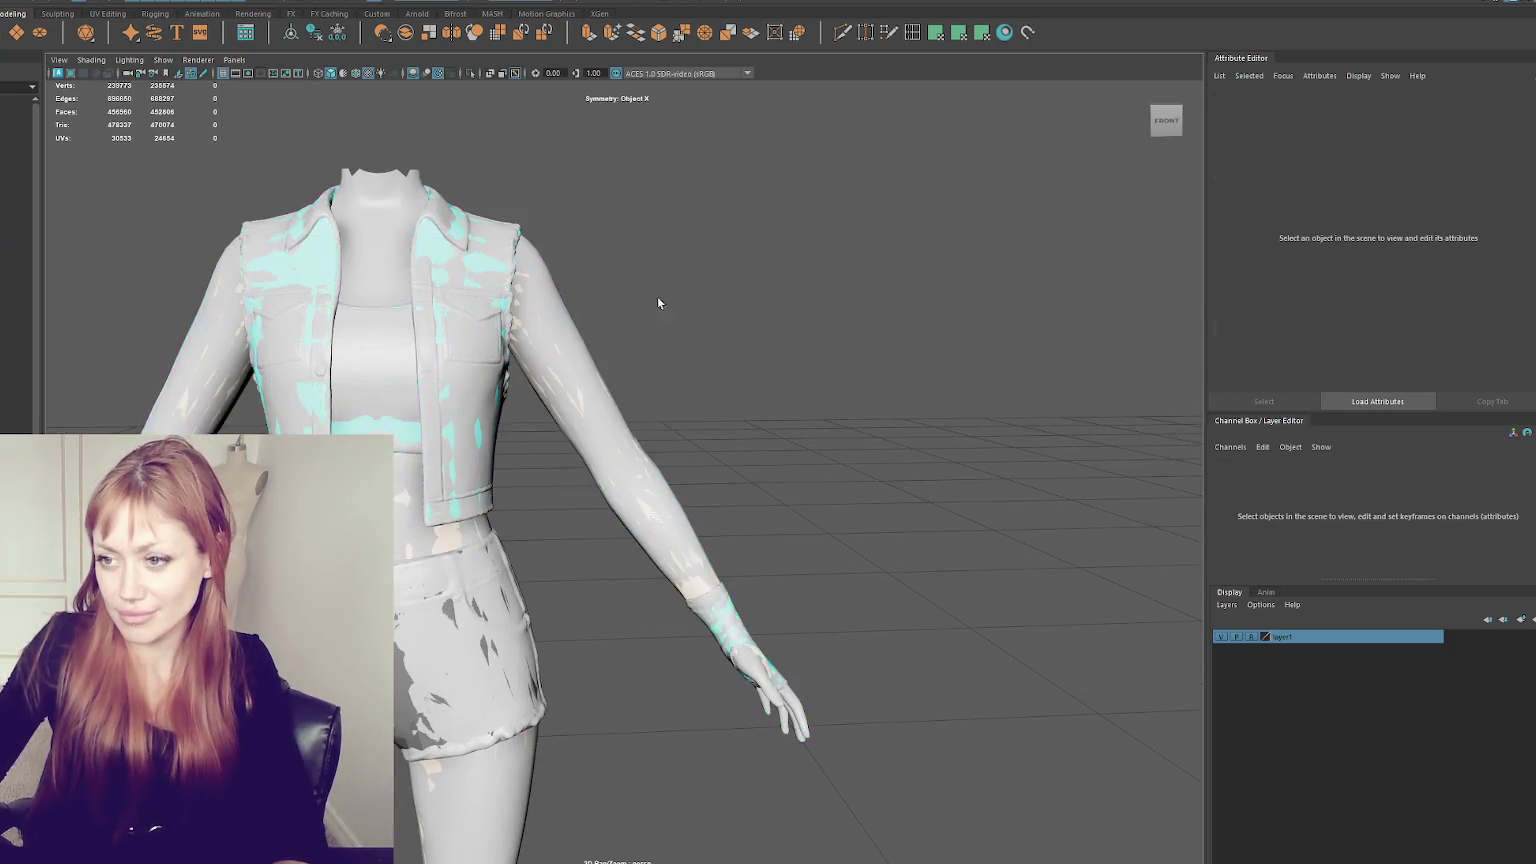
middle_click_drag(665, 286, 615, 357, "alt")
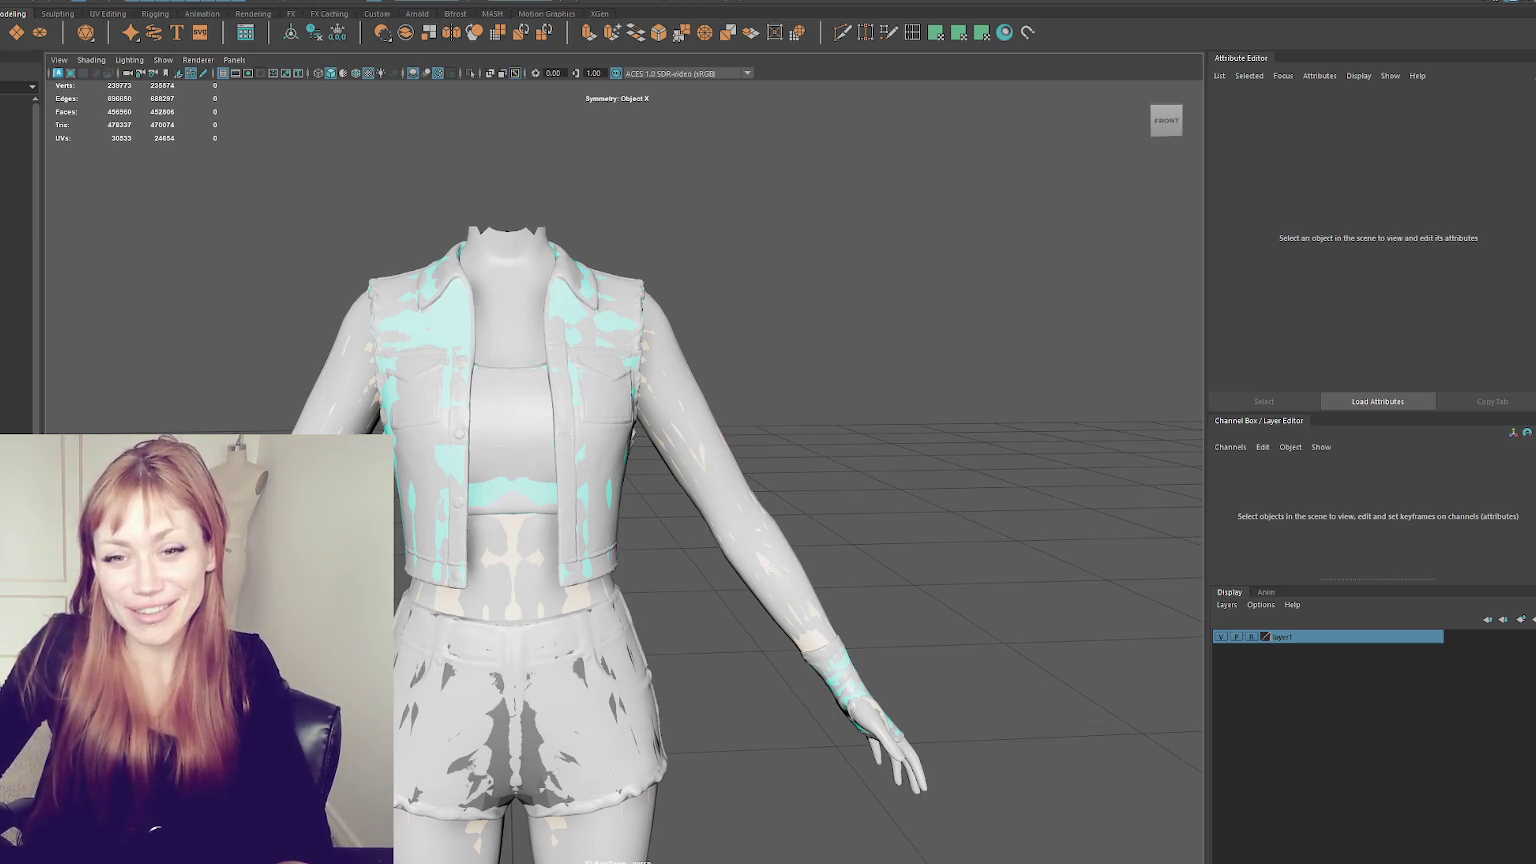
left_click(461, 343)
mouse_move(461, 343)
left_mouse_down("alt")
mouse_move(601, 291)
mouse_move(610, 302)
left_mouse_up("alt")
scroll(610, 302, "up", 3)
scroll(595, 310, "up", 2)
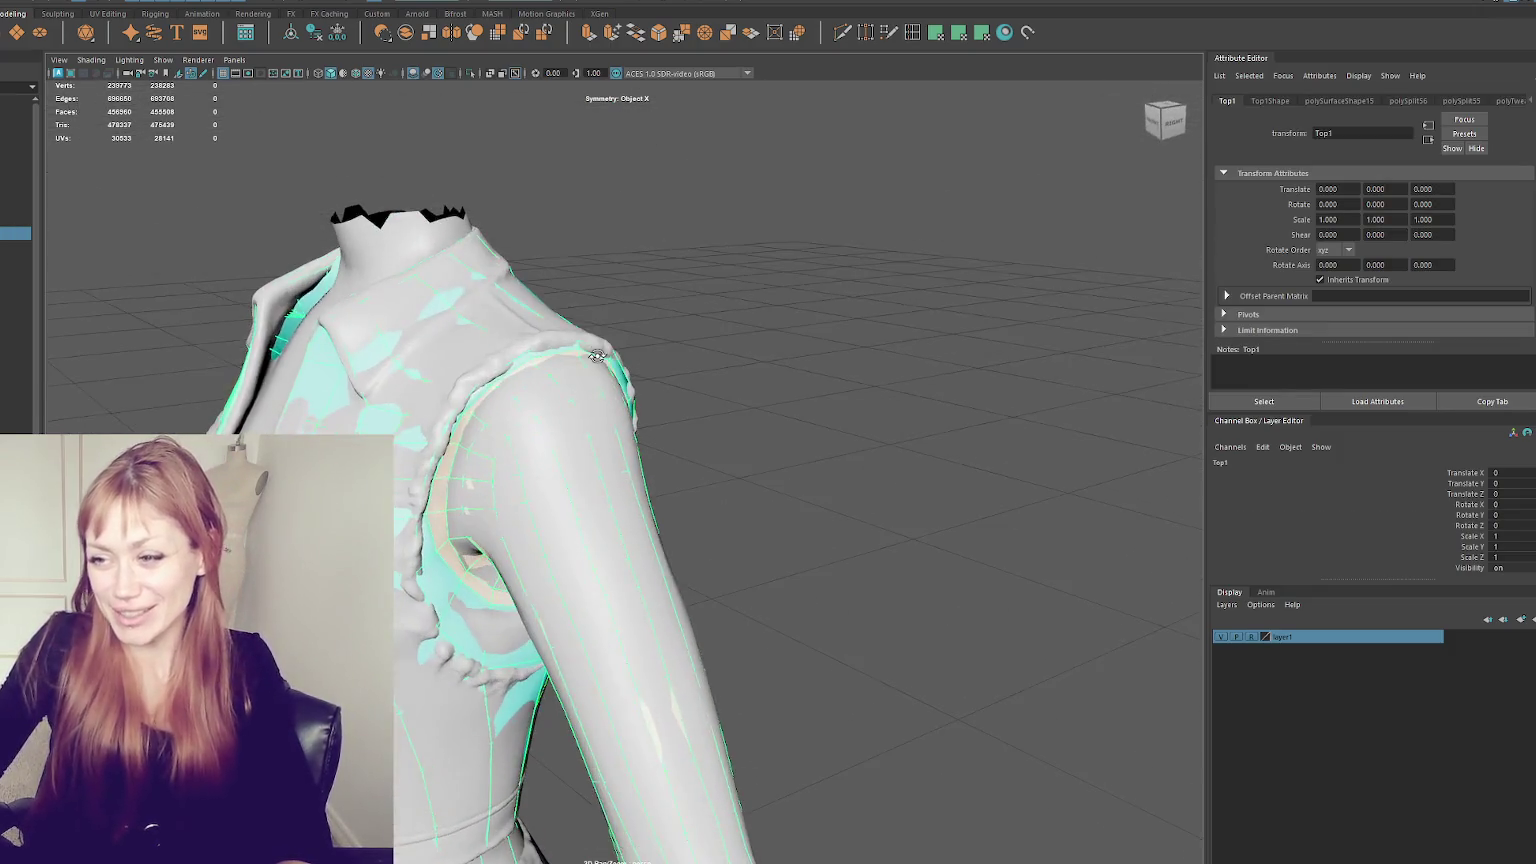
- Hide the sculpt and inspect the low-poly jacket from back and front
key("1")
mouse_move(644, 422)
left_mouse_down("alt")
mouse_move(681, 412)
mouse_move(463, 398)
mouse_move(490, 388)
mouse_move(448, 400)
left_mouse_up("alt")
scroll(681, 412, "down", 2)
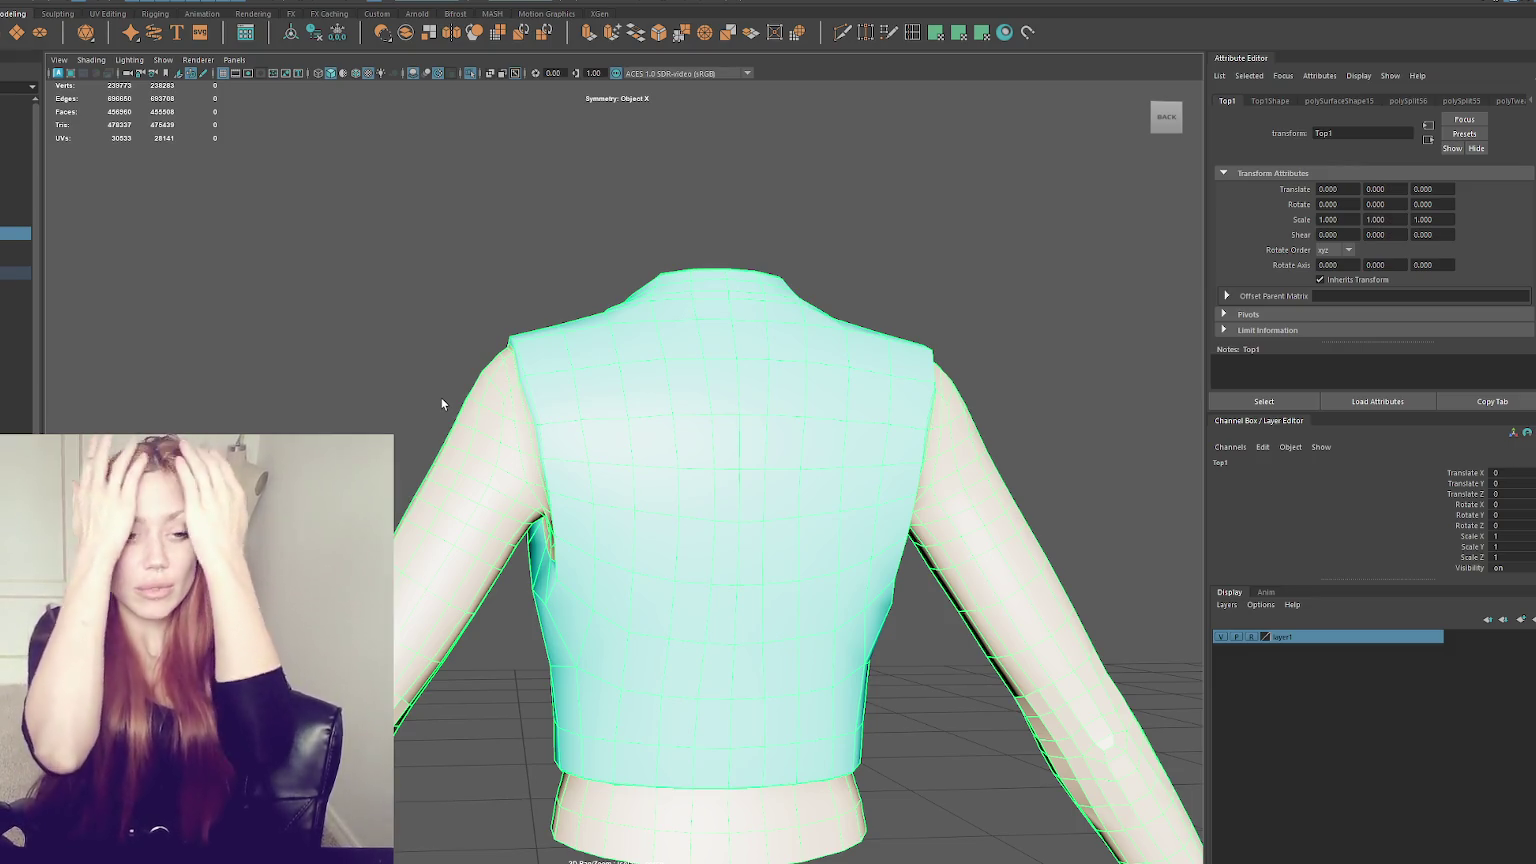
mouse_move(754, 507)
left_mouse_down("alt")
mouse_move(713, 504)
mouse_move(779, 491)
mouse_move(696, 446)
mouse_move(648, 363)
mouse_move(571, 387)
mouse_move(768, 370)
mouse_move(830, 401)
mouse_move(697, 388)
mouse_move(833, 405)
mouse_move(778, 401)
left_mouse_up("alt")
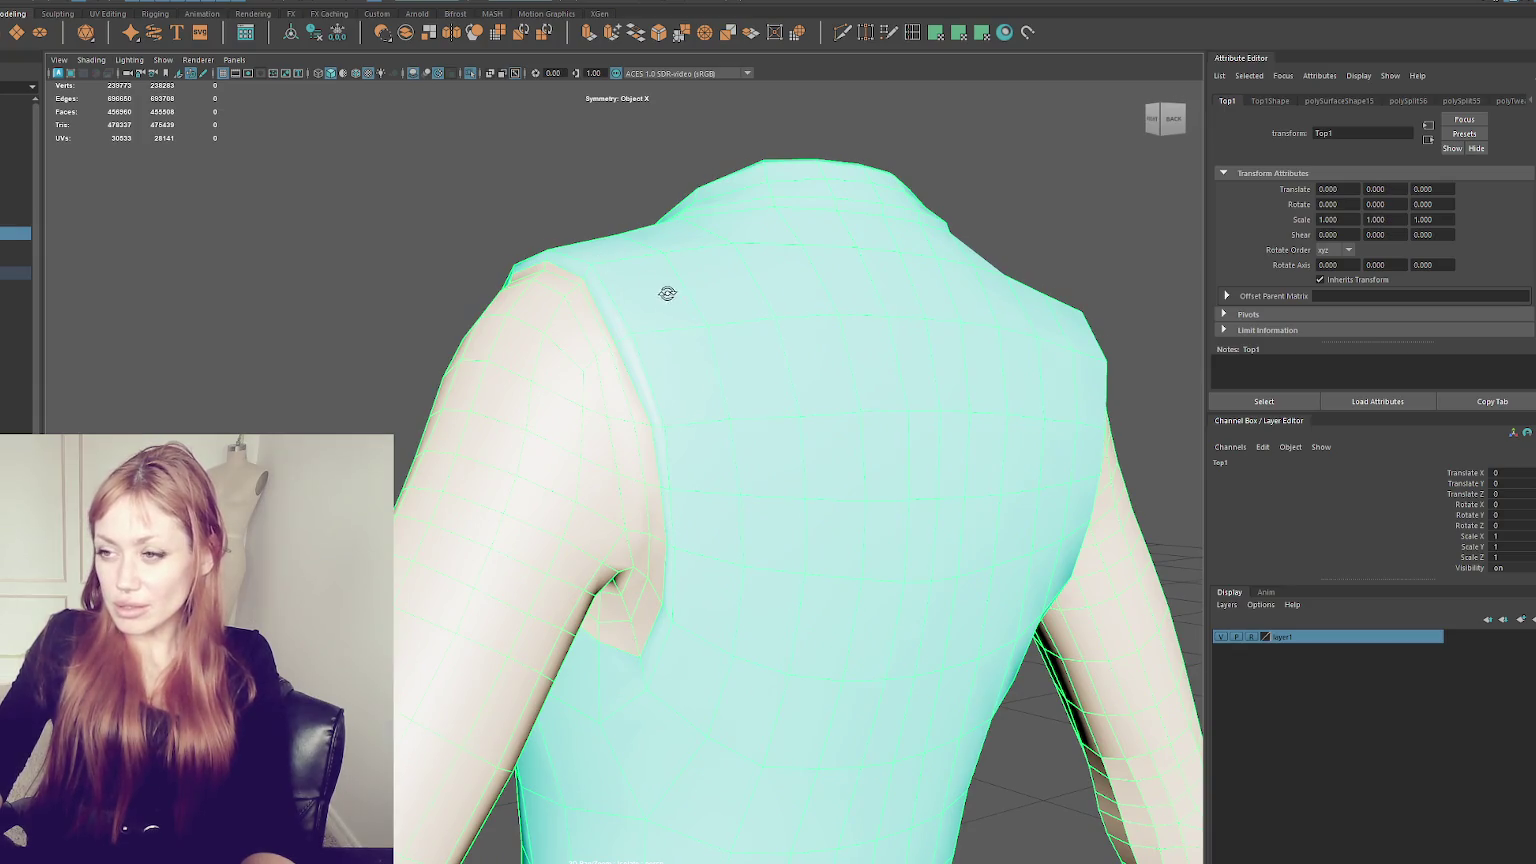
left_click_drag(676, 298, 583, 283, "alt")
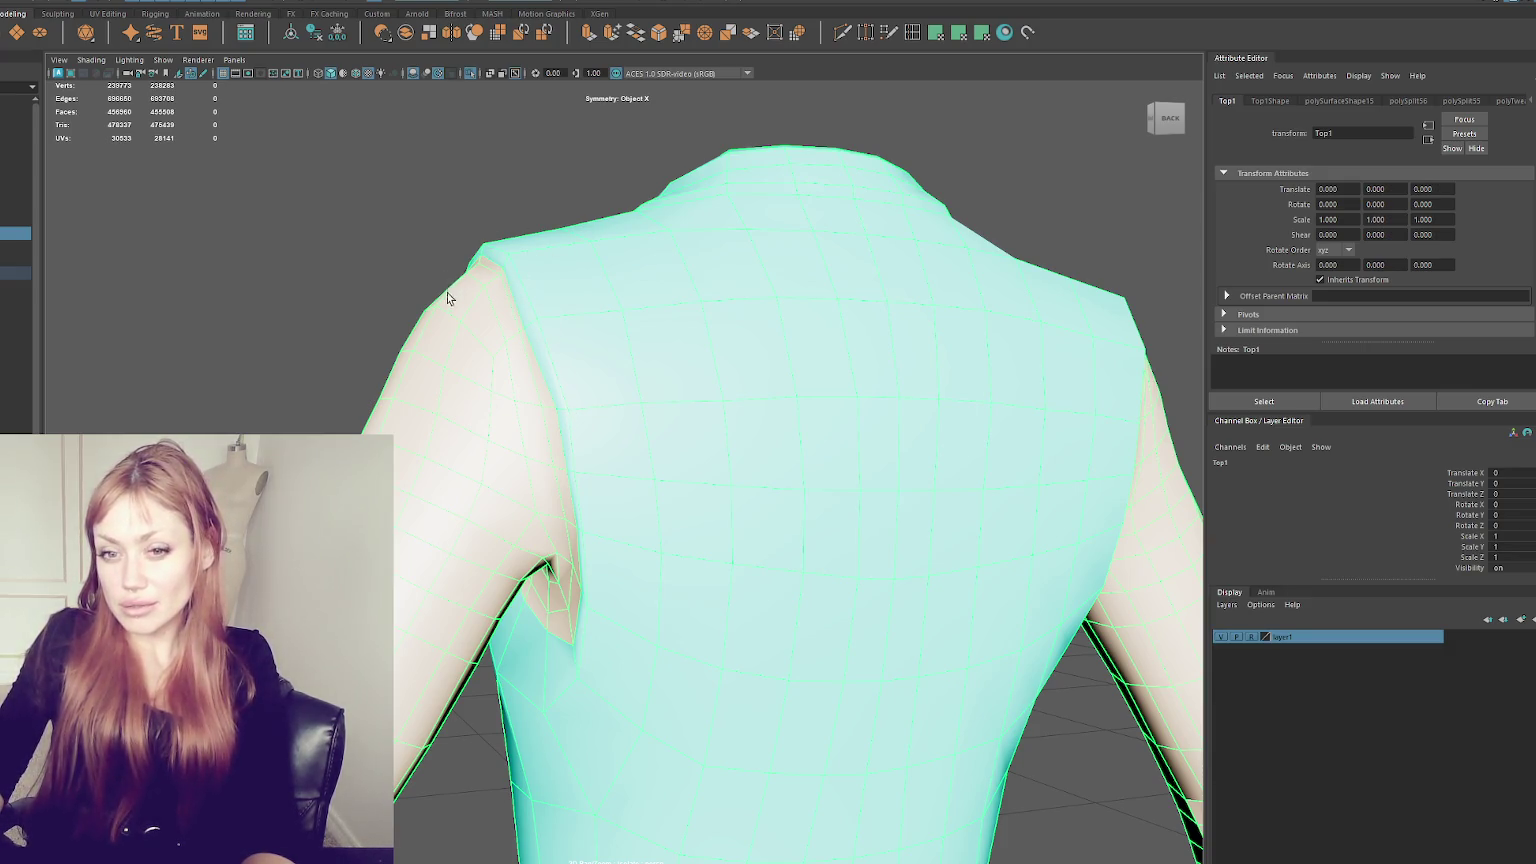
left_click_drag(447, 294, 880, 282, "alt")
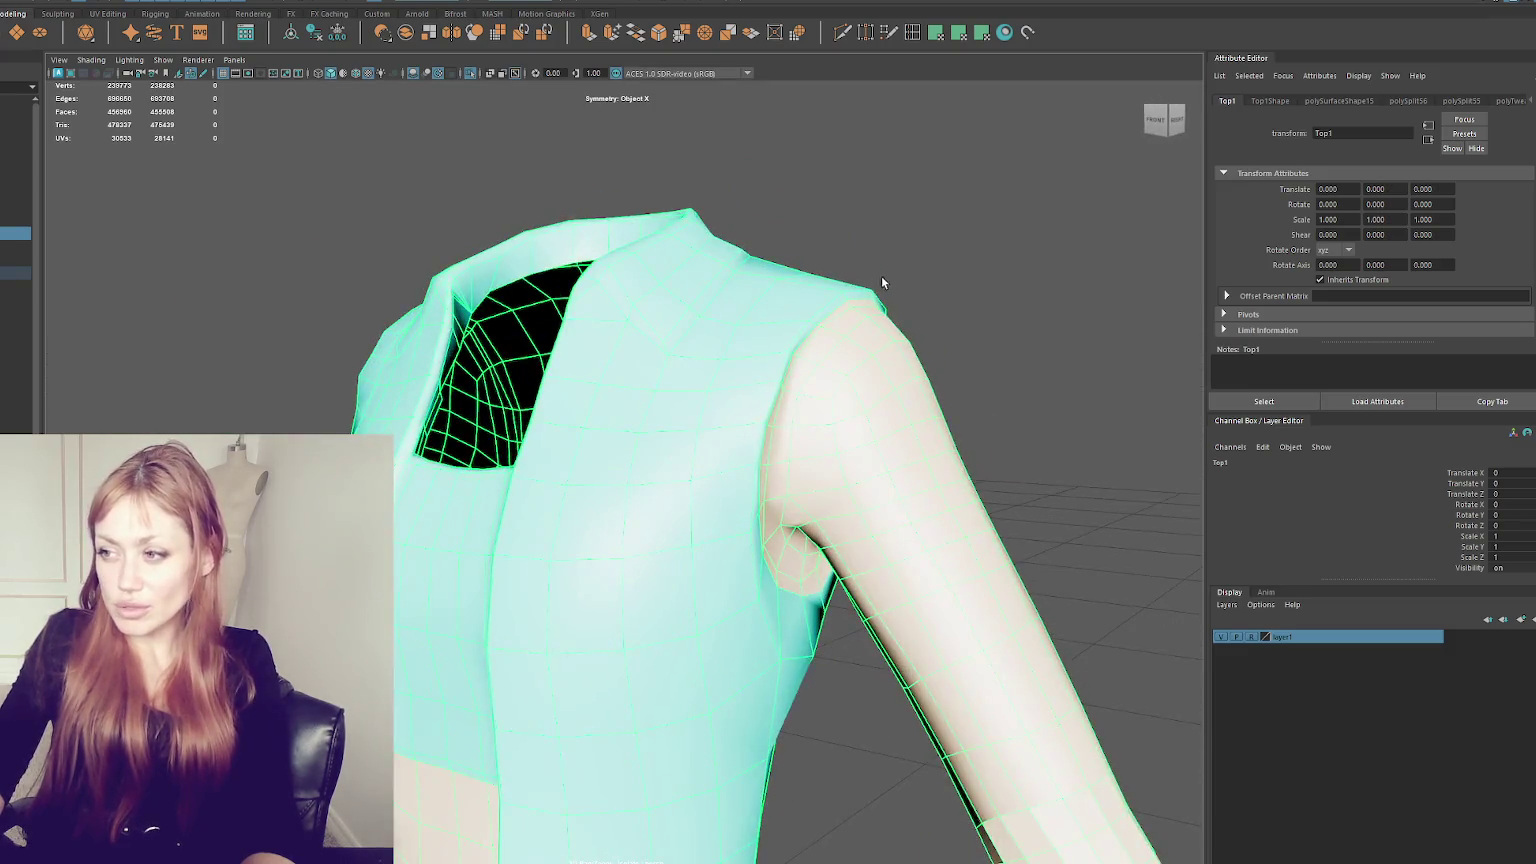
middle_click_drag(880, 282, 676, 299, "alt")
mouse_move(658, 304)
left_mouse_down("alt")
mouse_move(429, 298)
mouse_move(686, 300)
mouse_move(571, 305)
left_mouse_up("alt")
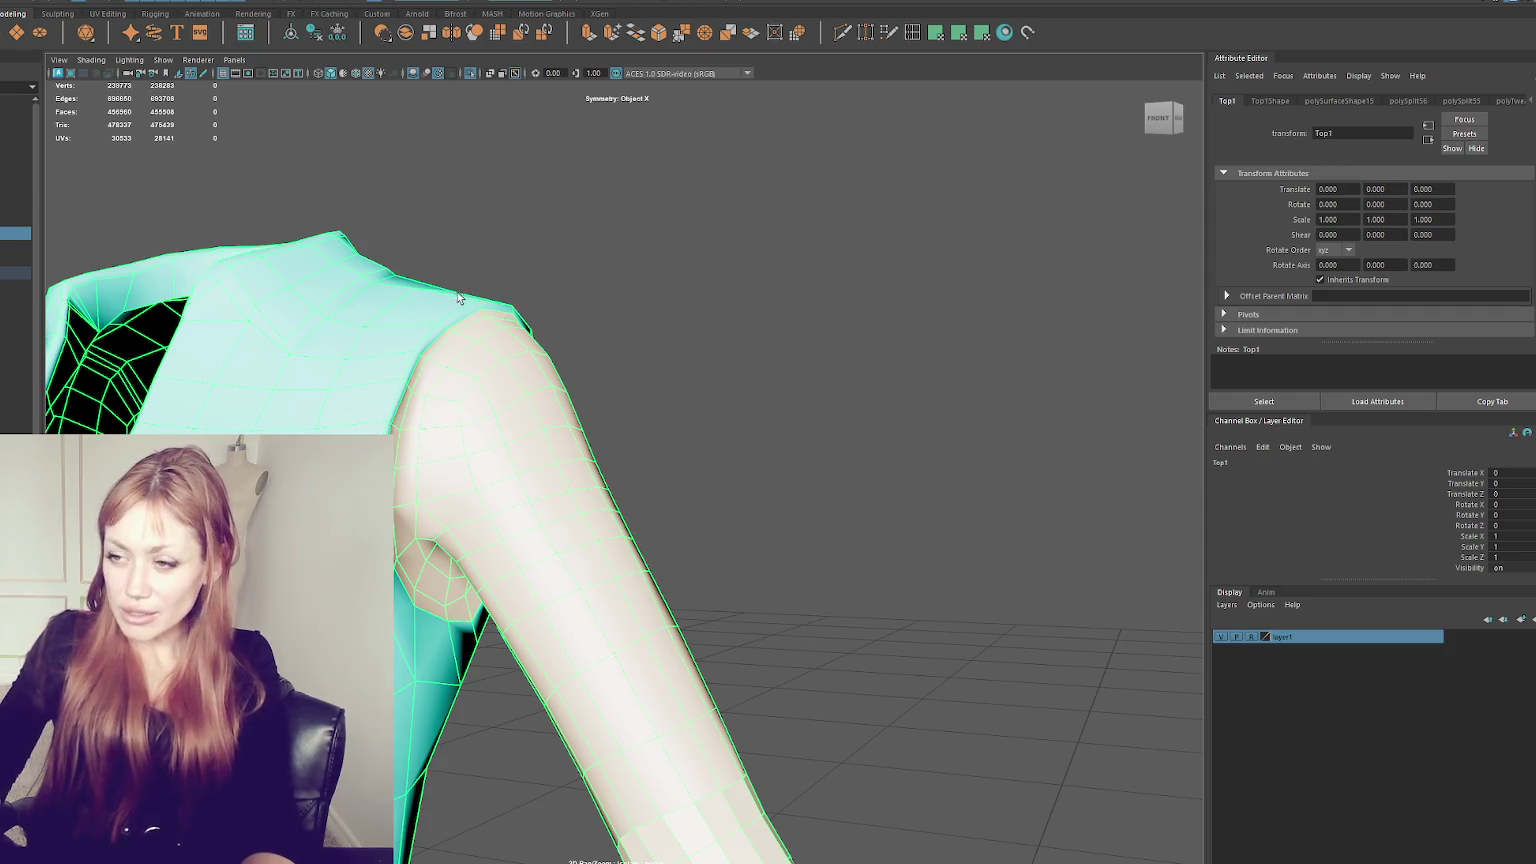
scroll(440, 338, "down", 3)
left_click_drag(524, 313, 727, 390, "alt")
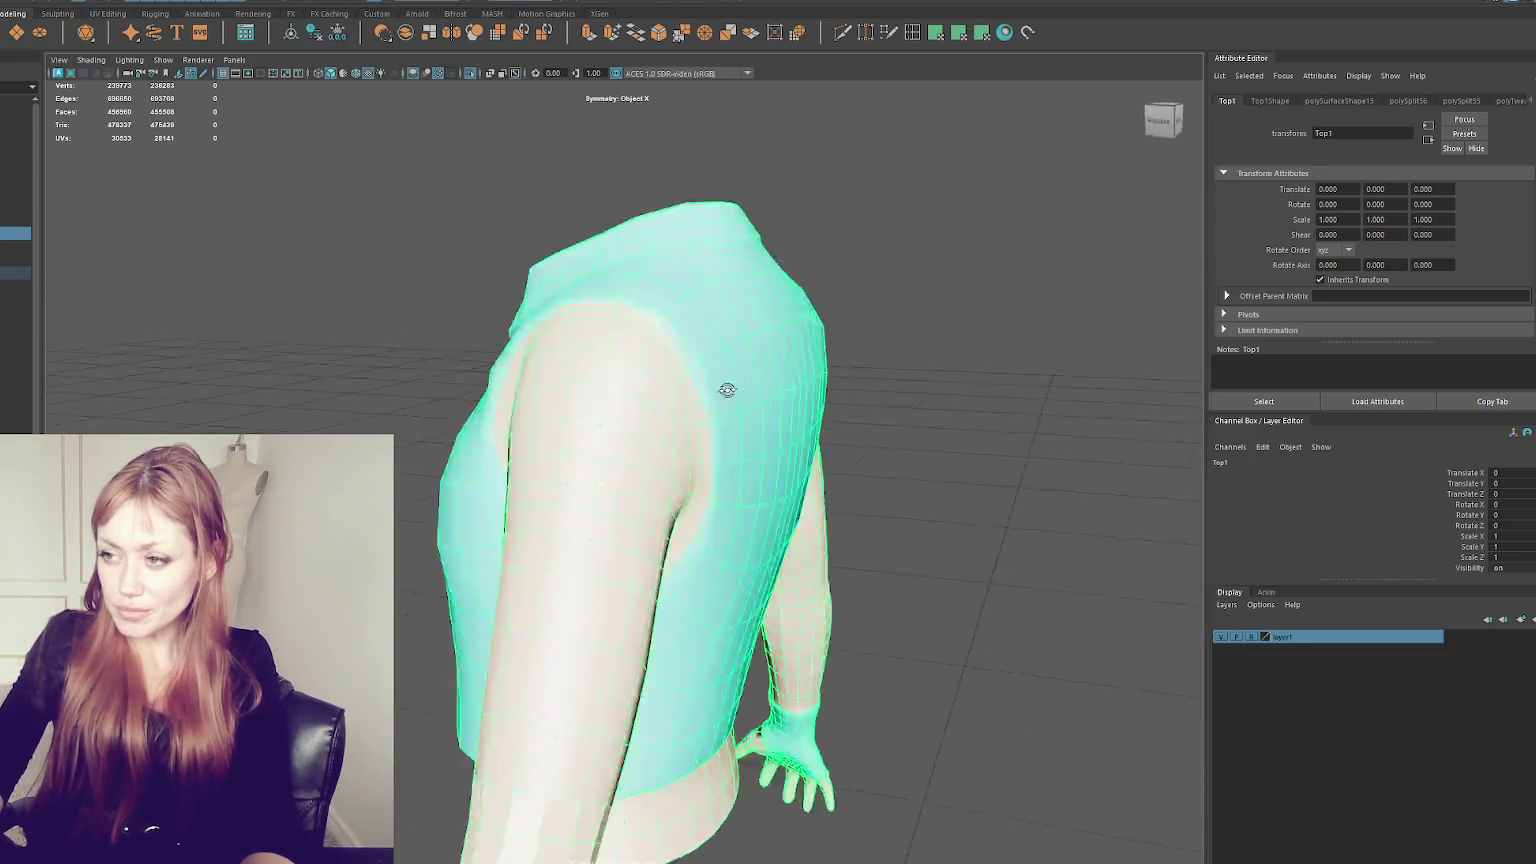
- Zoom in on the shoulder edge and check the sleeve side of the seam
scroll(727, 390, "up", 3)
scroll(664, 397, "up", 3)
scroll(559, 405, "up", 3)
mouse_move(638, 377)
left_mouse_down("alt")
mouse_move(595, 413)
mouse_move(521, 309)
left_mouse_up("alt")
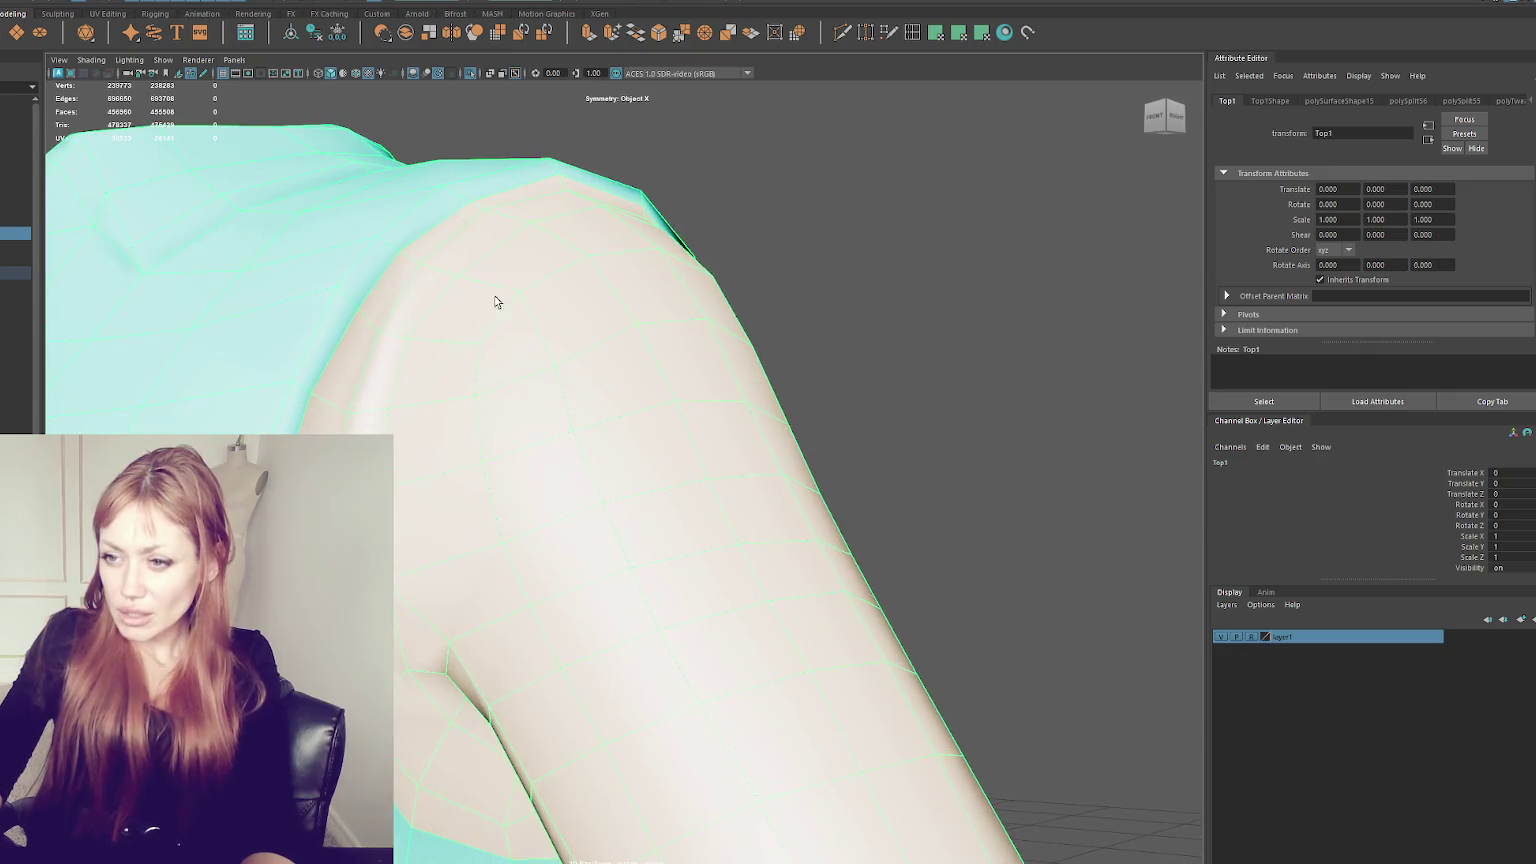
mouse_move(543, 565)
left_mouse_down("alt")
mouse_move(394, 563)
mouse_move(507, 538)
mouse_move(723, 604)
left_mouse_up("alt")
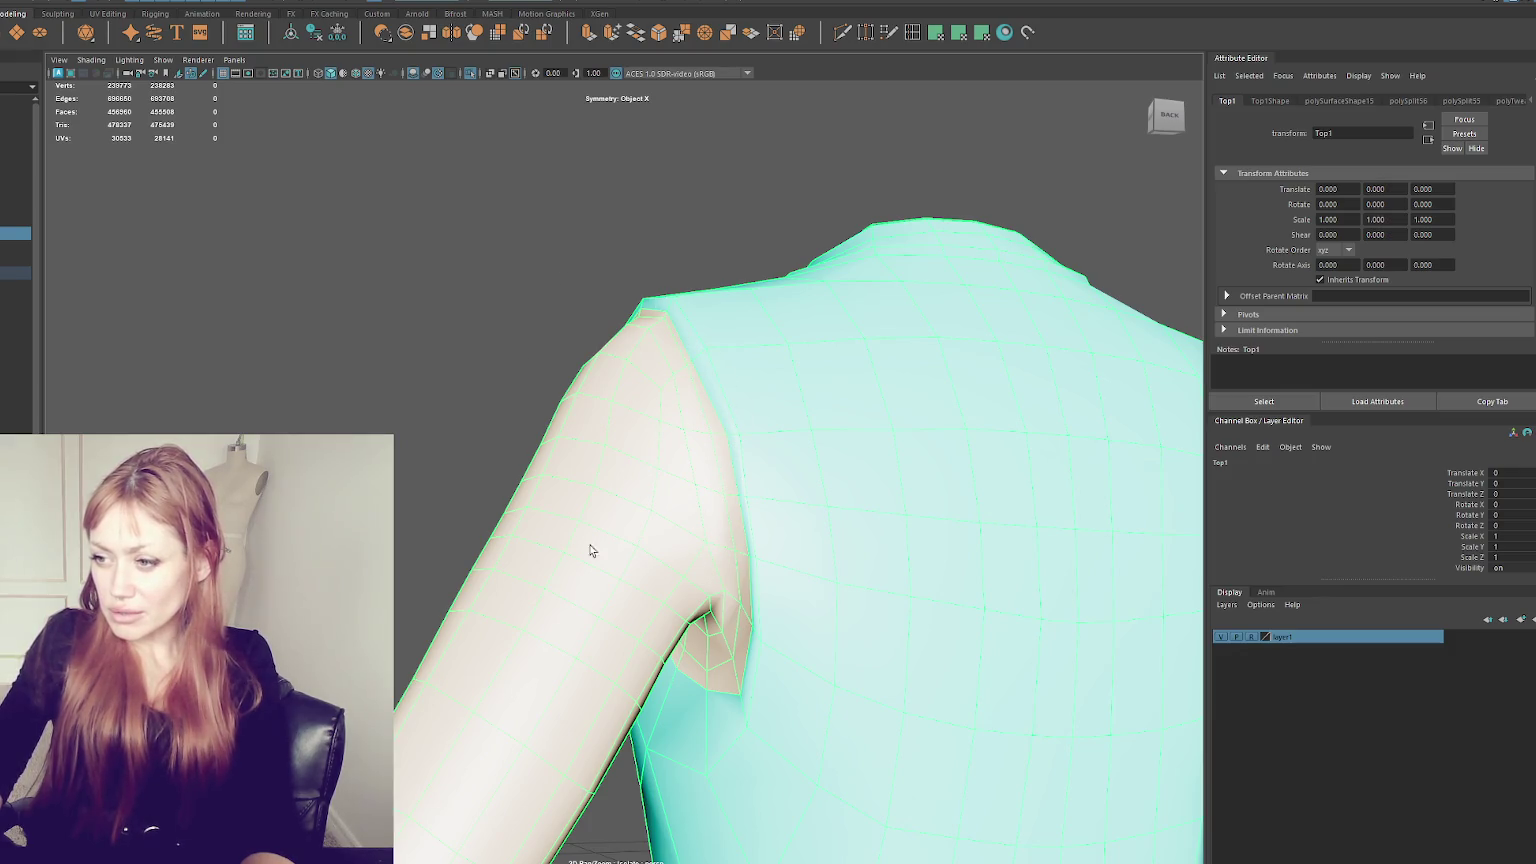
mouse_move(507, 603)
left_mouse_down("alt")
mouse_move(813, 576)
mouse_move(603, 375)
left_mouse_up("alt")
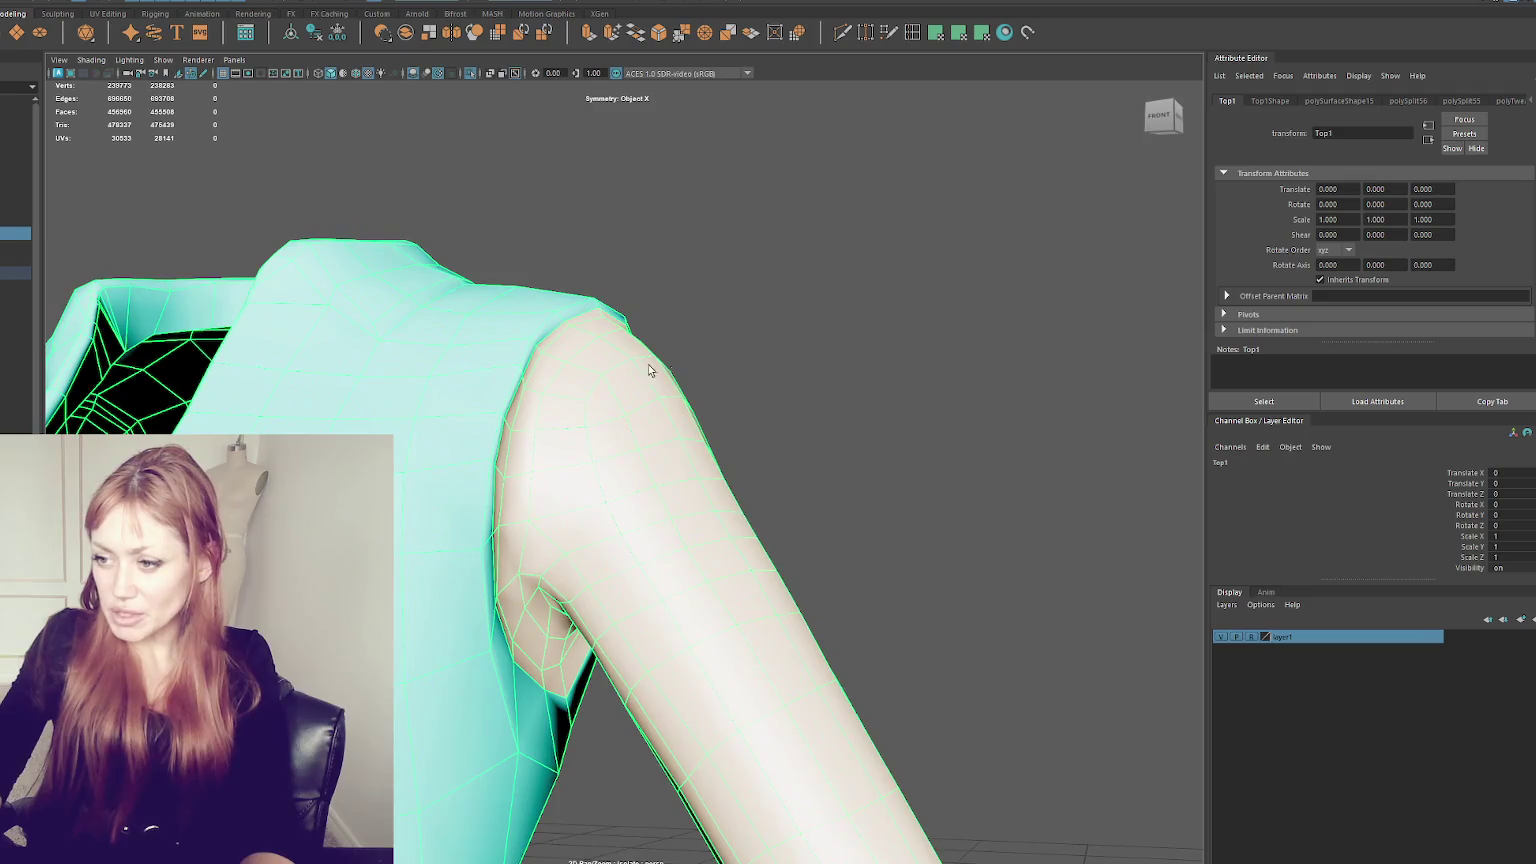
mouse_move(758, 599)
left_mouse_down("alt")
mouse_move(524, 607)
mouse_move(686, 607)
mouse_move(634, 600)
mouse_move(676, 617)
left_mouse_up("alt")
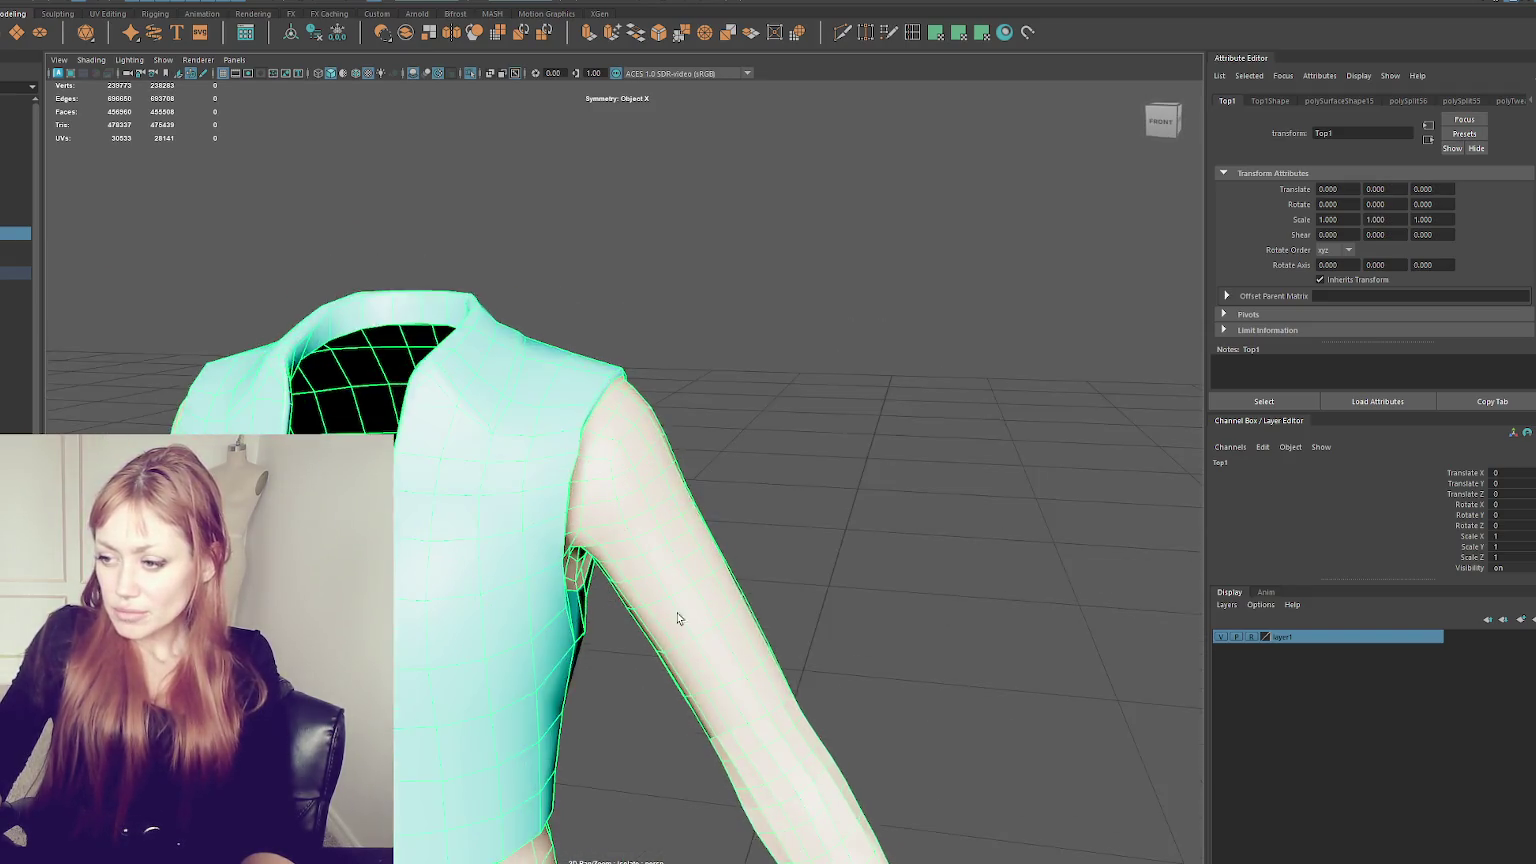
- Apply Soften/Harden Edges to the jacket mesh for smooth shading
middle_click_drag(676, 617, 646, 296, "alt")
mouse_move(655, 292)
right_mouse_down("shift")
mouse_move(838, 356)
mouse_move(920, 318)
right_mouse_up("shift")
mouse_move(920, 318)
left_mouse_down("alt")
mouse_move(785, 367)
mouse_move(607, 401)
mouse_move(712, 432)
mouse_move(585, 414)
left_mouse_up("alt")
mouse_move(628, 536)
left_mouse_down("alt")
mouse_move(675, 418)
mouse_move(761, 377)
mouse_move(669, 487)
mouse_move(713, 473)
mouse_move(590, 435)
mouse_move(633, 447)
left_mouse_up("alt")
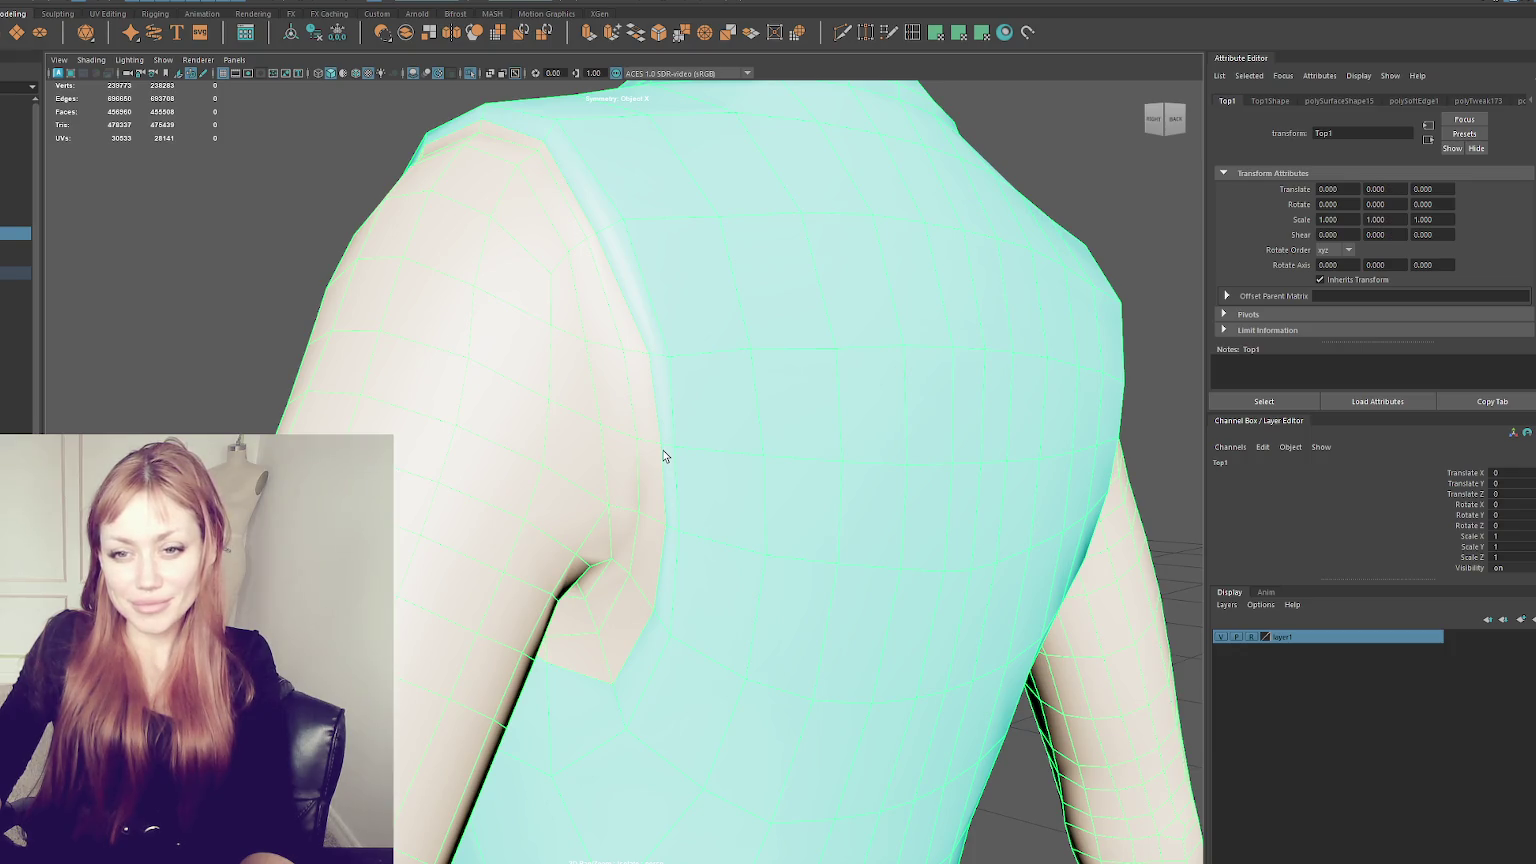
mouse_move(603, 491)
left_mouse_down("alt")
mouse_move(775, 483)
mouse_move(586, 439)
mouse_move(575, 395)
left_mouse_up("alt")
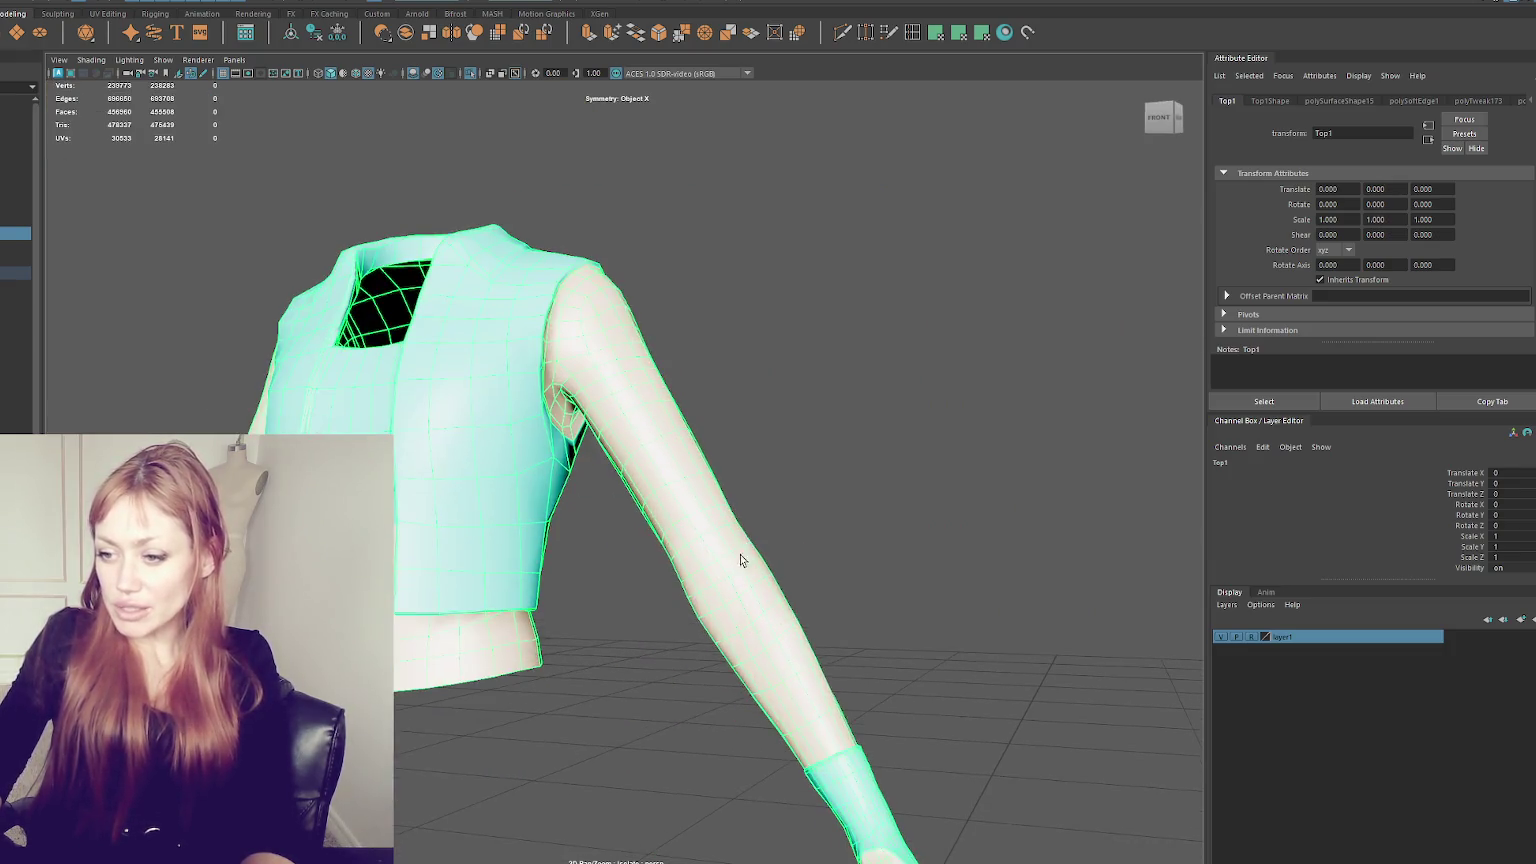
- Unhide the full sculpted outfit and select the shorts Shorts_New
left_click(774, 497)
key("ctrl+1")
left_click(438, 718)
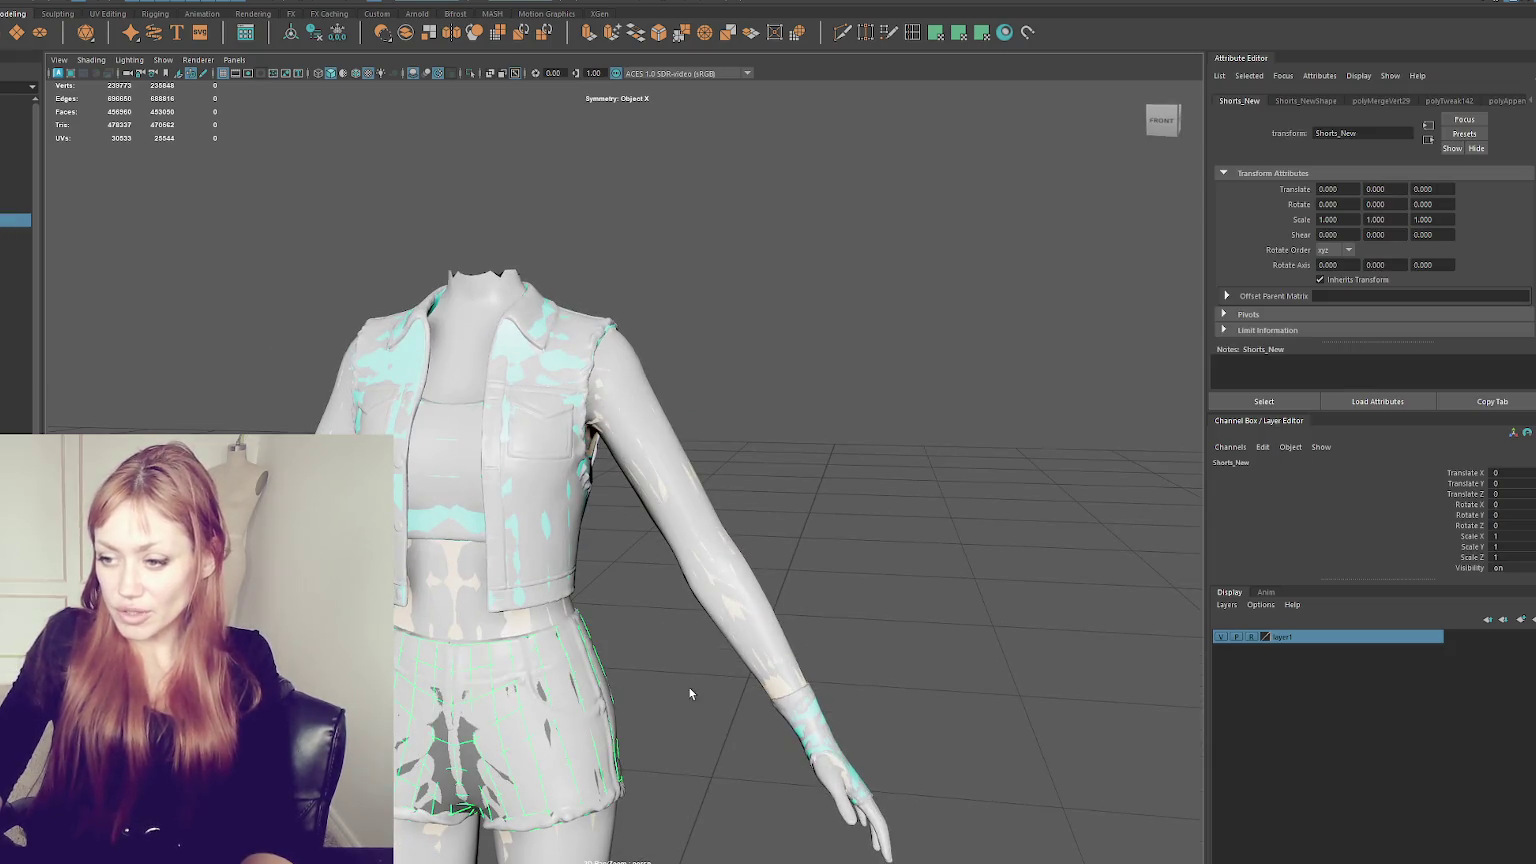
mouse_move(771, 573)
left_mouse_down("alt")
mouse_move(812, 497)
mouse_move(617, 503)
left_mouse_up("alt")
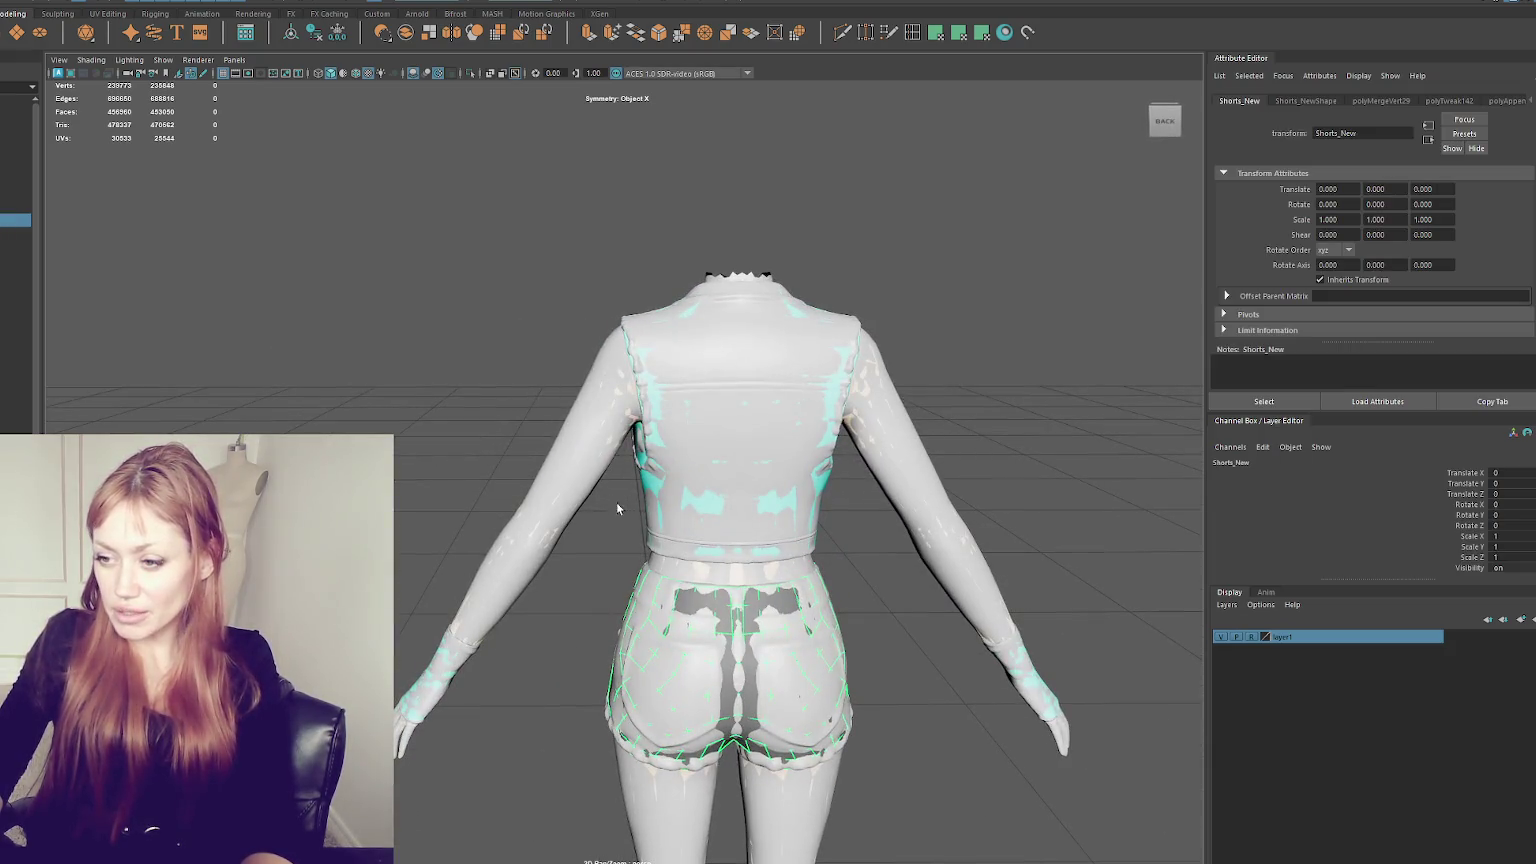
middle_click_drag(616, 509, 640, 160, "alt")
- Select the Legs mesh and inspect the knees in wireframe and shaded display
left_click(686, 549)
left_click_drag(686, 549, 446, 573, "alt")
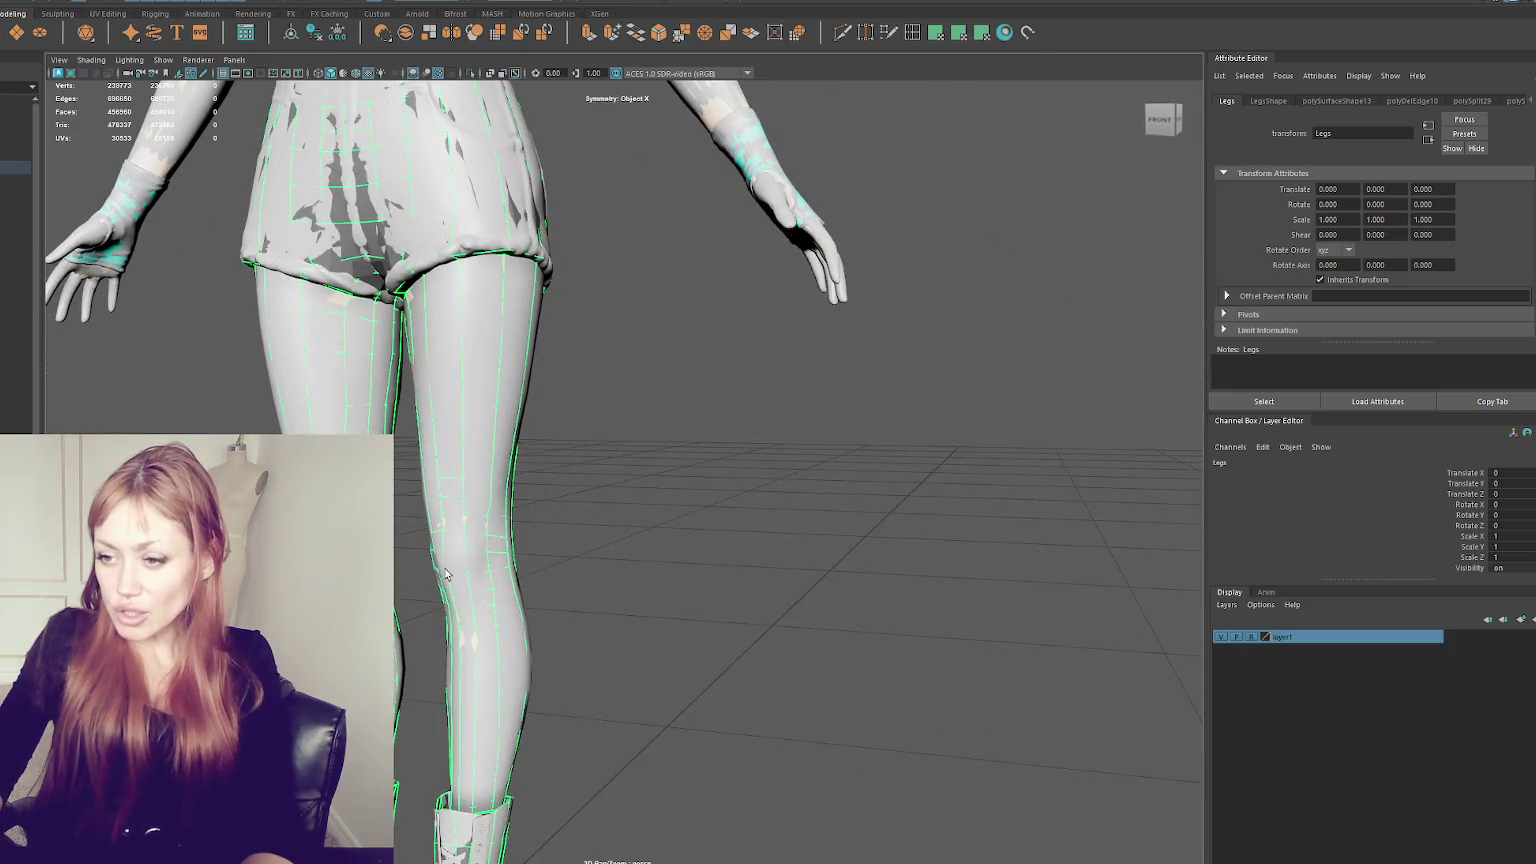
middle_click_drag(451, 543, 640, 468, "alt")
scroll(640, 468, "up", 3)
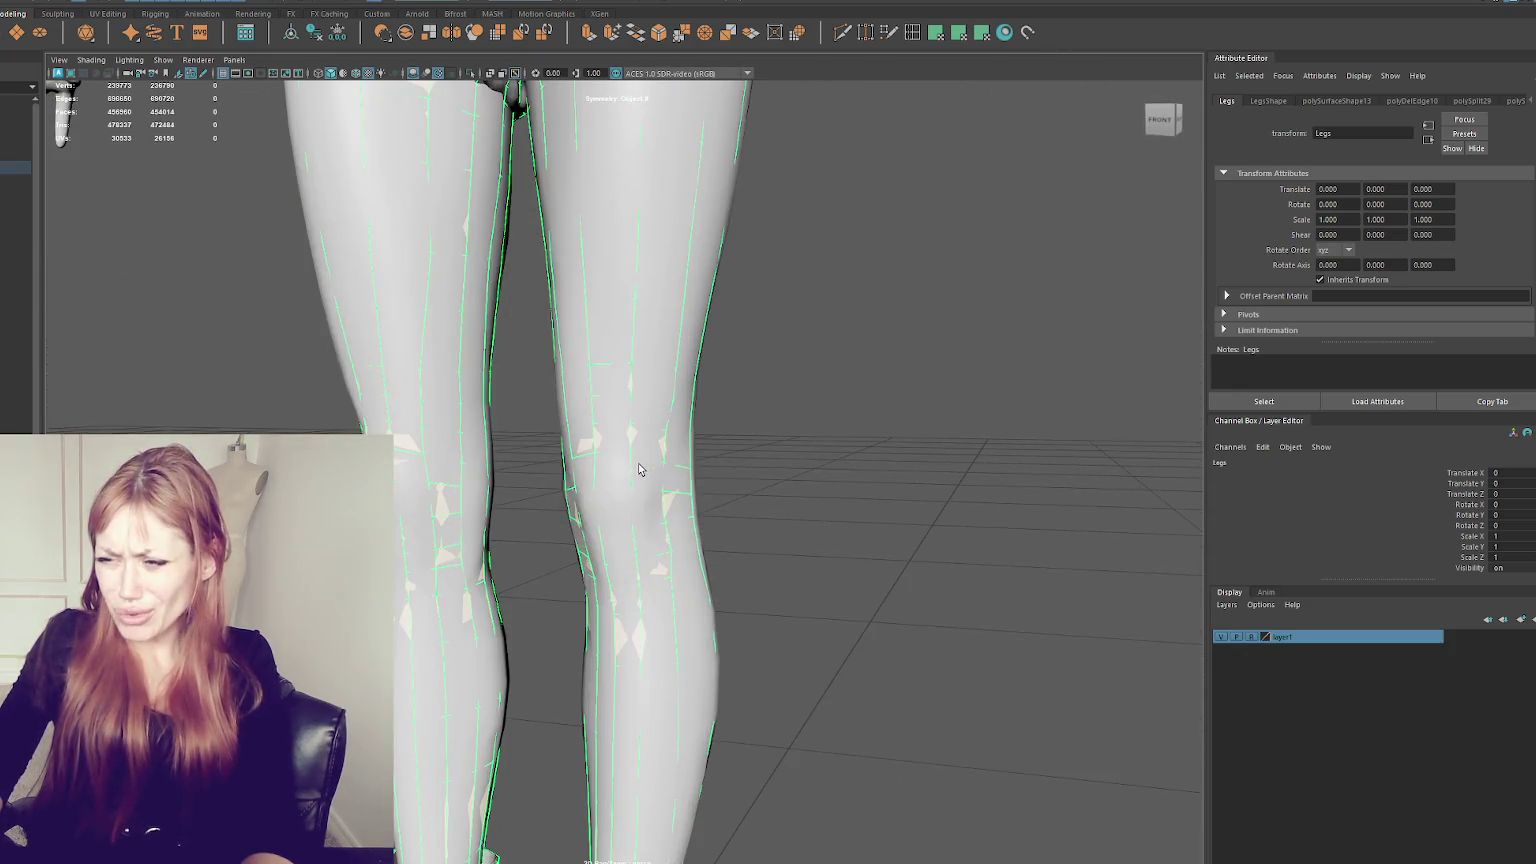
key("4")
key("5")
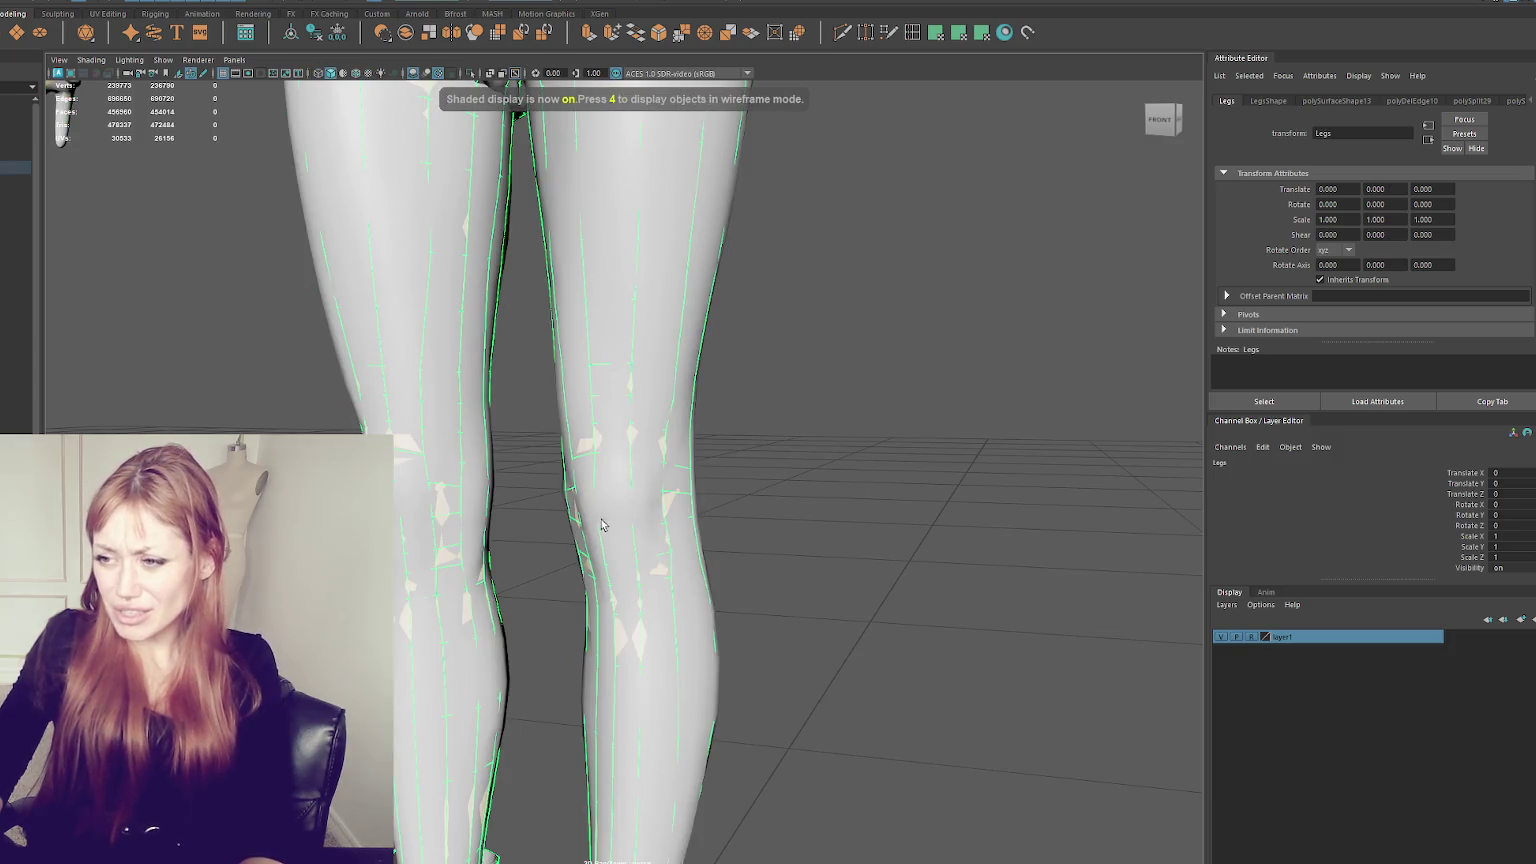
- Reselect Top1 and bring up the body-topology reference image in Chrome
left_click_drag(615, 541, 612, 474, "alt")
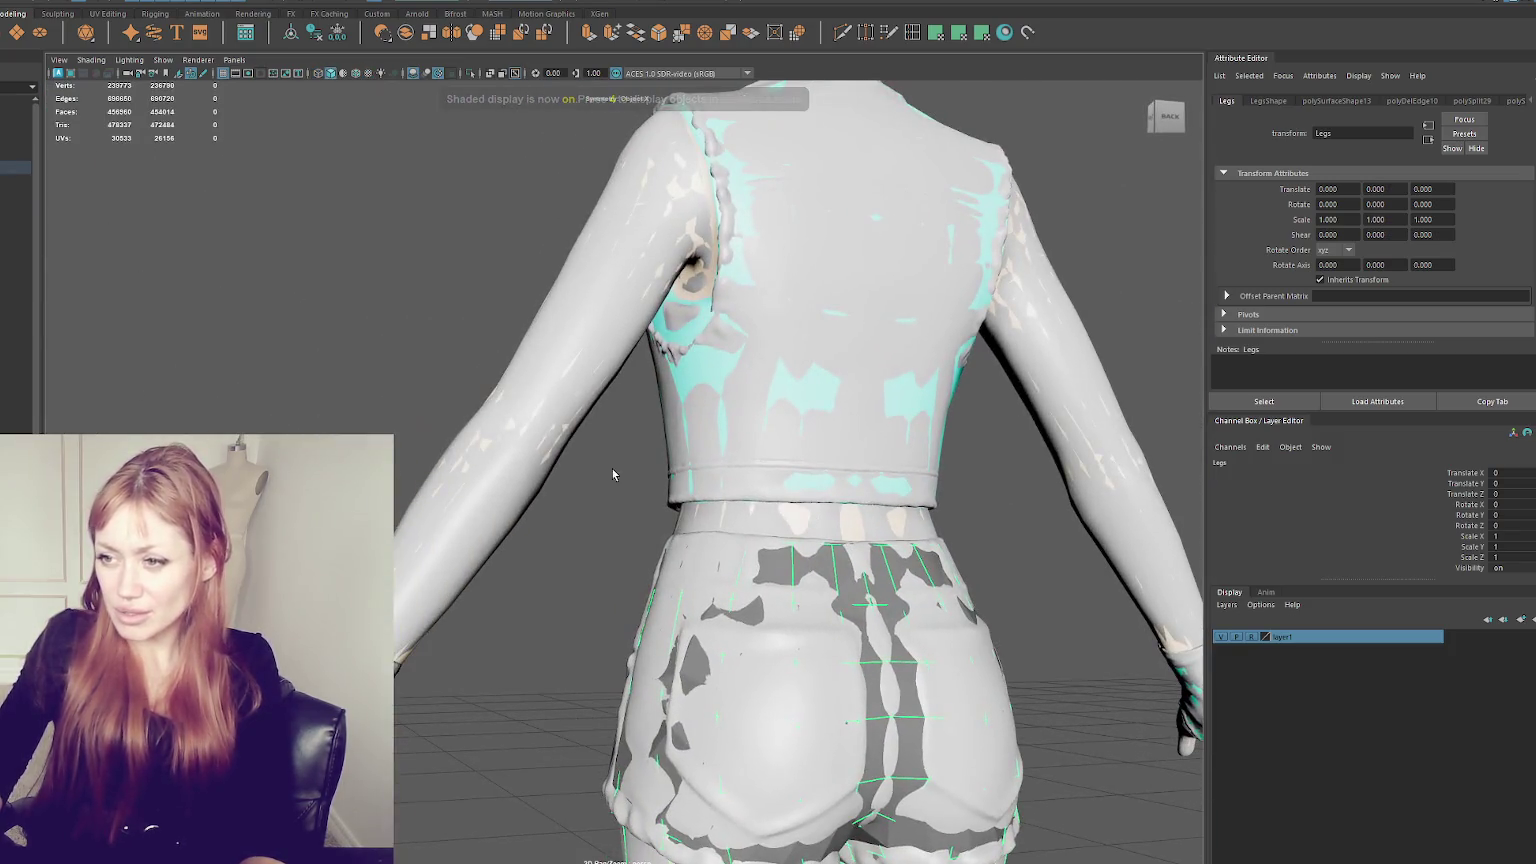
left_click(690, 470)
scroll(520, 450, "up", 5)
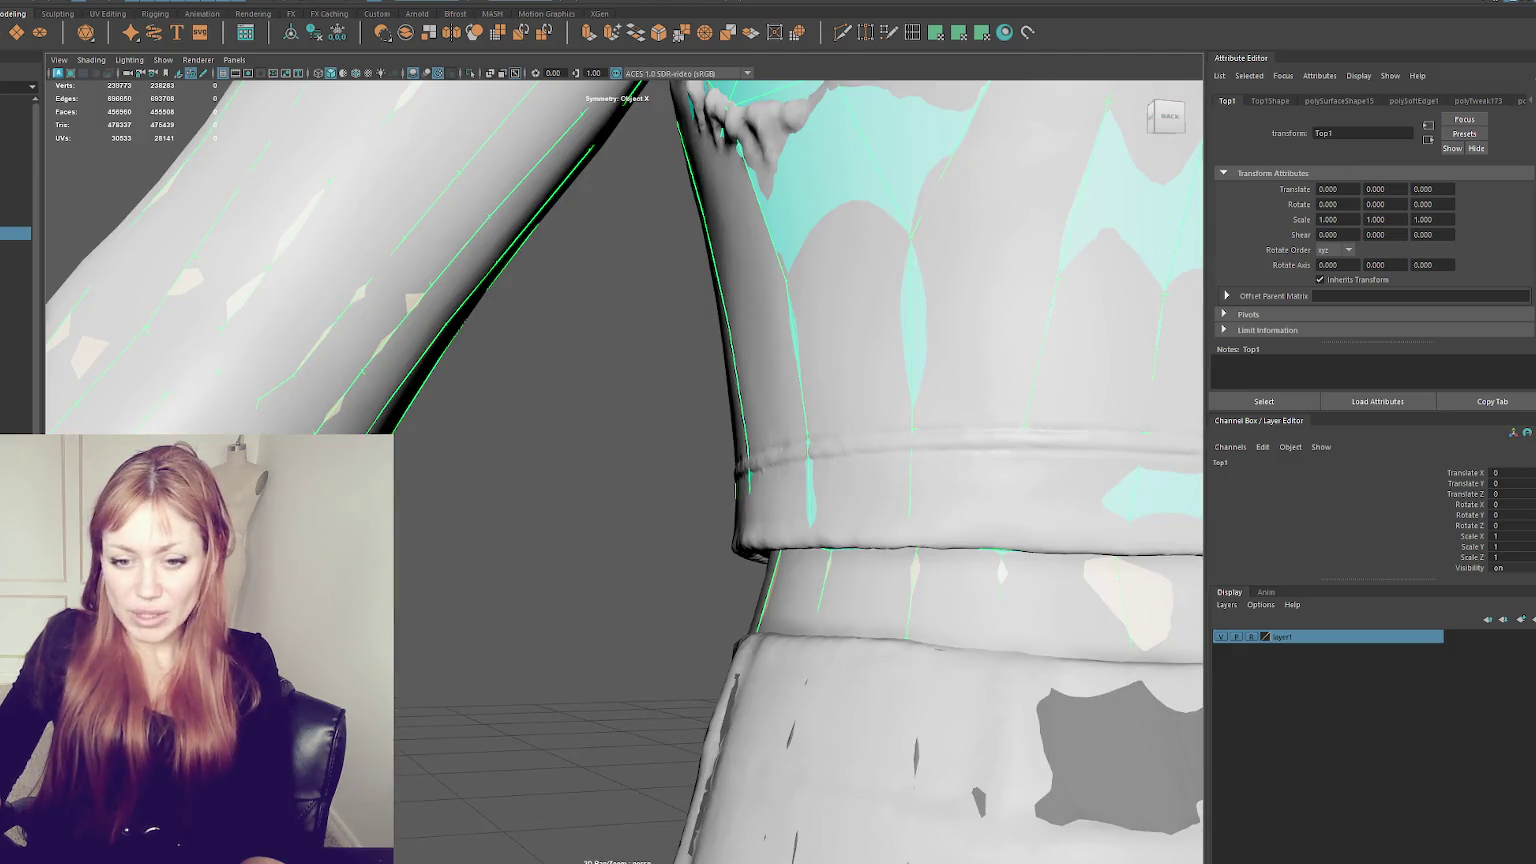
key("alt+Tab")
left_click(893, 316)
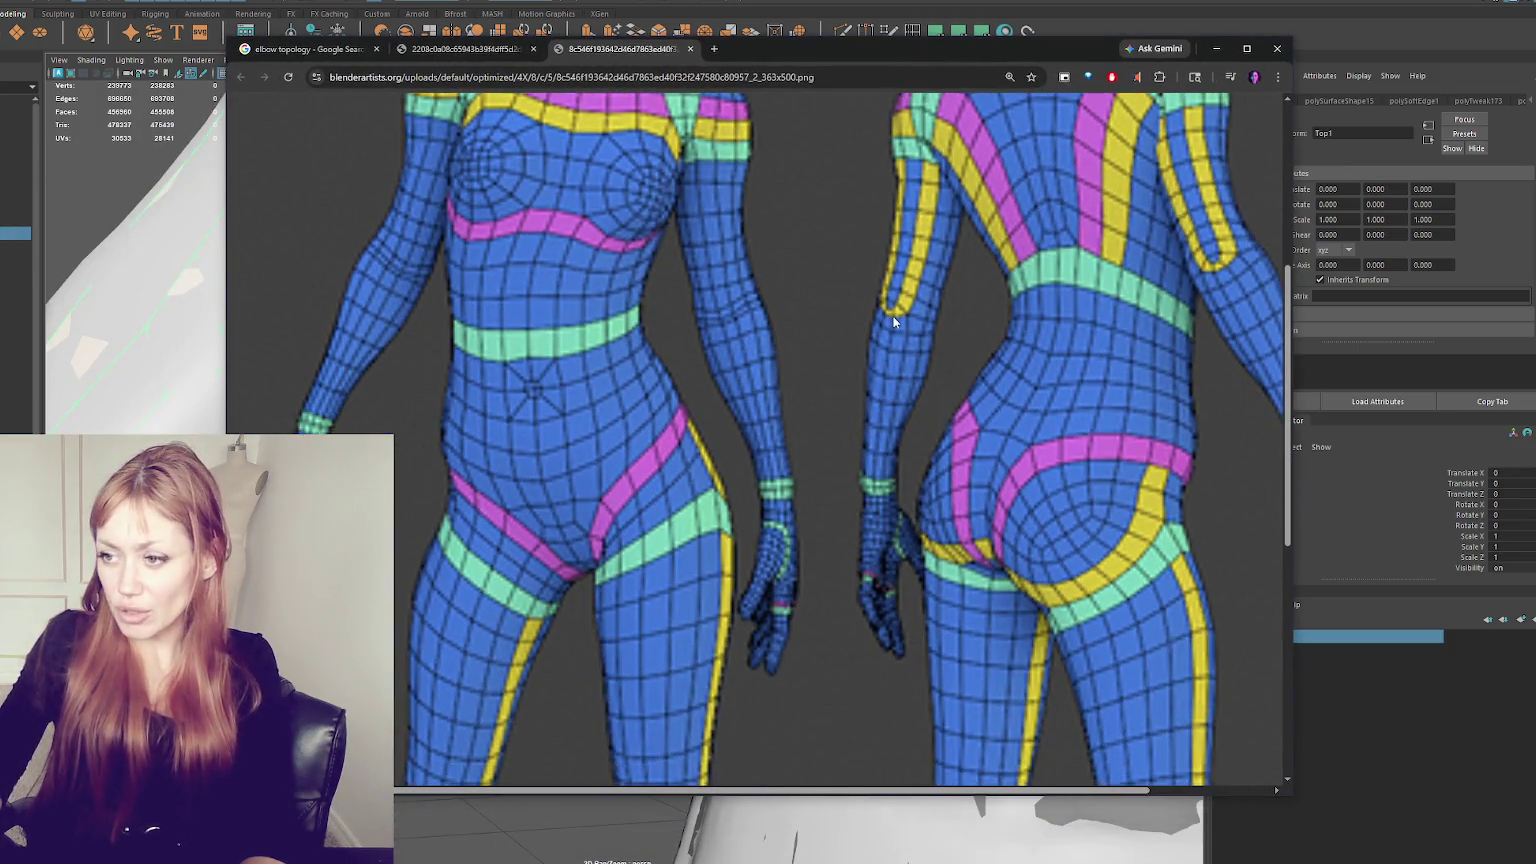
- Zoom out and raise the Chrome window so both front and back figures show fully
scroll(815, 546, "down", 3)
scroll(842, 528, "down", 4)
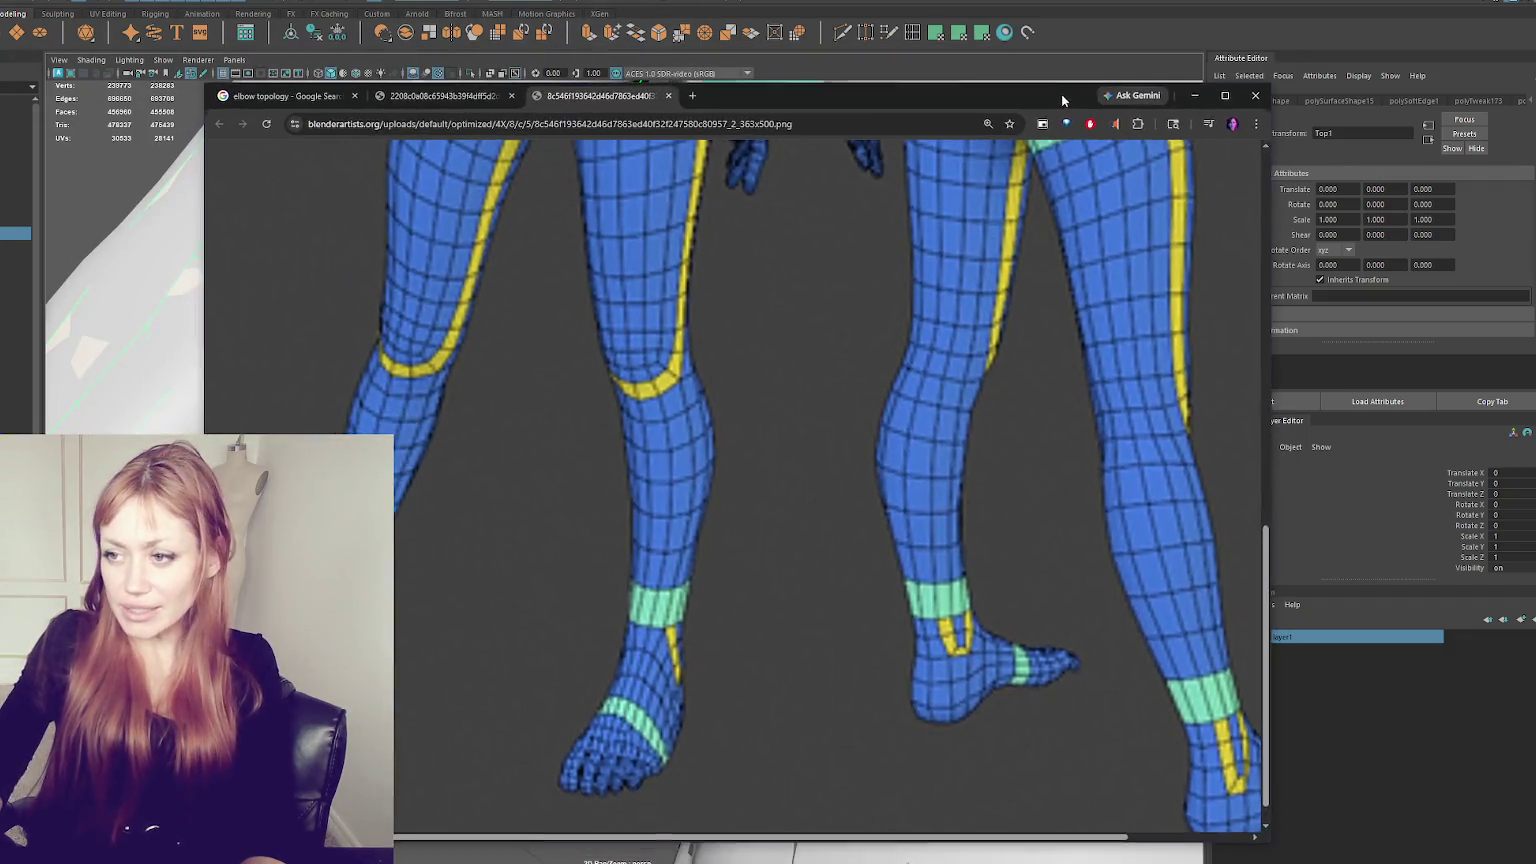
left_click_drag(1061, 94, 1061, 100)
scroll(998, 289, "up", 5)
scroll(983, 288, "up", 5)
scroll(982, 288, "up", 5)
scroll(1020, 293, "down", 1, "ctrl")
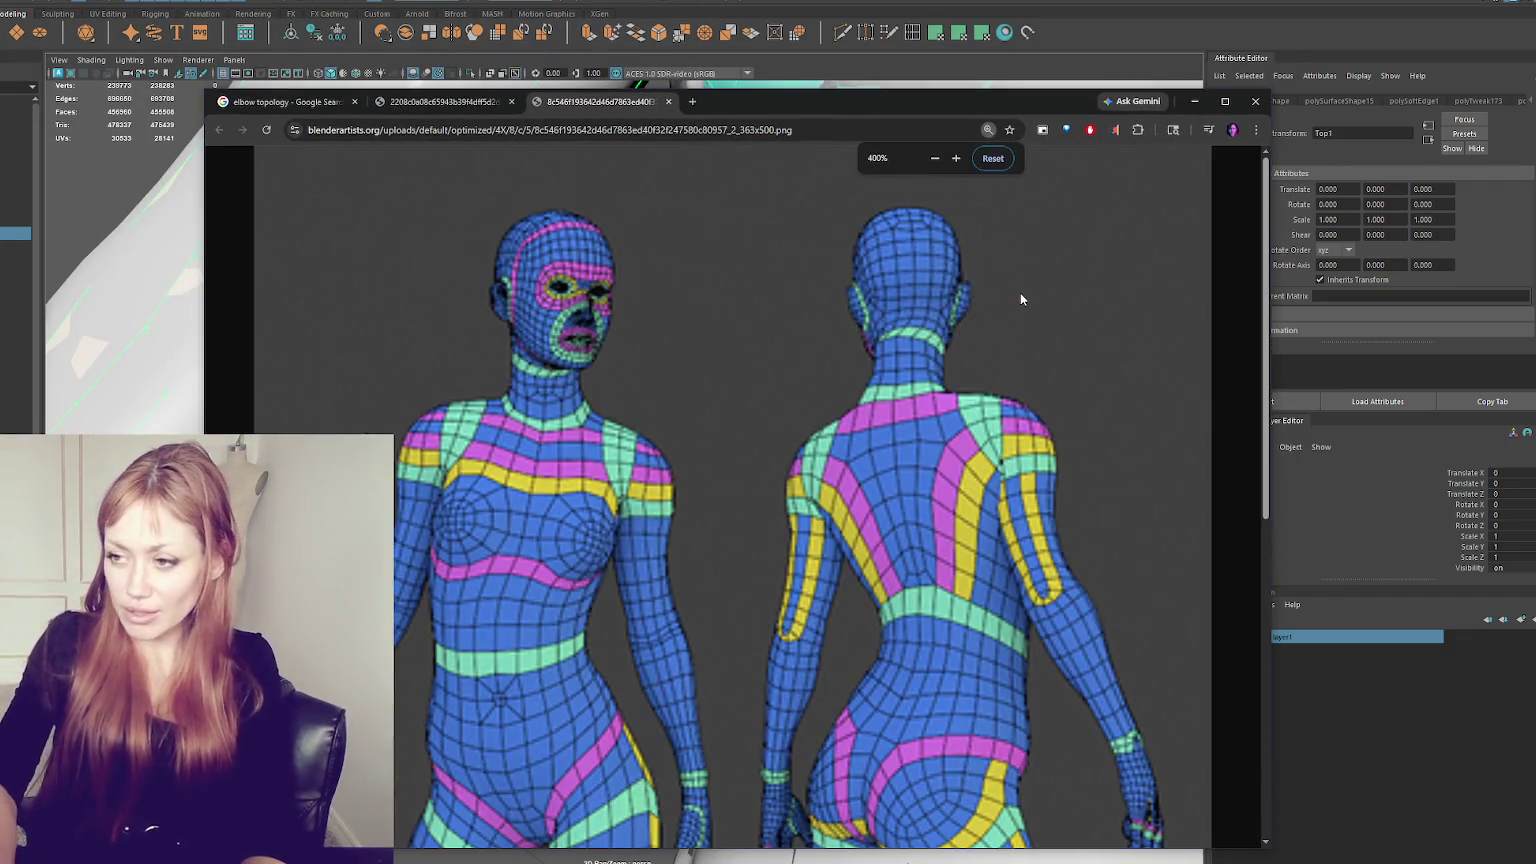
scroll(1020, 293, "down", 1, "ctrl")
scroll(1054, 367, "down", 1)
scroll(1072, 319, "down", 1)
scroll(996, 386, "up", 2)
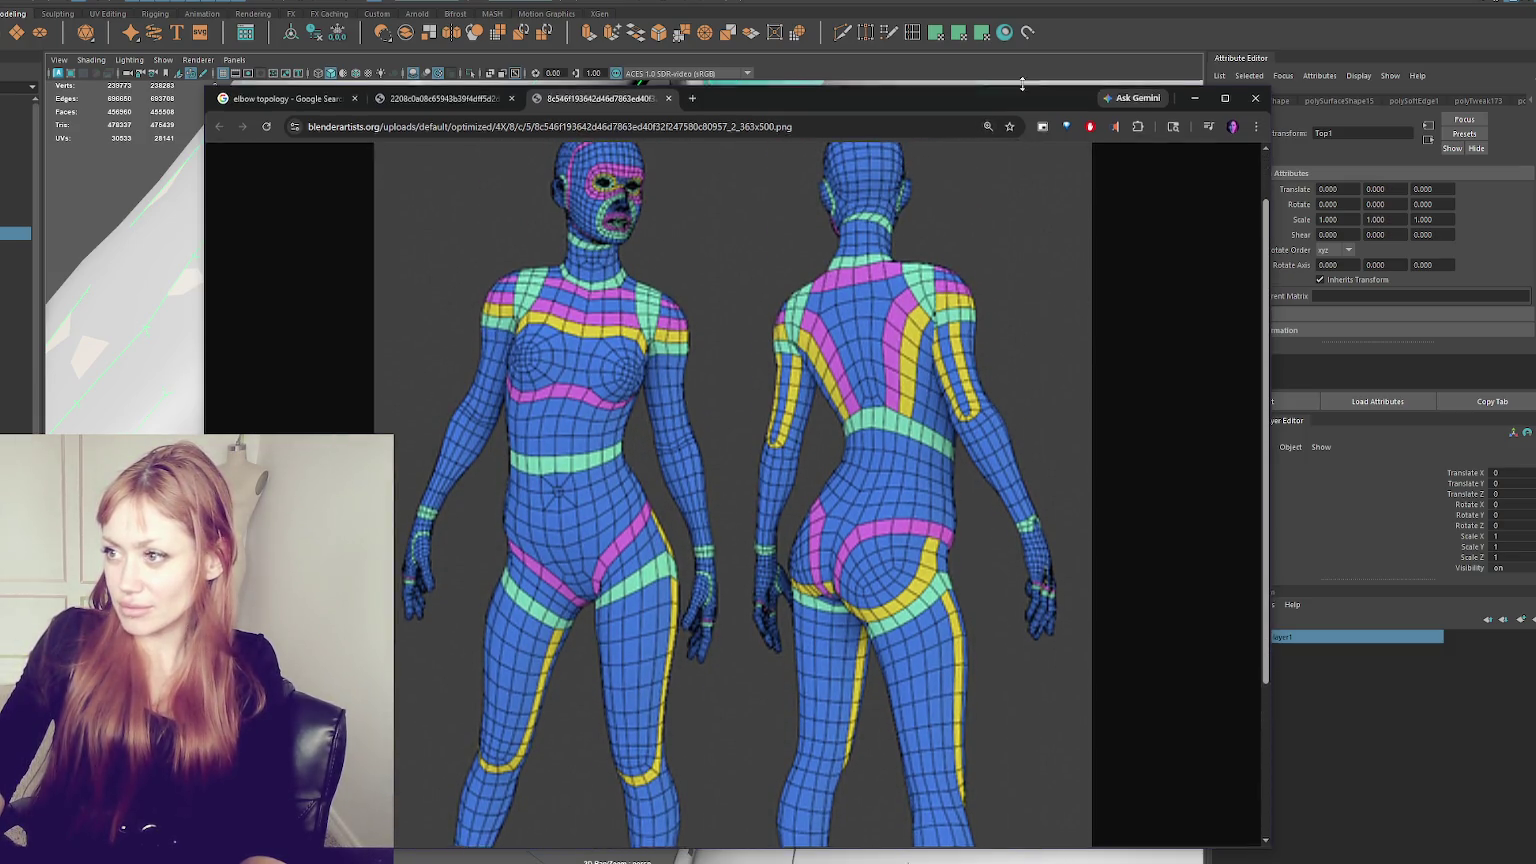
left_click_drag(1018, 98, 1022, 10)
scroll(1140, 532, "up", 1)
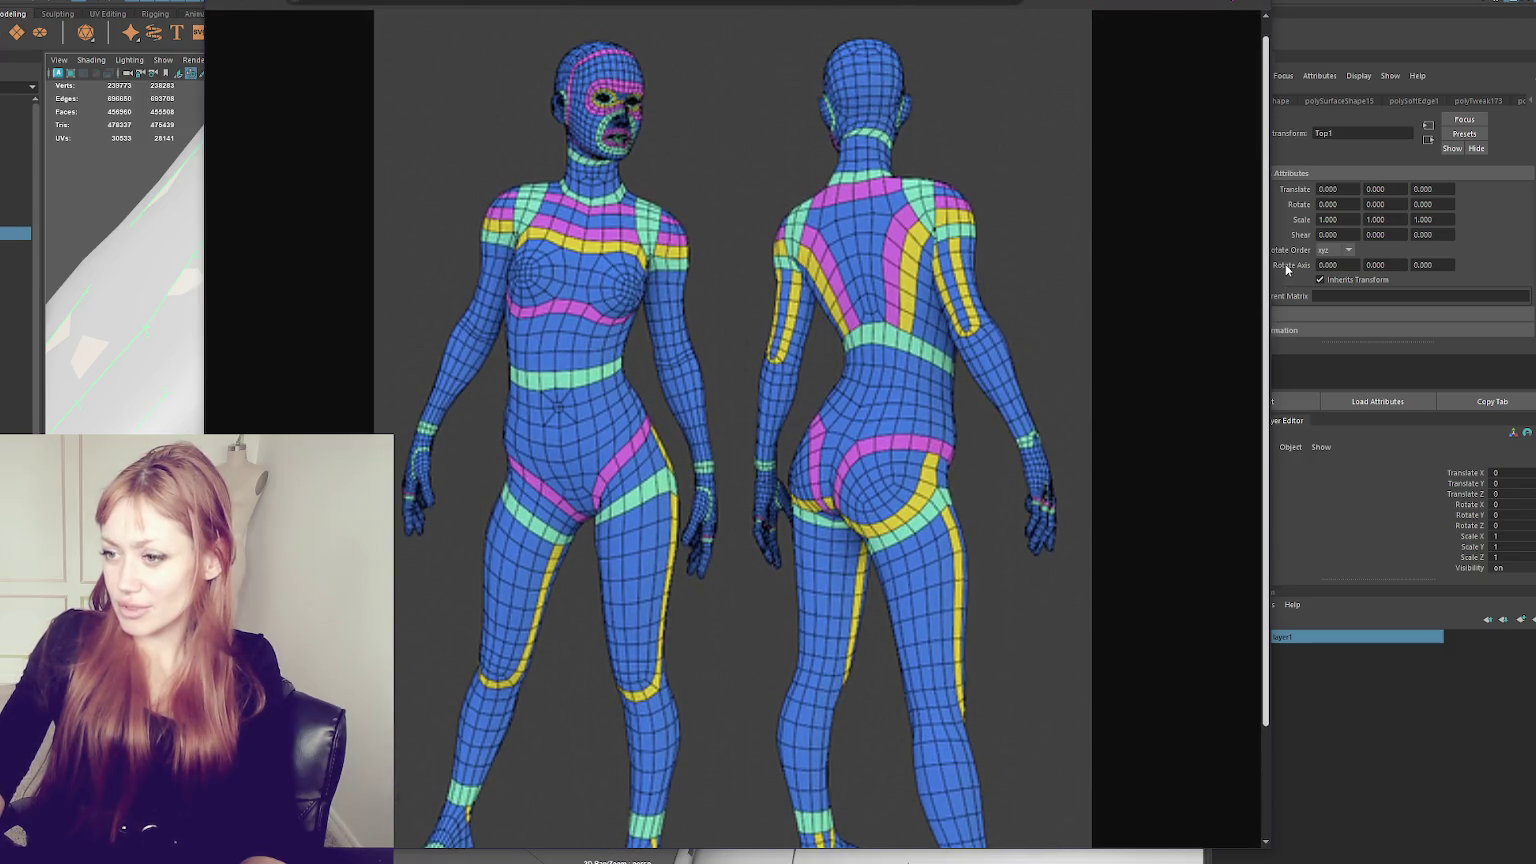
key("alt+Tab")
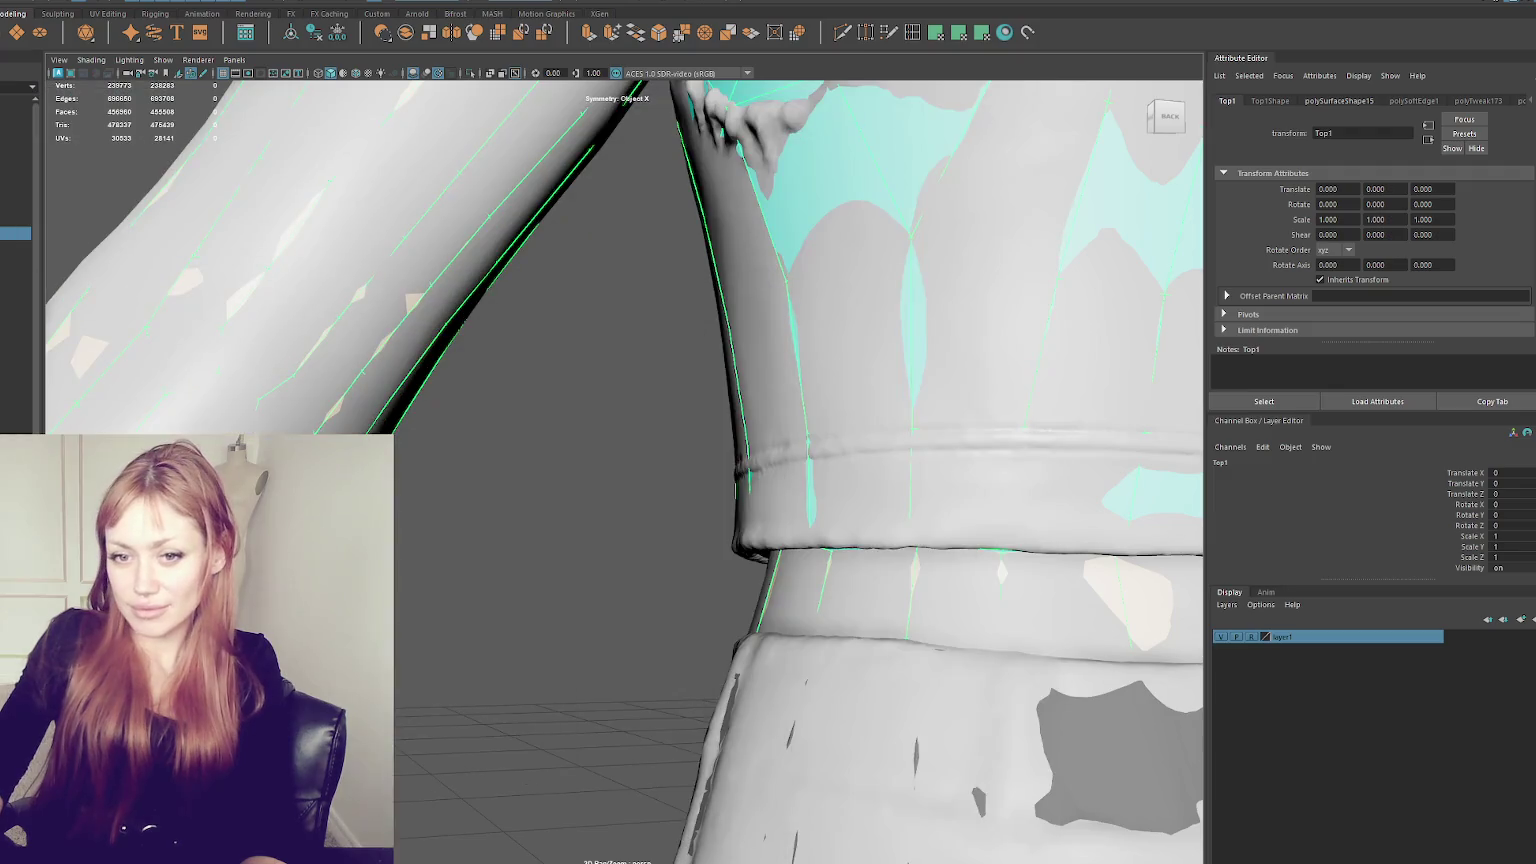
- Reselect the low-poly jacket and orbit to its back, side and front-side
left_click(548, 620)
scroll(546, 610, "down", 2)
scroll(544, 601, "down", 3)
scroll(588, 560, "down", 2)
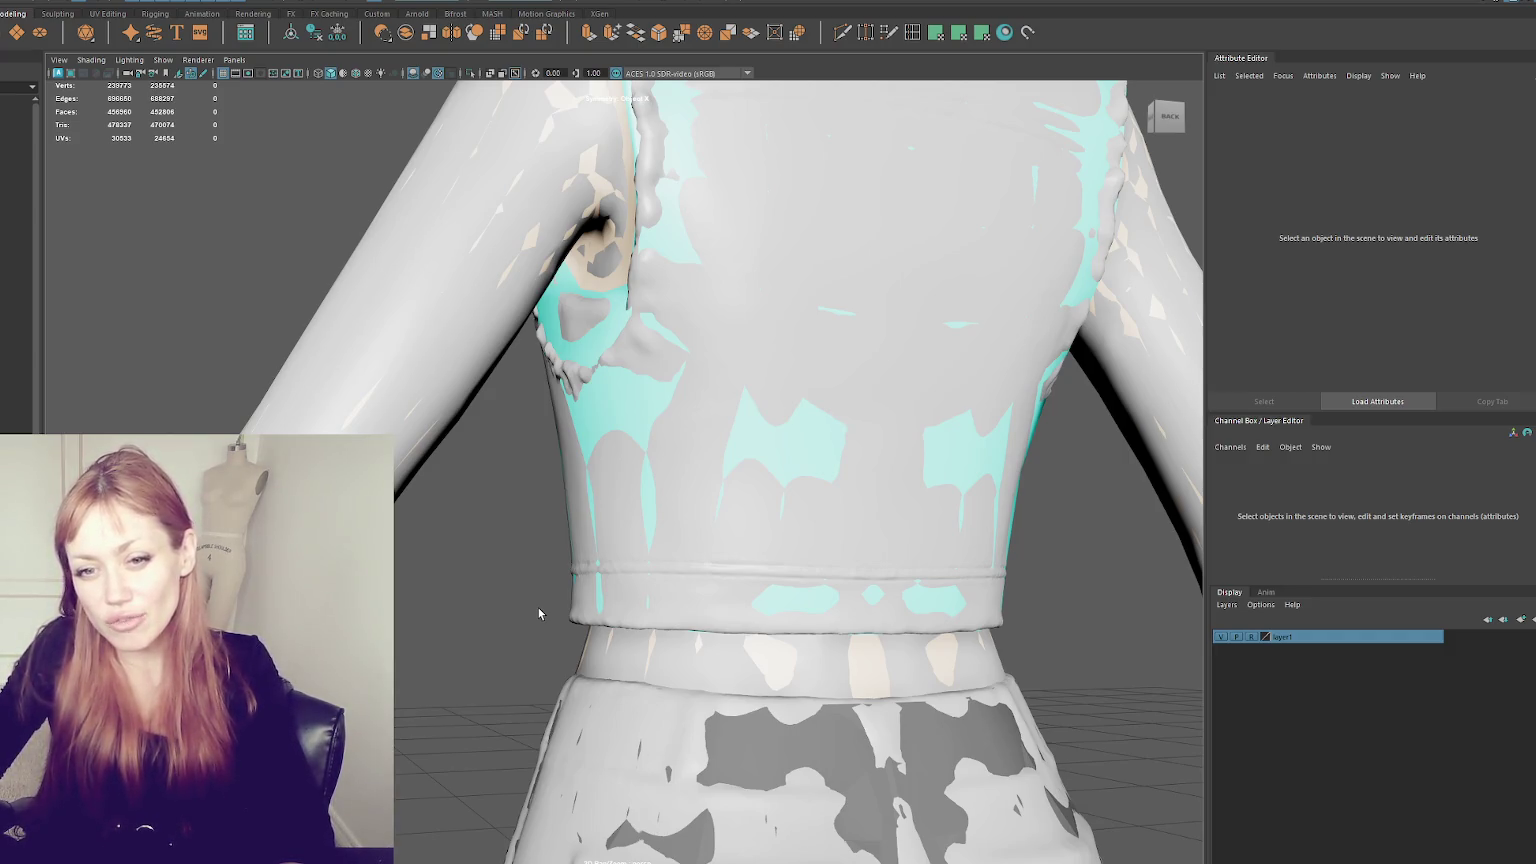
left_click(559, 480)
left_click_drag(559, 480, 672, 492, "alt")
scroll(636, 530, "down", 5)
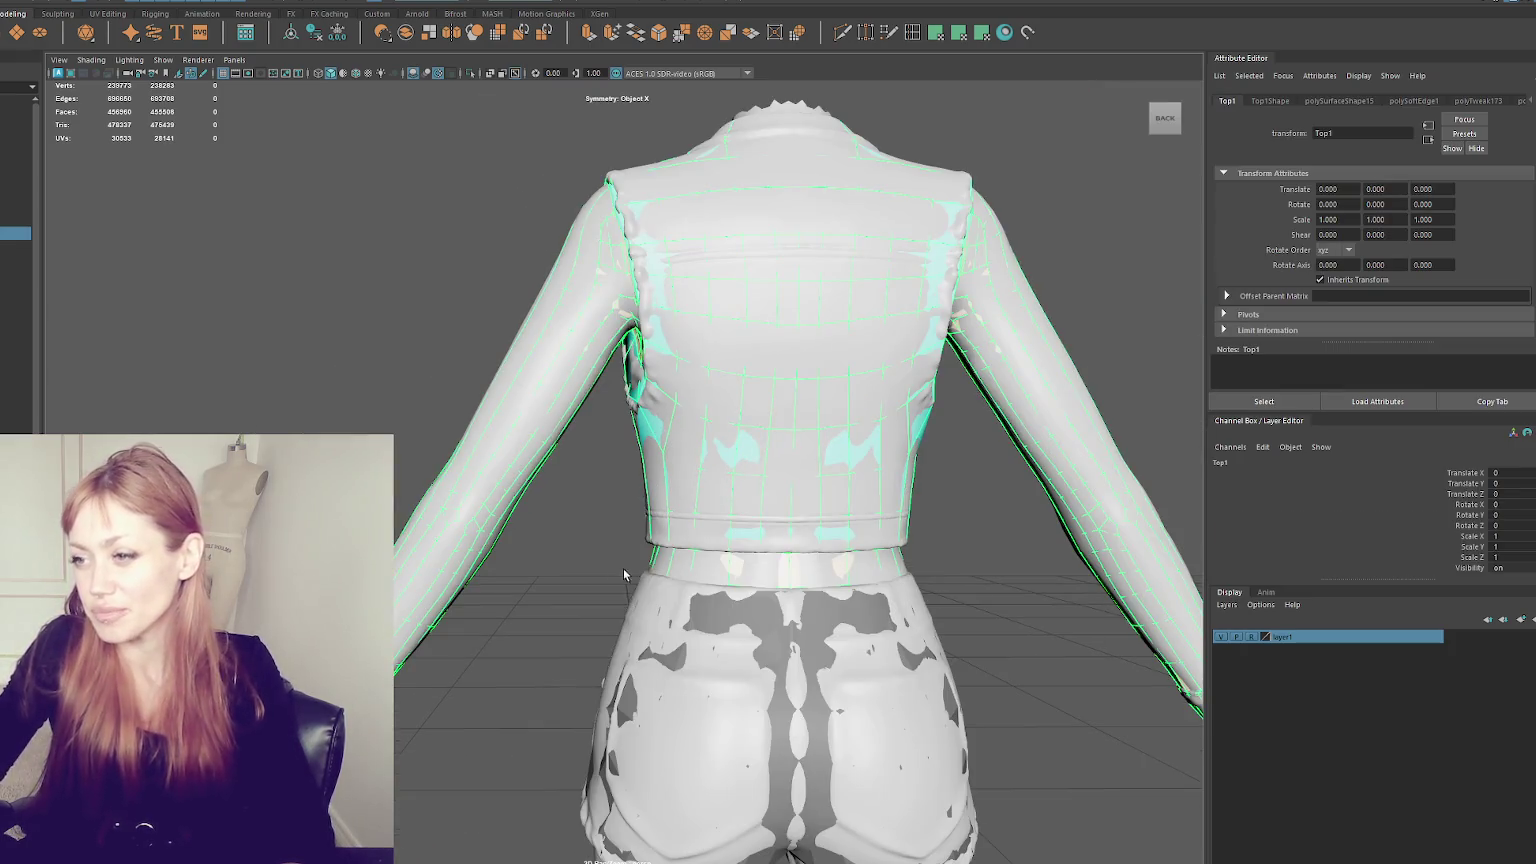
mouse_move(512, 502)
left_mouse_down("alt")
mouse_move(733, 527)
mouse_move(730, 384)
mouse_move(743, 476)
left_mouse_up("alt")
- Select Top1 and orbit from the right side round to the jacket's back
left_click(733, 527)
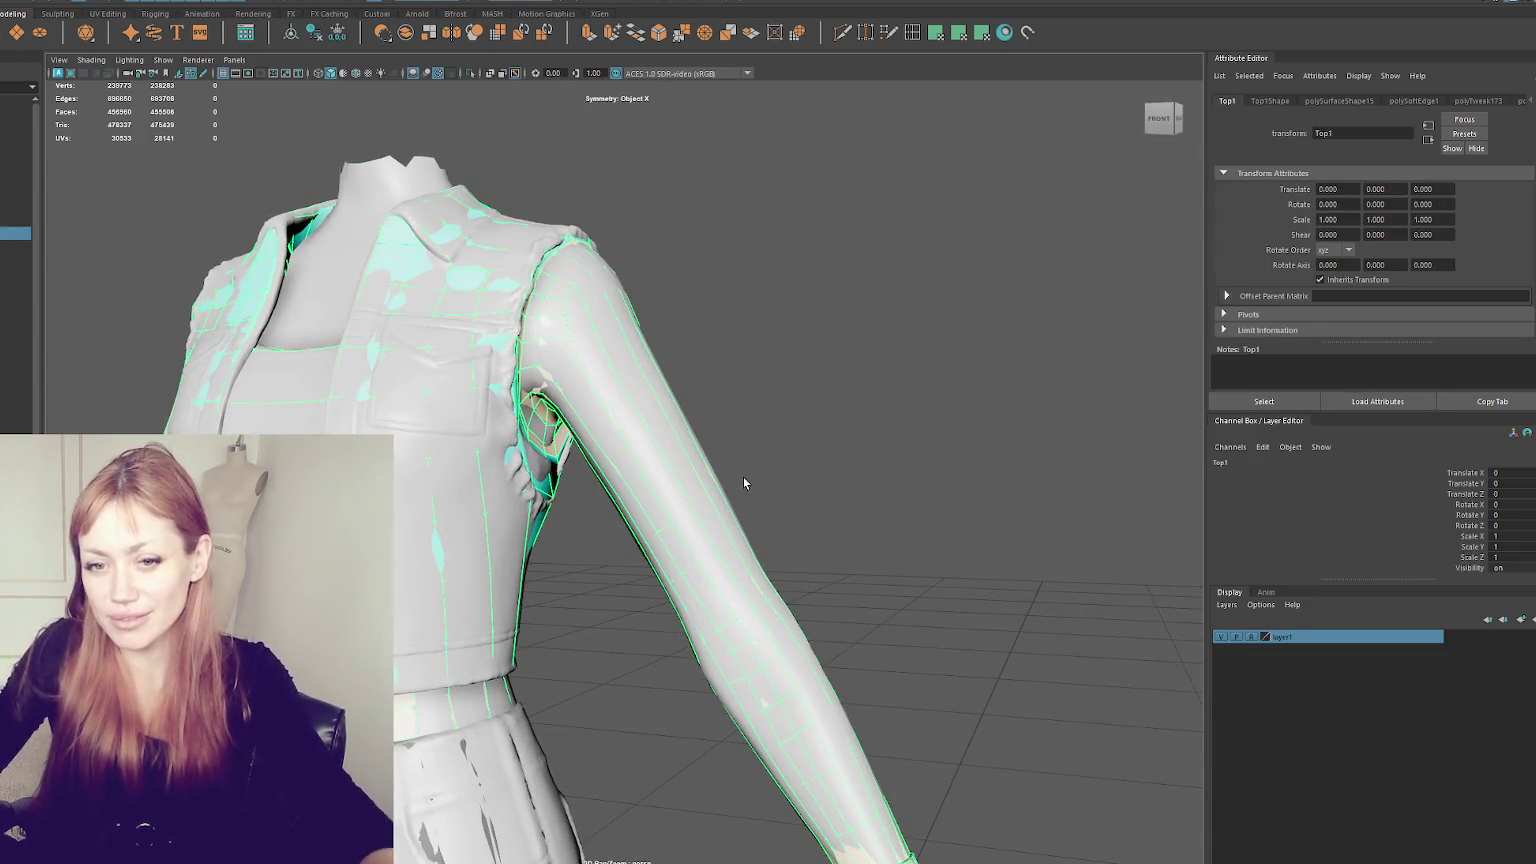
mouse_move(648, 340)
left_mouse_down("alt")
mouse_move(511, 362)
mouse_move(670, 396)
left_mouse_up("alt")
left_click_drag(614, 317, 795, 326, "alt")
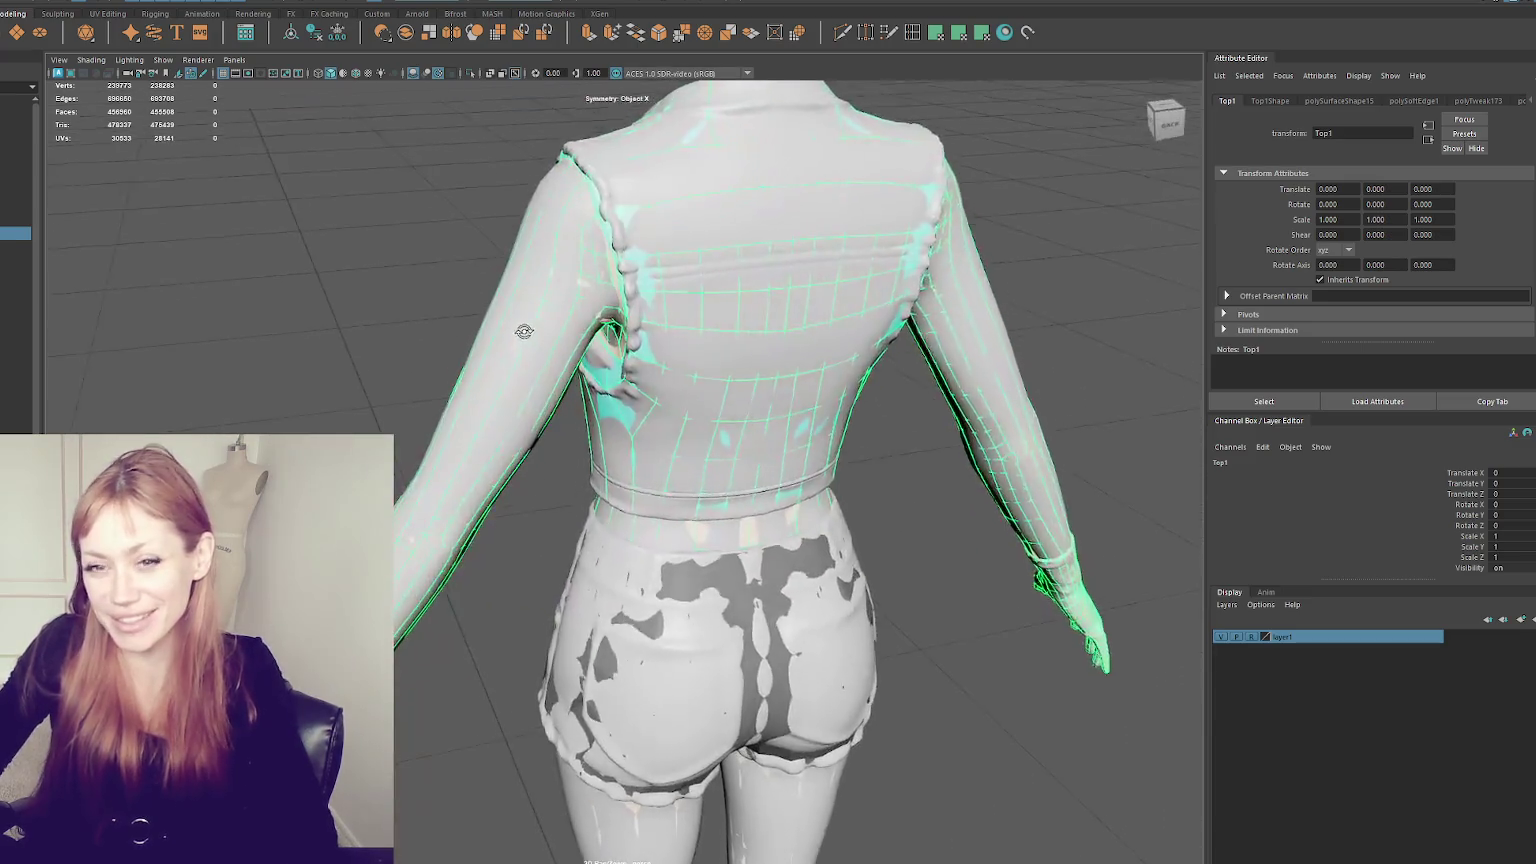
scroll(776, 394, "up", 3)
scroll(776, 394, "down", 3)
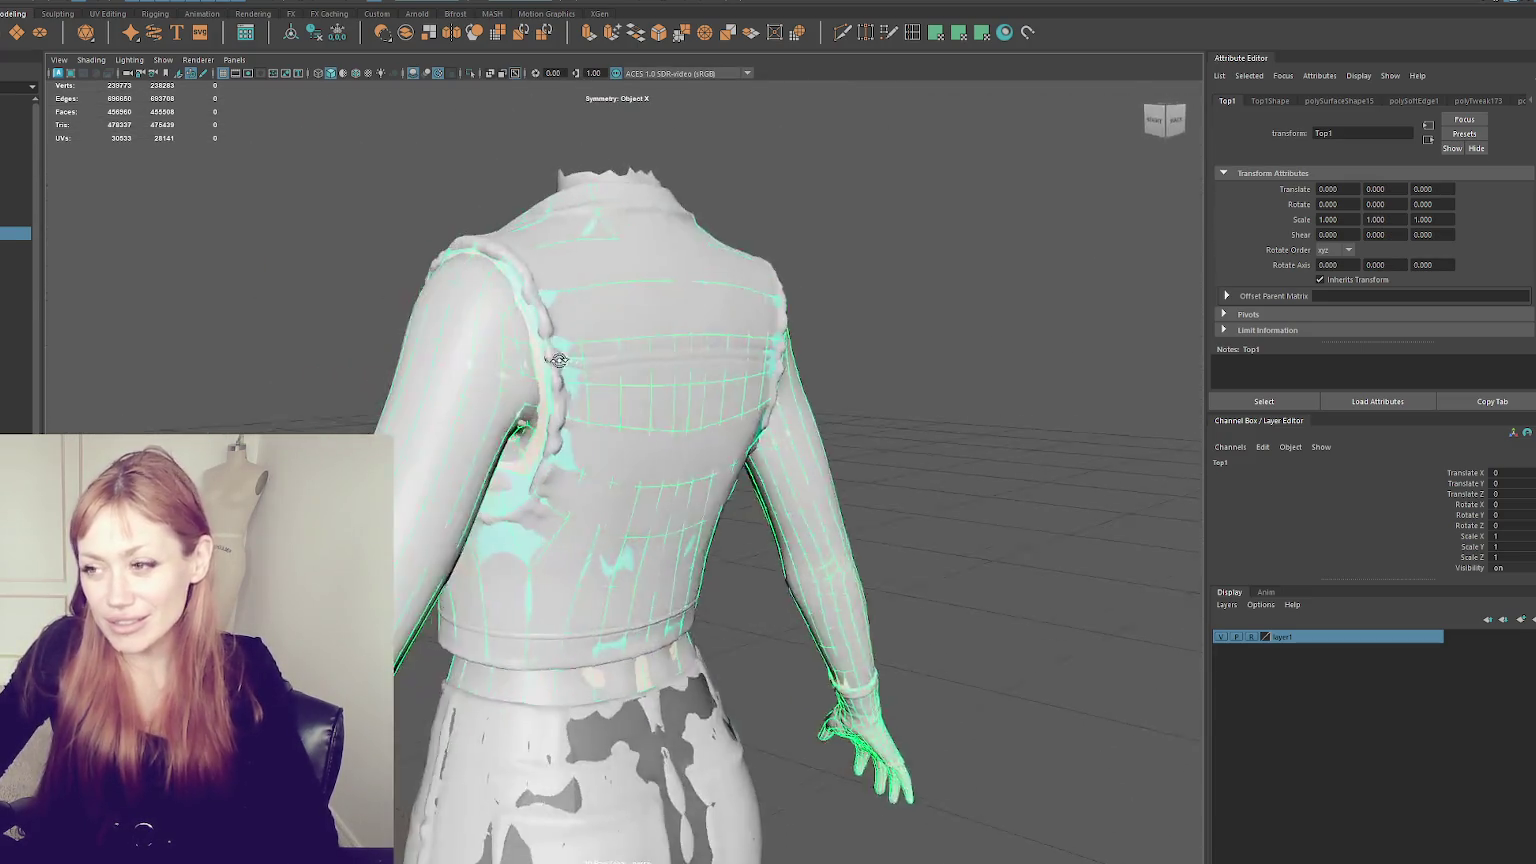
left_click_drag(776, 394, 339, 346, "alt")
- Reselect the jacket and check the fit from front three-quarter and frontal views
left_click(399, 446)
left_click(480, 464)
mouse_move(480, 464)
left_mouse_down("alt")
mouse_move(822, 345)
mouse_move(506, 406)
mouse_move(867, 401)
mouse_move(799, 435)
mouse_move(731, 370)
mouse_move(770, 400)
left_mouse_up("alt")
scroll(822, 345, "down", 3)
scroll(822, 345, "up", 3)
mouse_move(770, 400)
middle_mouse_down("alt")
mouse_move(806, 436)
mouse_move(823, 274)
mouse_move(835, 531)
middle_mouse_up("alt")
- Orbit to a shoulder close-up, reselect Top1 and pull back to see the sleeve
mouse_move(835, 531)
left_mouse_down("alt")
mouse_move(816, 453)
mouse_move(837, 470)
left_mouse_up("alt")
right_click_drag(837, 470, 1011, 439, "alt")
mouse_move(1011, 439)
left_mouse_down("alt")
mouse_move(819, 467)
mouse_move(885, 446)
left_mouse_up("alt")
mouse_move(885, 446)
right_mouse_down("alt")
mouse_move(1015, 439)
mouse_move(936, 439)
mouse_move(914, 413)
right_mouse_up("alt")
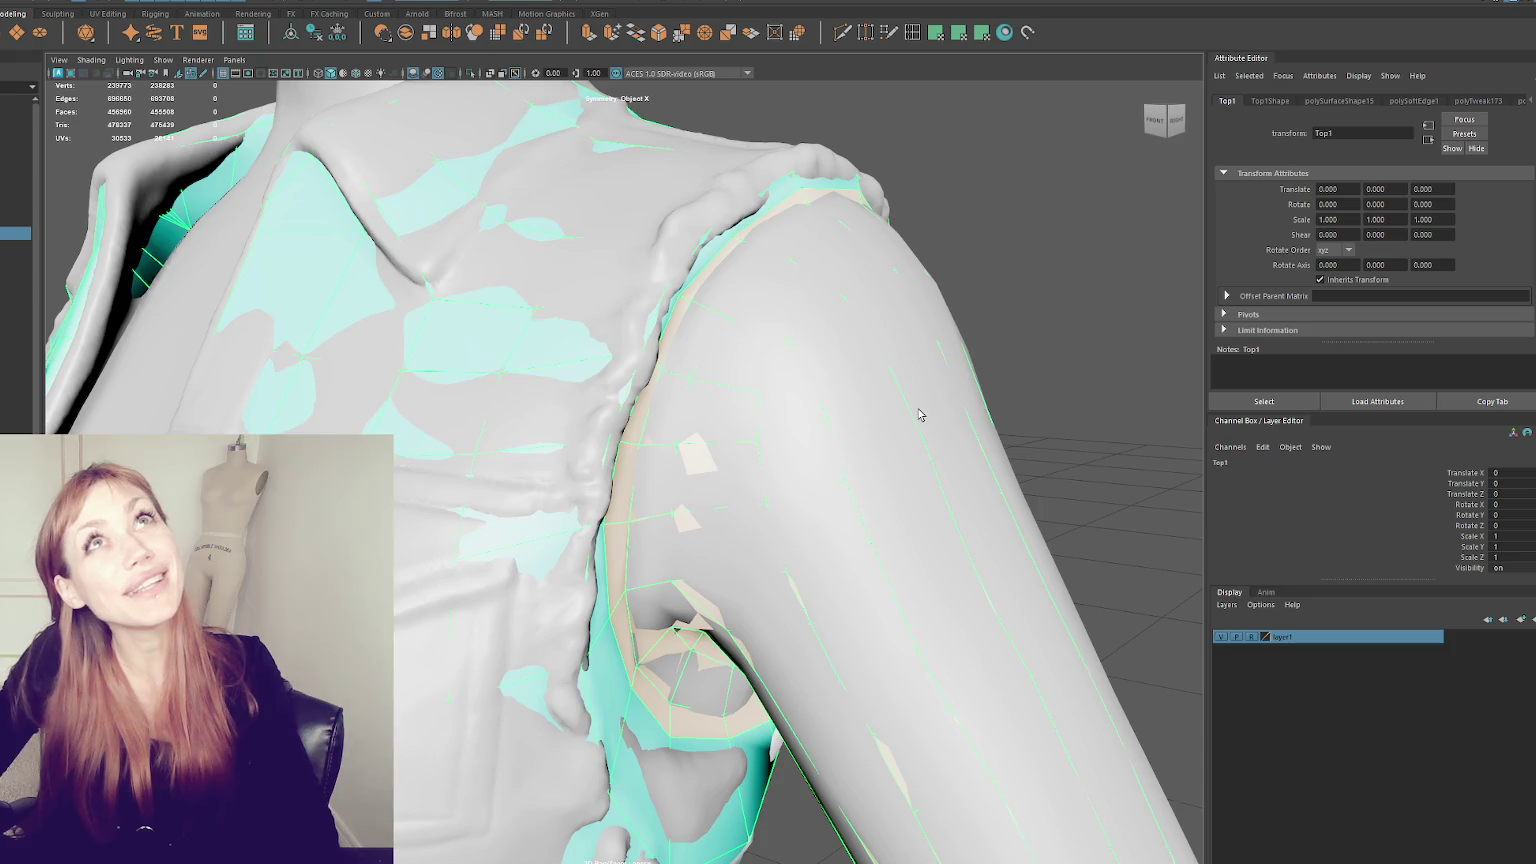
left_click(942, 287)
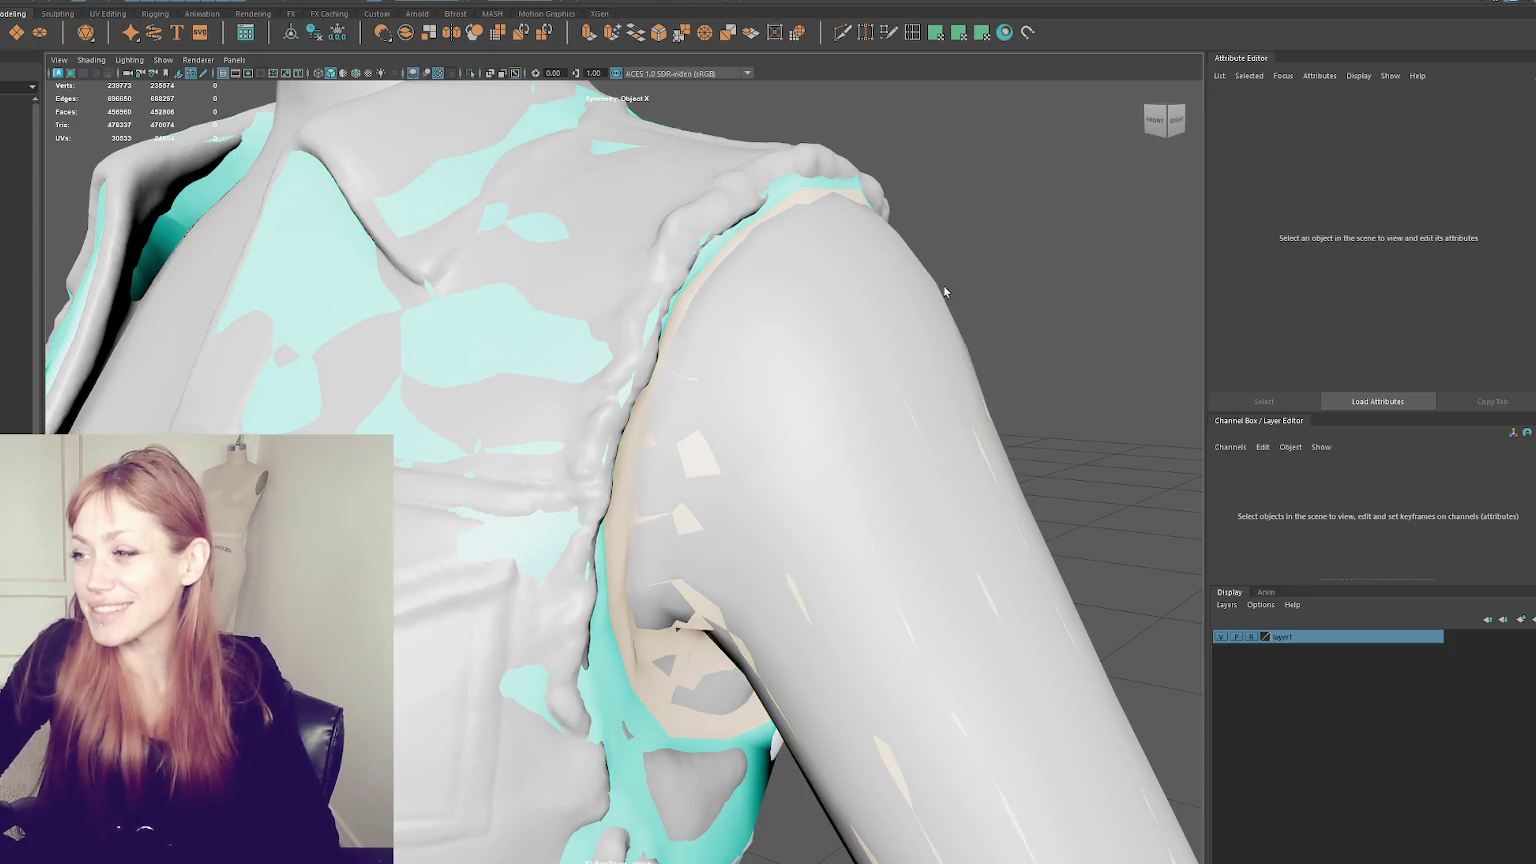
left_click(836, 356)
mouse_move(836, 356)
left_mouse_down("alt")
mouse_move(902, 326)
mouse_move(909, 295)
mouse_move(995, 336)
mouse_move(703, 319)
mouse_move(878, 339)
left_mouse_up("alt")
mouse_move(799, 367)
left_mouse_down("alt")
mouse_move(610, 312)
mouse_move(772, 297)
mouse_move(771, 274)
mouse_move(792, 285)
mouse_move(631, 266)
left_mouse_up("alt")
- Isolate Top1 with Ctrl+1 and orbit around the shoulder front, sleeve and back
key("ctrl+1")
left_click_drag(514, 367, 703, 315, "alt")
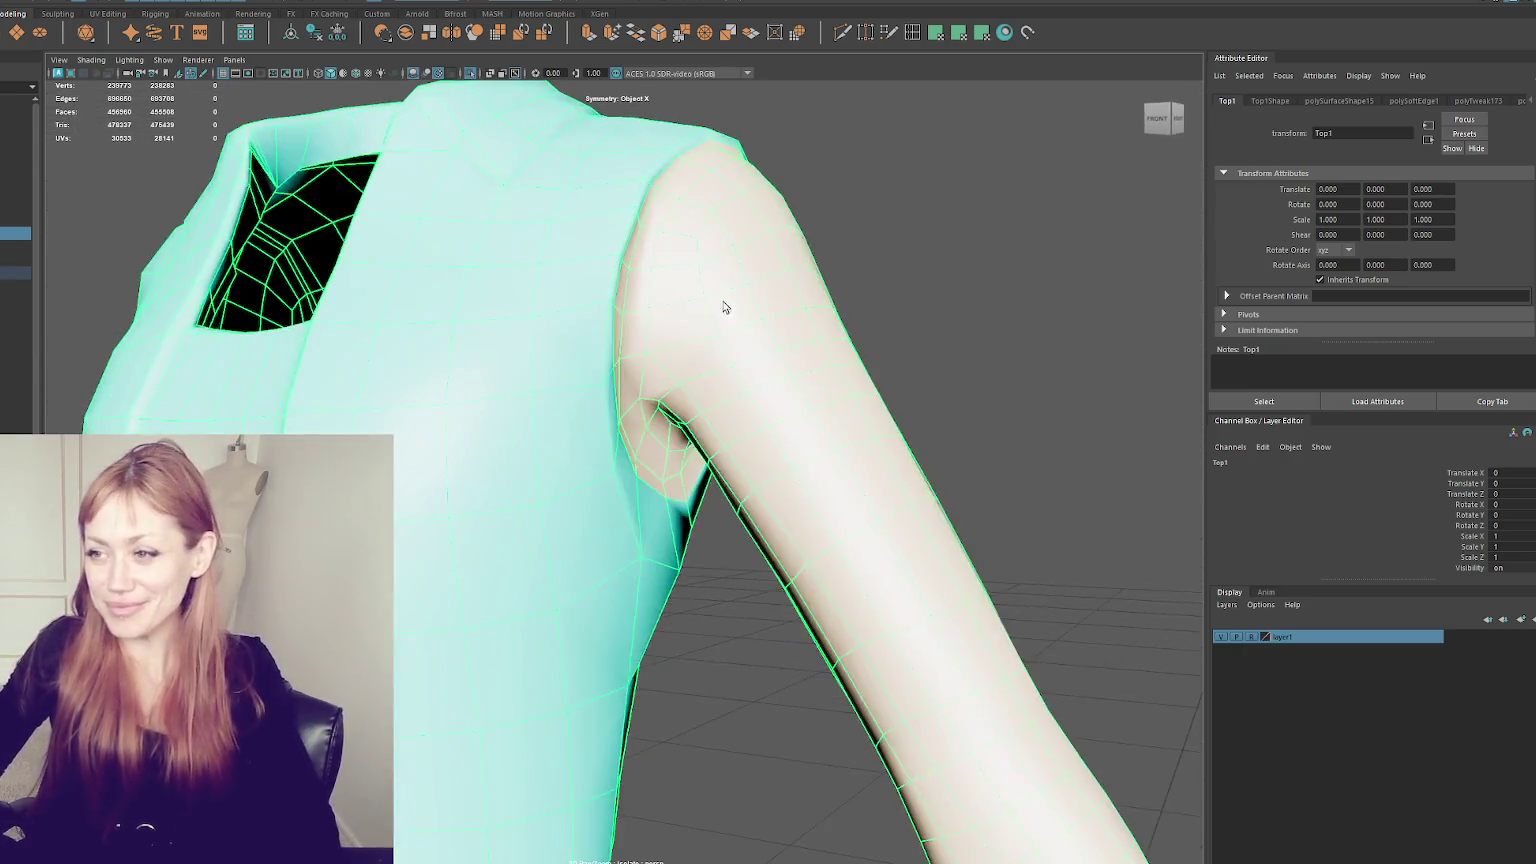
right_click_drag(703, 315, 759, 306, "alt")
mouse_move(759, 306)
left_mouse_down("alt")
mouse_move(686, 288)
mouse_move(782, 285)
left_mouse_up("alt")
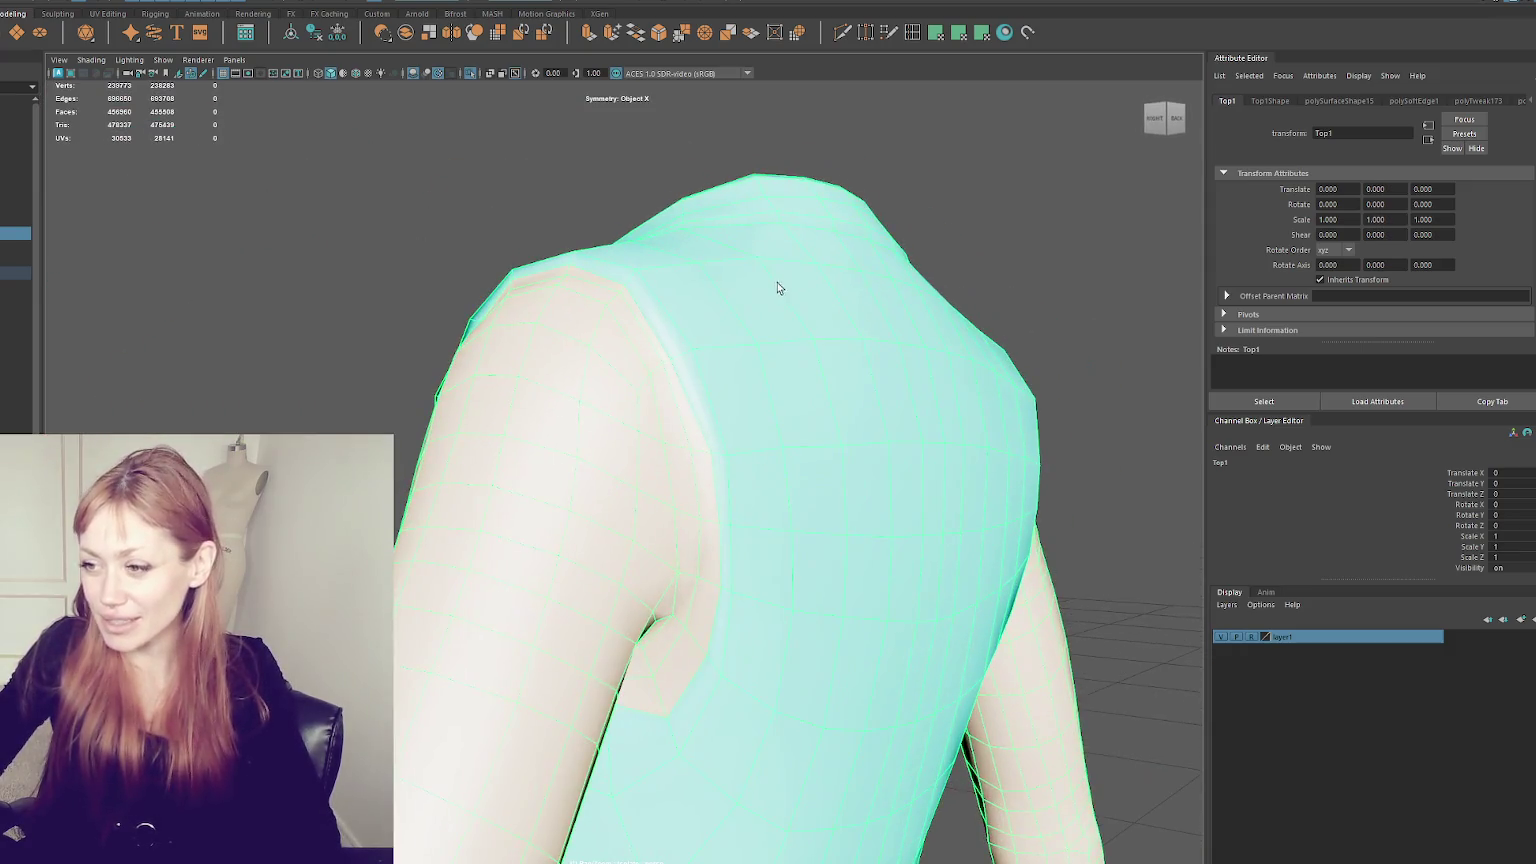
left_click_drag(658, 353, 790, 340, "alt")
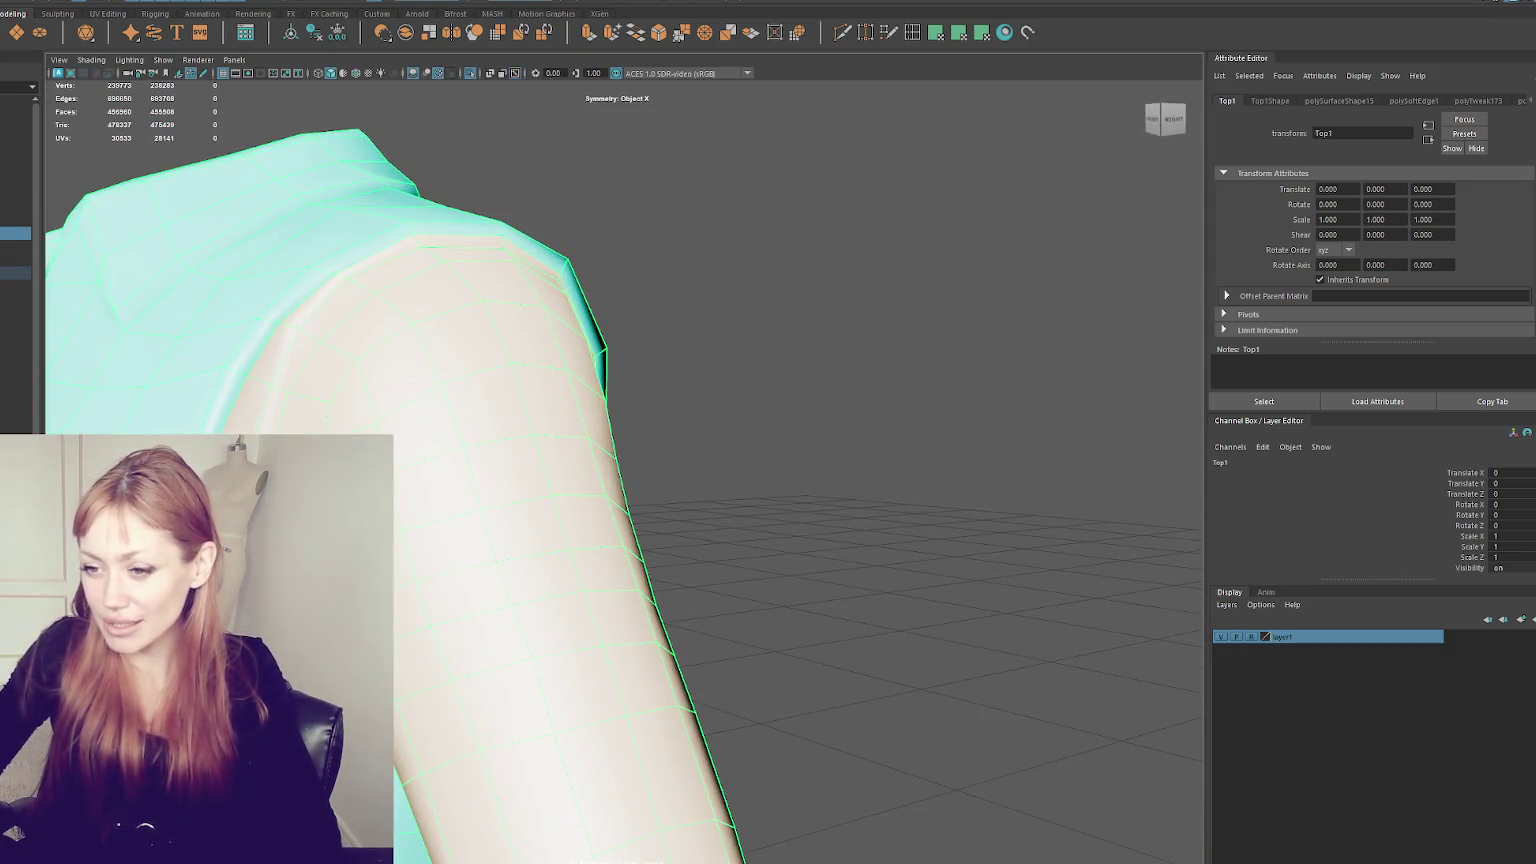
left_click_drag(409, 653, 703, 700, "alt")
mouse_move(595, 725)
left_mouse_down("alt")
mouse_move(710, 672)
mouse_move(796, 676)
mouse_move(823, 545)
mouse_move(773, 548)
left_mouse_up("alt")
- Zoom in so the sleeve faces the camera and look along the shoulder top
scroll(773, 548, "down", 3)
scroll(686, 531, "down", 2)
middle_click_drag(651, 521, 799, 452, "alt")
scroll(760, 480, "up", 3)
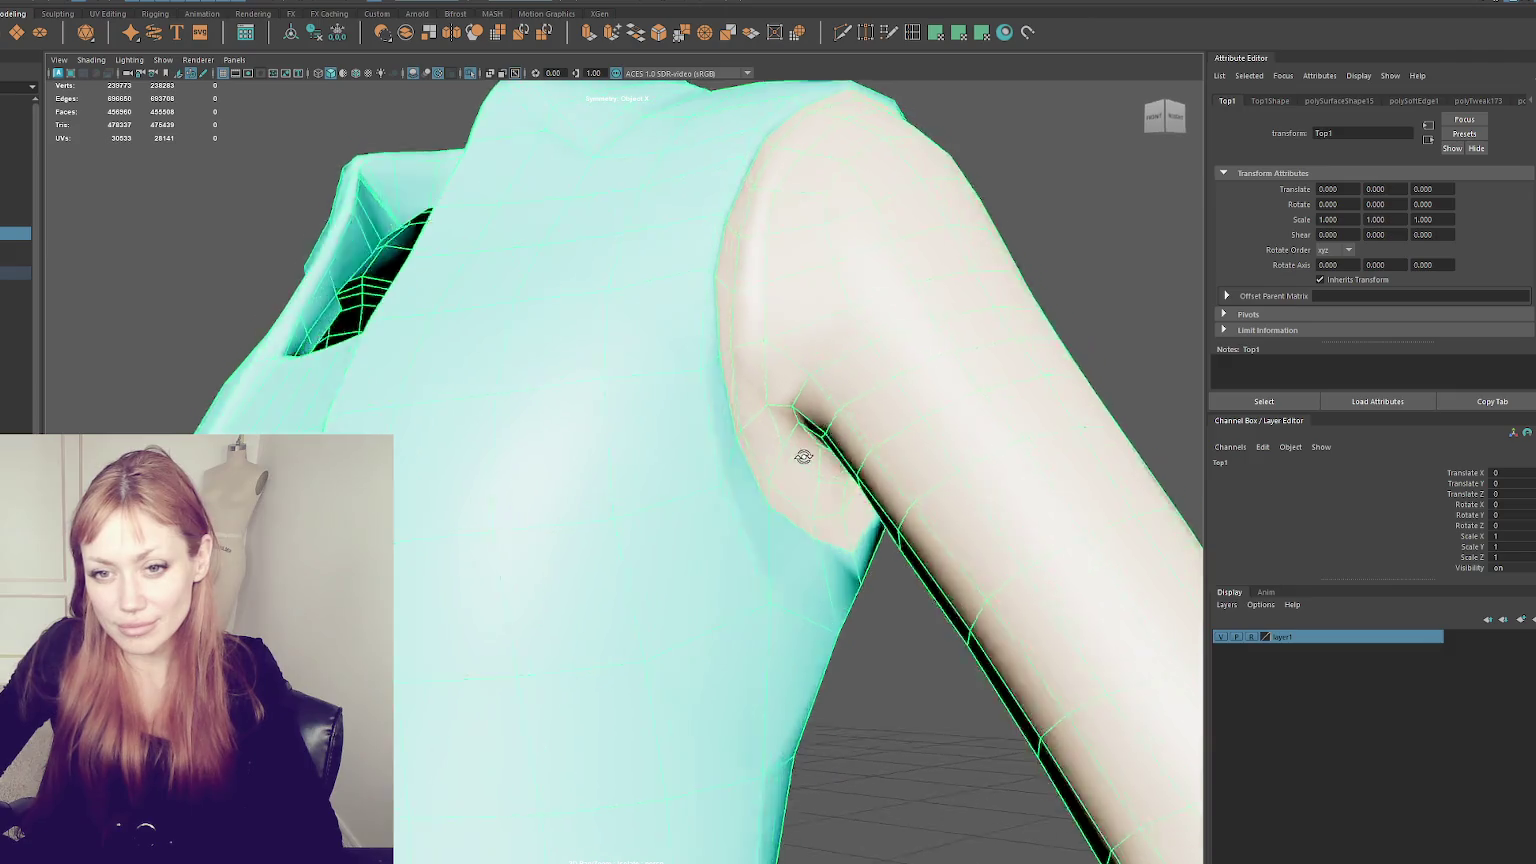
mouse_move(803, 457)
left_mouse_down("alt")
mouse_move(785, 466)
mouse_move(806, 477)
mouse_move(771, 472)
mouse_move(797, 479)
left_mouse_up("alt")
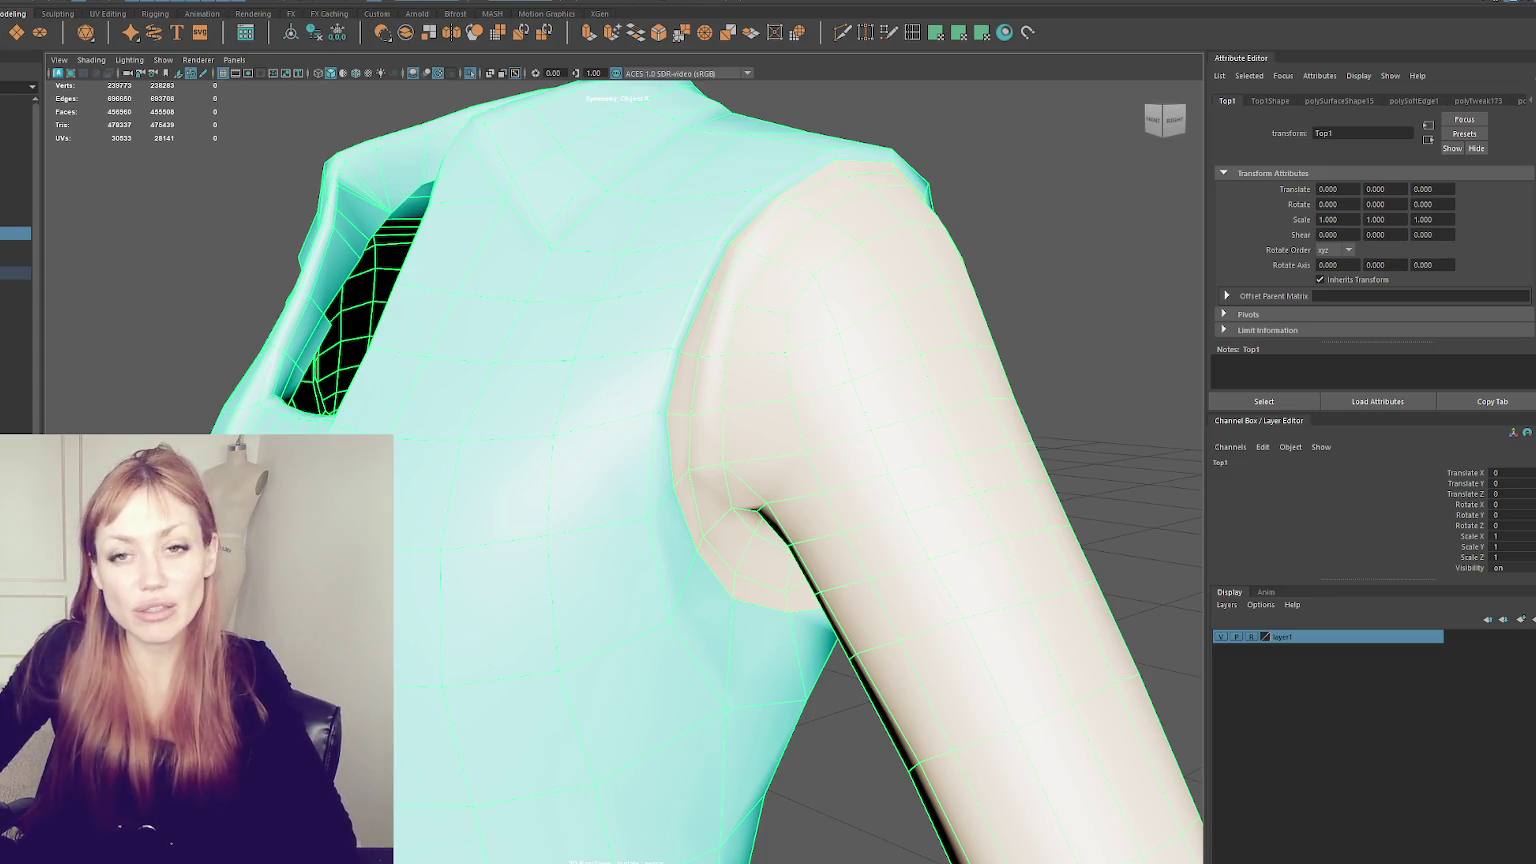
mouse_move(949, 435)
left_mouse_down("alt")
mouse_move(834, 368)
mouse_move(867, 363)
left_mouse_up("alt")
scroll(823, 343, "up", 5)
left_click_drag(653, 265, 627, 273, "alt")
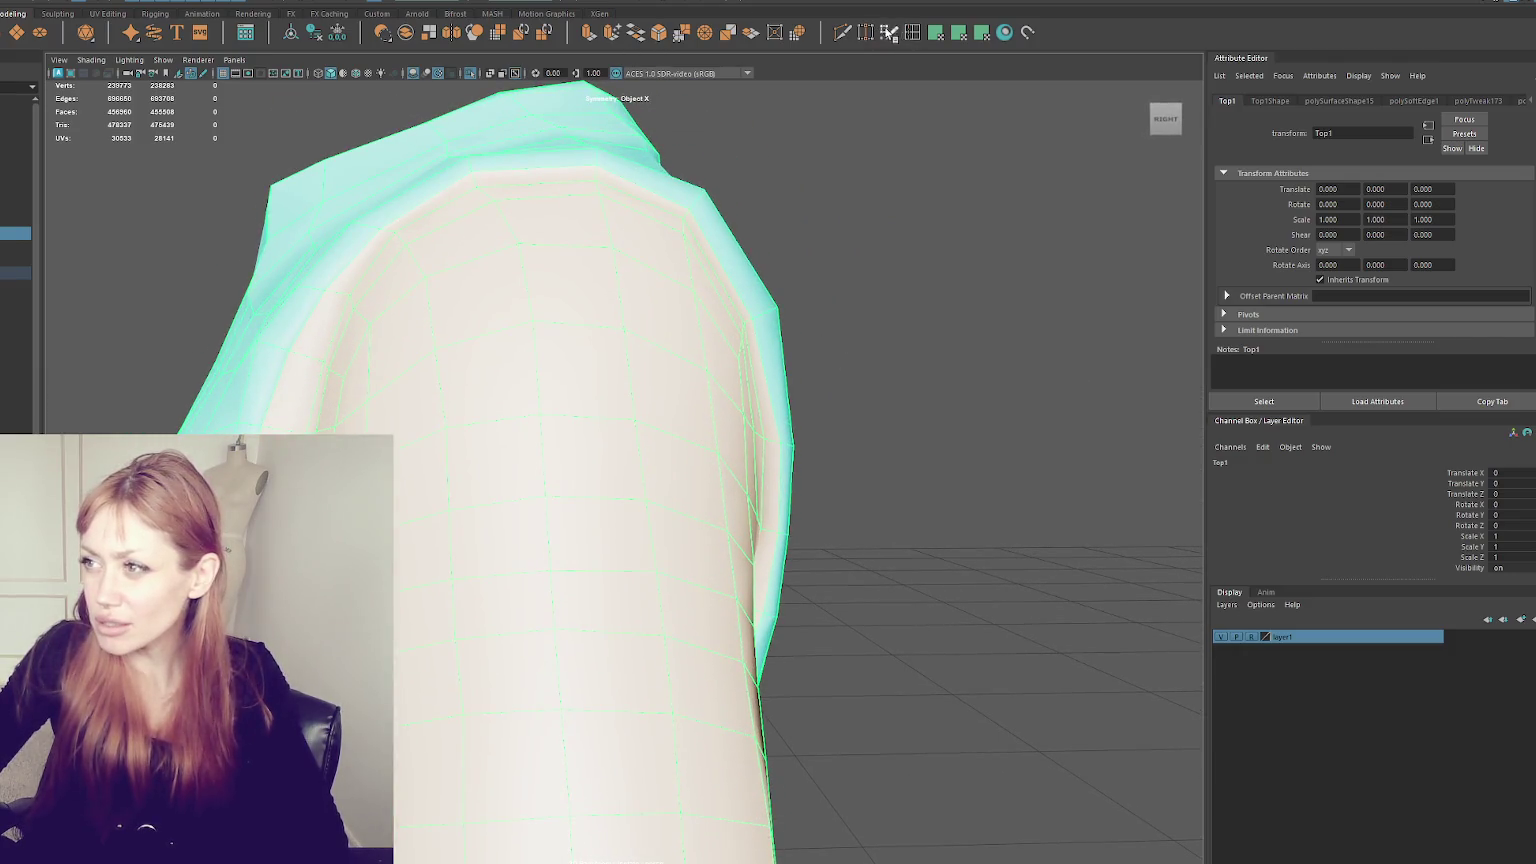
- Try inserting edge loops around the upper sleeve, then undo them
left_click(909, 33)
left_click(595, 178)
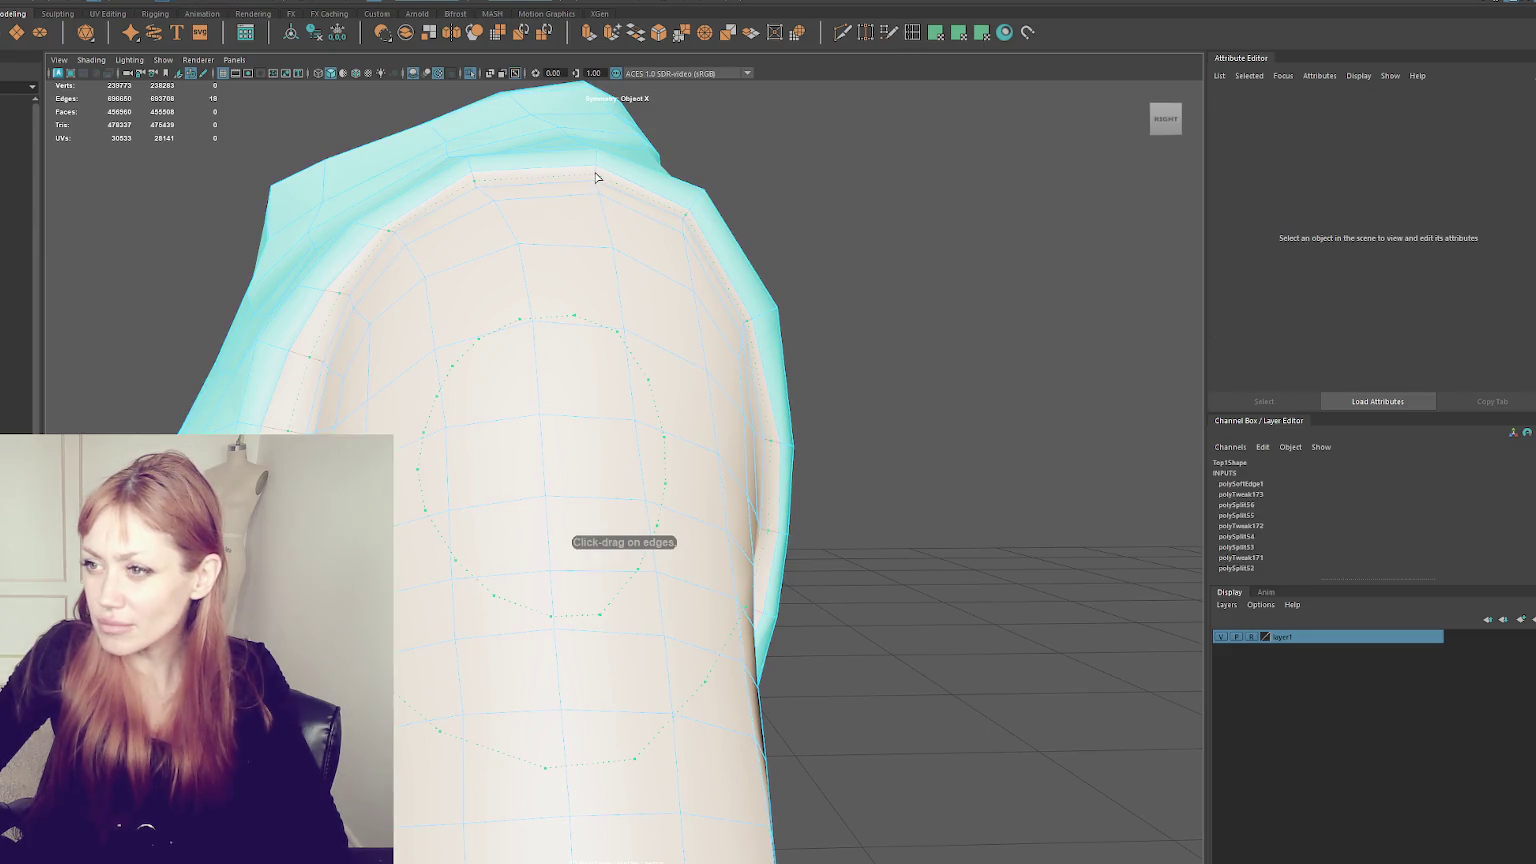
left_click(598, 177)
key("ctrl+z")
key("ctrl+z")
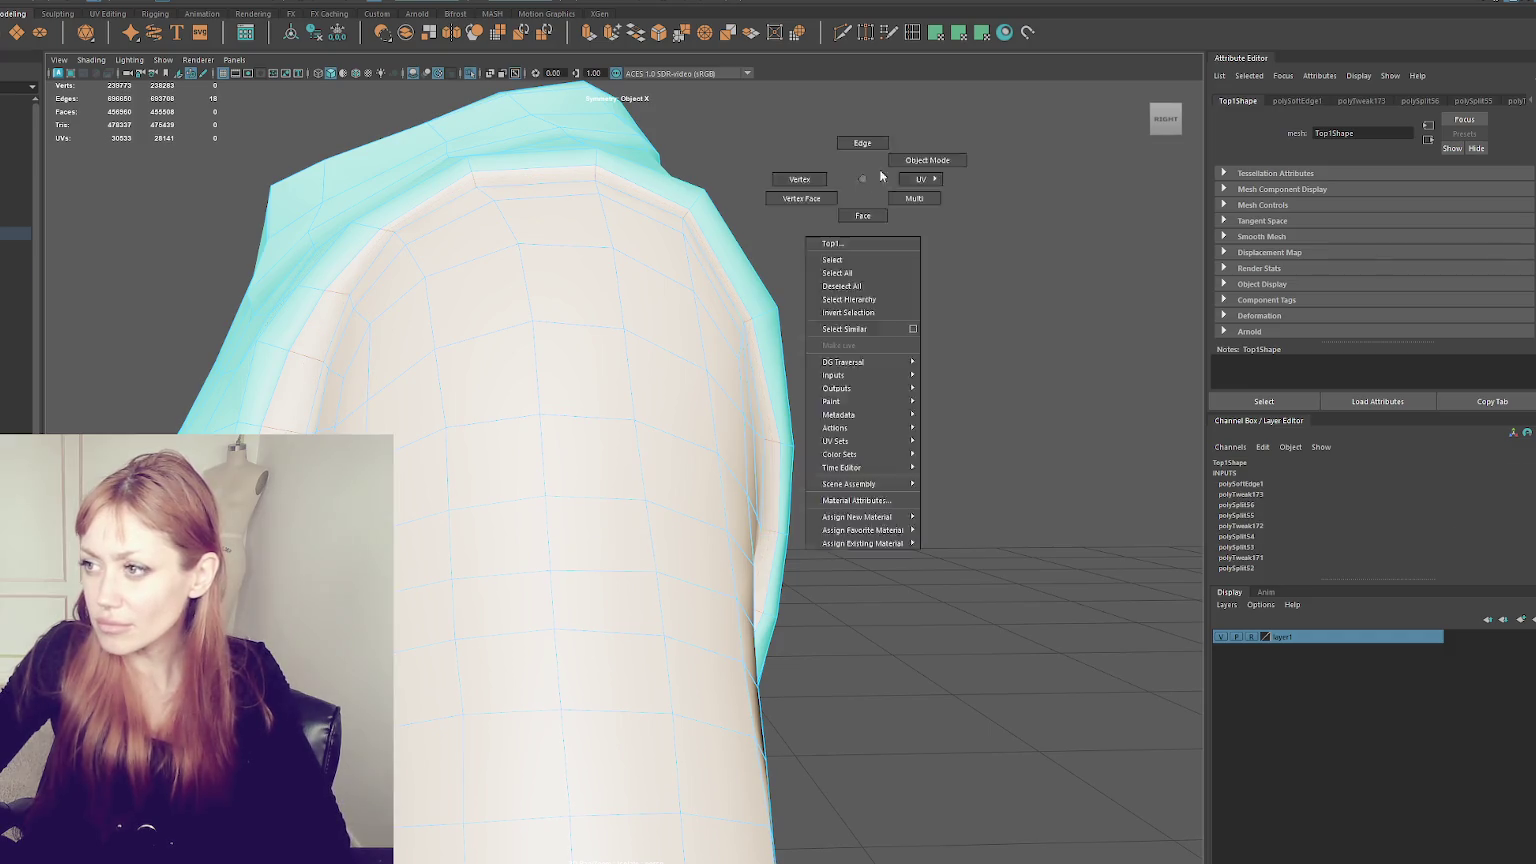
- Exit isolate, select NPC and HIFI_WITH_NO_LACES, then reselect Top1
right_click_drag(870, 186, 733, 221)
left_click(695, 244)
left_click(15, 167)
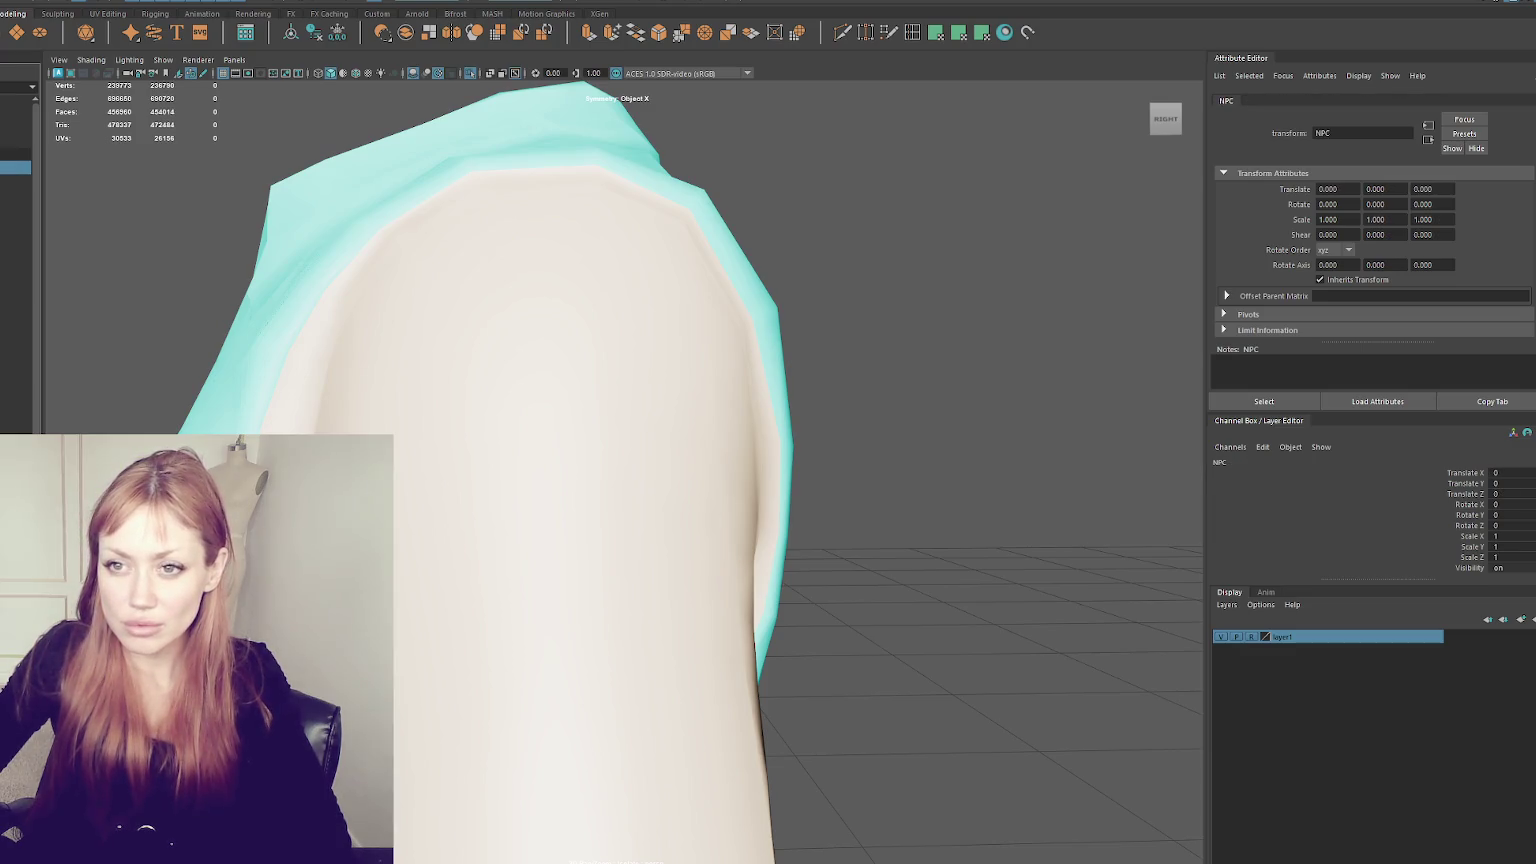
left_click(15, 193)
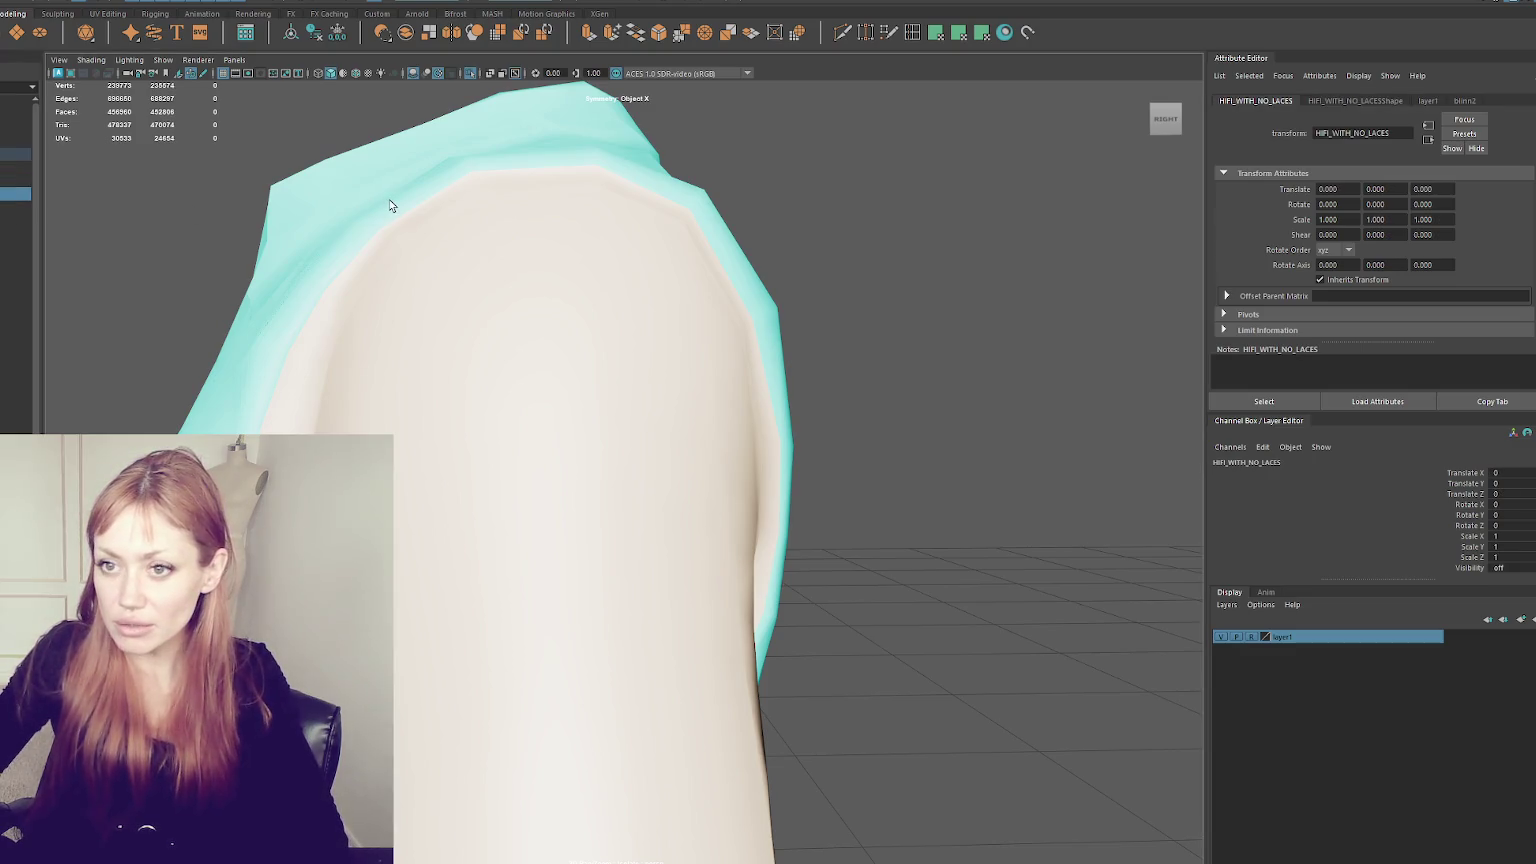
left_click(894, 366)
mouse_move(890, 365)
left_mouse_down("alt")
mouse_move(678, 312)
mouse_move(651, 322)
mouse_move(747, 336)
mouse_move(683, 329)
mouse_move(714, 307)
mouse_move(464, 232)
left_mouse_up("alt")
left_click(674, 304)
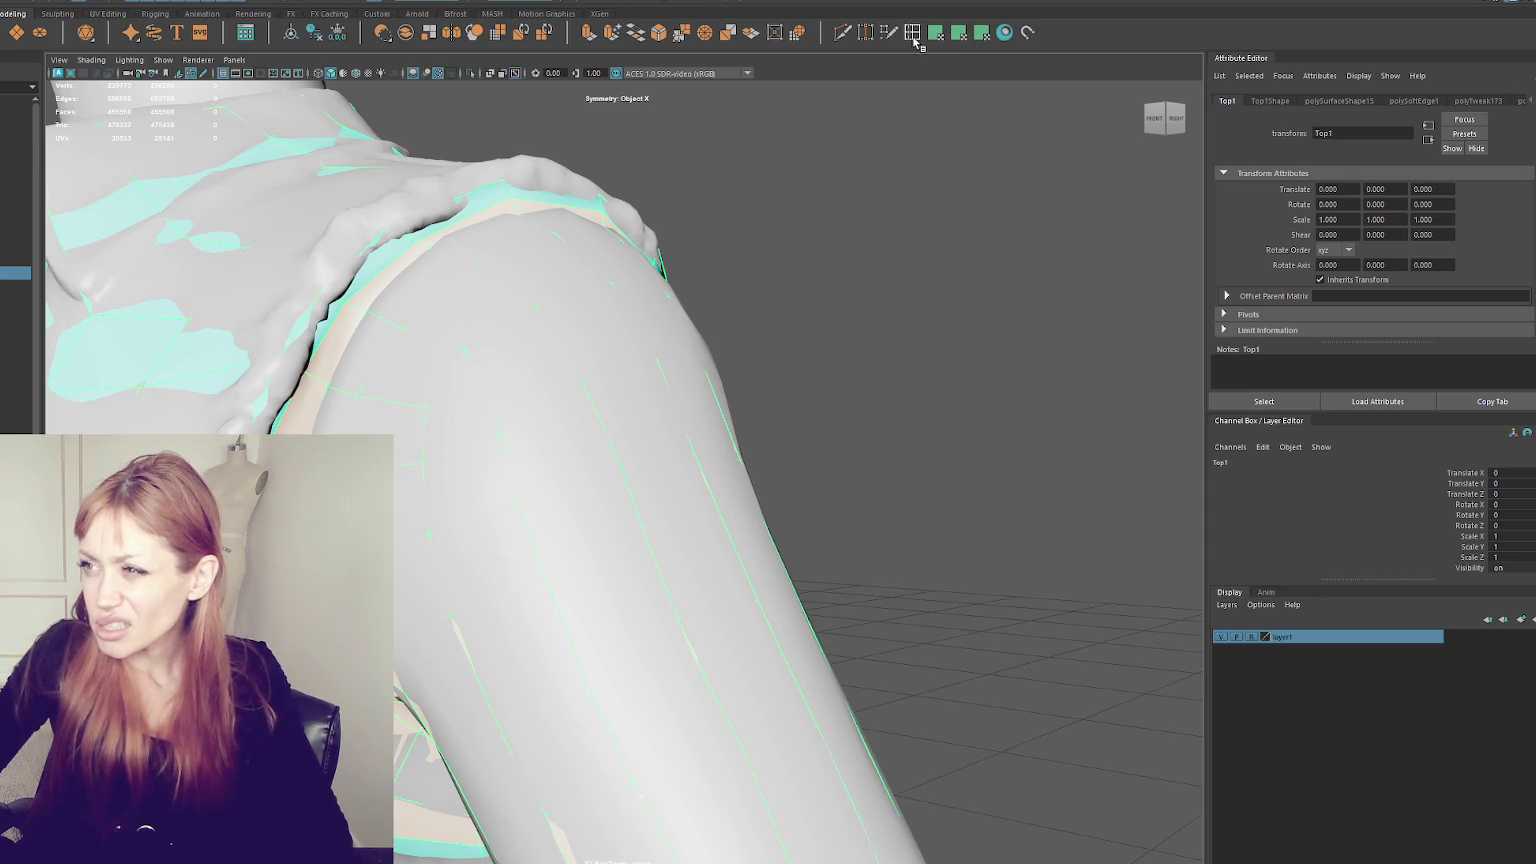
- Insert two edge loops near the top of the shoulder on the retopo mesh
key("ctrl+h")
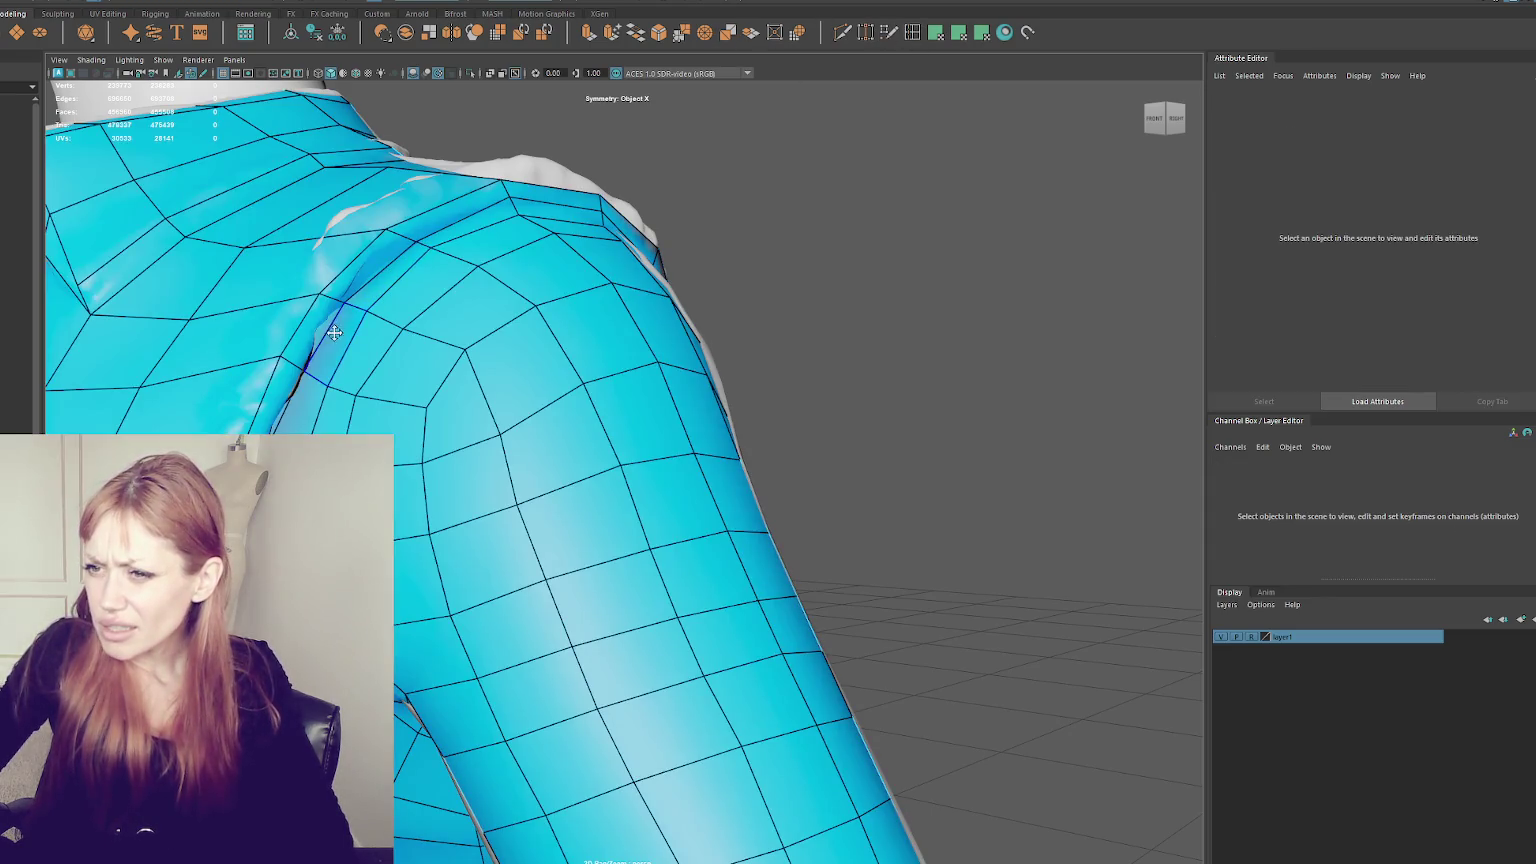
left_click(352, 309, "ctrl")
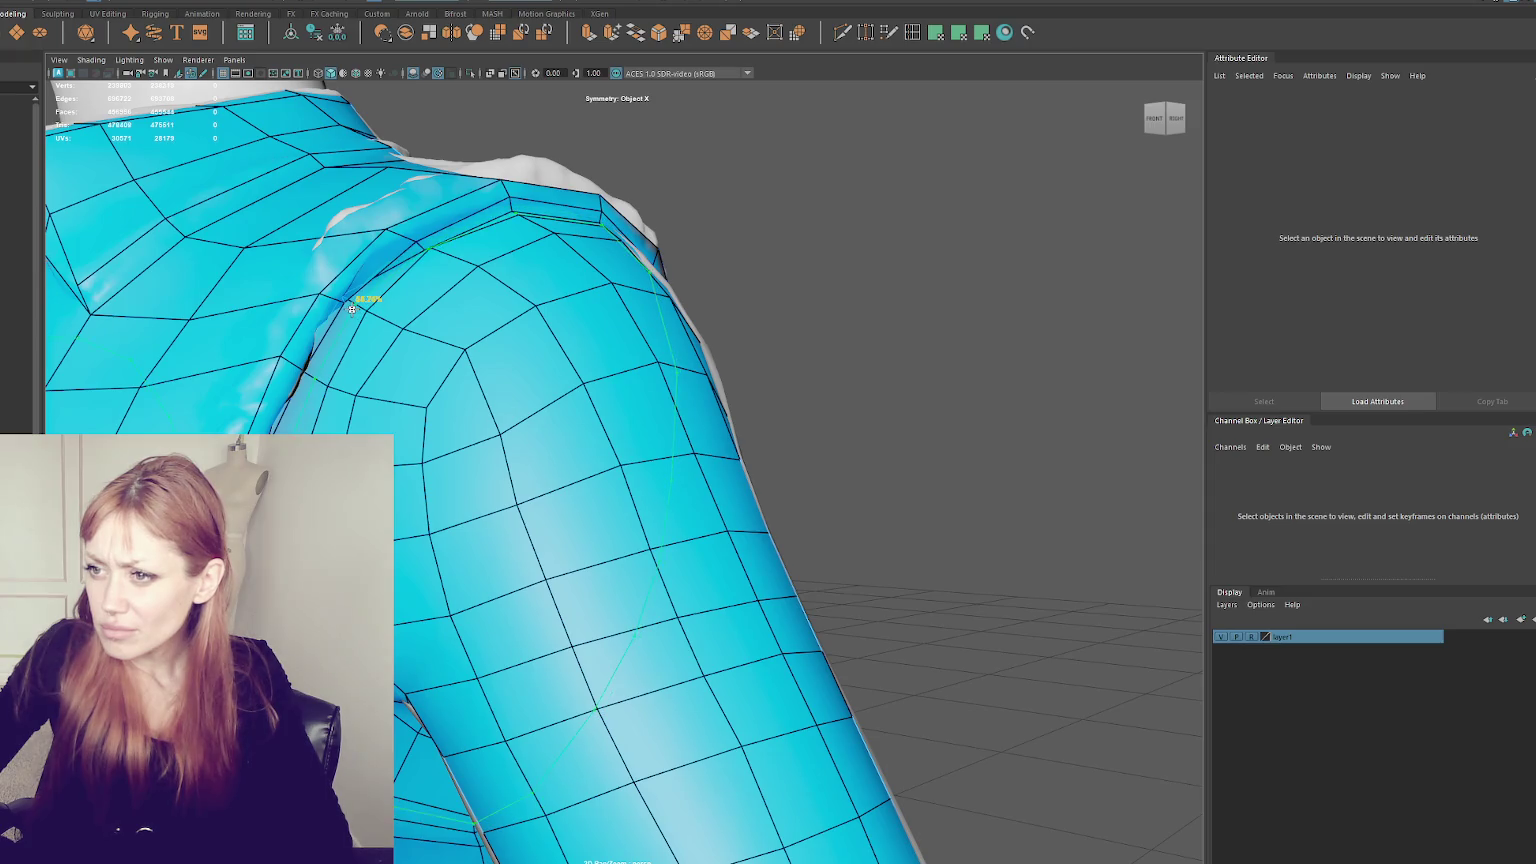
left_click_drag(399, 317, 471, 284, "alt")
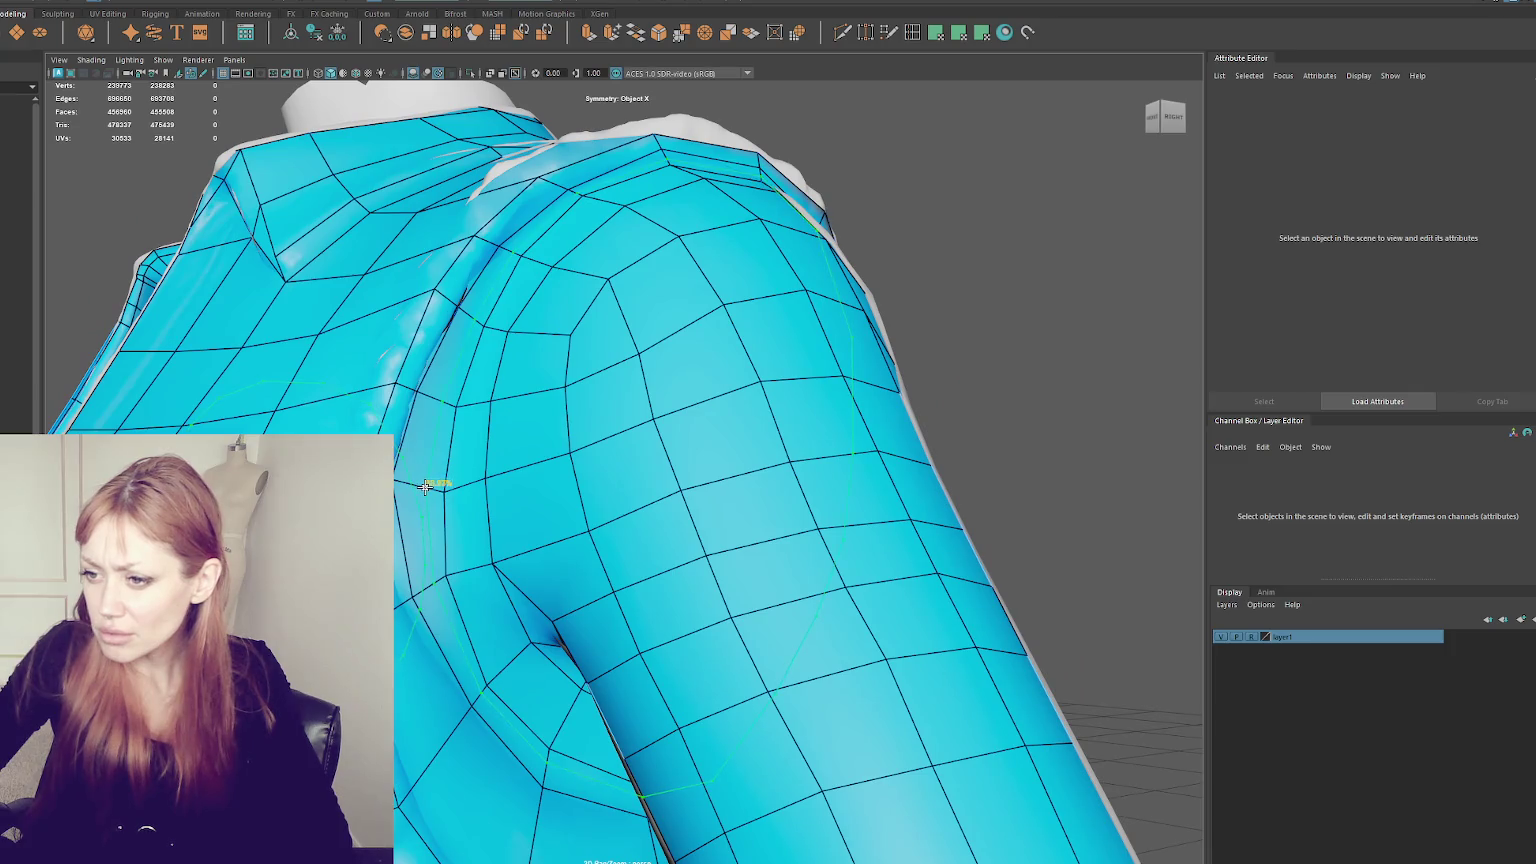
left_click(425, 486, "ctrl")
left_click_drag(425, 486, 483, 483, "alt")
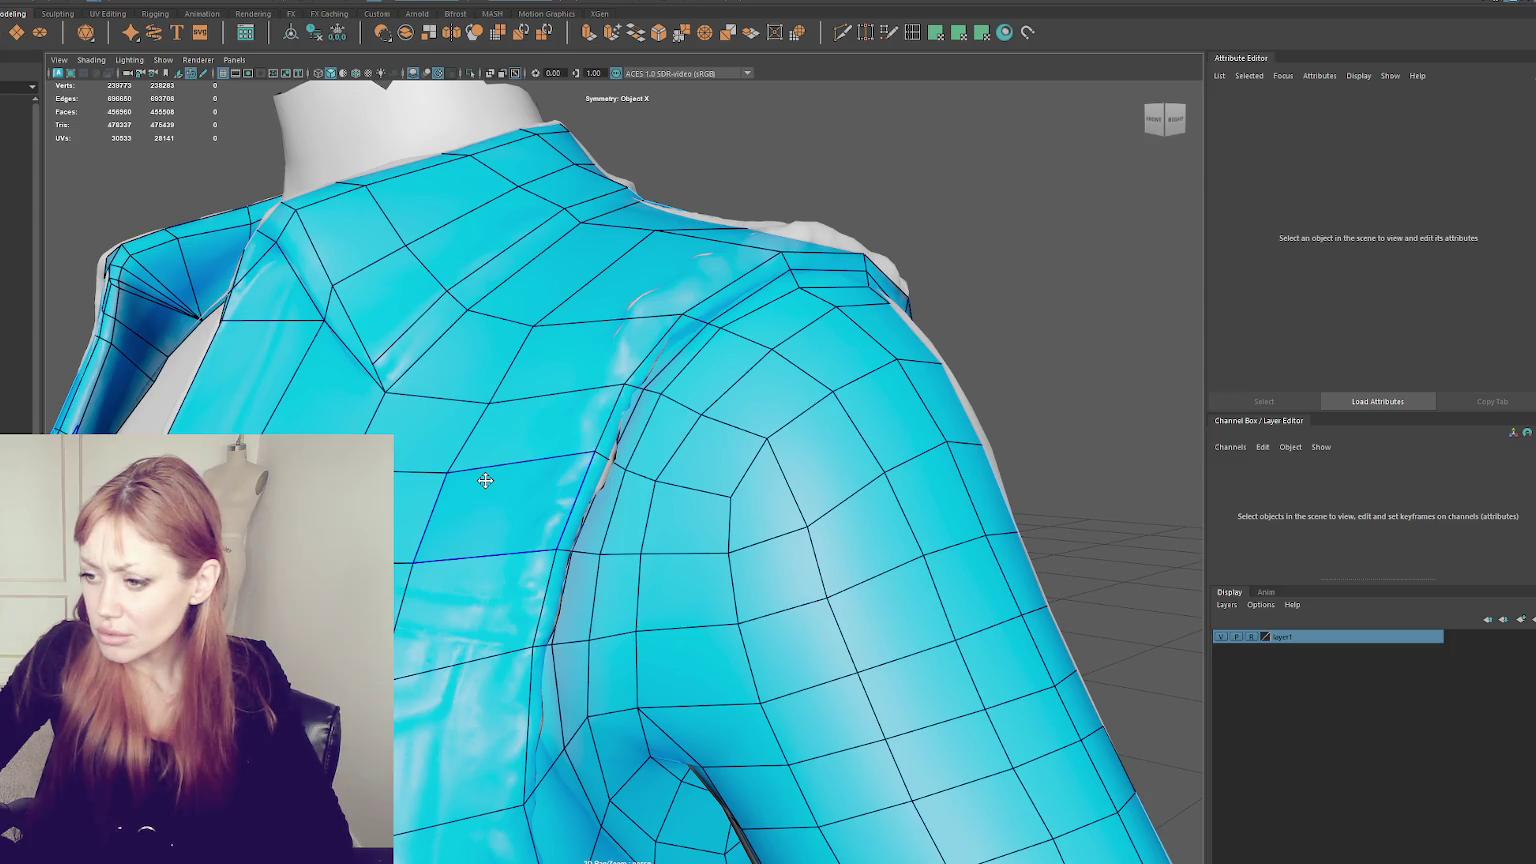
- Set Insert Edge Loop to Multiple edge loops, add a loop beside the seam, and check in wireframe
left_click(908, 34)
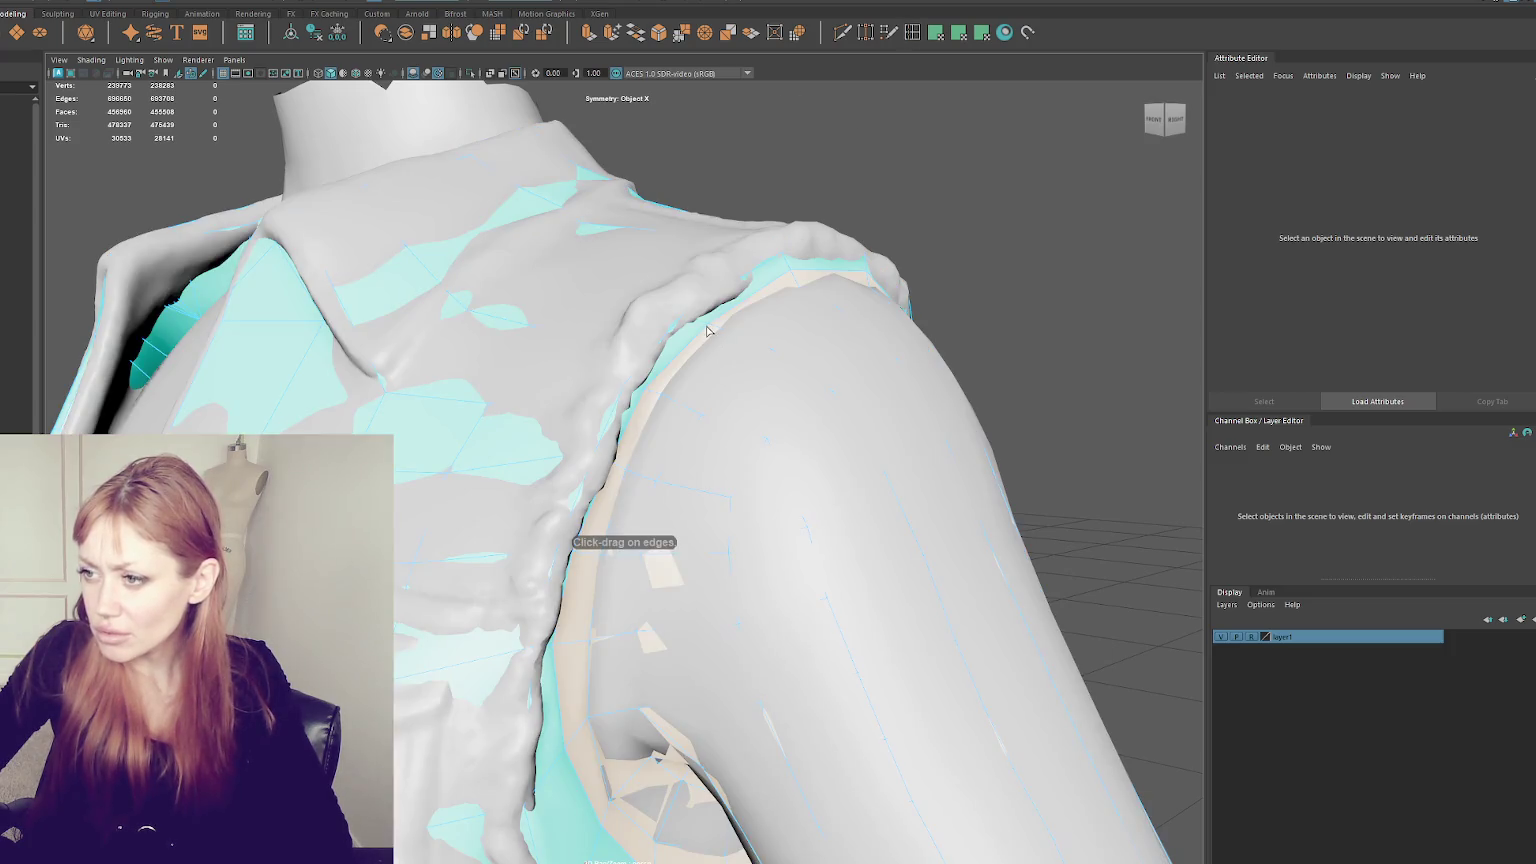
double_click(908, 32)
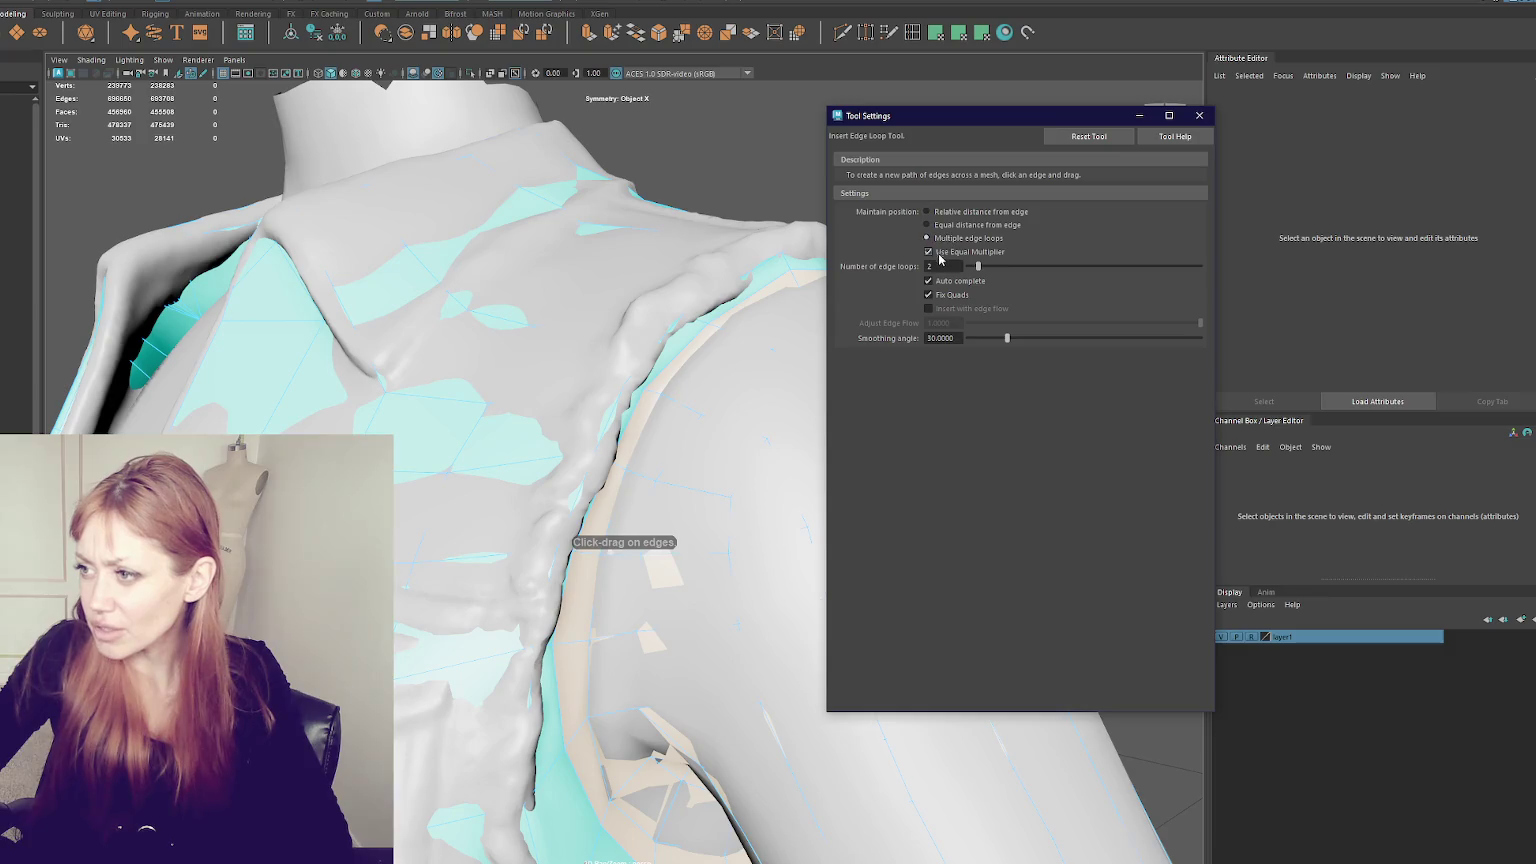
left_click(784, 279)
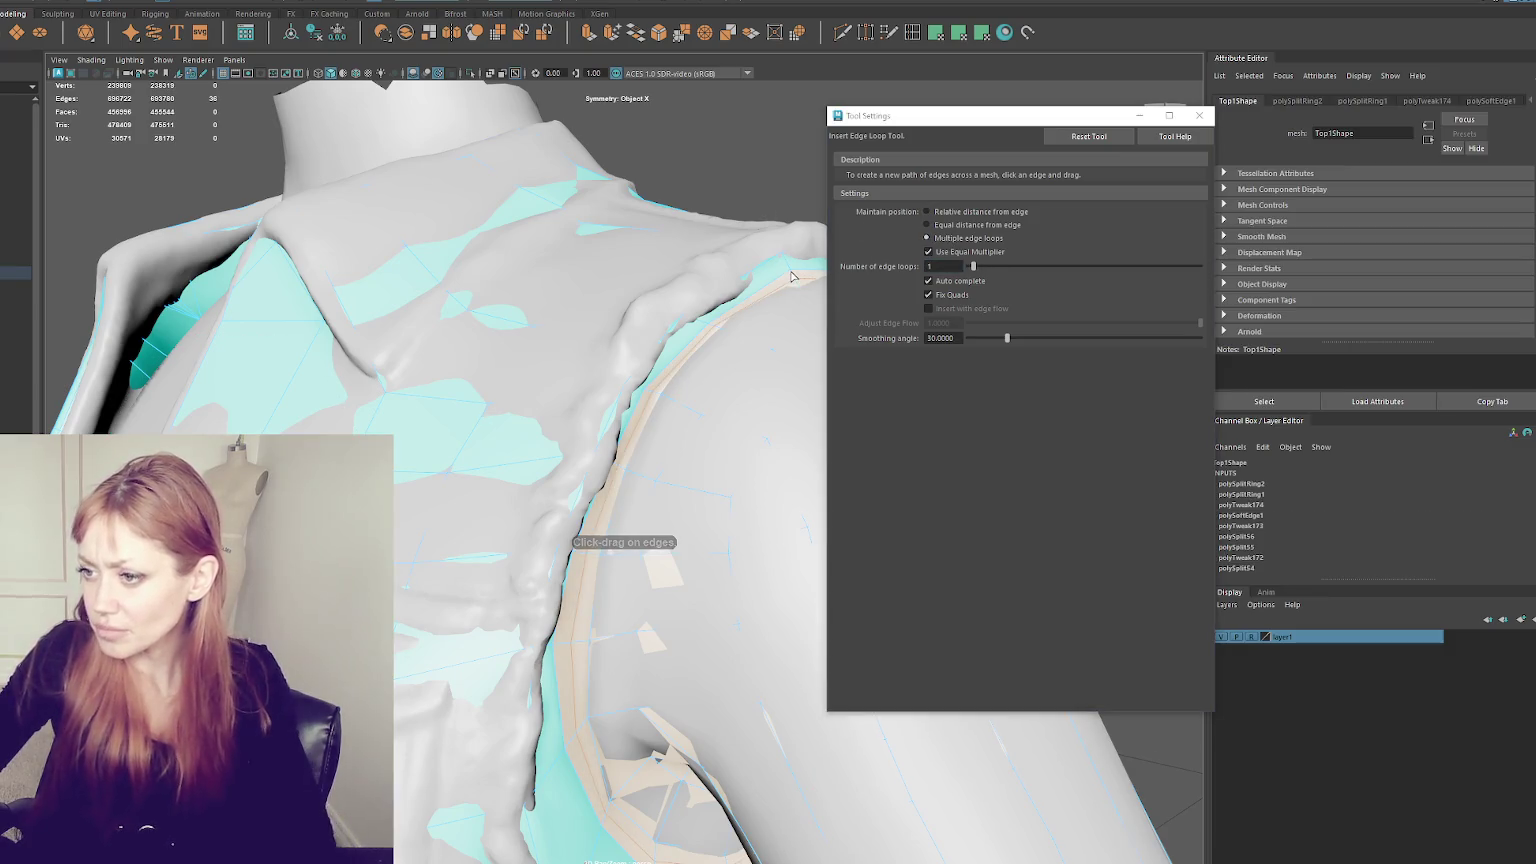
key("5")
key("4")
left_click_drag(784, 279, 510, 358, "alt")
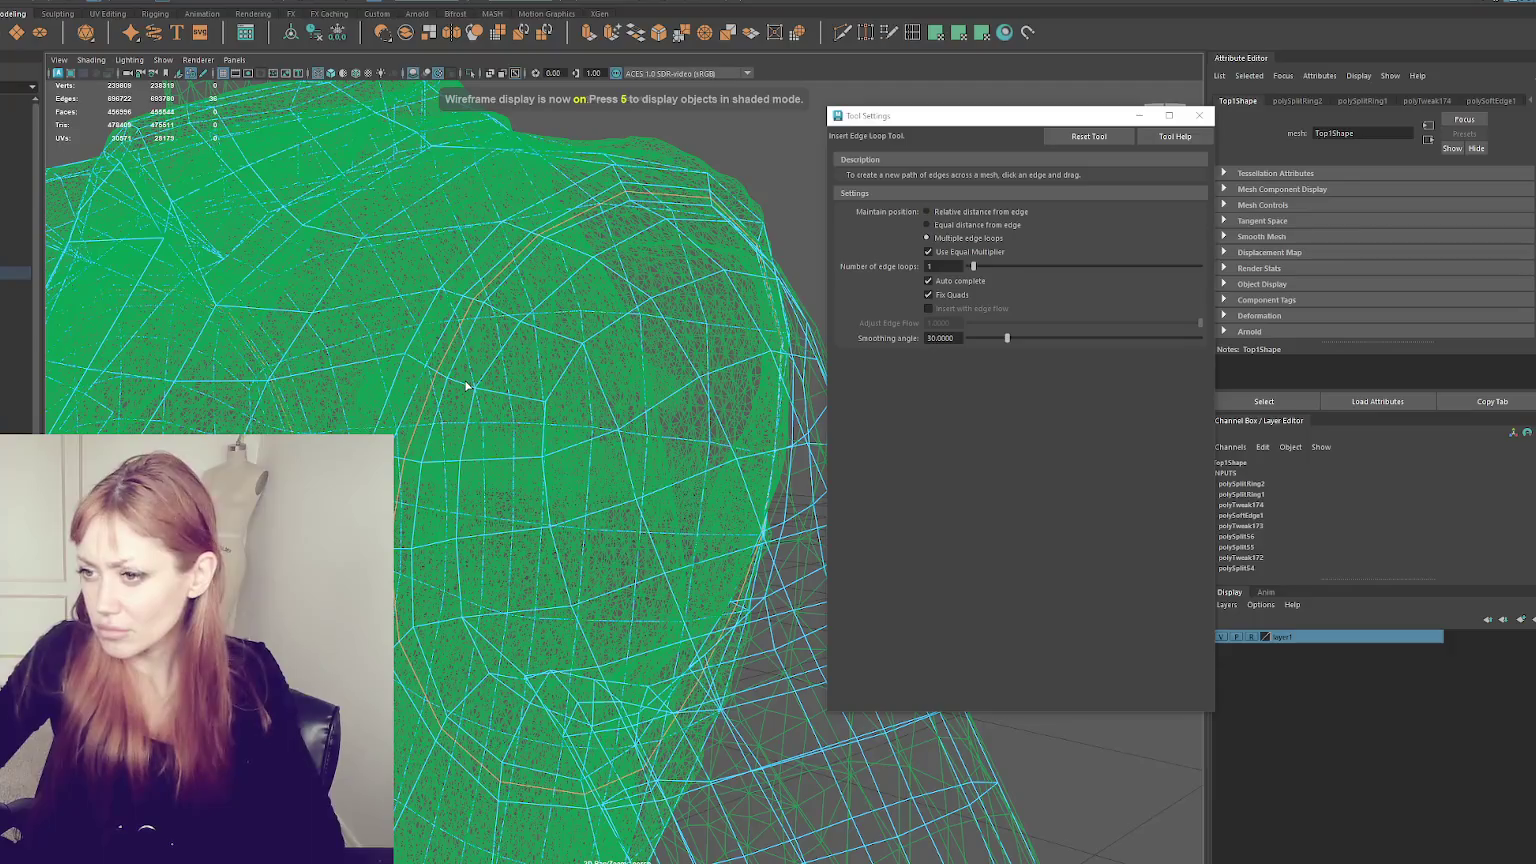
left_click(466, 386)
key("6")
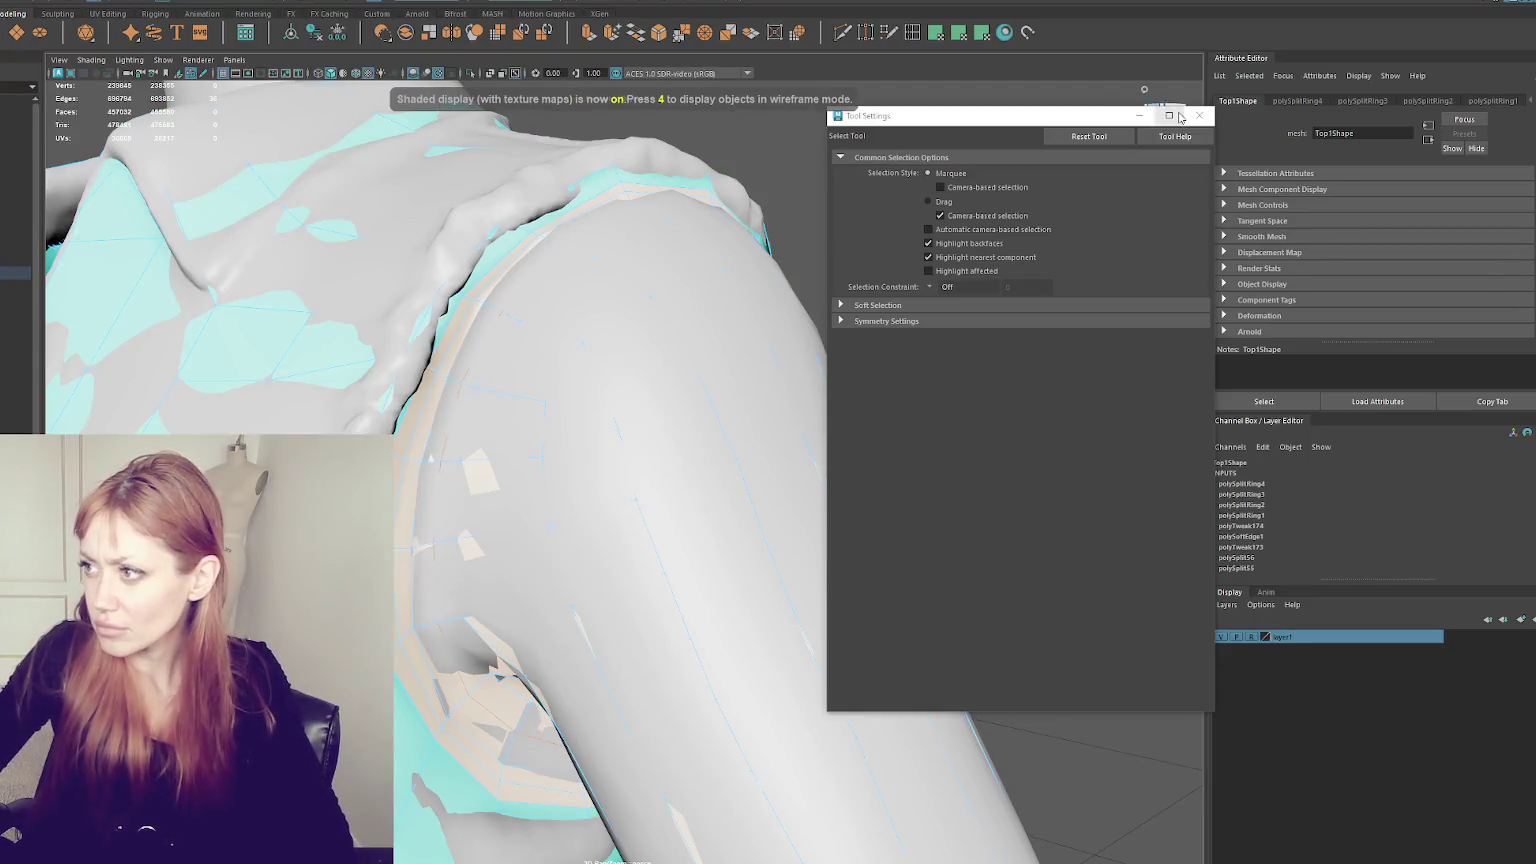
- Return to object selection of the jacket and activate Quad Draw
left_click_drag(842, 155, 849, 50, "alt")
key("F8")
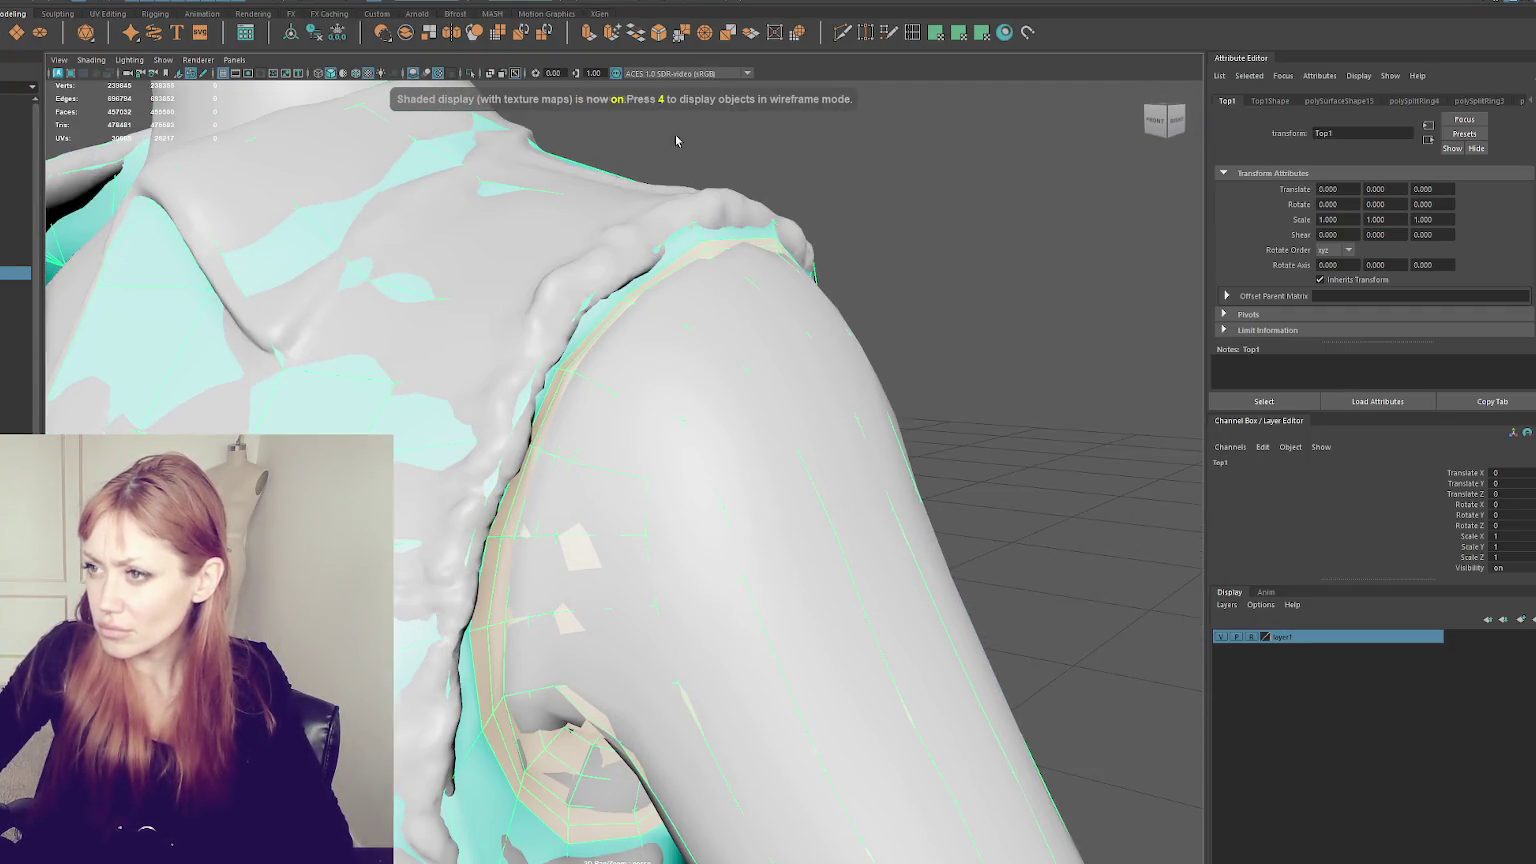
left_click(889, 32)
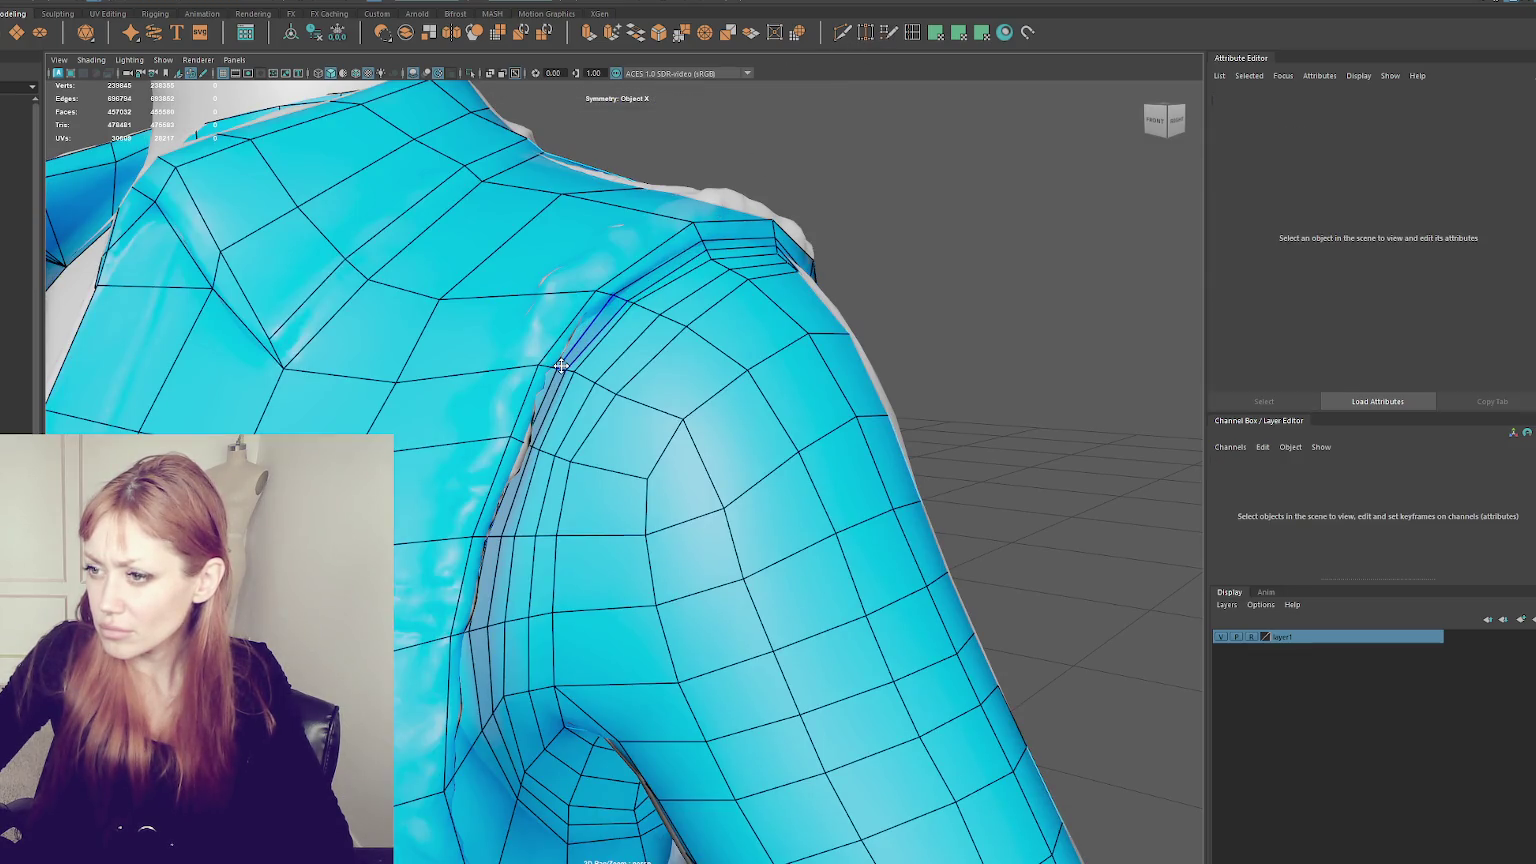
- Reshape the shoulder-seam faces with Quad Draw and insert an extra edge loop along the seam
scroll(542, 396, "up", 3)
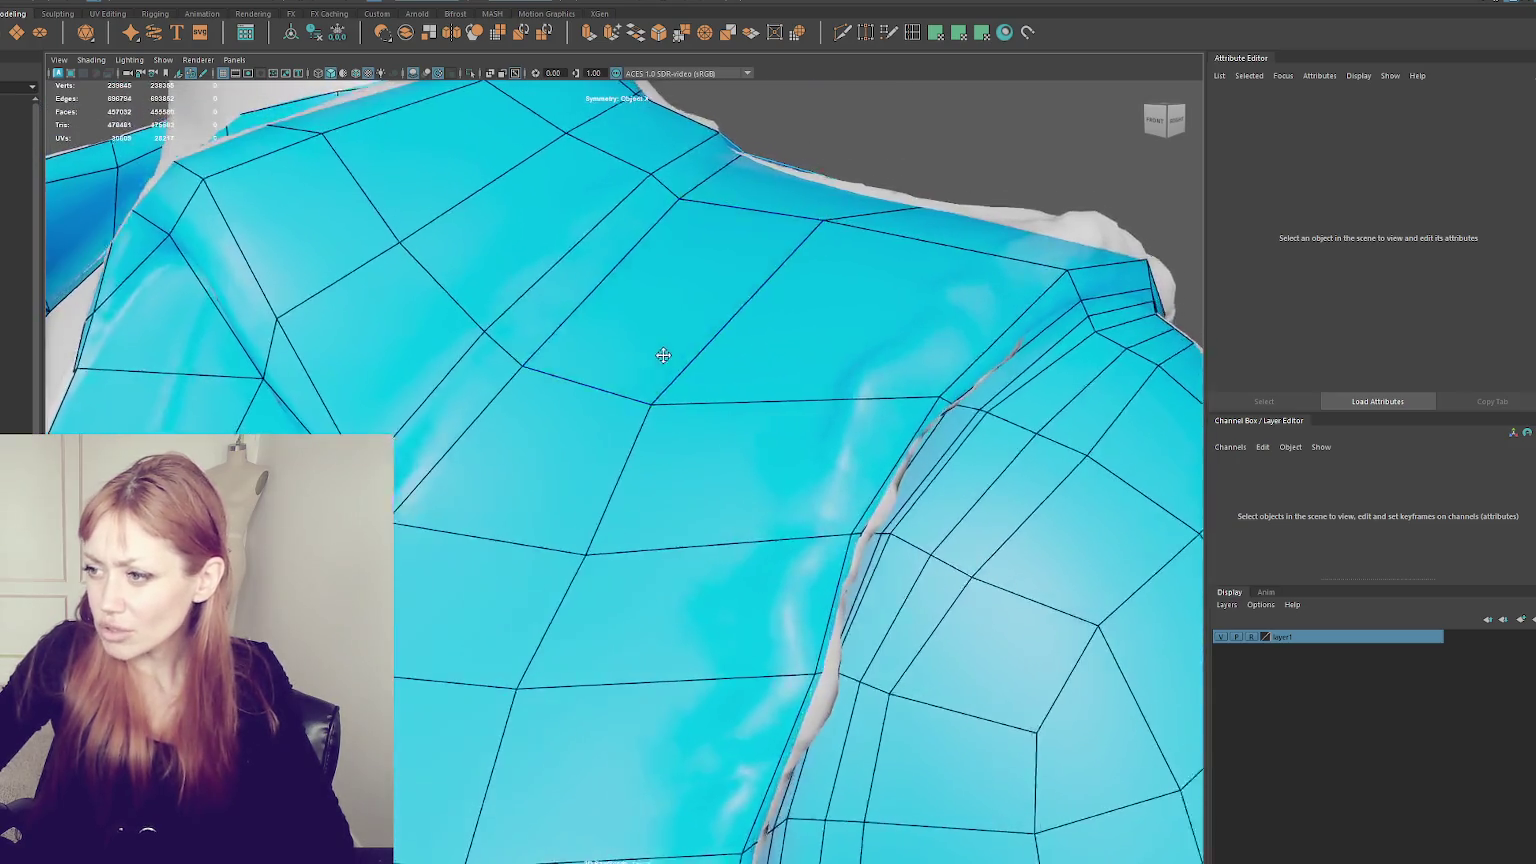
scroll(648, 345, "up", 2)
middle_click_drag(648, 345, 481, 217, "alt")
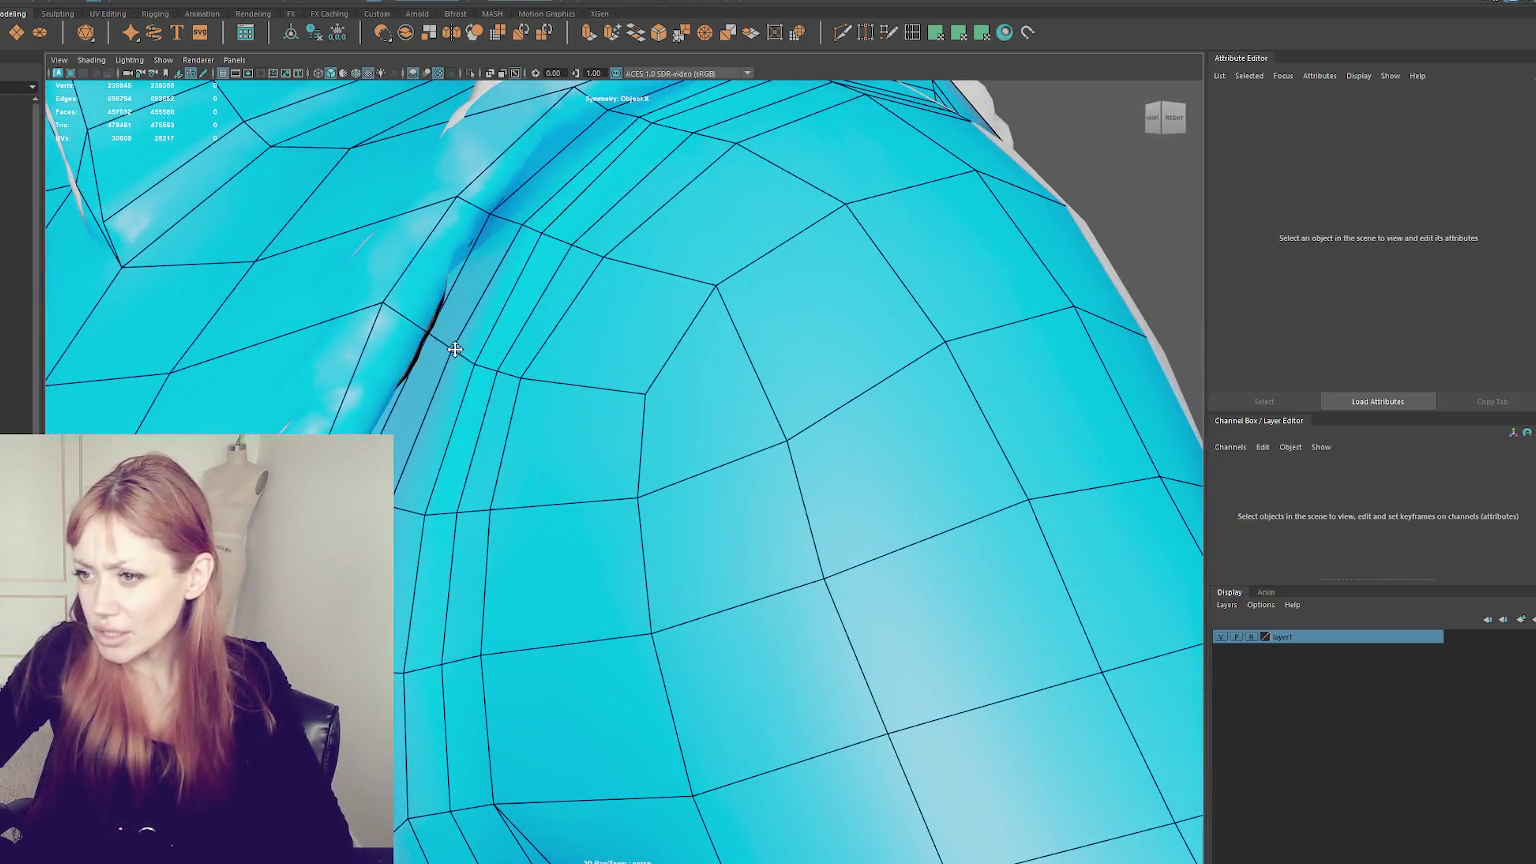
left_click_drag(424, 330, 276, 384, "alt")
left_click_drag(409, 289, 389, 277)
scroll(384, 278, "down", 3)
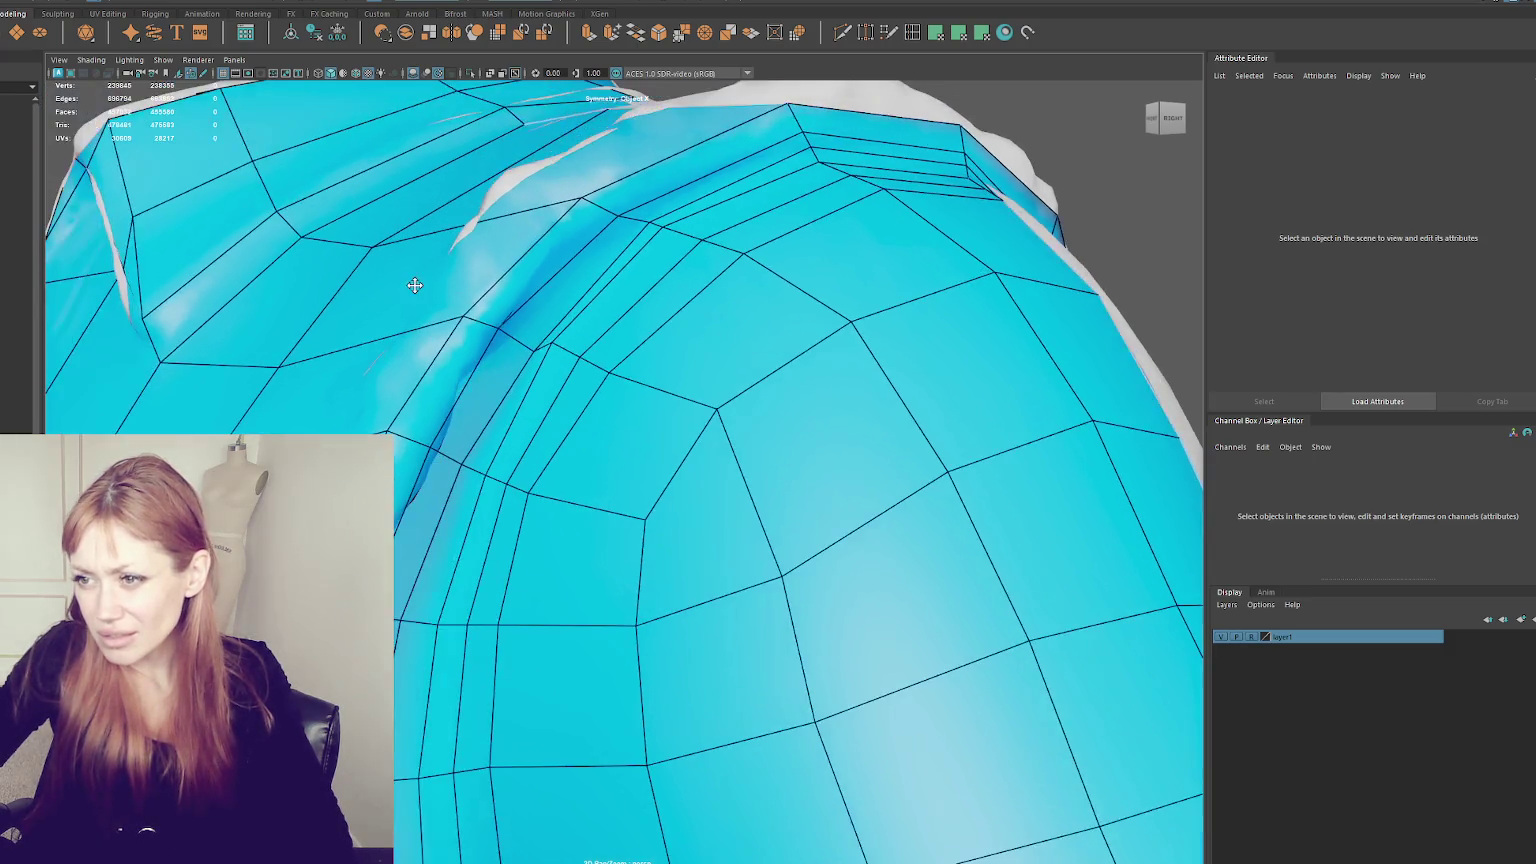
scroll(538, 295, "up", 5)
scroll(515, 294, "down", 2)
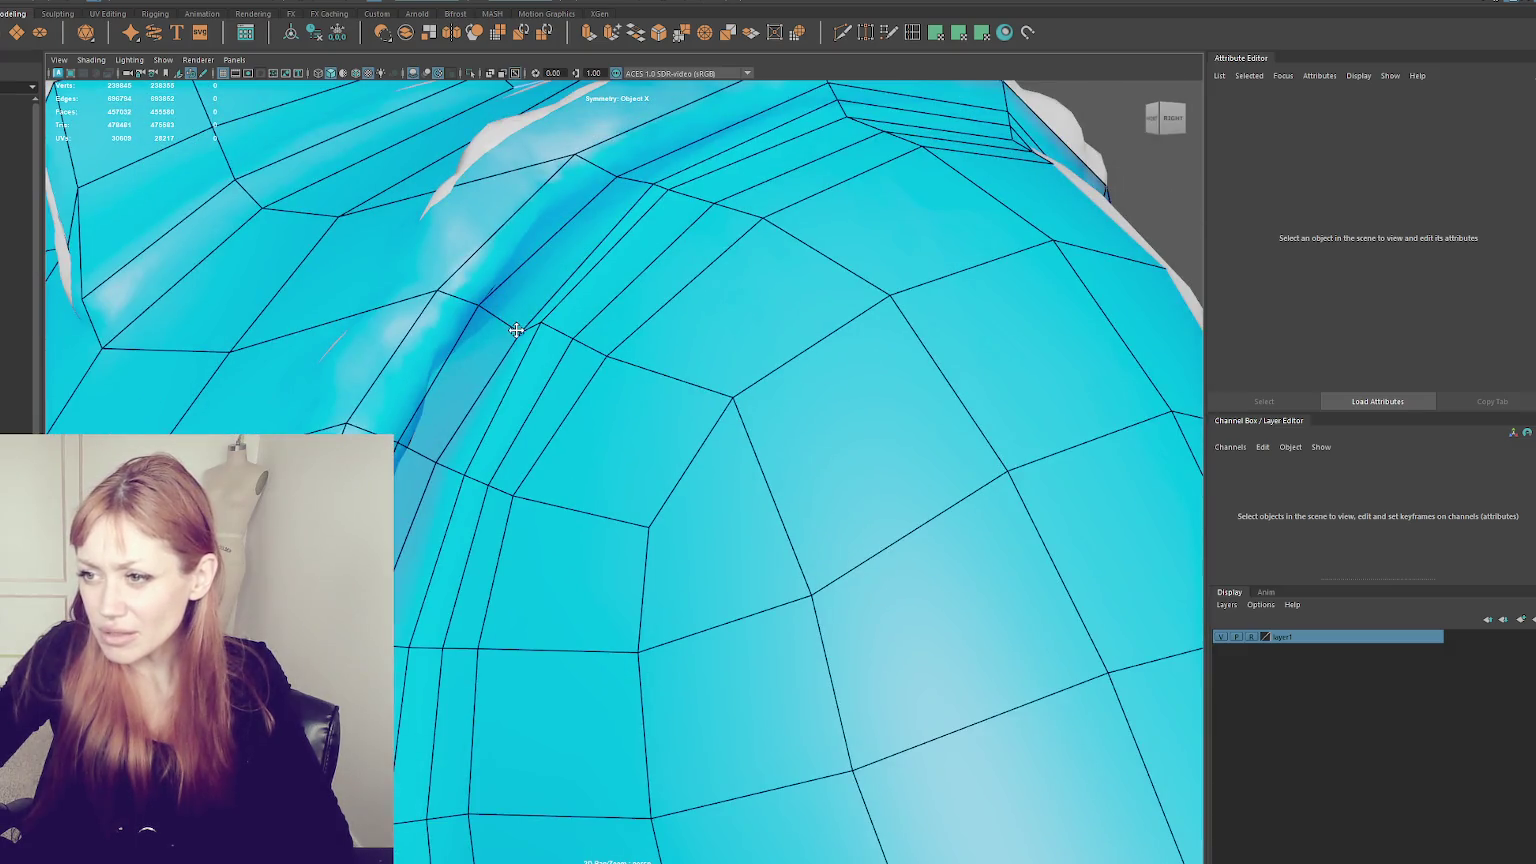
mouse_move(492, 308)
left_mouse_down()
mouse_move(418, 453)
mouse_move(430, 420)
left_mouse_up()
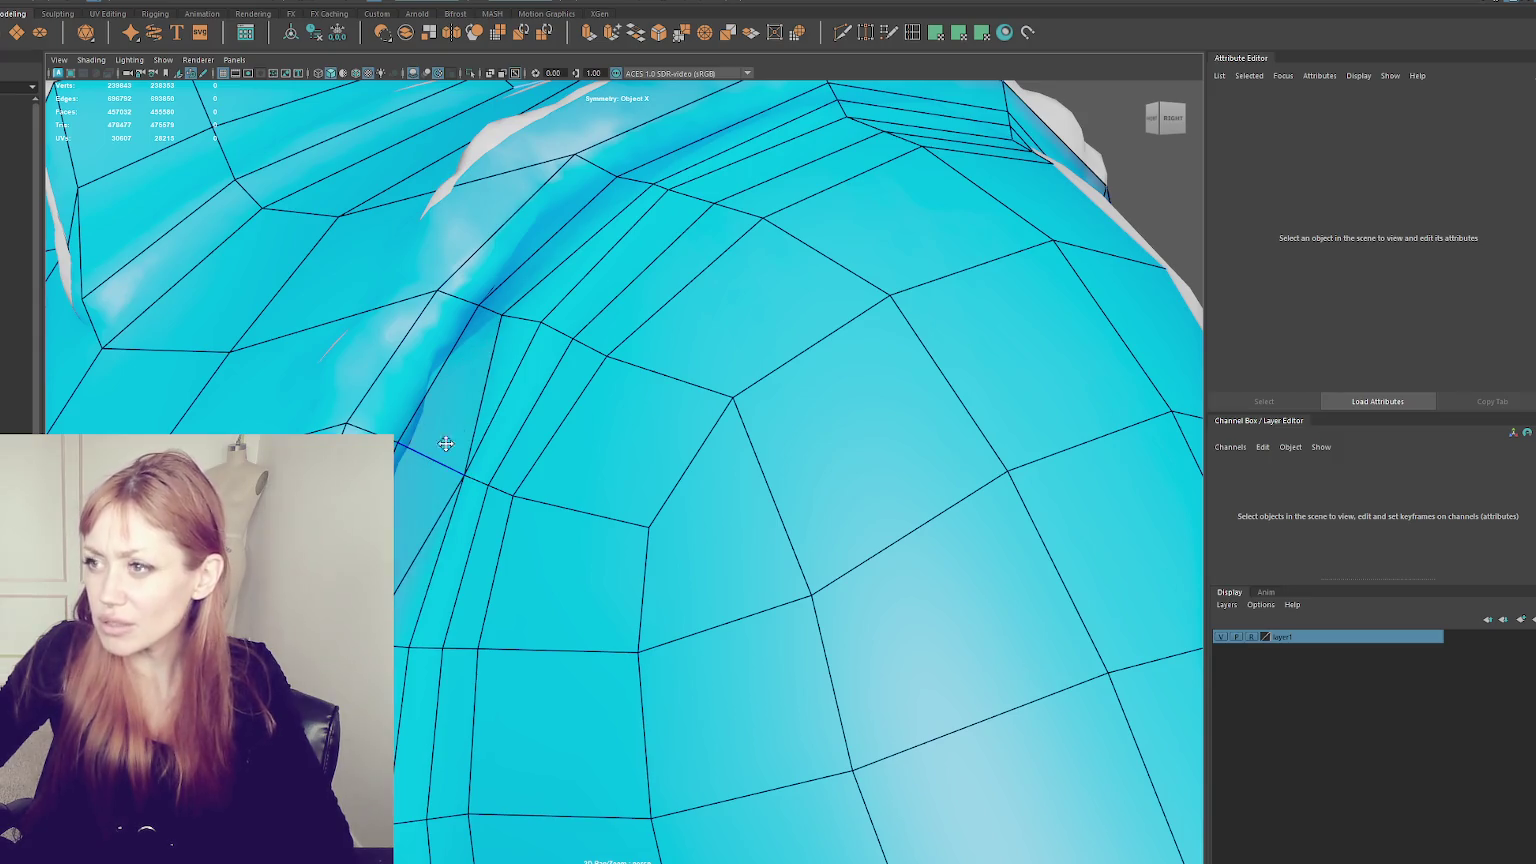
key("Return")
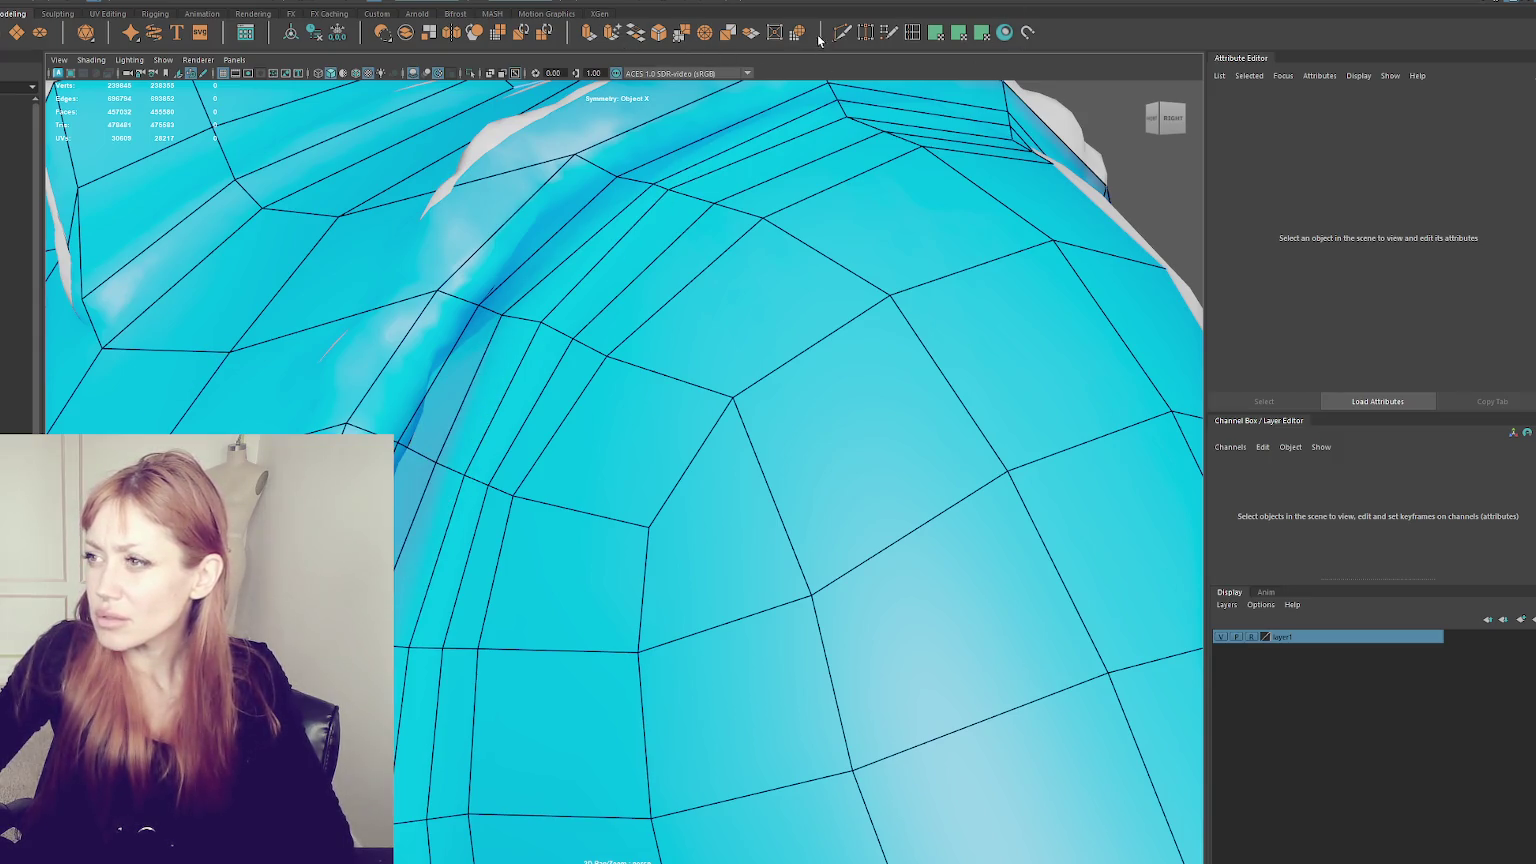
- Inspect the Quad Draw shelf entry's contents and command in the Shelf Editor, then close it
right_click(890, 35)
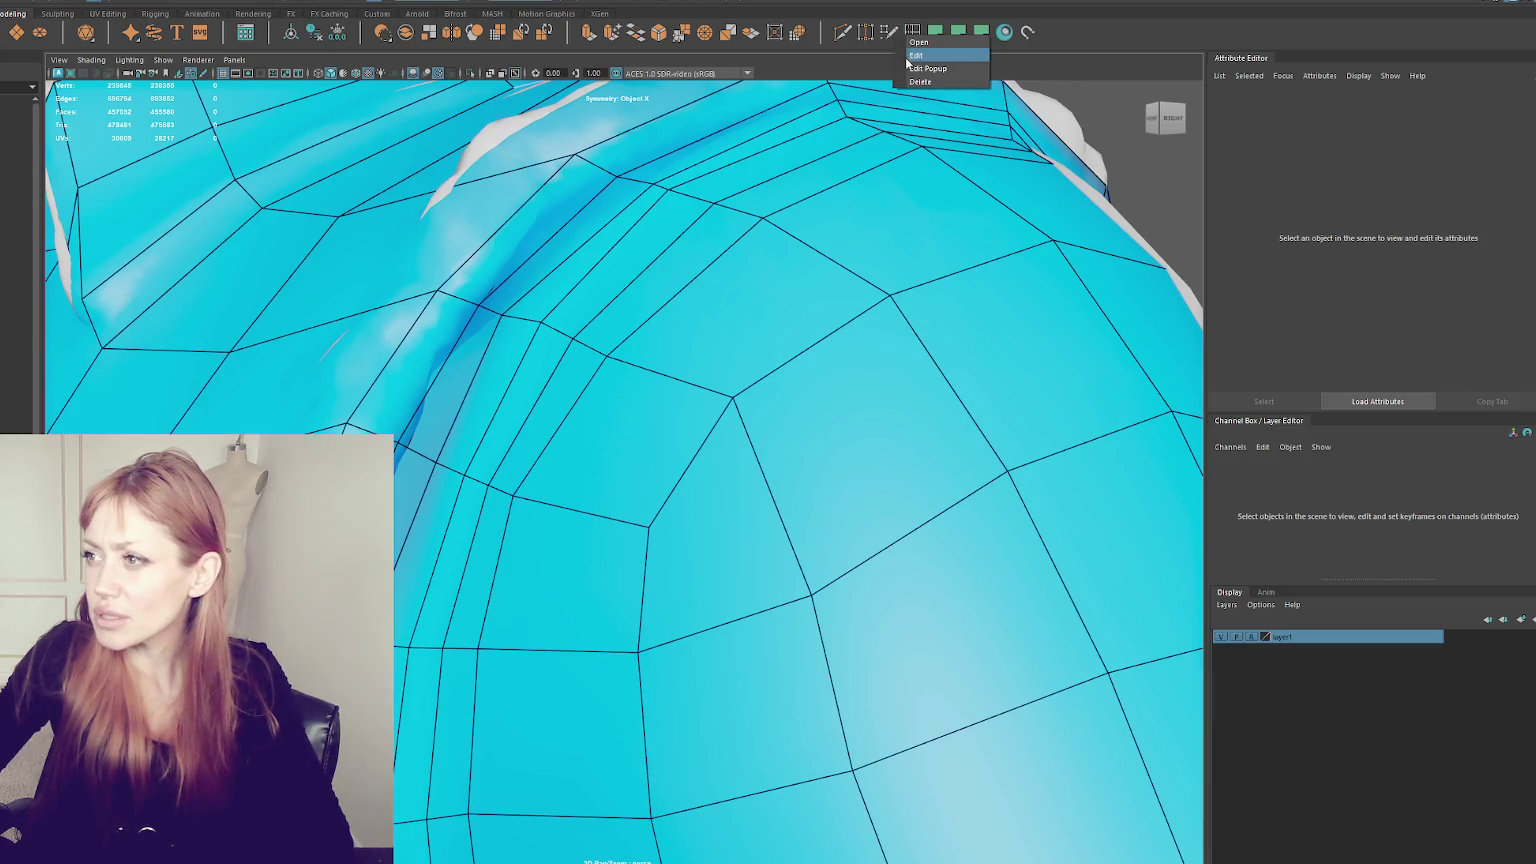
left_click(916, 55)
left_click(589, 265)
left_click(587, 250)
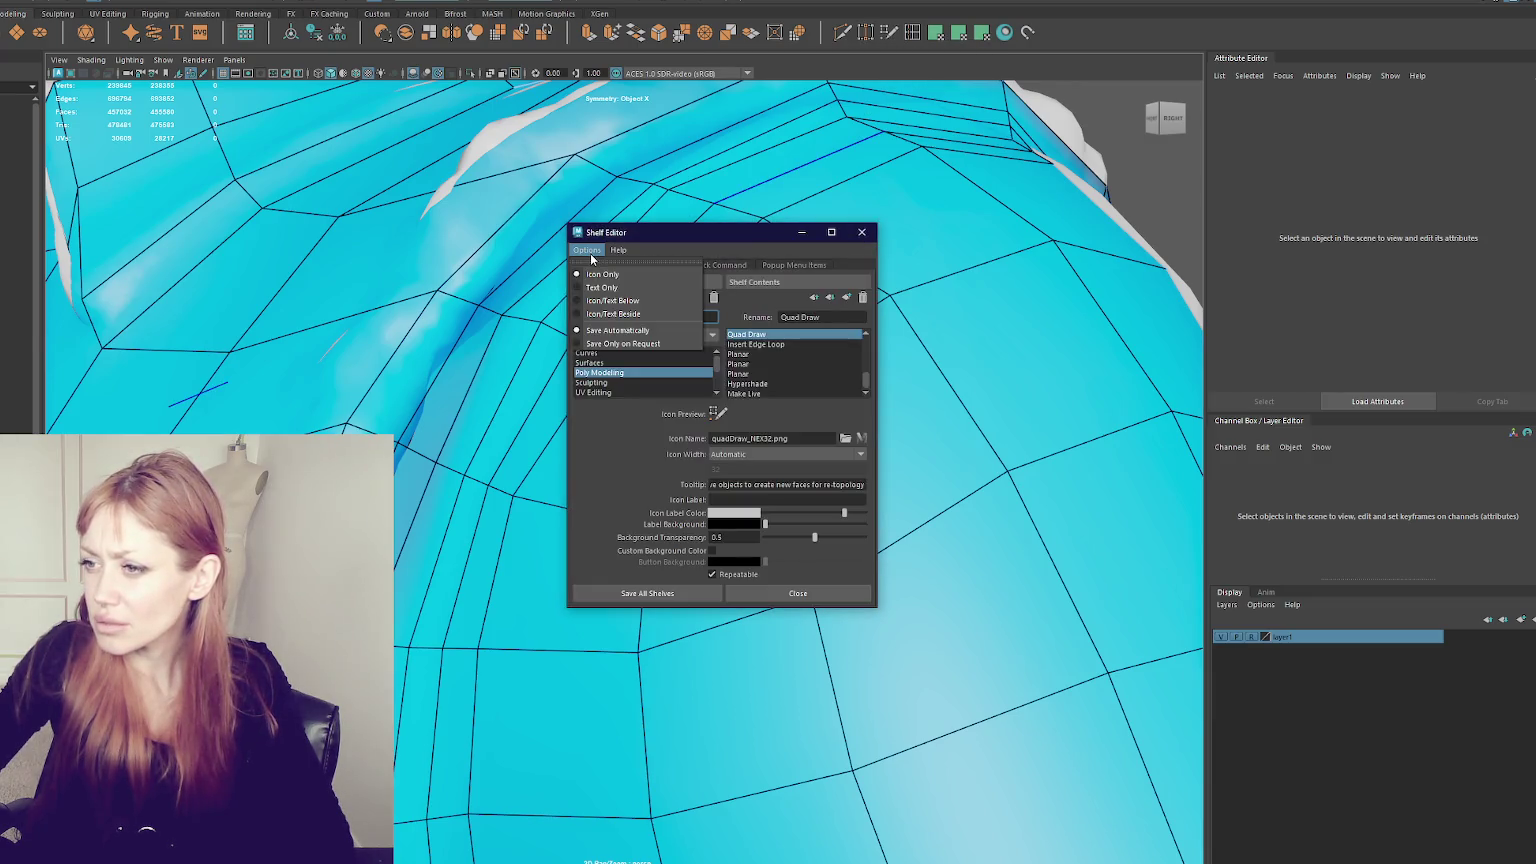
left_click(634, 265)
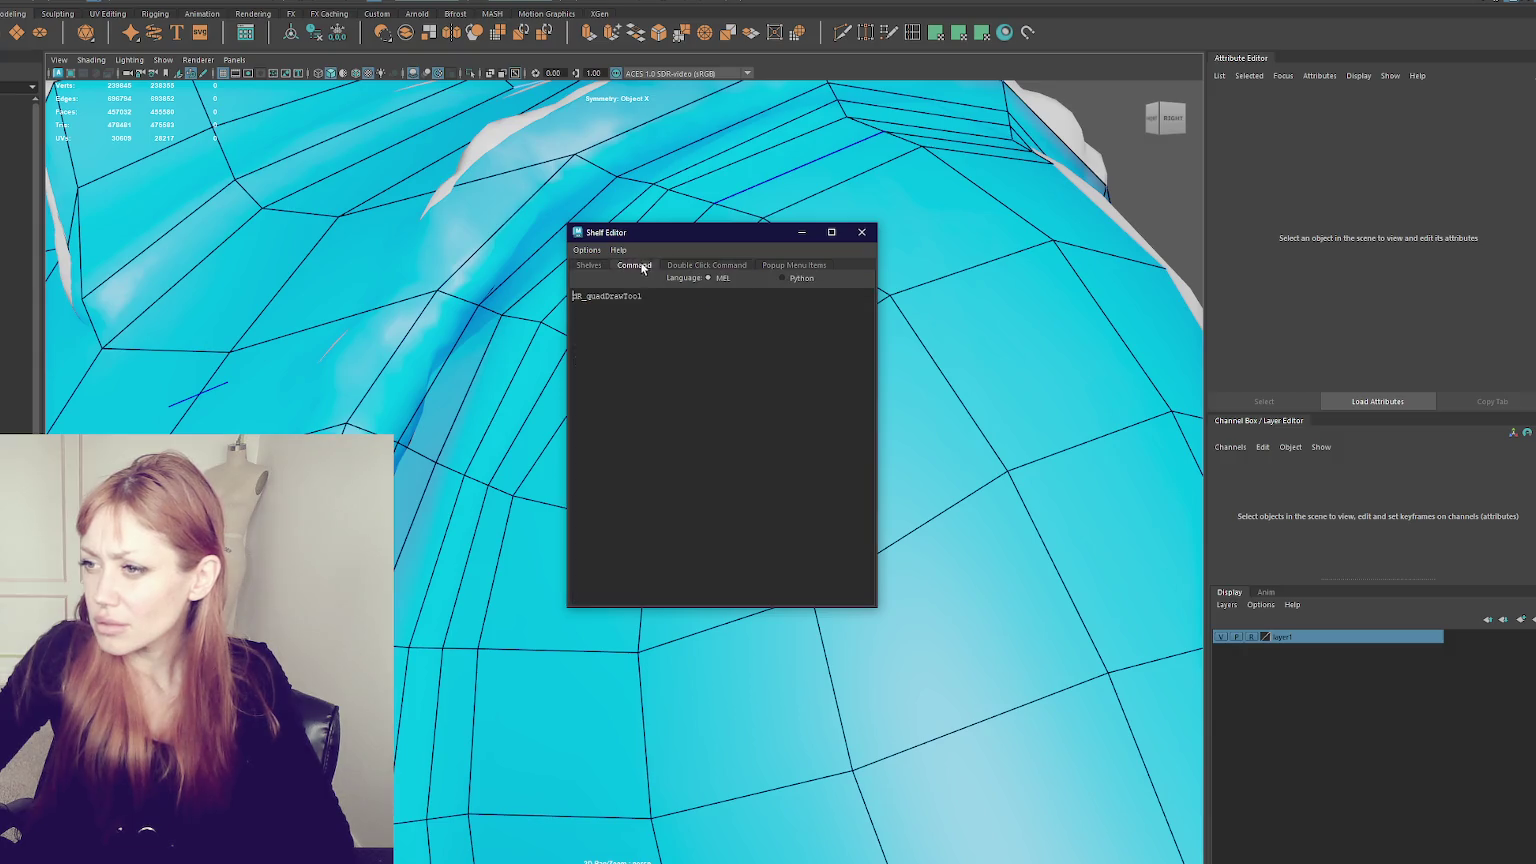
left_click(600, 264)
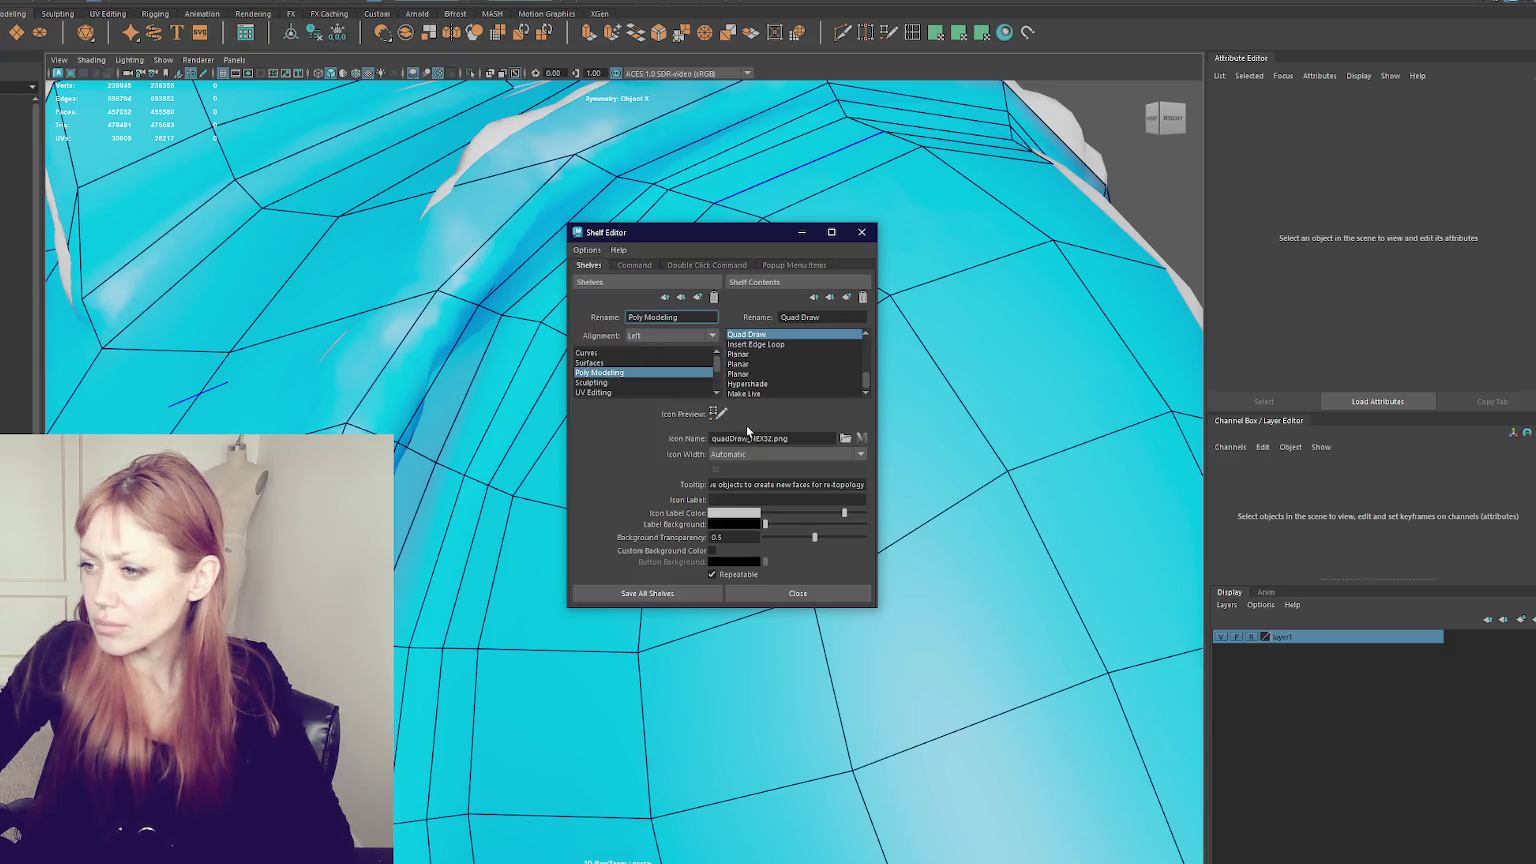
left_click(859, 233)
mouse_move(416, 13)
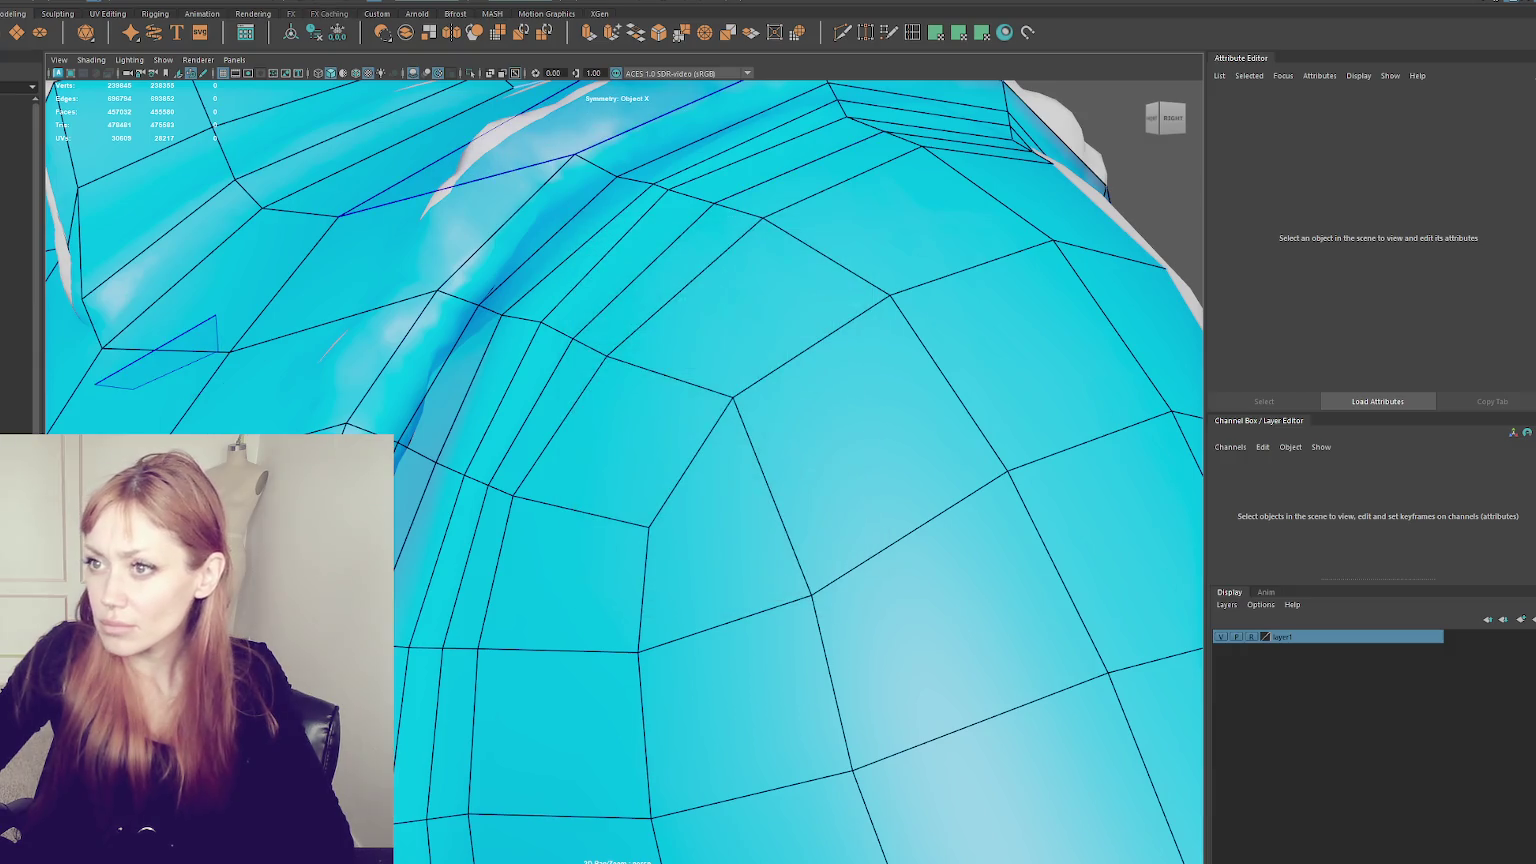
- Browse the Arnold menu, then bring up the mesh tools list to reach selection tool settings
left_click(291, 13)
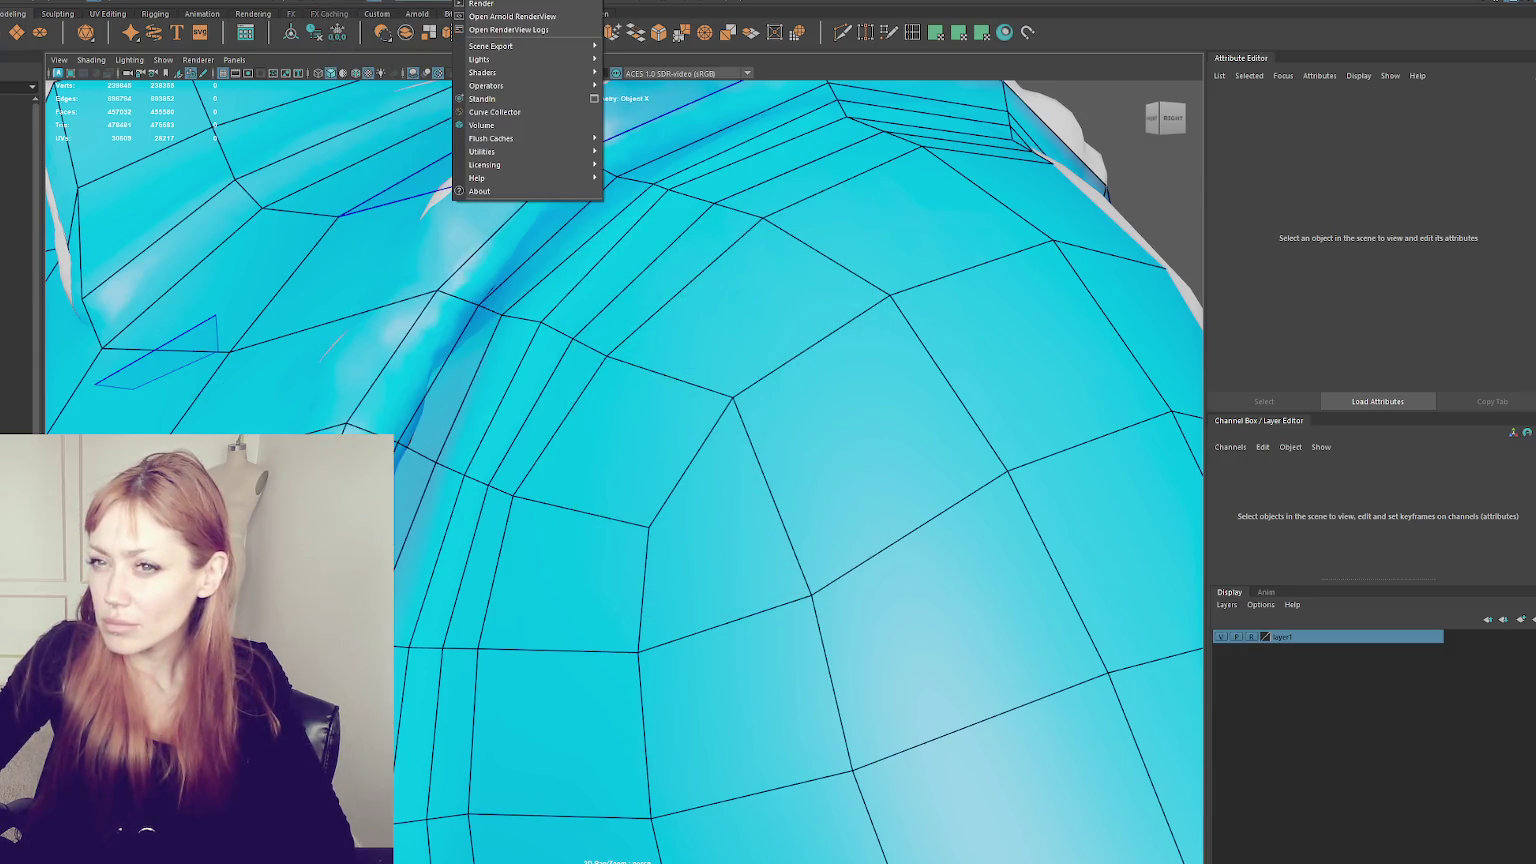
key("Escape")
left_click(185, 2)
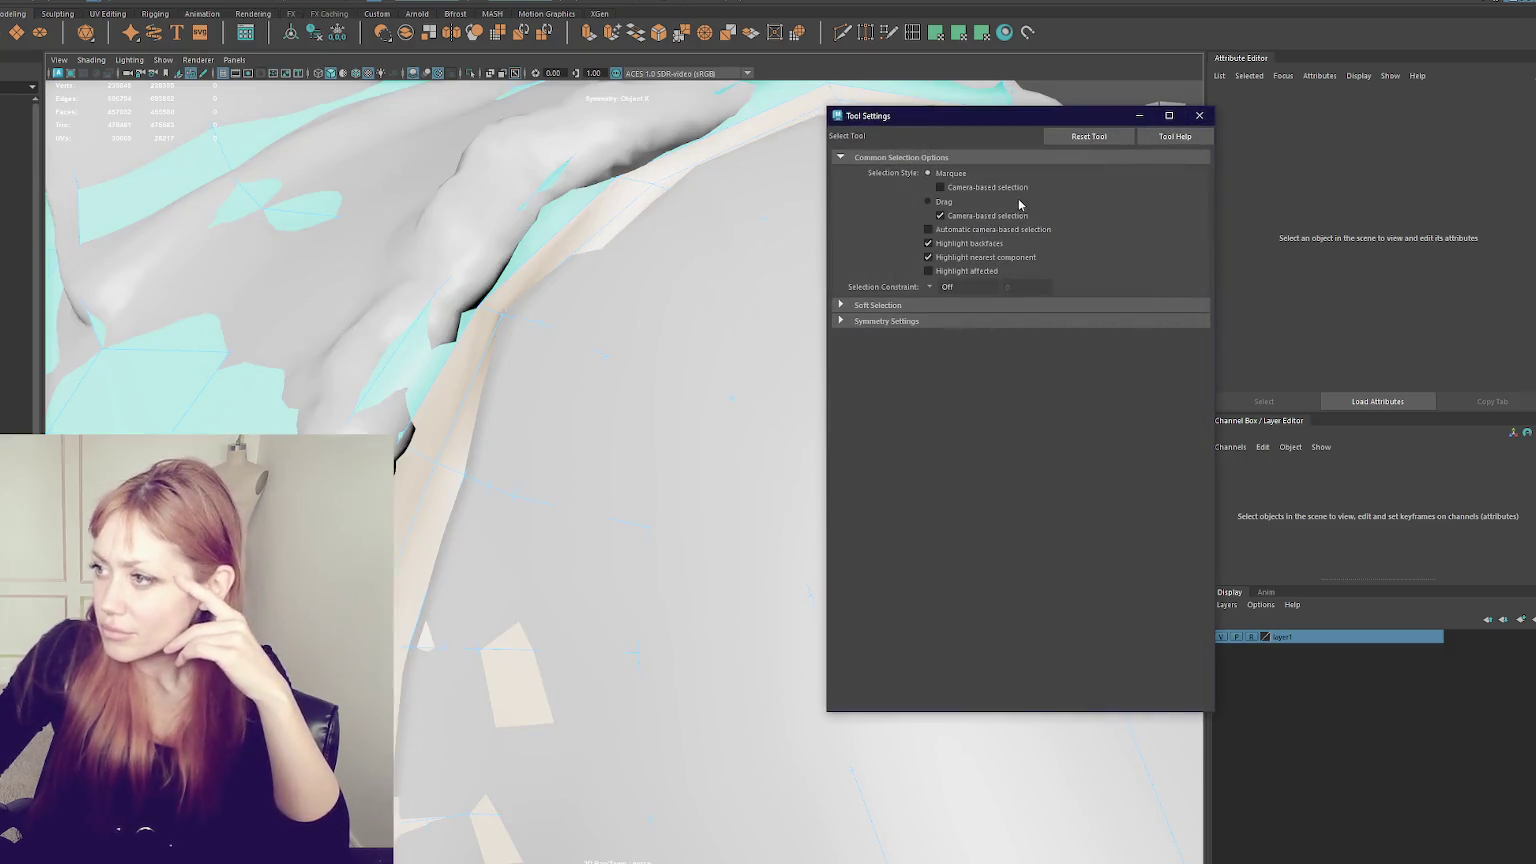
- Review Soft Selection, close Tool Settings, and select the HIFI_WITH_NO_LACES sculpt in the Outliner
left_click(910, 307)
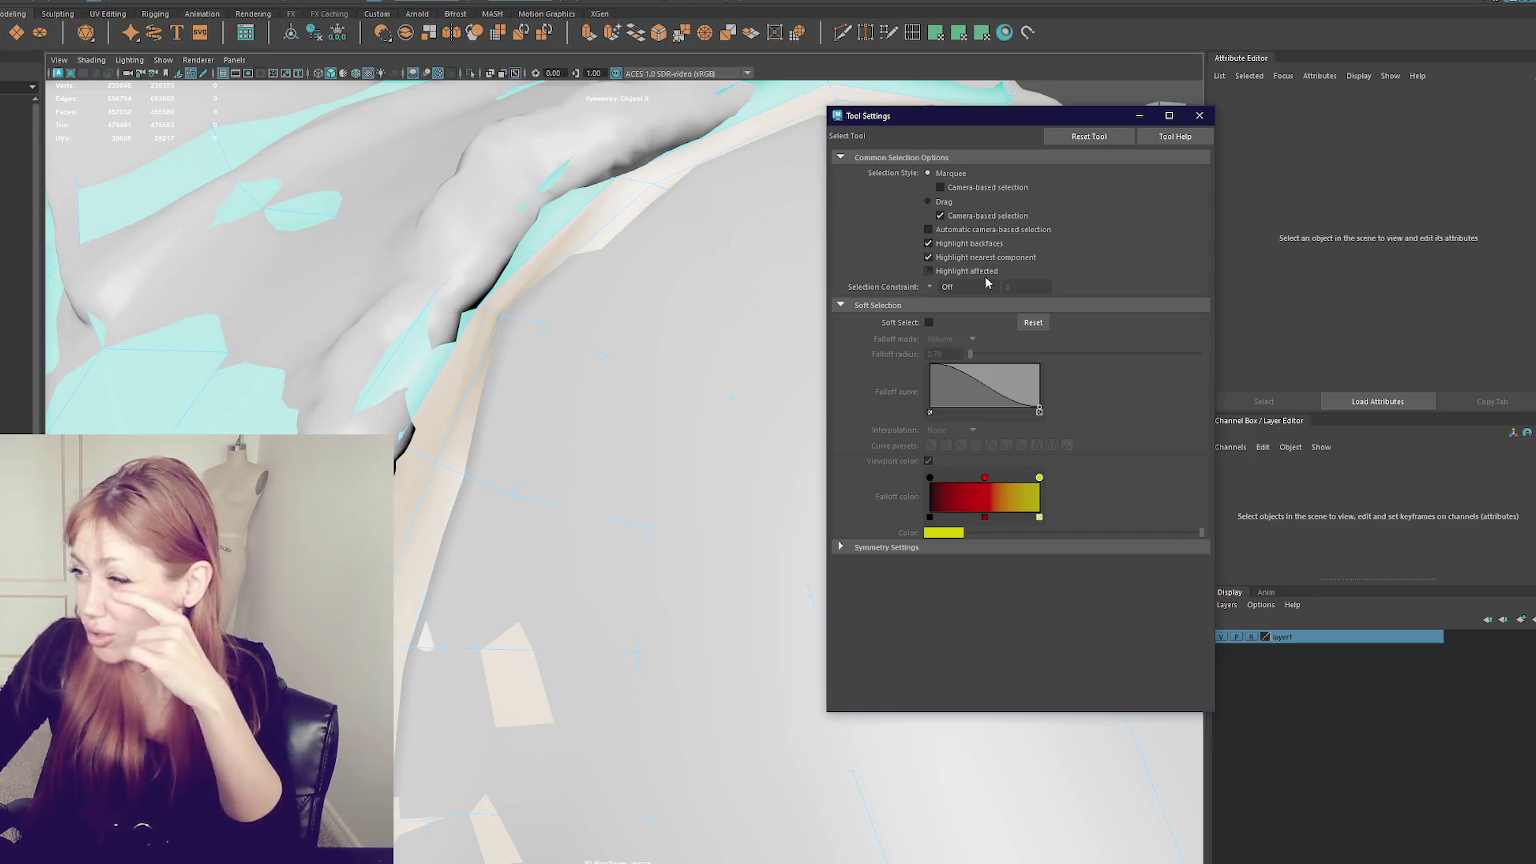
left_click(1199, 115)
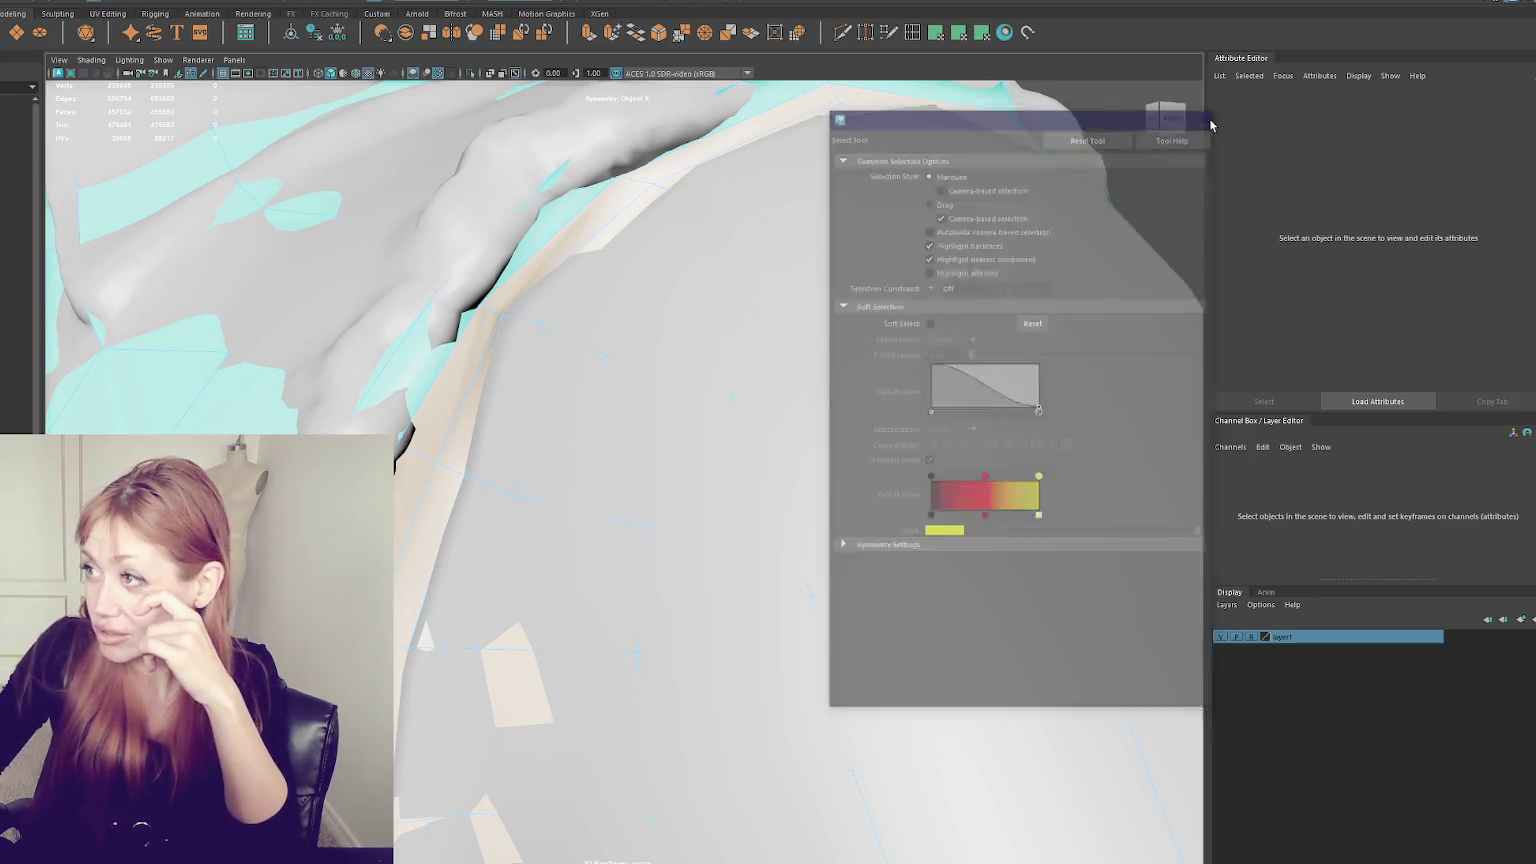
left_click(20, 193)
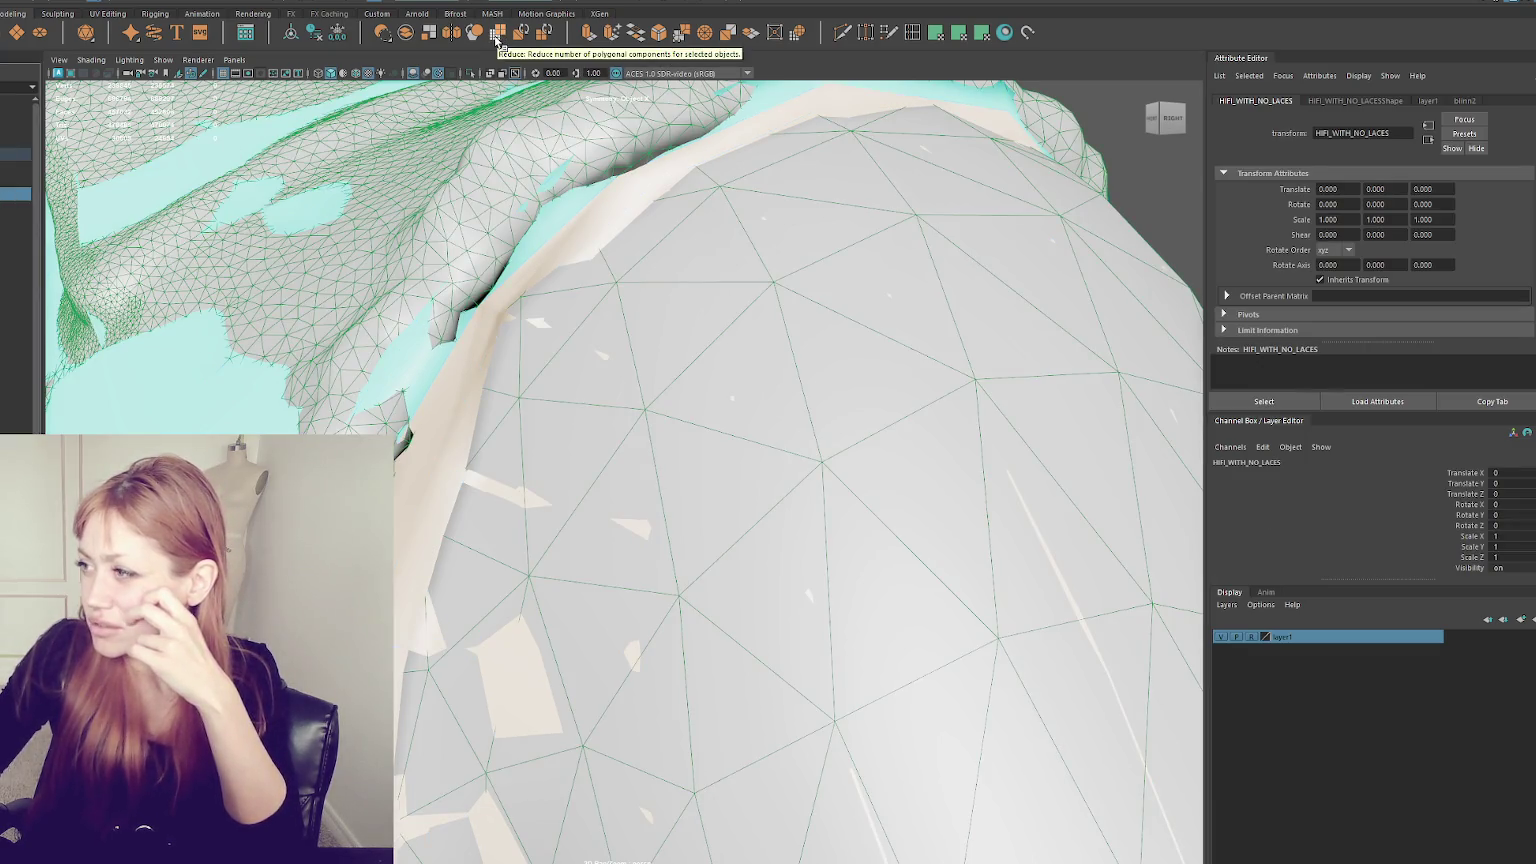
- Inspect the HIFI_WITH_NO_LACES sculpt's transform and mesh shape attributes in the Attribute Editor
left_click(1323, 314)
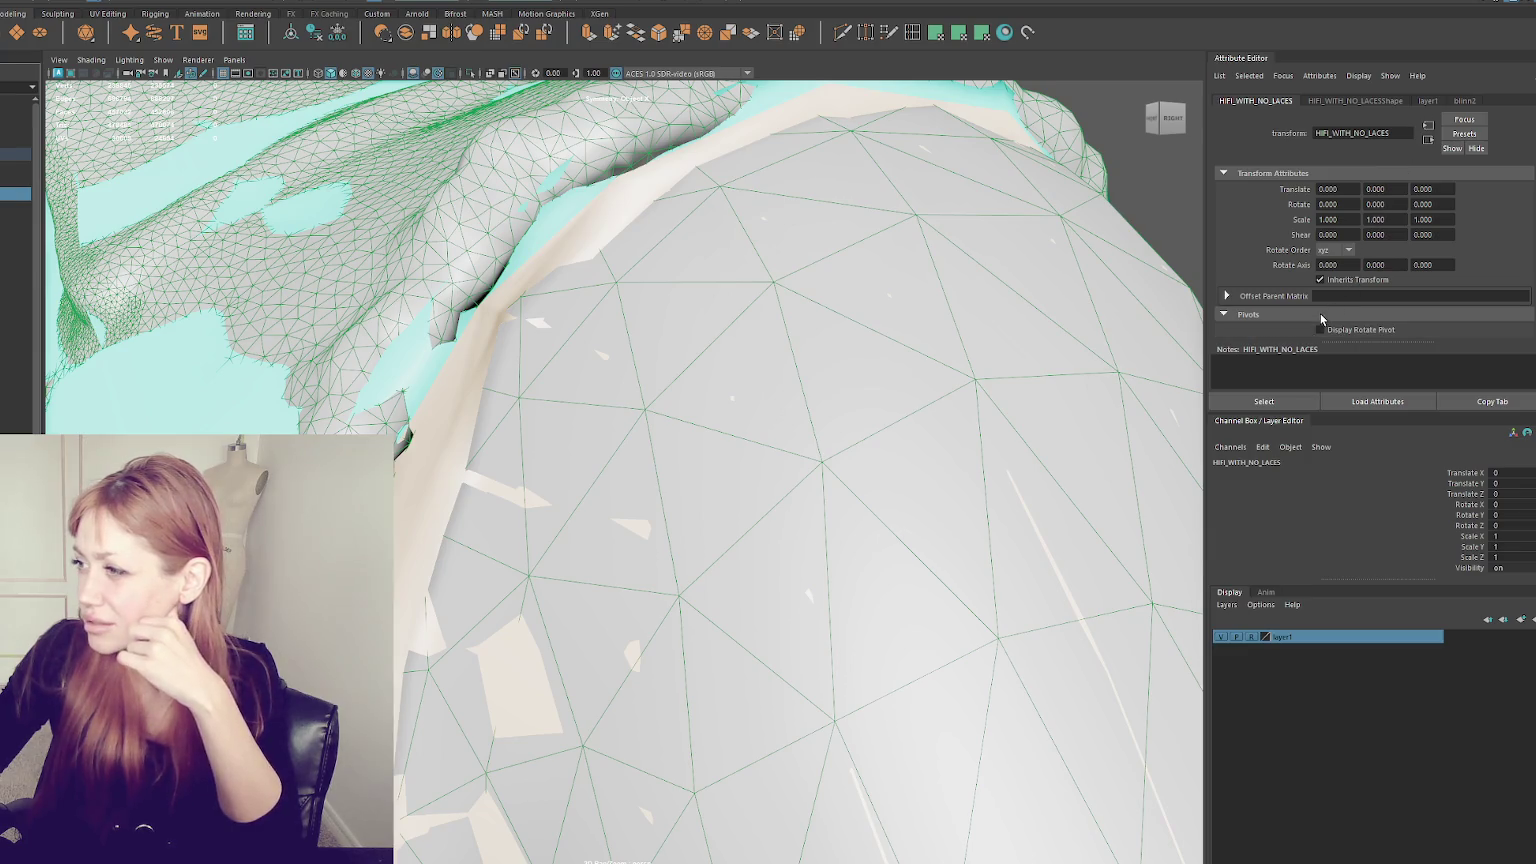
left_click(1321, 316)
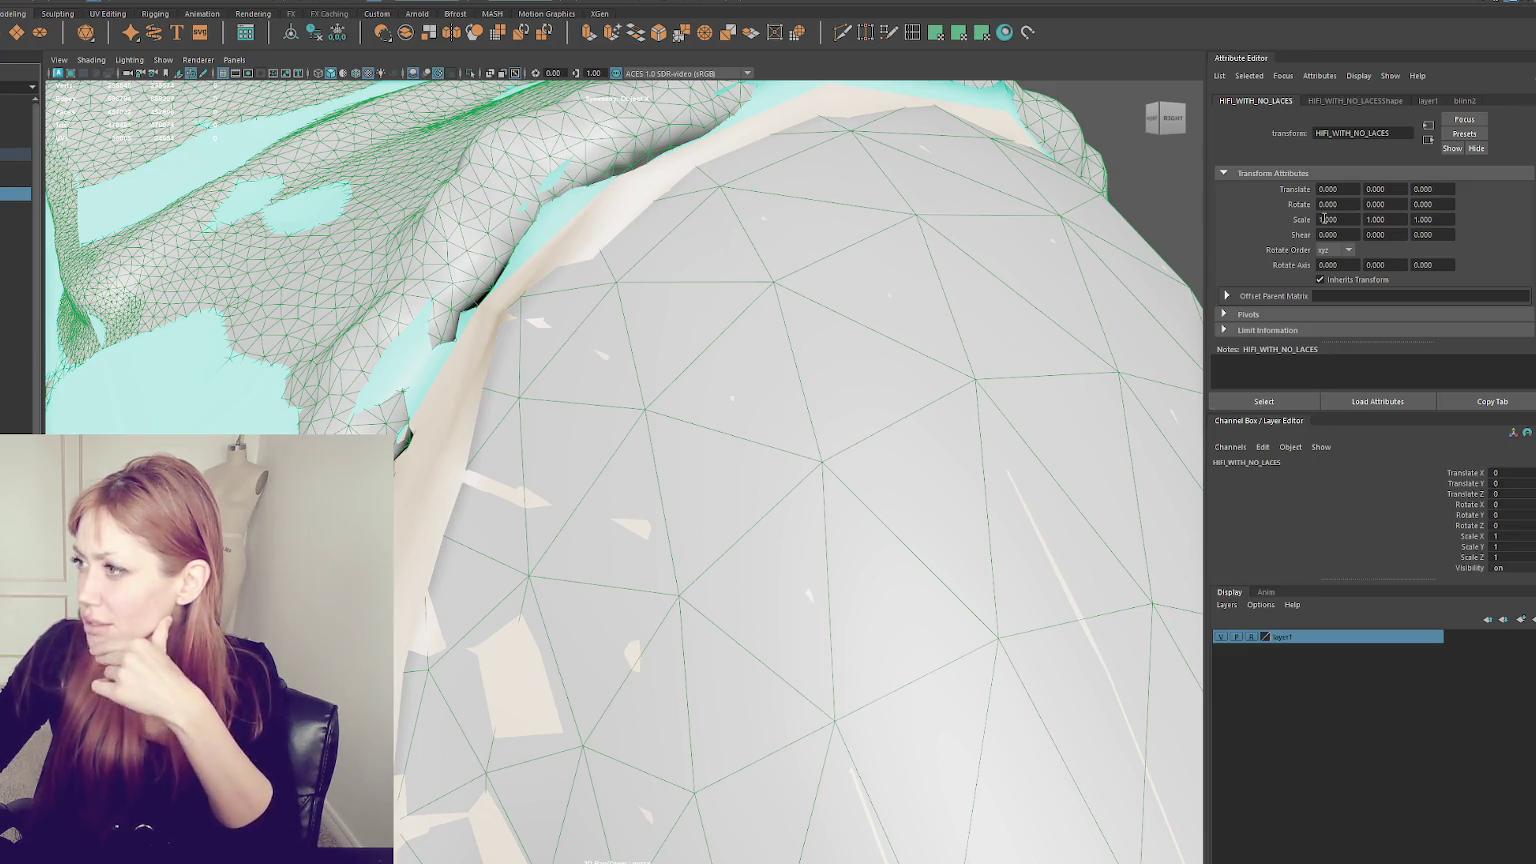
left_click(1340, 102)
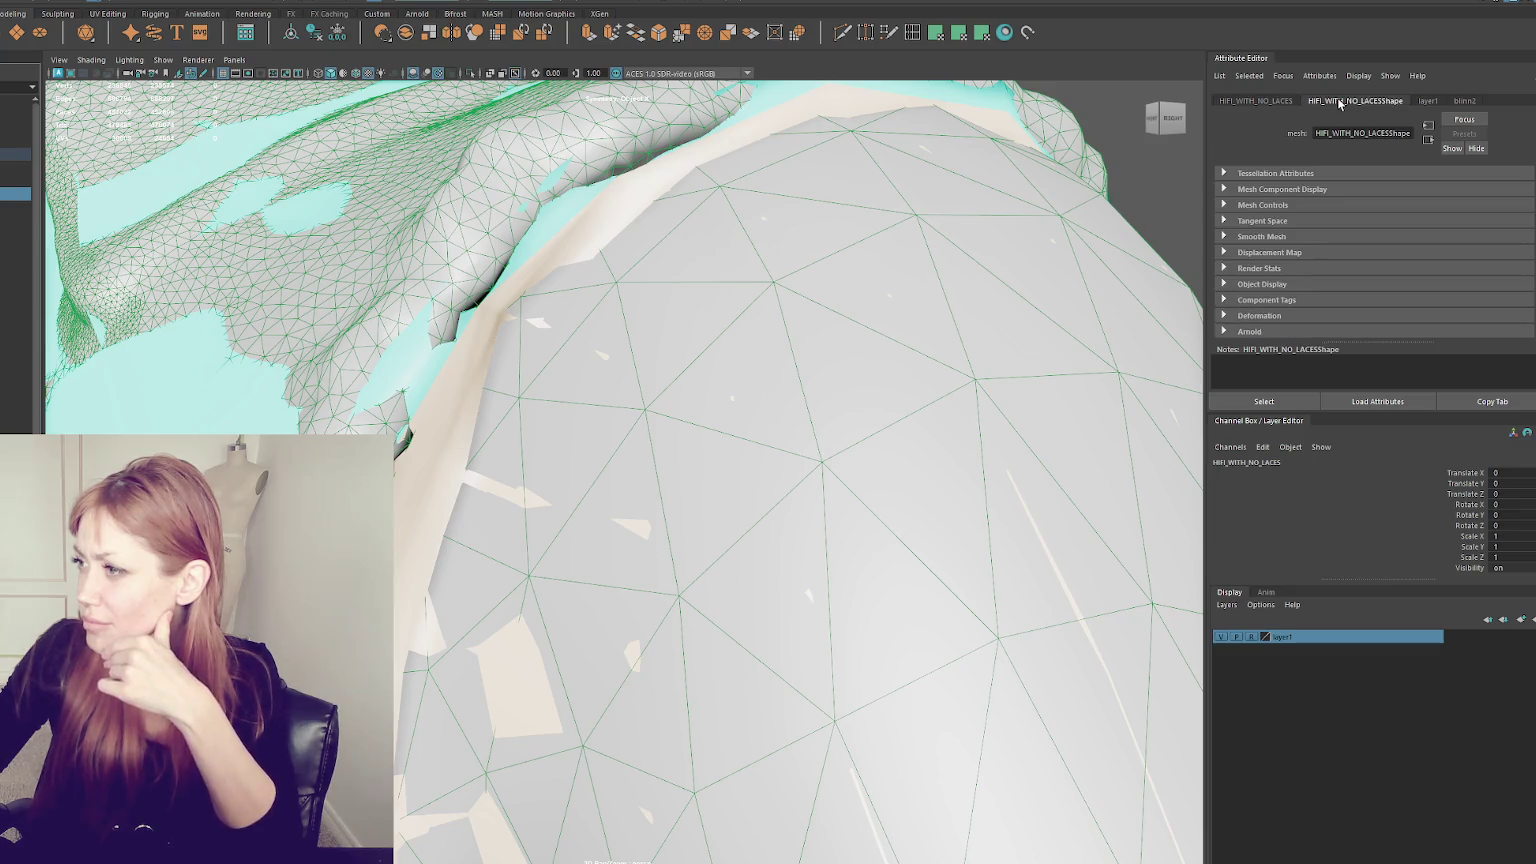
left_click(1429, 126)
scroll(1494, 222, "down", 2)
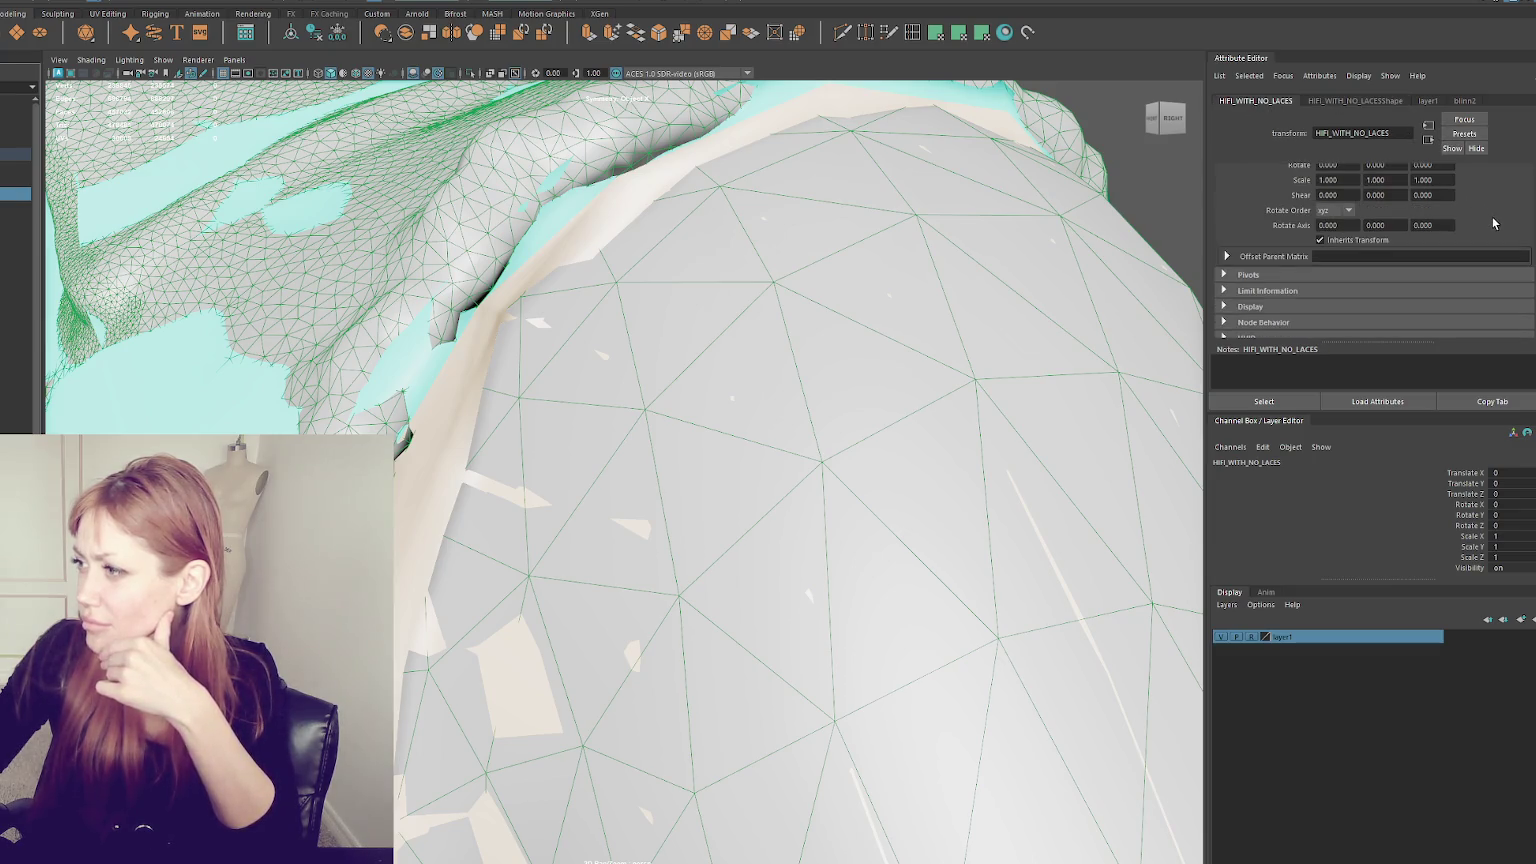
scroll(1494, 222, "down", 1)
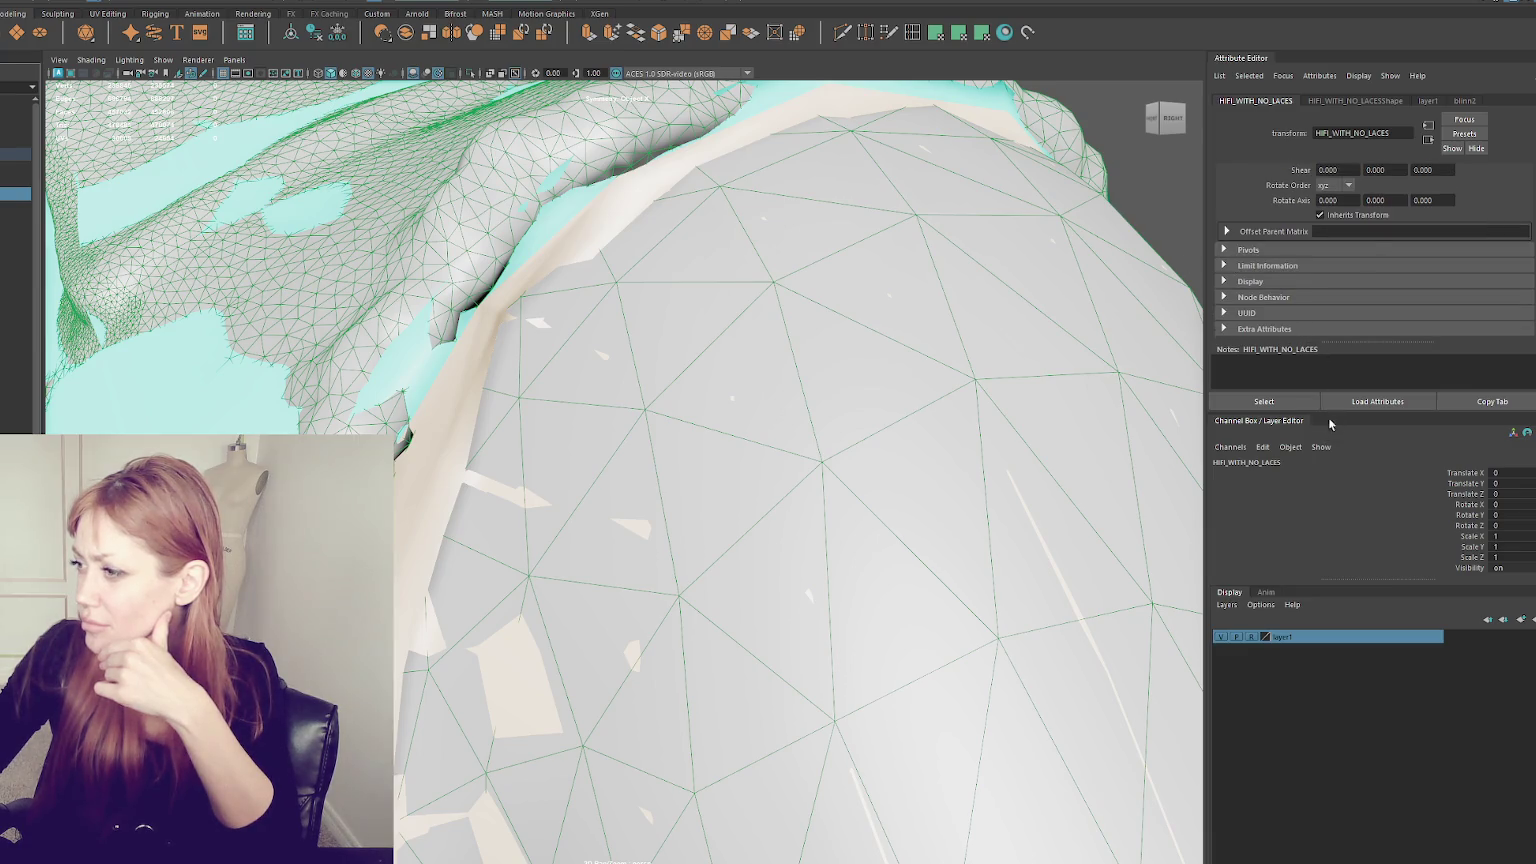
left_click_drag(1330, 412, 1330, 478)
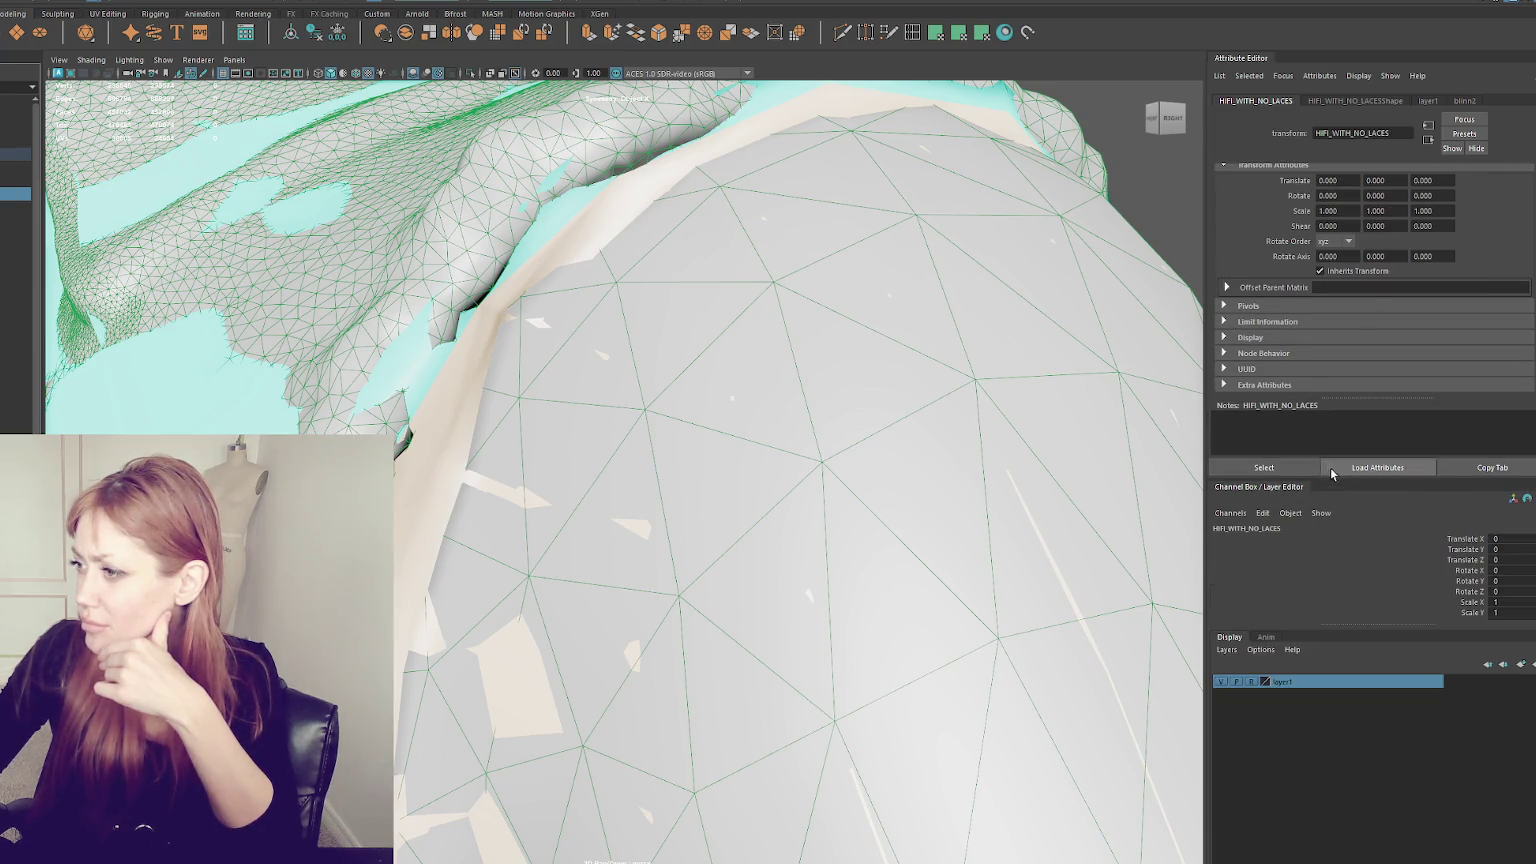
left_click(1243, 367)
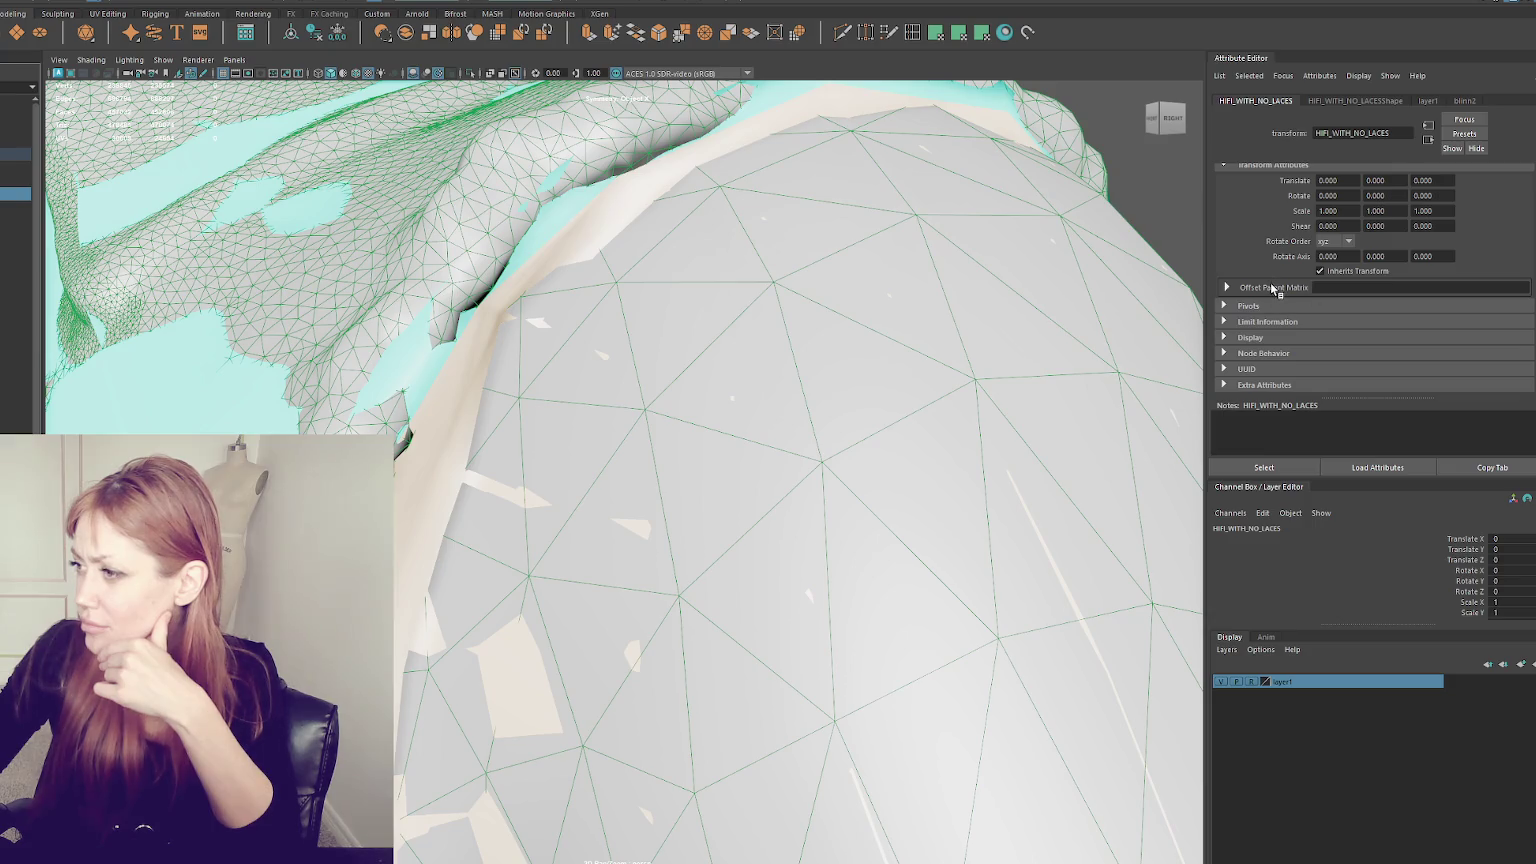
left_click(1272, 287)
left_click(1272, 287)
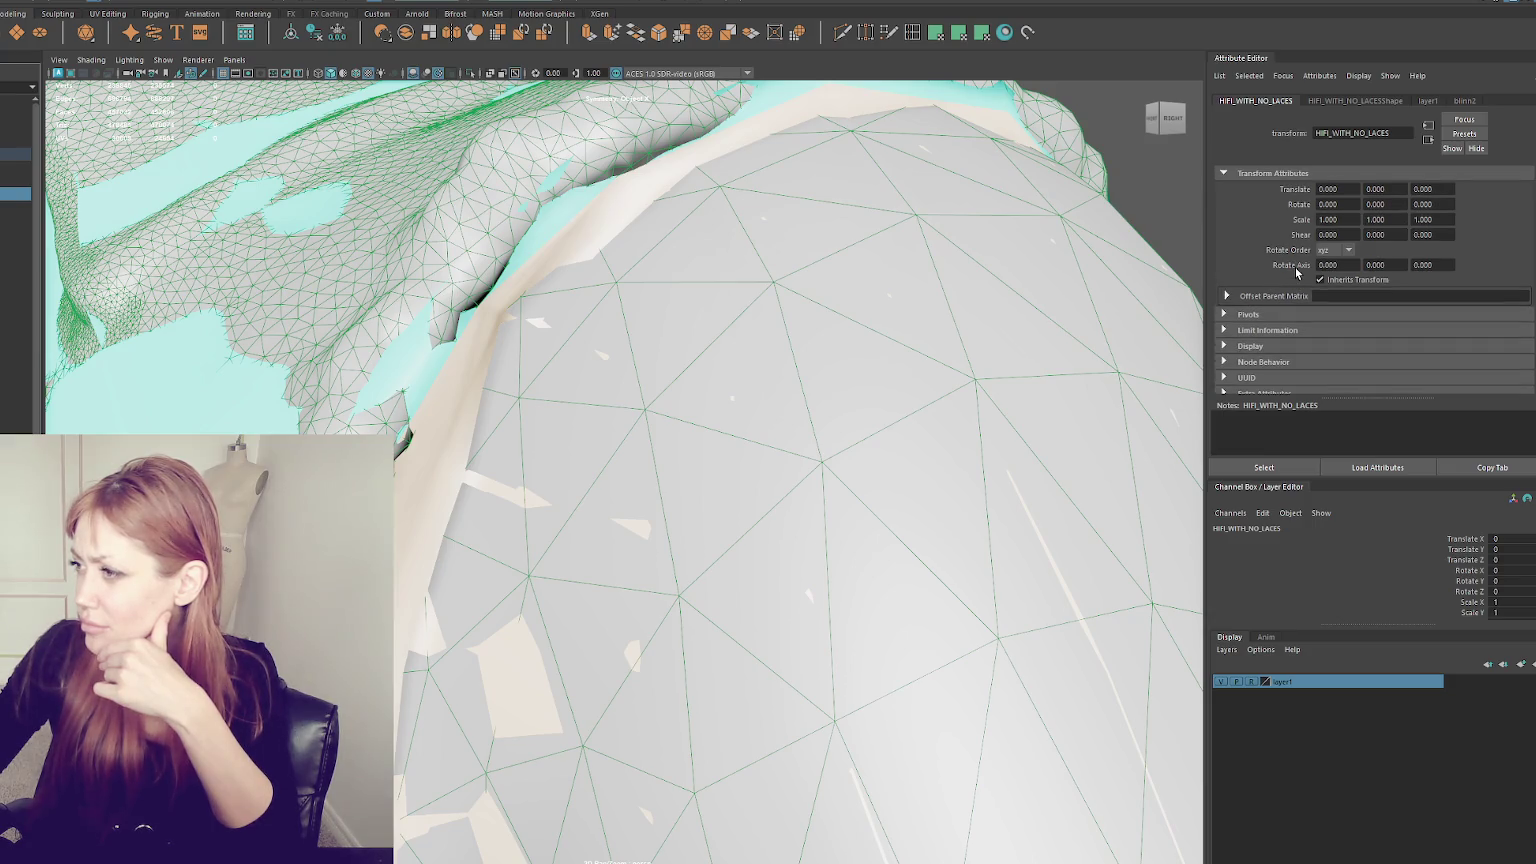
left_click(1334, 101)
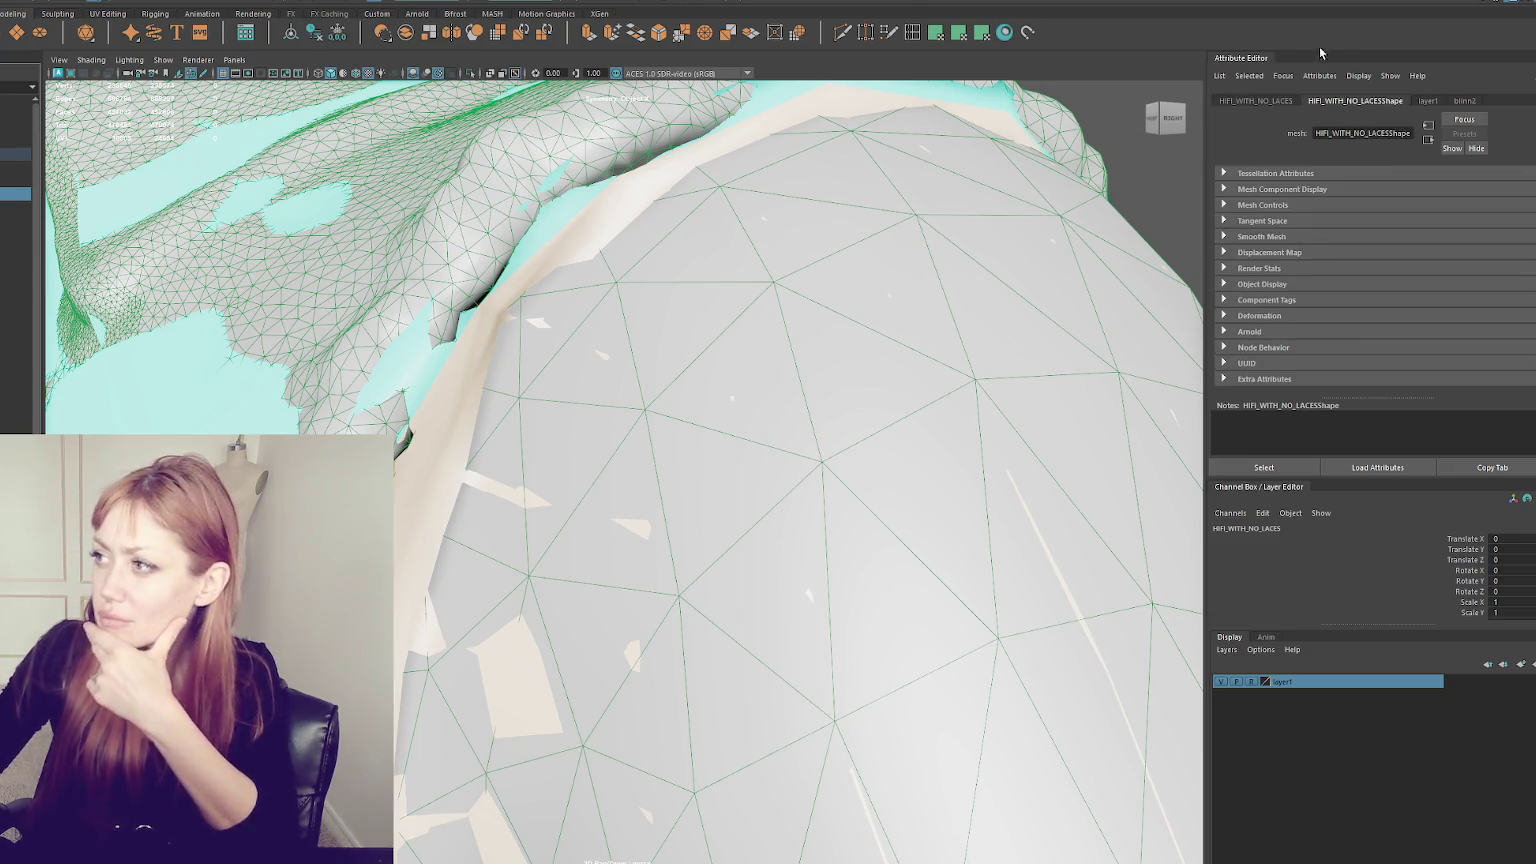
- Dock Tool Settings beside the attribute panels, expand Soft Selection and Symmetry, and select Top1
left_click(1519, 4)
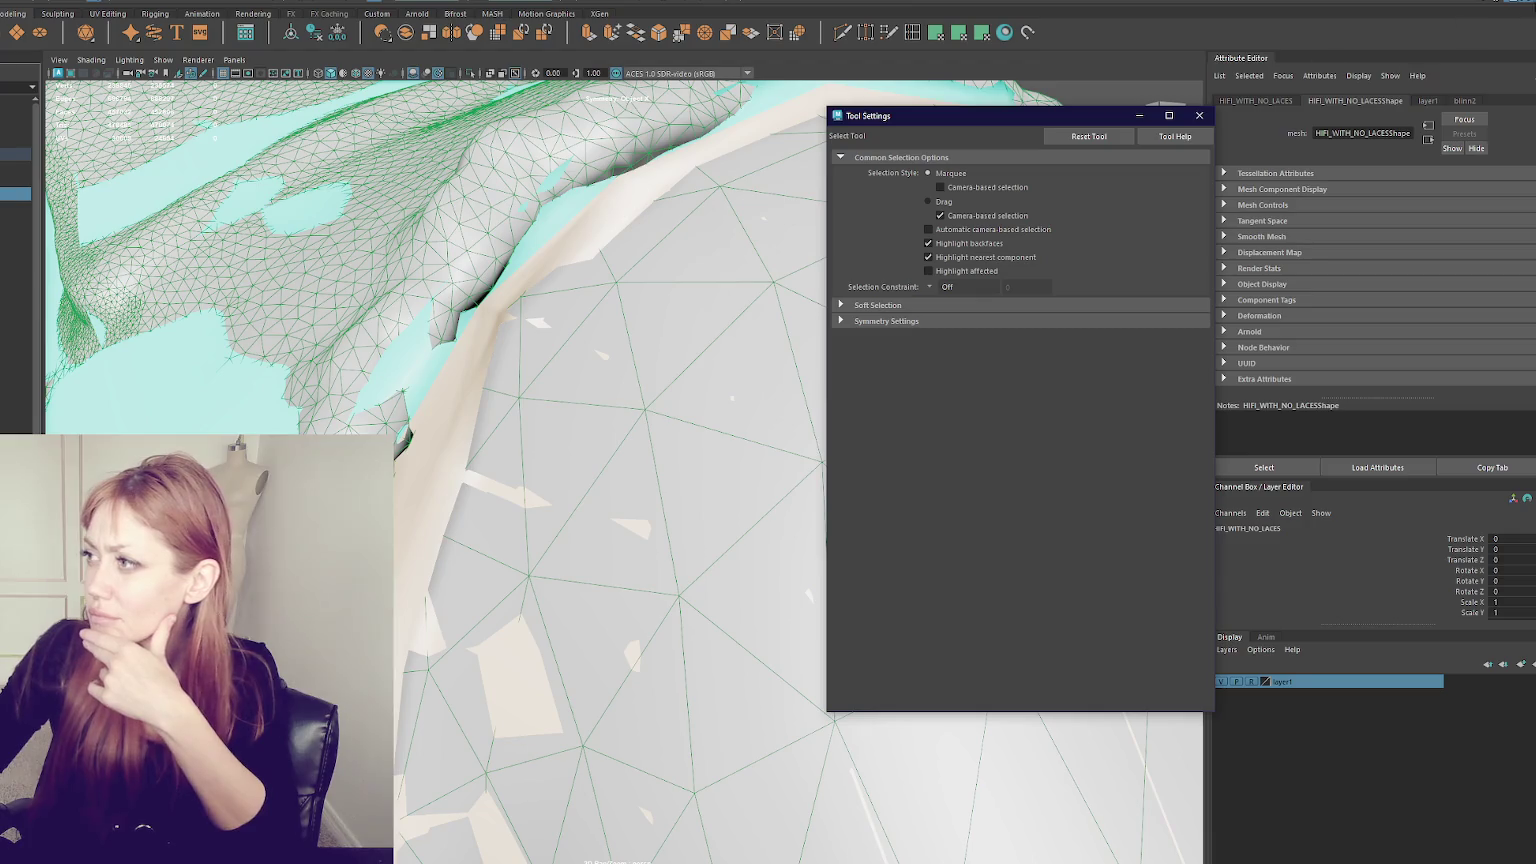
left_click(1519, 5)
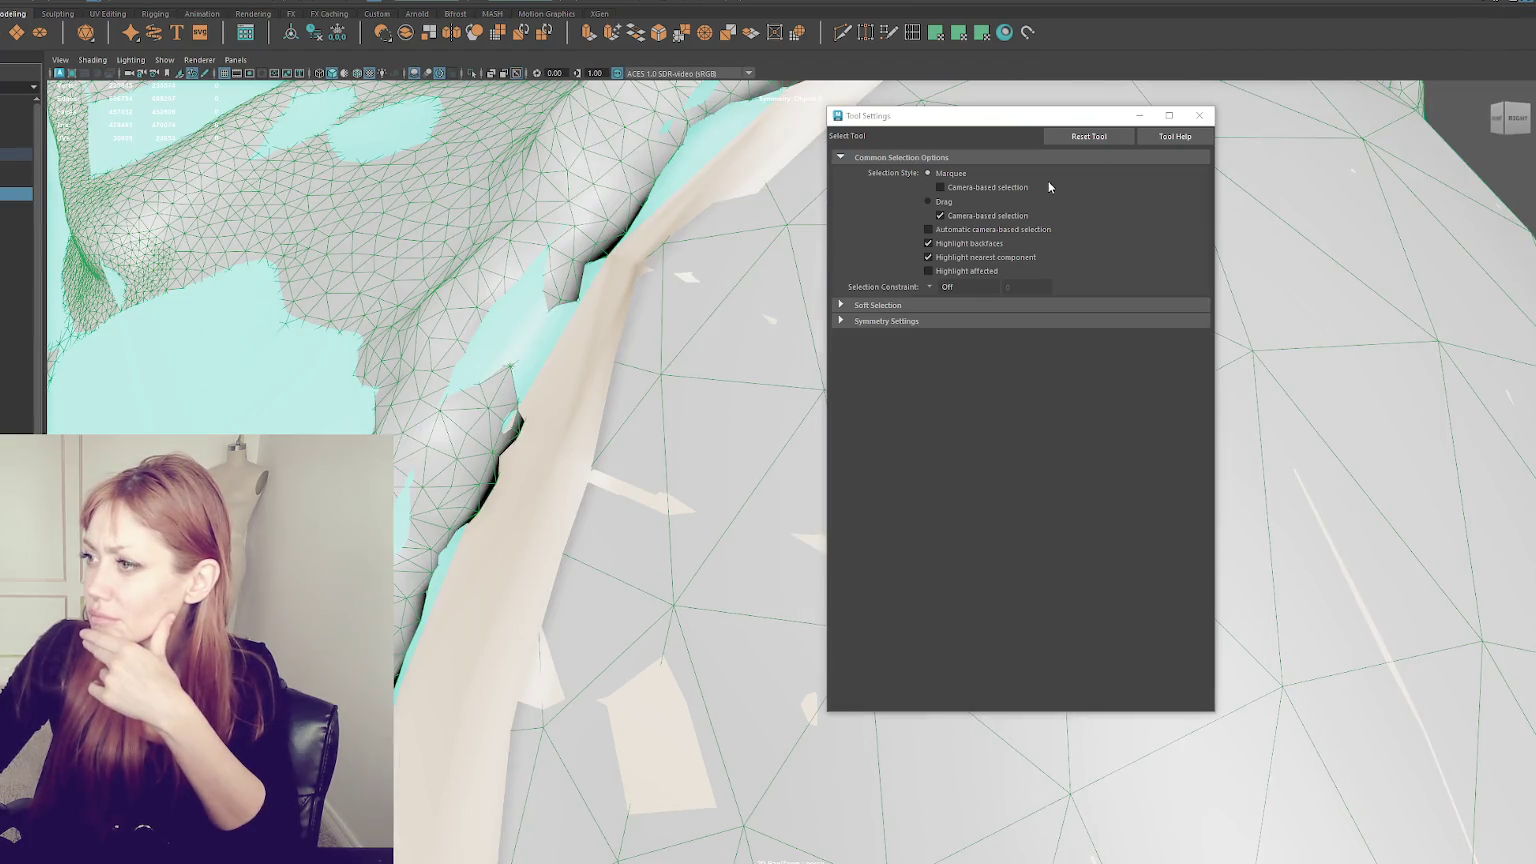
left_click(940, 215)
left_click(1481, 32)
mouse_move(883, 120)
left_mouse_down()
mouse_move(1015, 133)
mouse_move(1300, 62)
left_mouse_up()
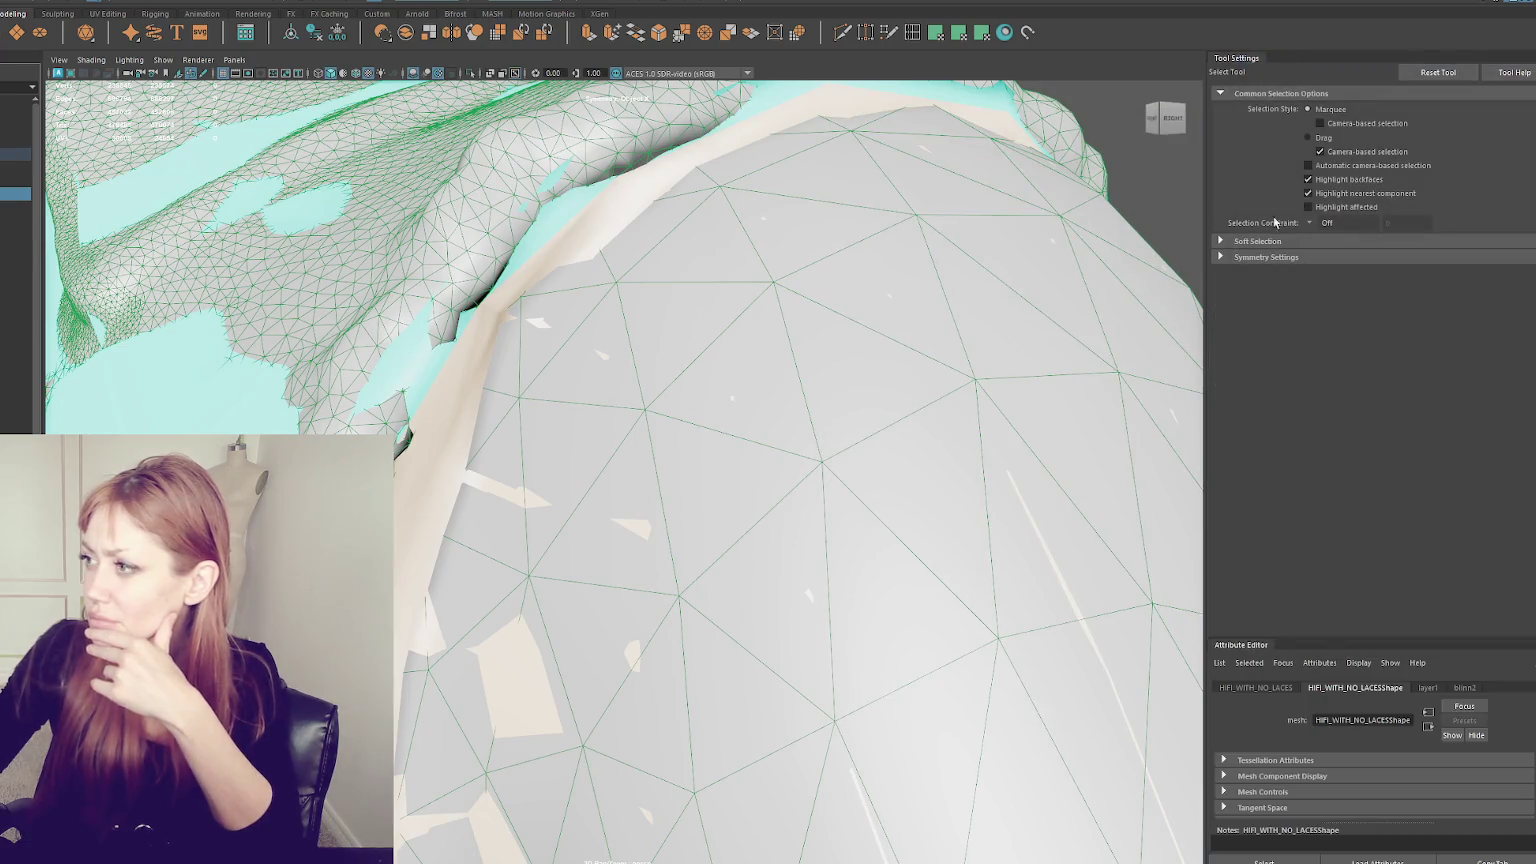
left_click(1249, 243)
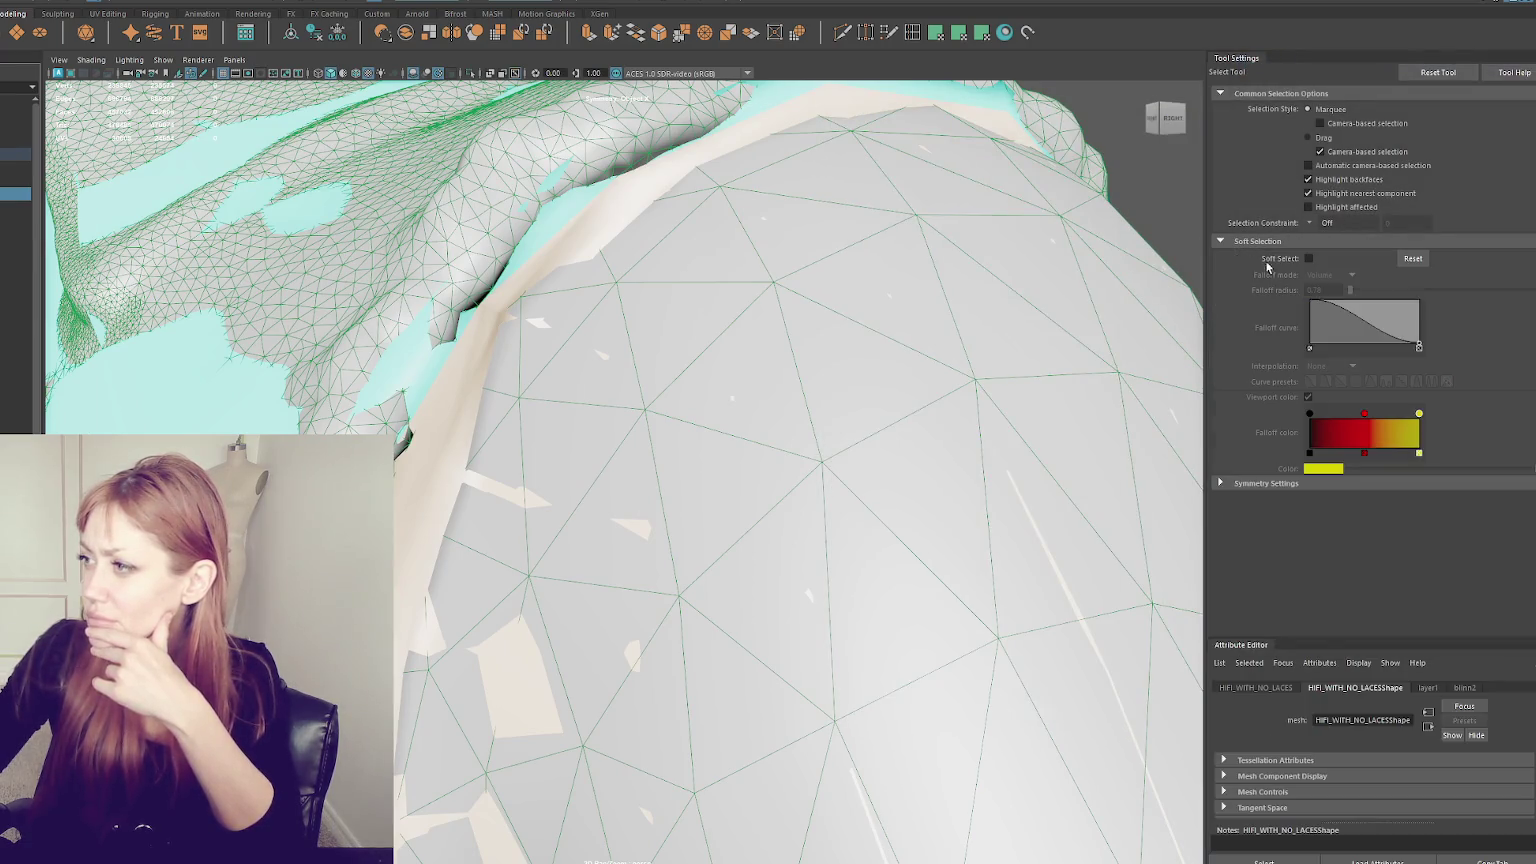
left_click(1256, 484)
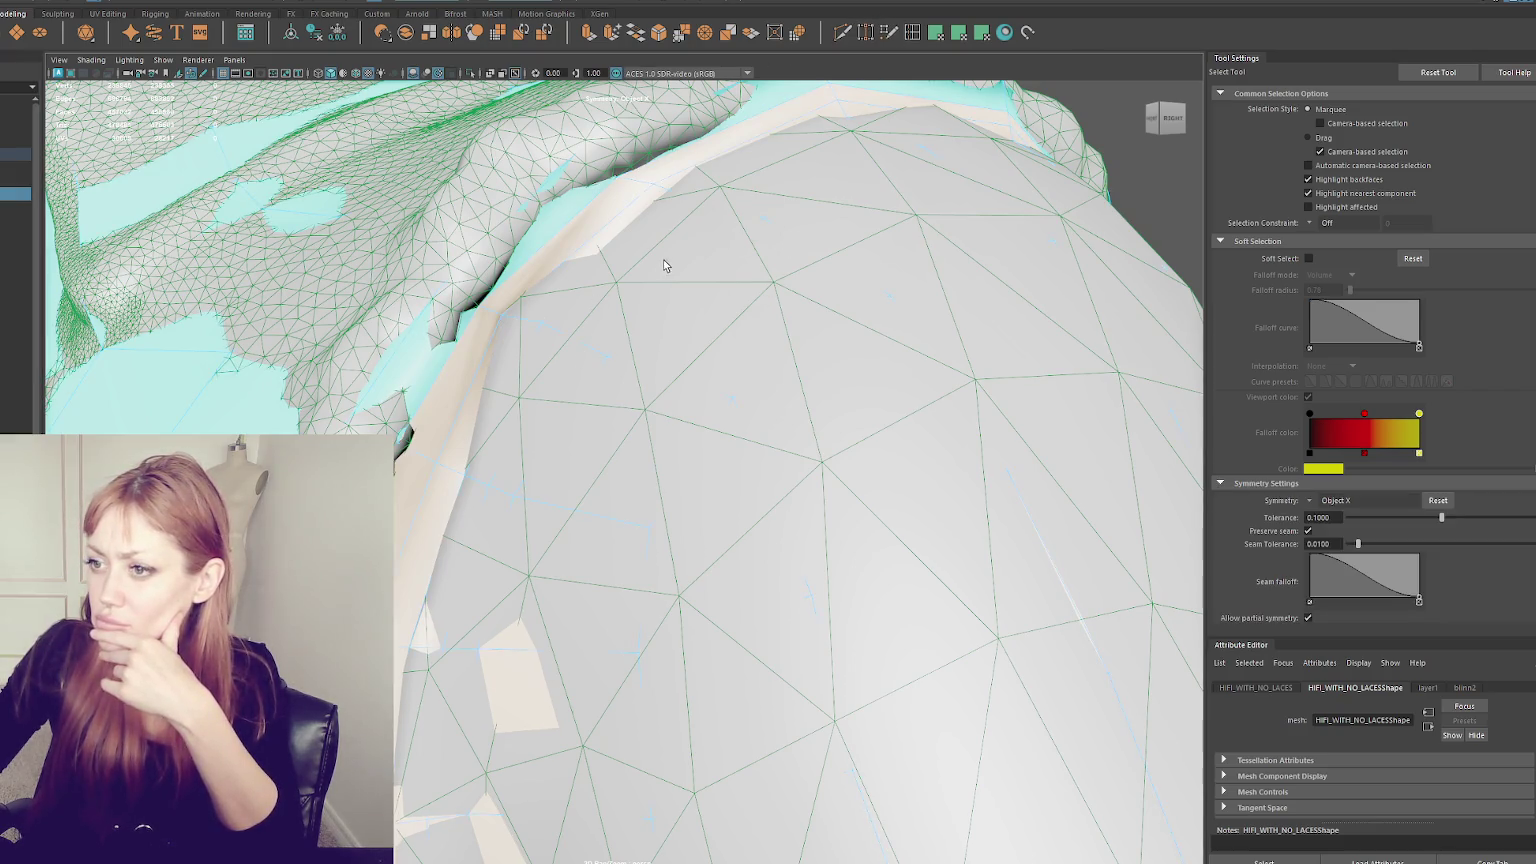
left_click(708, 232)
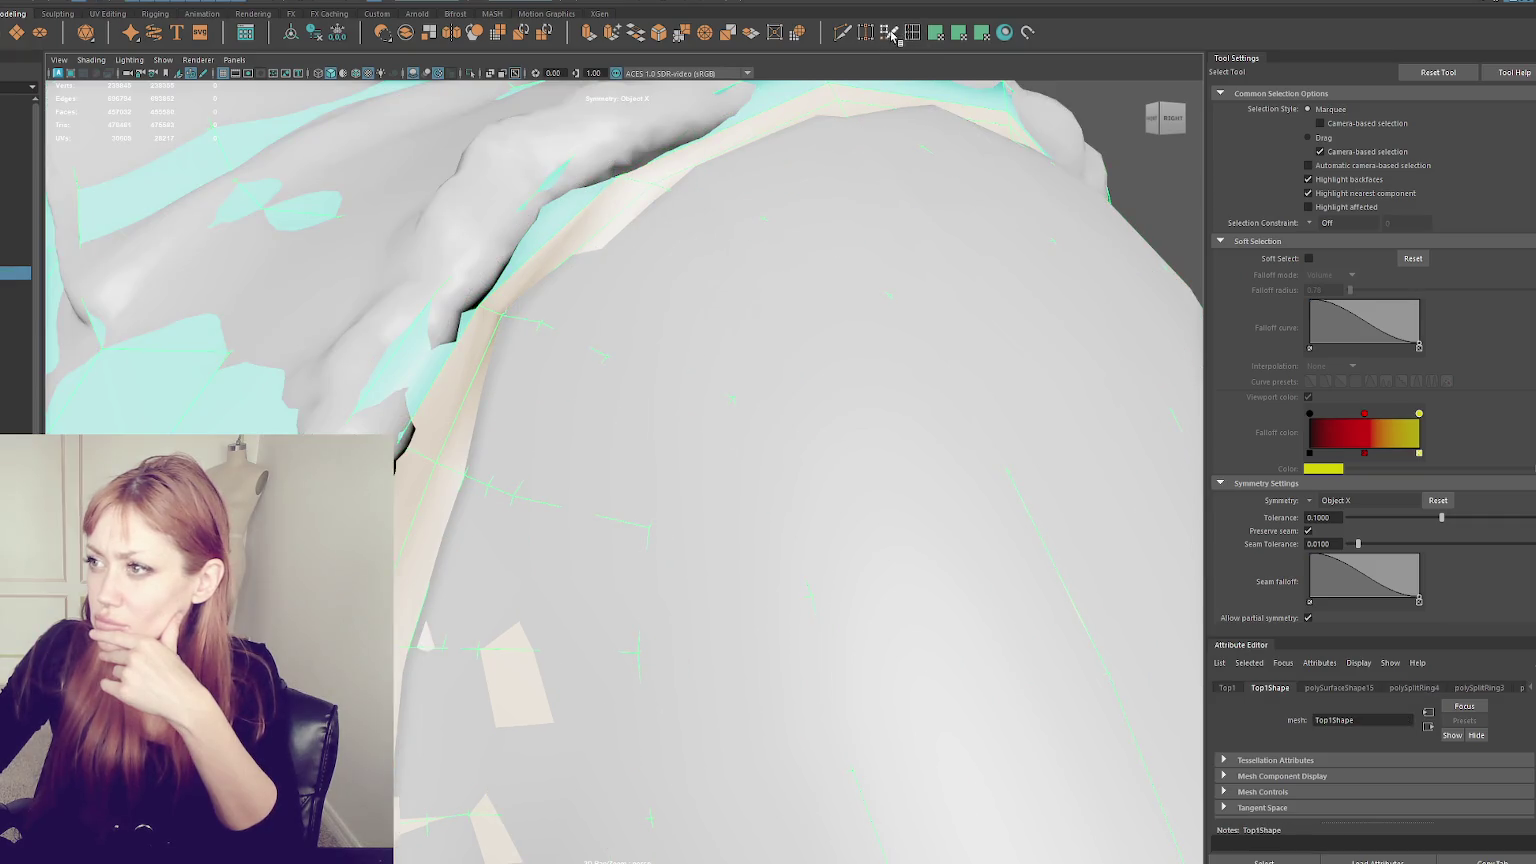
- Switch to Quad Draw, lower the auto-weld distance, relax shoulder crease faces, and toggle auto-weld
left_click(890, 33)
left_click_drag(1388, 95, 1378, 97)
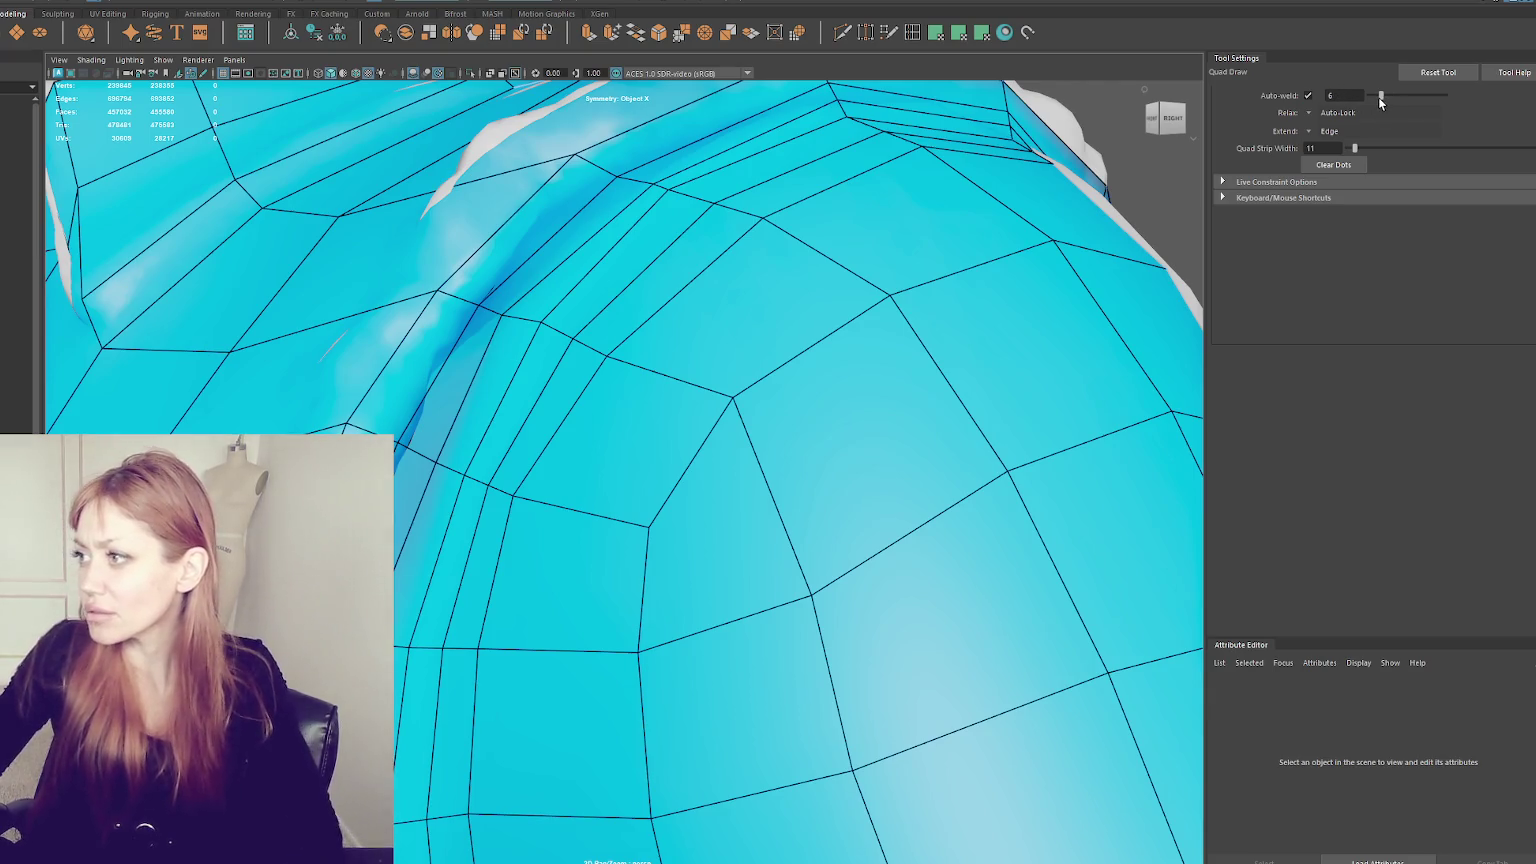
left_click_drag(502, 315, 432, 458, "shift")
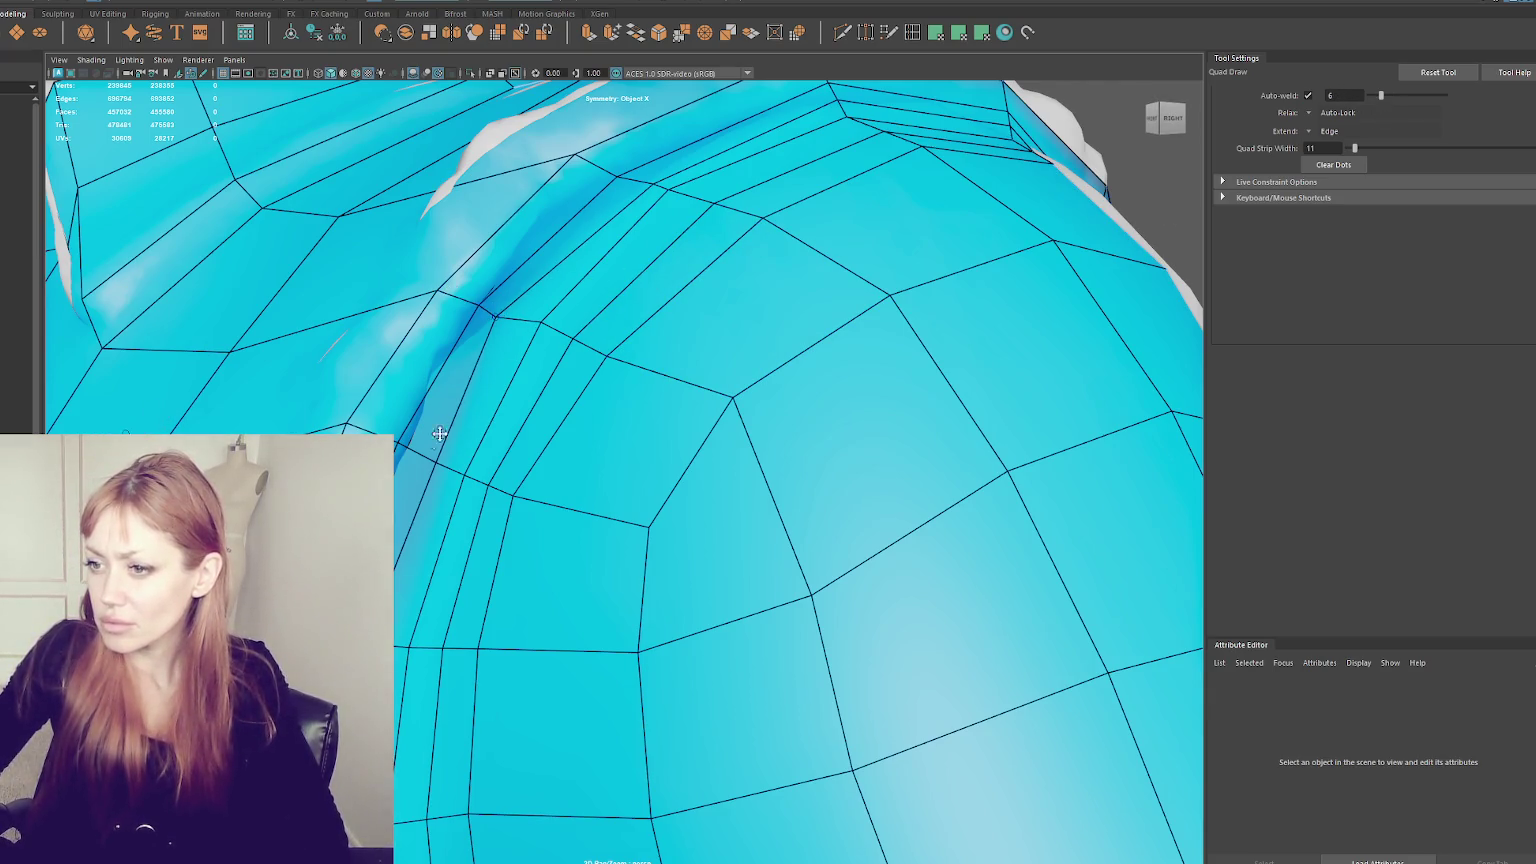
left_click(1308, 95)
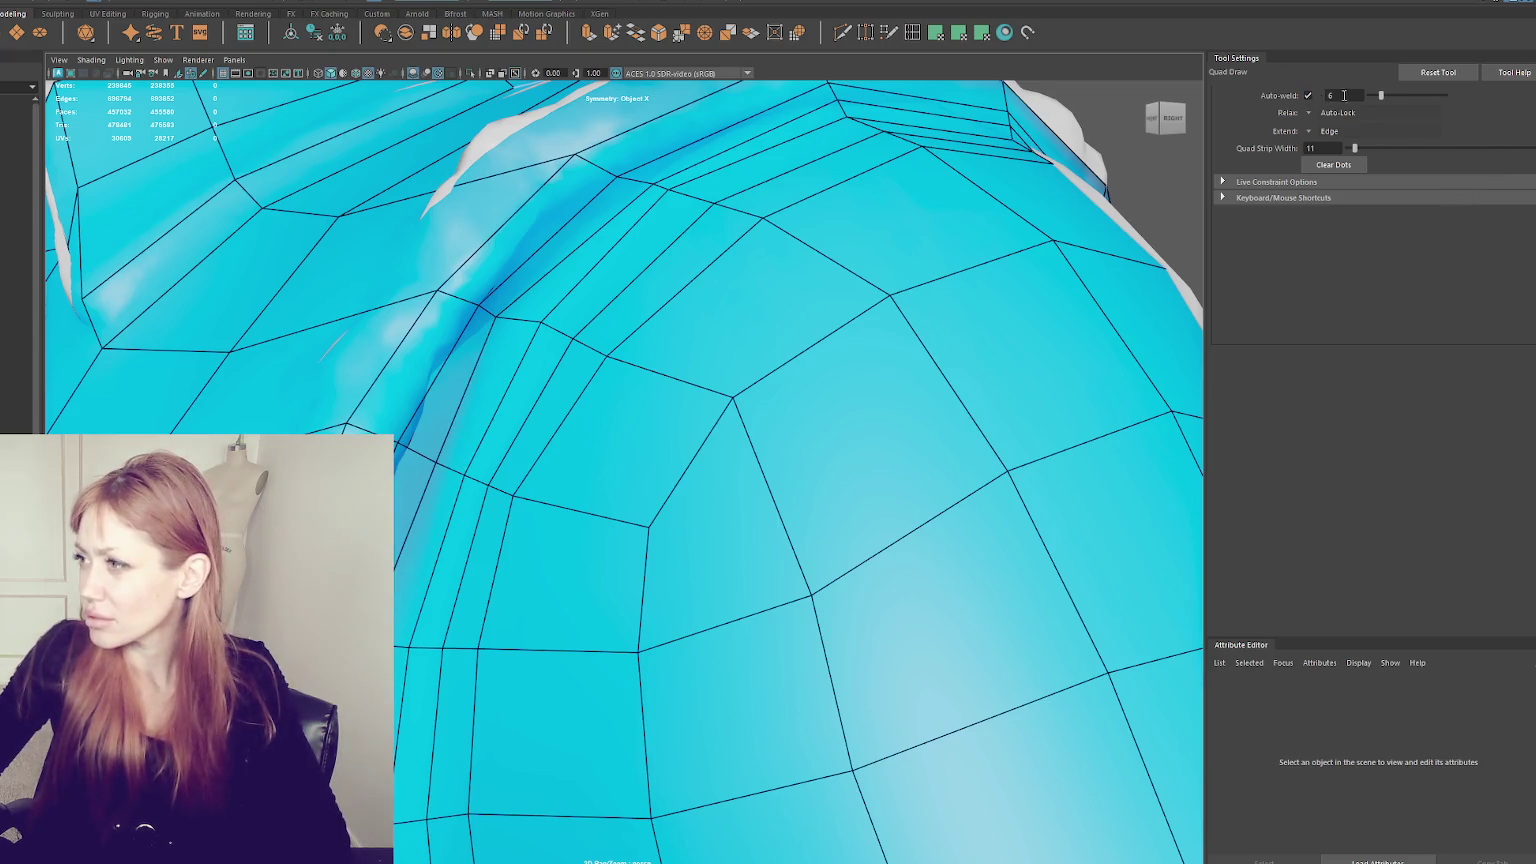
- Lower Quad Draw's Mesh Alpha from 0.75 to about 0.51 under Live Constraint Options
left_click(1271, 181)
left_click(1285, 273)
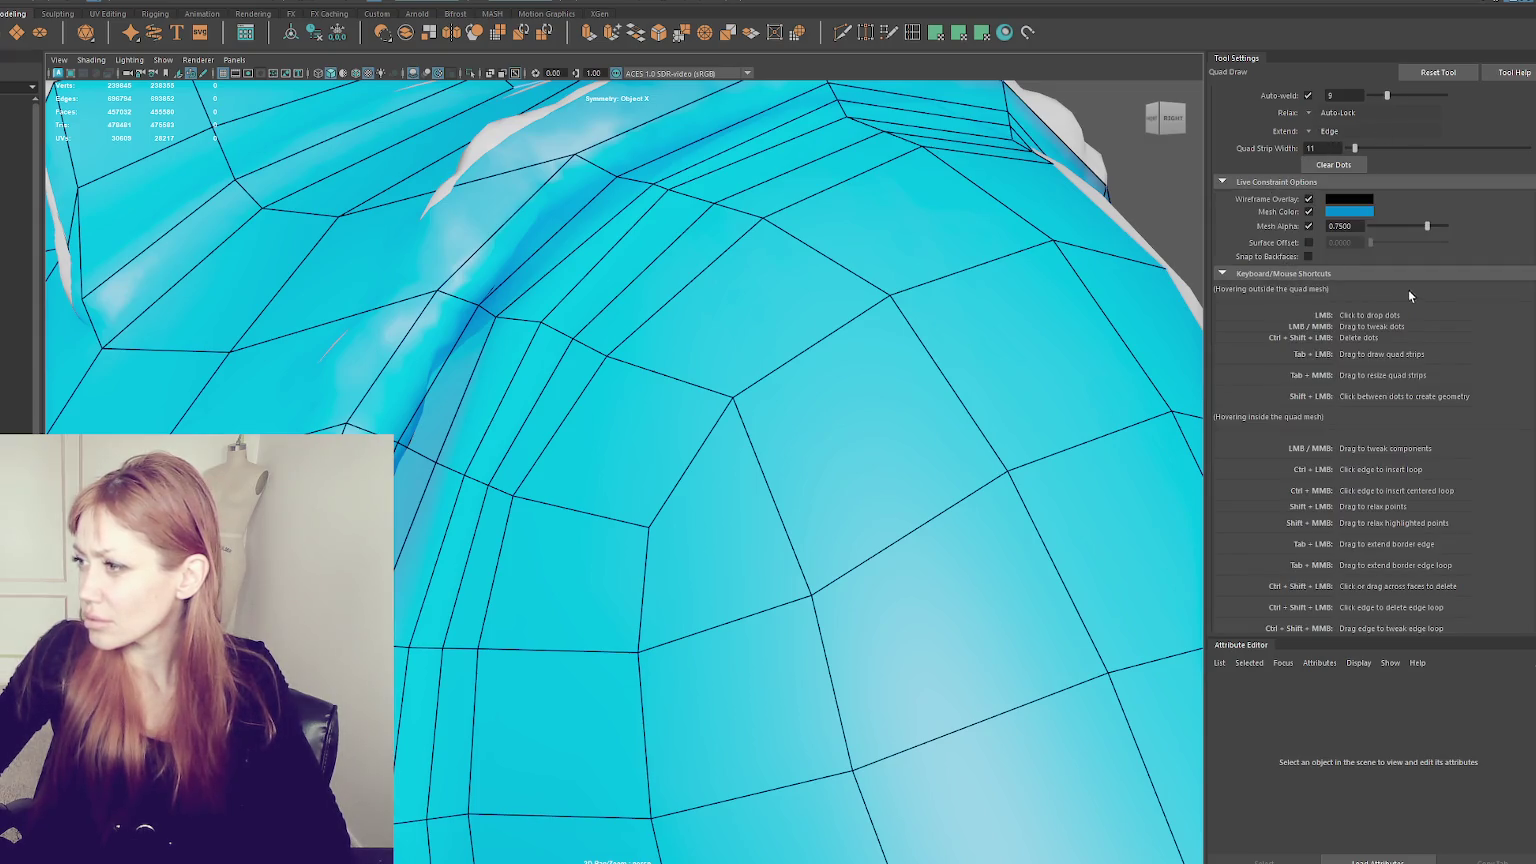
left_click_drag(1427, 226, 1401, 226)
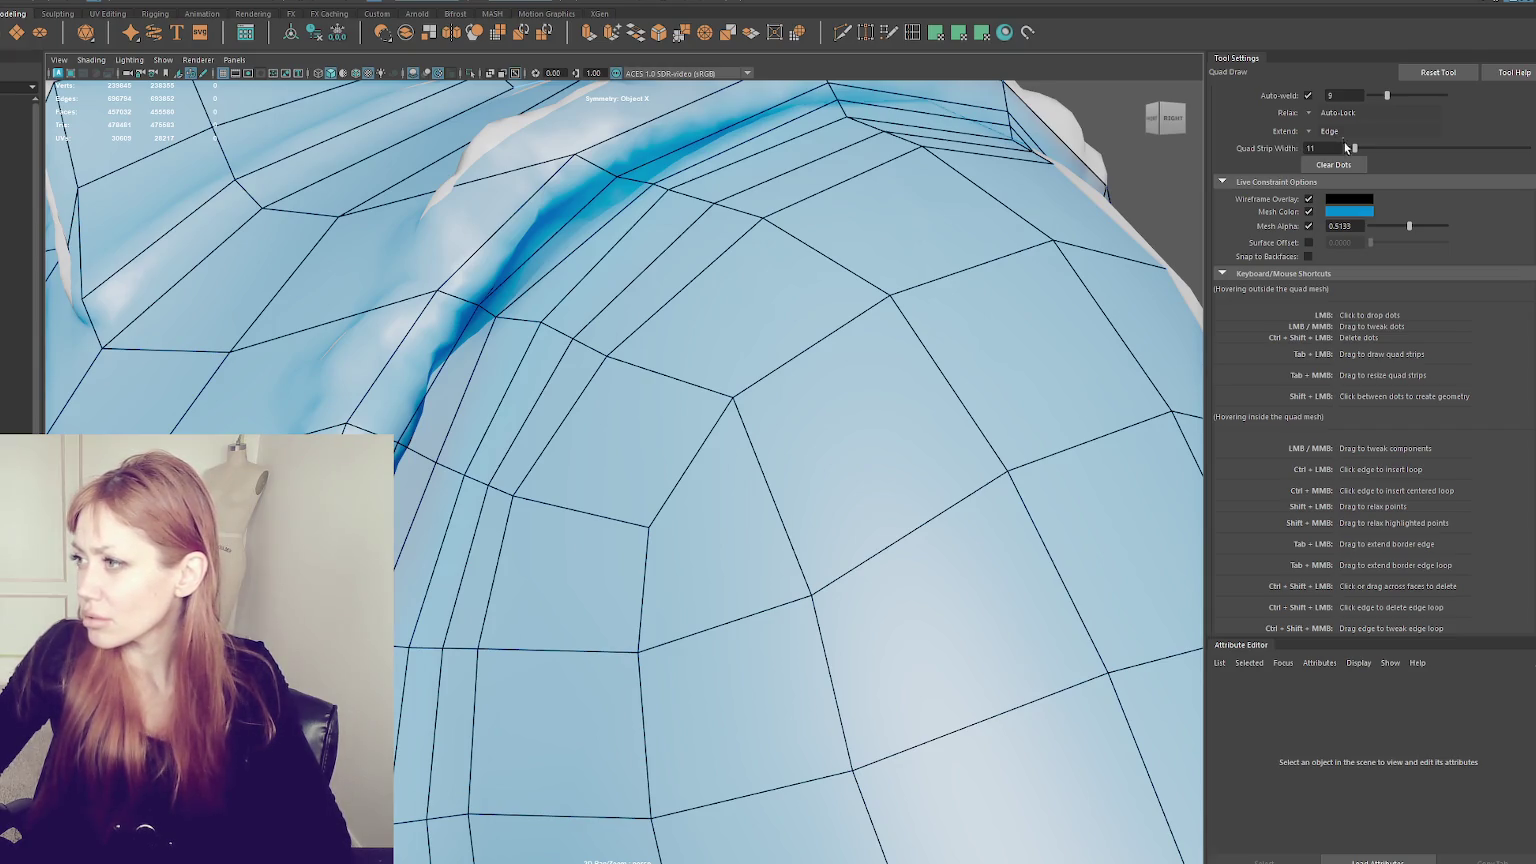
- Line up the shoulder seam vertices with the sculpted crease
left_click_drag(496, 319, 484, 309)
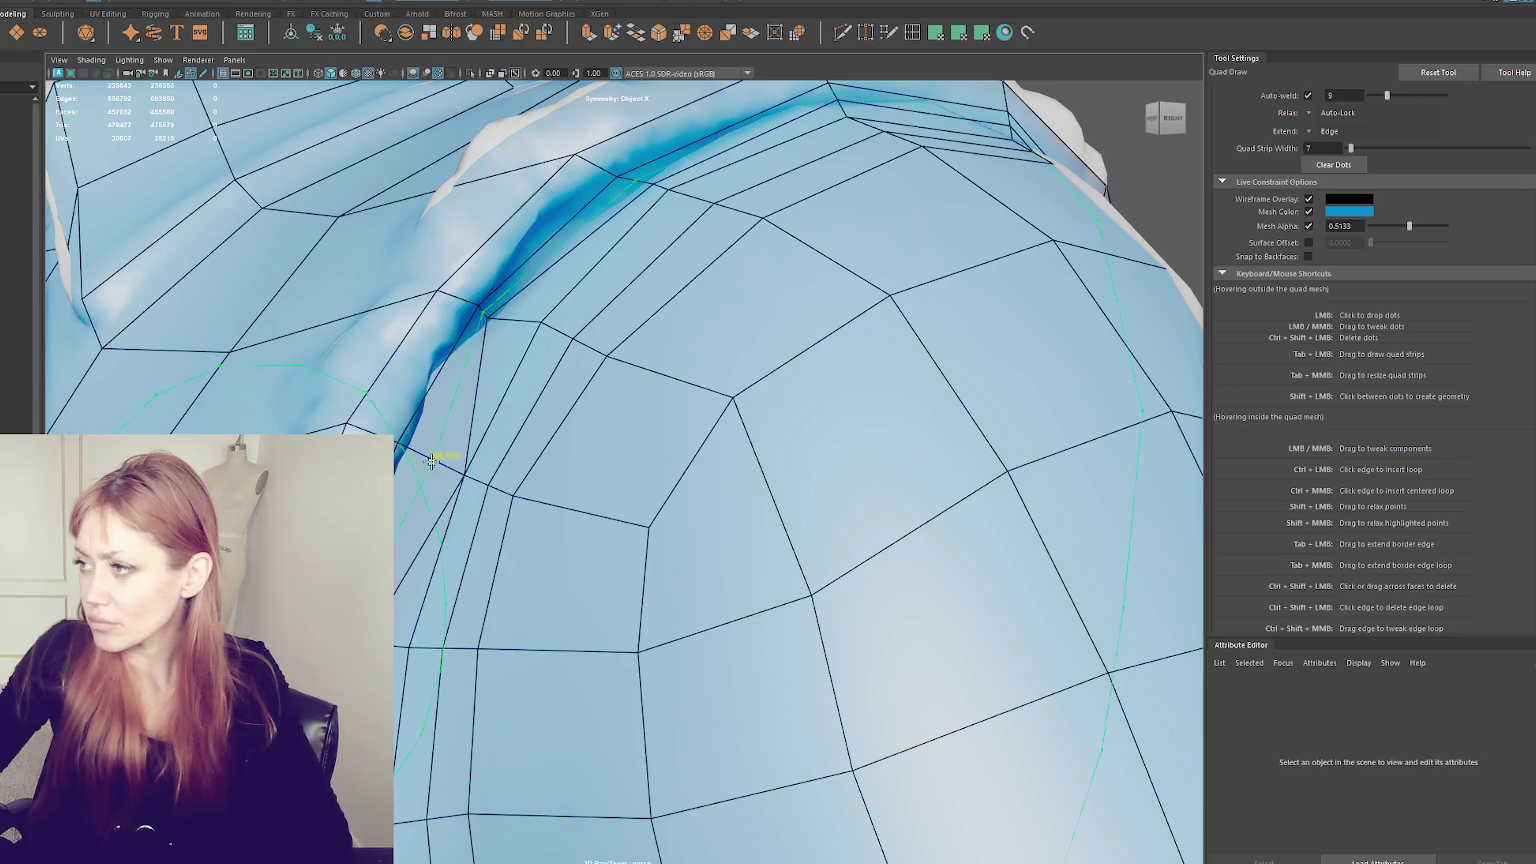
left_click_drag(431, 461, 588, 398, "alt")
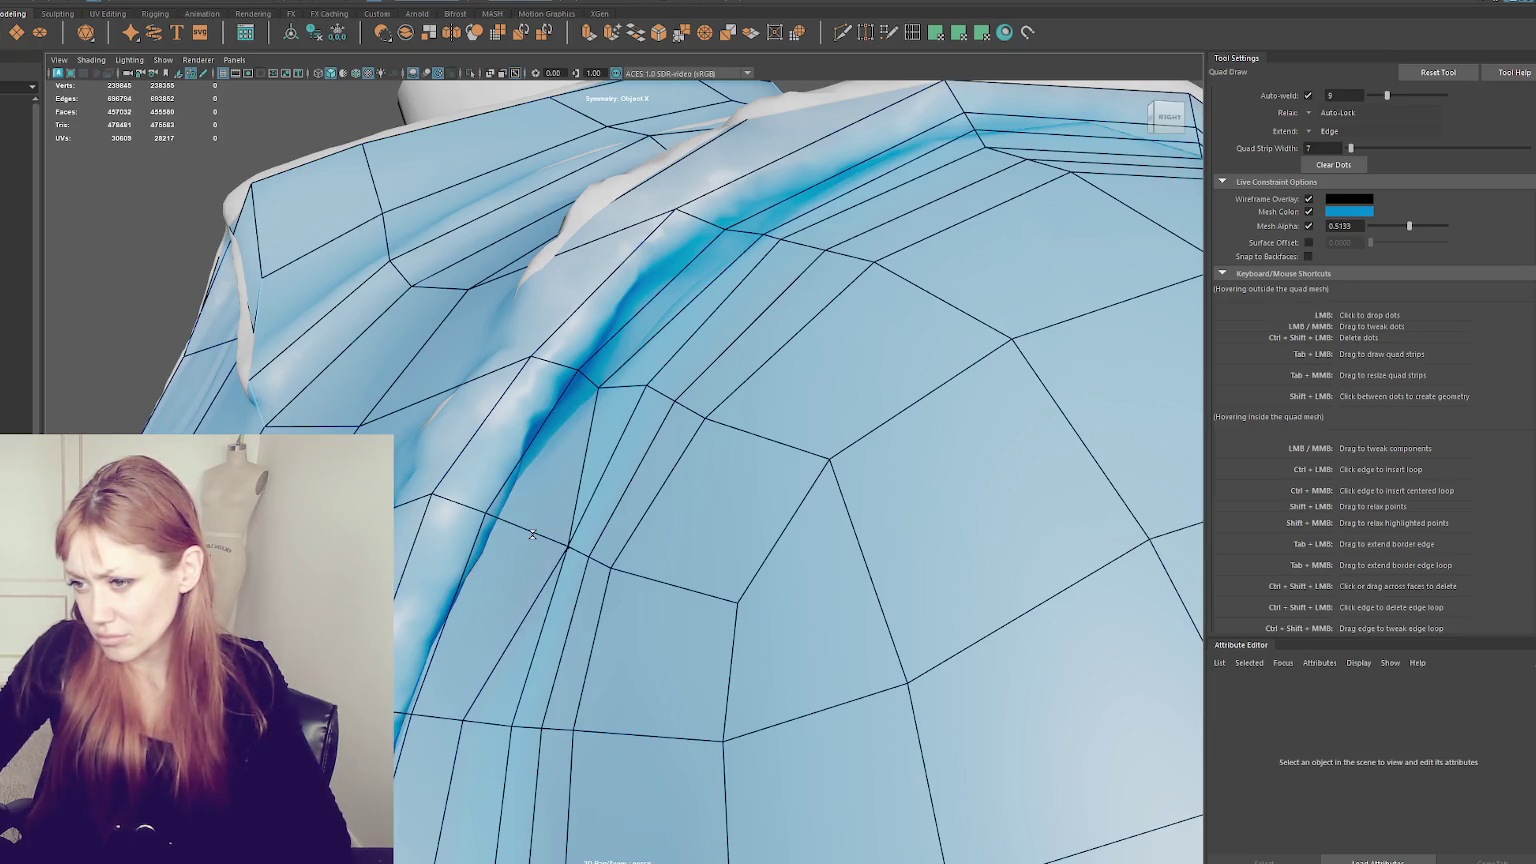
left_click_drag(533, 535, 525, 521, "alt")
left_click_drag(468, 588, 438, 572, "alt")
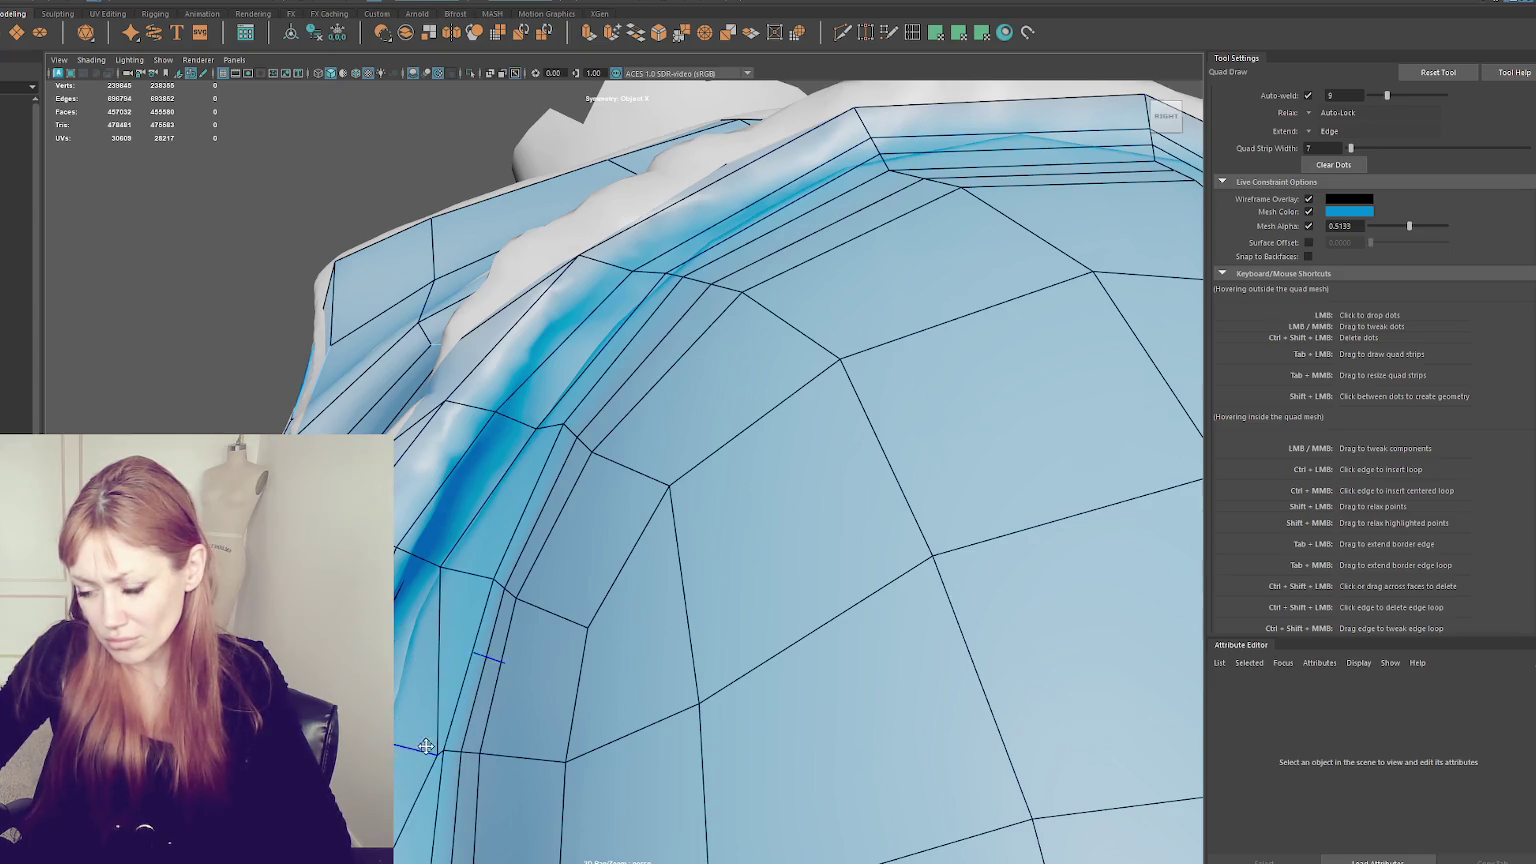
right_click_drag(397, 748, 535, 720, "alt")
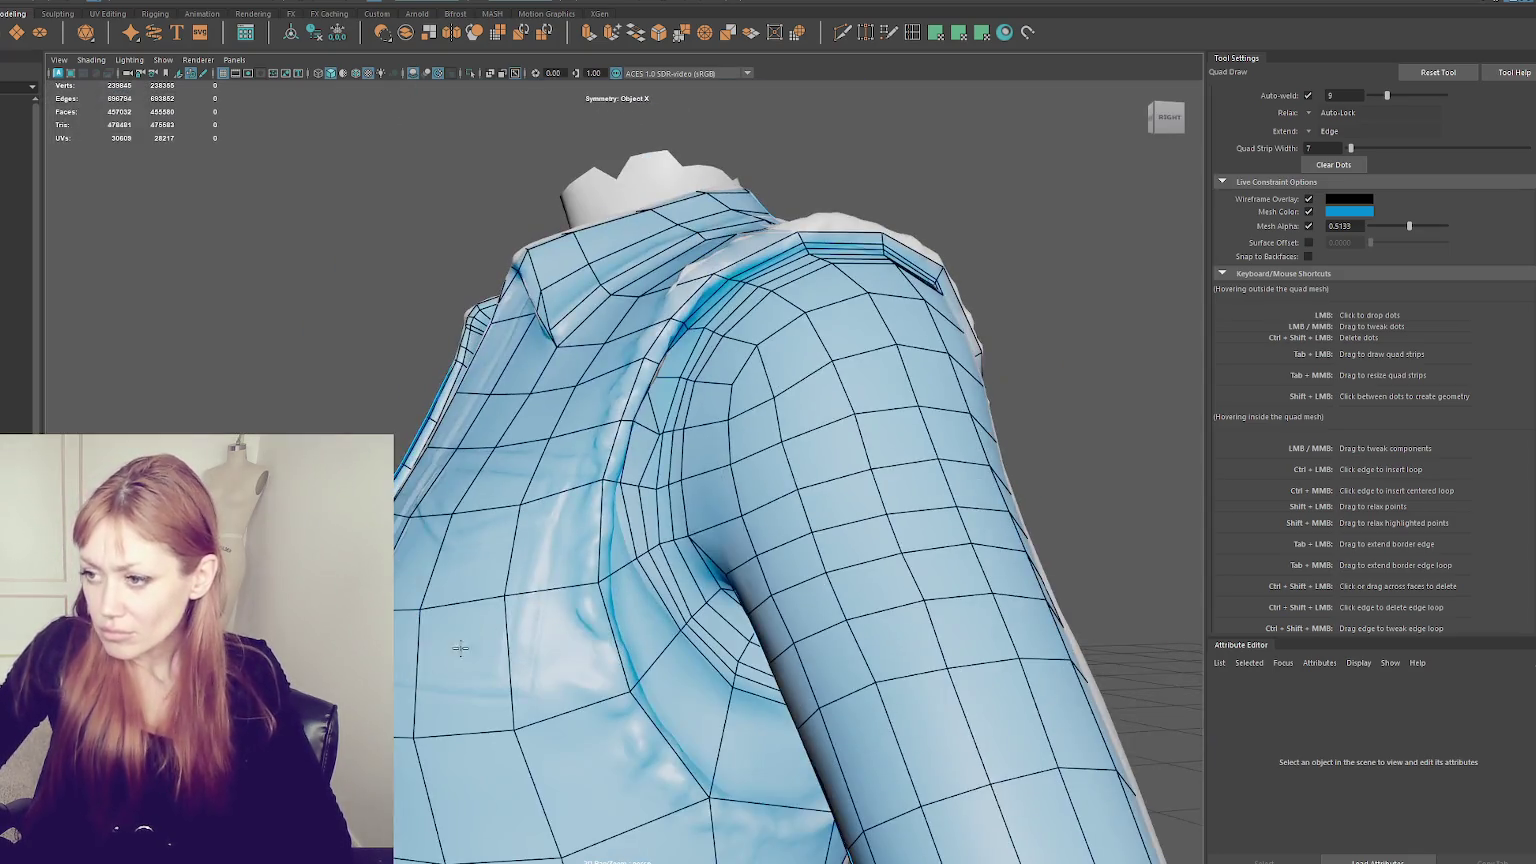
right_click_drag(452, 679, 687, 381, "alt")
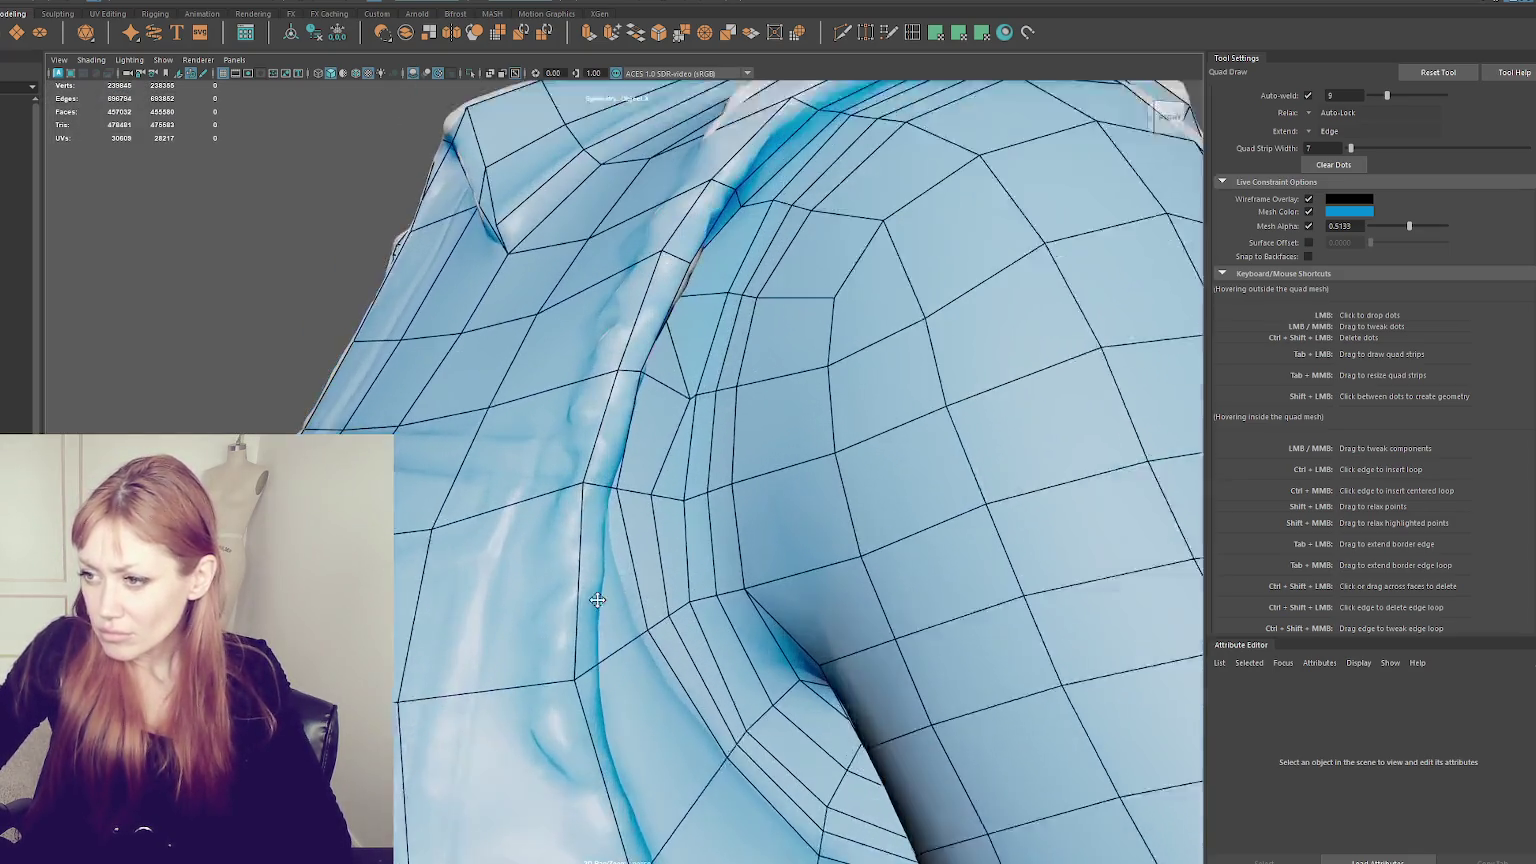
left_click_drag(687, 381, 652, 363)
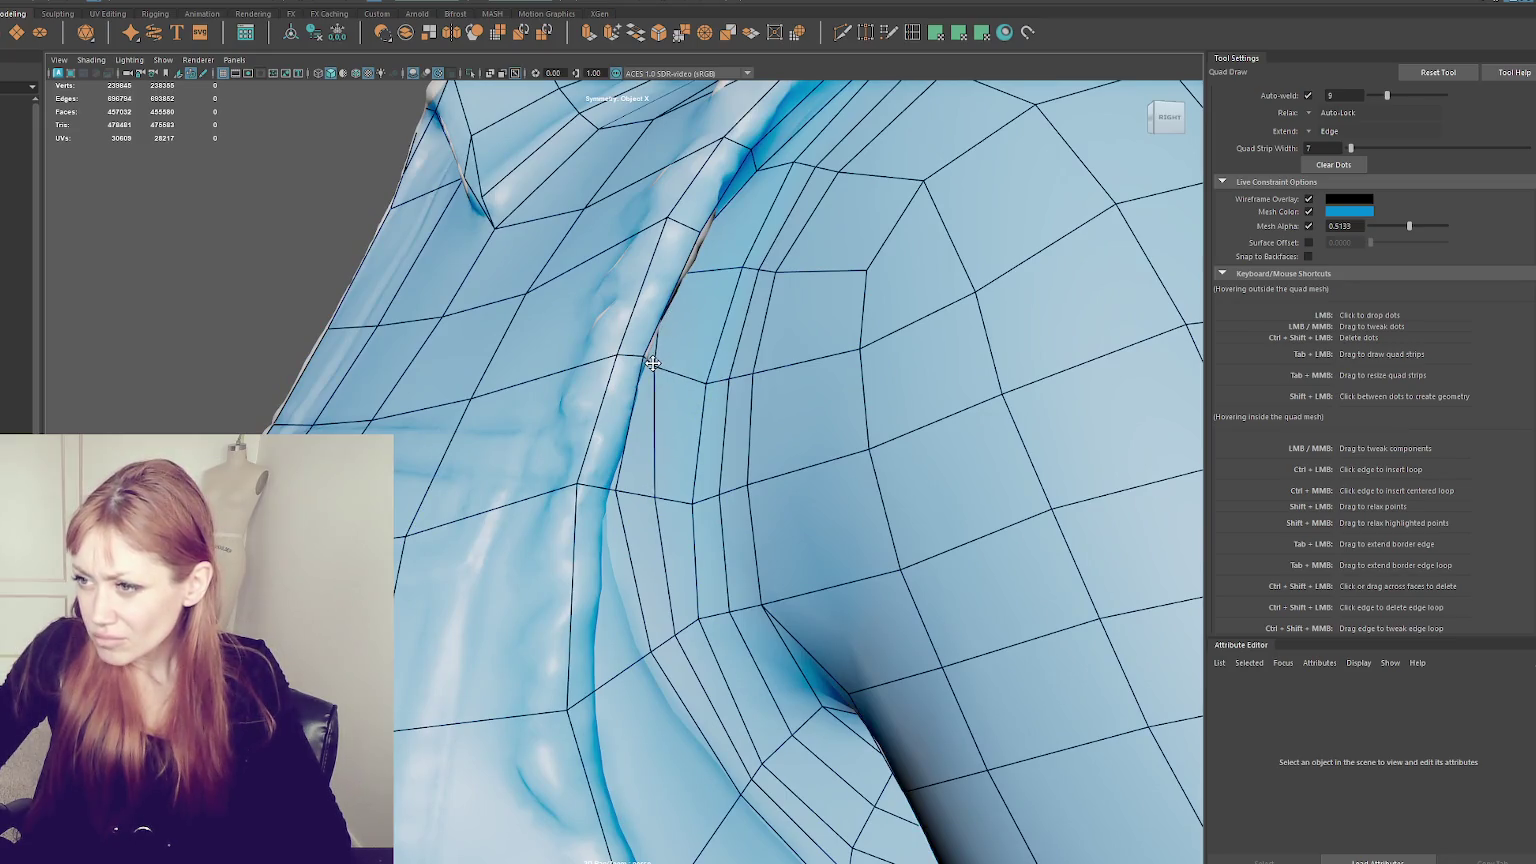
left_click_drag(617, 494, 631, 495)
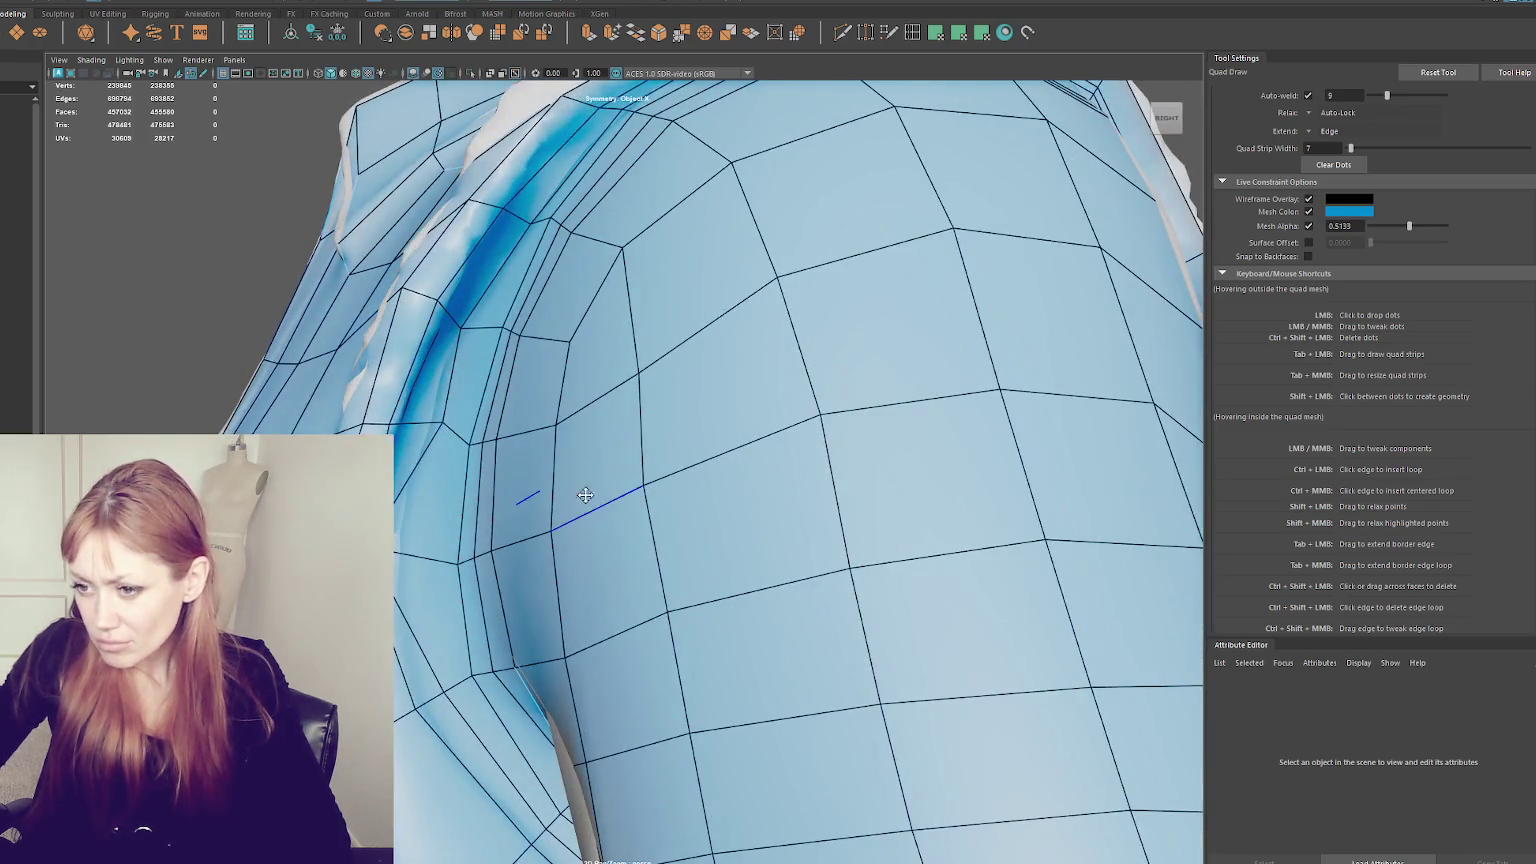
- Reshape the collar edges by moving collar vertices, then return to the shoulder seam
left_click_drag(632, 495, 597, 490, "alt")
left_click_drag(697, 527, 760, 520)
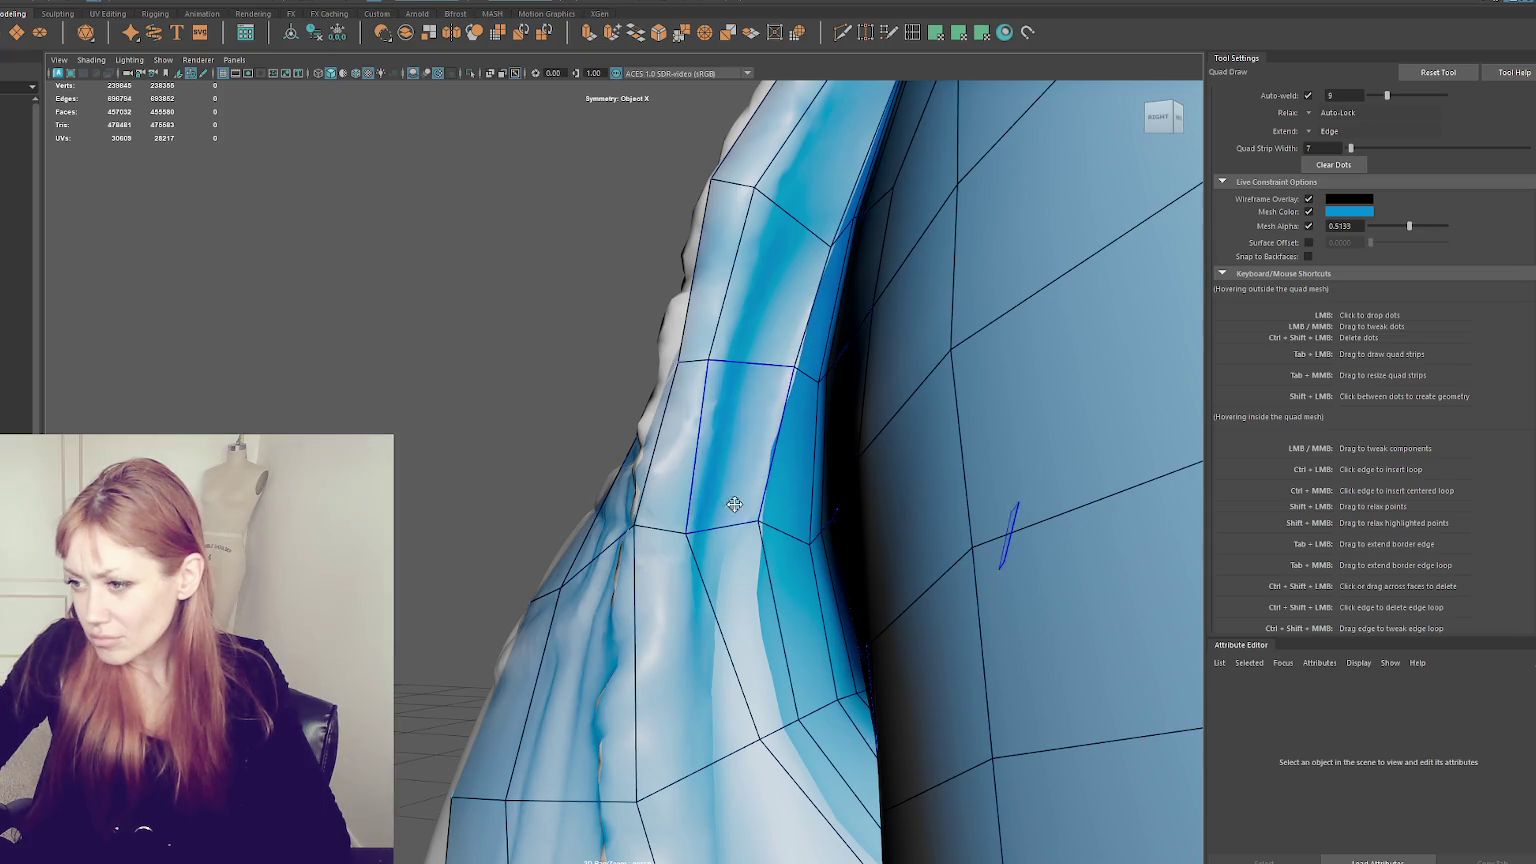
left_click_drag(760, 740, 682, 774)
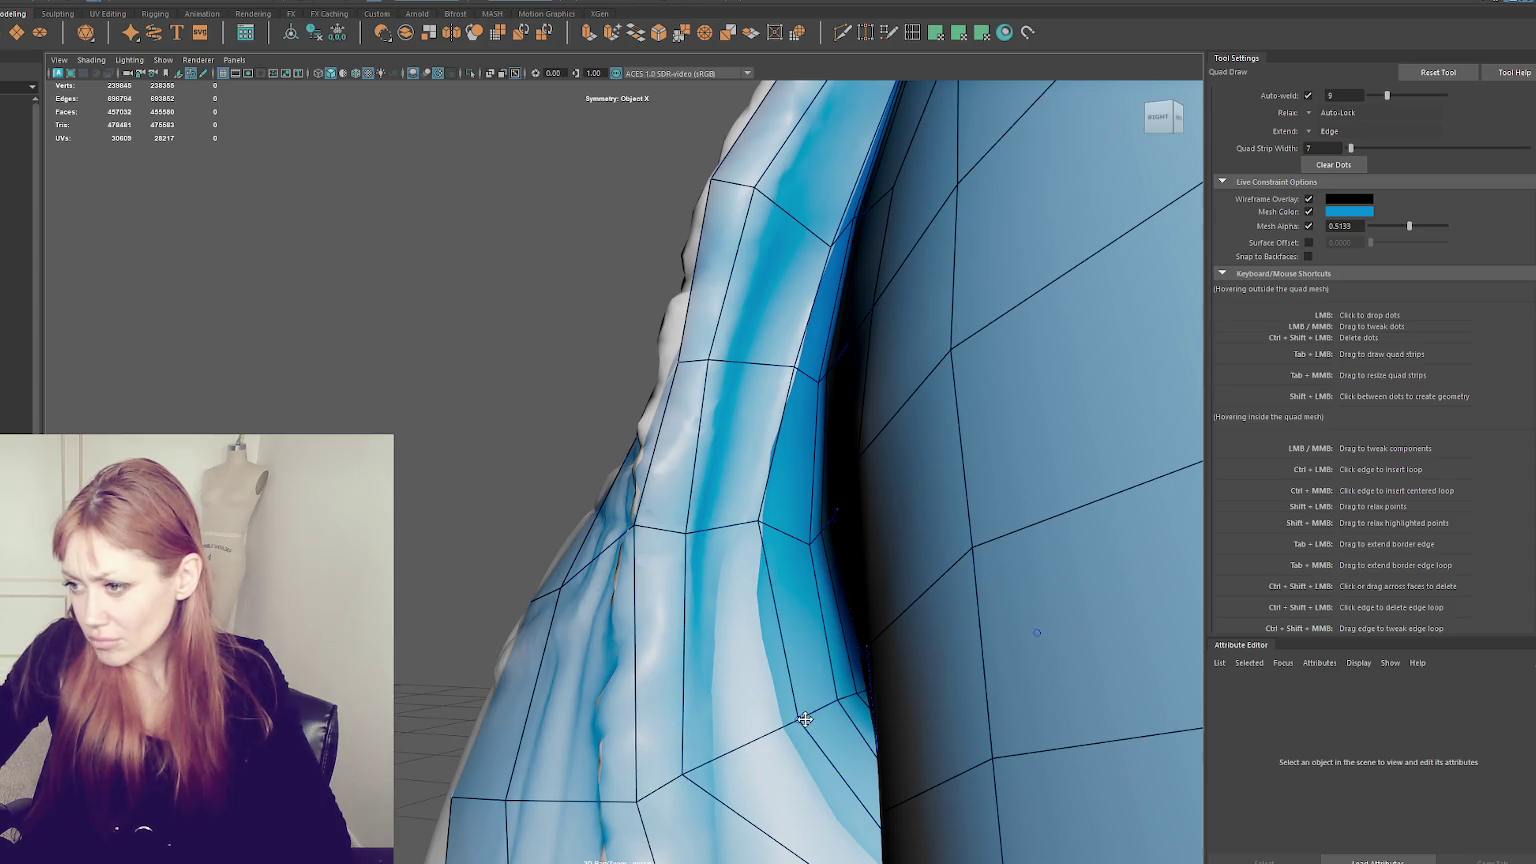
mouse_move(790, 716)
left_mouse_down("alt")
mouse_move(716, 703)
mouse_move(790, 640)
left_mouse_up("alt")
right_click_drag(790, 640, 807, 596, "alt")
mouse_move(807, 596)
left_mouse_down("alt")
mouse_move(833, 538)
mouse_move(912, 552)
mouse_move(868, 598)
mouse_move(894, 567)
left_mouse_up("alt")
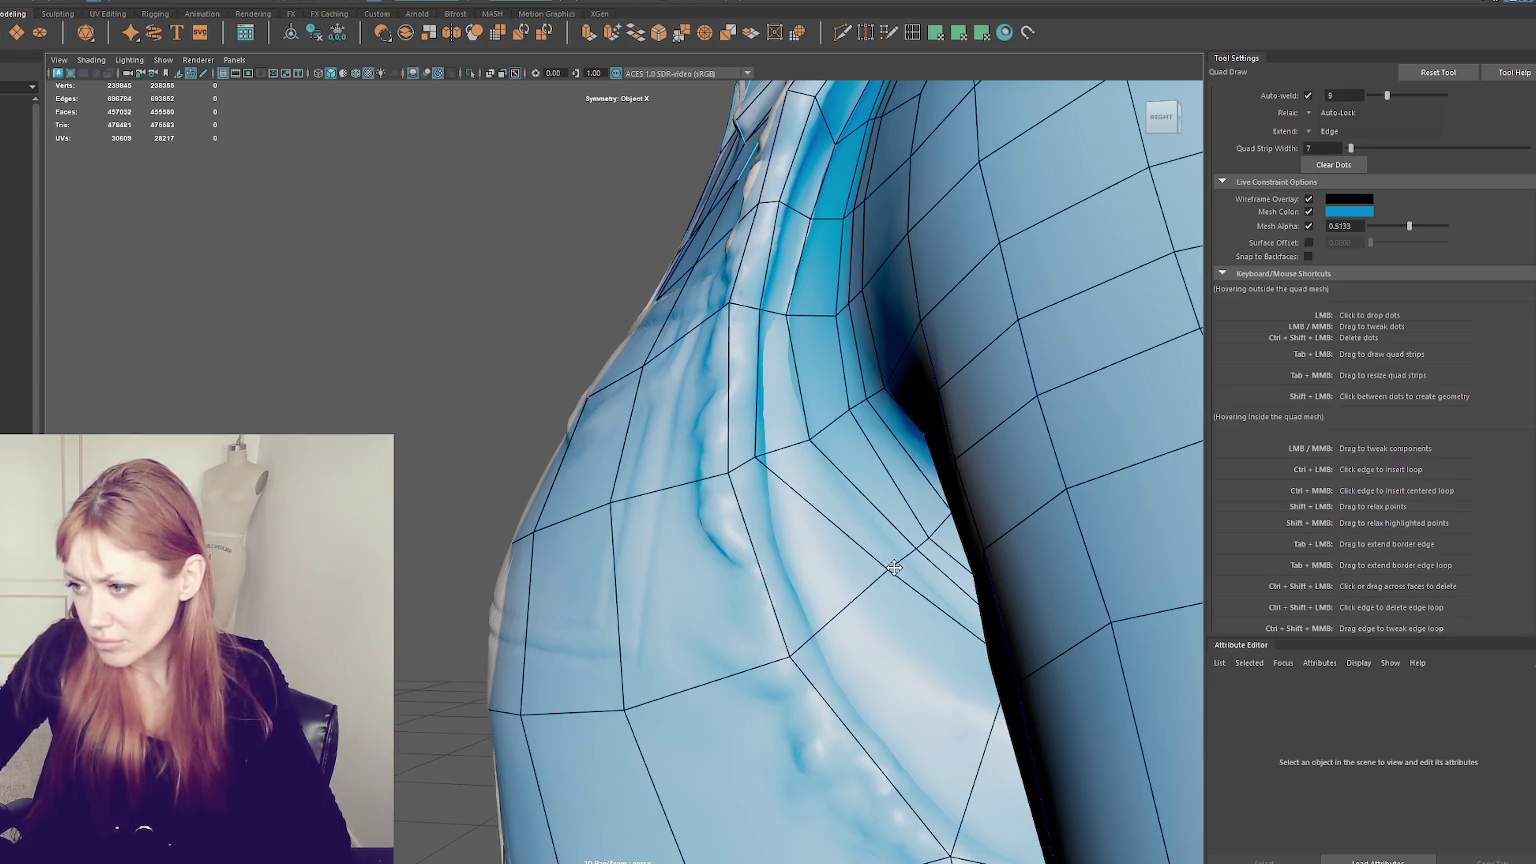
mouse_move(735, 442)
left_mouse_down("alt")
mouse_move(840, 446)
mouse_move(855, 512)
left_mouse_up("alt")
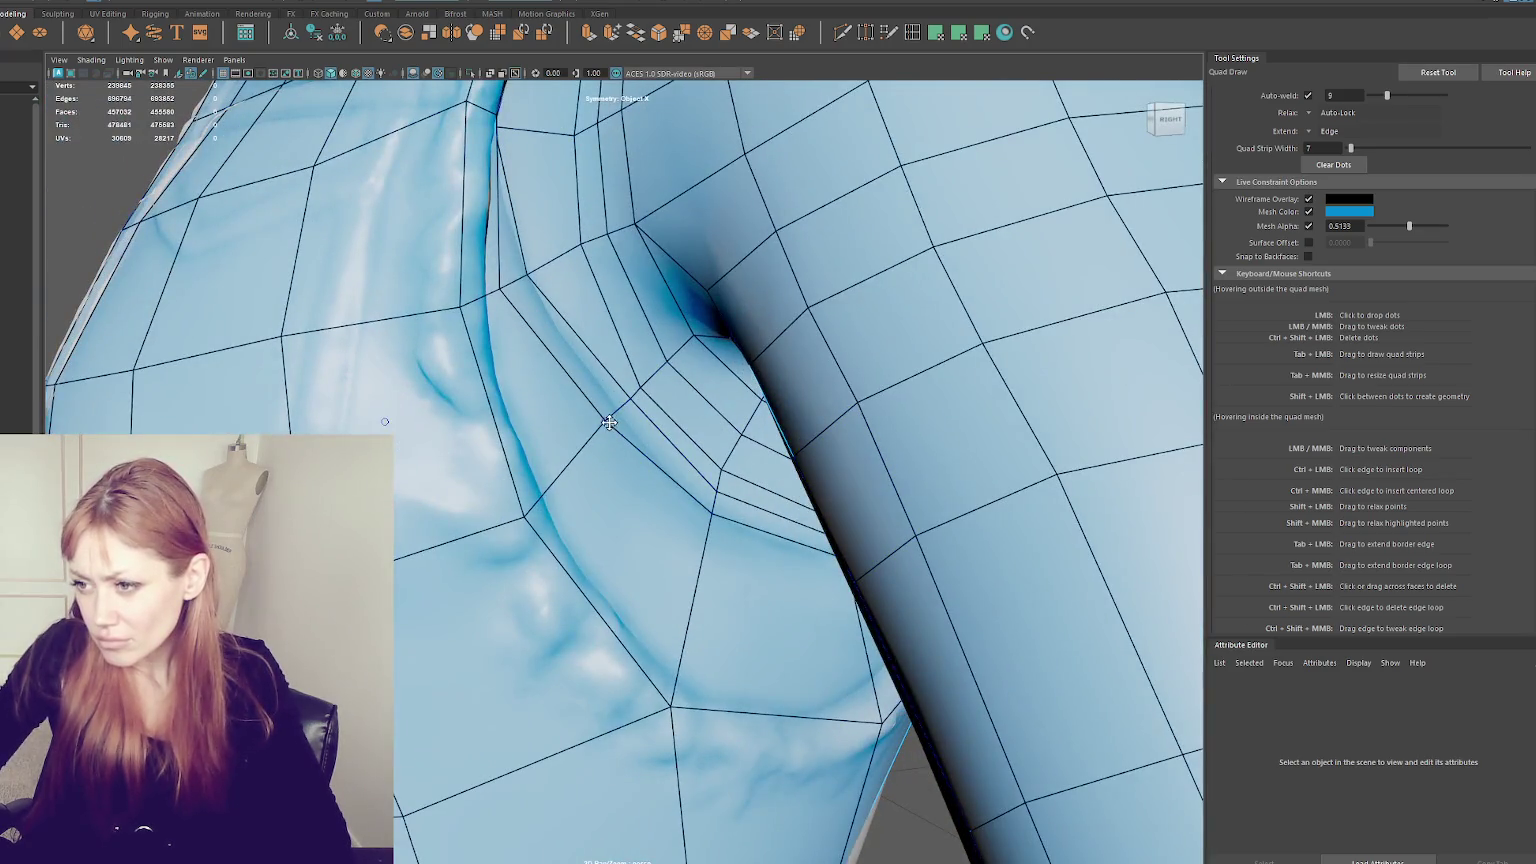
- Even out the armpit vertices and insert an edge loop through the curved face strip
left_click_drag(600, 428, 622, 415)
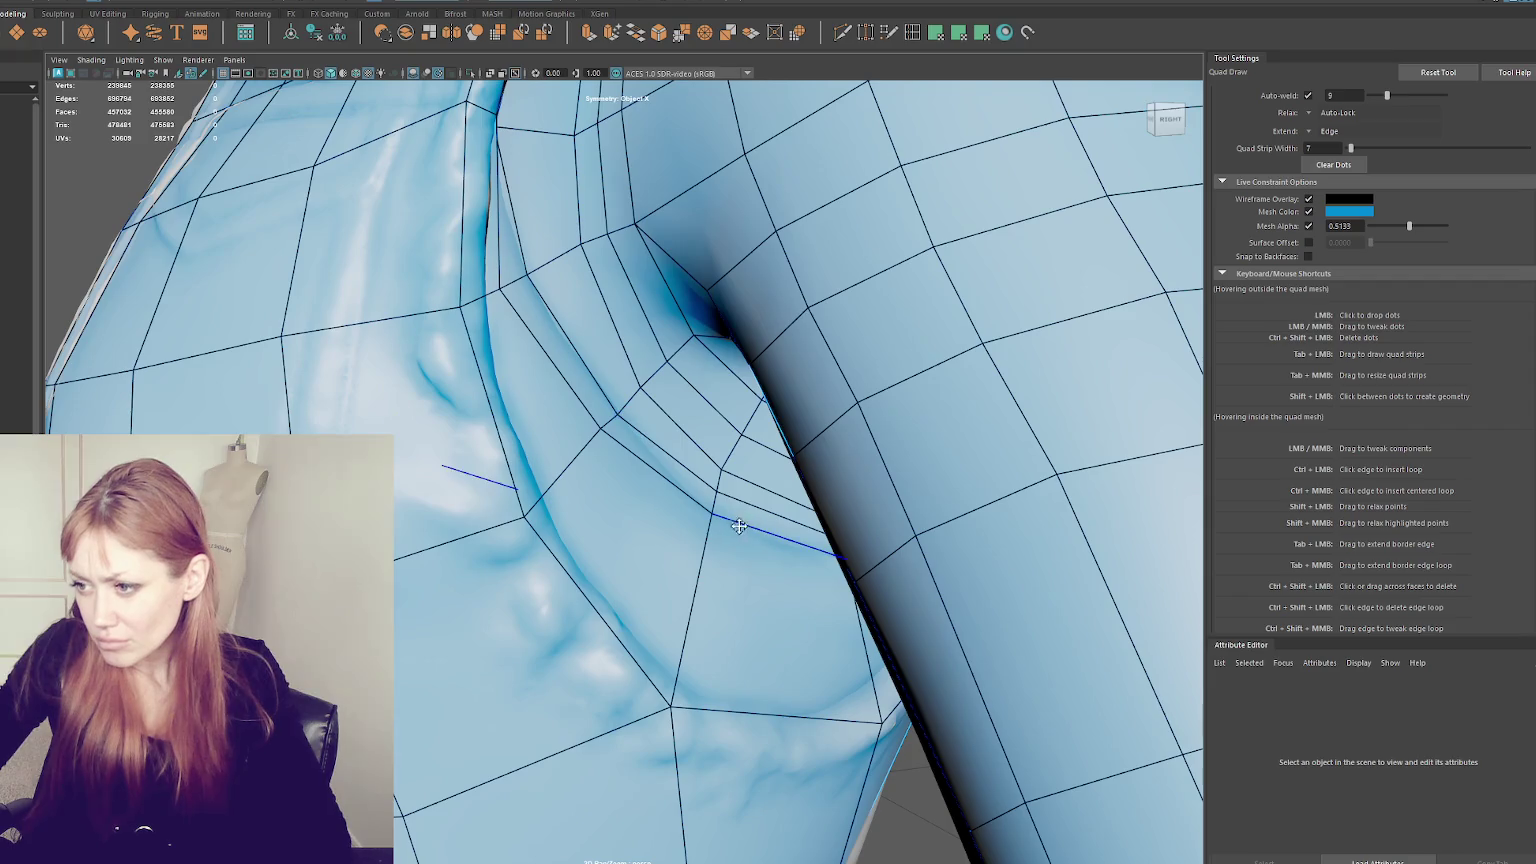
left_click_drag(714, 517, 694, 607)
left_click_drag(720, 490, 718, 510)
left_click(502, 288, "ctrl")
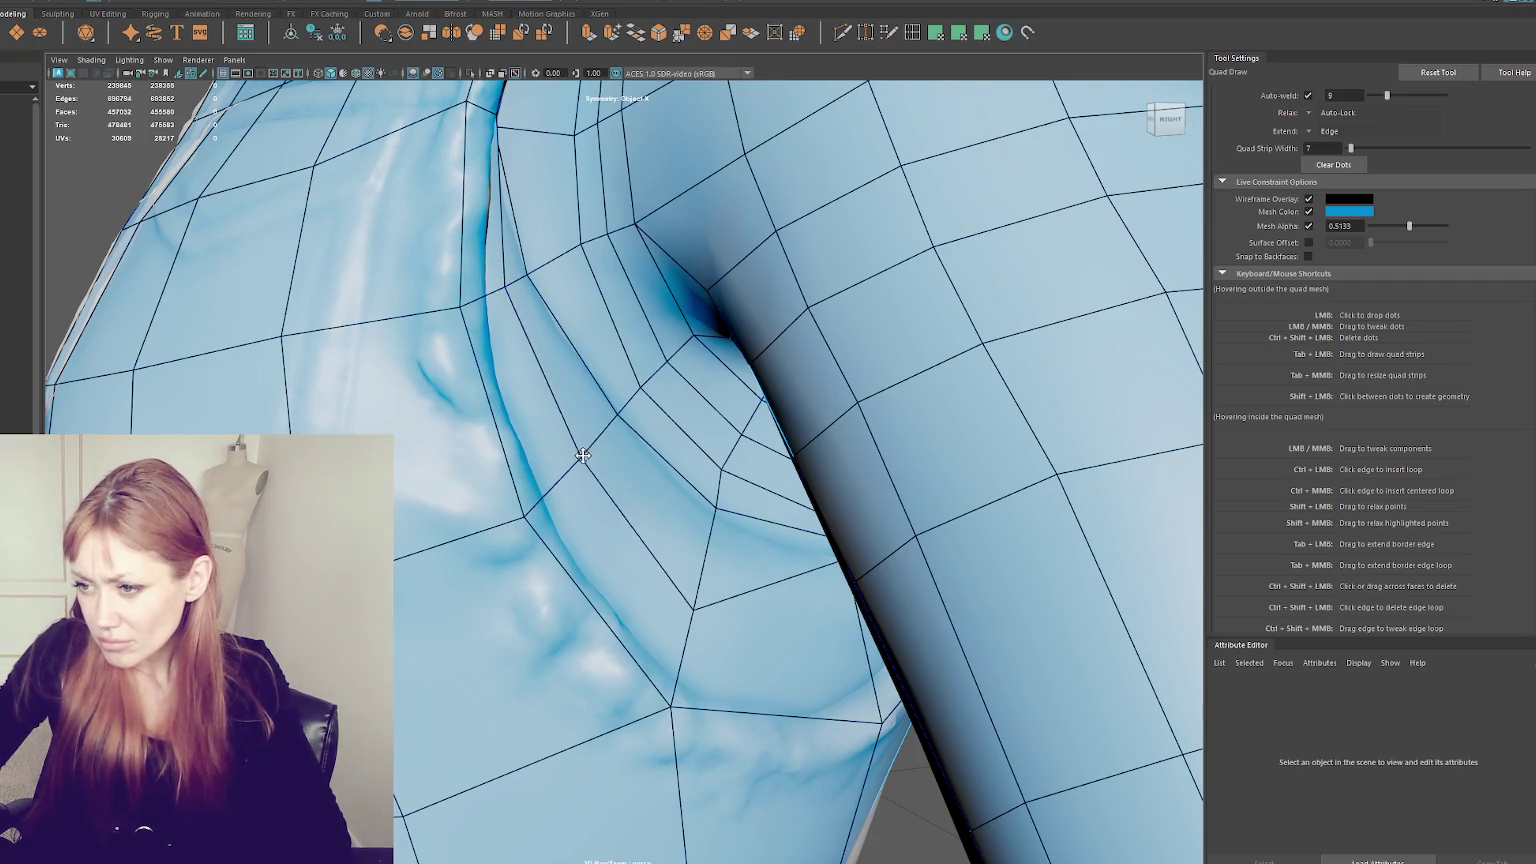
- Settle the nearby seam and shoulder vertices onto the sculpt
left_click_drag(703, 610, 780, 600, "alt")
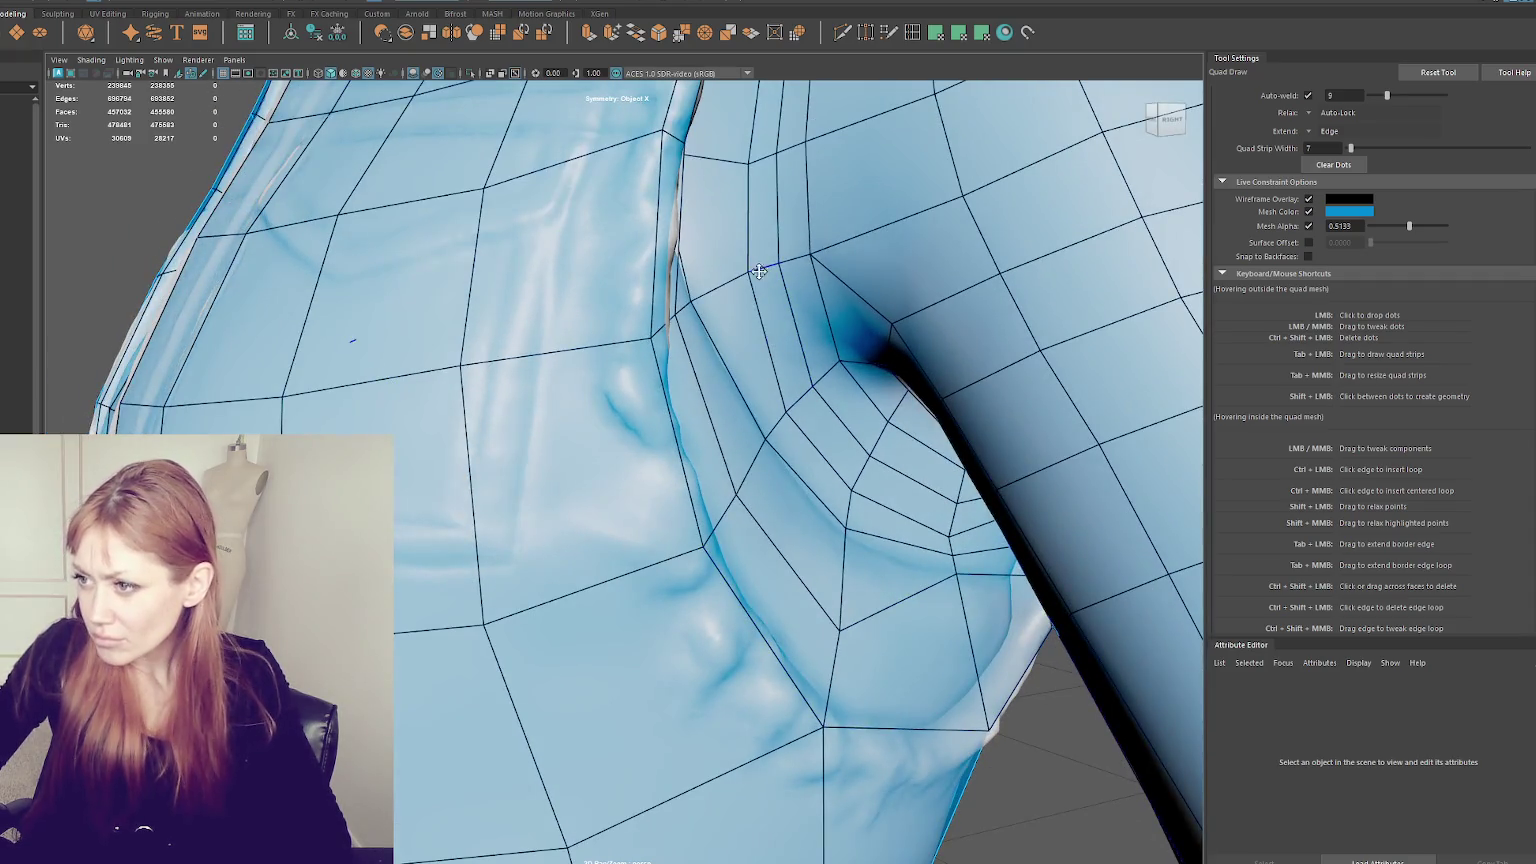
mouse_move(748, 162)
left_mouse_down()
mouse_move(725, 158)
mouse_move(729, 225)
left_mouse_up()
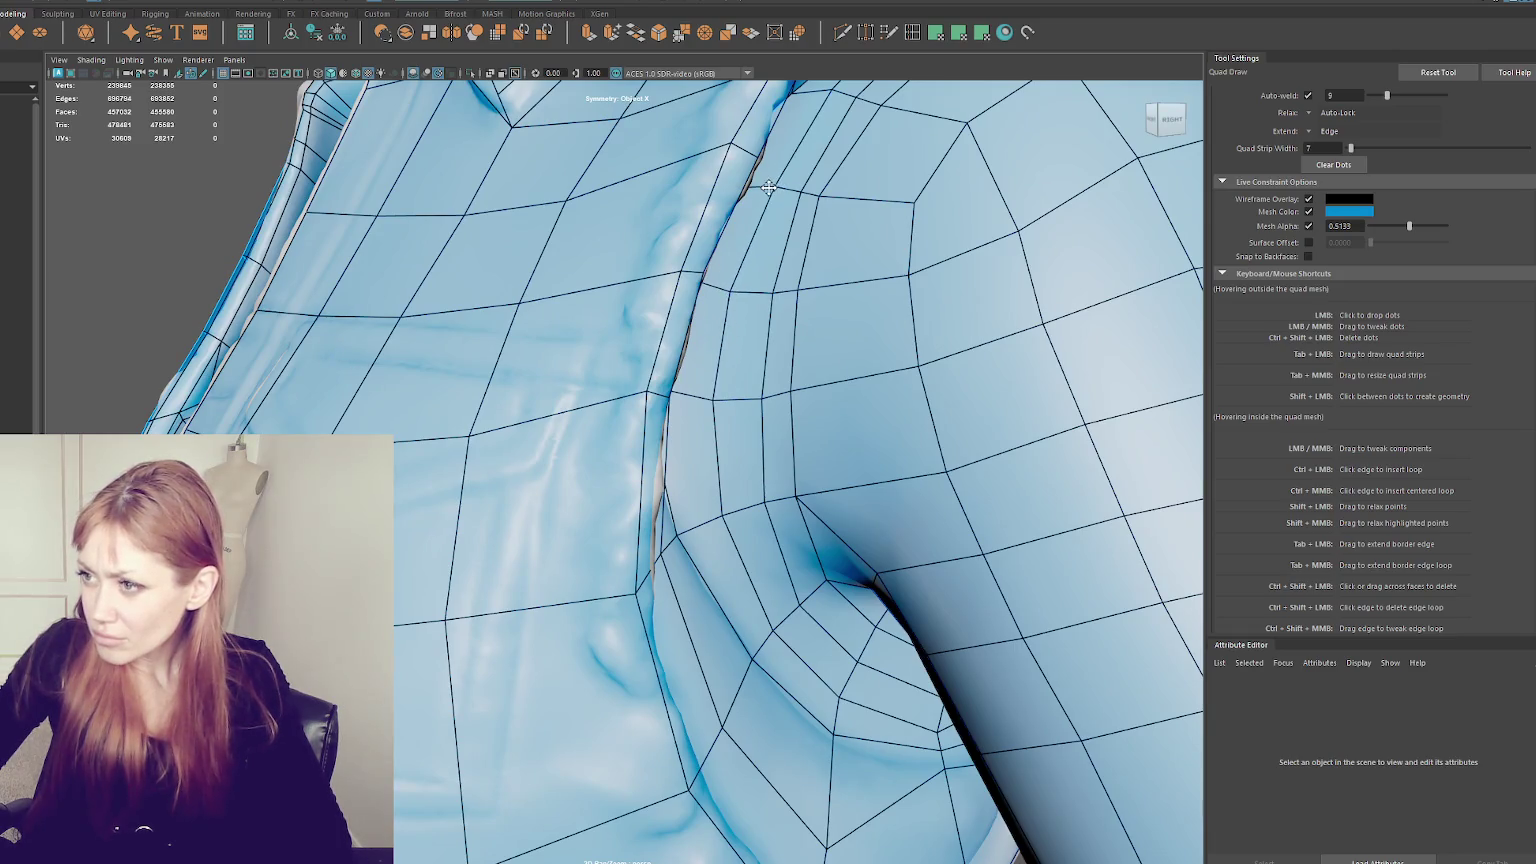
scroll(776, 183, "down", 5)
mouse_move(776, 183)
left_mouse_down("alt")
mouse_move(581, 298)
mouse_move(703, 291)
mouse_move(641, 474)
left_mouse_up("alt")
scroll(703, 291, "up", 3)
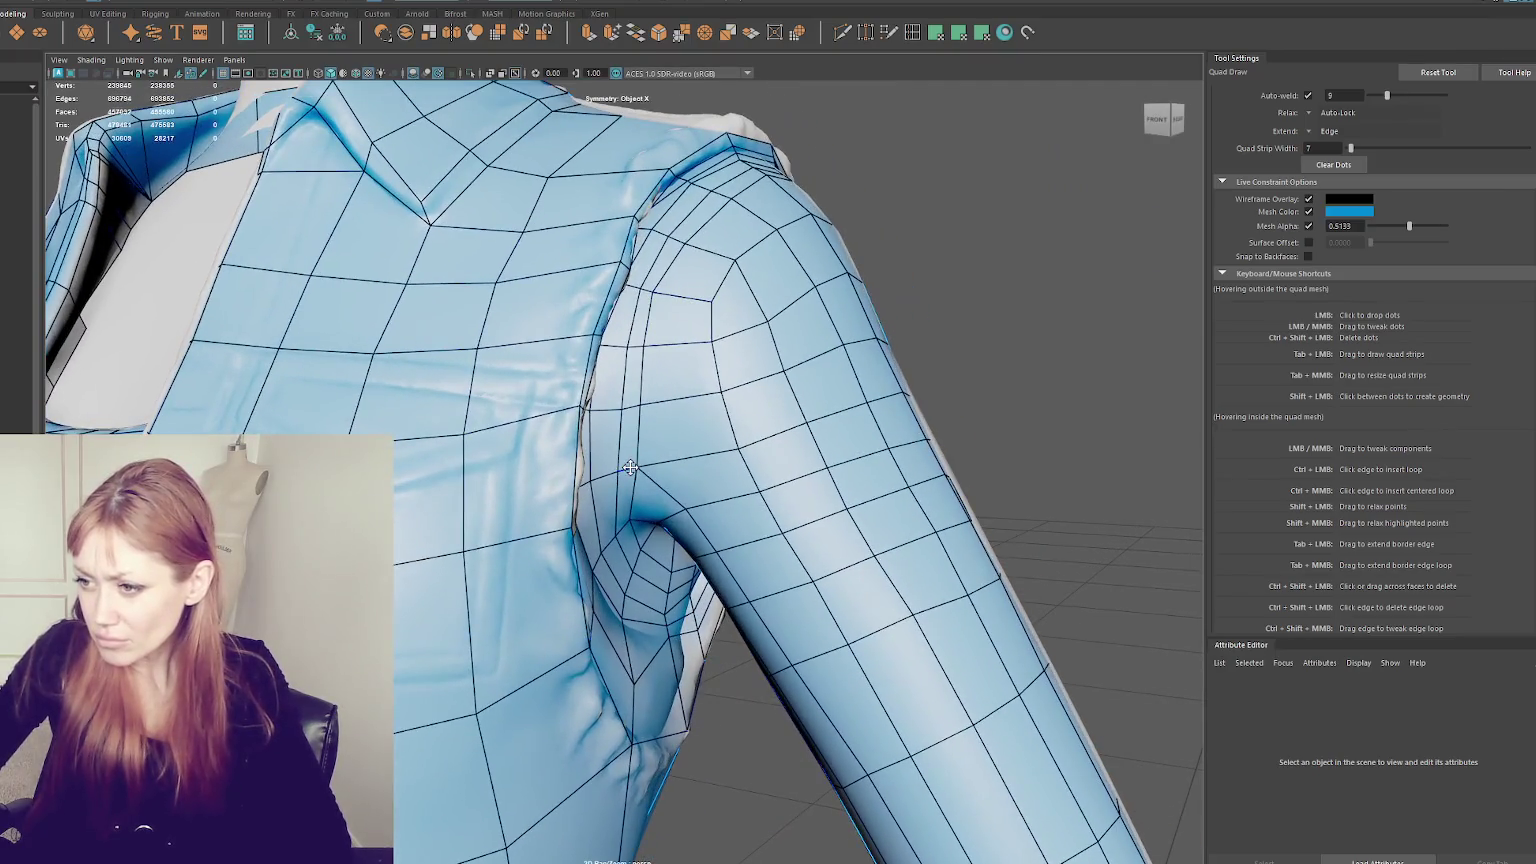
left_click_drag(649, 404, 665, 403)
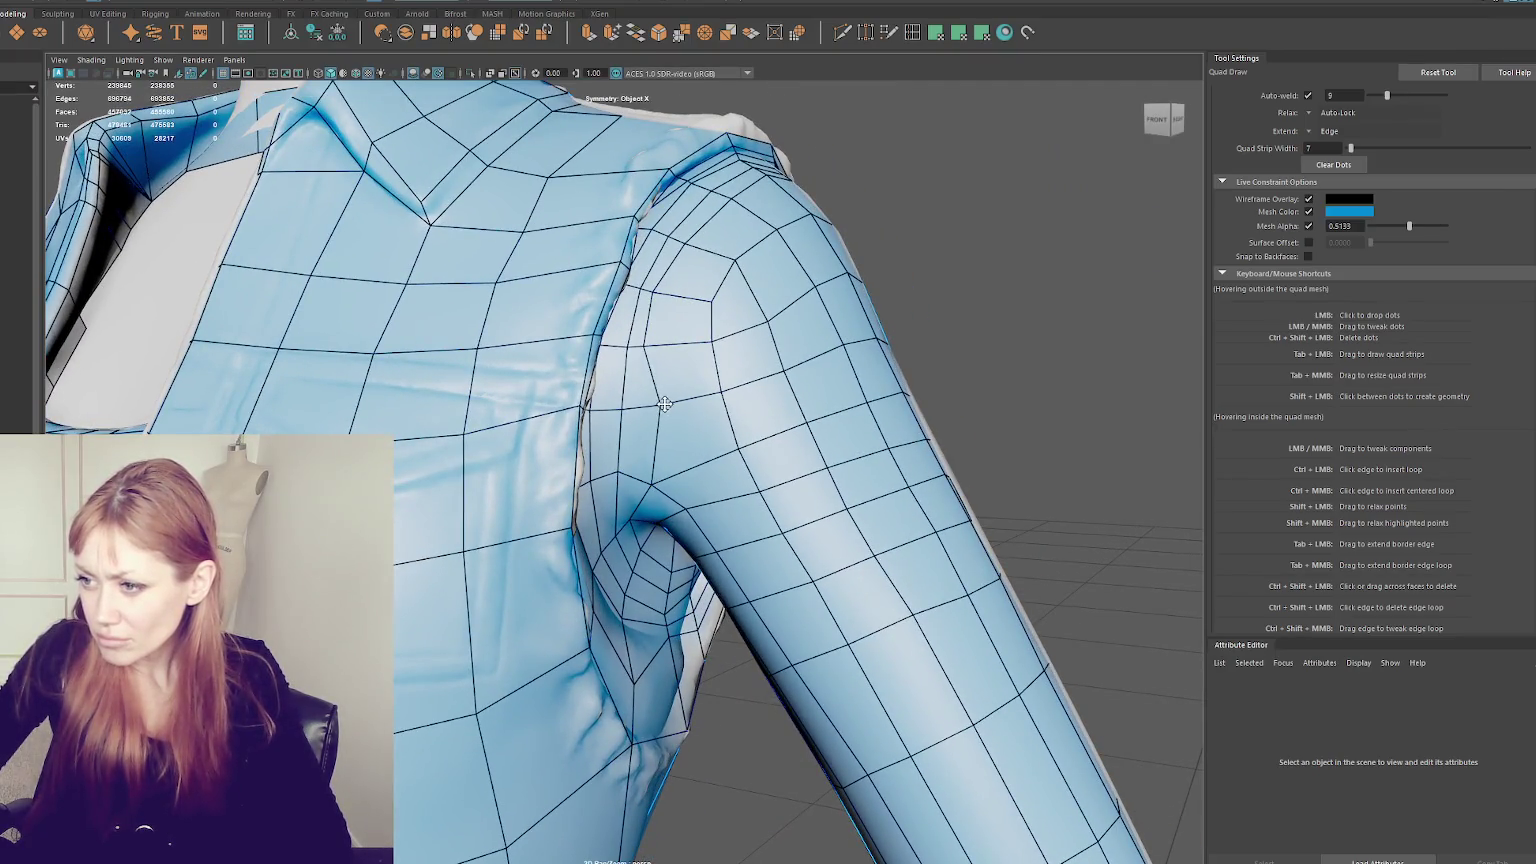
mouse_move(644, 340)
left_mouse_down()
mouse_move(669, 344)
mouse_move(680, 291)
left_mouse_up()
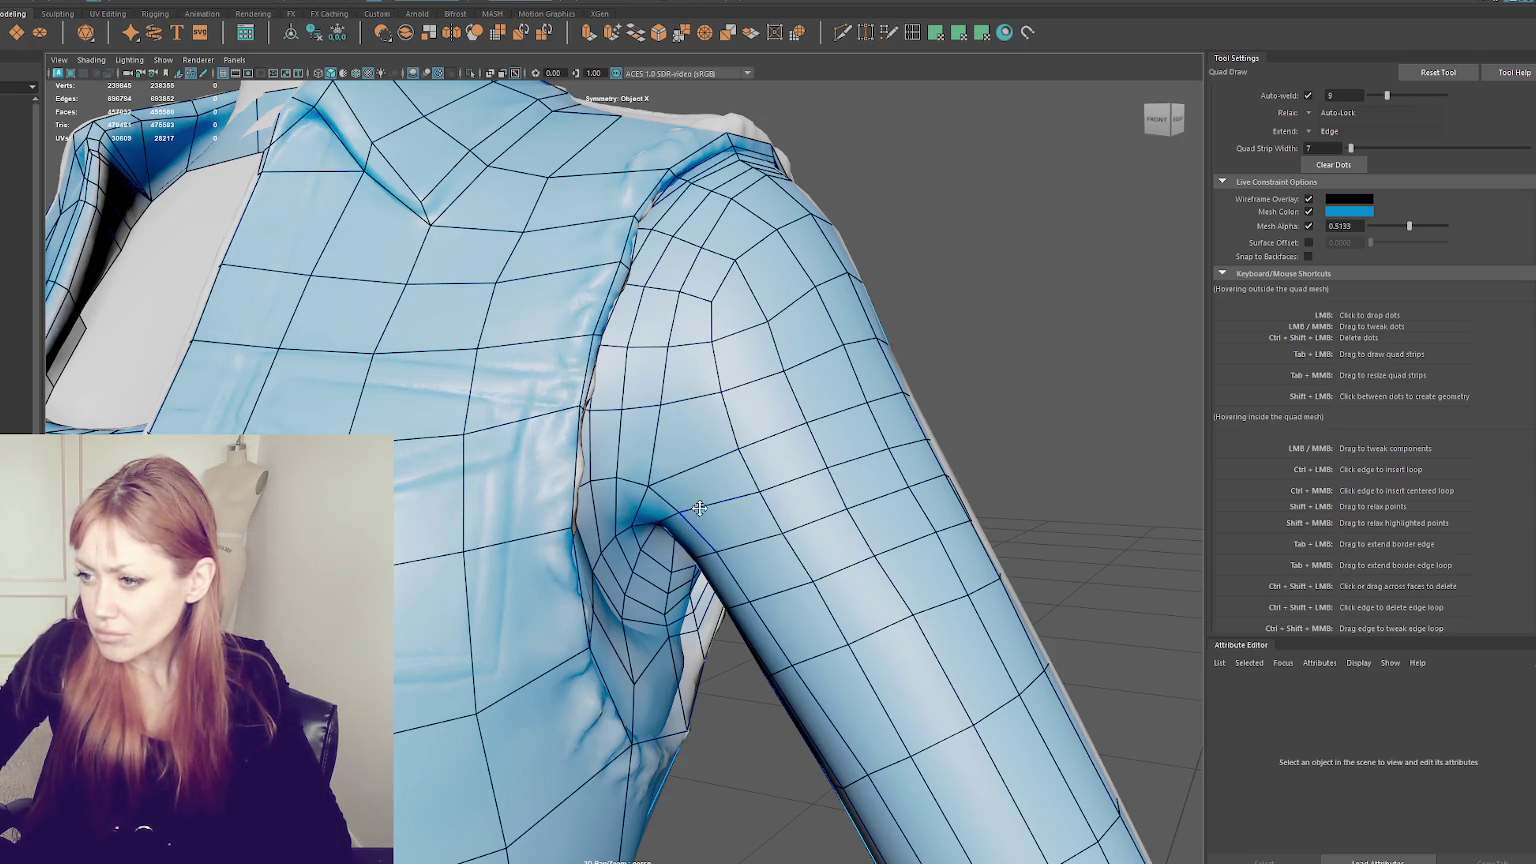
- Smooth the shoulder cap vertices from a lower frontal view
left_click_drag(694, 516, 764, 502, "alt")
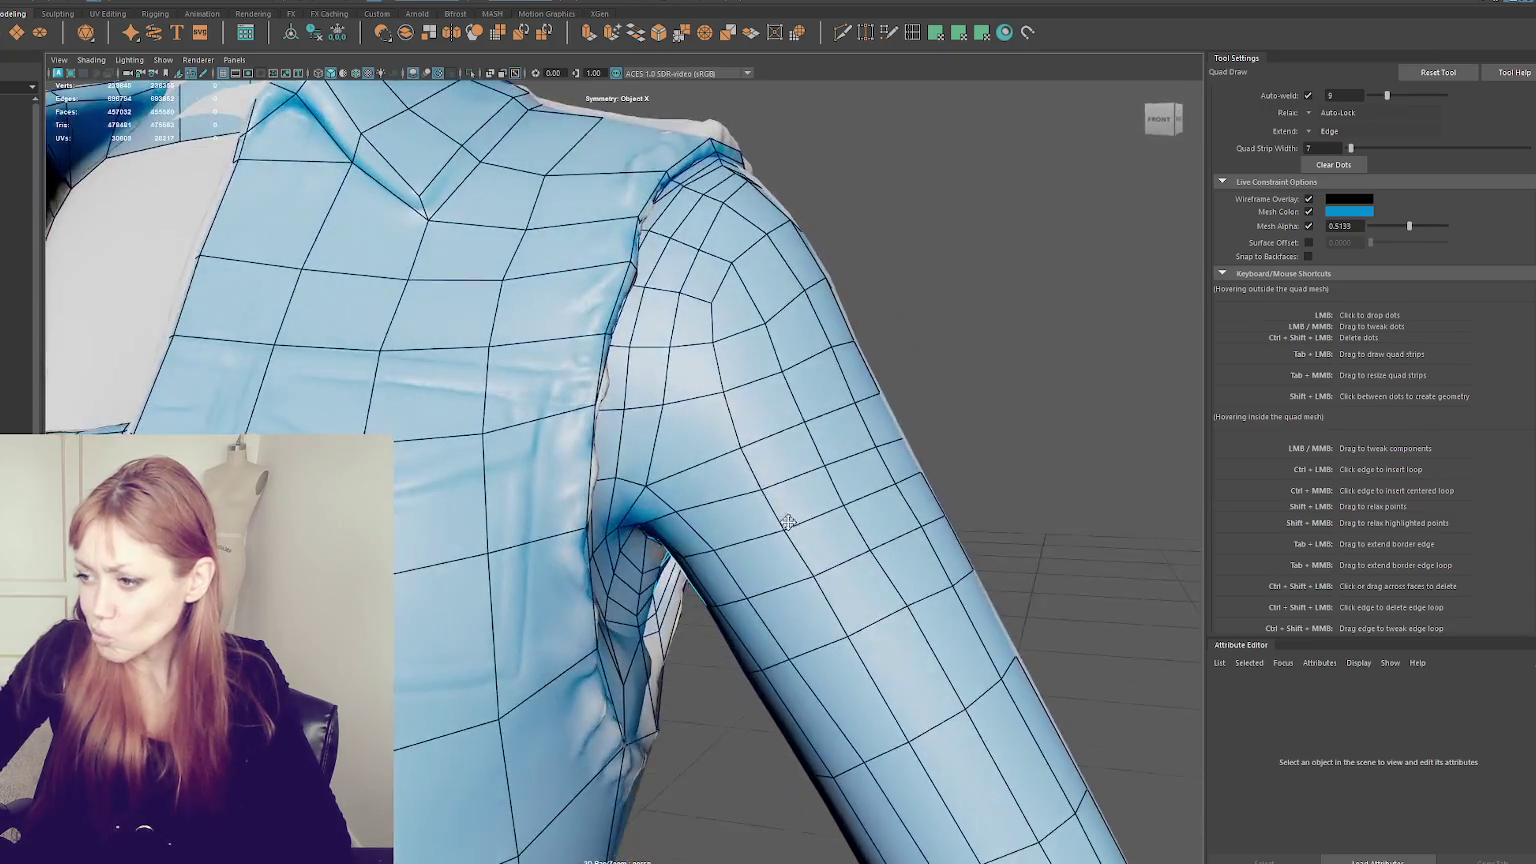
scroll(764, 502, "down", 5)
scroll(770, 495, "up", 3)
scroll(785, 488, "up", 2)
scroll(559, 559, "up", 5)
scroll(562, 538, "down", 6)
left_click_drag(531, 585, 508, 590, "alt")
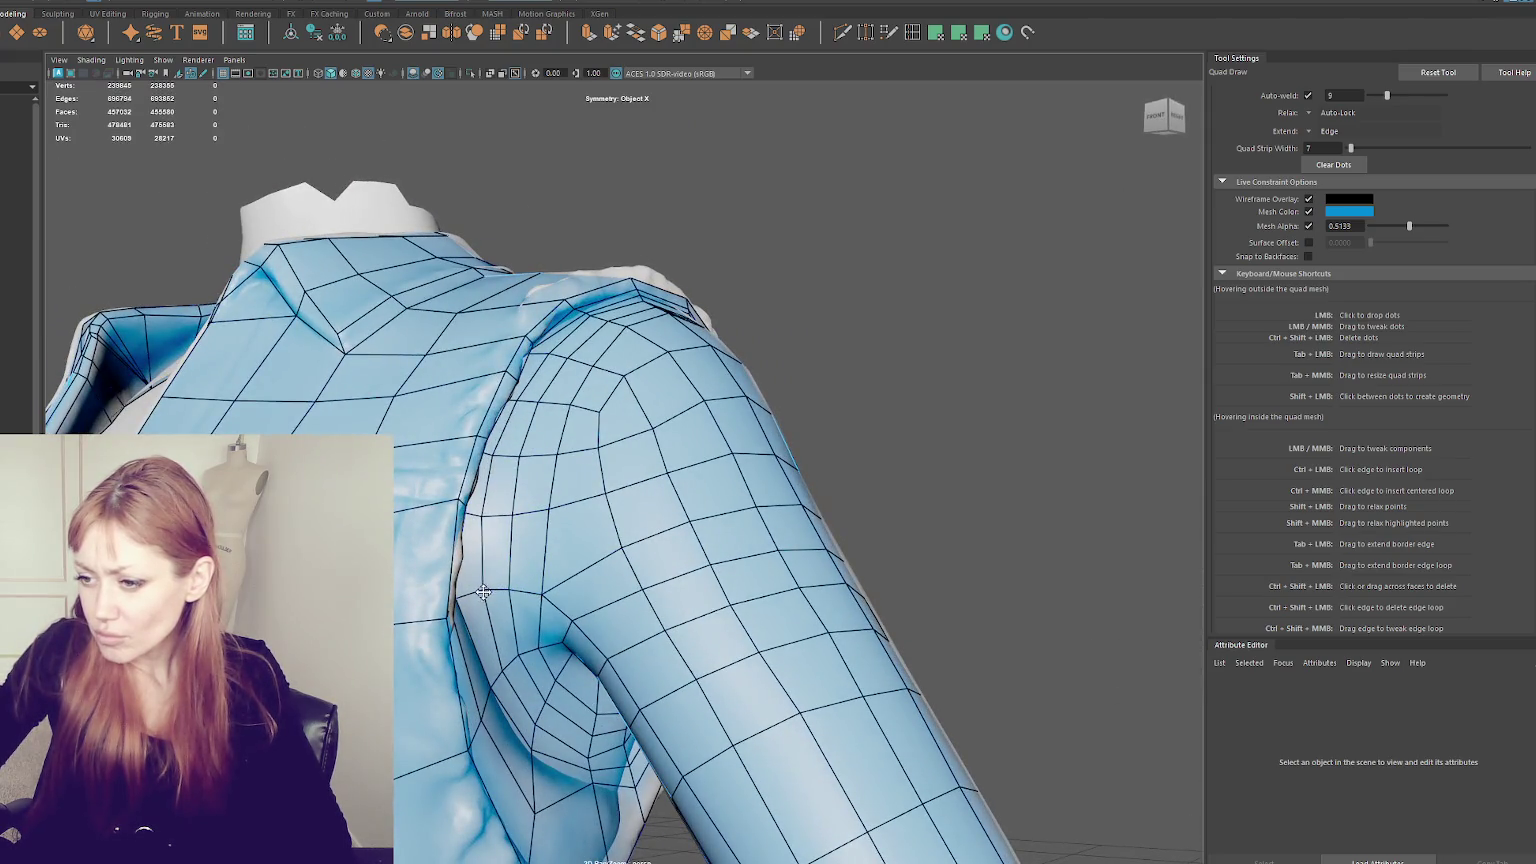
left_click_drag(606, 490, 606, 553)
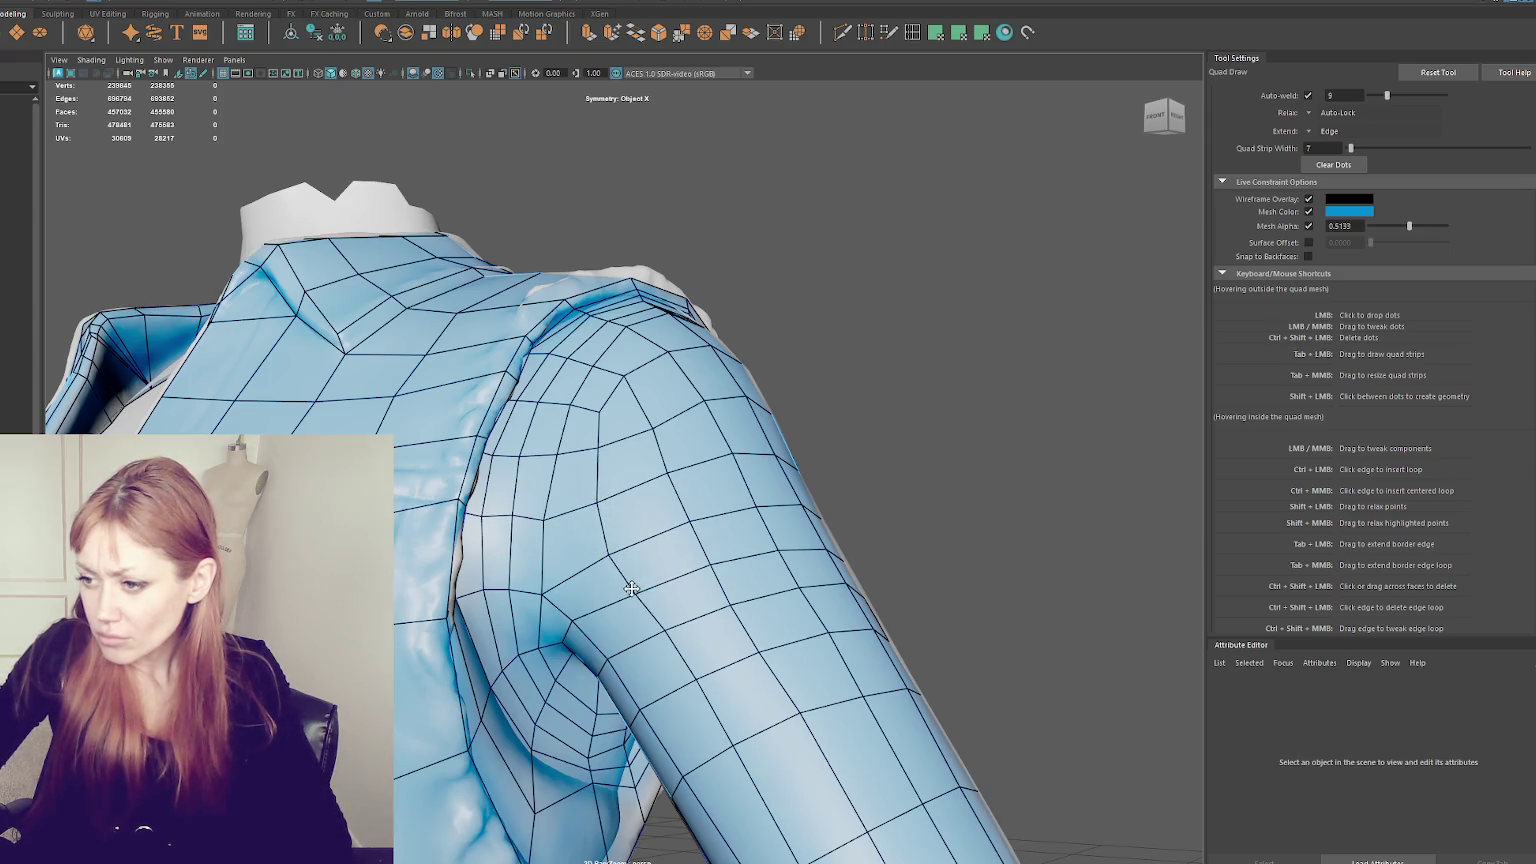
left_click_drag(541, 519, 528, 512)
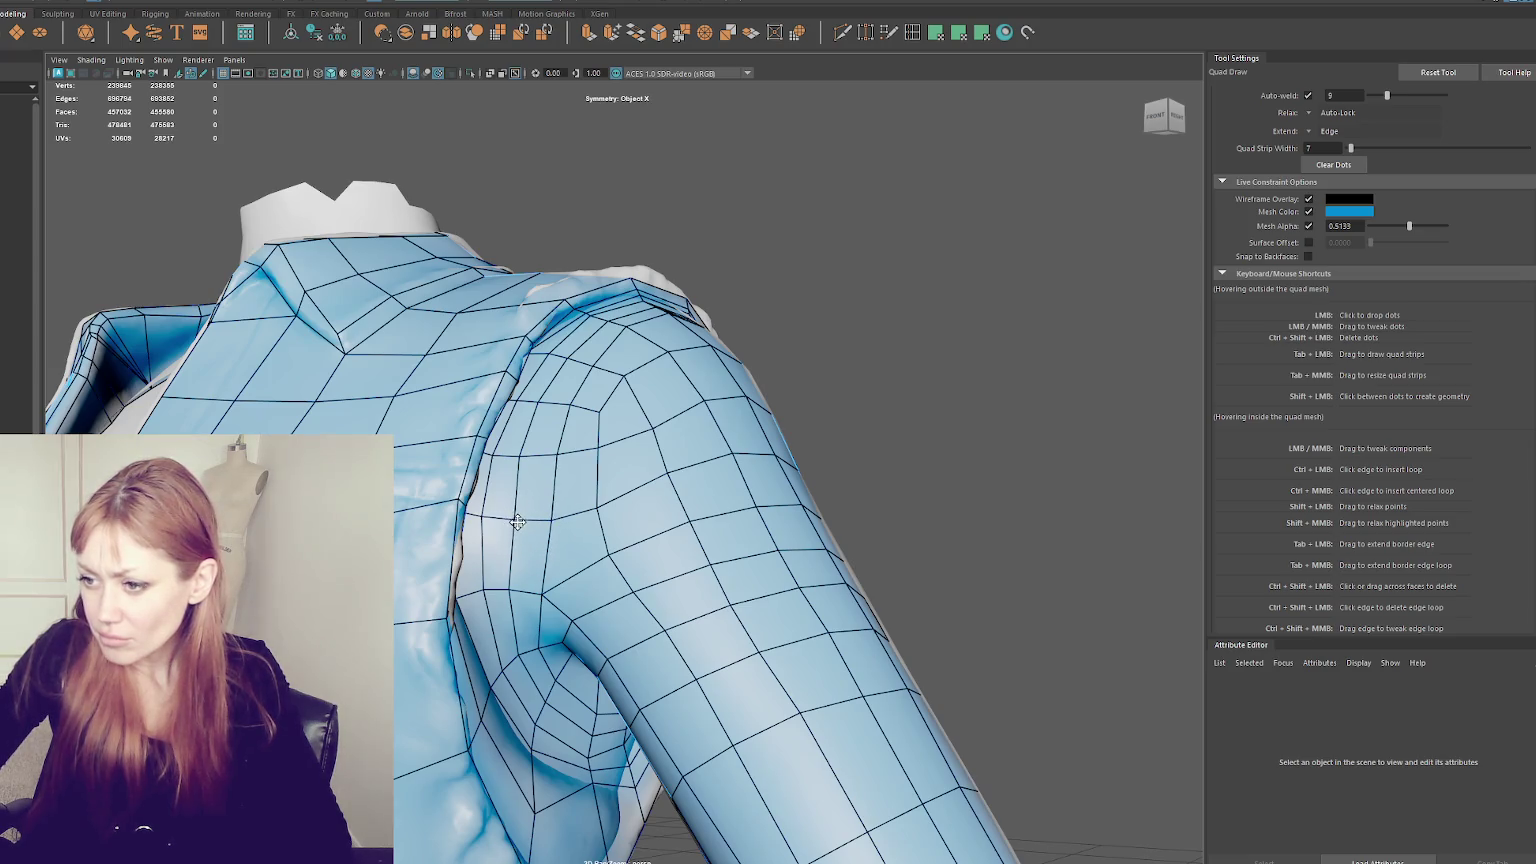
mouse_move(556, 472)
left_mouse_down()
mouse_move(556, 458)
mouse_move(600, 454)
left_mouse_up()
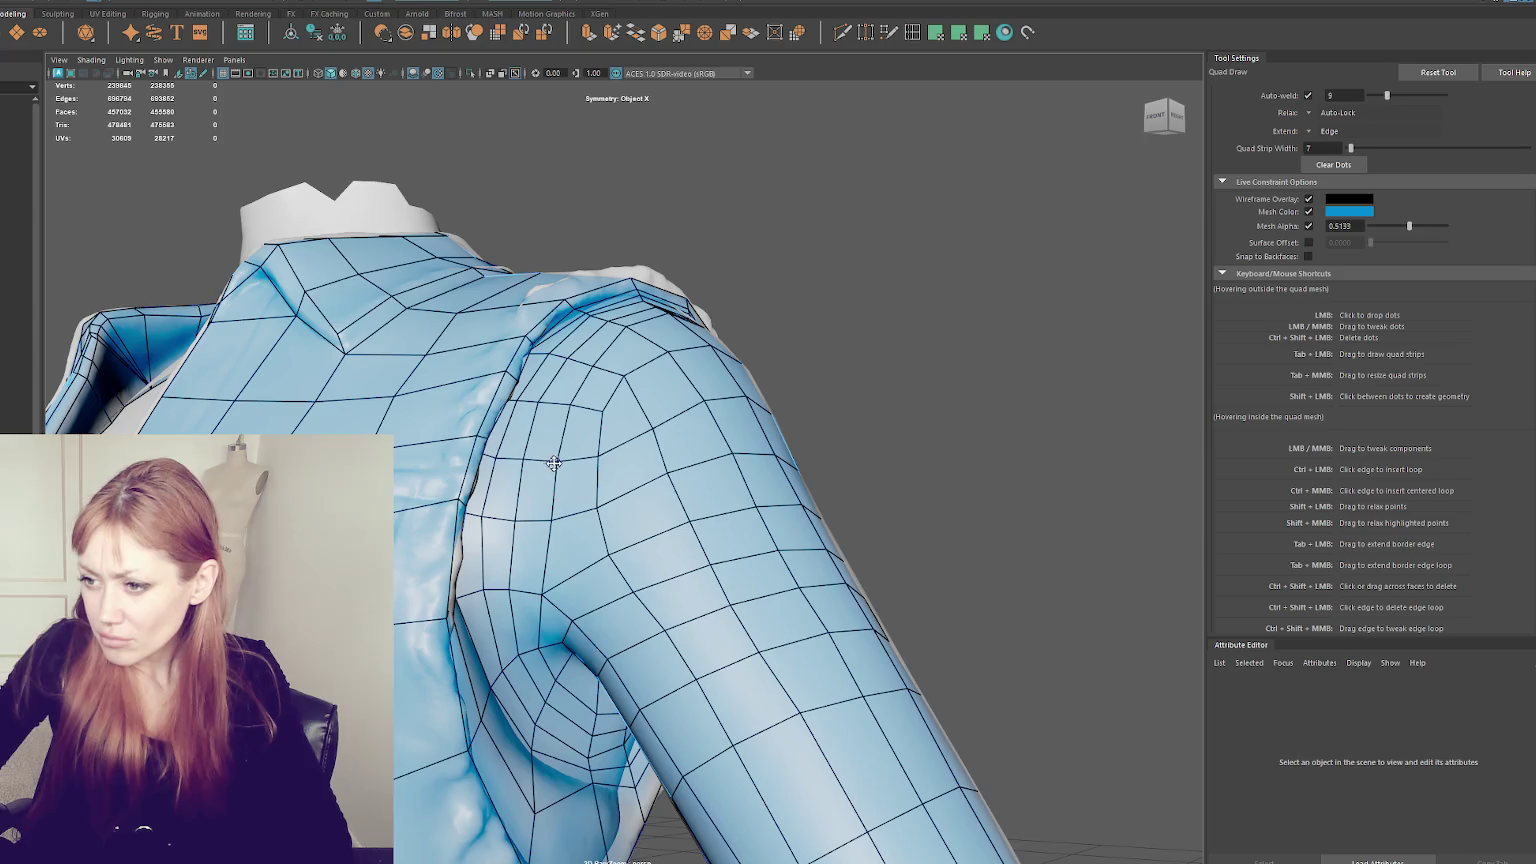
left_click_drag(596, 503, 607, 502)
- Adjust upper arm and shoulder cap vertices from a higher angle, then inspect the shoulder
left_click_drag(654, 430, 619, 404, "alt")
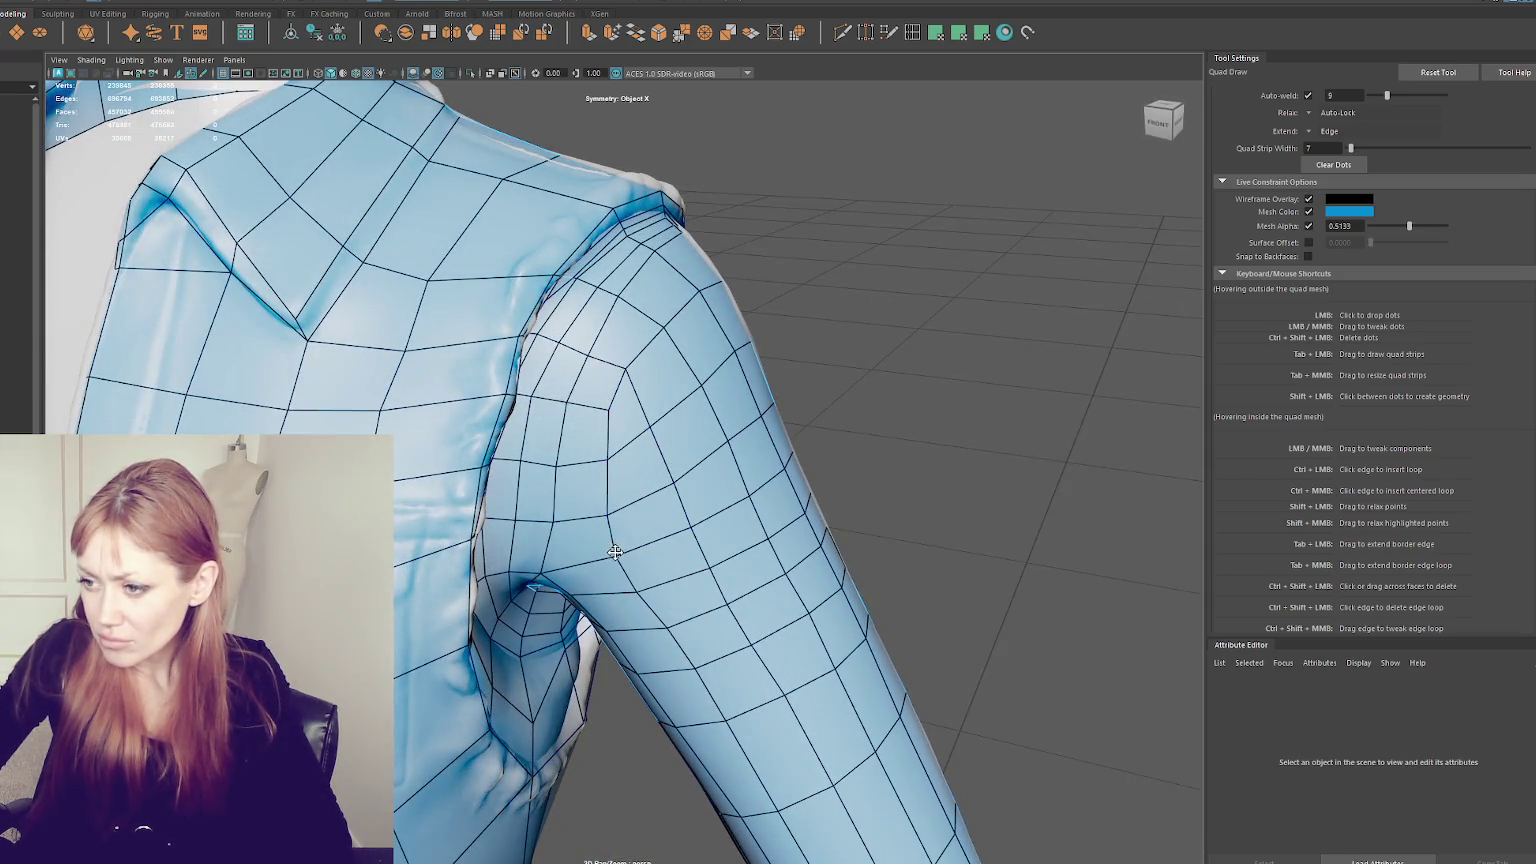
left_click_drag(627, 507, 617, 505)
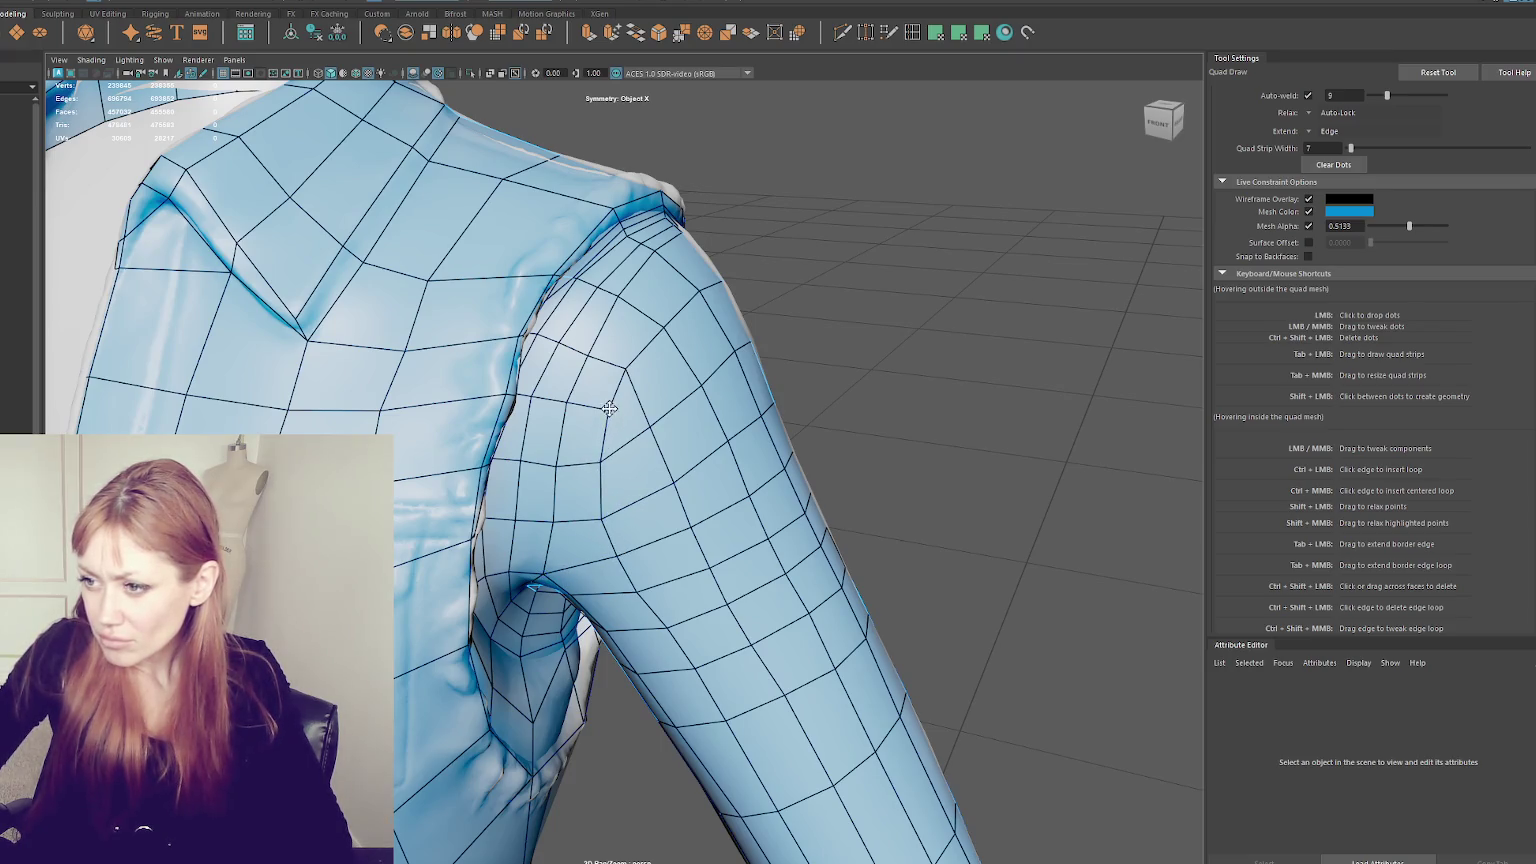
left_click_drag(626, 369, 624, 378)
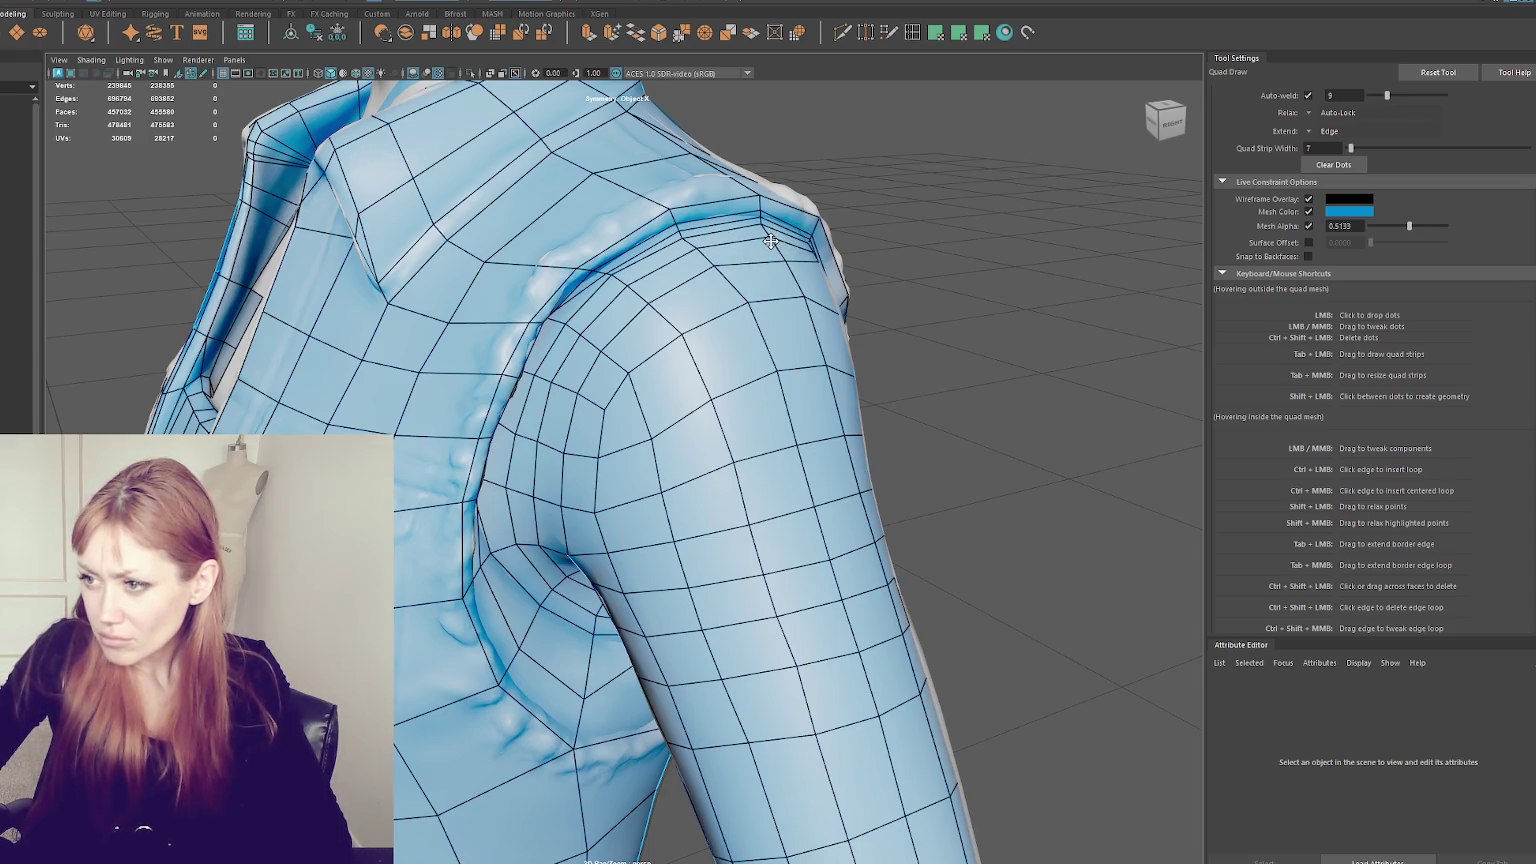
left_click_drag(773, 244, 760, 340, "alt")
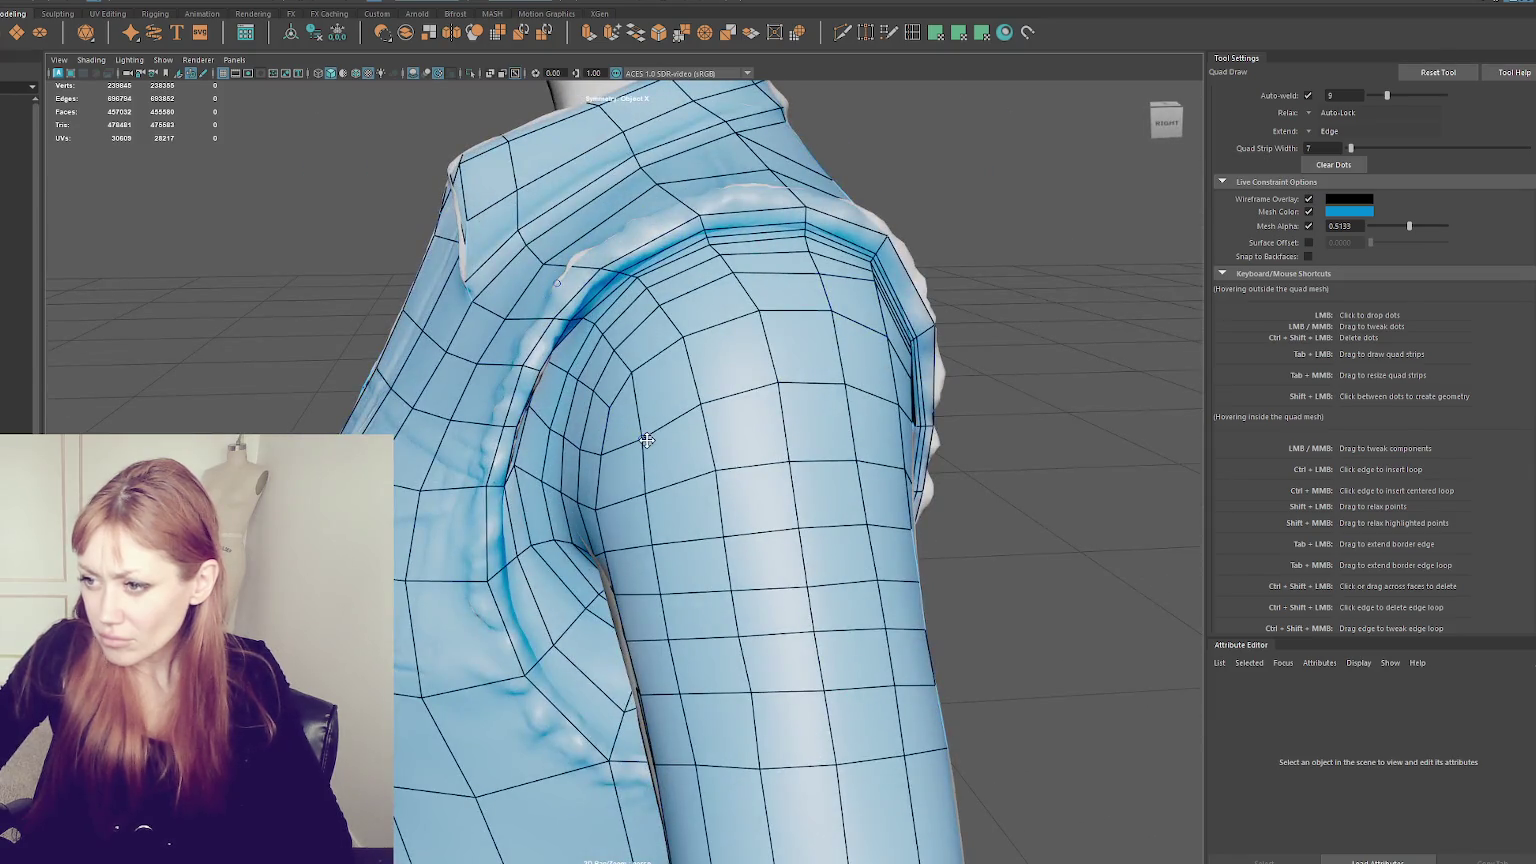